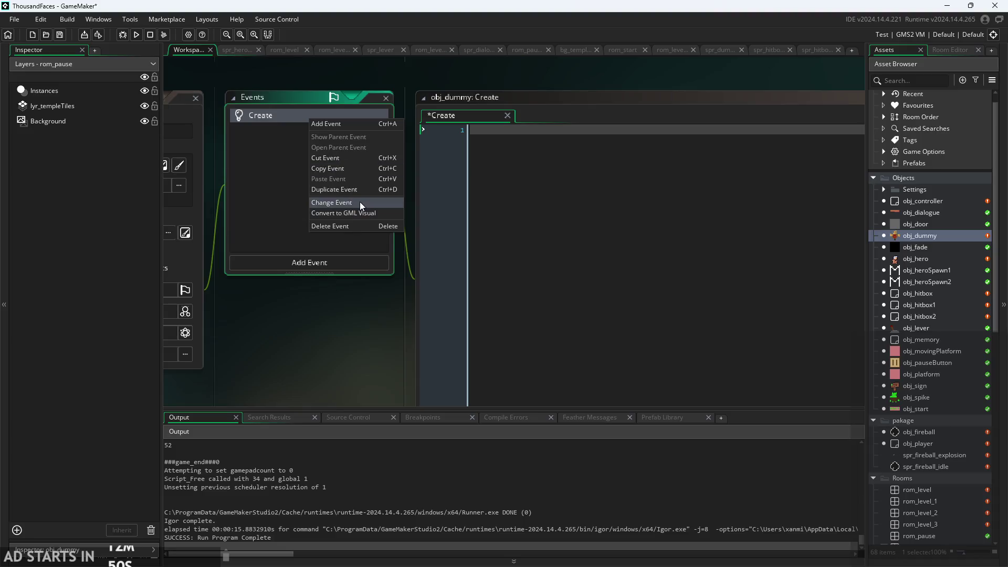
Delete obj_dummy's Create event and confirm, so the object has no events left
click(356, 225)
click(530, 308)
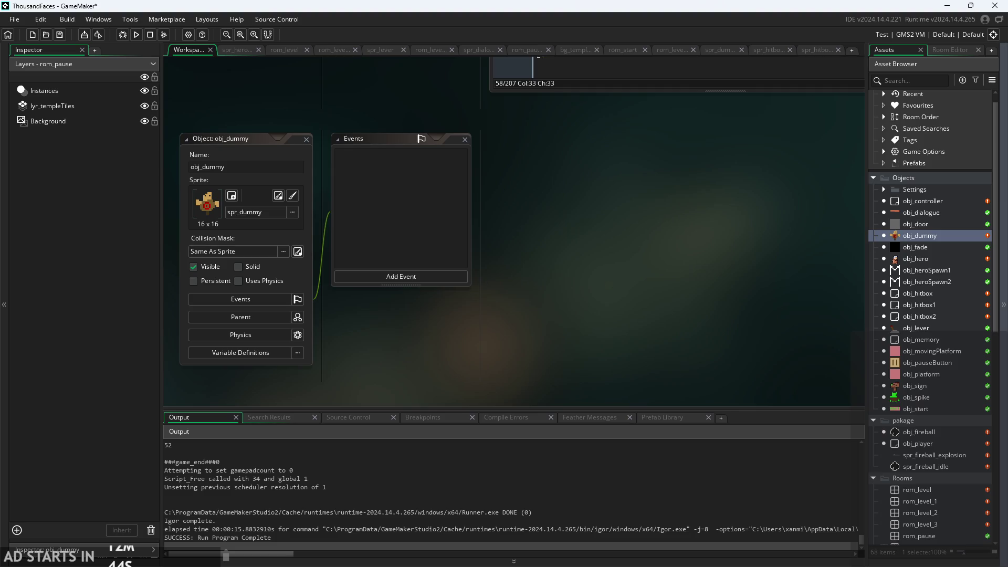
Switch to the ThousandFacesNotes drawing in Paint and zoom in below the atk2 masks
key(alt+Tab)
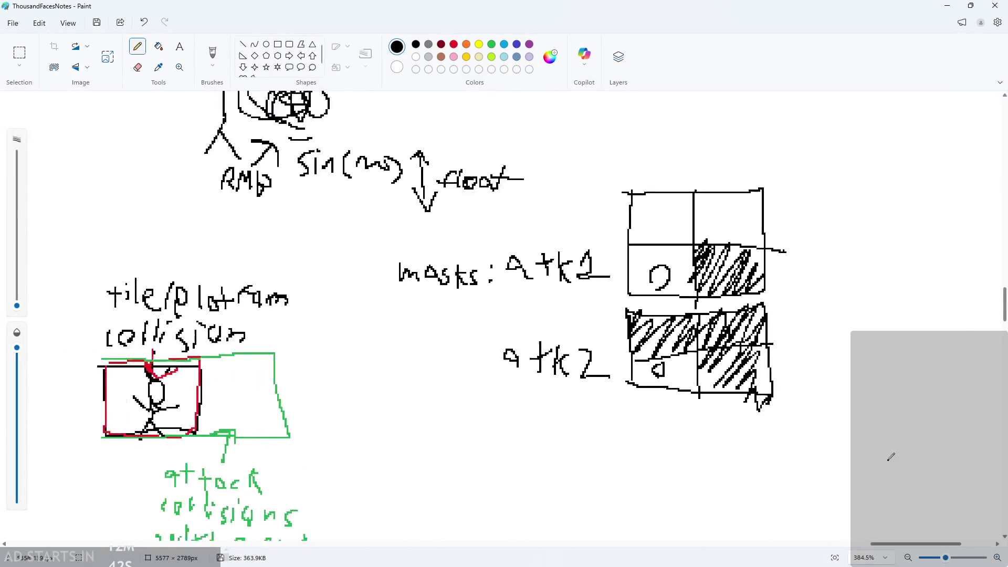
ctrl+scroll(876, 271, up, 2)
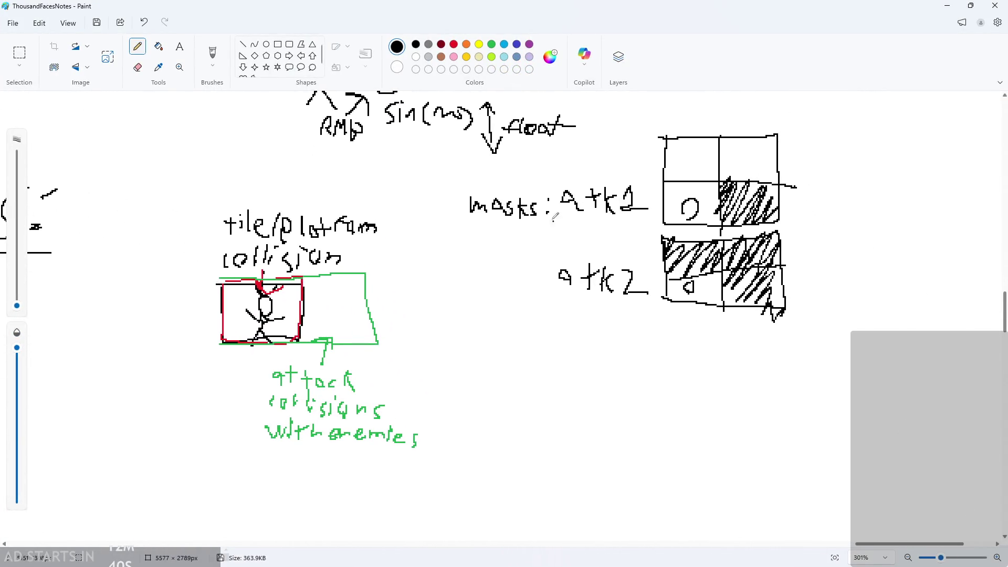
ctrl+scroll(723, 357, up, 5)
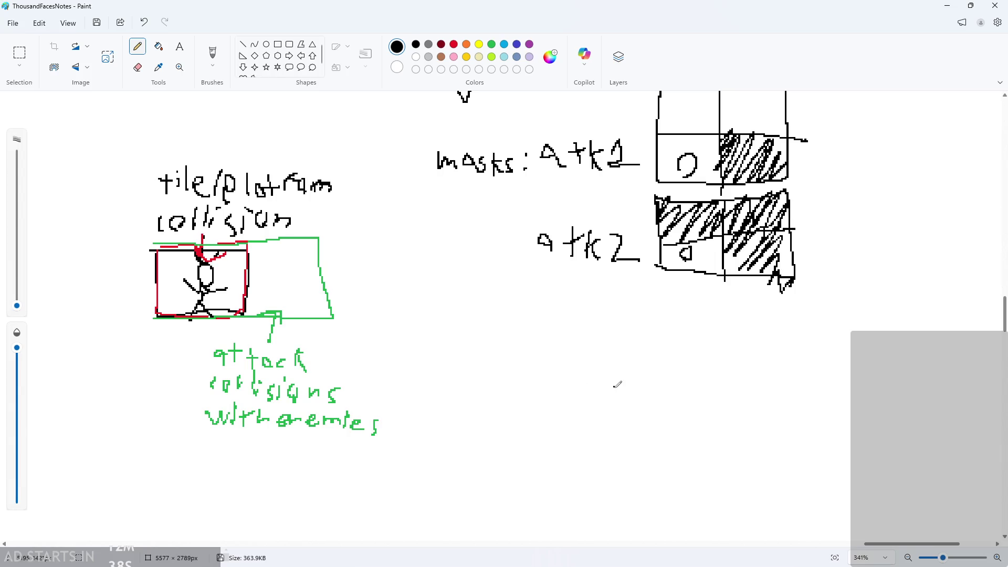
ctrl+scroll(634, 378, up, 2)
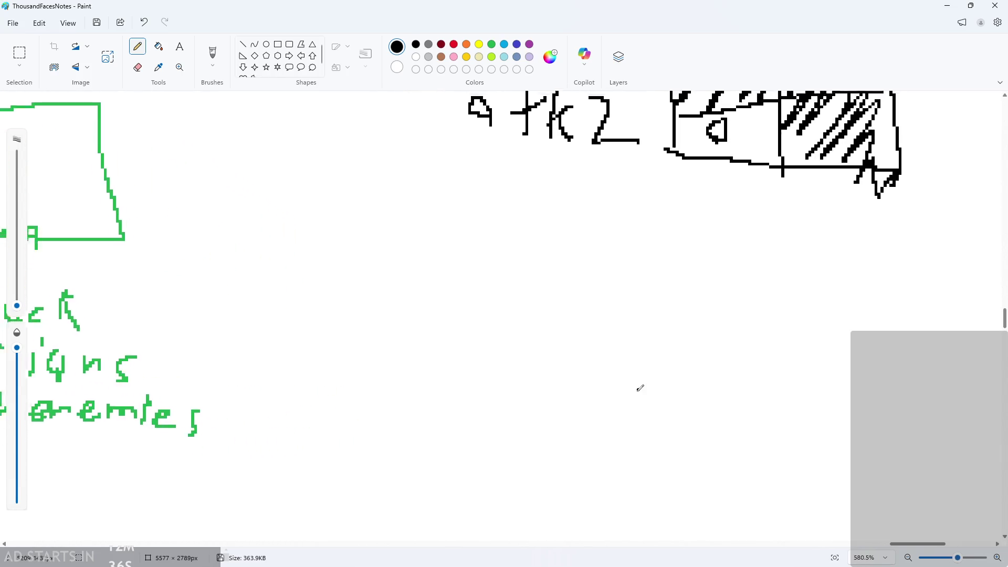
ctrl+scroll(657, 387, down, 3)
ctrl+scroll(608, 378, up, 1)
ctrl+scroll(608, 377, up, 1)
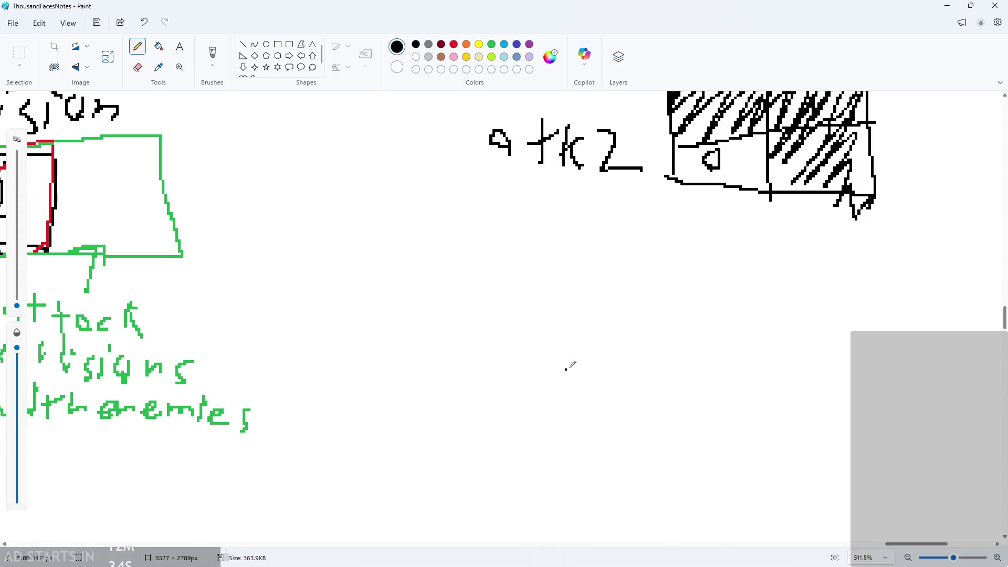
ctrl+scroll(677, 384, up, 2)
Sketch a stick-figure dummy with its post, a pointing arrow and a handwritten 'Dummy' label
mouse_move(570, 321)
mouse_down()
mouse_move(558, 369)
mouse_move(603, 401)
mouse_move(566, 372)
mouse_up()
mouse_move(551, 416)
mouse_down()
mouse_move(576, 412)
mouse_move(541, 446)
mouse_move(566, 414)
mouse_move(565, 452)
mouse_up()
key(ctrl+z)
key(ctrl+z)
mouse_move(447, 309)
mouse_down()
mouse_move(501, 313)
mouse_move(465, 276)
mouse_up()
drag(398, 212, 504, 262)
mouse_move(517, 231)
mouse_down()
mouse_move(522, 254)
mouse_move(571, 231)
mouse_move(596, 252)
mouse_up()
drag(603, 225, 564, 281)
Adjust the zoom around the sketch and begin a stroke to the right of the dummy
scroll(682, 331, down, 2)
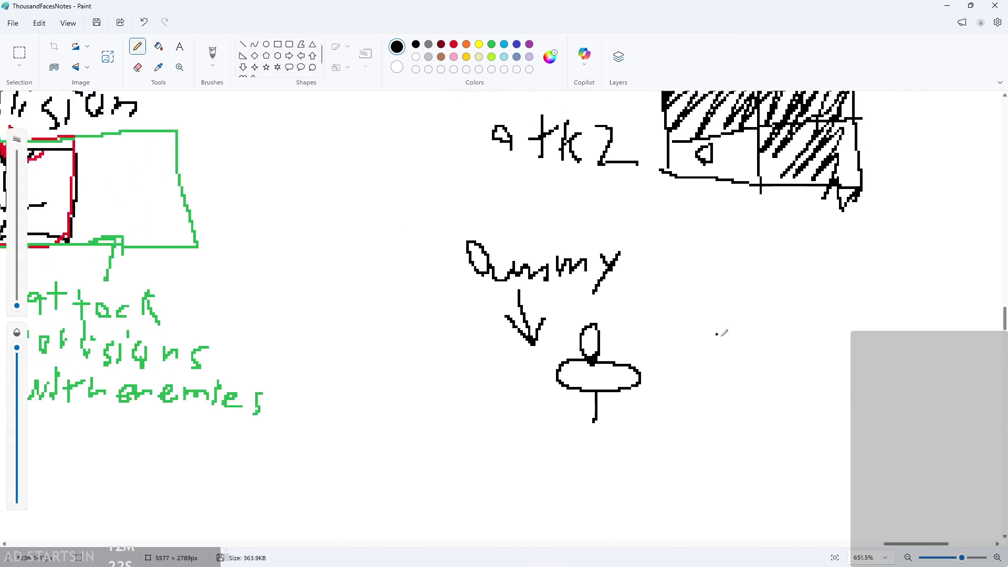
scroll(824, 420, up, 1)
scroll(824, 420, up, 3)
scroll(686, 329, down, 3)
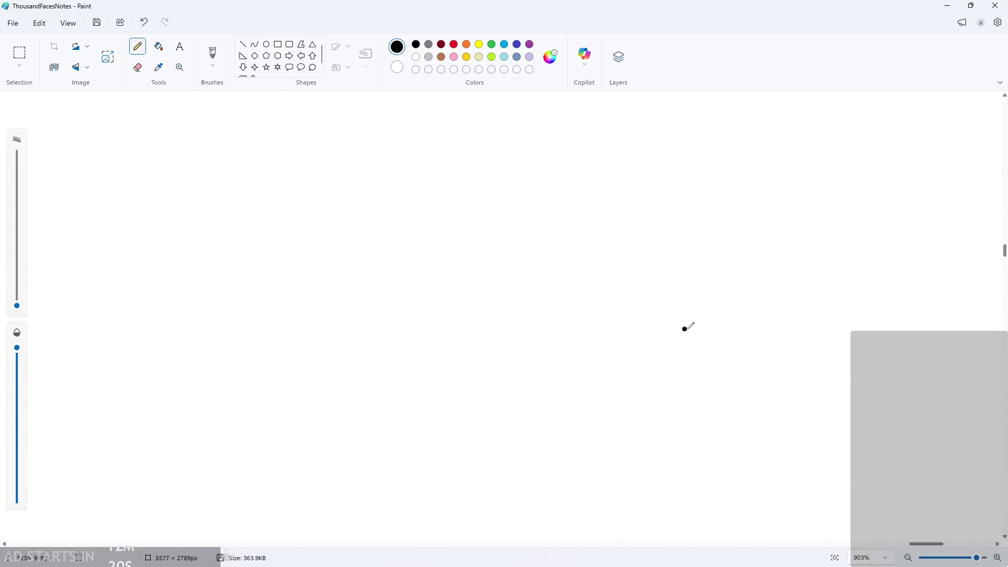
scroll(688, 361, down, 6)
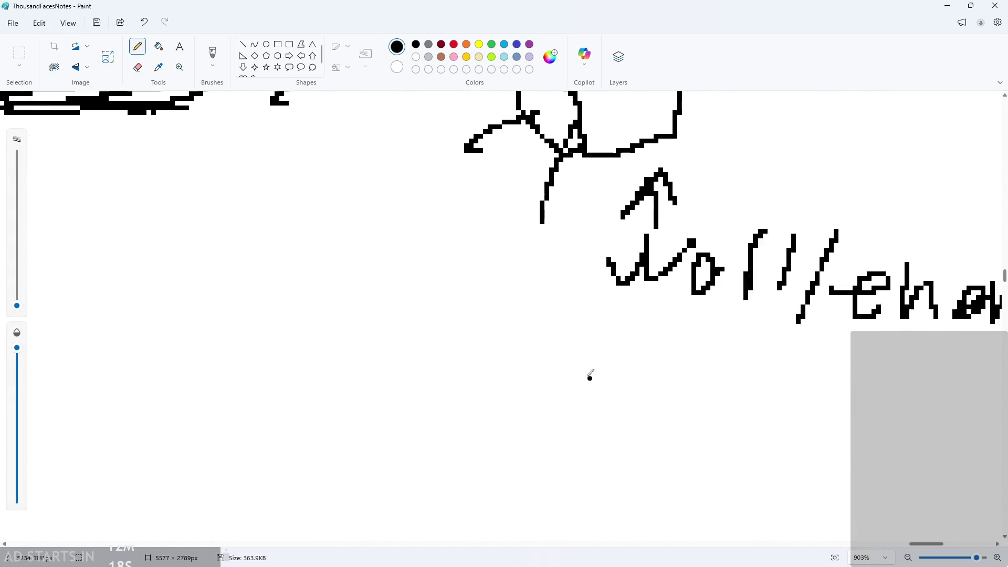
scroll(586, 391, down, 5)
scroll(582, 391, down, 4)
scroll(583, 391, up, 2)
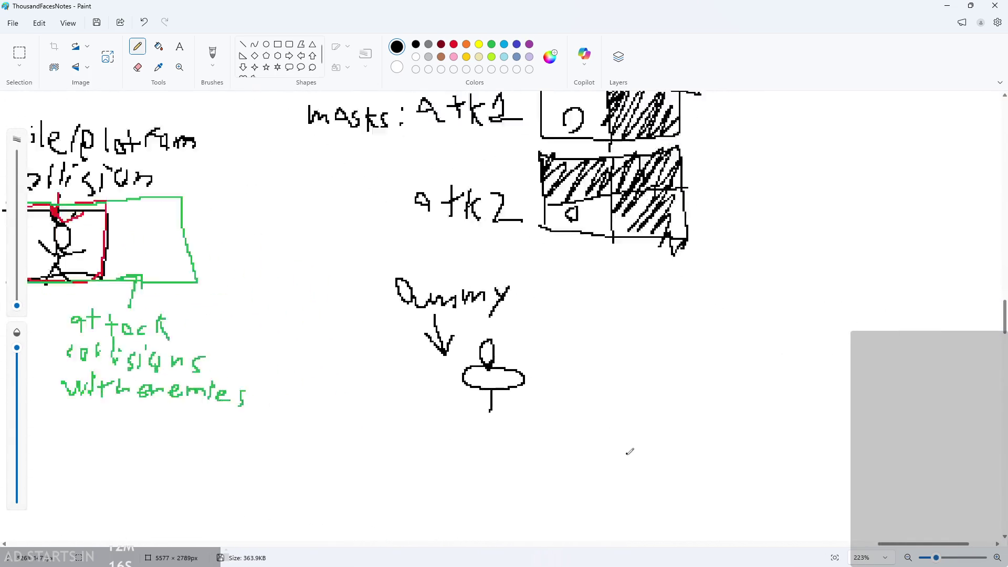
scroll(579, 391, down, 4)
scroll(698, 387, up, 5)
scroll(715, 394, down, 3)
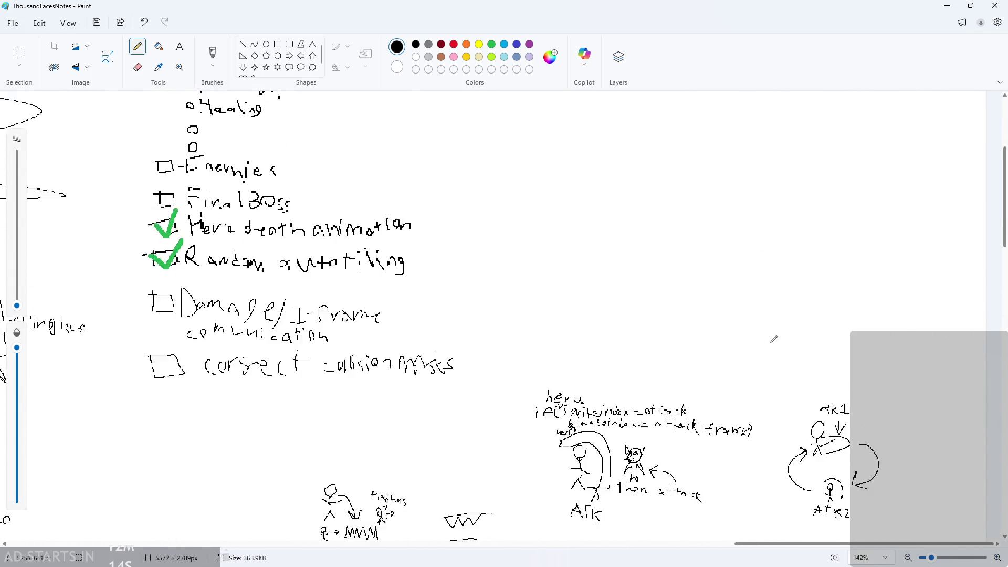
scroll(771, 337, down, 3)
scroll(785, 367, down, 5)
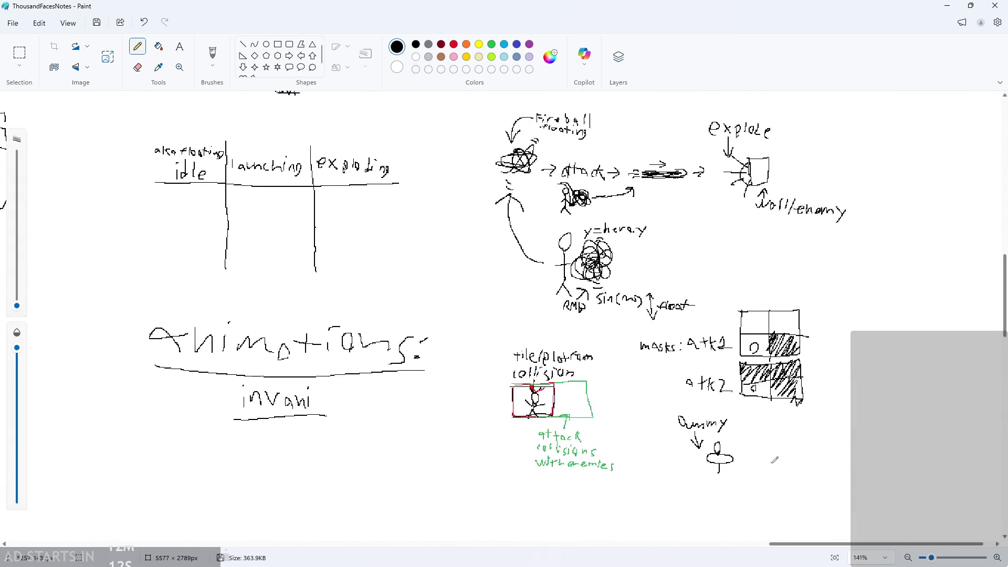
scroll(774, 463, up, 3)
scroll(773, 462, up, 4)
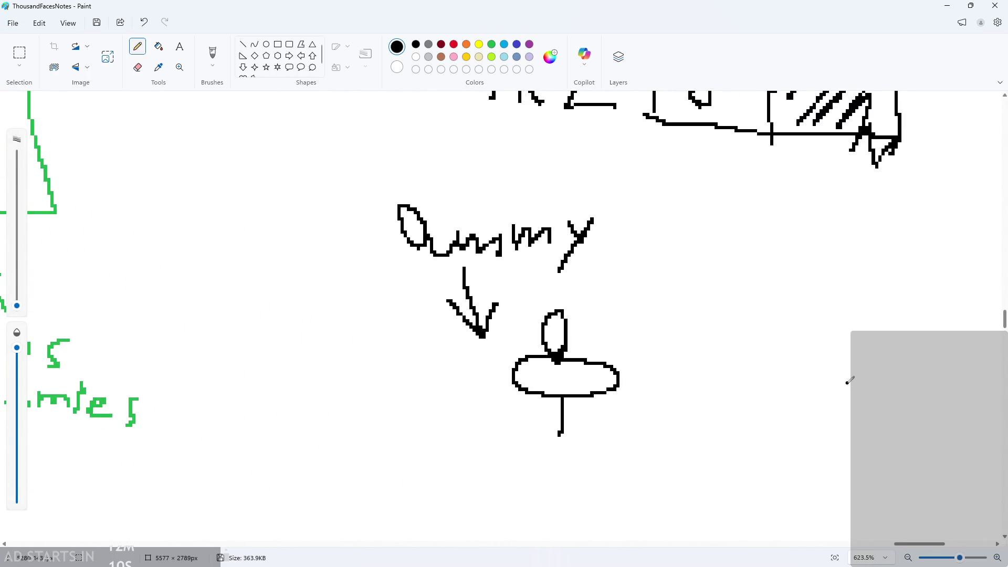
scroll(861, 375, up, 2)
scroll(892, 367, up, 2)
scroll(880, 342, down, 3)
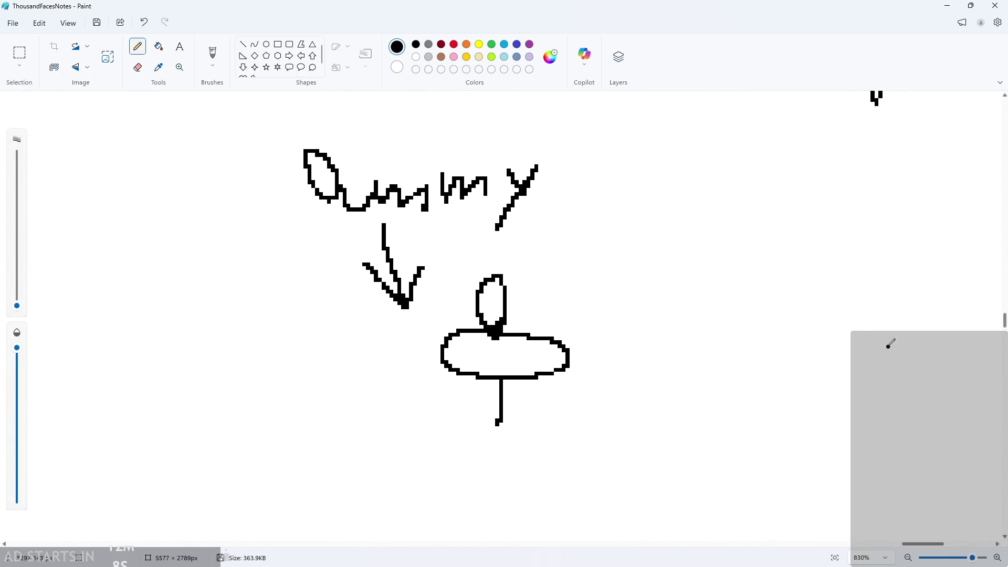
drag(887, 329, 756, 347)
Undo the stray stroke and start handwriting 'if co' beside the dummy
key(ctrl+z)
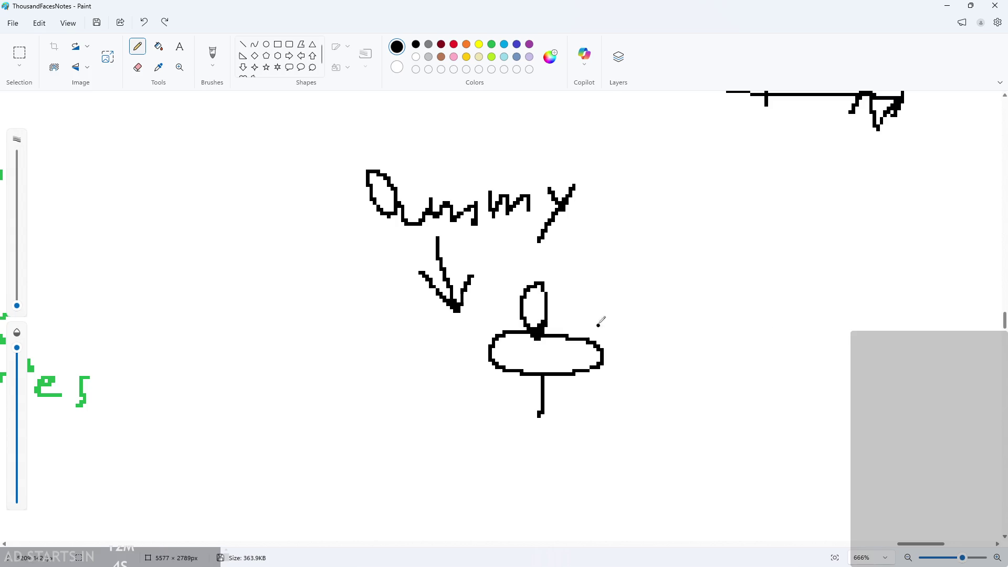
drag(636, 310, 640, 333)
click(636, 290)
mouse_move(672, 300)
mouse_down()
mouse_move(664, 332)
mouse_move(680, 315)
mouse_move(732, 333)
mouse_up()
mouse_move(752, 323)
mouse_down()
mouse_move(760, 303)
mouse_move(756, 321)
mouse_up()
drag(781, 294, 773, 322)
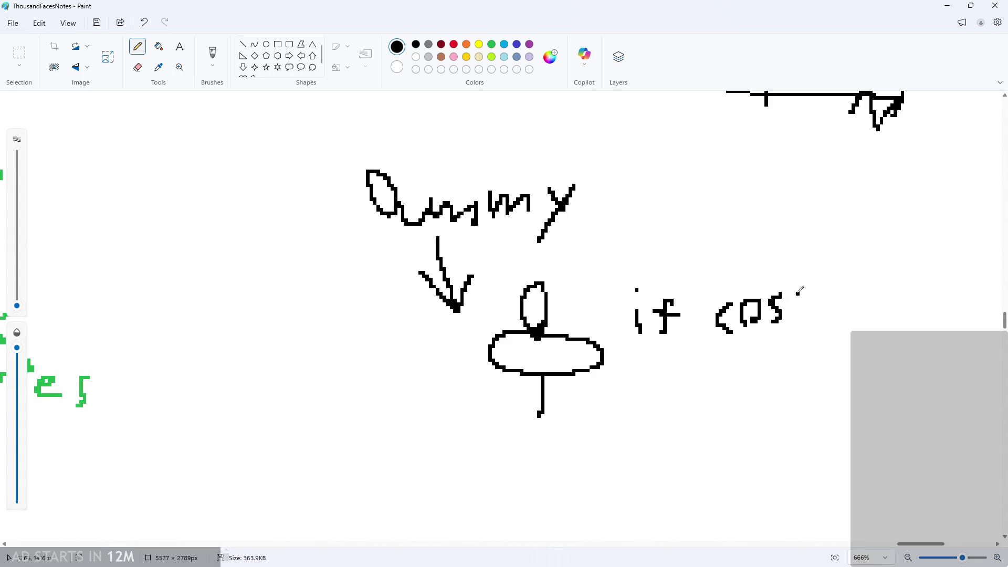
Finish writing 'collision w/', undoing misdrawn letters along the way
key(ctrl+z)
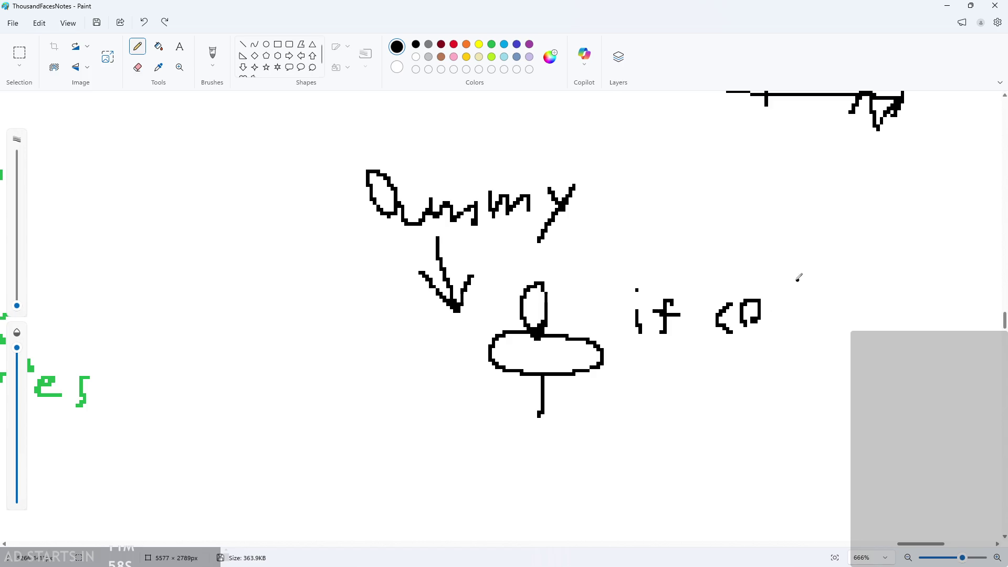
mouse_move(785, 272)
mouse_down()
mouse_move(784, 316)
mouse_move(811, 318)
mouse_up()
drag(817, 298, 819, 318)
click(826, 277)
mouse_move(846, 284)
mouse_down()
mouse_move(840, 318)
mouse_move(854, 318)
mouse_up()
click(860, 277)
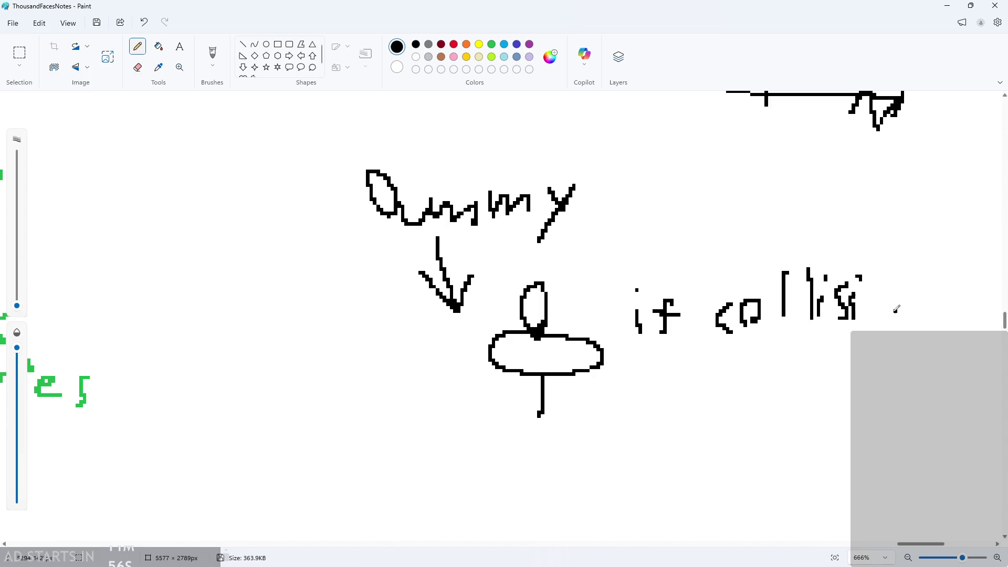
drag(895, 290, 960, 283)
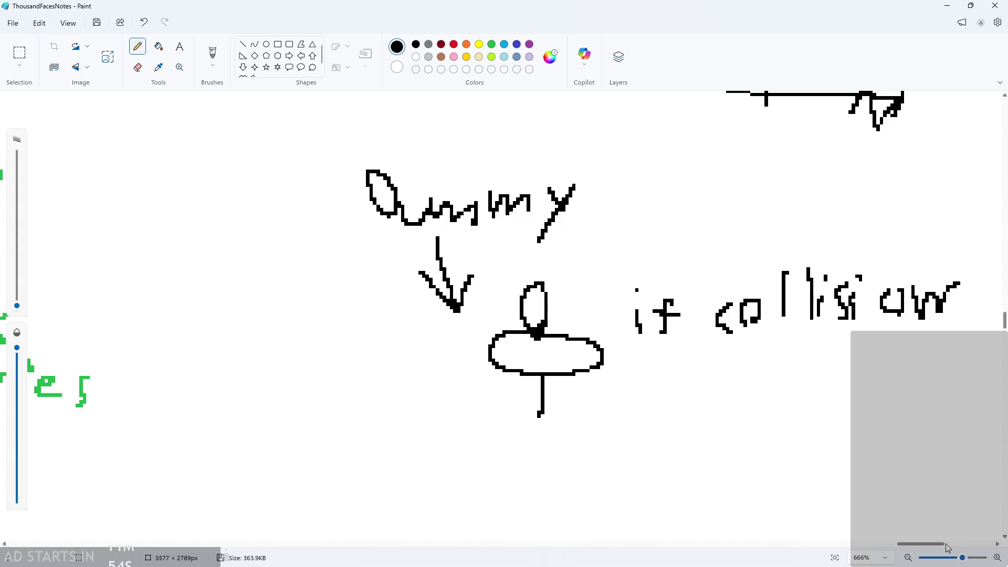
drag(948, 544, 968, 545)
key(ctrl+z)
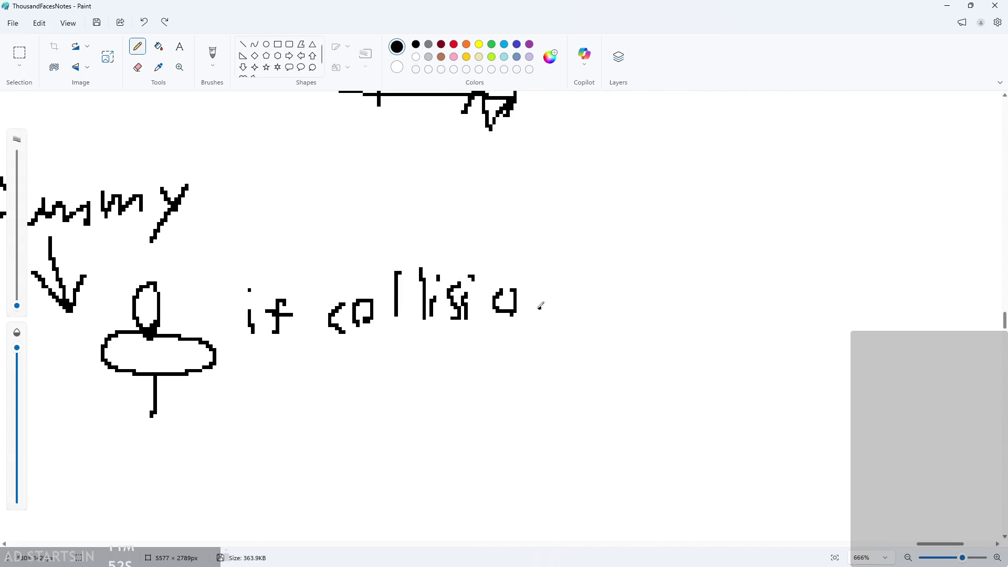
mouse_move(530, 288)
mouse_down()
mouse_move(554, 283)
mouse_move(557, 310)
mouse_up()
mouse_move(595, 269)
mouse_down()
mouse_move(636, 294)
mouse_move(650, 275)
mouse_up()
drag(680, 258, 649, 333)
Write 'hitbox' after 'w/' to complete the first line of the note
drag(717, 261, 714, 301)
drag(718, 291, 737, 308)
click(748, 272)
mouse_move(751, 293)
mouse_down()
mouse_move(746, 309)
mouse_move(772, 315)
mouse_move(806, 294)
mouse_move(840, 315)
mouse_move(896, 327)
mouse_move(862, 331)
mouse_up()
scroll(355, 404, down, 1)
scroll(250, 331, up, 1)
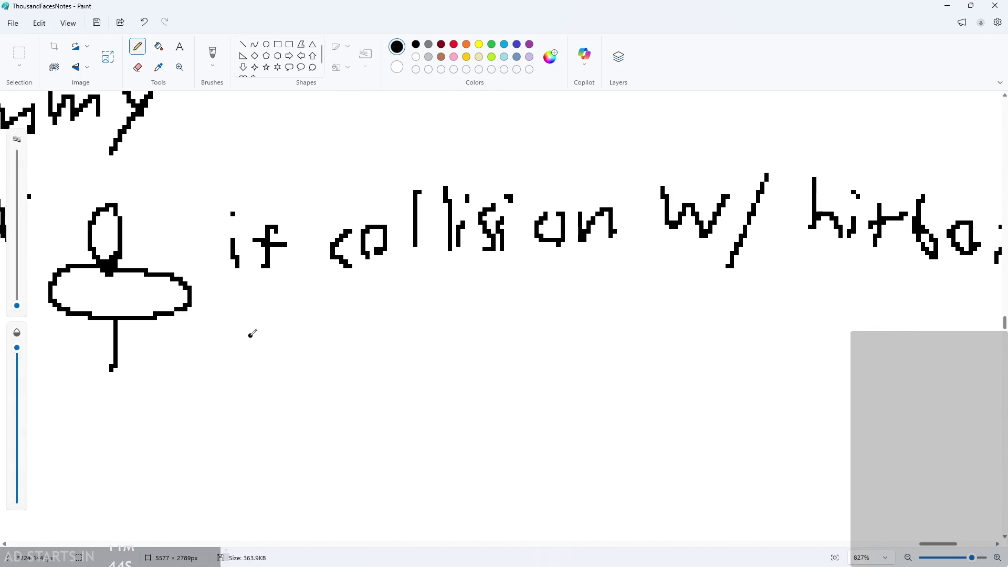
Write the second line 'then draw "hit"', with quotation marks around hit
mouse_move(236, 350)
mouse_down()
mouse_move(251, 303)
mouse_move(281, 343)
mouse_move(362, 344)
mouse_move(420, 315)
mouse_move(432, 332)
mouse_up()
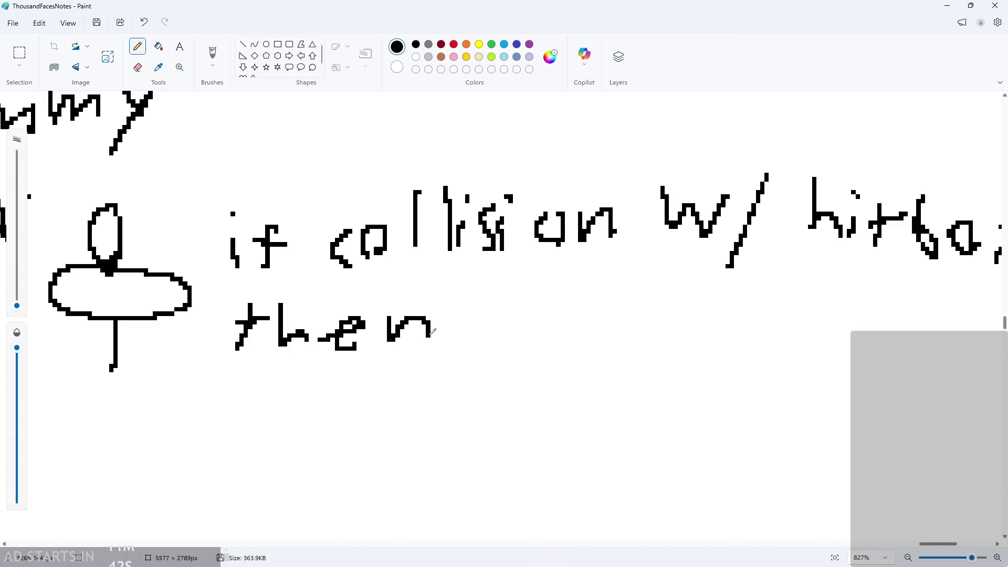
click(484, 318)
key(ctrl+z)
mouse_move(494, 290)
mouse_down()
mouse_move(512, 320)
mouse_move(606, 323)
mouse_move(611, 337)
mouse_move(641, 315)
mouse_move(685, 344)
mouse_move(730, 344)
mouse_up()
key(ctrl+z)
click(728, 305)
mouse_move(761, 309)
mouse_down()
mouse_move(750, 352)
mouse_move(773, 326)
mouse_up()
mouse_move(663, 280)
mouse_down()
mouse_move(659, 305)
mouse_move(670, 308)
mouse_up()
drag(777, 292, 772, 325)
drag(801, 299, 796, 328)
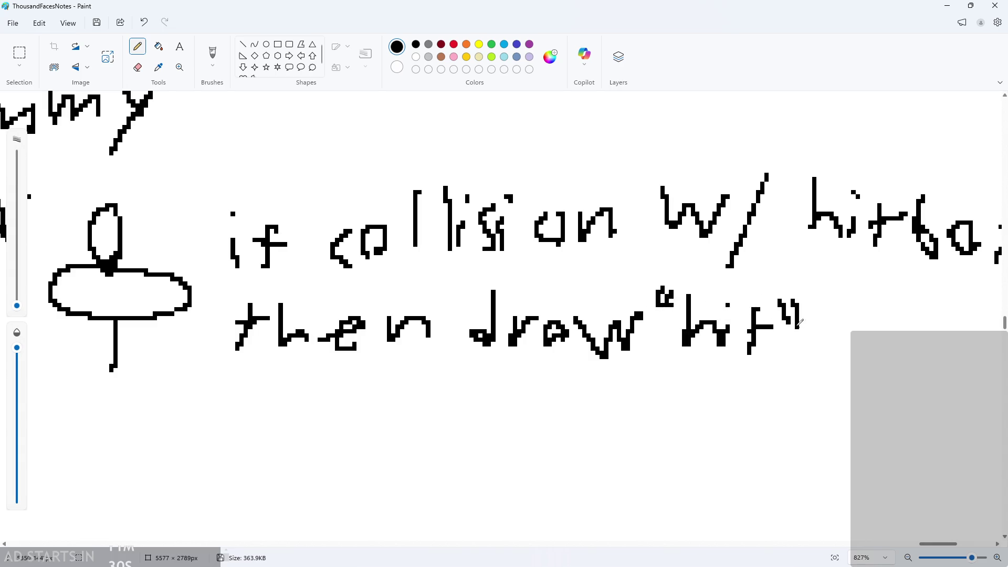
scroll(799, 322, down, 2)
scroll(799, 321, down, 2)
Minimize Paint and add a Draw event to obj_dummy in GameMaker
click(948, 5)
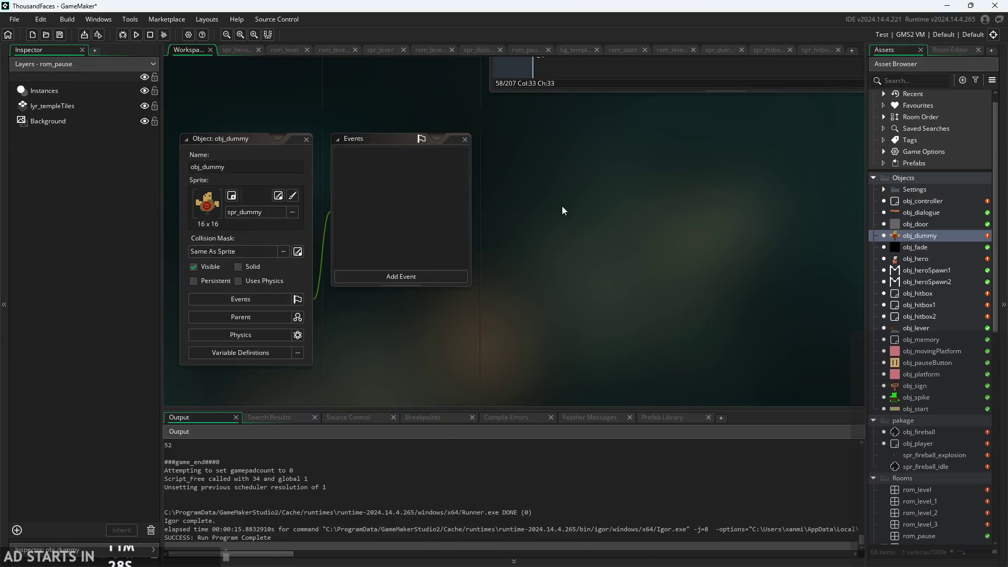
click(385, 277)
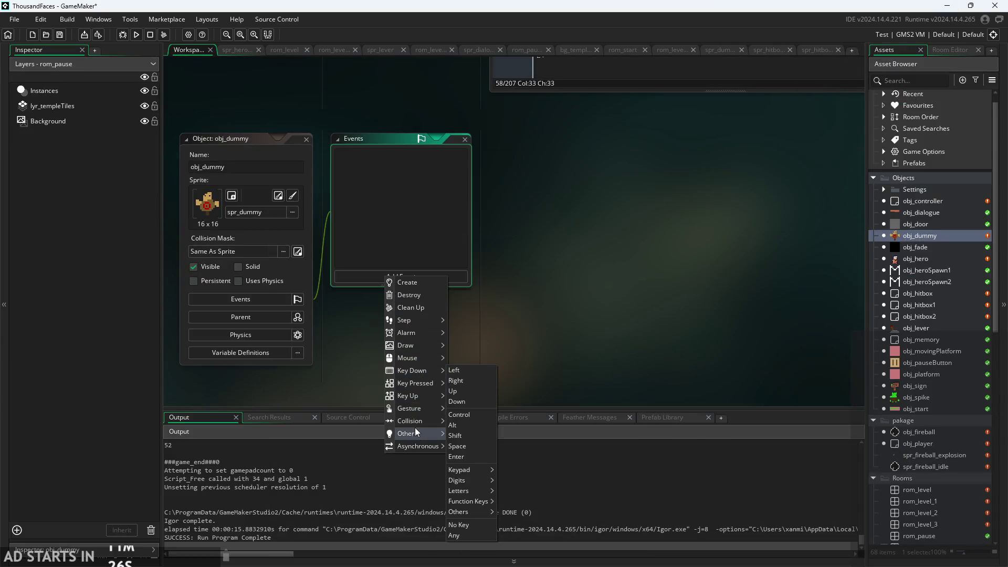
mouse_move(425, 349)
click(475, 345)
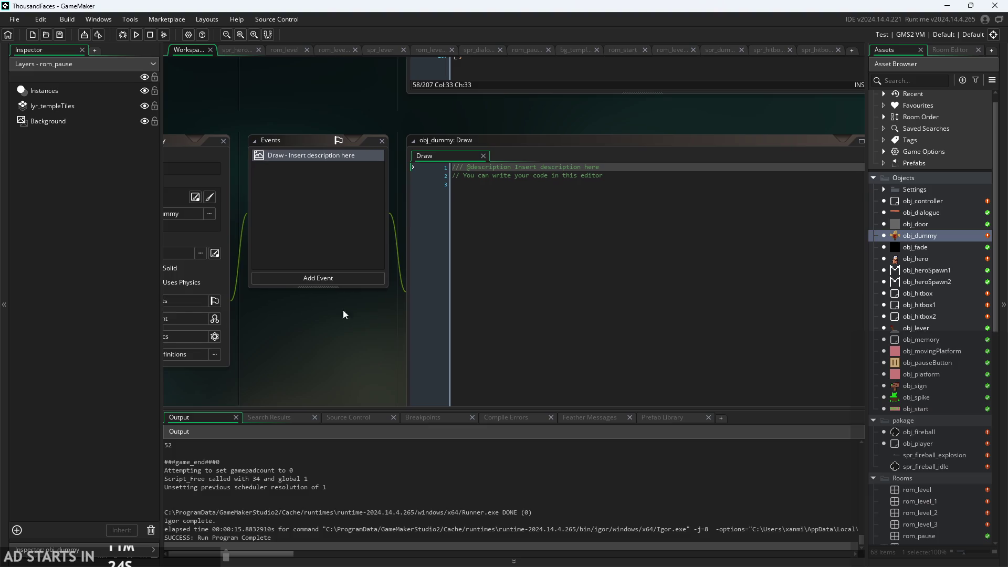
key(BackSpace)
key(BackSpace)
key(BackSpace)
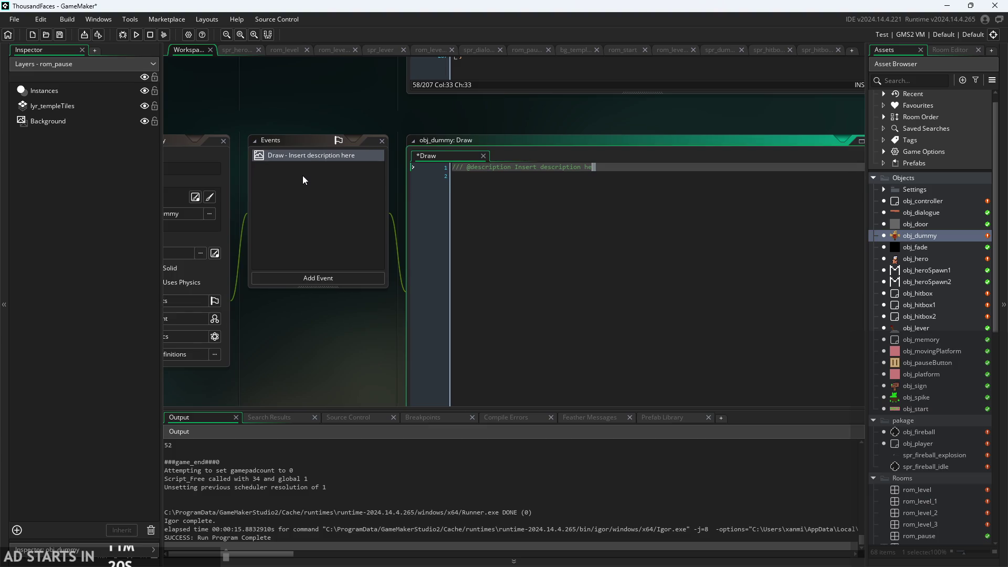
key(Down)
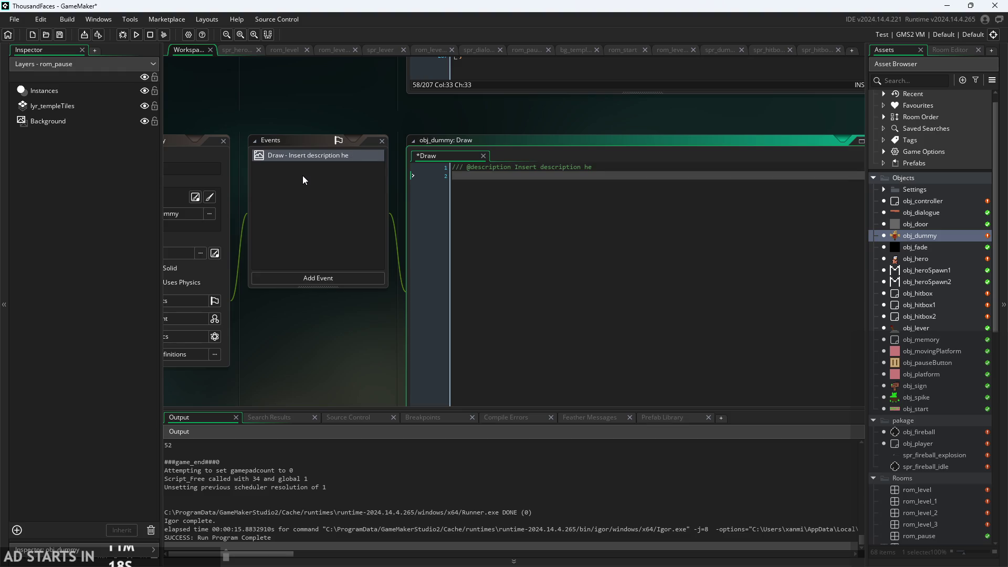
key(Up)
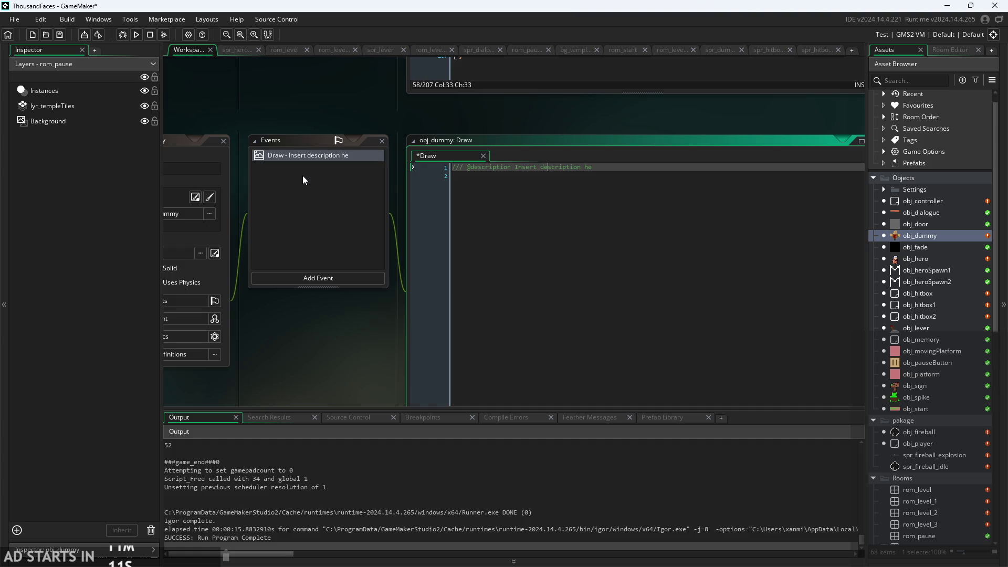
key(shift+Home)
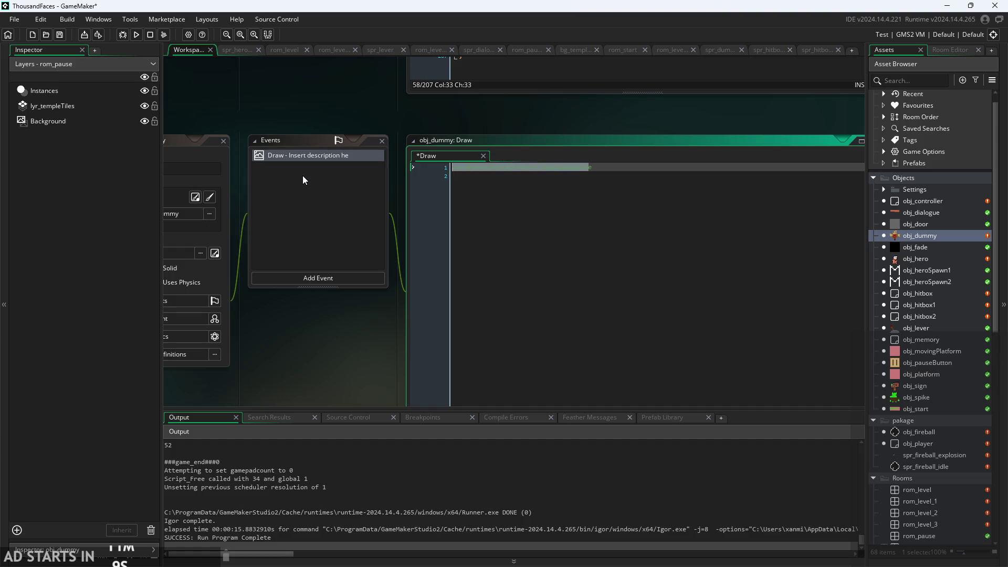
key(BackSpace)
key(BackSpace)
text(if(co)
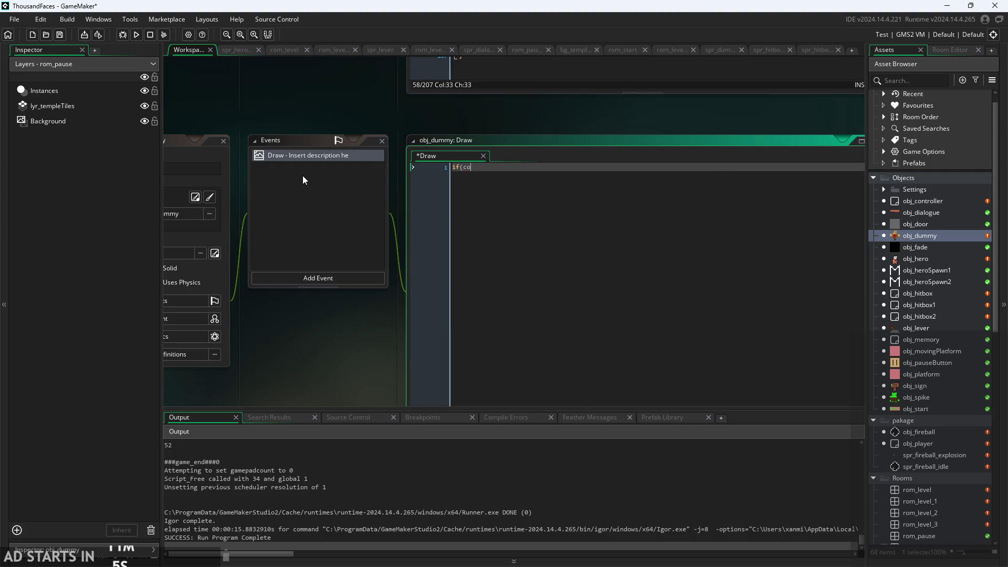
text(ll)
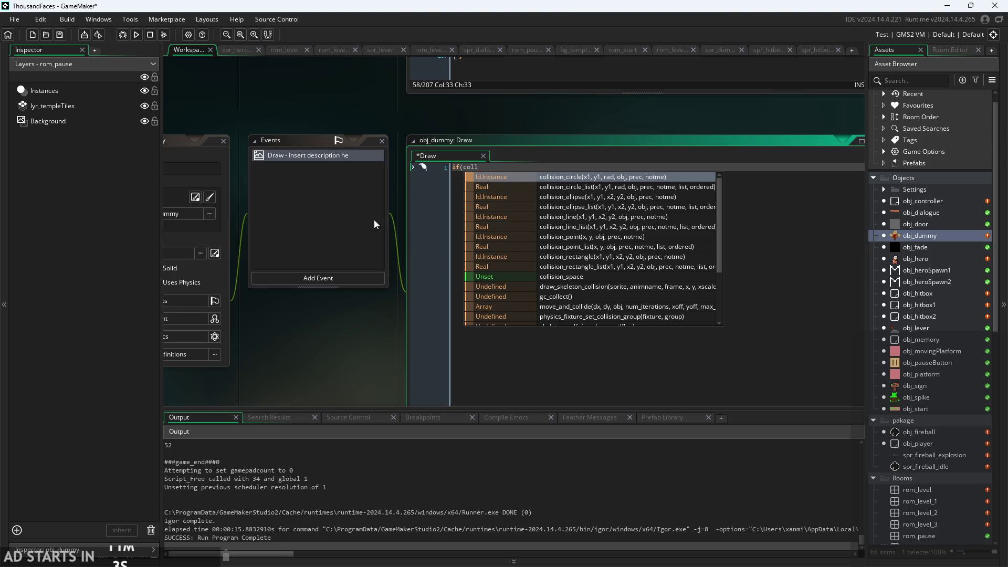
scroll(423, 308, up, 3)
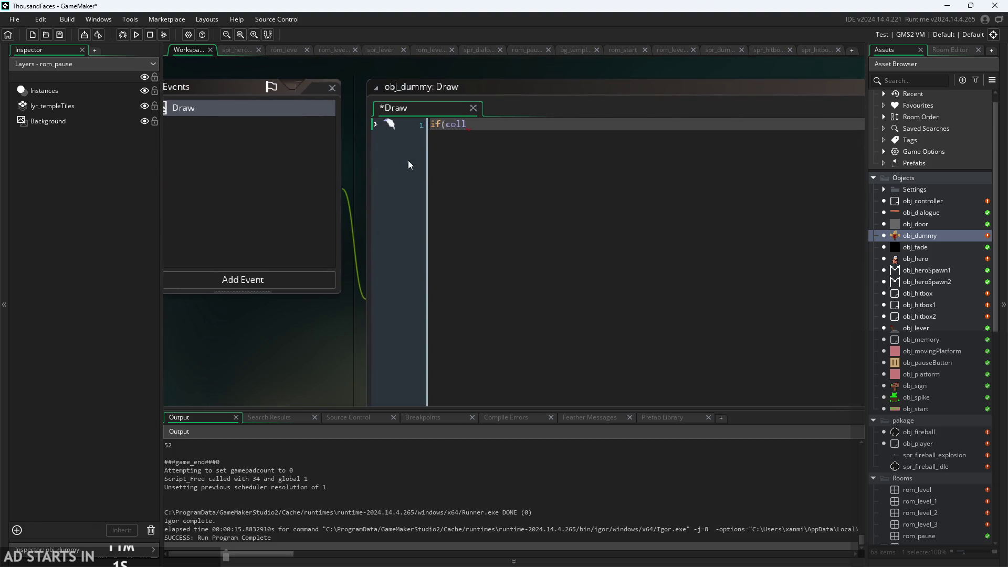
Replace 'coll' with 'place' on line 1 so it reads 'if(place', then select 'place'
double_click(448, 124)
key(BackSpace)
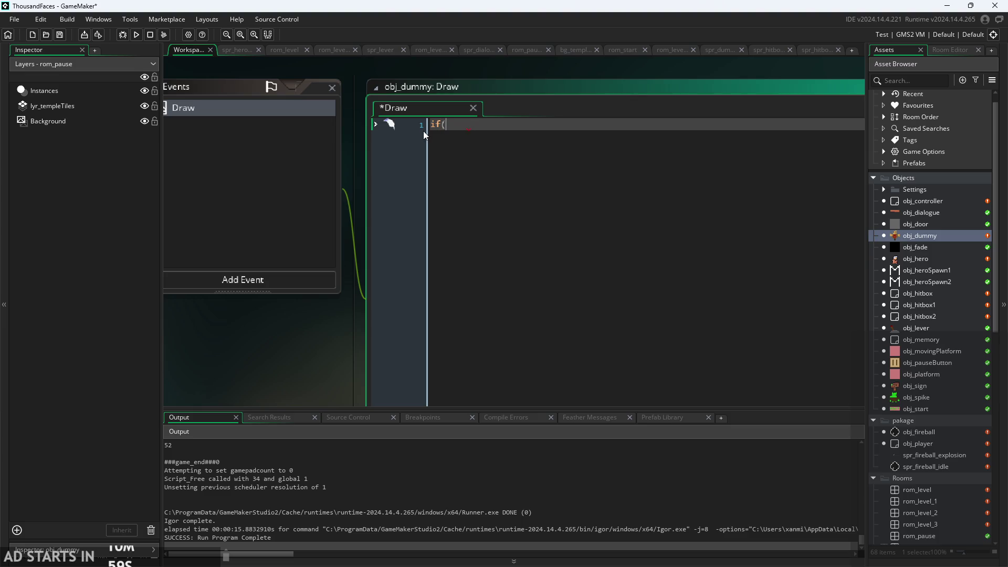
text(place)
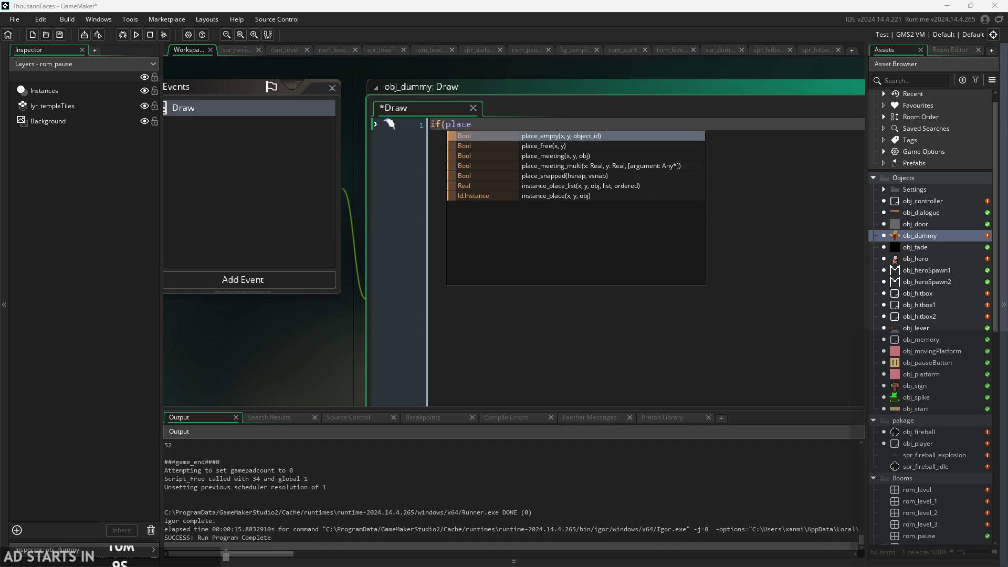
key(Escape)
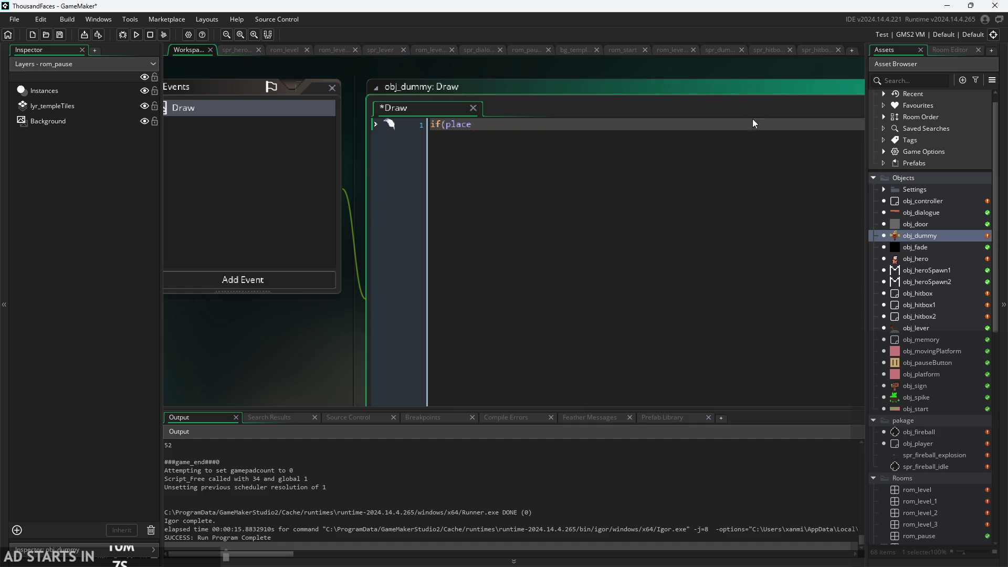
double_click(448, 129)
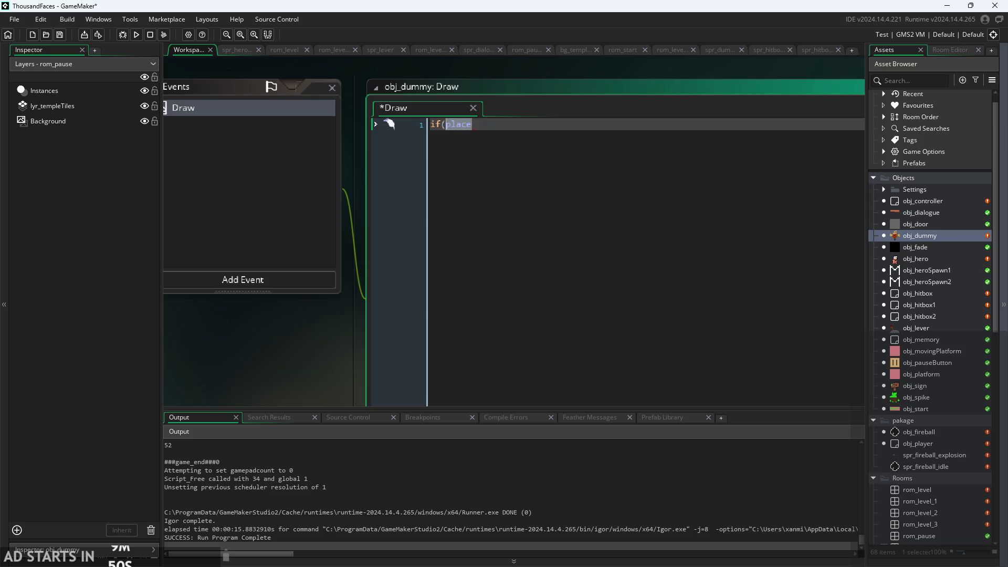
Replace 'place' with collision_rectangle from autocomplete, giving 'if(collision_rectangle()'
click(504, 130)
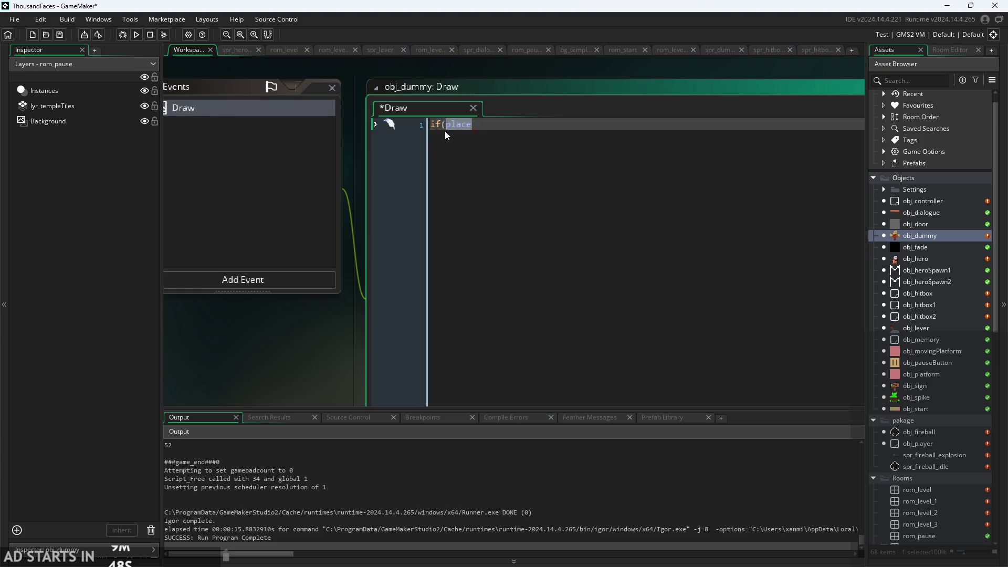
text(colli)
text(s)
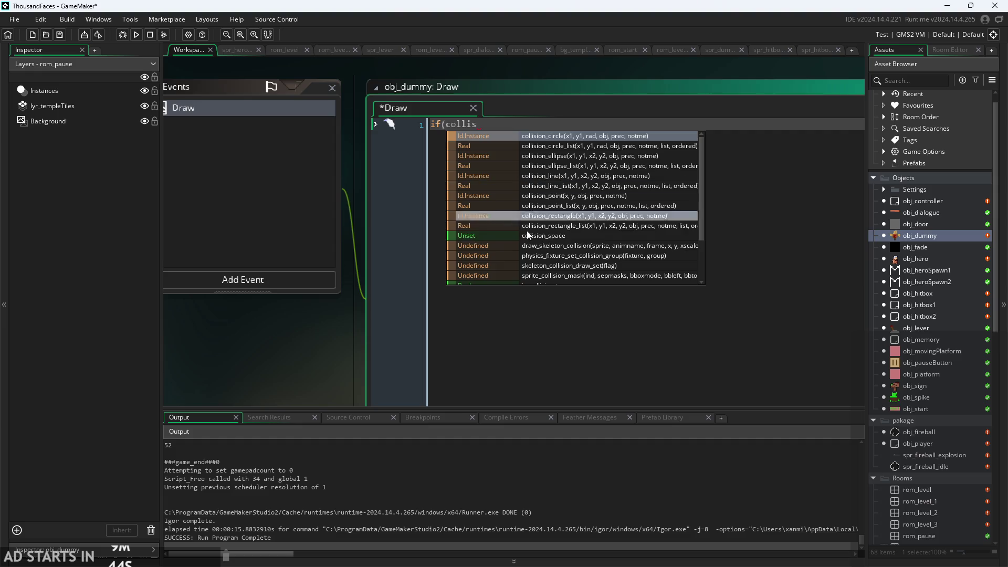
click(599, 219)
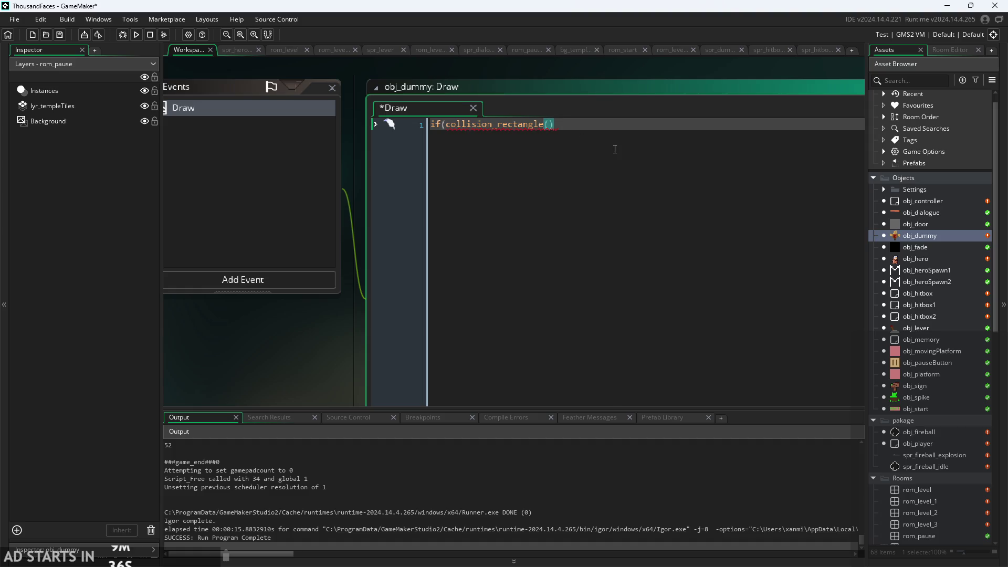
mouse_move(527, 125)
Delete the collision_rectangle() call from line 1, then try and remove the word 'place'
drag(372, 371, 465, 372)
scroll(465, 373, down, 2)
mouse_move(404, 342)
mouse_down()
mouse_move(565, 330)
mouse_move(445, 311)
mouse_move(502, 313)
mouse_up()
scroll(565, 329, down, 2)
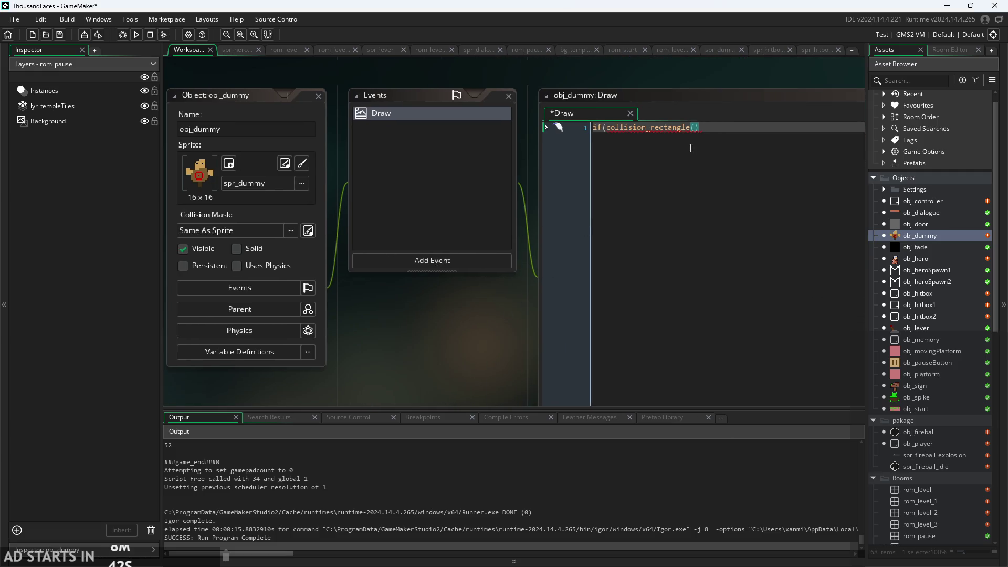
drag(699, 128, 609, 134)
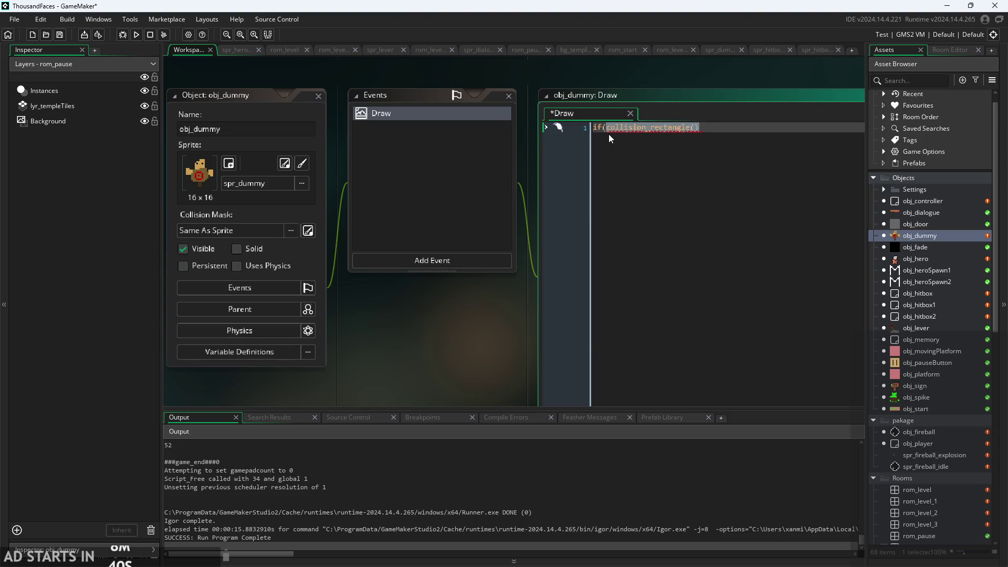
key(BackSpace)
key(ctrl+space)
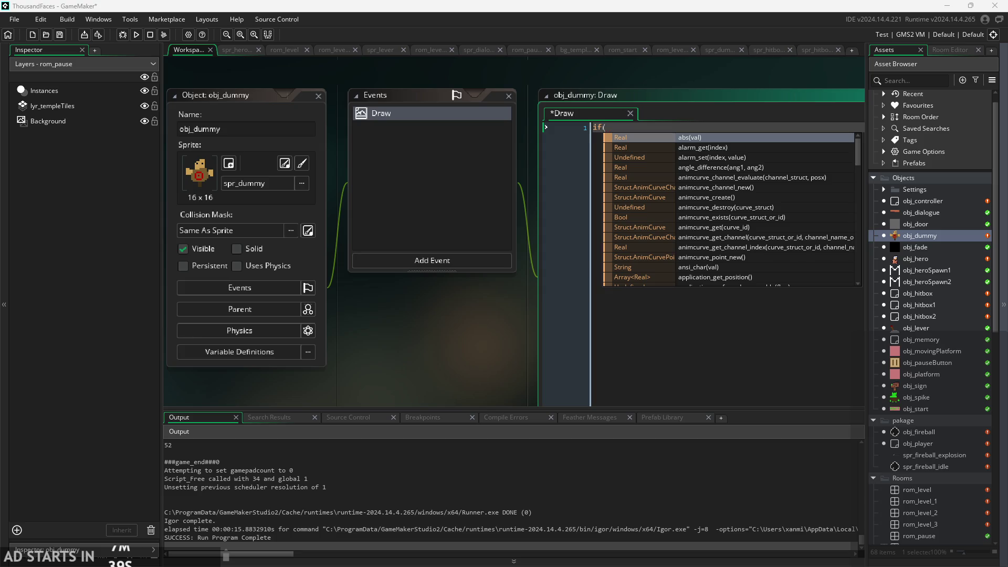
text(pl)
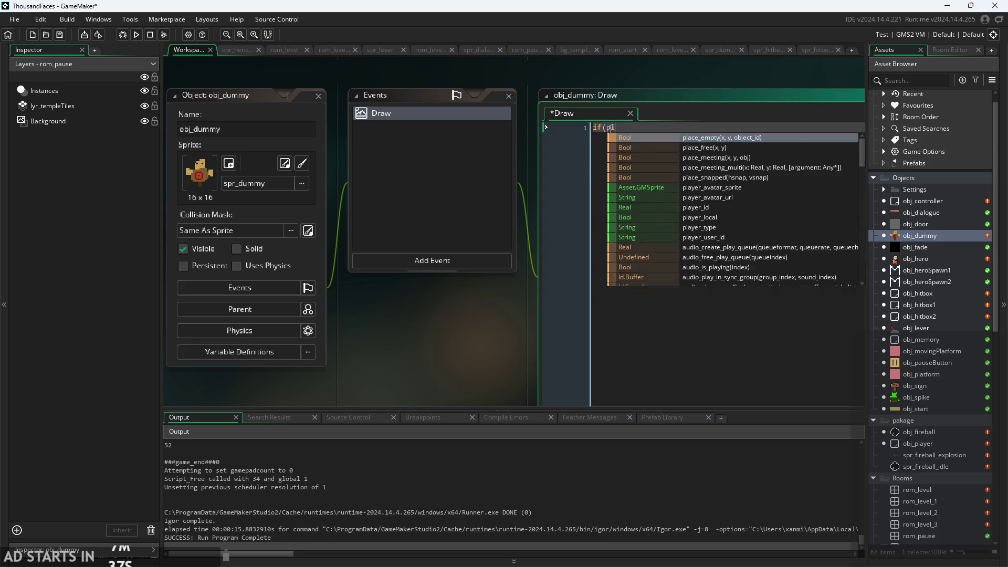
text(ace)
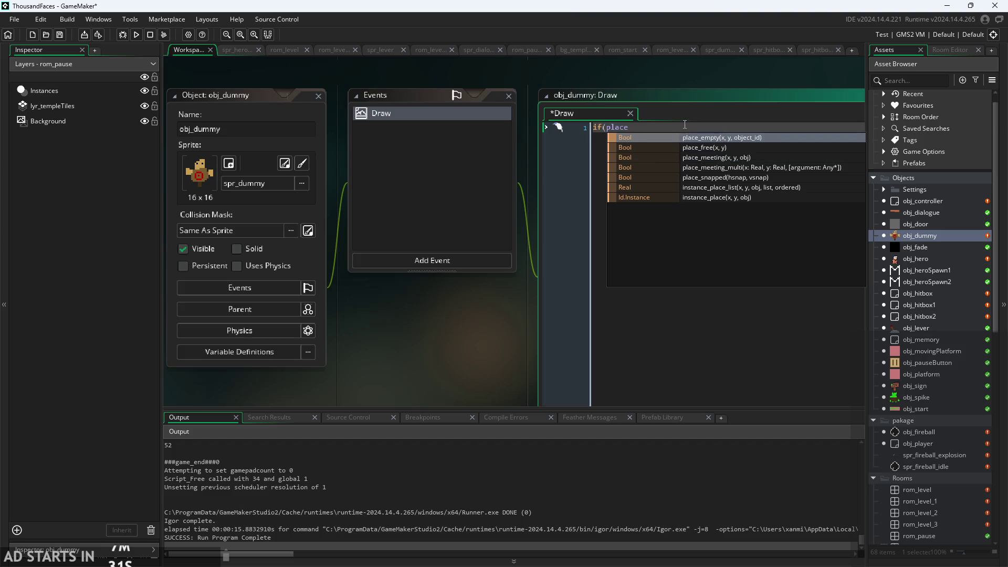
key(ctrl+BackSpace)
Reposition the workspace around obj_dummy, put the caret after 'if(', and type then delete 'hit'
drag(474, 379, 395, 379)
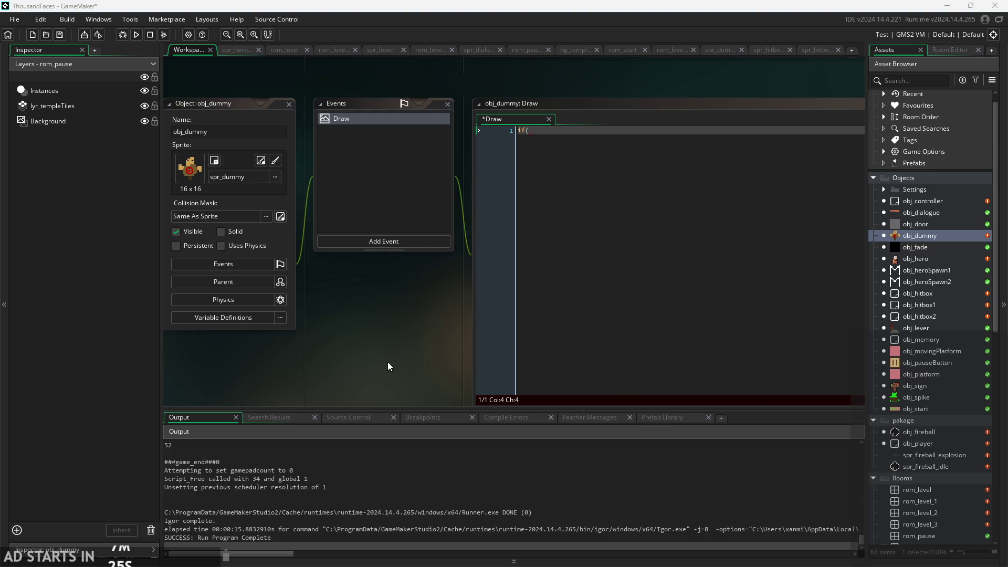
scroll(411, 298, up, 1)
drag(410, 299, 388, 319)
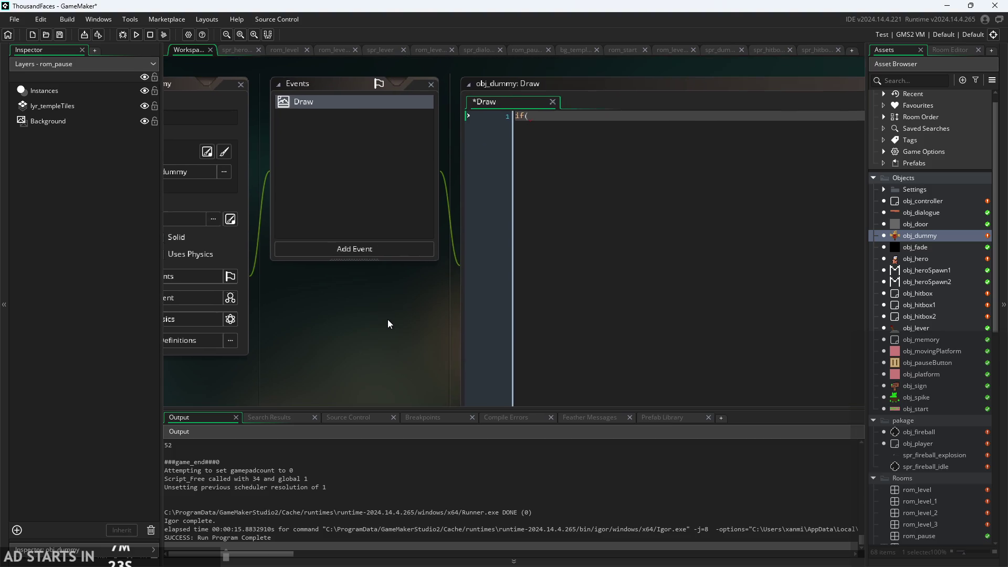
click(555, 122)
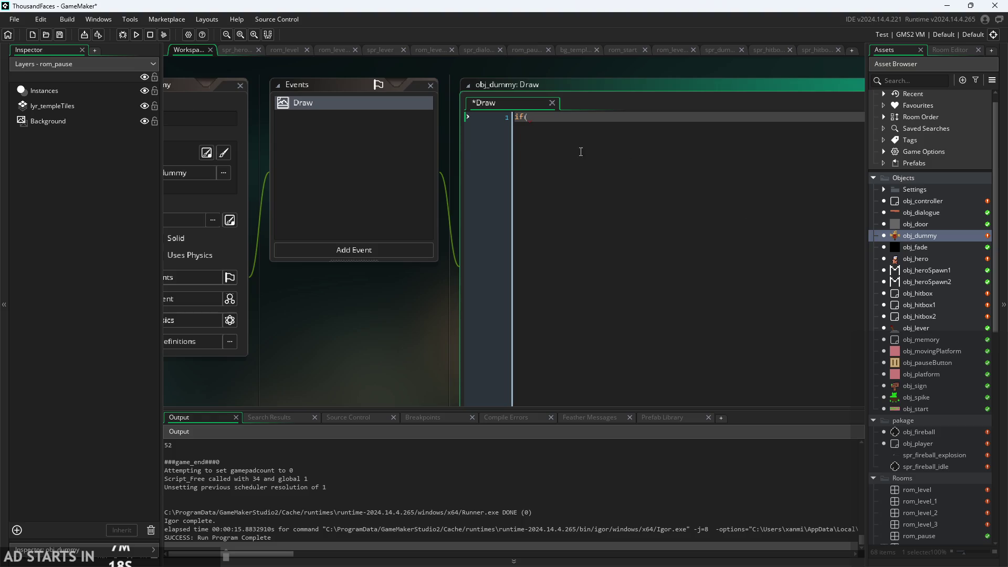
drag(440, 339, 543, 320)
scroll(543, 320, down, 1)
scroll(351, 210, up, 1)
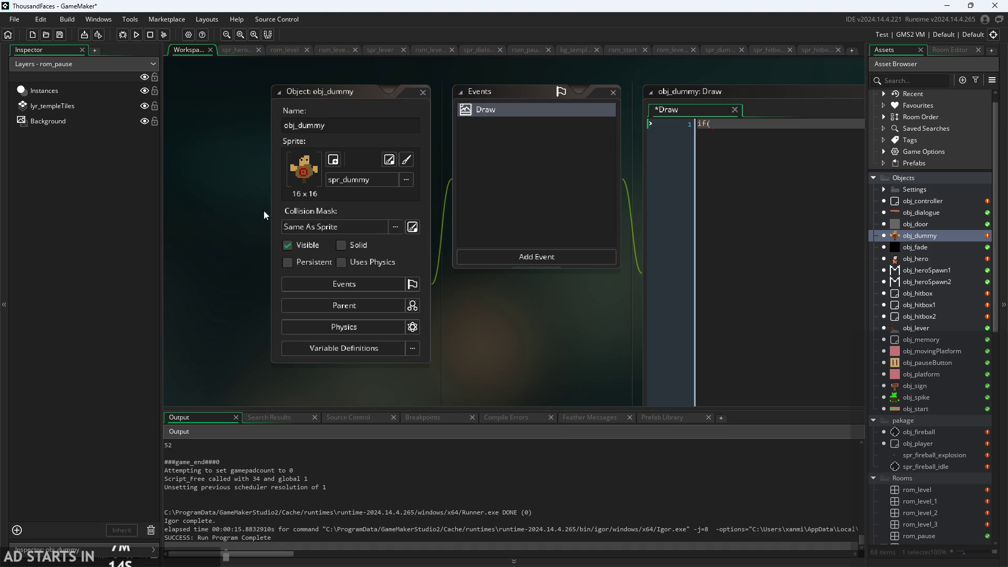
drag(482, 322, 363, 308)
scroll(363, 308, down, 1)
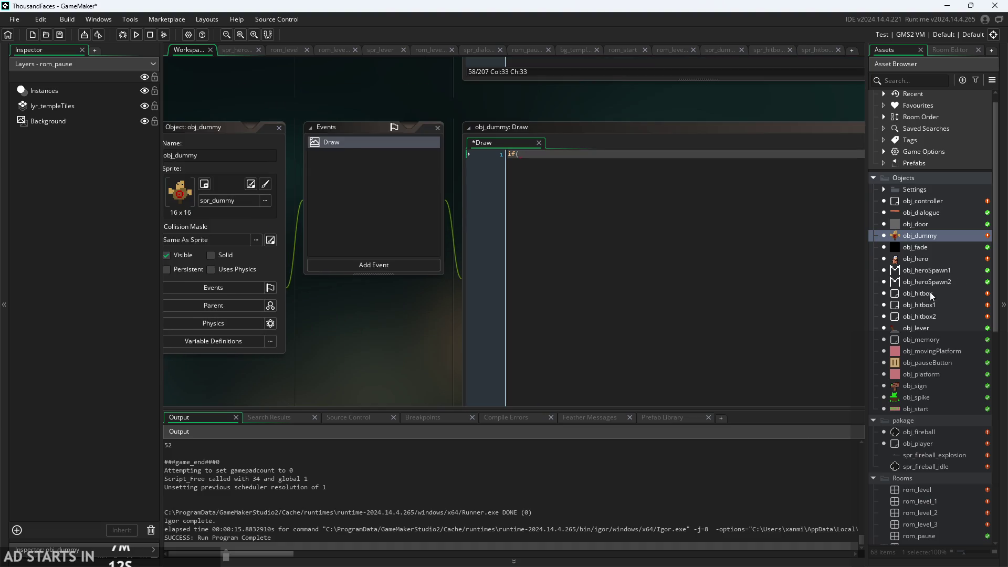
click(628, 159)
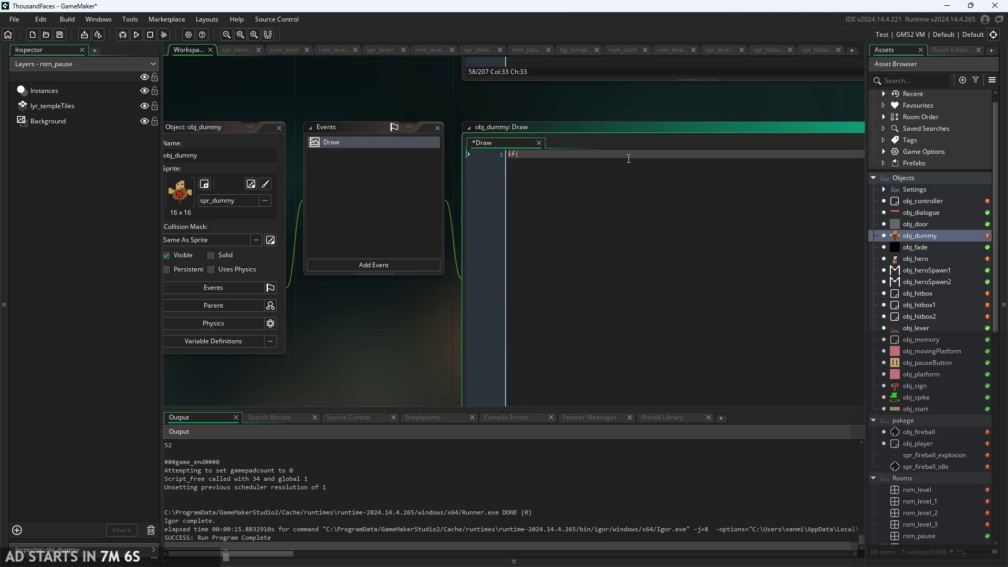
scroll(628, 158, up, 2)
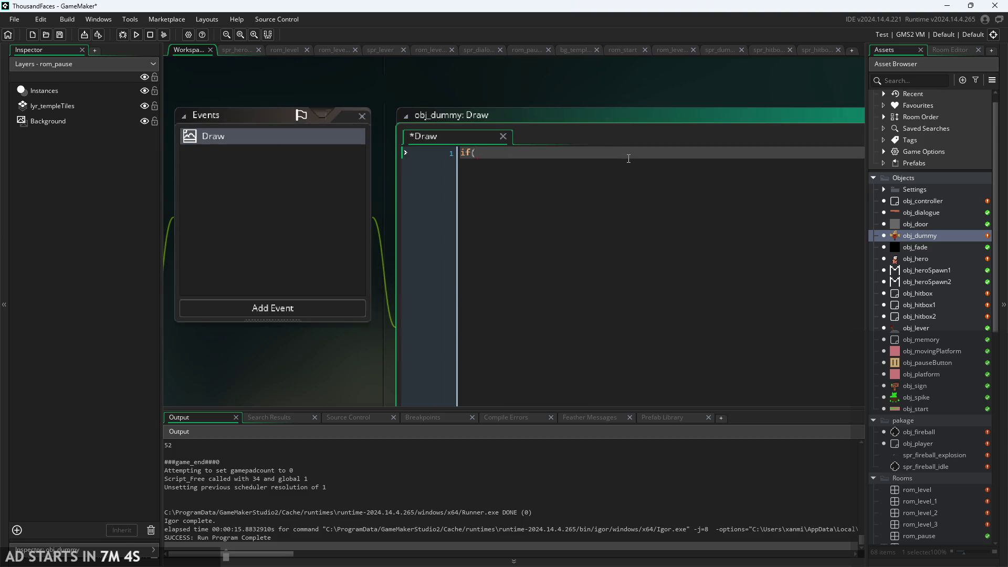
text(hit)
key(BackSpace)
key(BackSpace)
key(BackSpace)
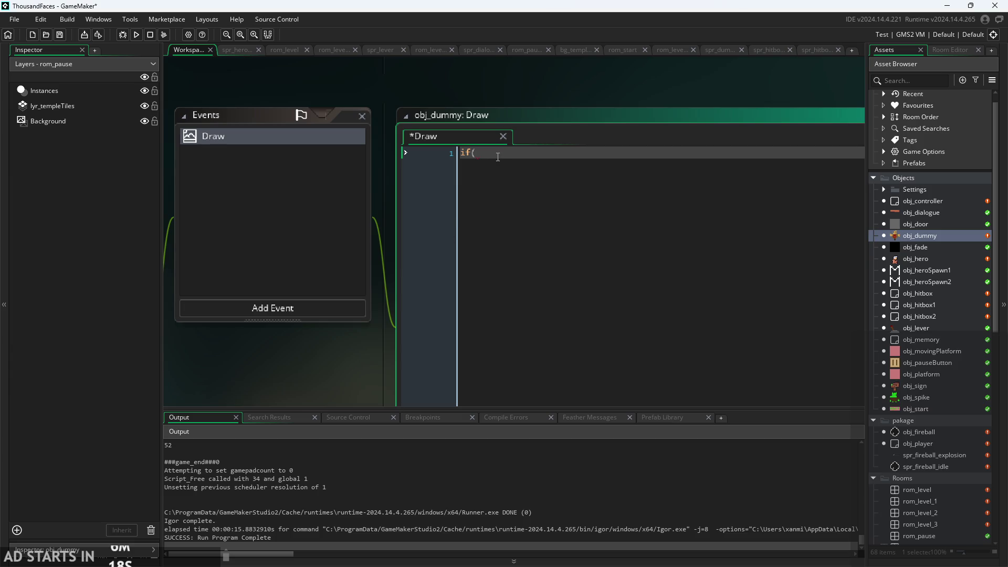
Write the condition if(place_meeting(x,y,obj_hitbox)) and open a brace block under it
text(place_)
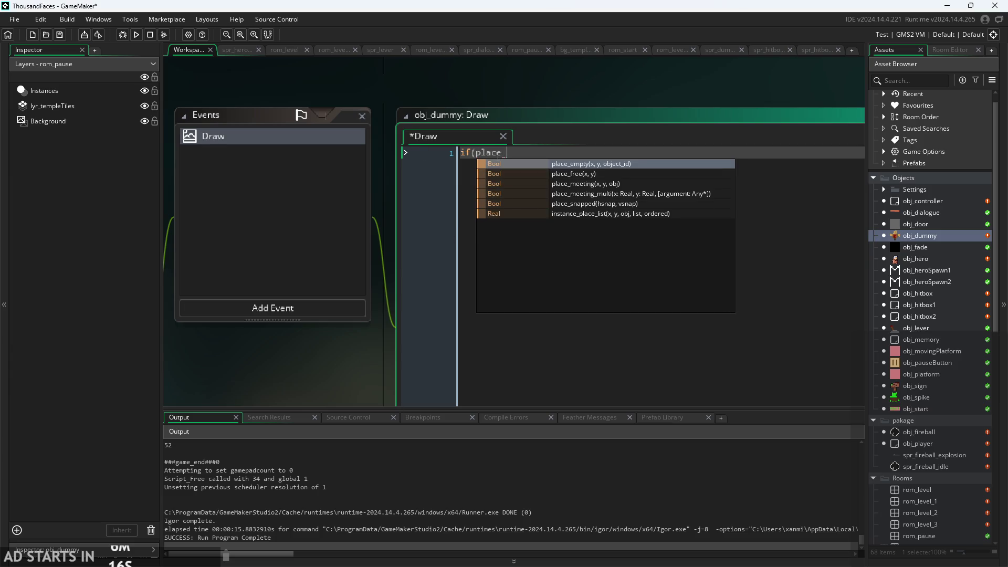
key(Down)
key(Down)
key(Return)
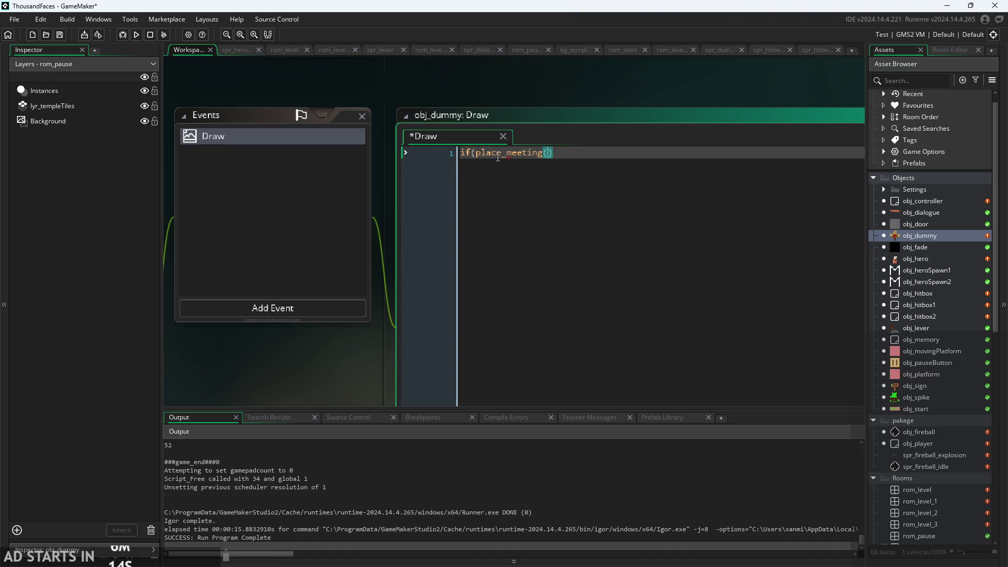
text(x,y,)
text(obj_her)
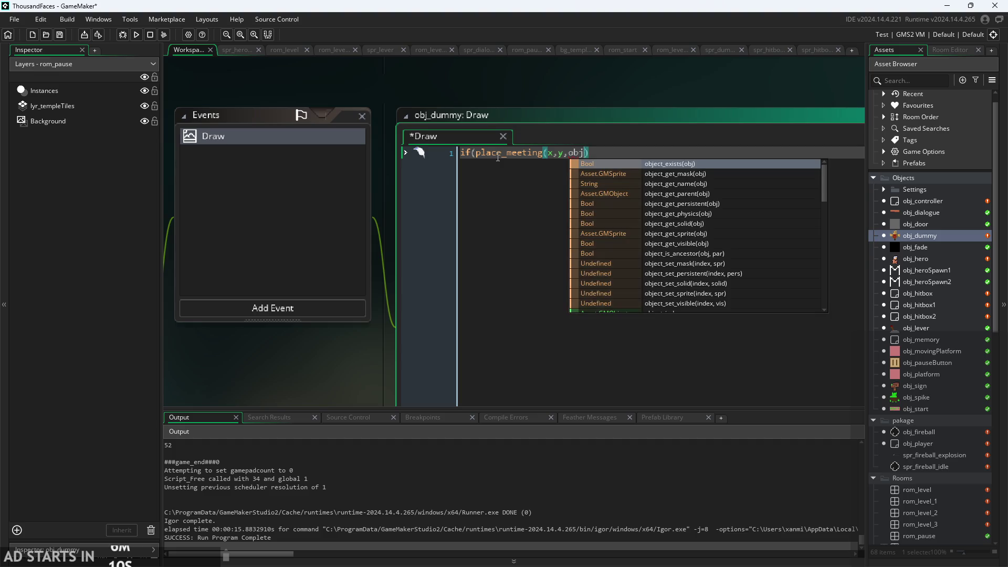
key(BackSpace)
key(BackSpace)
text(it)
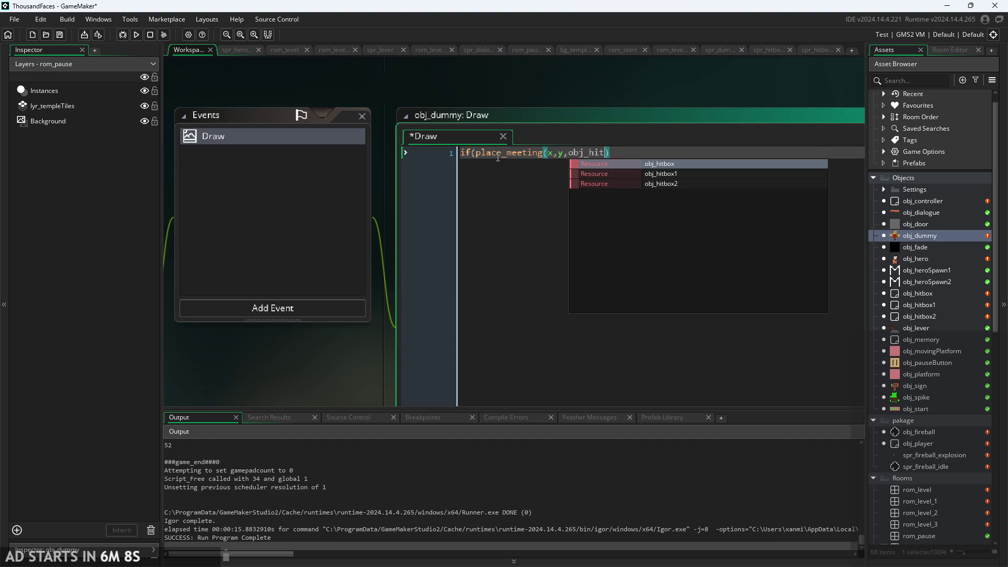
key(Return)
text(;)
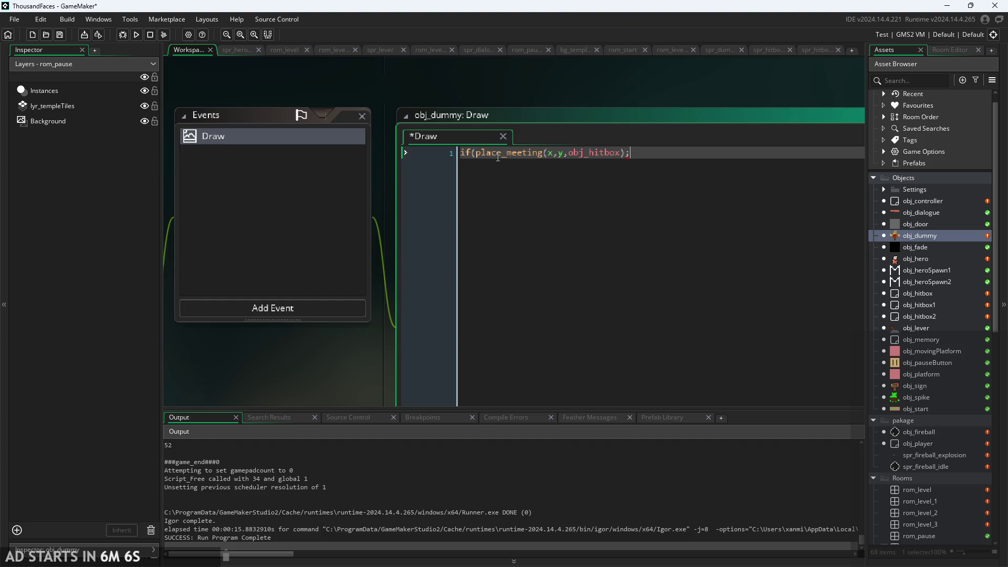
key(BackSpace)
key(BackSpace)
text(){)
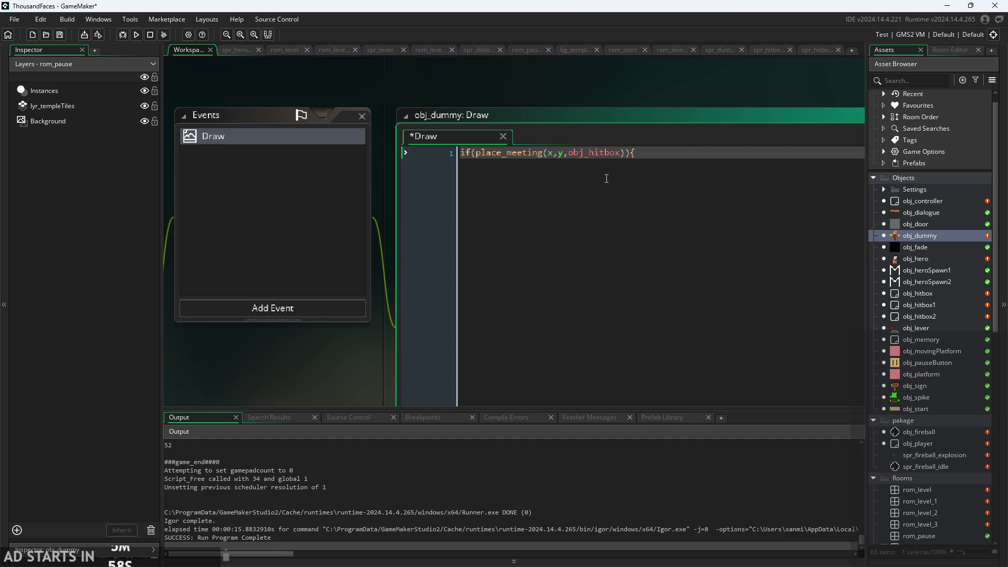
key(Return)
key(Return)
text(})
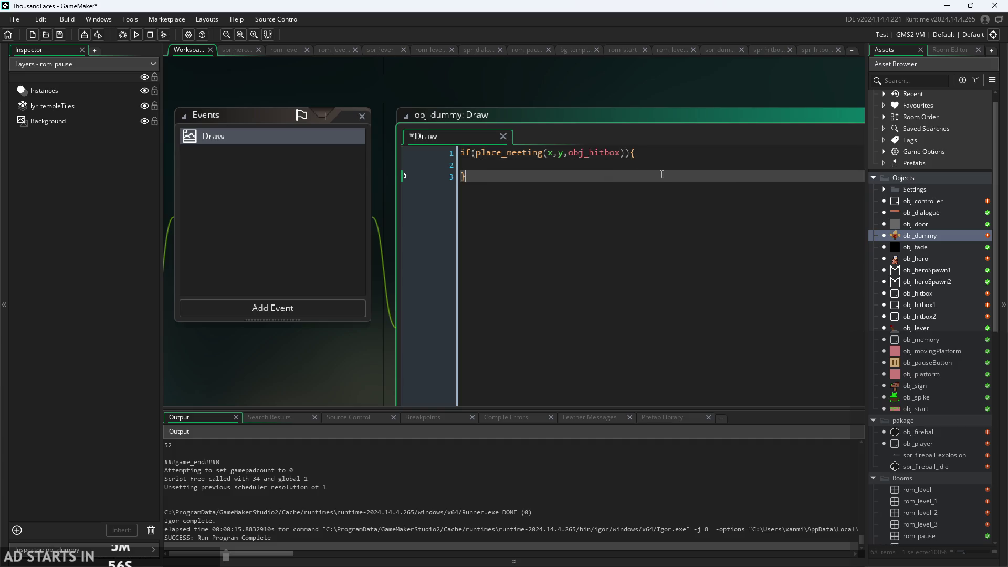
Add draw_text(x,y,"Hit") inside the braces and save the code with Ctrl+S
click(669, 167)
text(d)
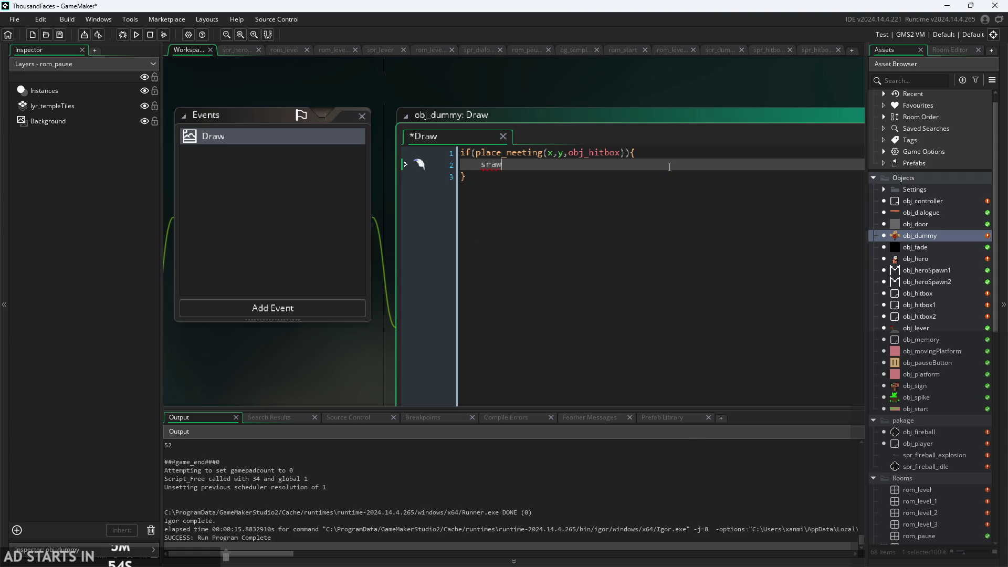
text(raw)
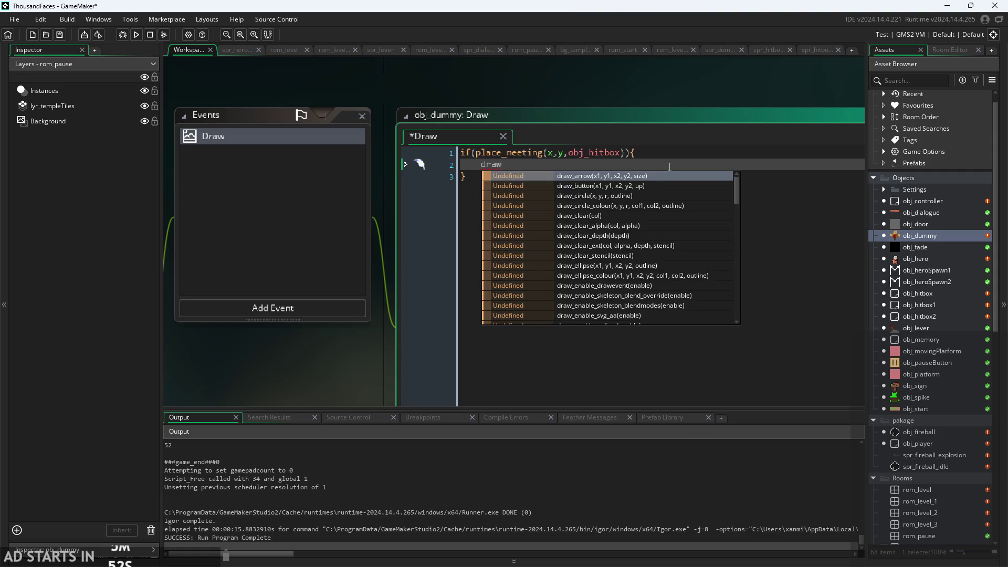
text(_te)
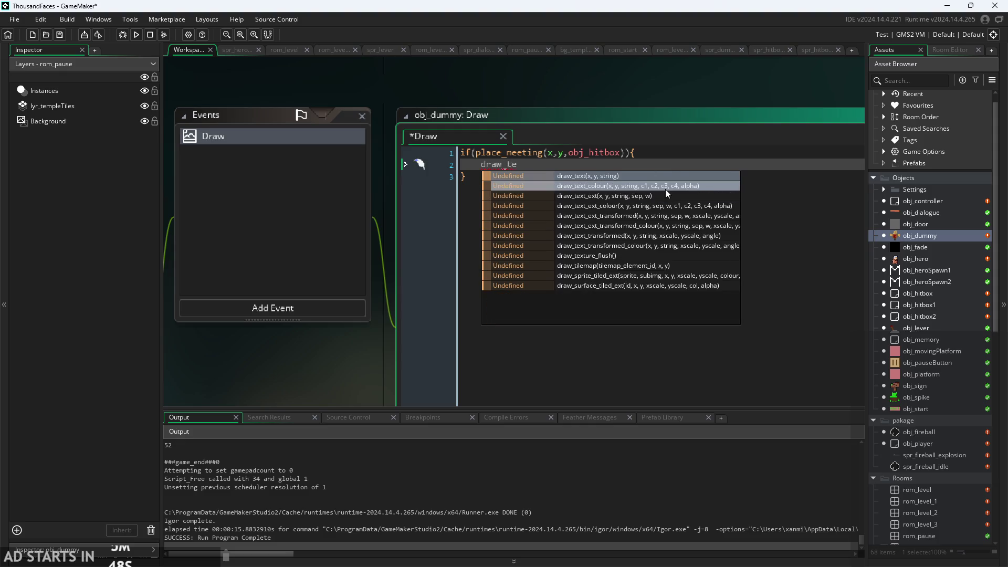
click(656, 188)
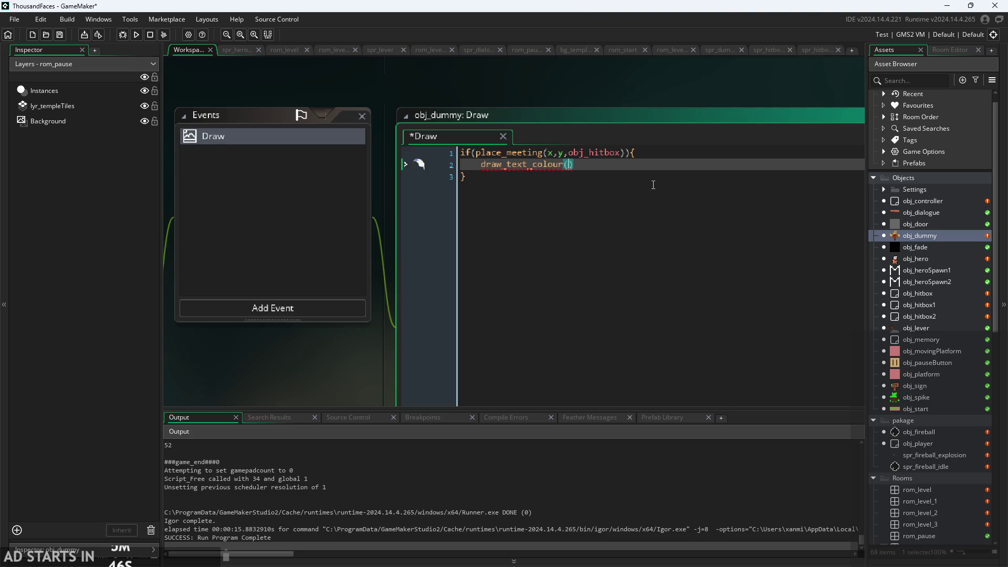
text(x,)
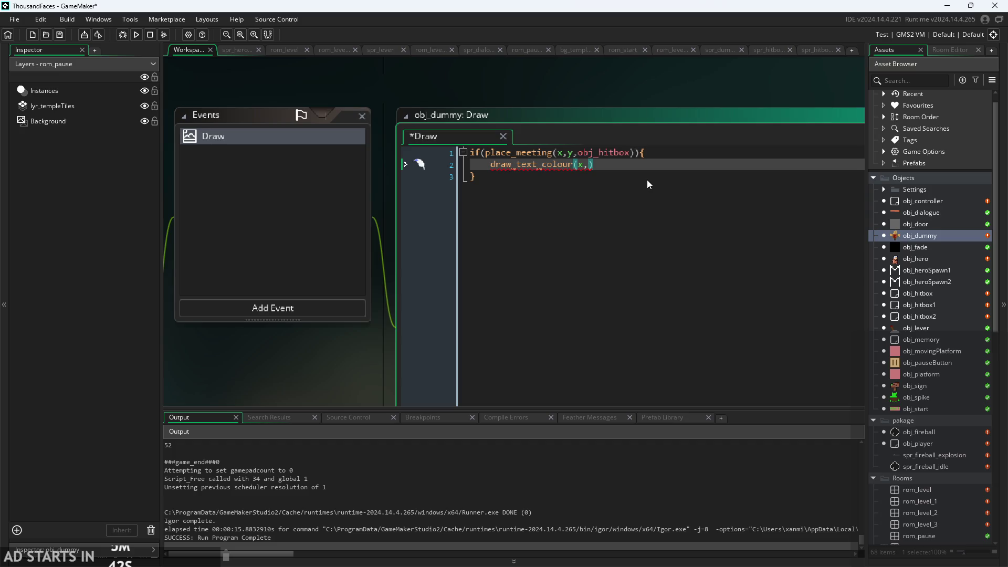
text(y,)
mouse_move(565, 165)
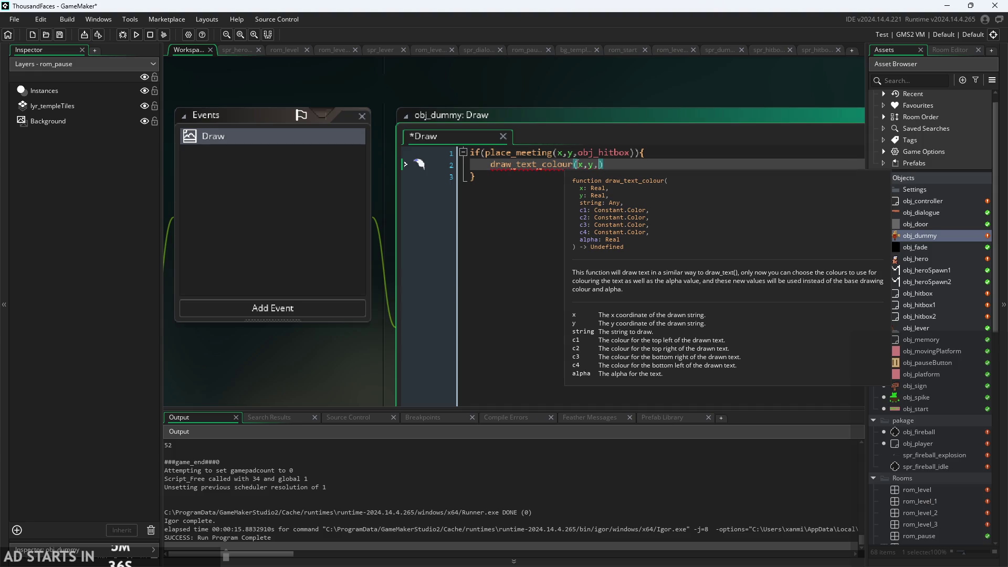
key(BackSpace)
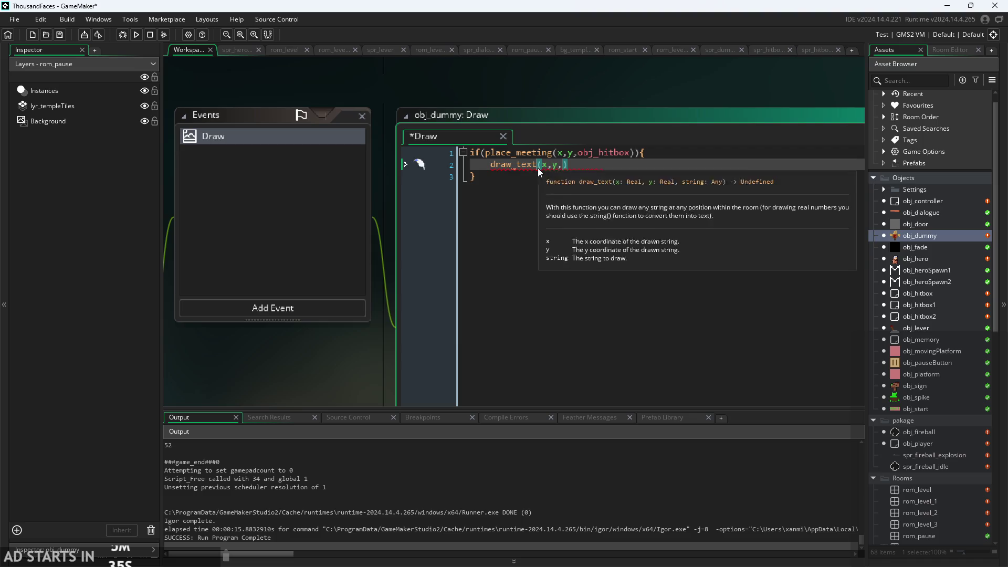
key(Escape)
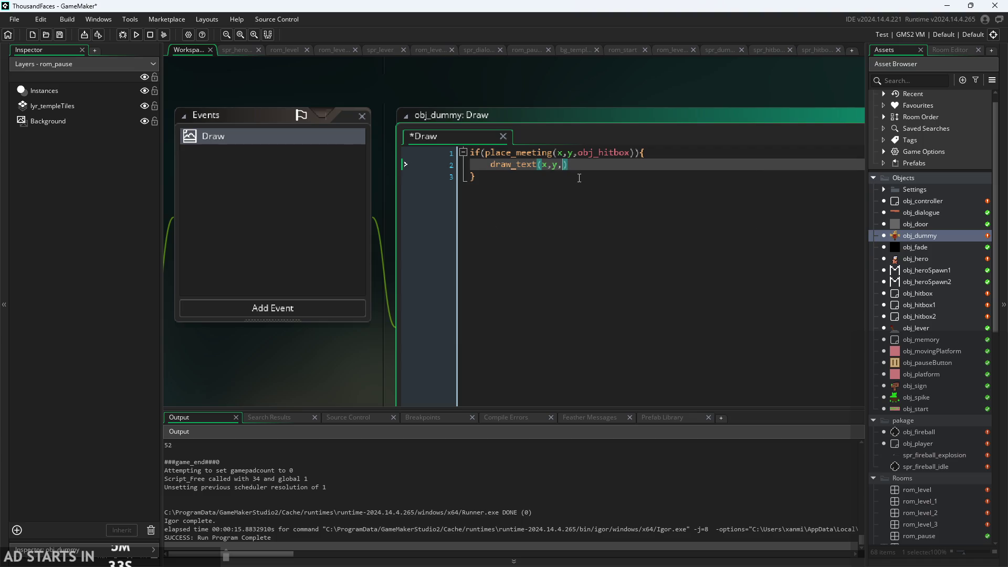
text("Hir)
key(BackSpace)
text(")
key(Right)
key(ctrl+s)
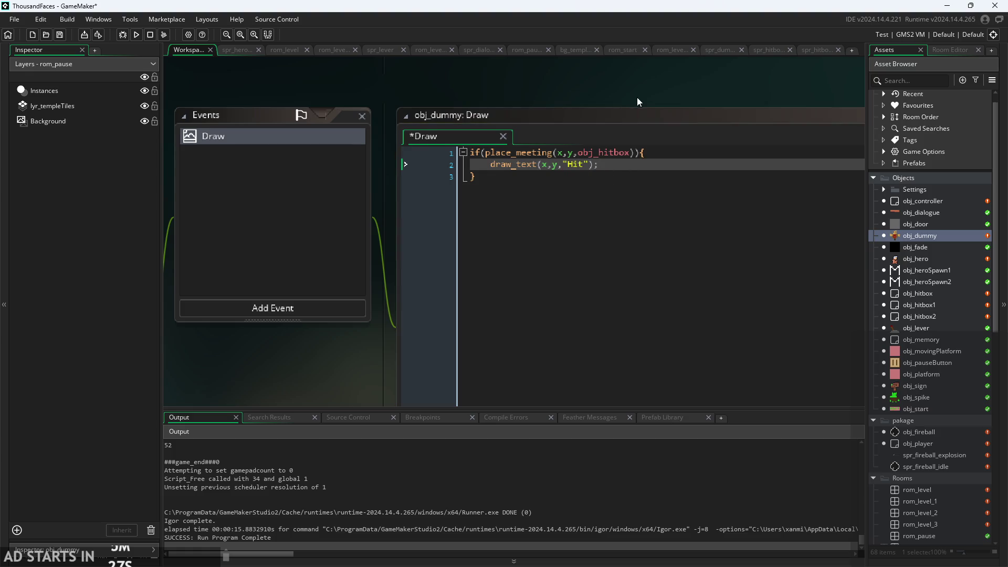
scroll(638, 96, down, 2)
Run the game, then open the rom_level_1 room in the editor
mouse_move(487, 190)
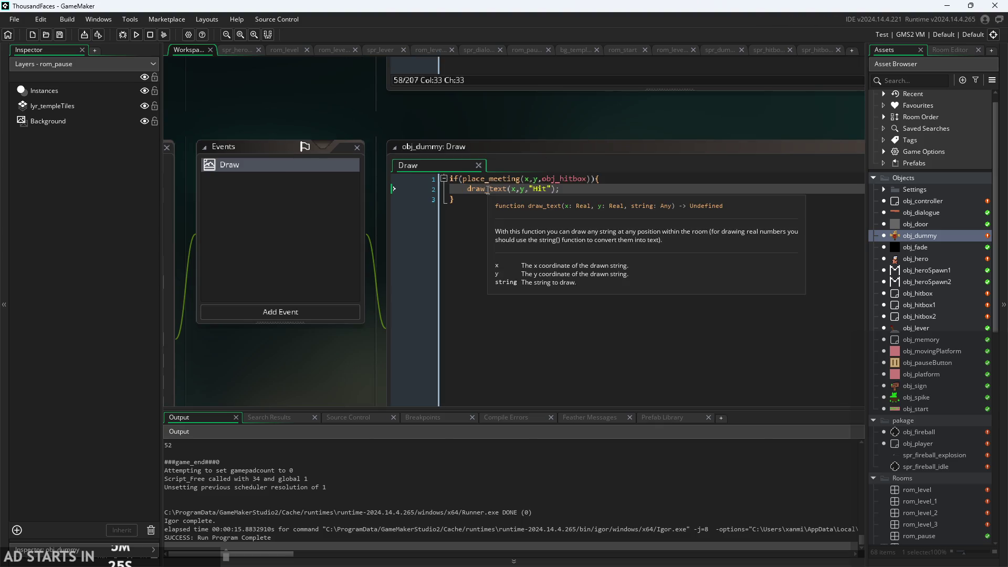
click(136, 34)
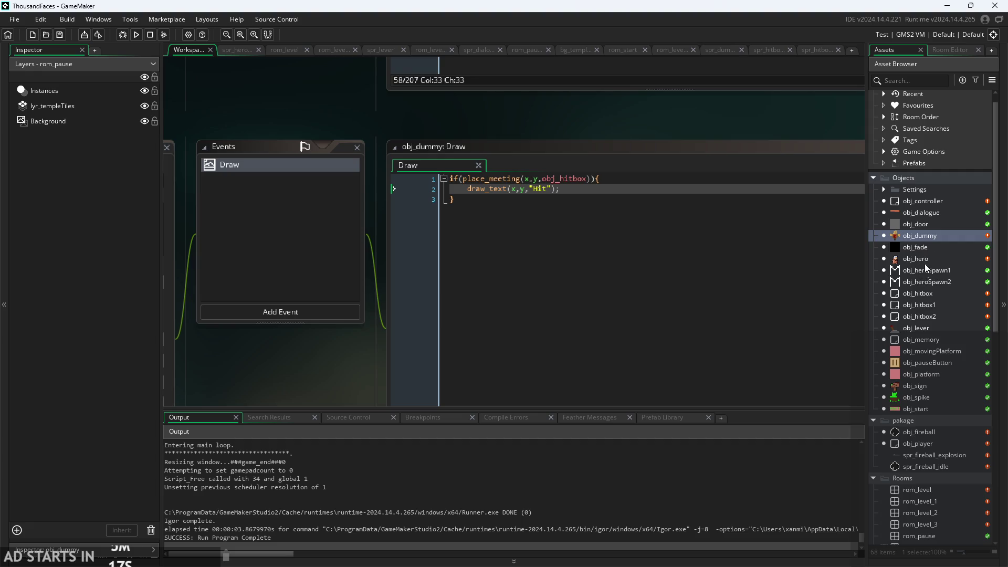
scroll(937, 461, down, 2)
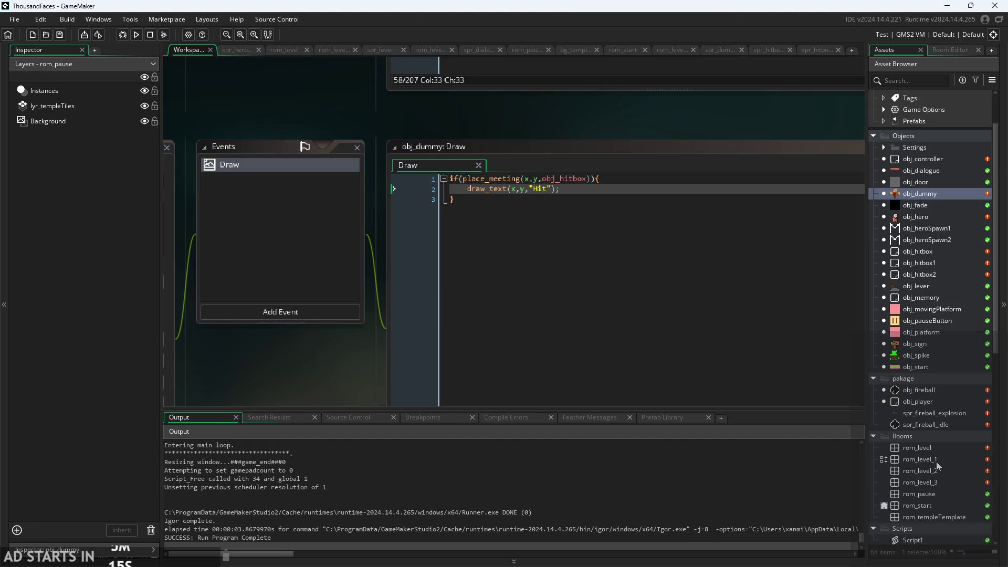
double_click(937, 452)
scroll(475, 276, up, 3)
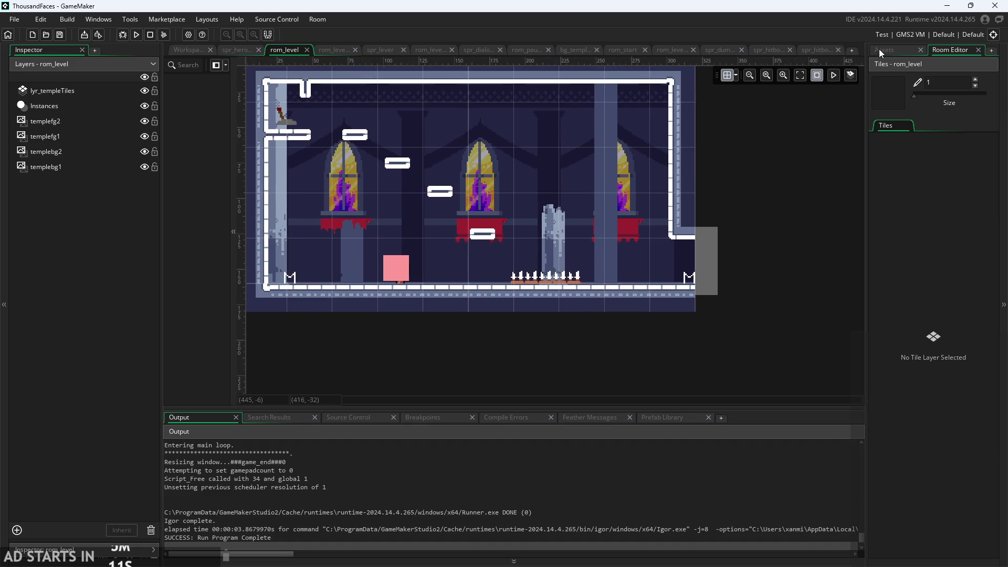
click(882, 50)
double_click(925, 458)
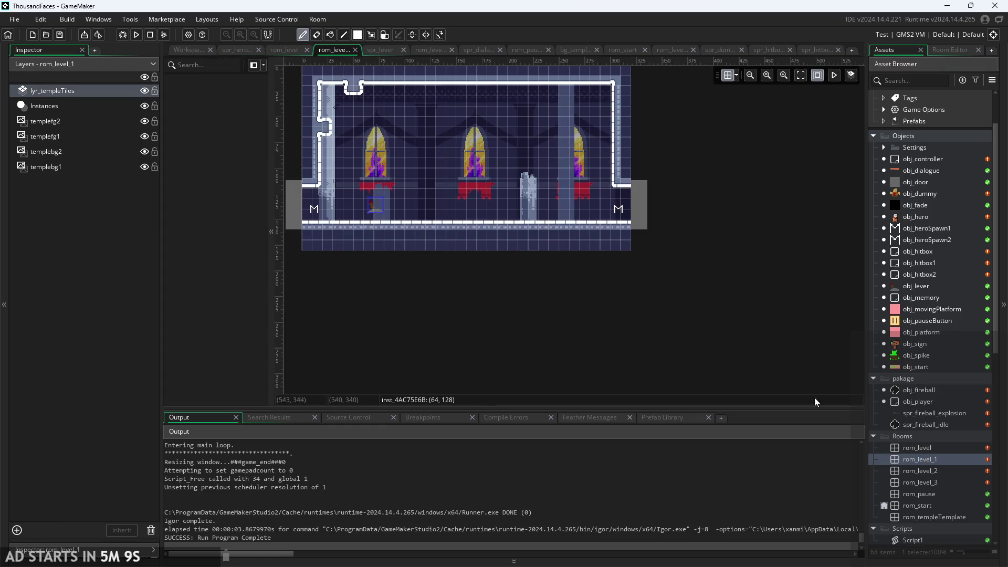
Erase the wall bump and notch on lyr_templeTiles and repaint them with autotile_1
scroll(546, 247, up, 3)
scroll(313, 158, down, 2)
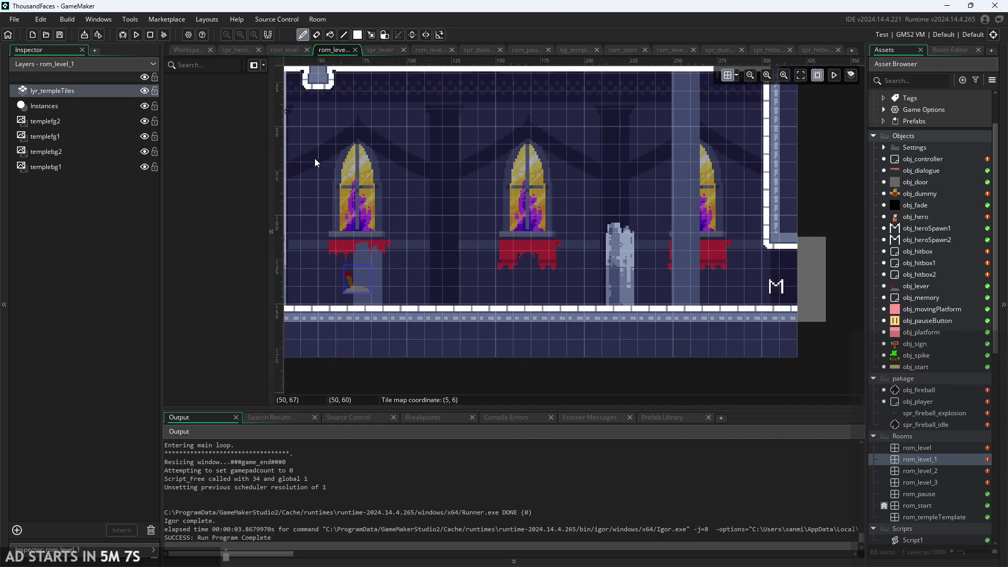
click(62, 95)
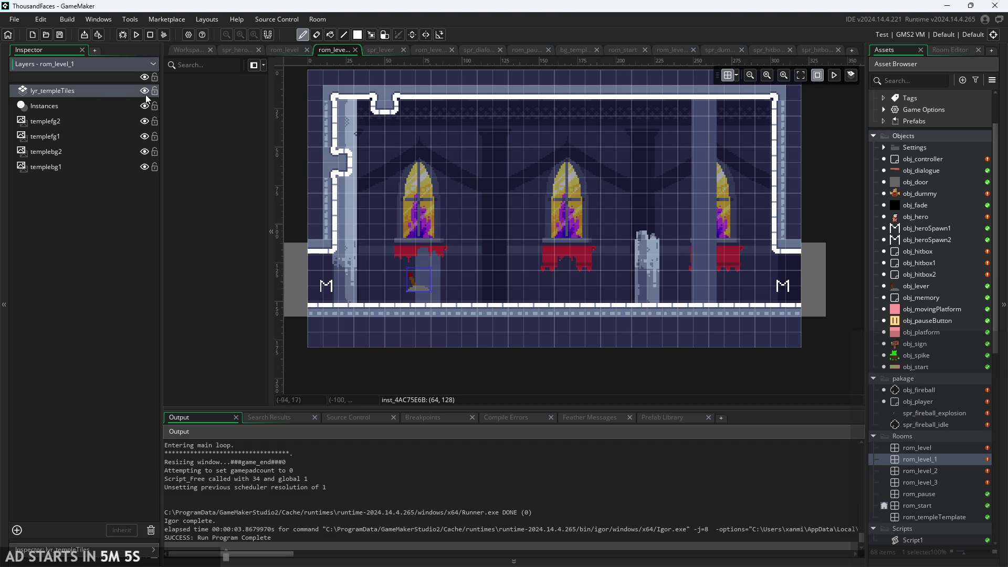
drag(346, 164, 395, 106)
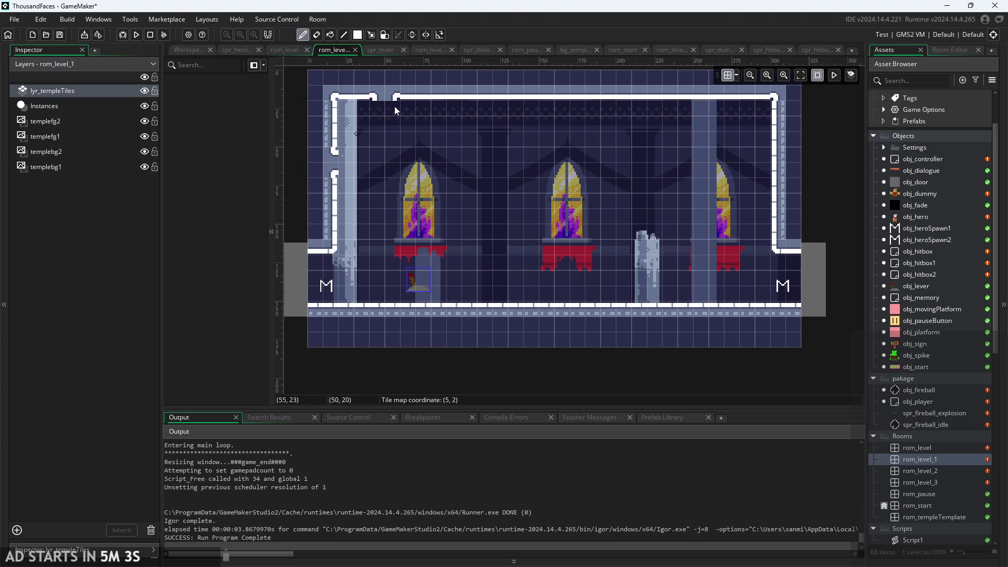
click(956, 50)
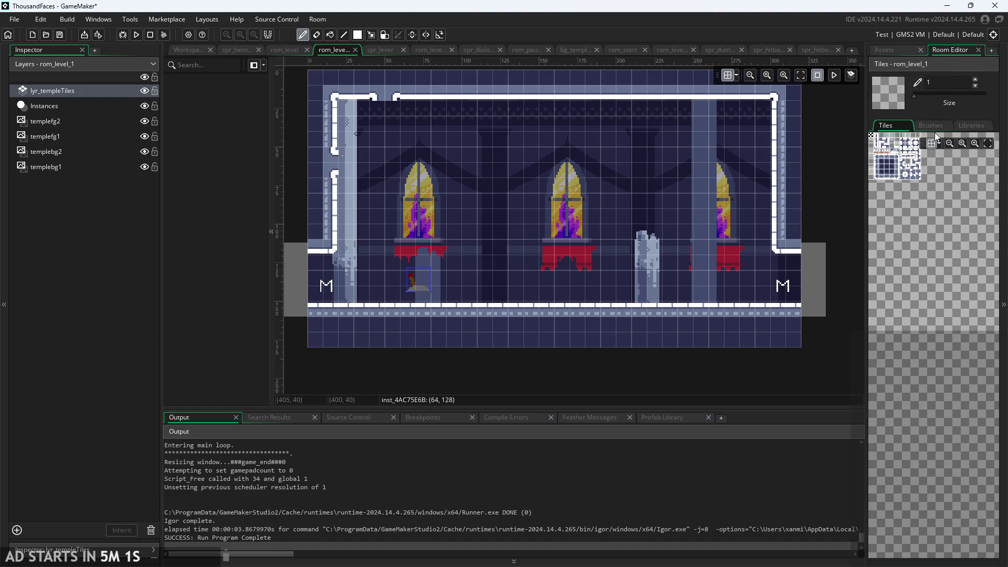
click(960, 126)
click(922, 154)
click(336, 163)
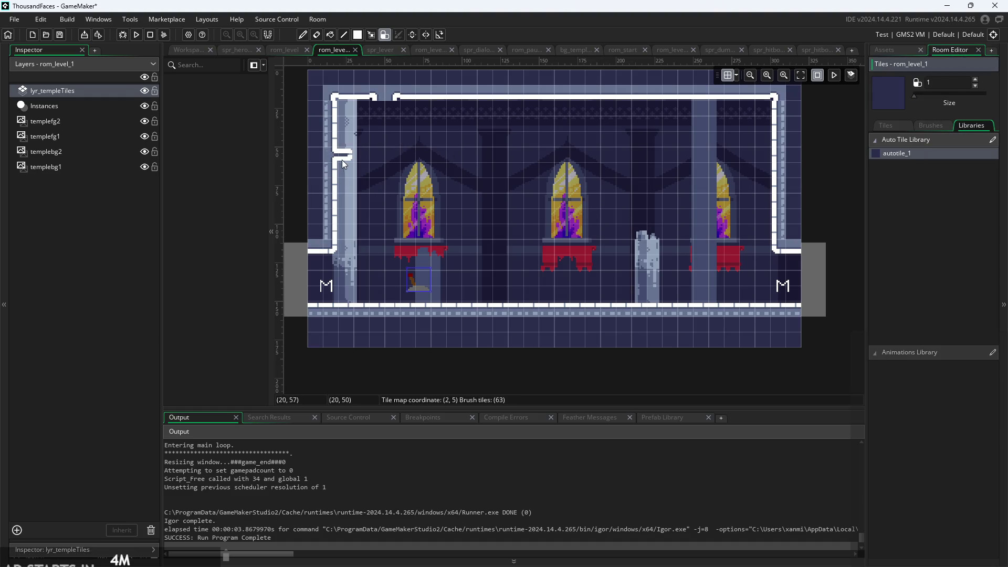
click(394, 108)
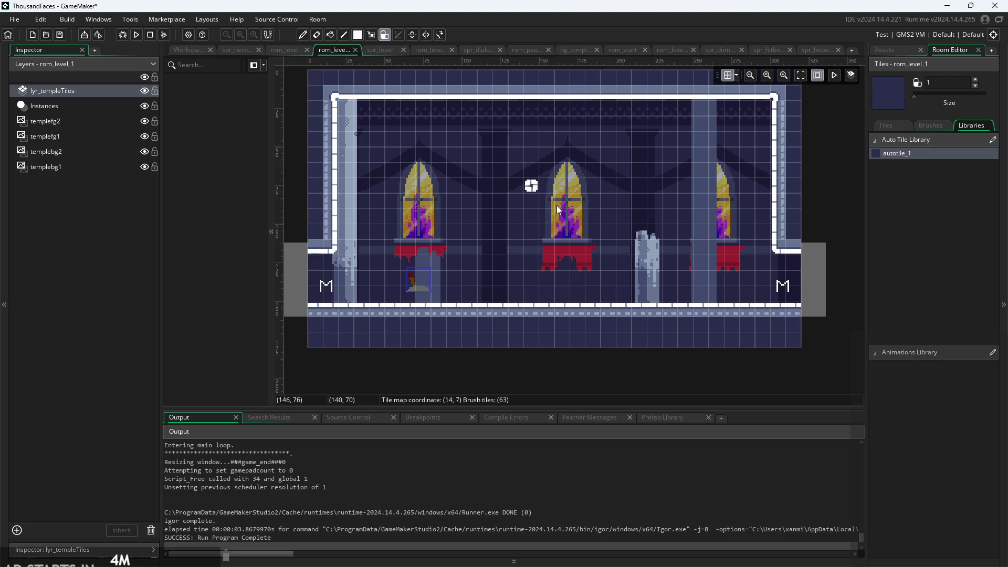
click(893, 49)
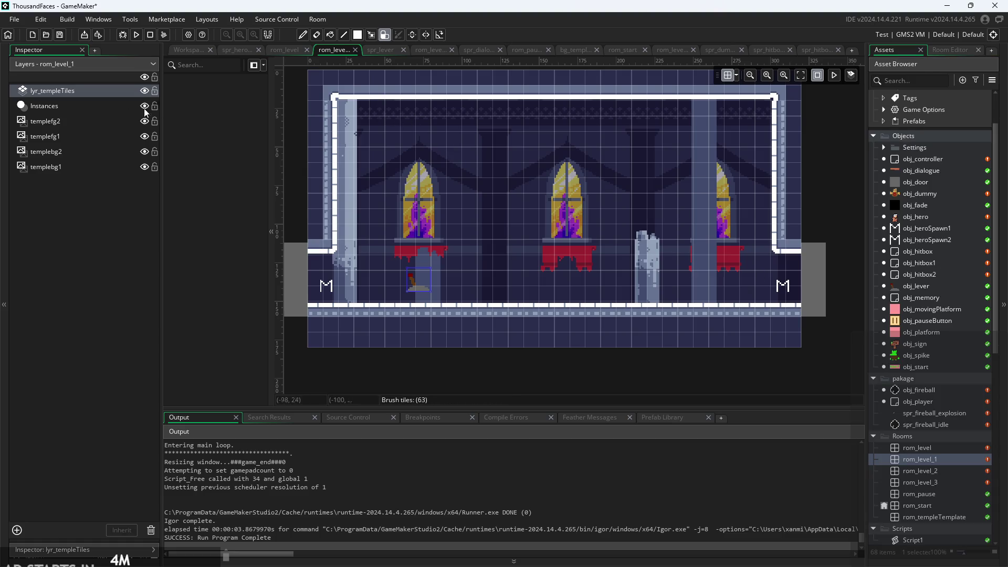
click(68, 108)
Drop an obj_dummy instance into rom_level_1 and nudge it onto the floor
drag(924, 194, 557, 287)
ctrl+scroll(578, 288, up, 4)
click(562, 273)
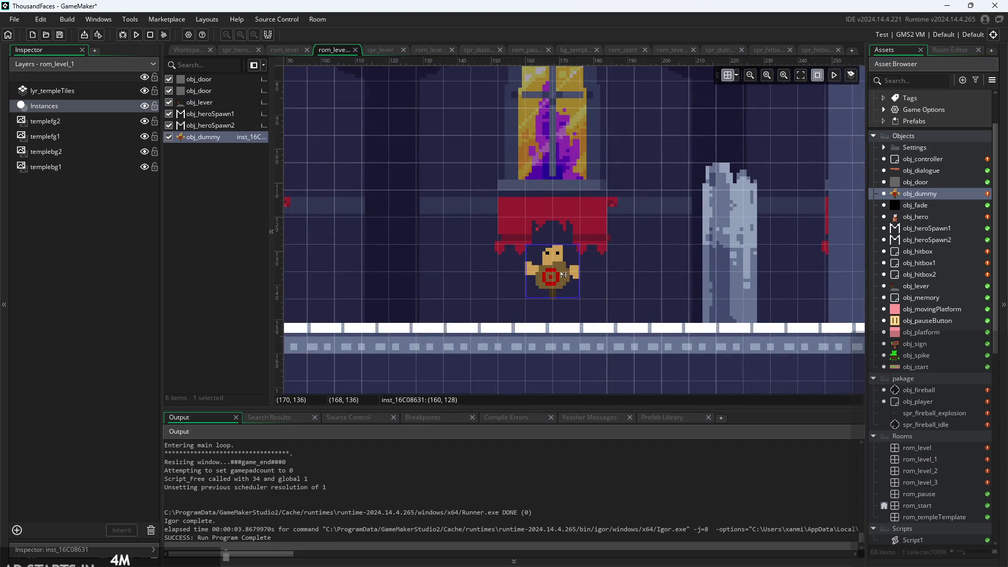
mouse_move(563, 276)
mouse_down()
mouse_move(554, 303)
mouse_move(576, 310)
mouse_move(575, 291)
mouse_up()
scroll(707, 330, up, 4)
scroll(707, 330, down, 2)
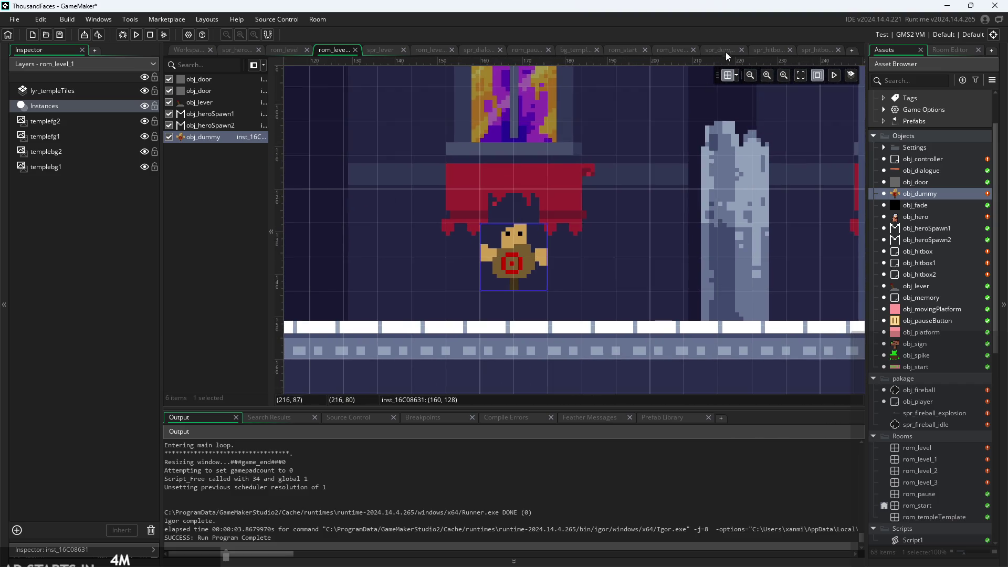
click(737, 77)
text(10)
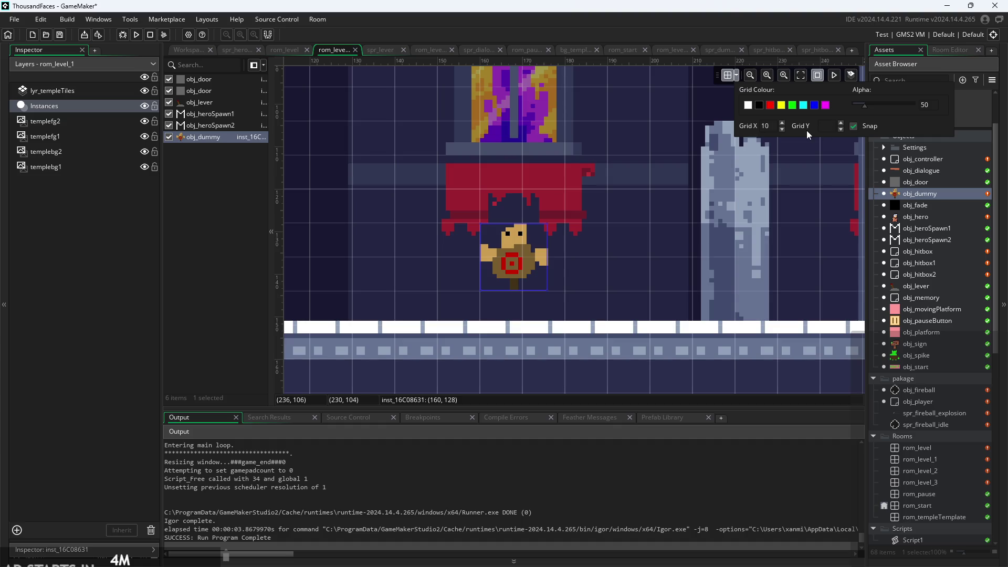
text(10)
mouse_move(512, 258)
mouse_down()
mouse_move(512, 310)
mouse_move(515, 291)
mouse_move(566, 292)
mouse_move(526, 294)
mouse_move(509, 256)
mouse_move(531, 258)
mouse_move(533, 286)
mouse_move(566, 259)
mouse_move(581, 265)
mouse_move(537, 259)
mouse_up()
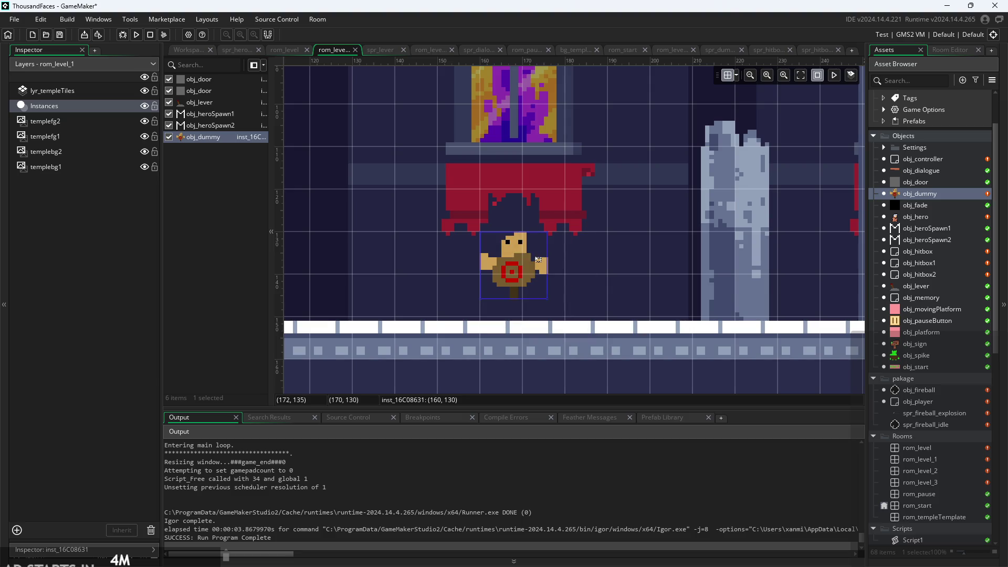
Set the room grid to 8, move obj_dummy down to y 136, and run the game
click(738, 78)
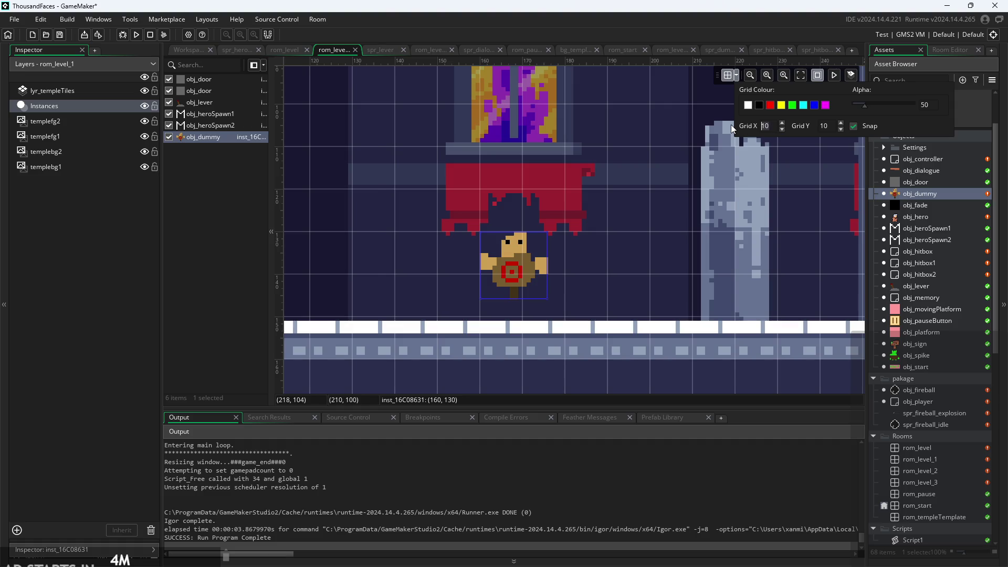
key(BackSpace)
key(BackSpace)
text(8)
key(BackSpace)
key(BackSpace)
text(8)
click(688, 183)
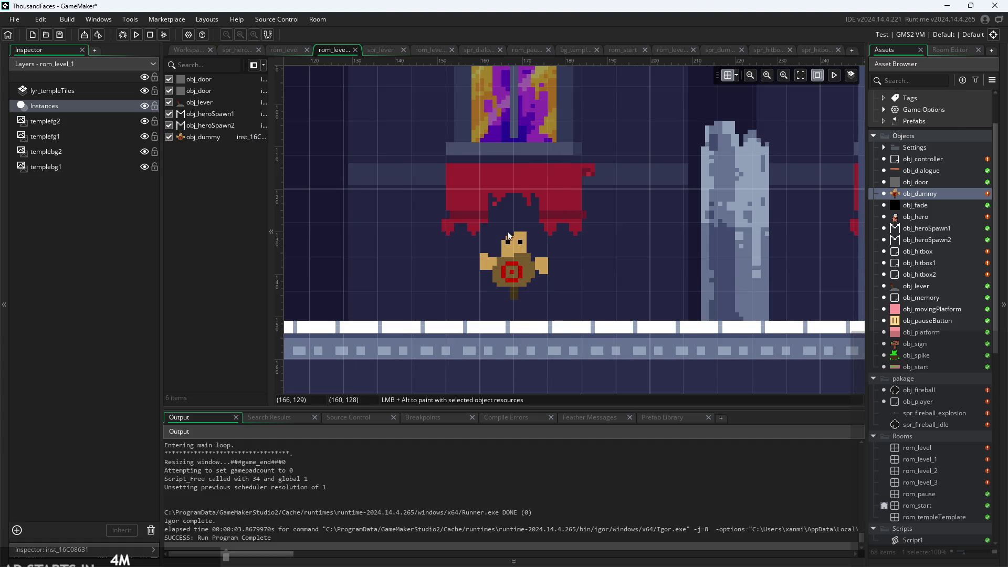
drag(509, 254, 509, 279)
click(610, 283)
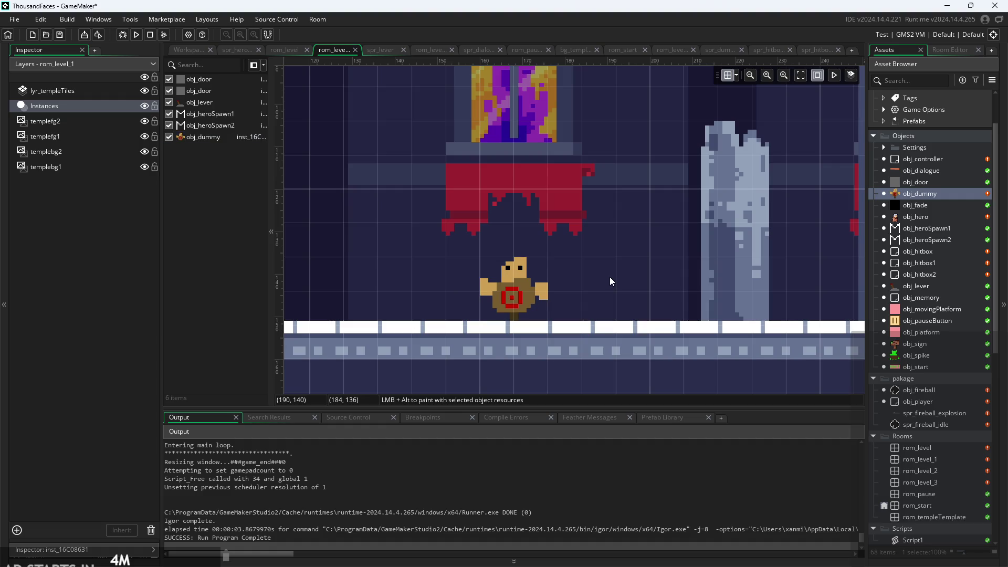
click(136, 34)
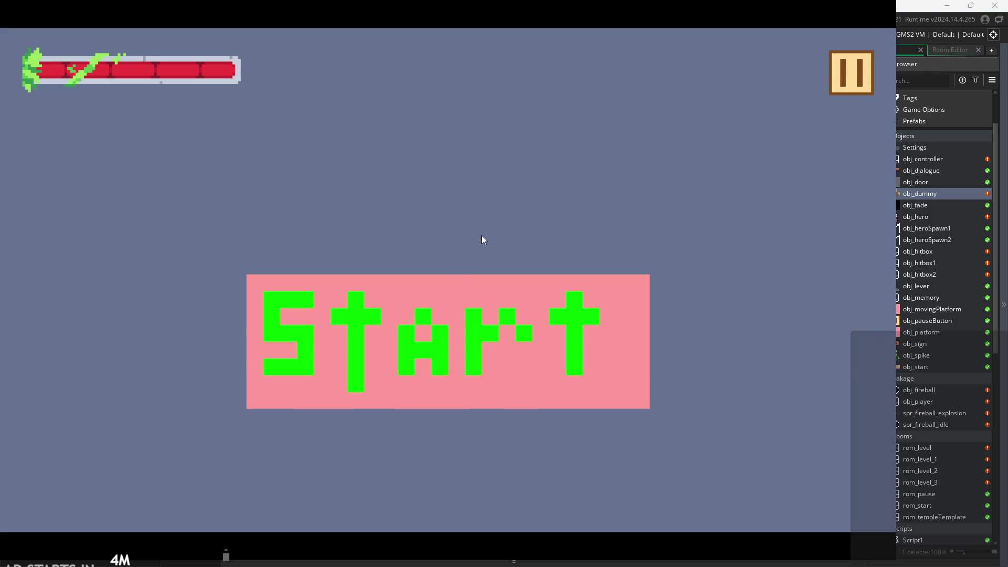
Start the game, run and jump the hero into the second room, then exit via the pause menu
click(557, 331)
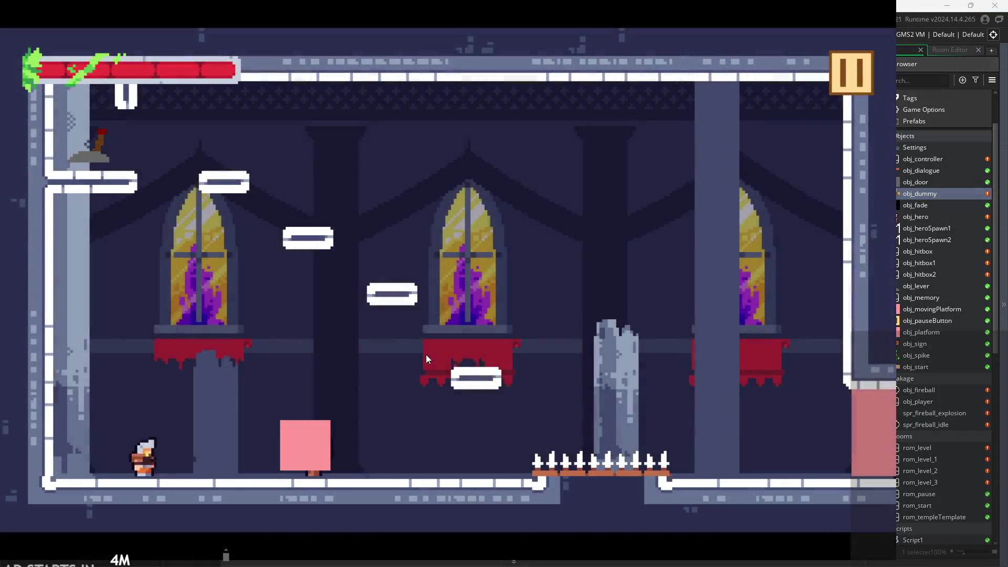
key(Right)
key(space)
key(space)
key(Left)
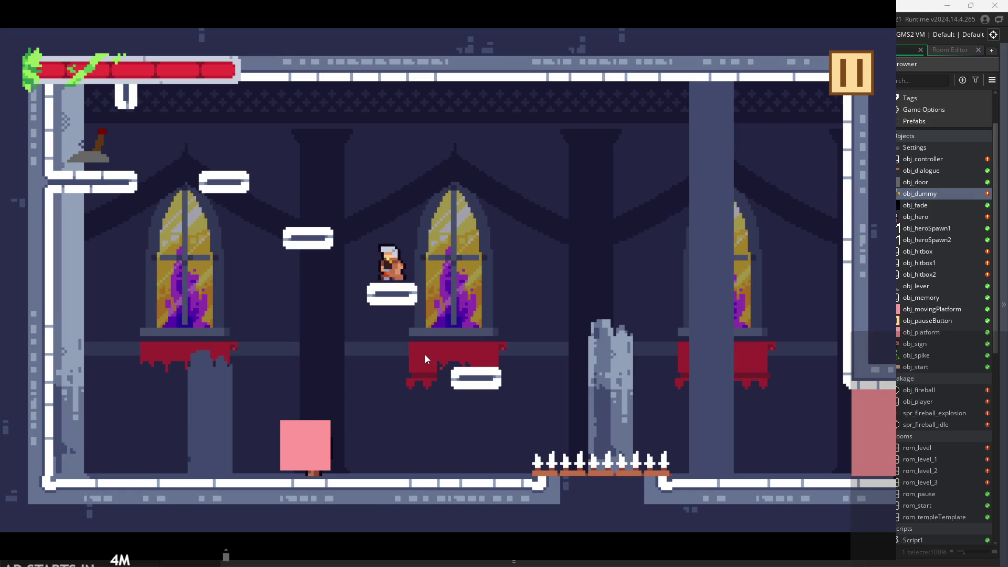
key(space)
key(space)
key(Left)
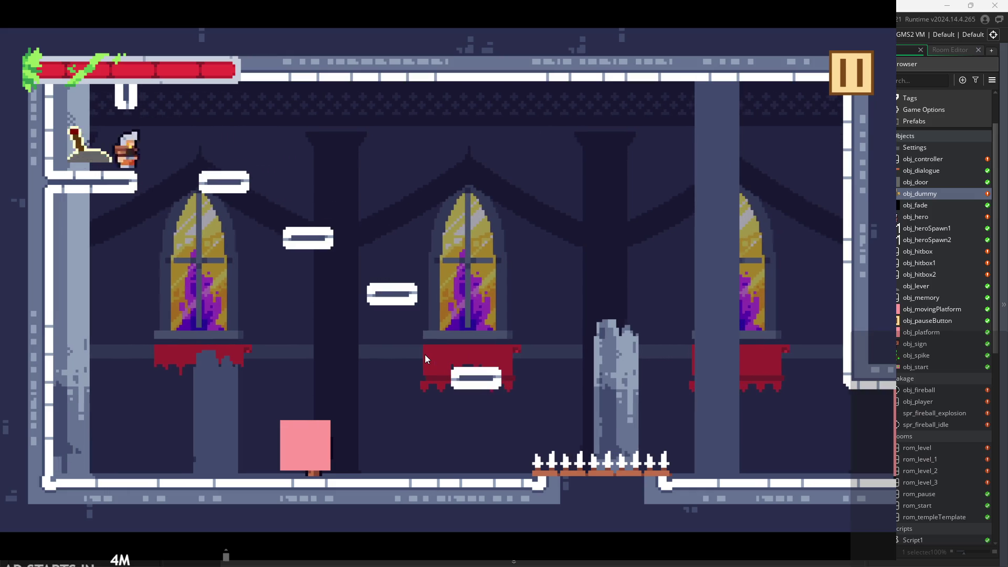
key(Right)
key(space)
key(Right)
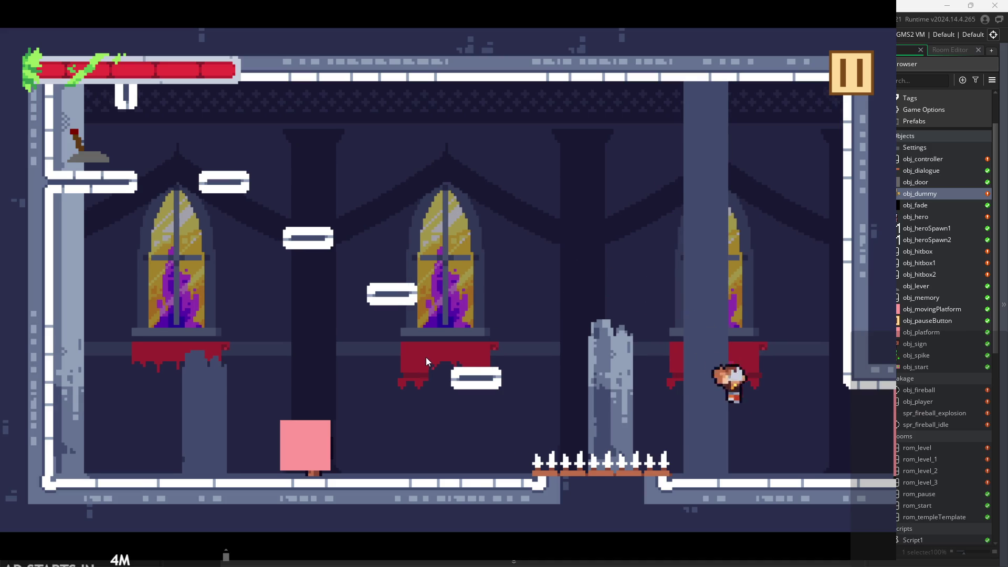
key(Right)
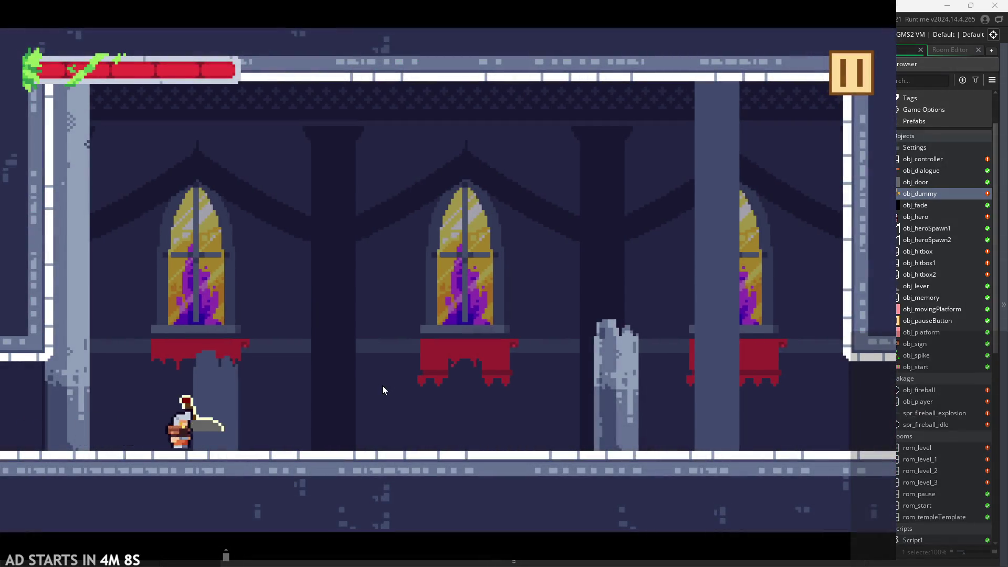
click(848, 80)
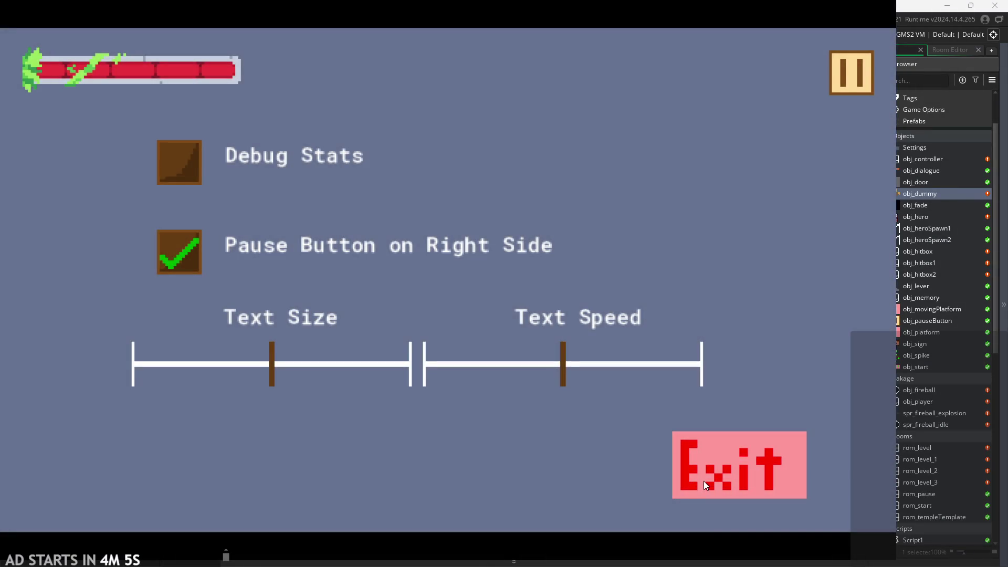
click(703, 481)
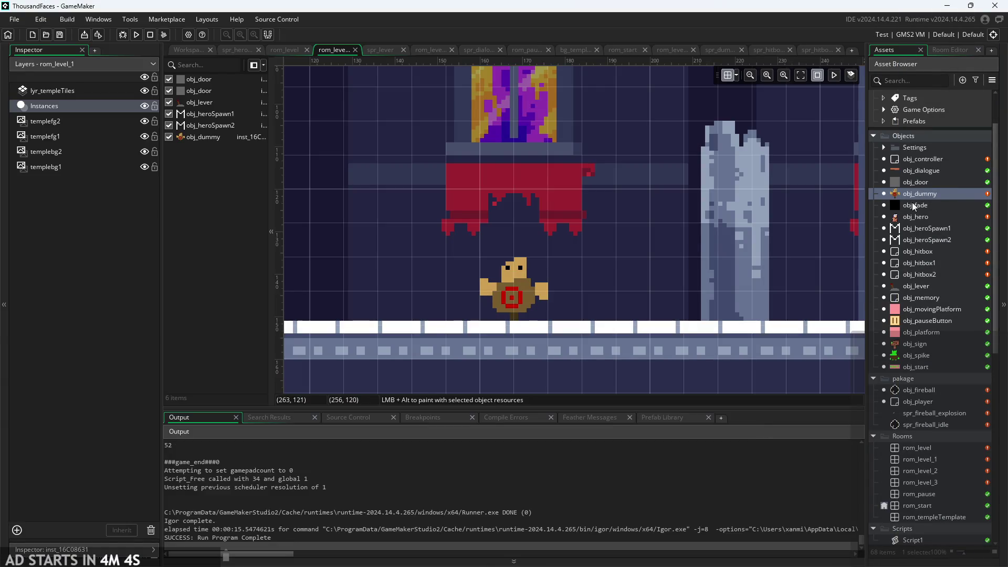
Compare the rom_level and rom_level_1 tabs and view obj_dummy's Draw event code
scroll(738, 285, up, 2)
scroll(676, 392, down, 3)
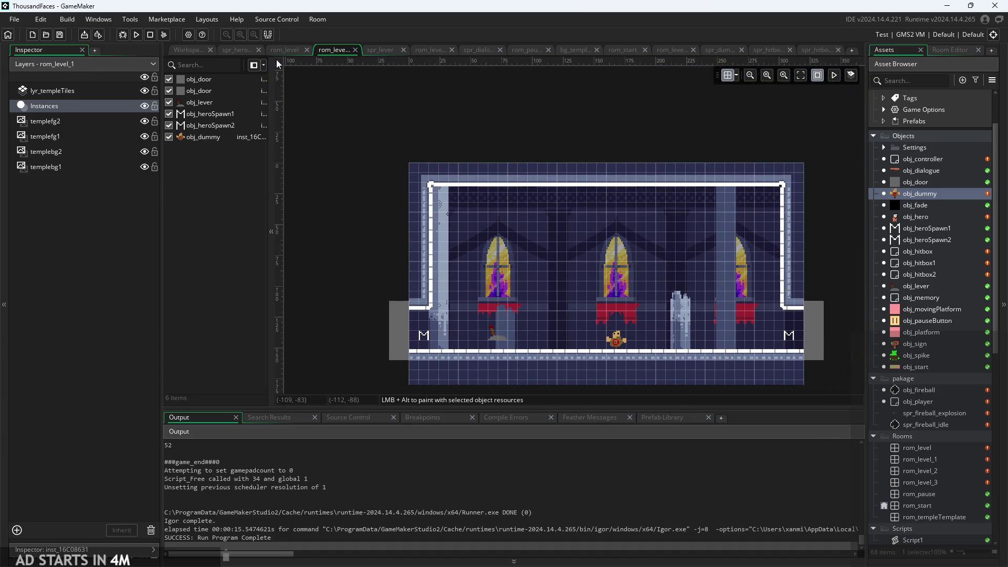
click(281, 51)
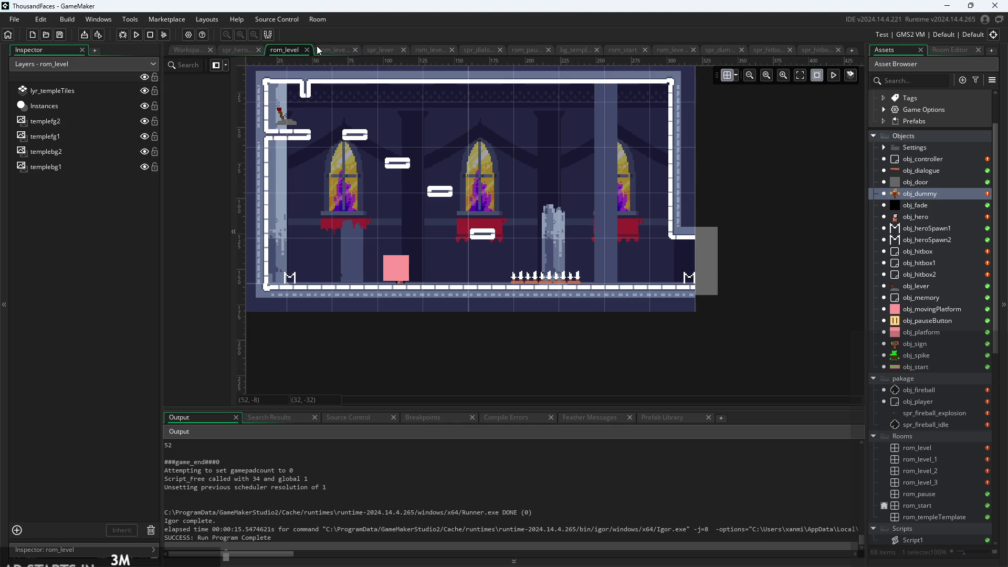
click(334, 50)
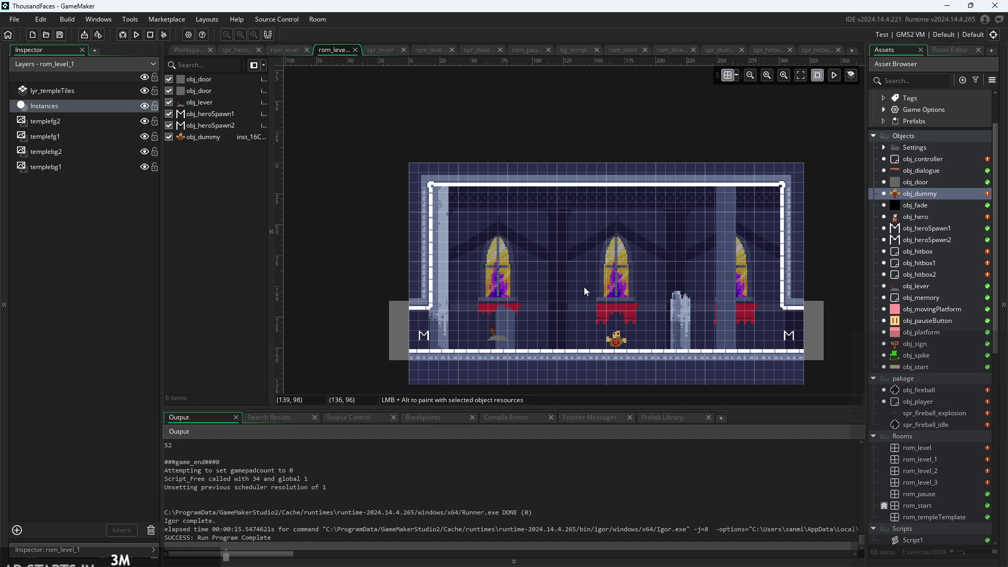
double_click(919, 197)
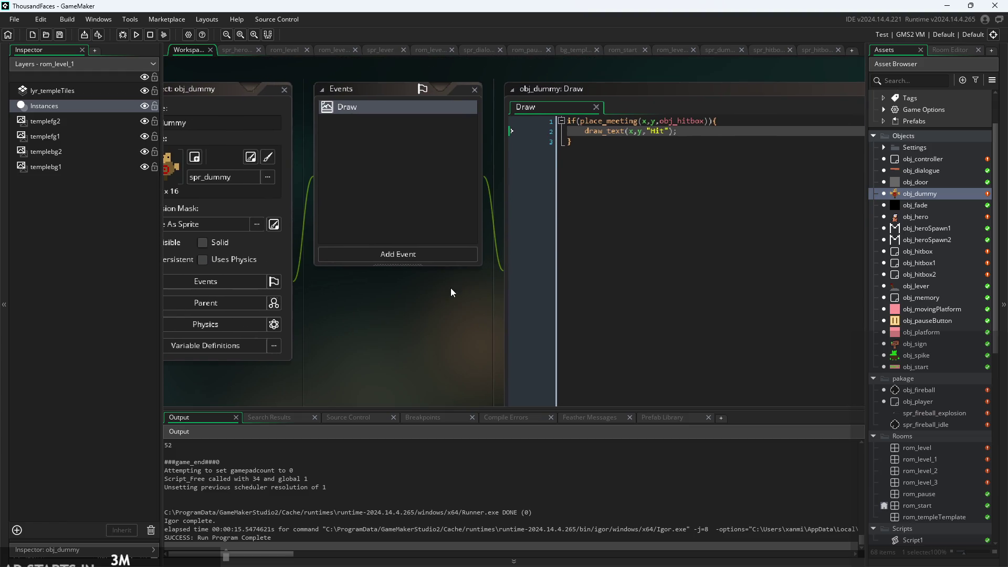
scroll(450, 293, down, 1)
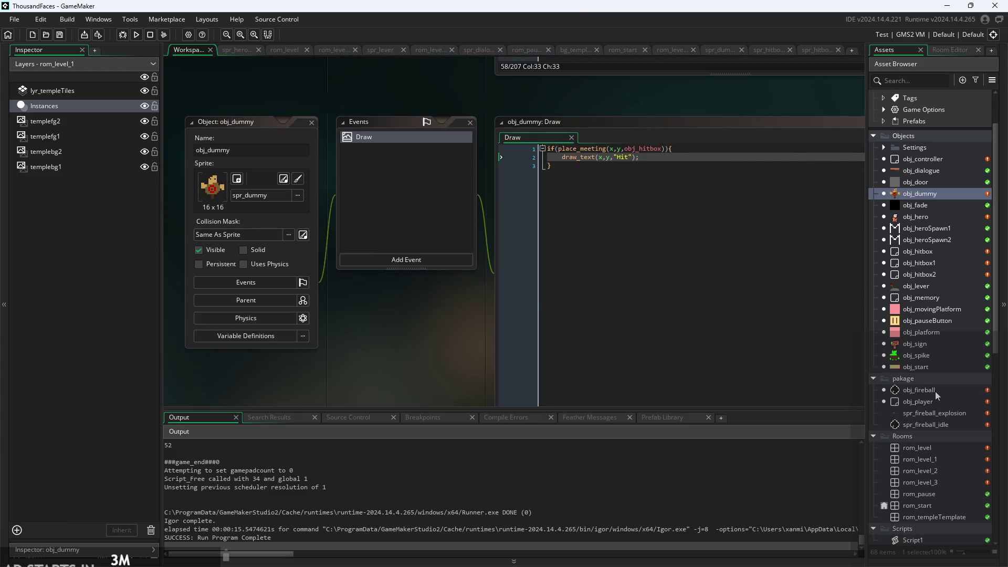
Reopen rom_level_1 and drag the obj_dummy instance about 20 pixels higher
double_click(927, 458)
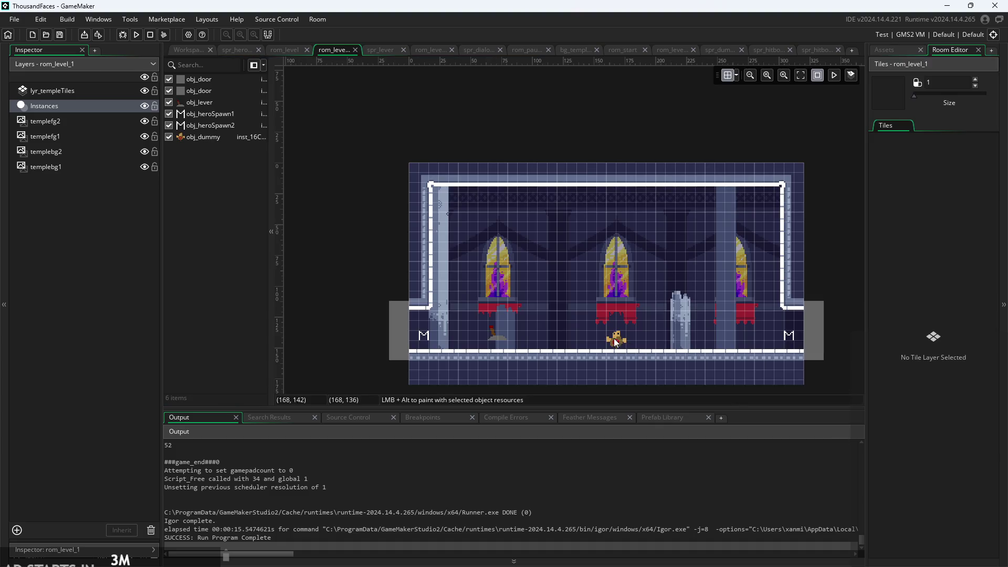
click(619, 339)
drag(619, 338, 619, 327)
click(653, 338)
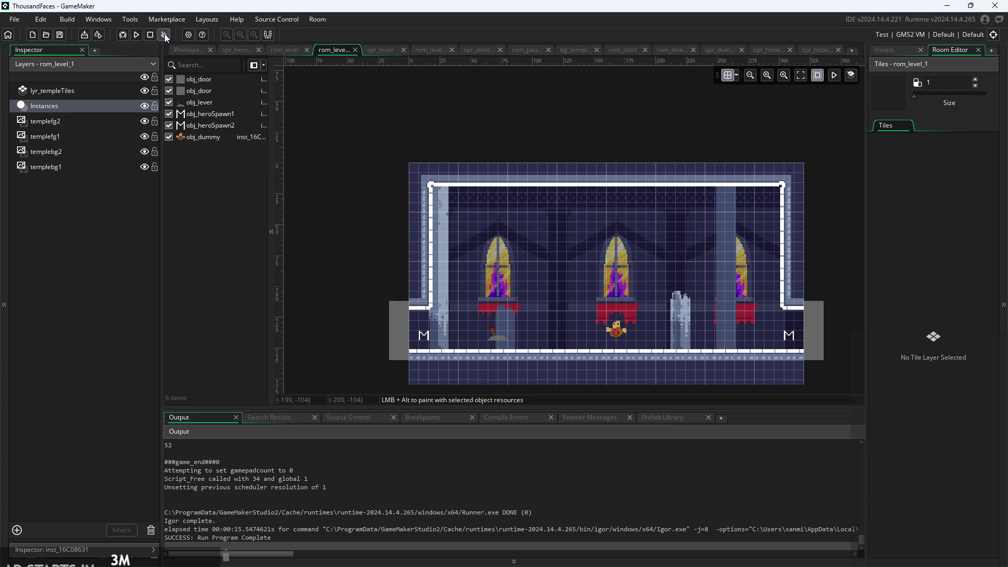
Run the game, play through to the second room, and line the hero up with the dummy
click(137, 35)
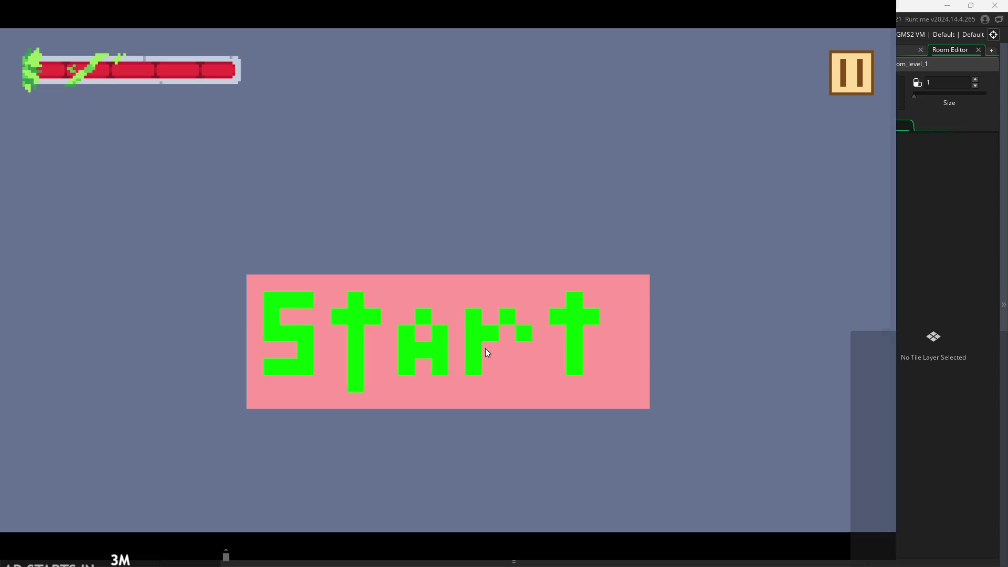
click(485, 348)
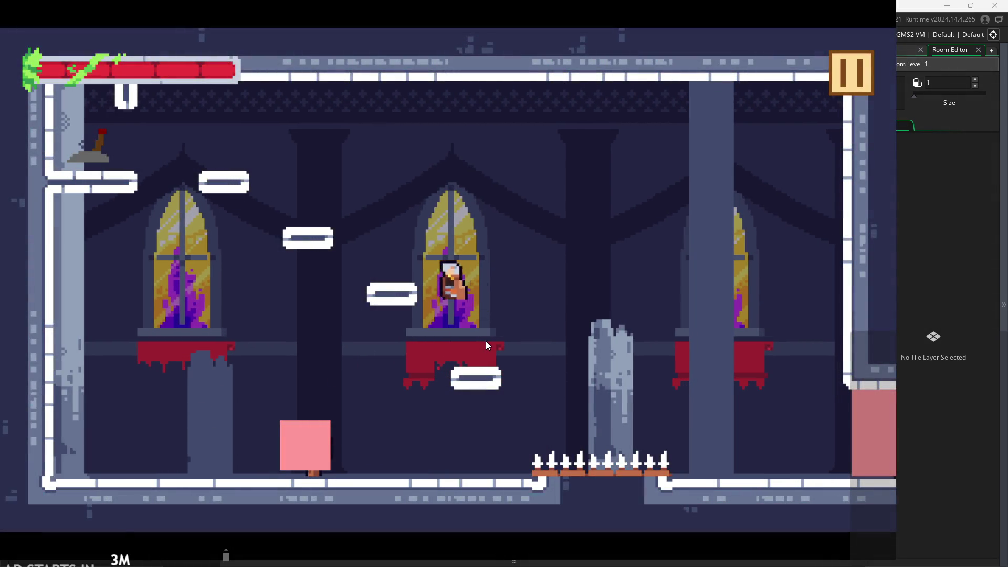
key(Left)
key(space)
key(space)
key(space)
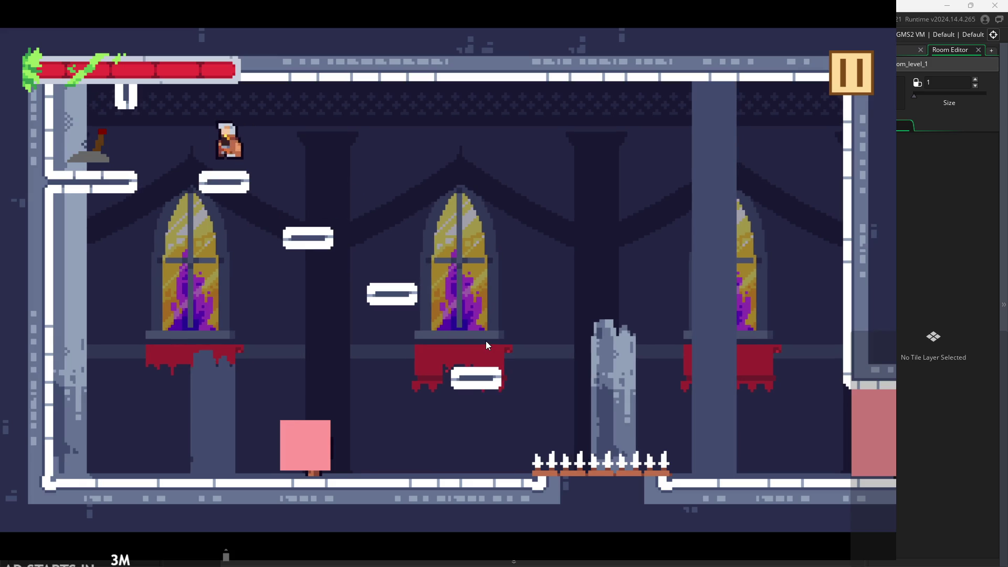
key(Left)
key(space)
key(Right)
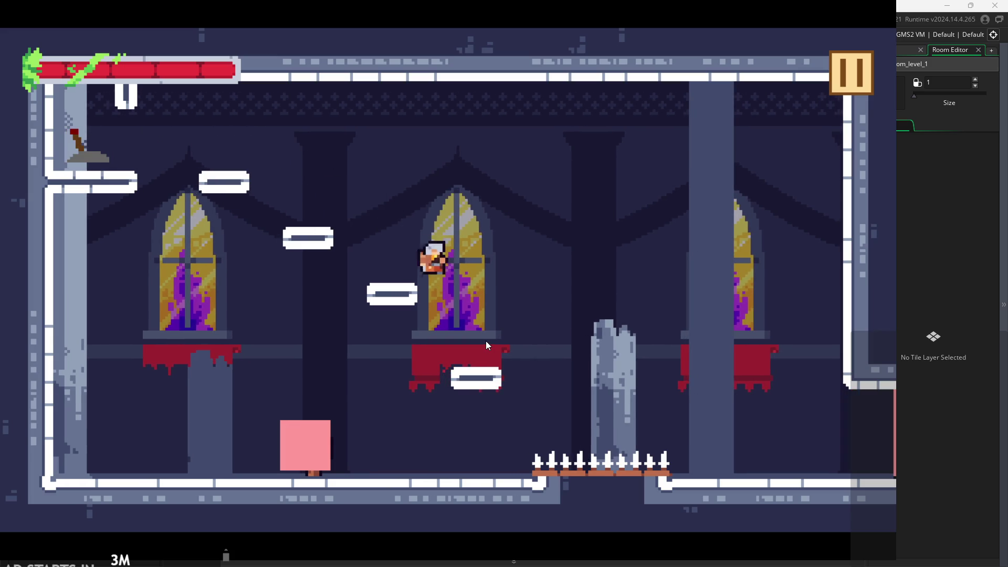
key(Right)
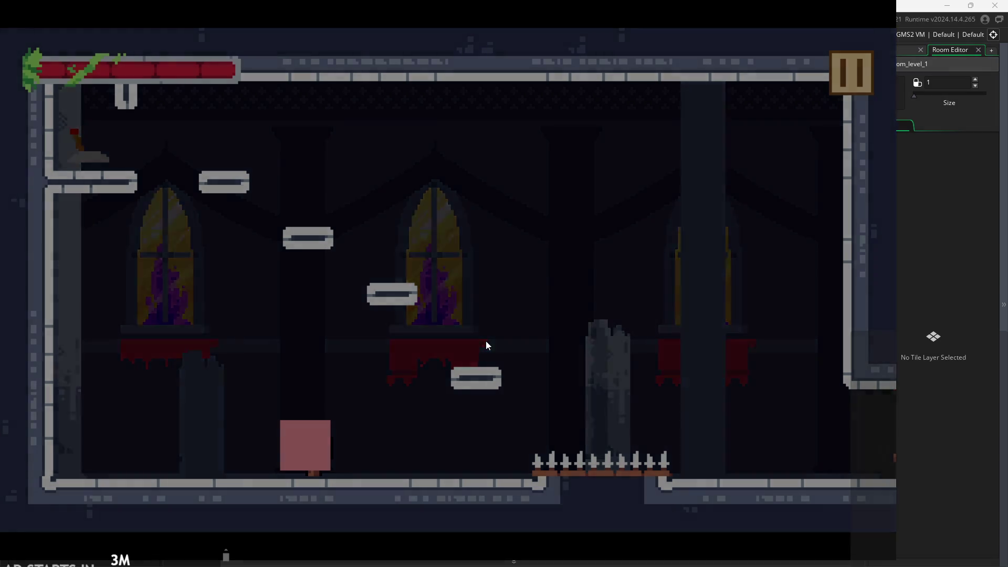
key(Right)
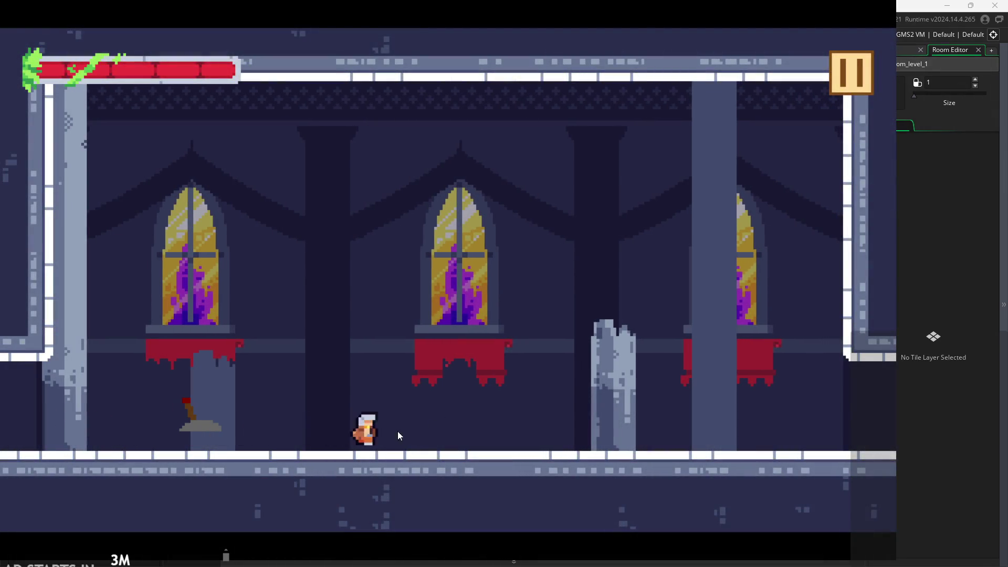
key(Right)
key(Left)
key(Right)
Attack to trigger the code error, abort, and rerun the game from its title screen
key(x)
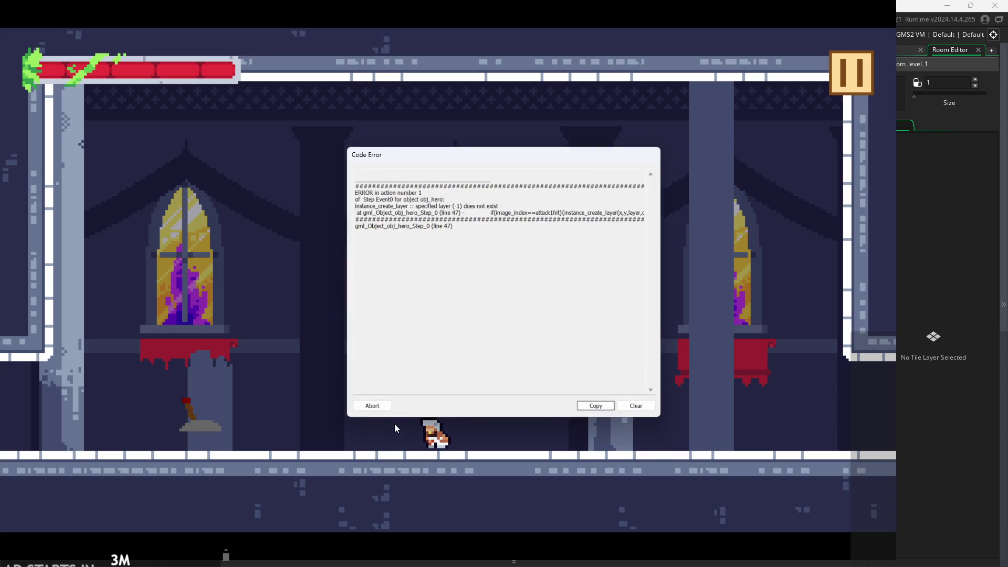
click(497, 204)
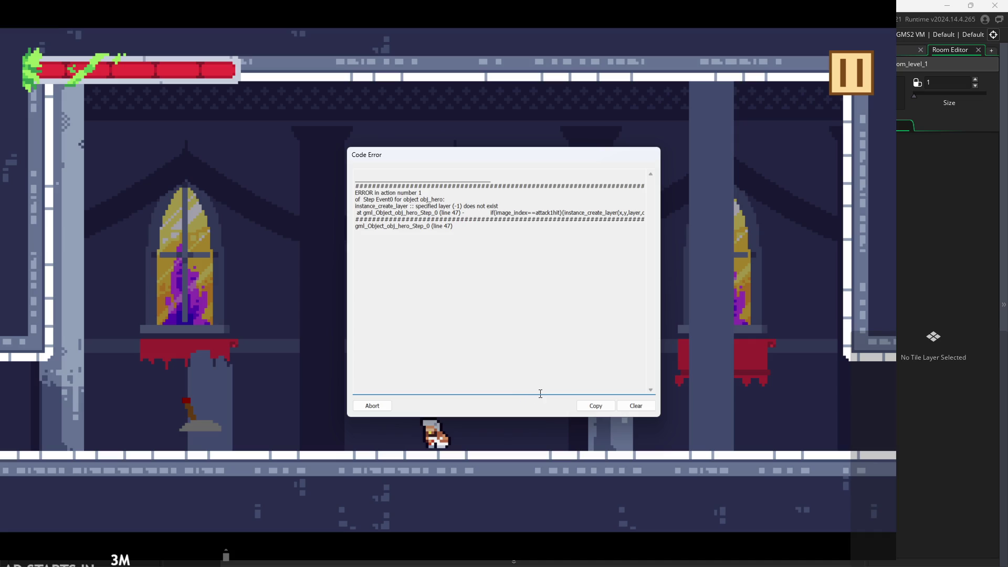
click(371, 406)
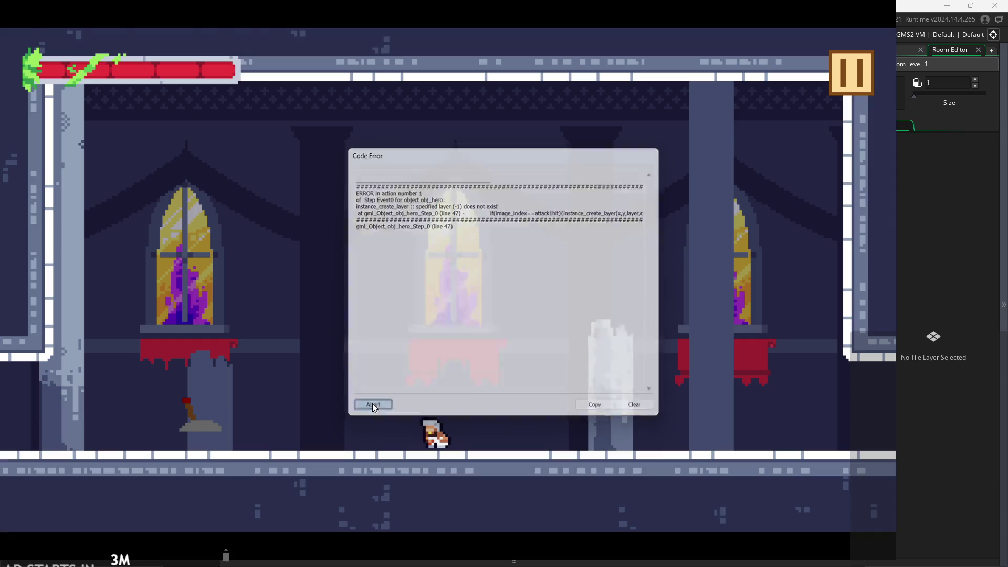
click(137, 36)
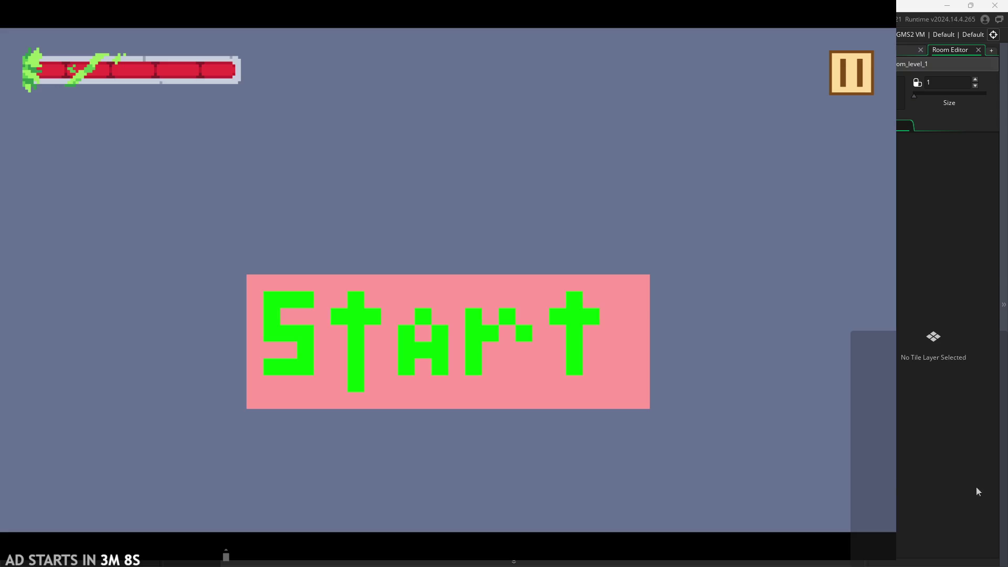
click(569, 378)
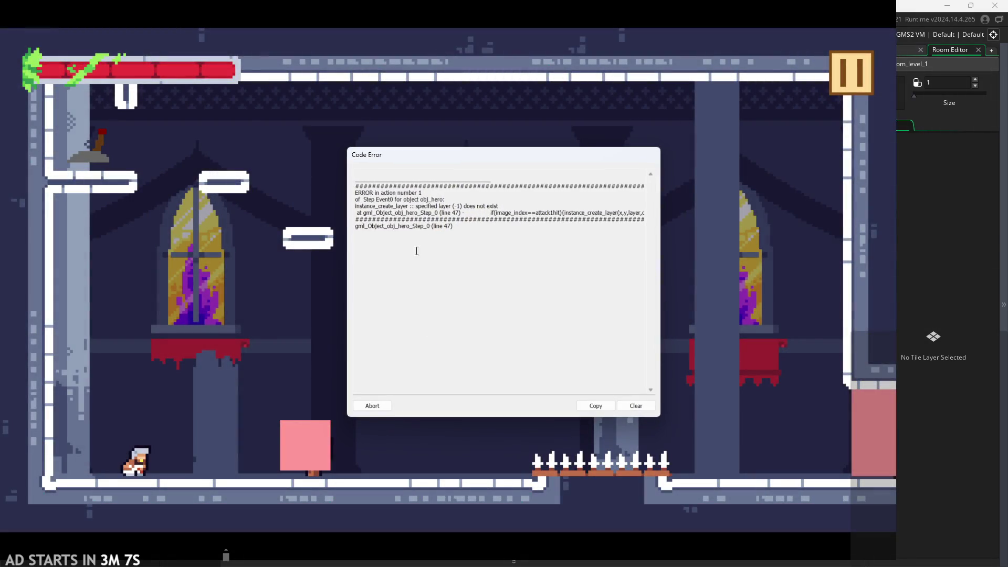
Move the Code Error dialog aside and select the line 47 instance_create_layer error text
click(519, 203)
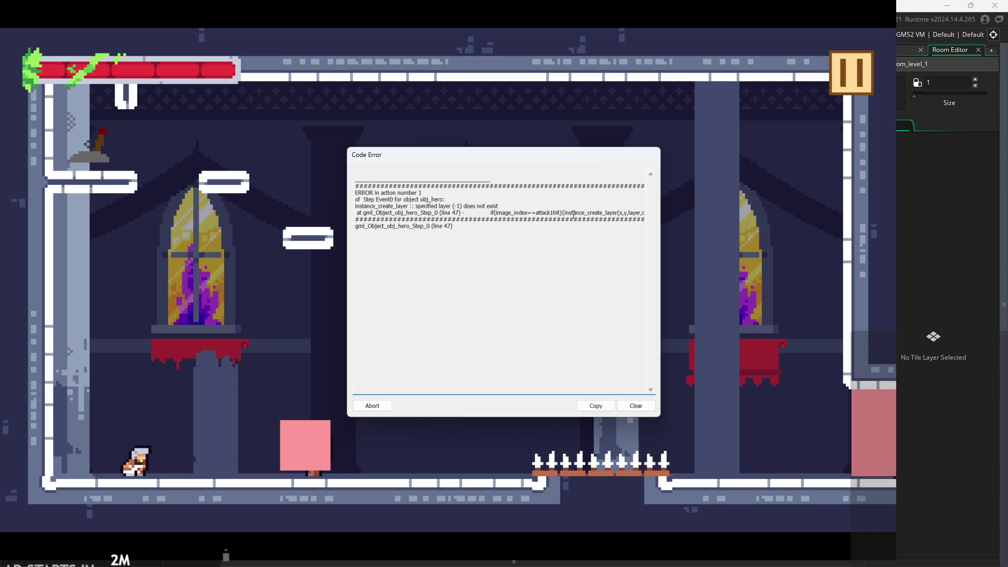
drag(560, 157, 337, 112)
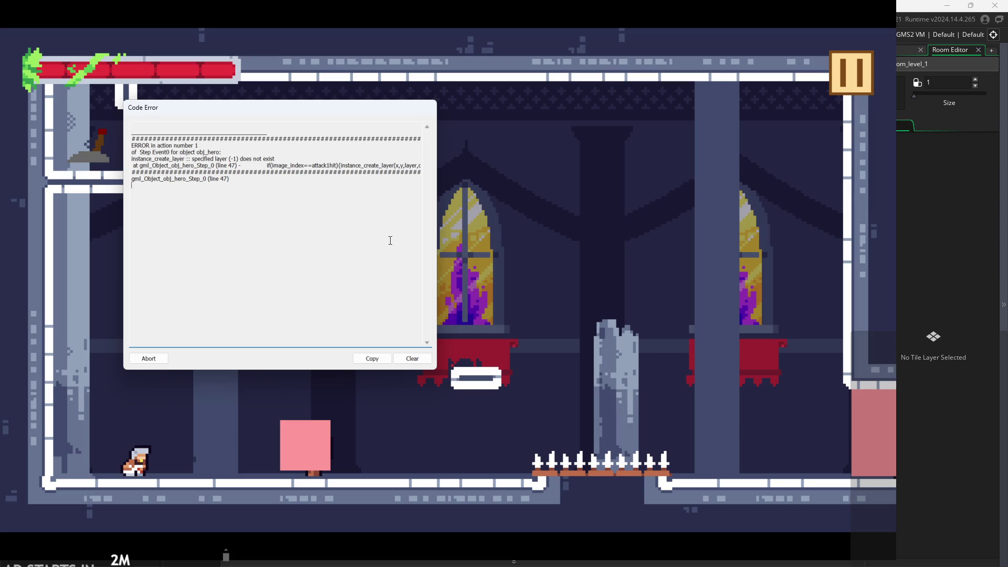
drag(350, 174, 374, 160)
click(374, 163)
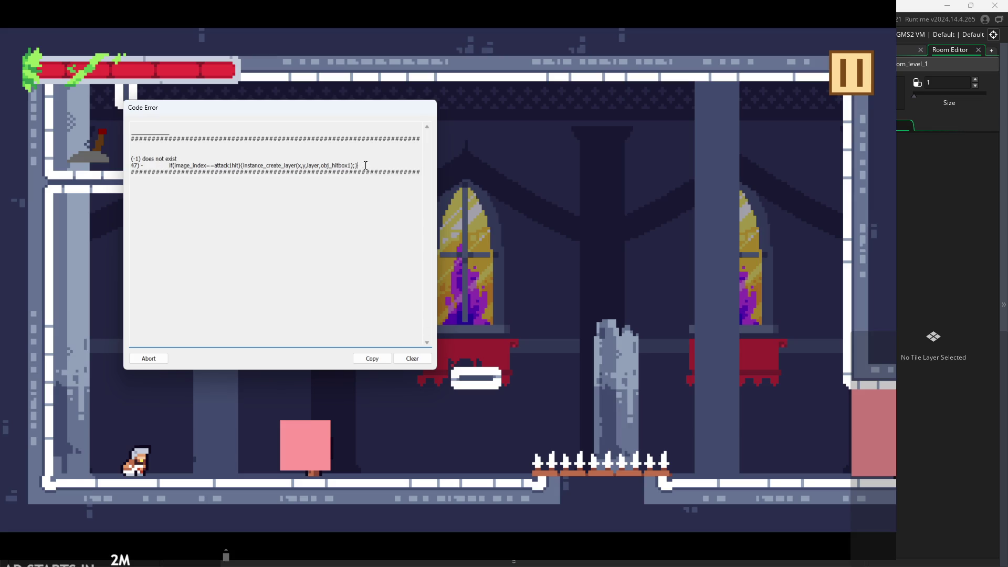
drag(274, 163, 126, 167)
mouse_move(343, 160)
mouse_down()
mouse_move(404, 166)
mouse_move(132, 166)
mouse_move(147, 165)
mouse_up()
click(318, 163)
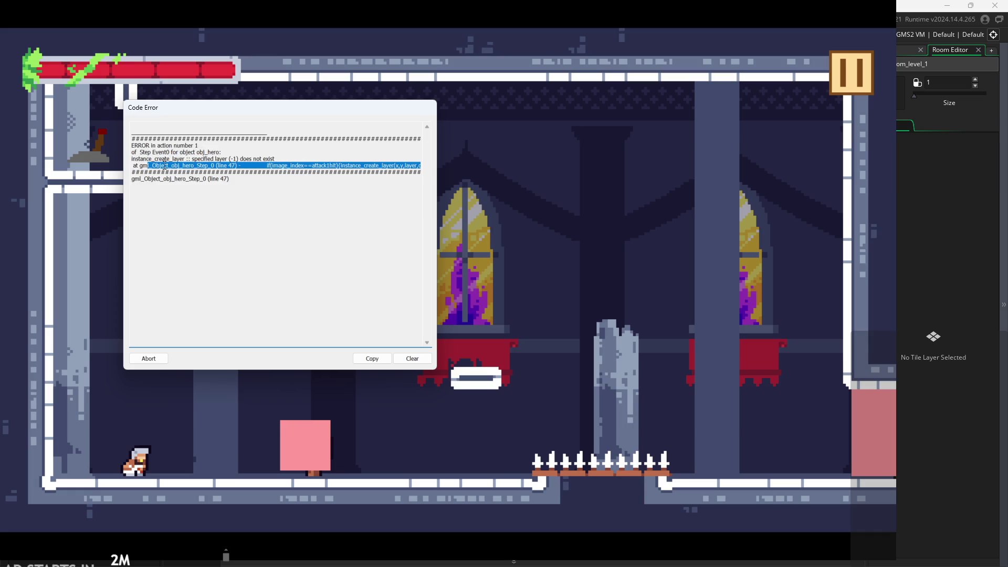
click(186, 167)
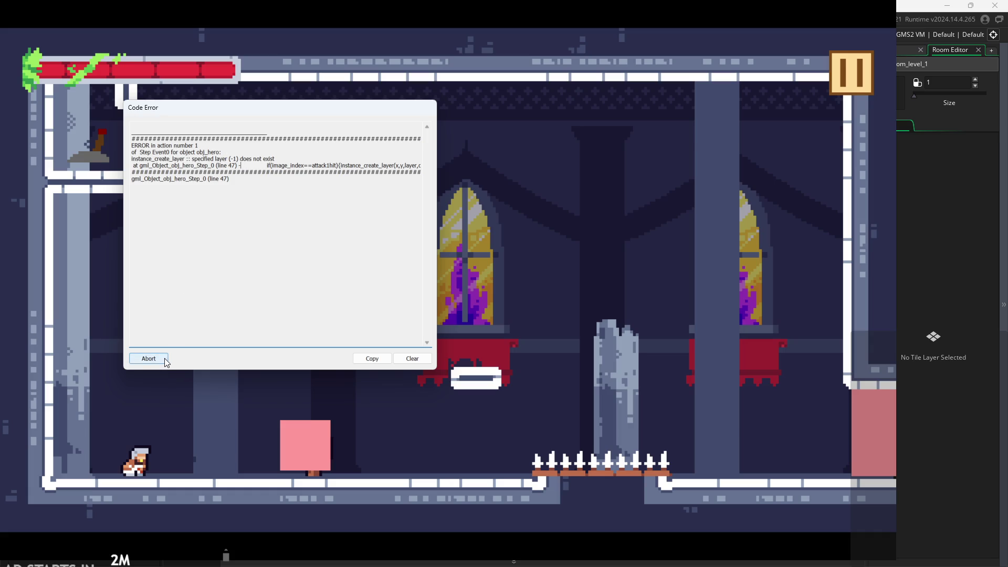
Dismiss the crashed game and open obj_hero in the workspace
click(148, 359)
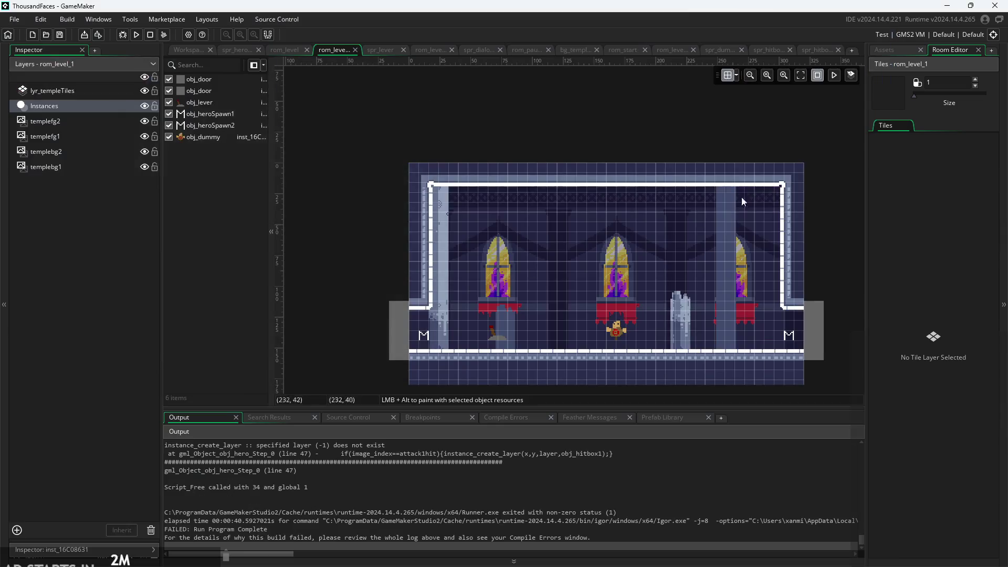
click(195, 53)
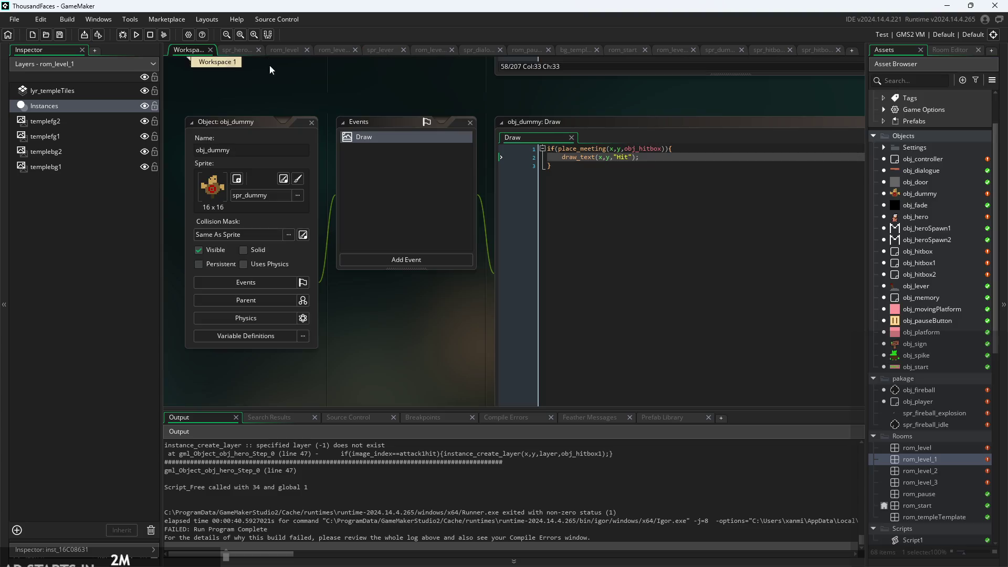
drag(660, 115, 587, 116)
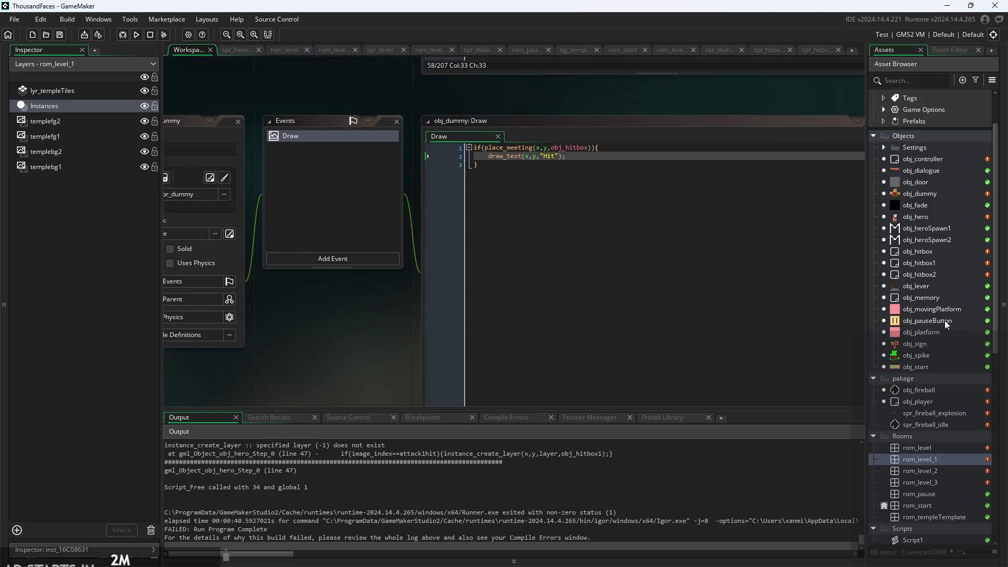
double_click(929, 220)
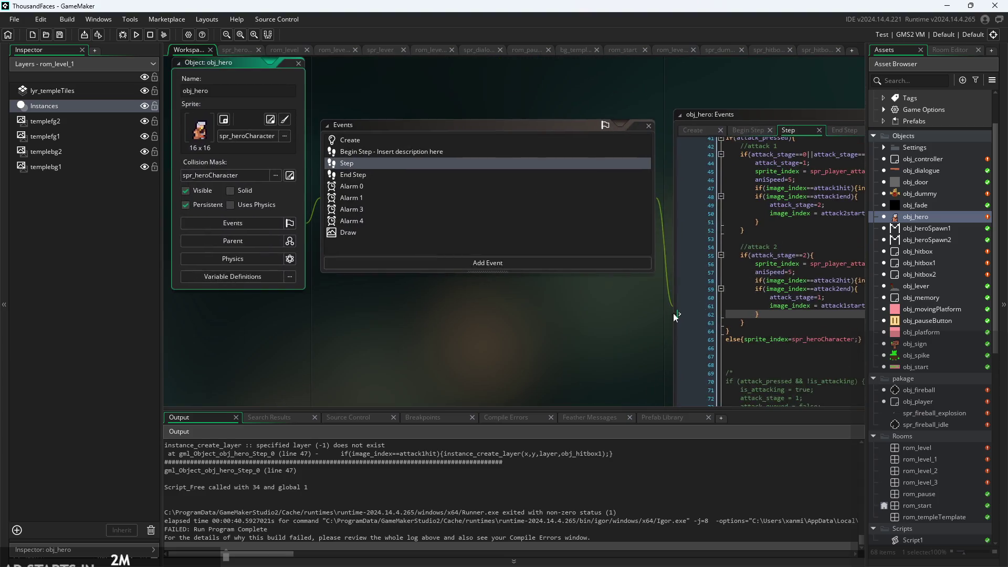
Review lines 83–85 of obj_hero's Create event code
click(553, 128)
drag(516, 308, 319, 251)
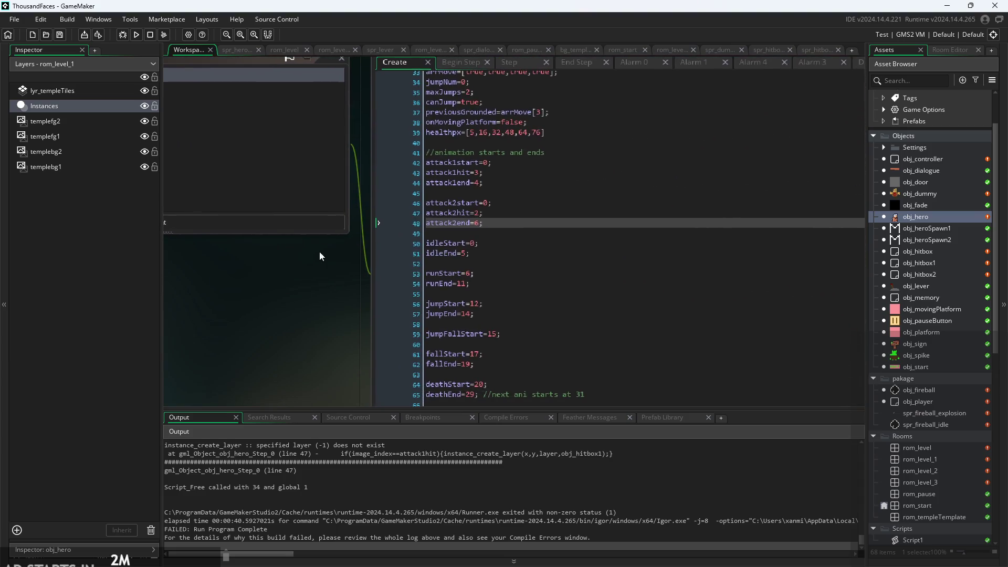
scroll(518, 249, down, 5)
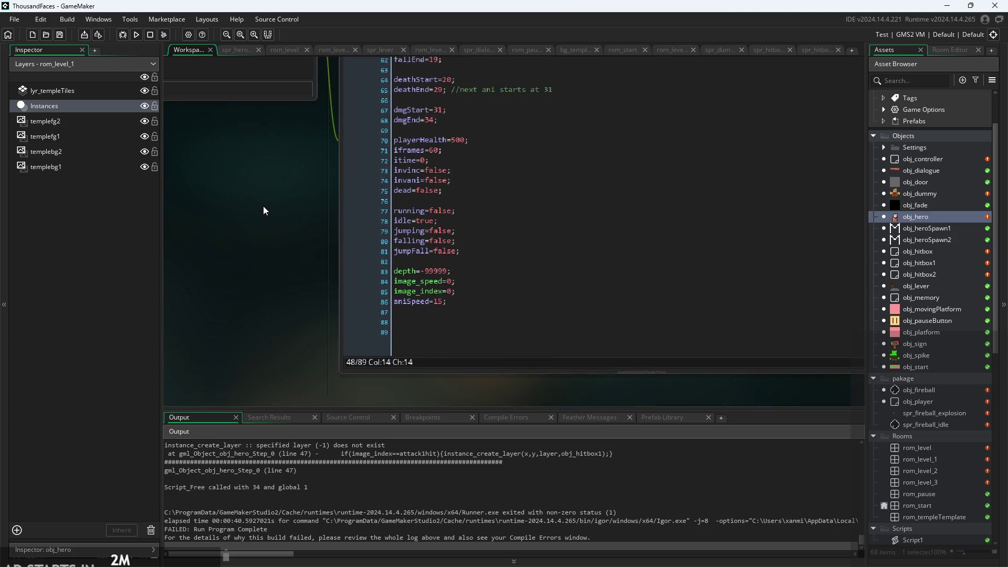
scroll(456, 261, up, 1)
click(449, 266)
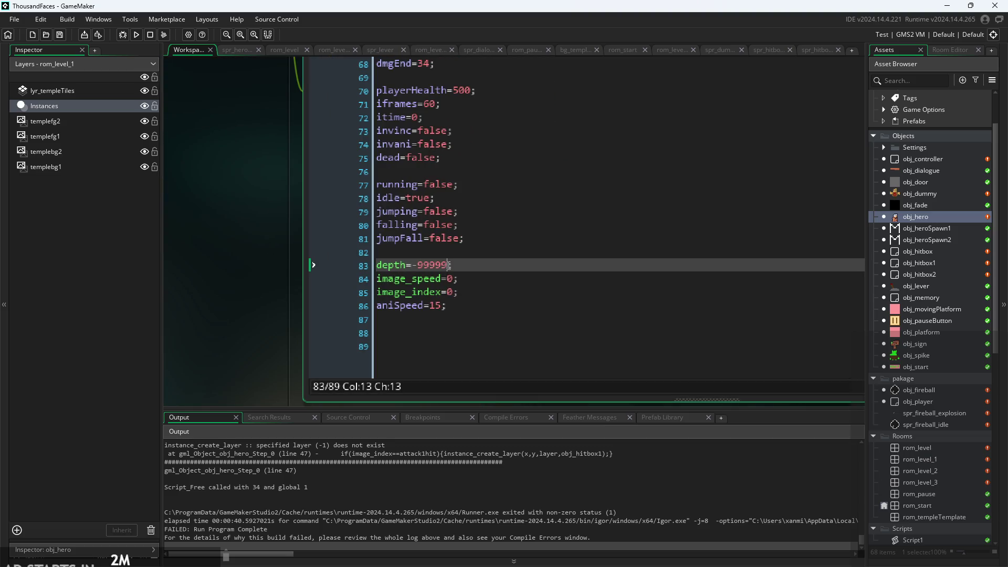
click(466, 279)
click(468, 292)
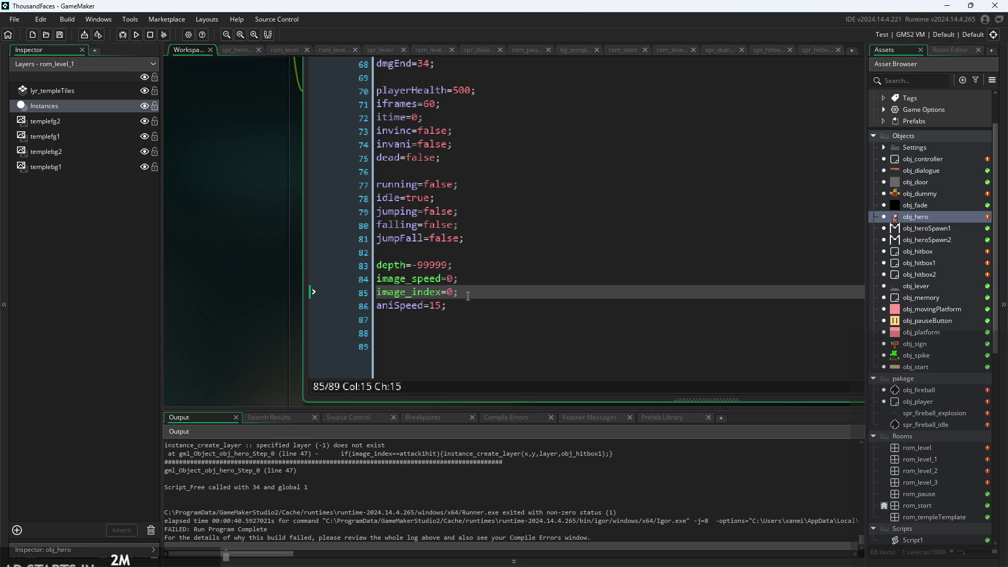
click(474, 282)
scroll(449, 301, down, 1)
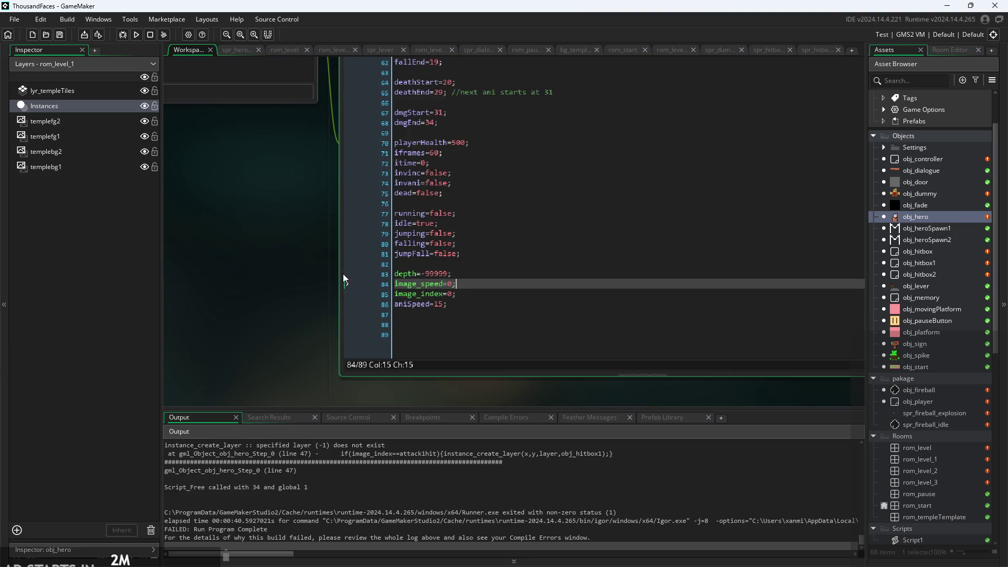
scroll(410, 268, up, 15)
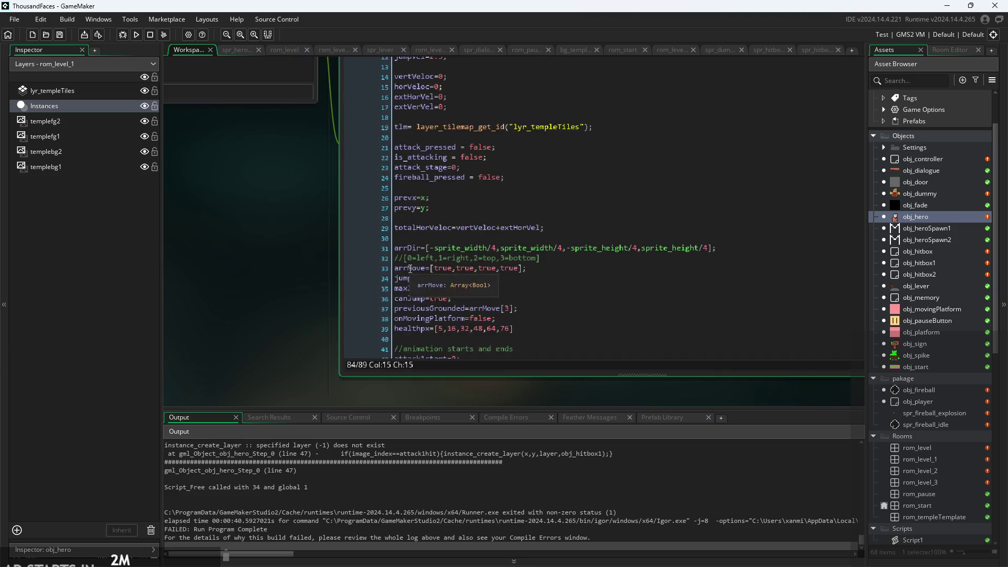
scroll(273, 304, up, 5)
scroll(482, 298, down, 1)
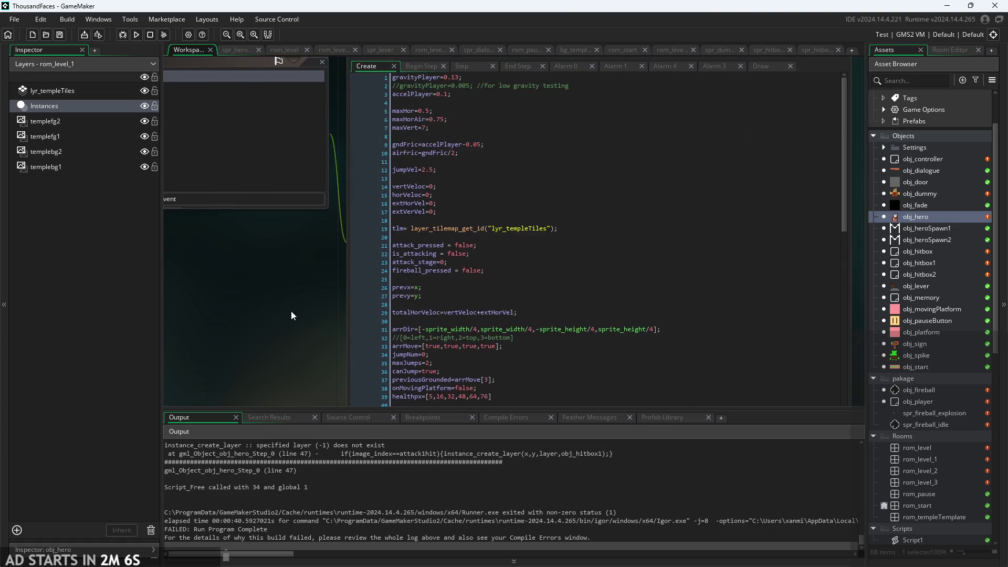
Browse obj_hero's Begin Step, Step, End Step and Alarm 0 event code
click(404, 86)
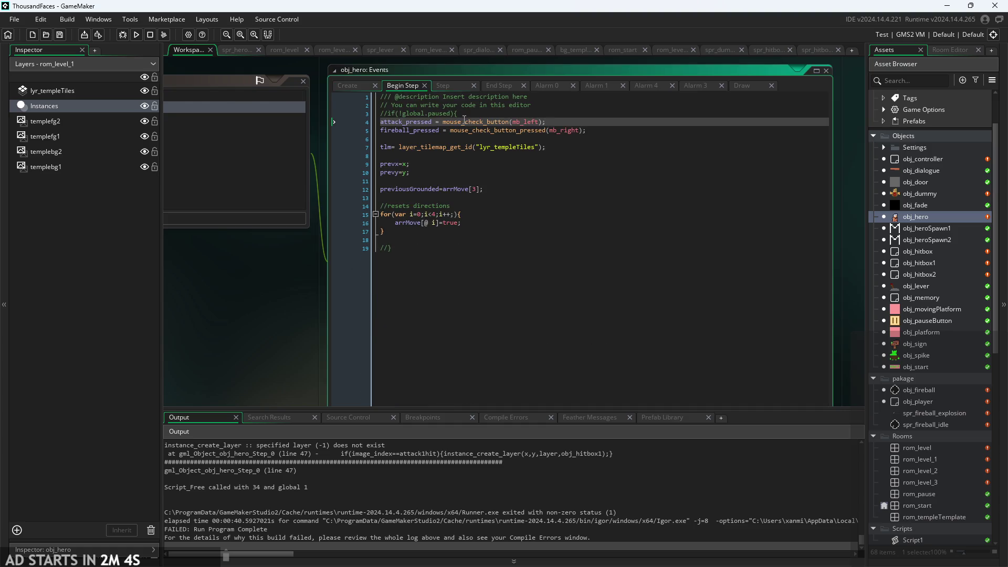
click(452, 86)
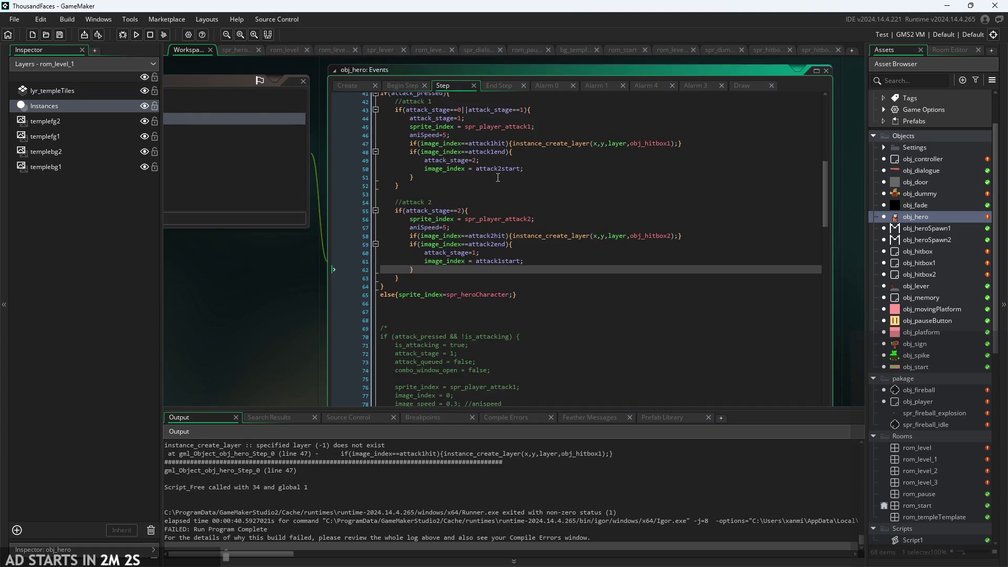
scroll(498, 177, up, 3)
scroll(497, 177, up, 10)
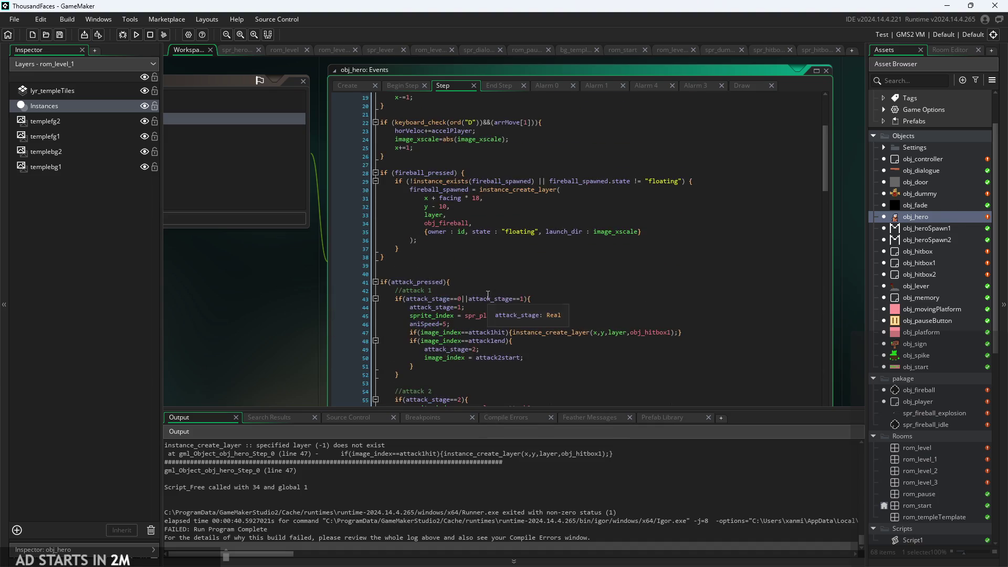
scroll(487, 295, up, 3)
click(498, 86)
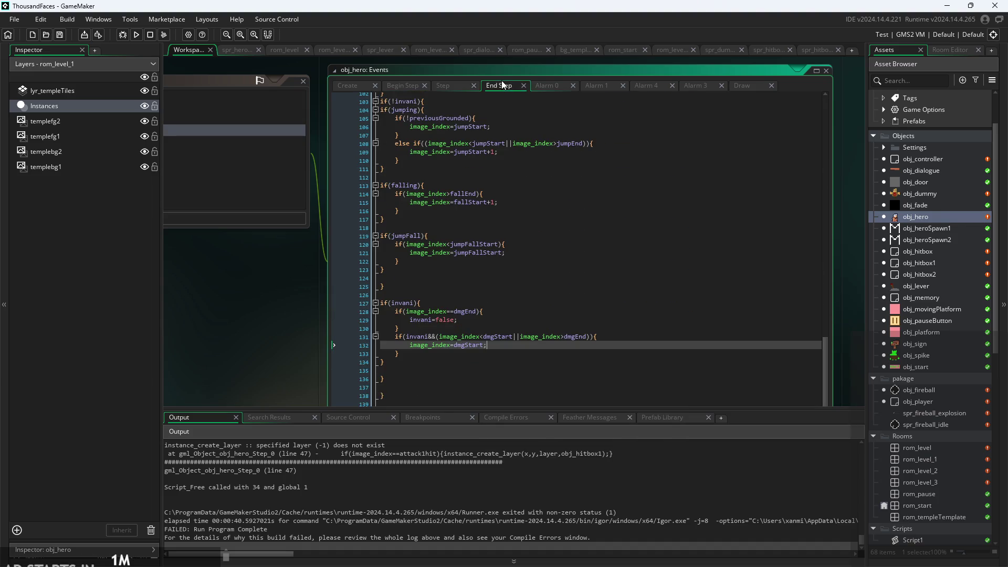
click(553, 87)
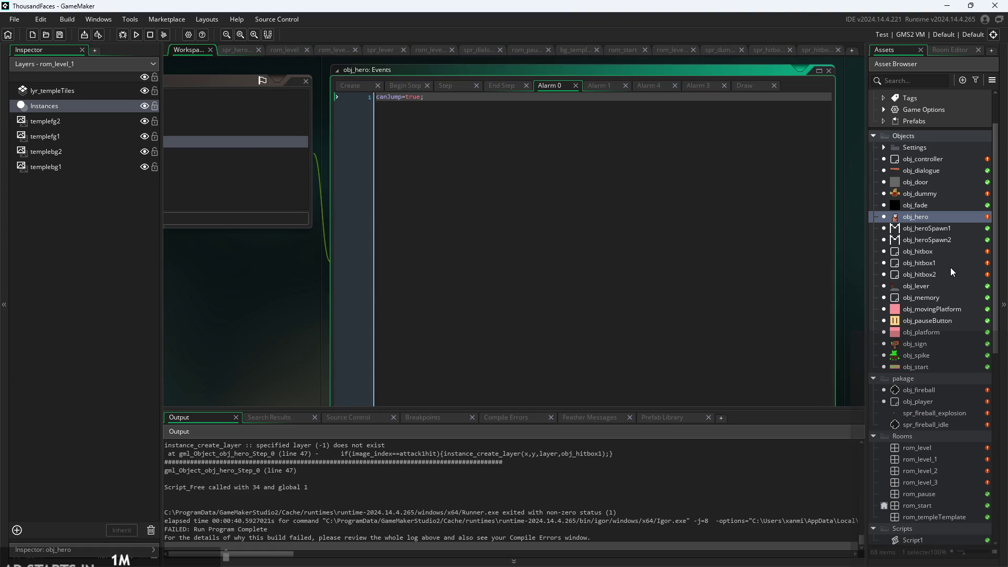
Open obj_hitbox, obj_hitbox1 and obj_hitbox2 to check their parent and hitind settings
double_click(942, 252)
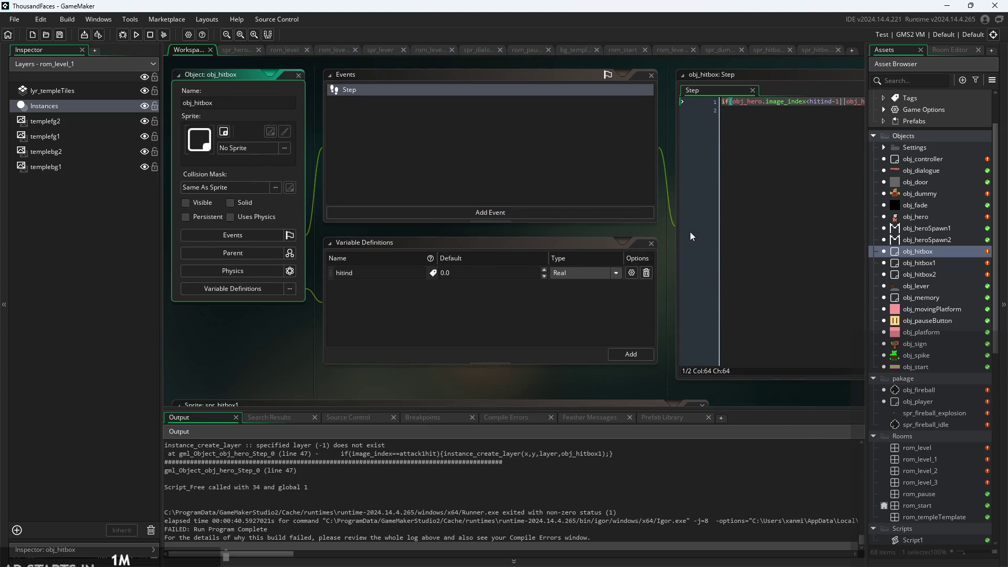
double_click(923, 264)
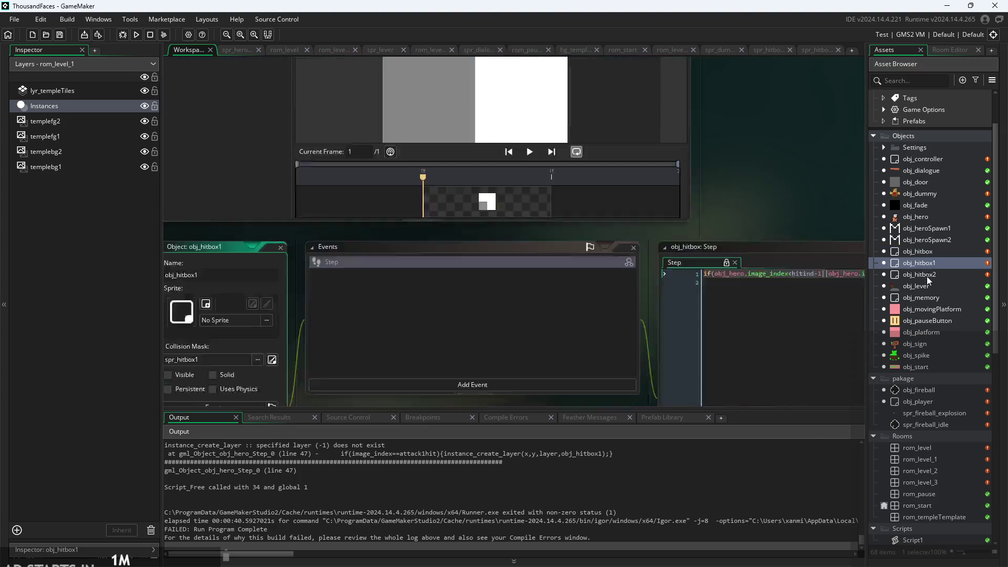
double_click(927, 276)
click(925, 205)
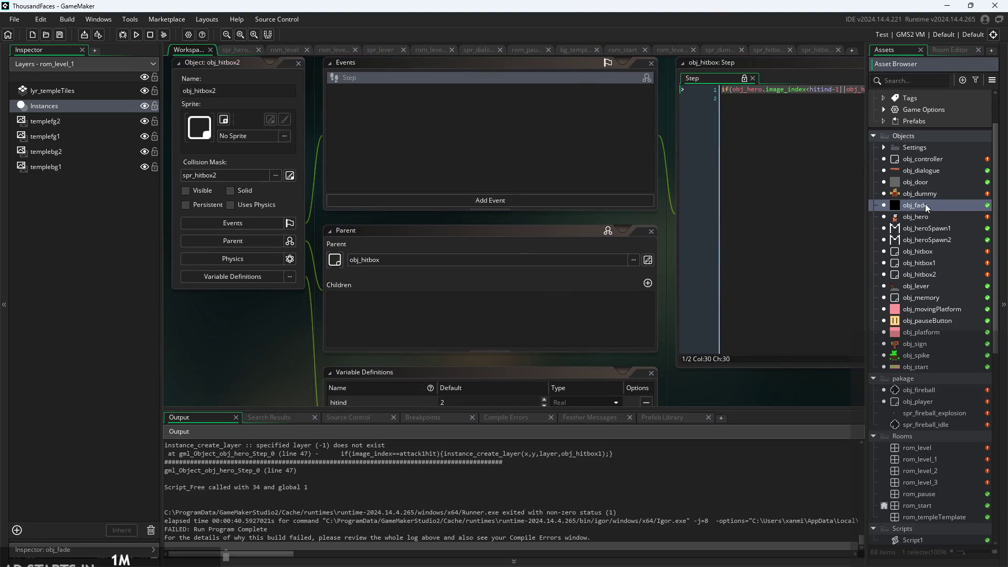
double_click(921, 217)
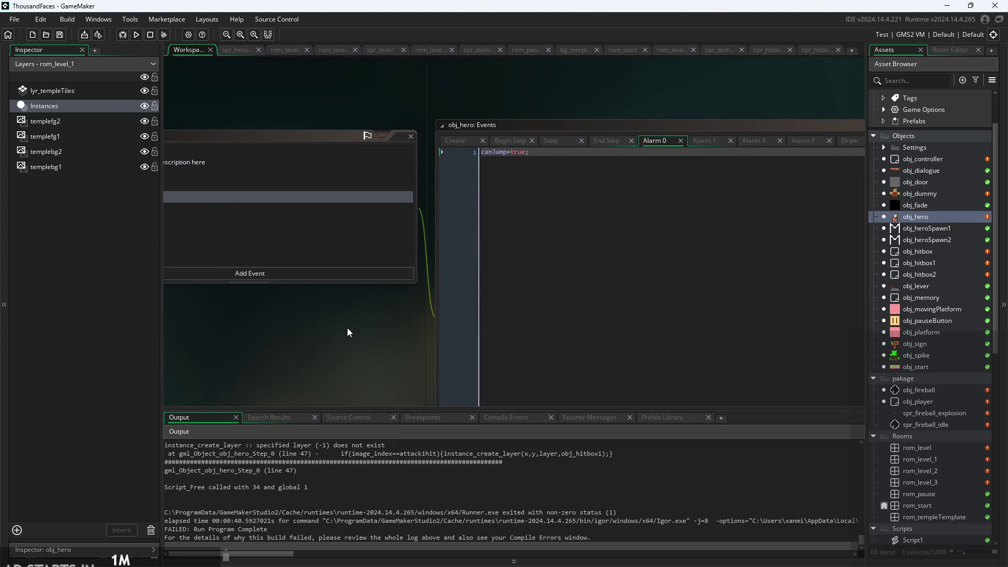
click(549, 141)
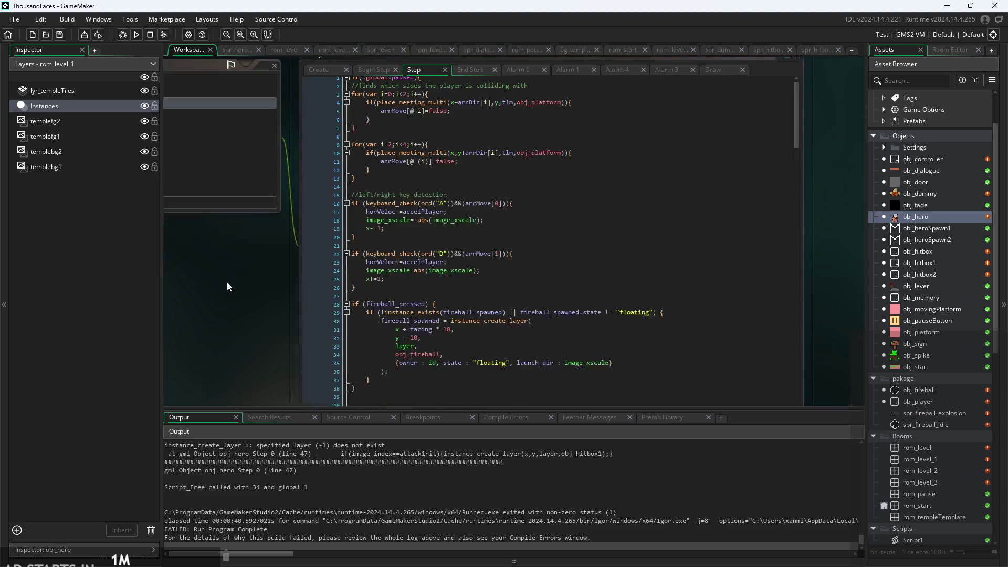
ctrl+scroll(513, 268, up, 2)
scroll(504, 265, down, 10)
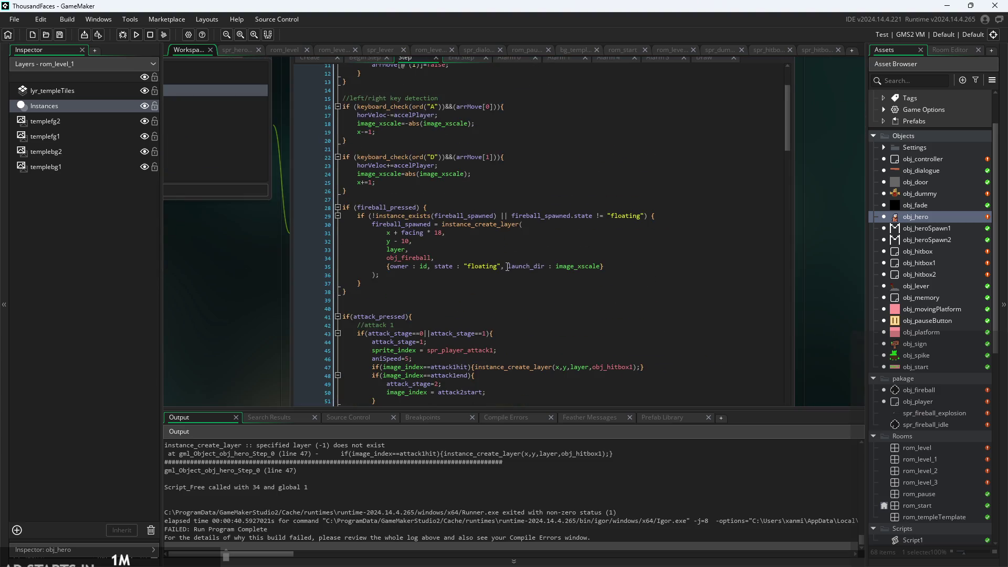
click(525, 178)
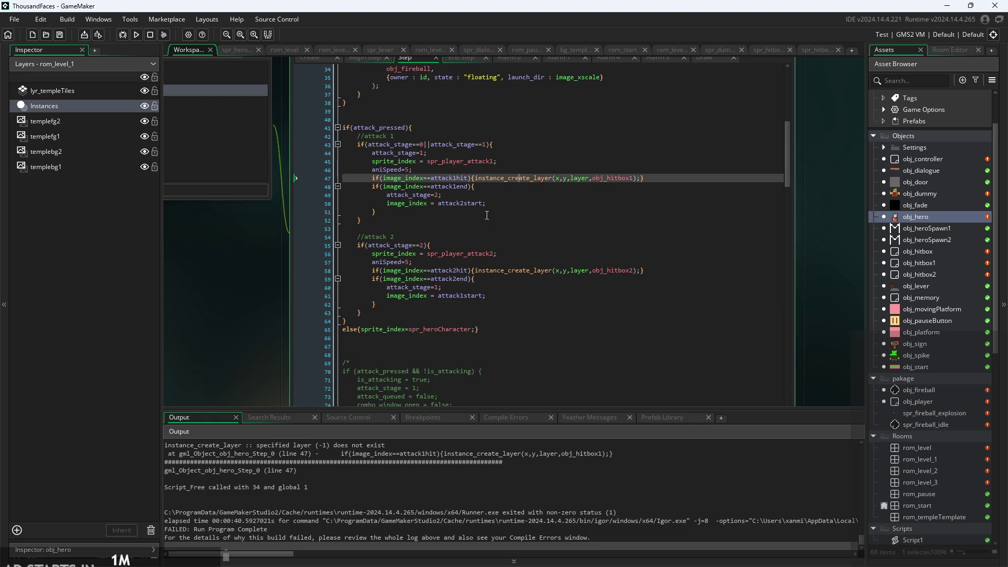
ctrl+scroll(528, 204, up, 2)
mouse_move(636, 161)
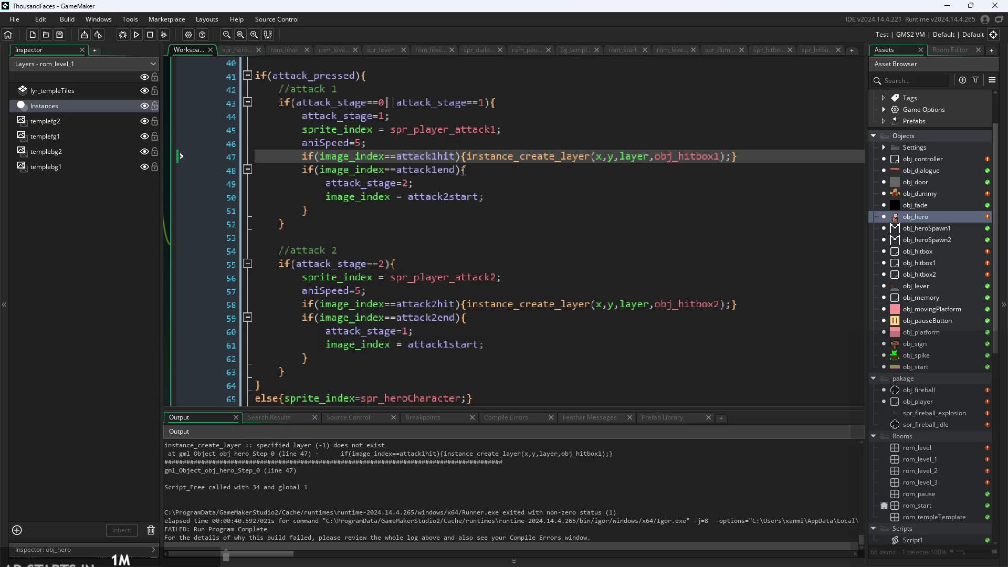
ctrl+scroll(191, 257, down, 2)
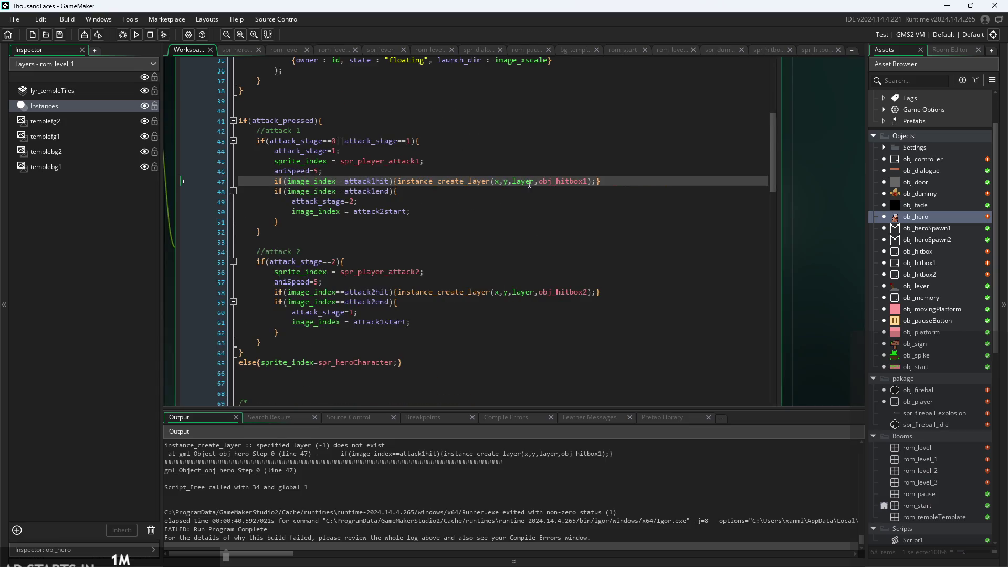
ctrl+scroll(846, 200, down, 1)
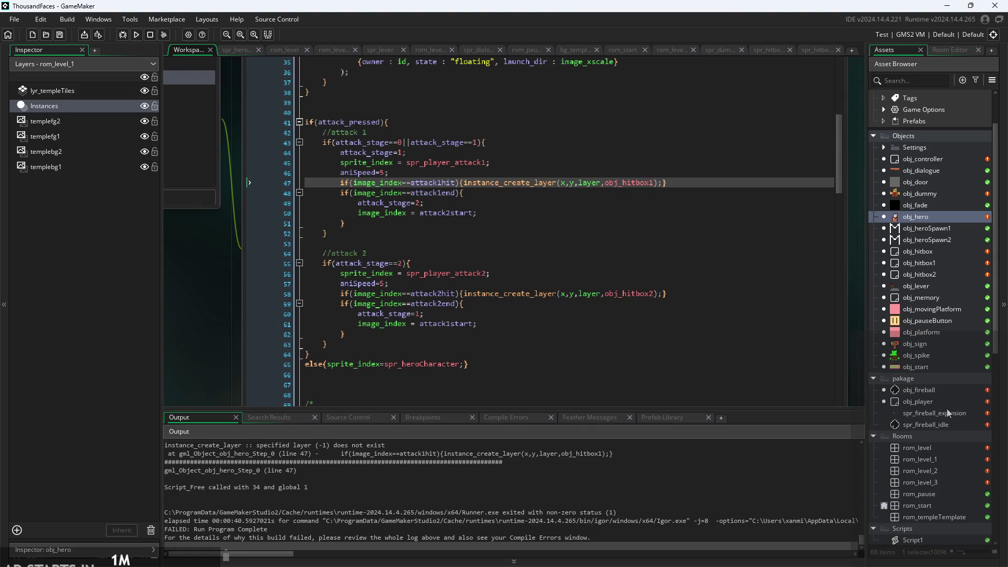
ctrl+scroll(632, 190, up, 1)
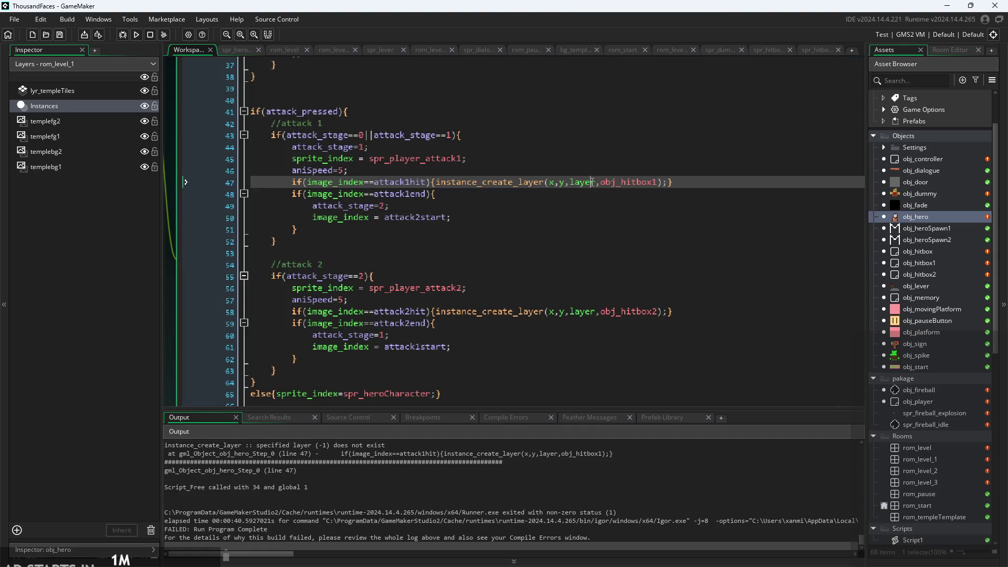
mouse_move(596, 183)
ctrl+scroll(589, 188, up, 2)
Change the layer argument on lines 47 and 57 to "Instances" and run the game
click(595, 180)
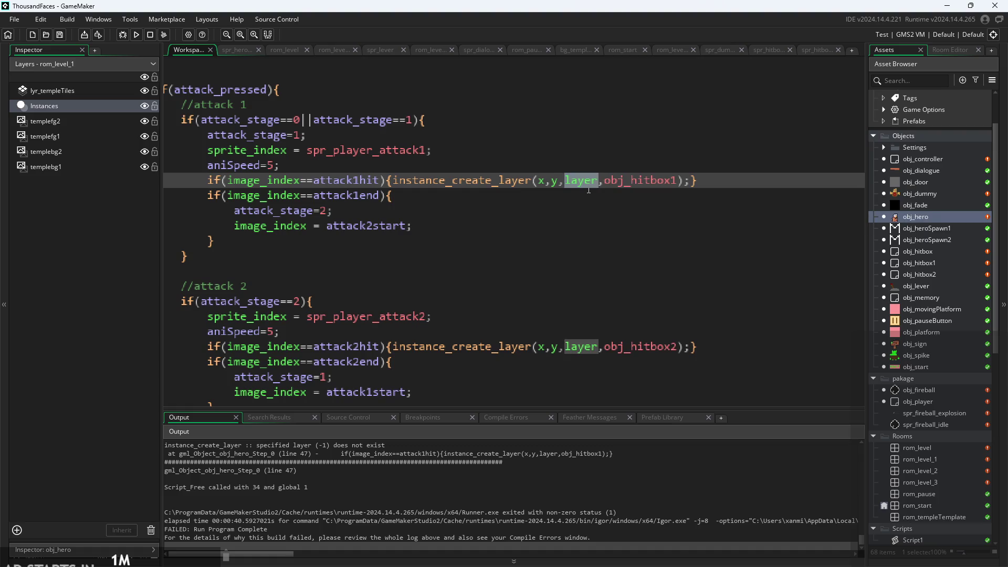
text(")
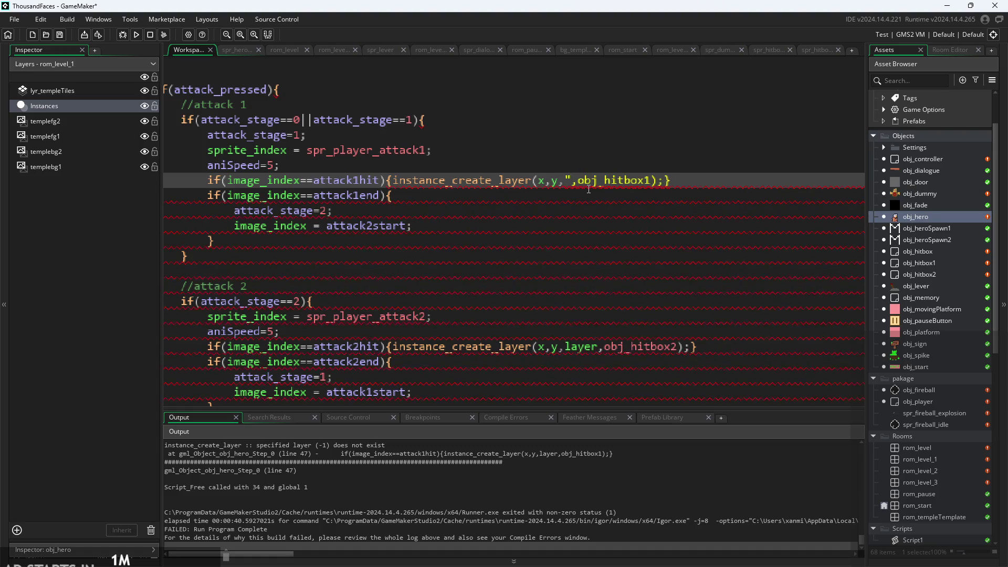
text(Instance)
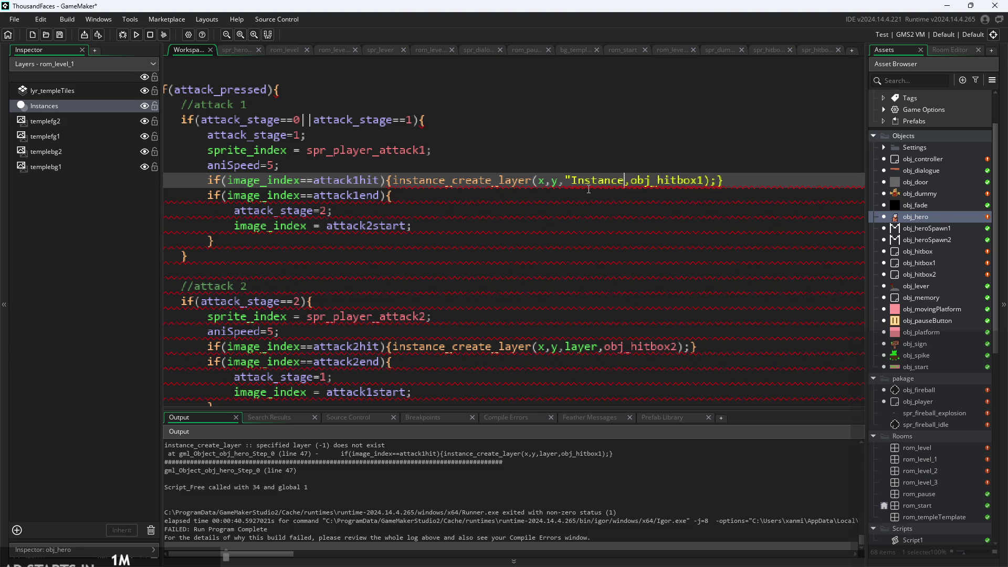
text(s")
drag(566, 177, 609, 189)
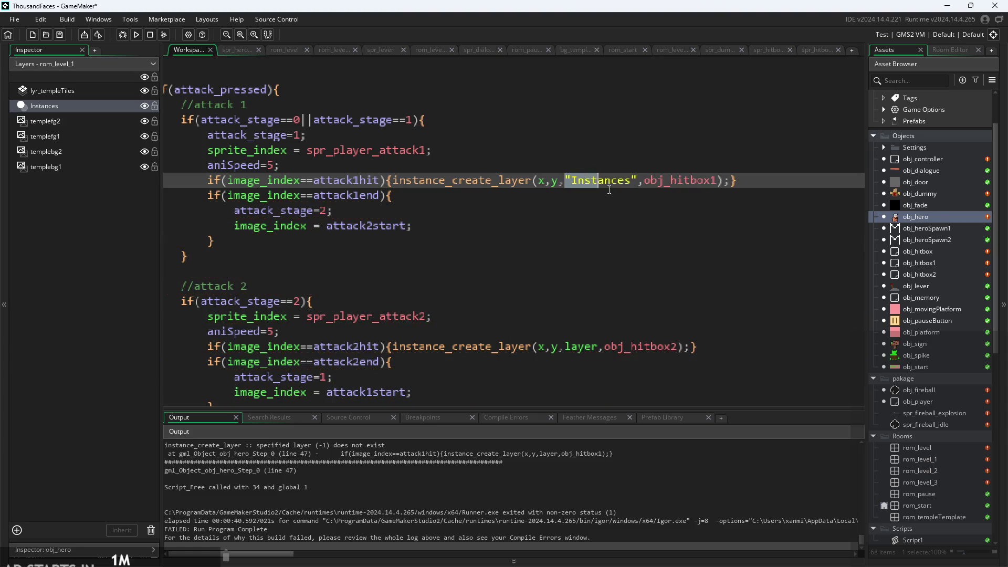
double_click(577, 347)
text("Instances")
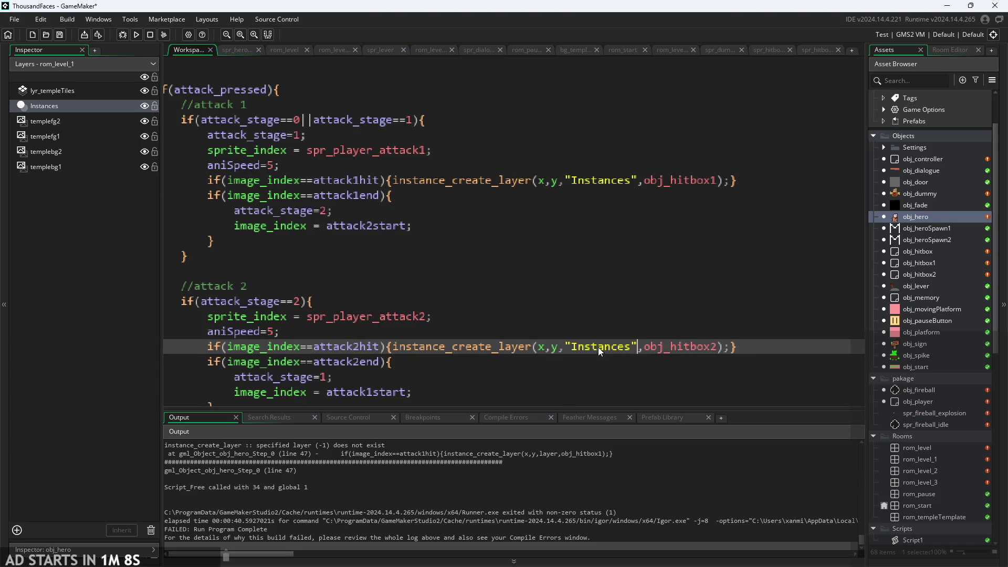
click(140, 35)
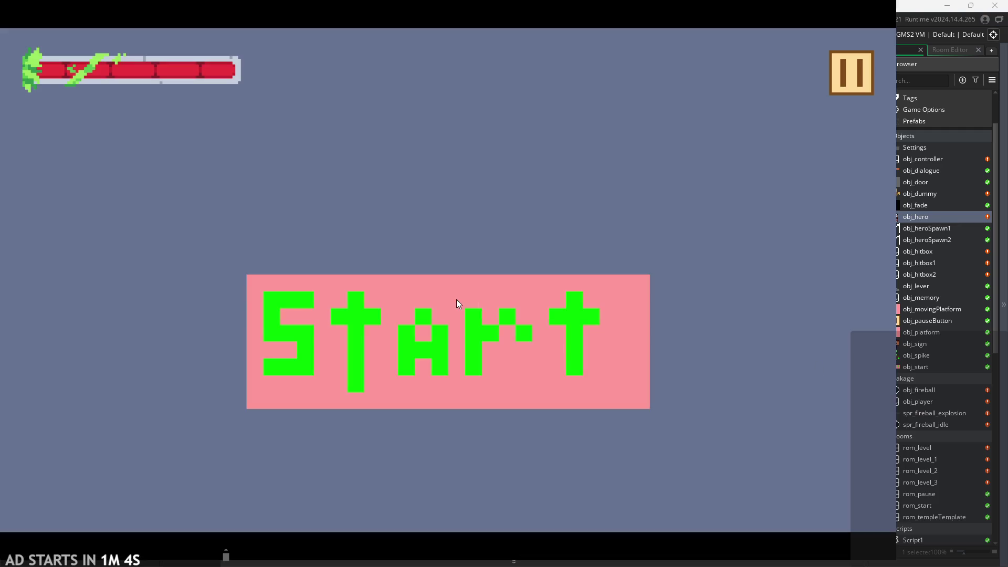
Start the game and jump the hero across the platforms into the next room
click(439, 314)
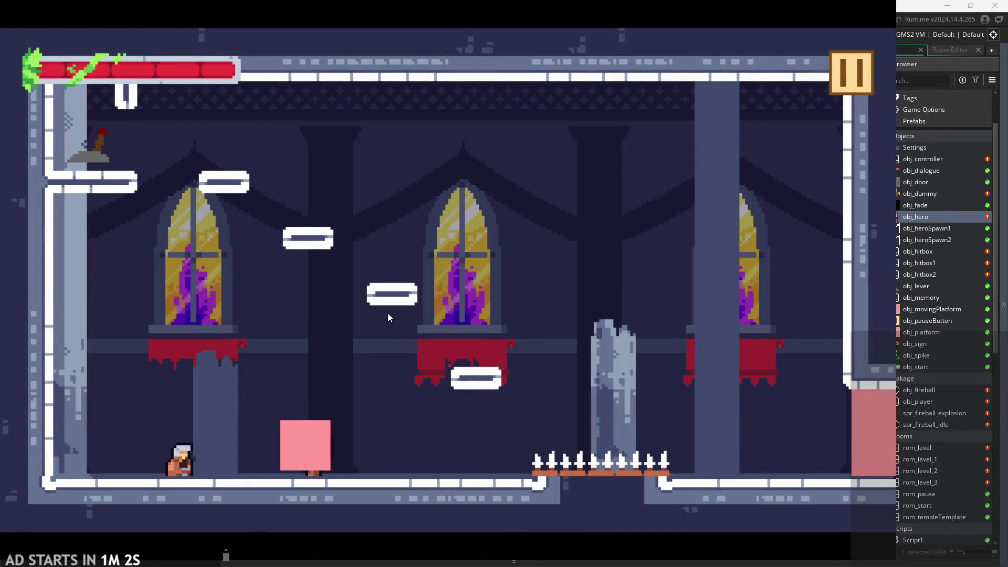
key(Right)
key(space)
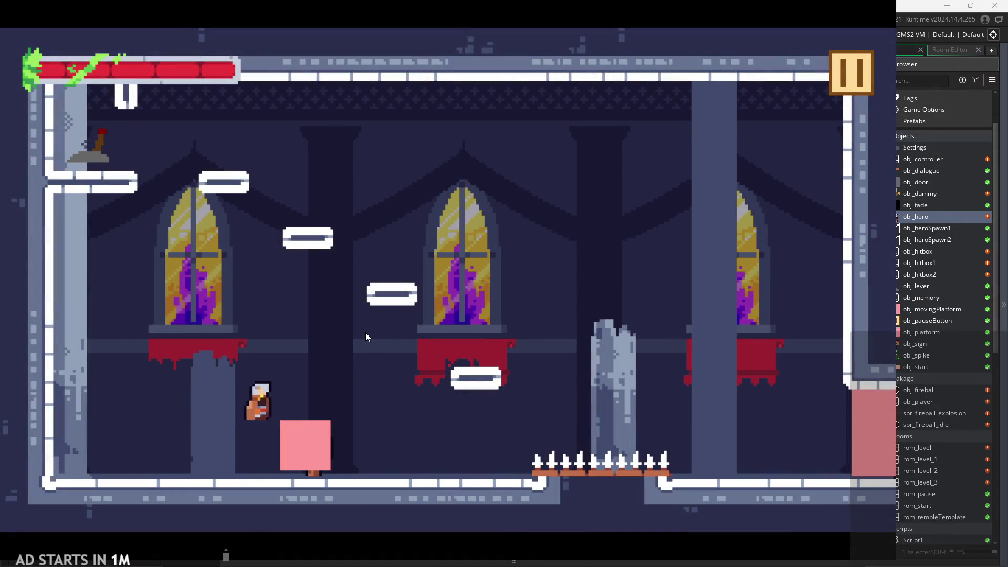
key(space)
key(Left)
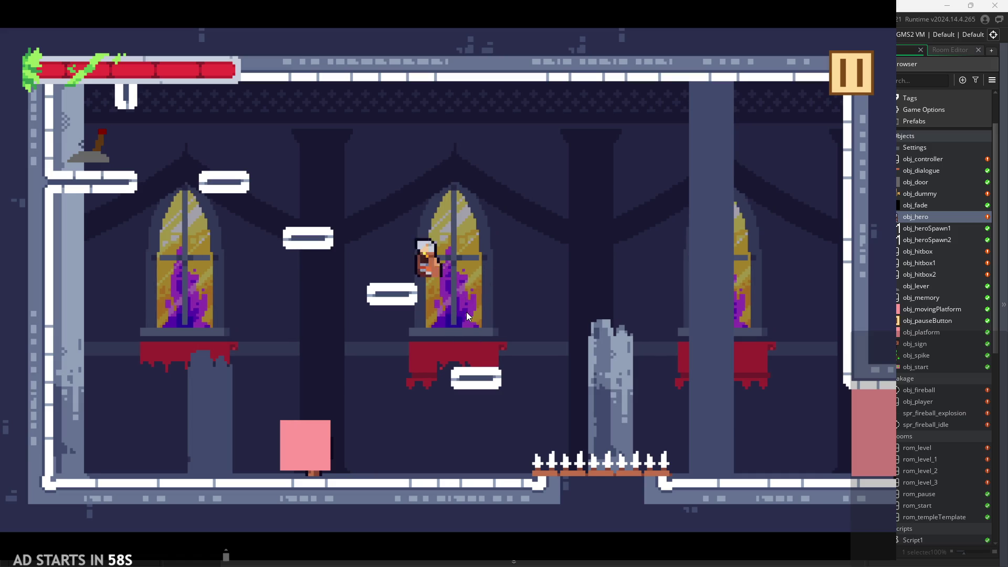
key(Left)
key(space)
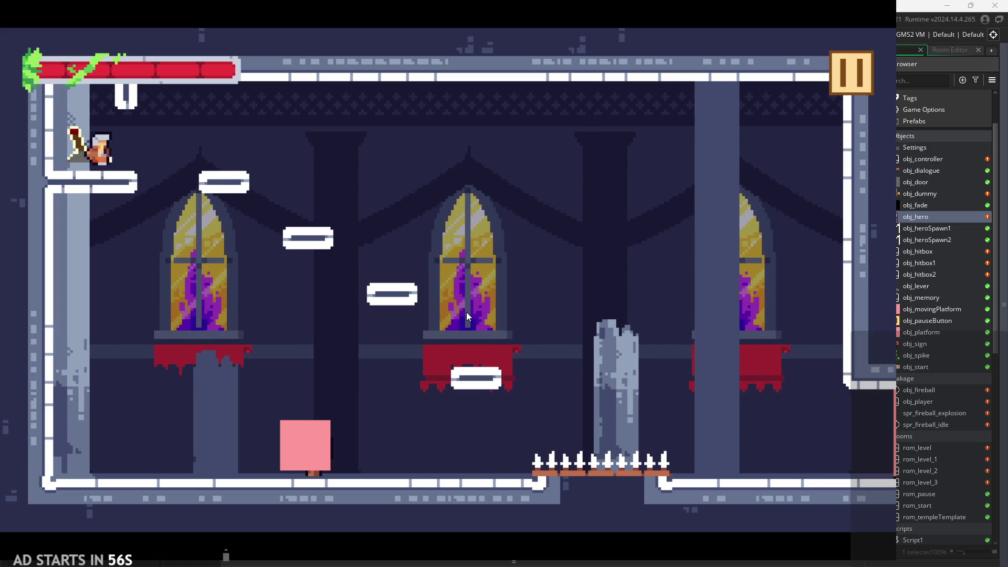
key(Right)
key(space)
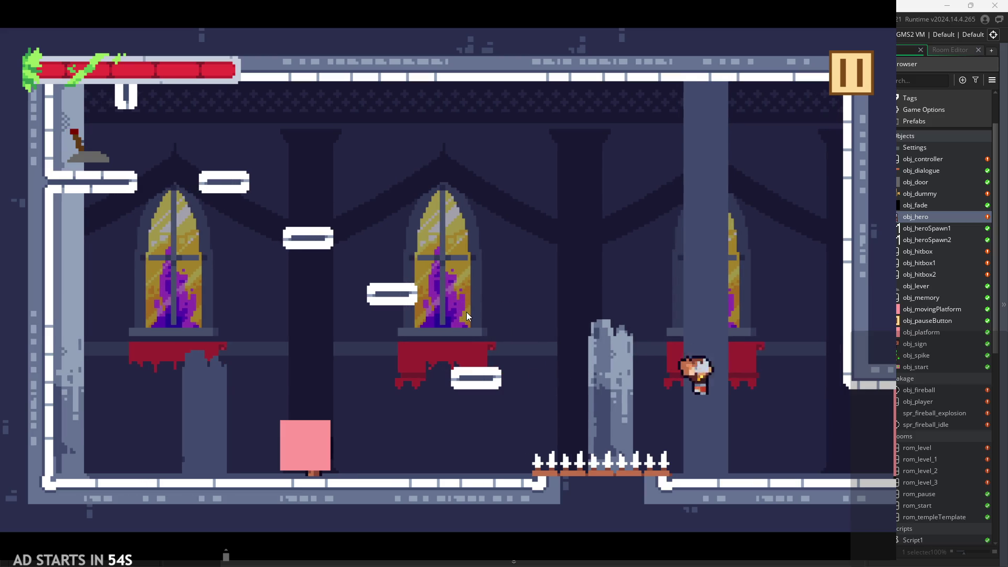
key(Right)
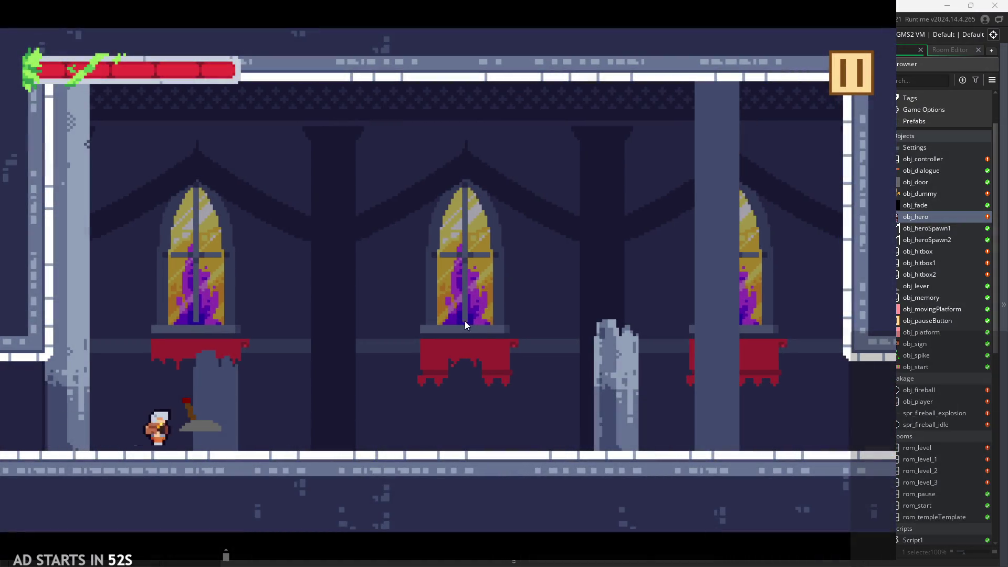
Hit the dummy with repeated combo attacks to show 'Hit', then pause the game
key(x)
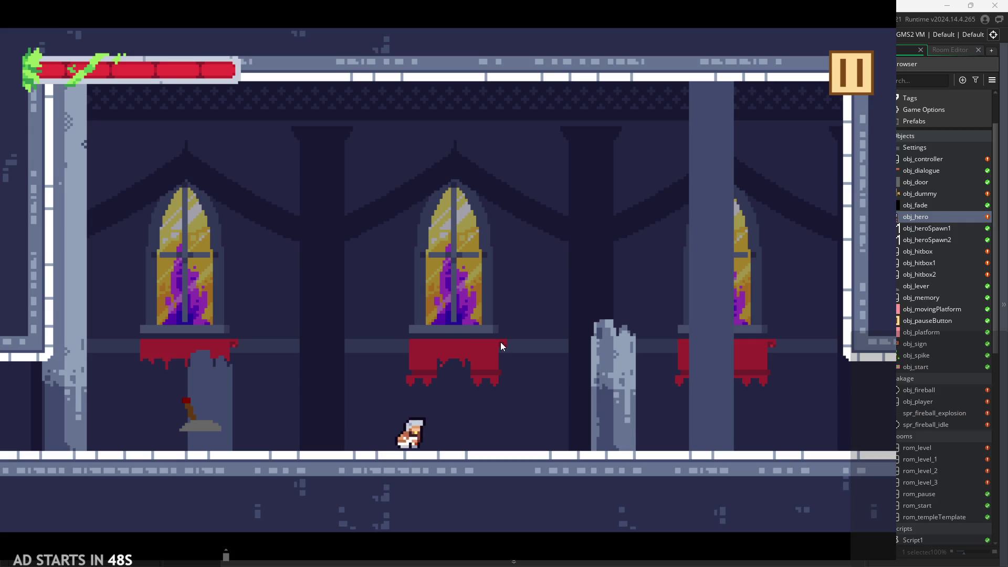
key(x)
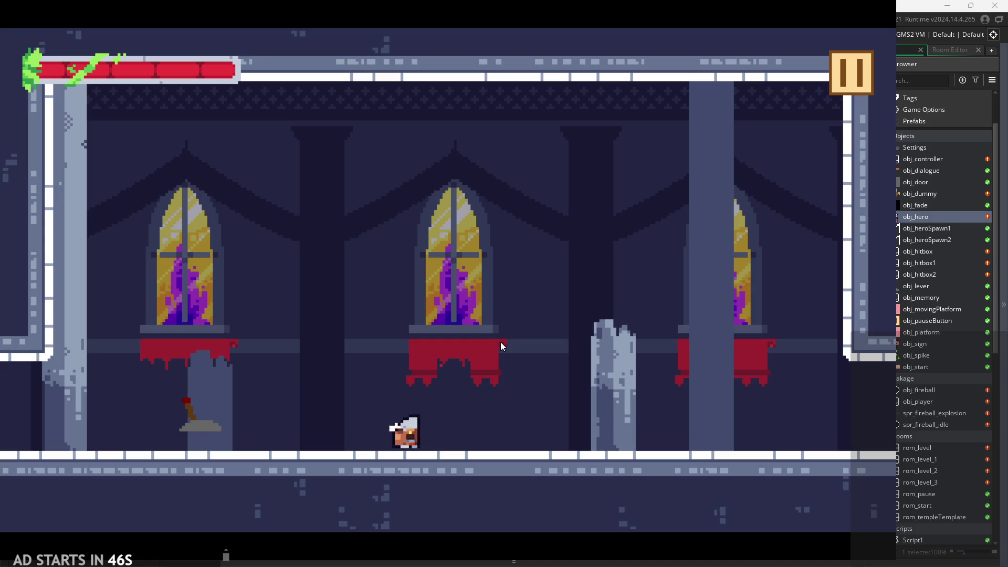
key(x)
key(x)
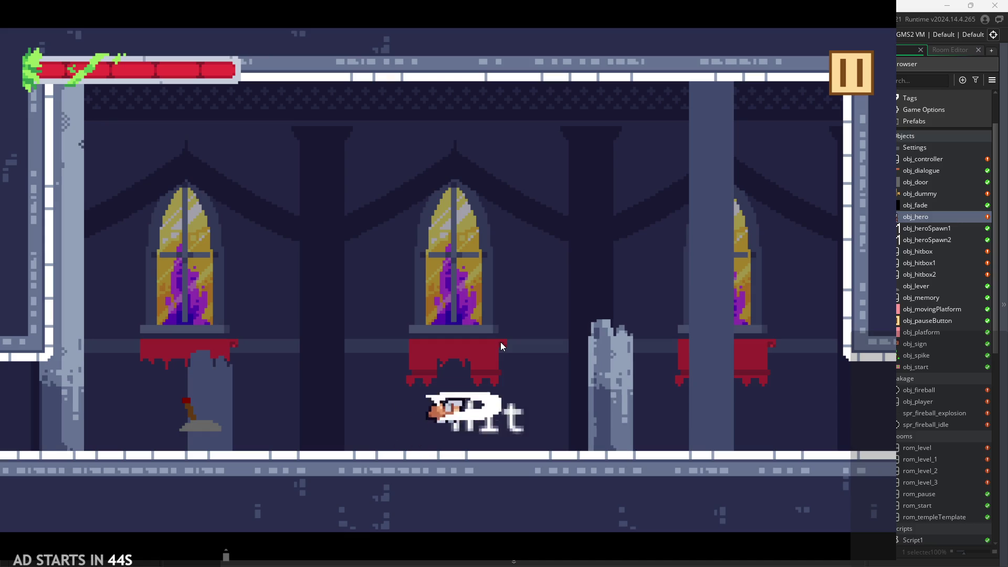
key(Left)
key(Up)
key(Right)
key(Left)
key(x)
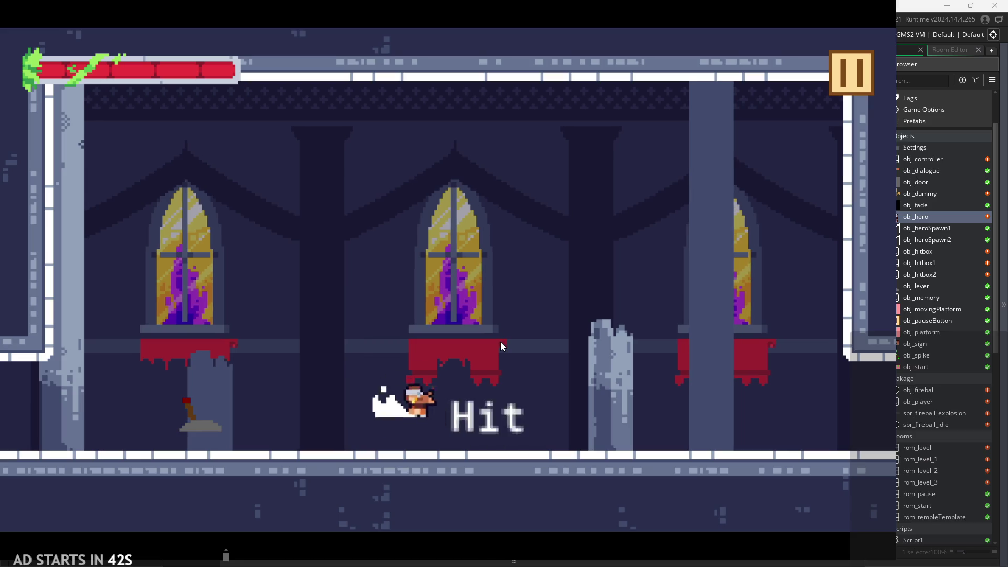
key(Right)
key(Left)
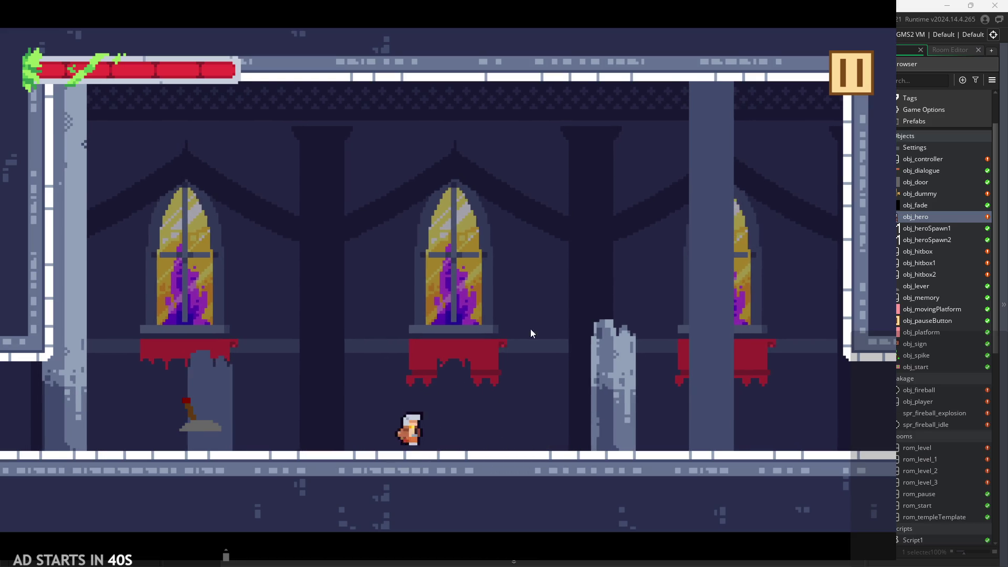
key(x)
key(Escape)
Quit the test run, review obj_dummy's Draw code, and open rom_level in the Room Editor
click(776, 478)
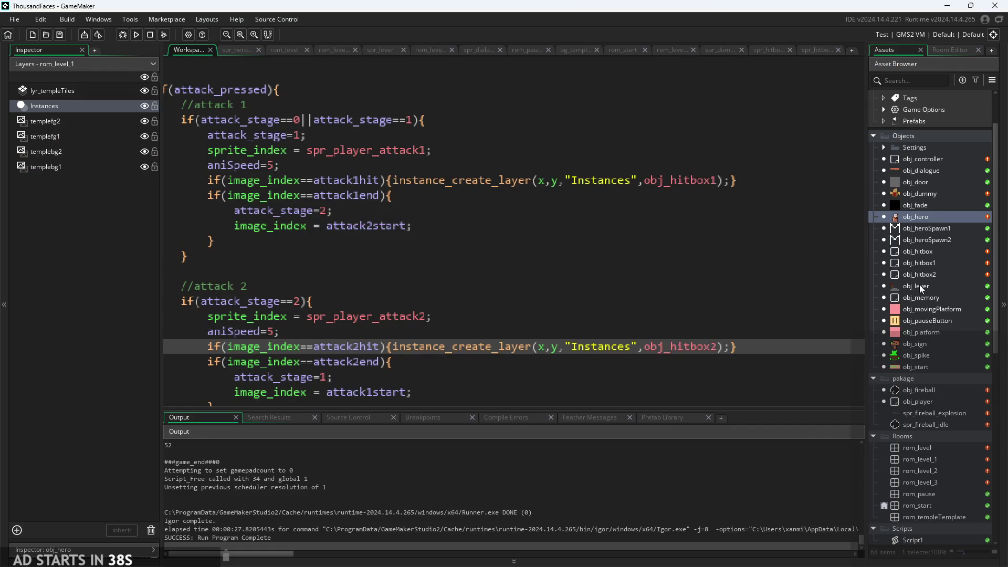
double_click(915, 197)
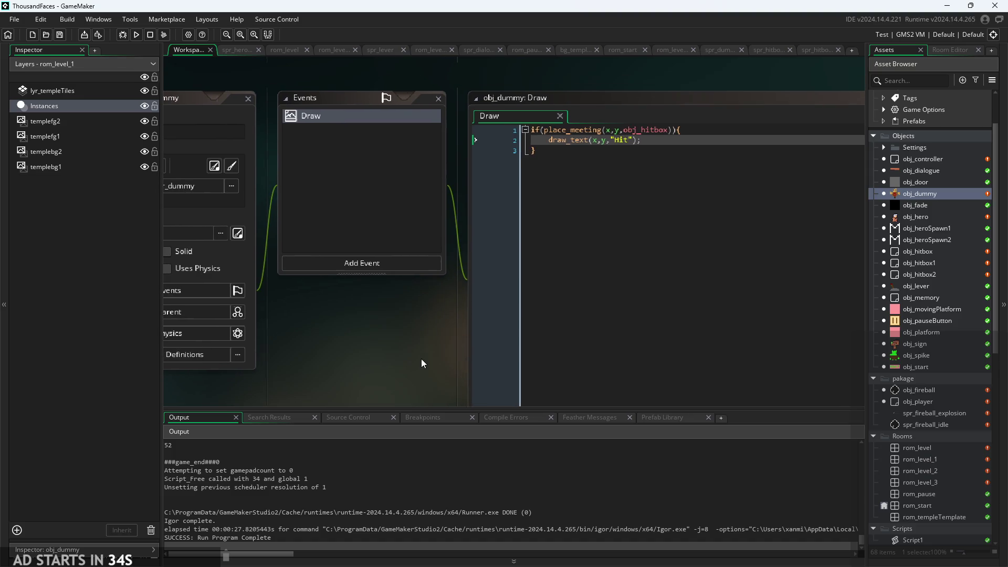
scroll(280, 286, up, 2)
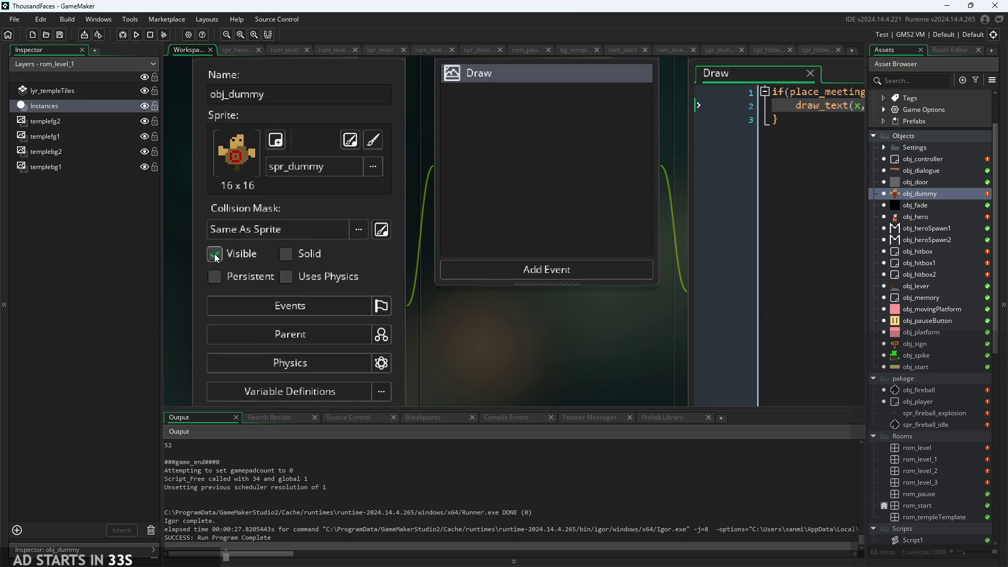
scroll(561, 354, down, 1)
drag(560, 354, 392, 336)
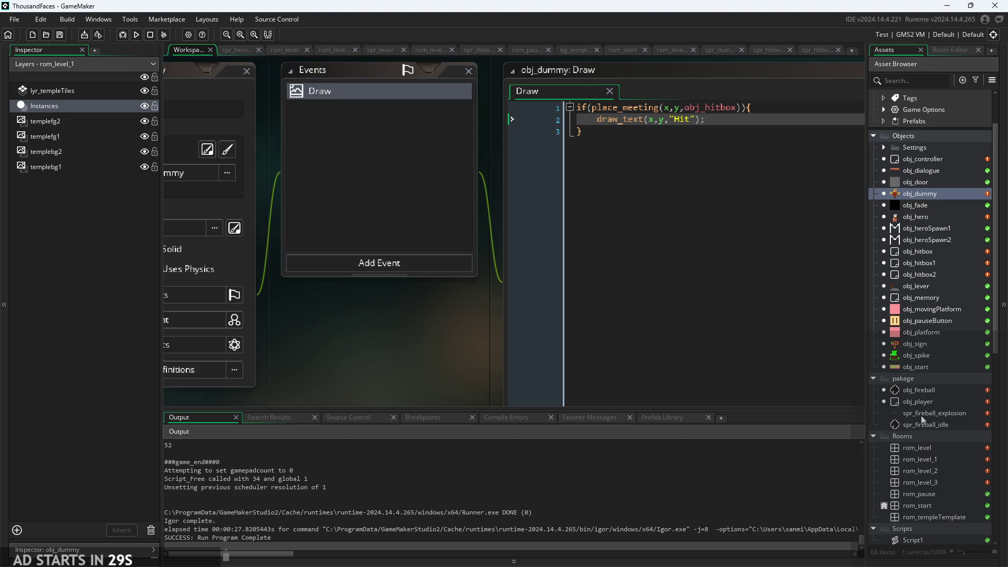
double_click(920, 448)
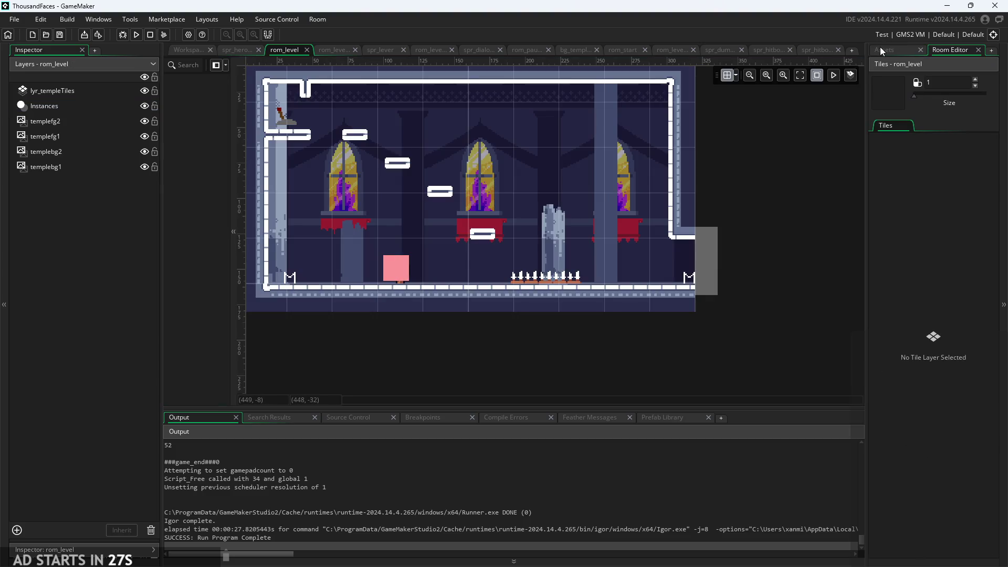
Nudge rom_level's pink obj_platform right off the sign, then open rom_level_1 and select obj_dummy
click(880, 49)
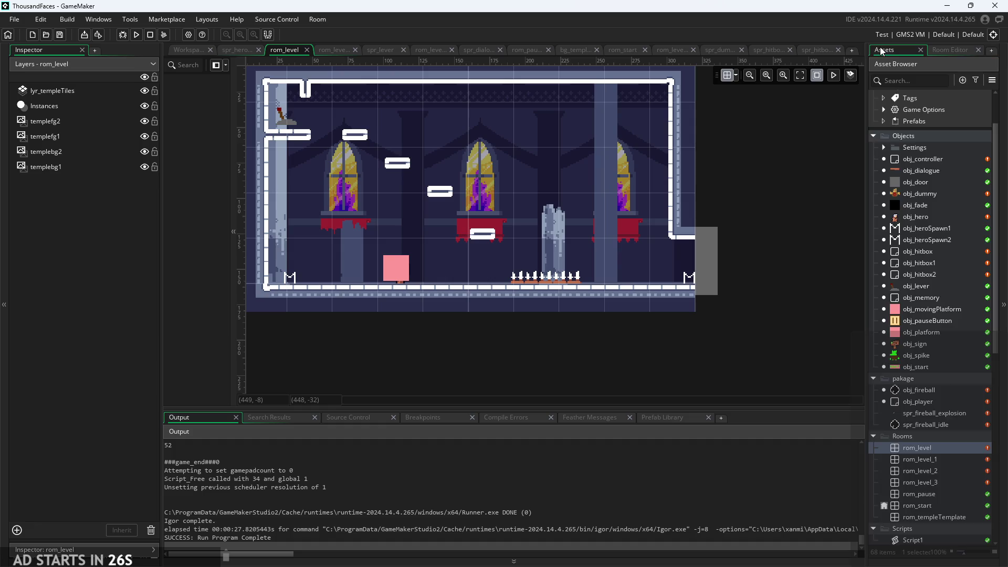
click(71, 109)
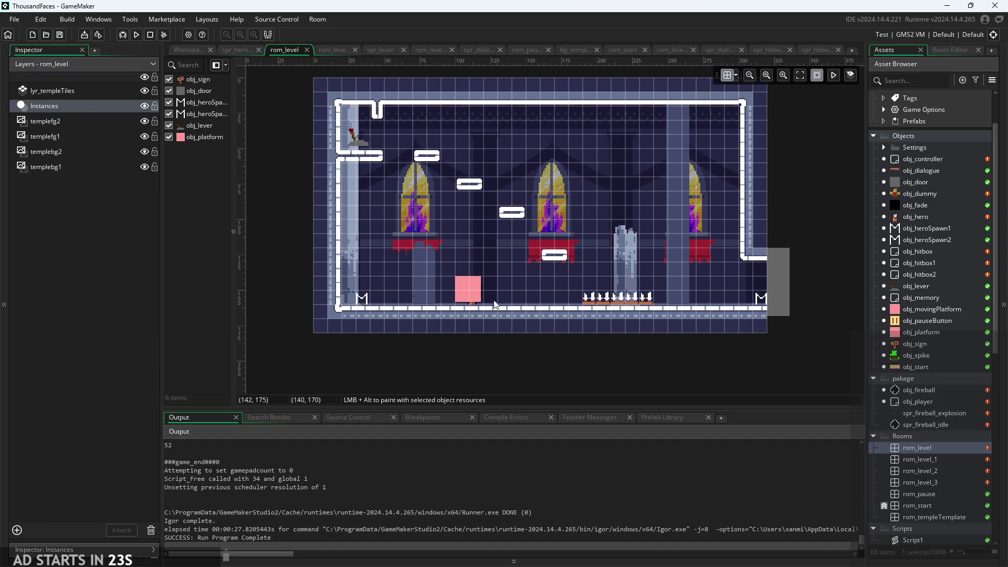
click(473, 282)
mouse_move(471, 289)
mouse_down()
mouse_move(468, 254)
mouse_move(501, 296)
mouse_move(518, 288)
mouse_up()
click(556, 389)
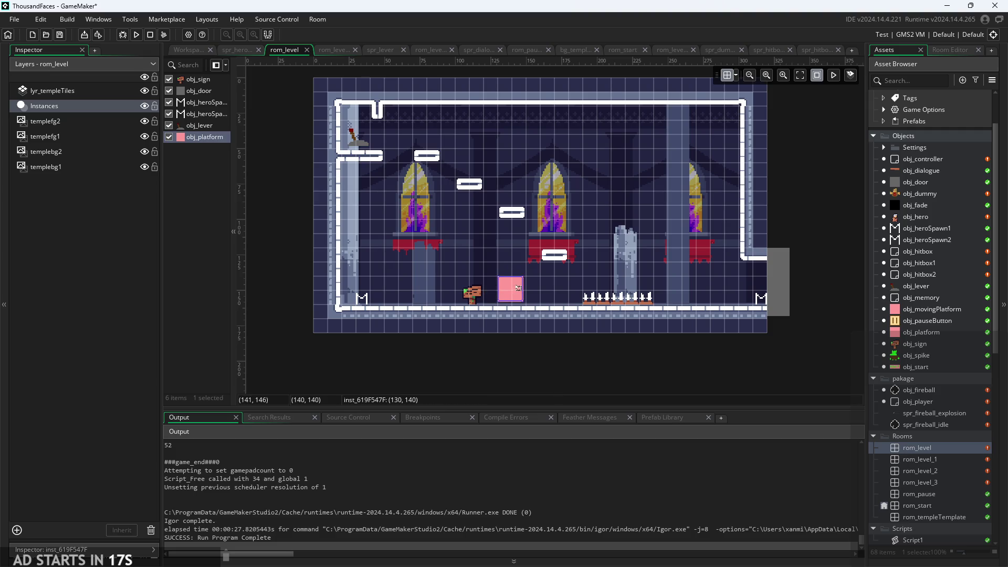
click(575, 389)
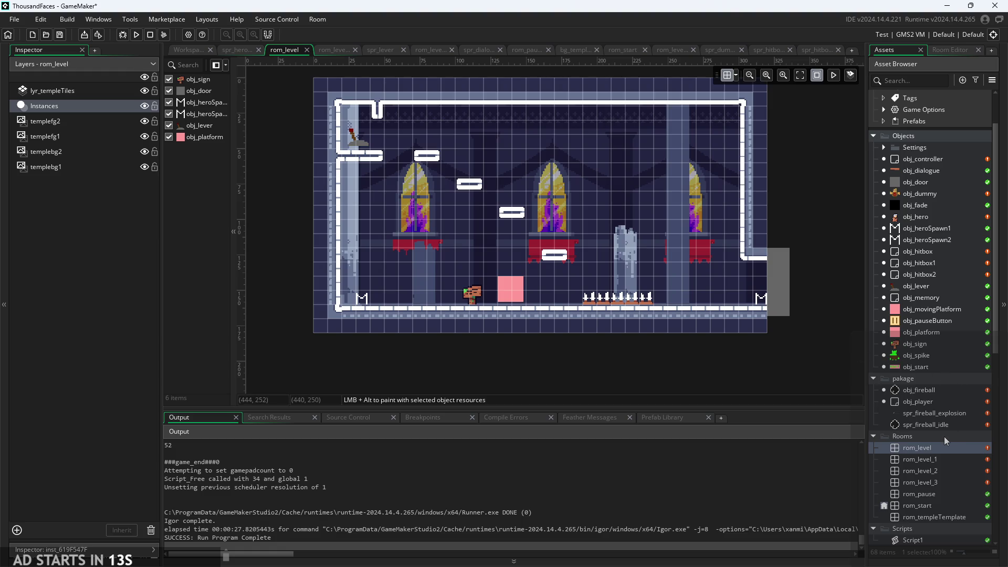
double_click(933, 464)
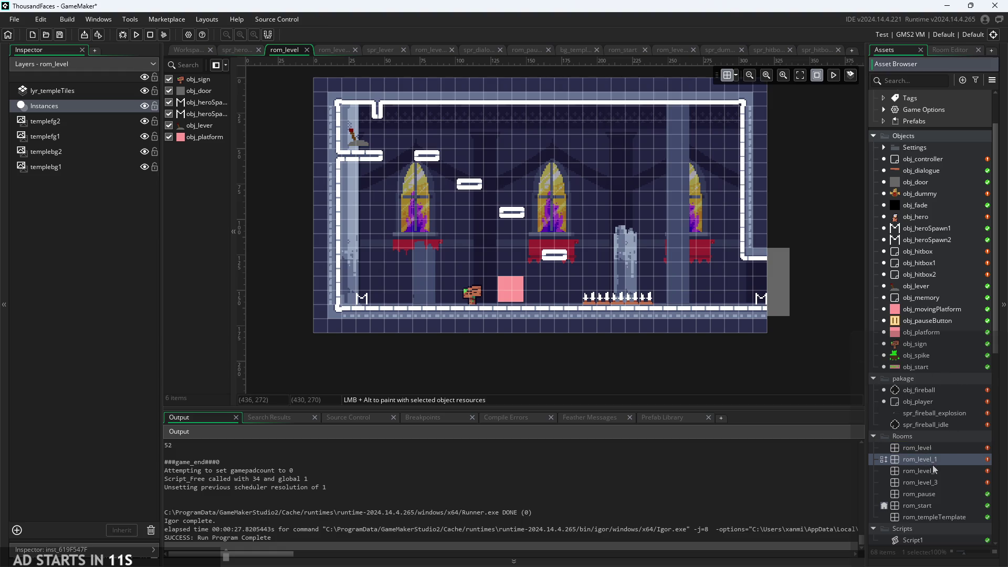
click(228, 138)
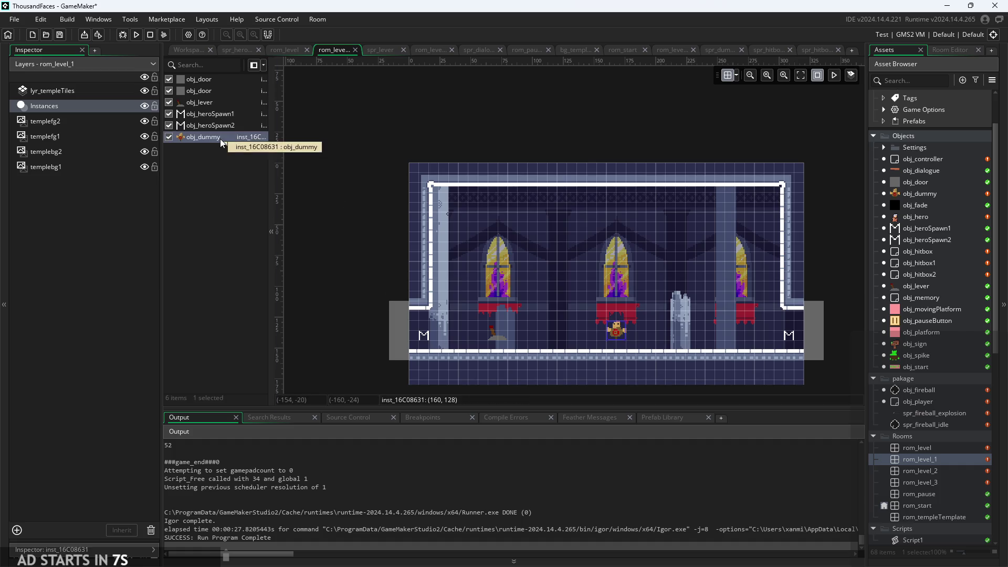
Select the obj_dummy instance in rom_level_1 and inspect its instance properties
mouse_move(271, 182)
mouse_down()
mouse_move(352, 182)
mouse_move(341, 182)
mouse_up()
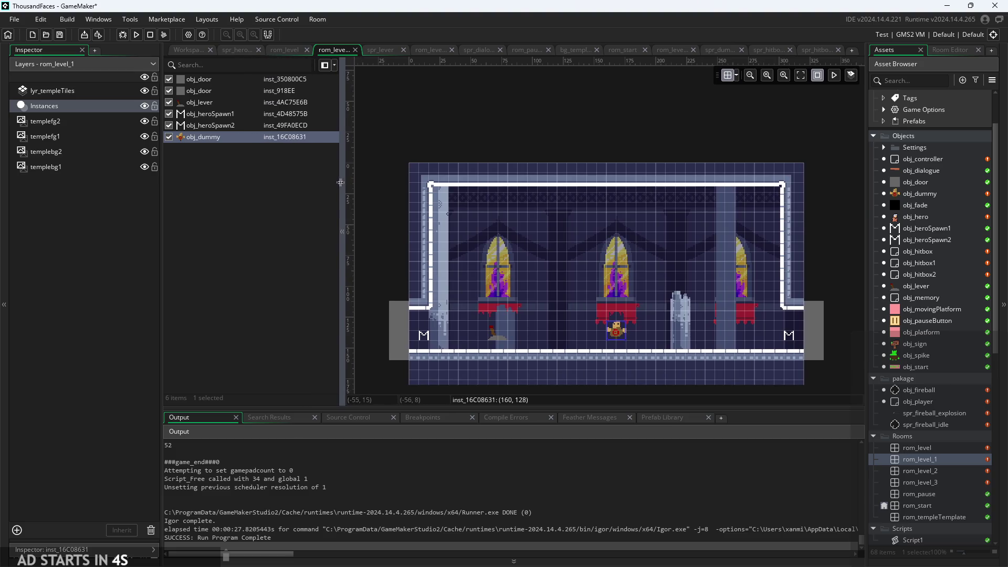
click(525, 273)
drag(340, 179, 260, 184)
click(215, 139)
scroll(573, 335, up, 2)
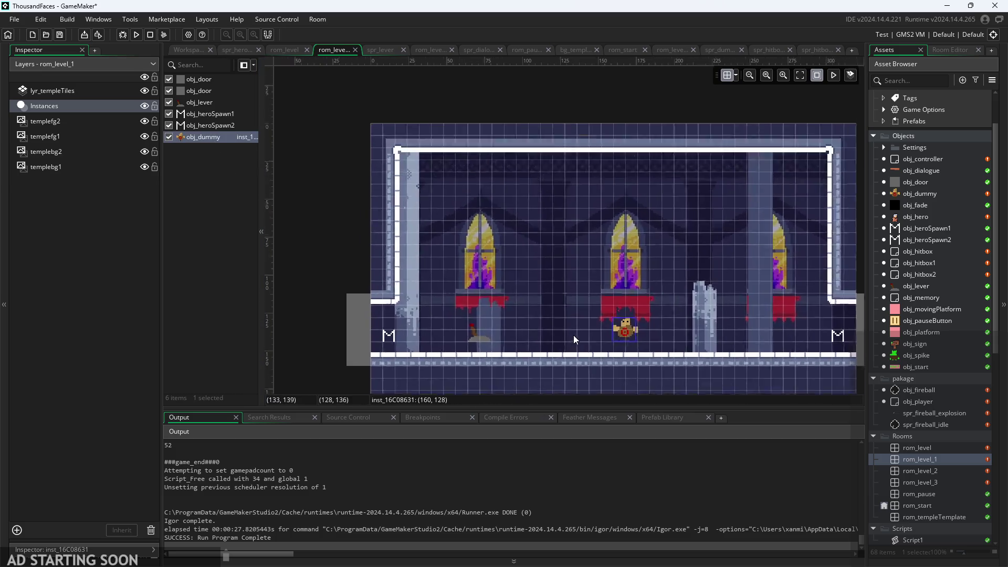
double_click(642, 331)
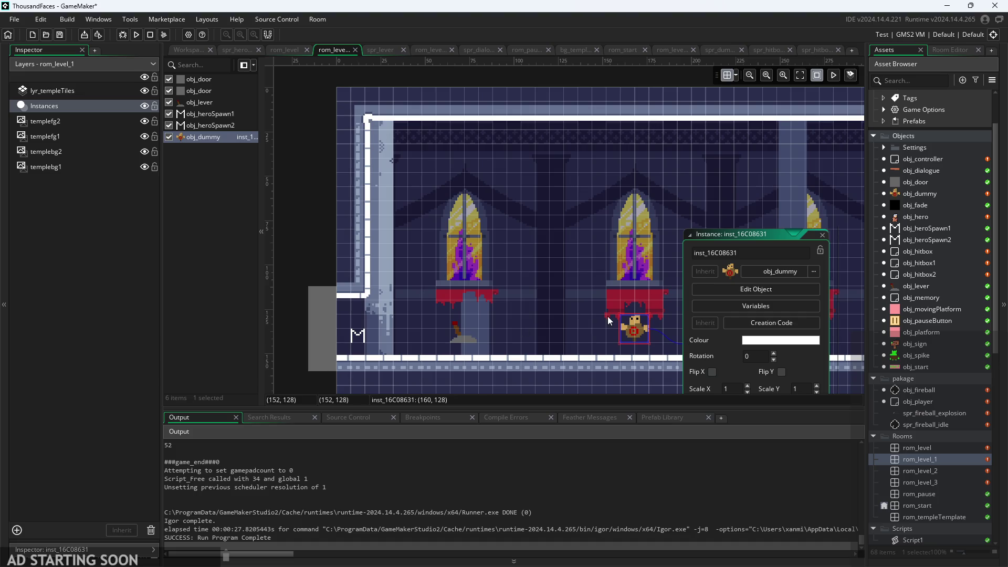
scroll(607, 316, down, 2)
scroll(599, 315, right, 1)
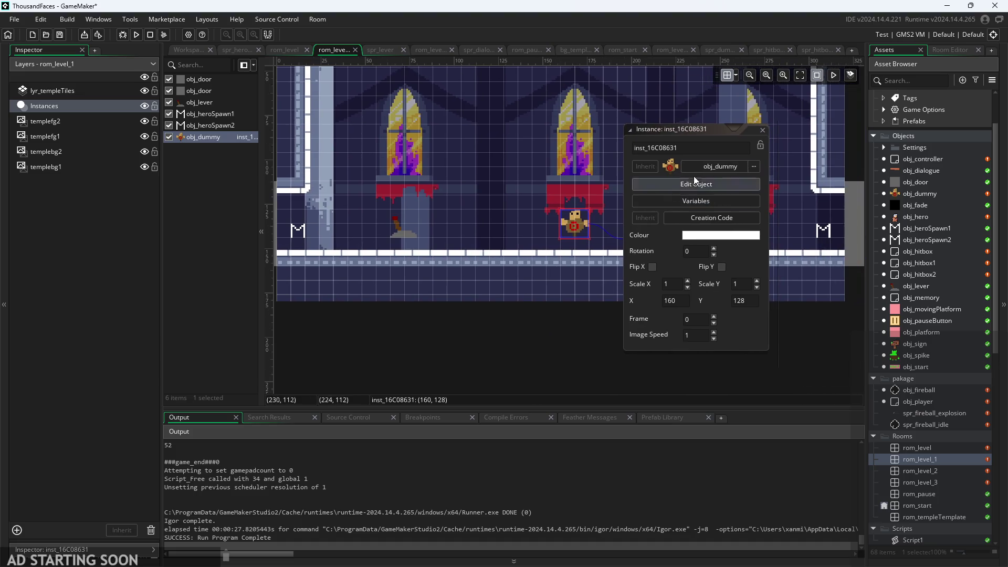
click(760, 130)
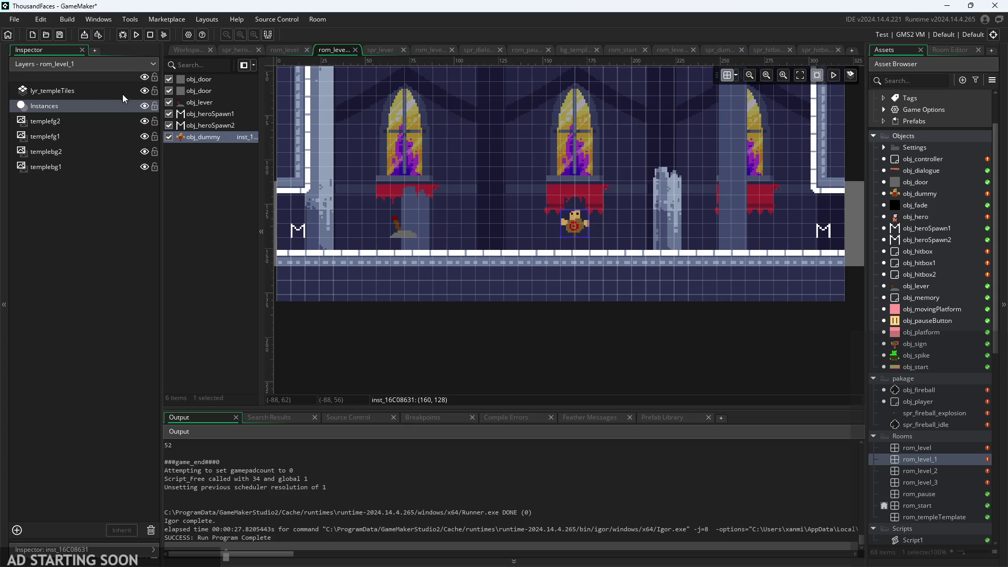
Move obj_dummy to x 152, place the Instances layer above lyr_templeTiles, and run the game
click(103, 89)
click(100, 106)
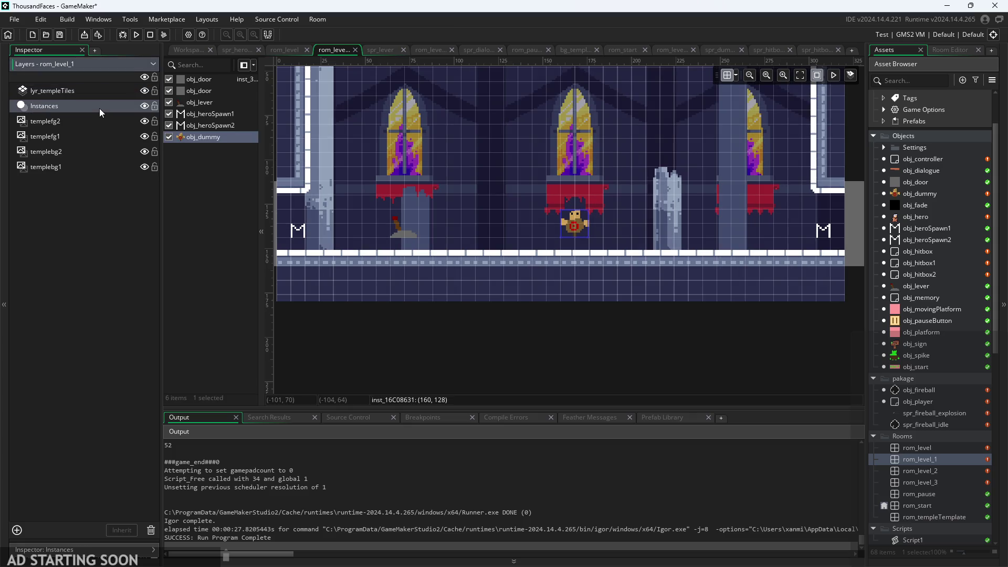
click(103, 91)
click(104, 105)
click(108, 88)
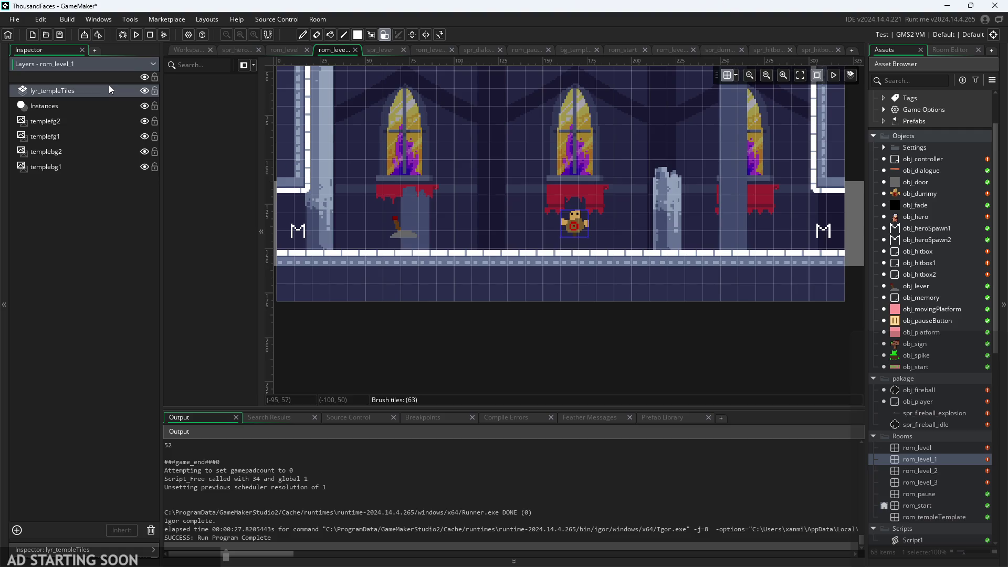
click(80, 105)
drag(575, 232, 560, 234)
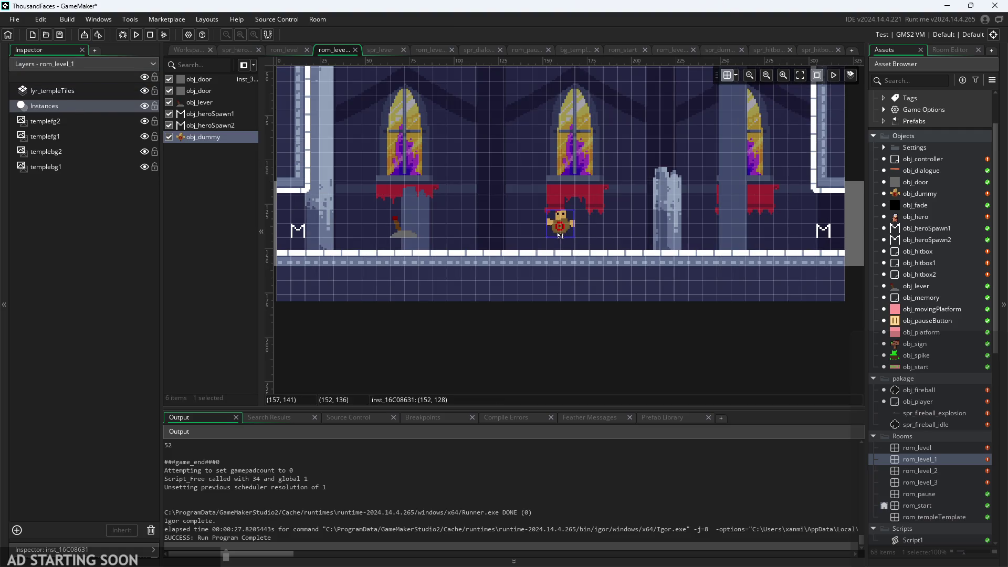
drag(89, 111, 97, 94)
click(136, 34)
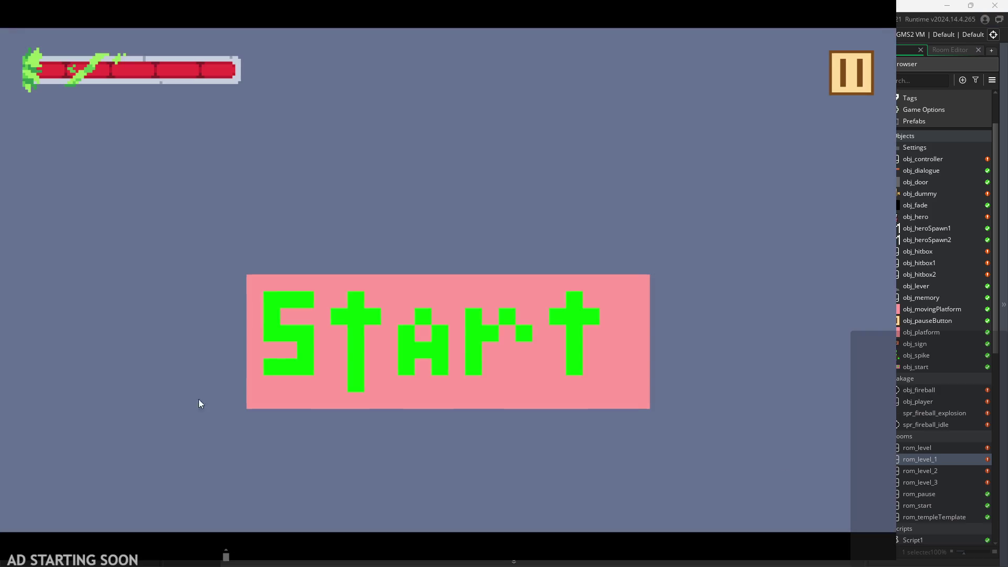
click(359, 344)
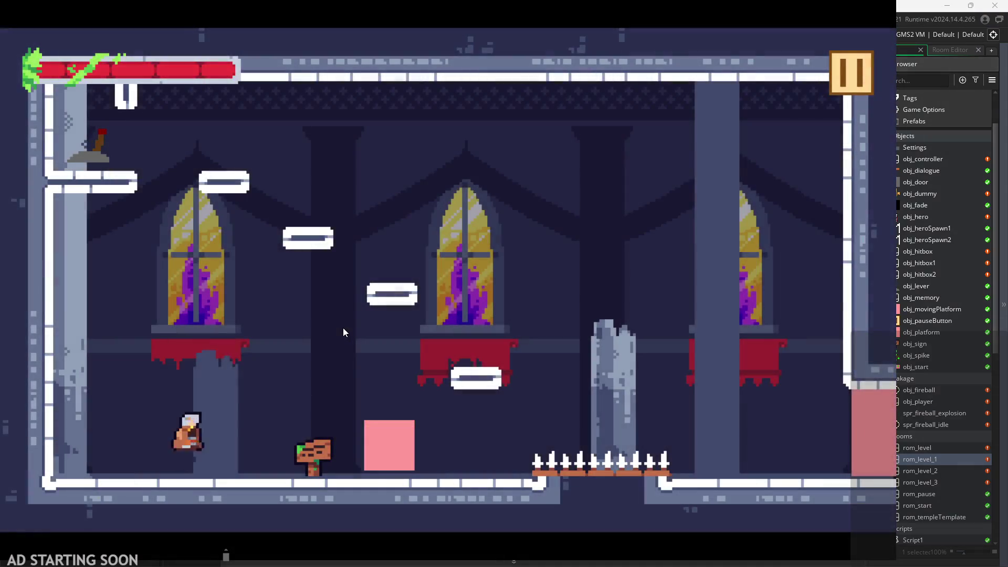
Run and jump the hero across the platforms of the first room into the dummy's room
key(Right)
key(space)
key(Left)
key(space)
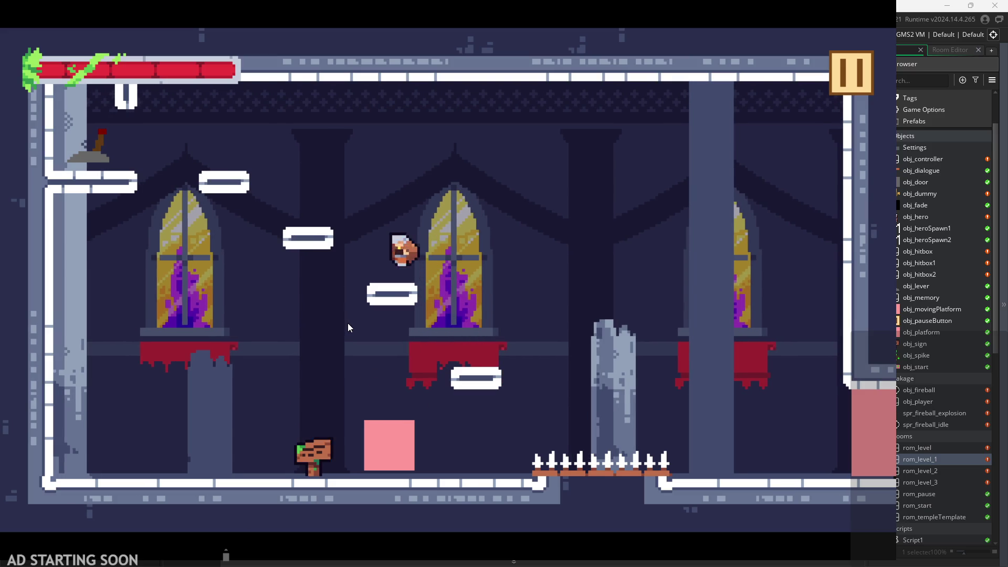
key(Left)
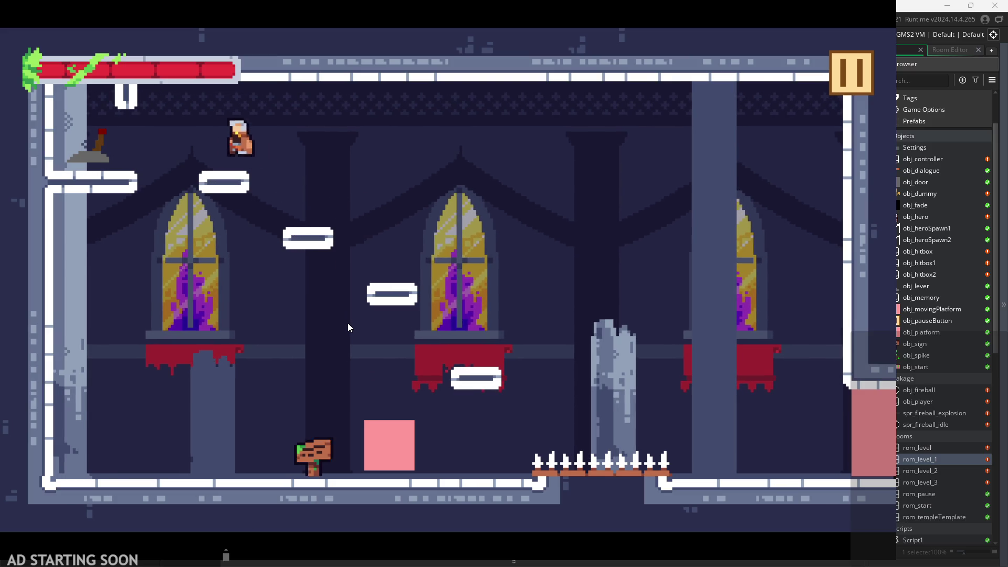
key(Right)
key(space)
key(Right)
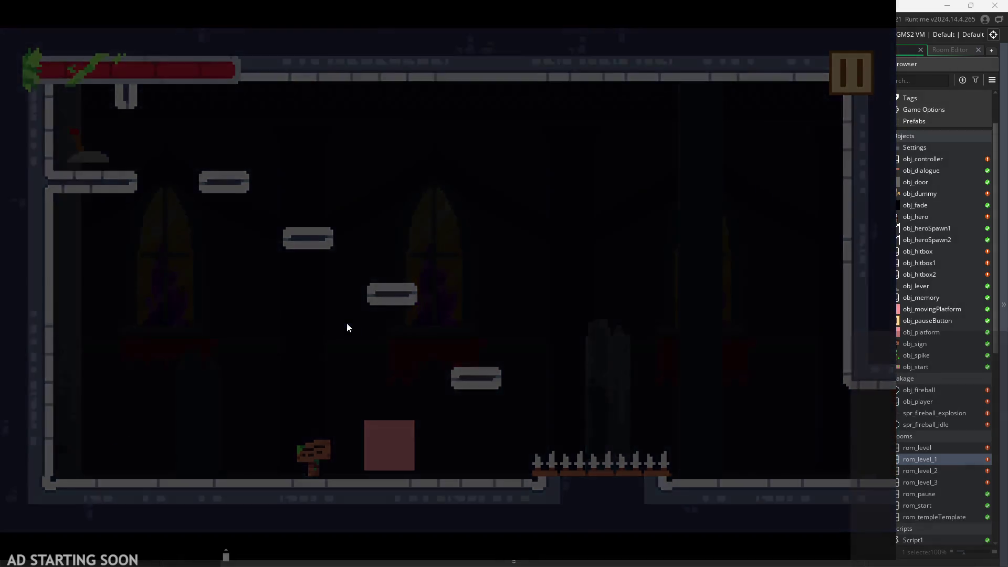
key(Right)
key(Right)
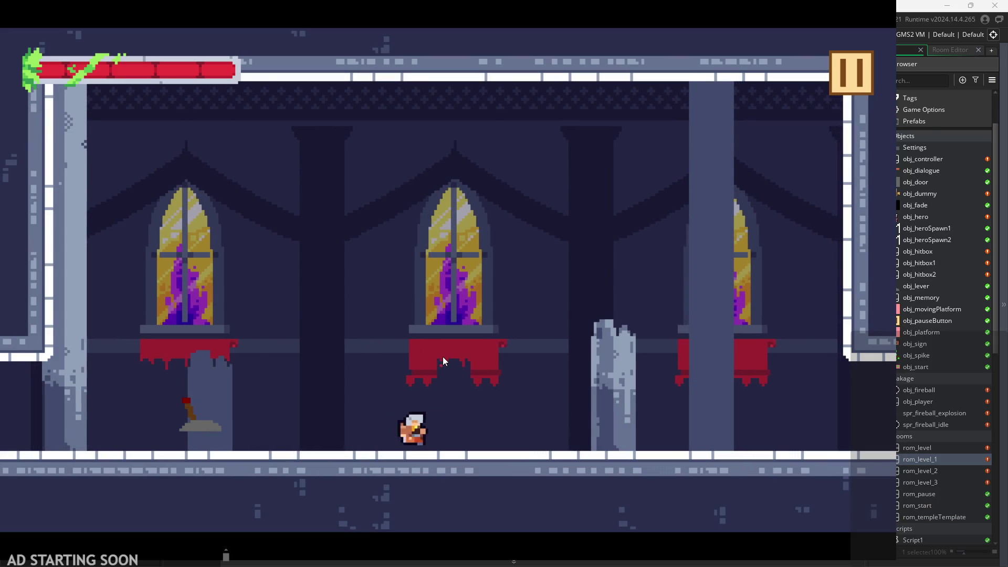
key(Right)
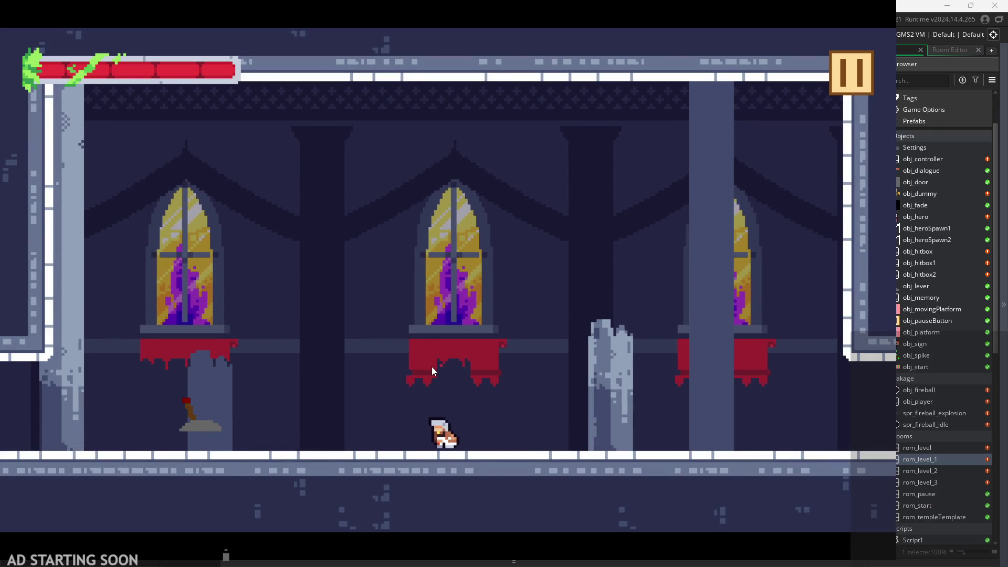
Chain x-key combo attacks left and right at the dummy until 'Hit' appears
key(x)
key(Left)
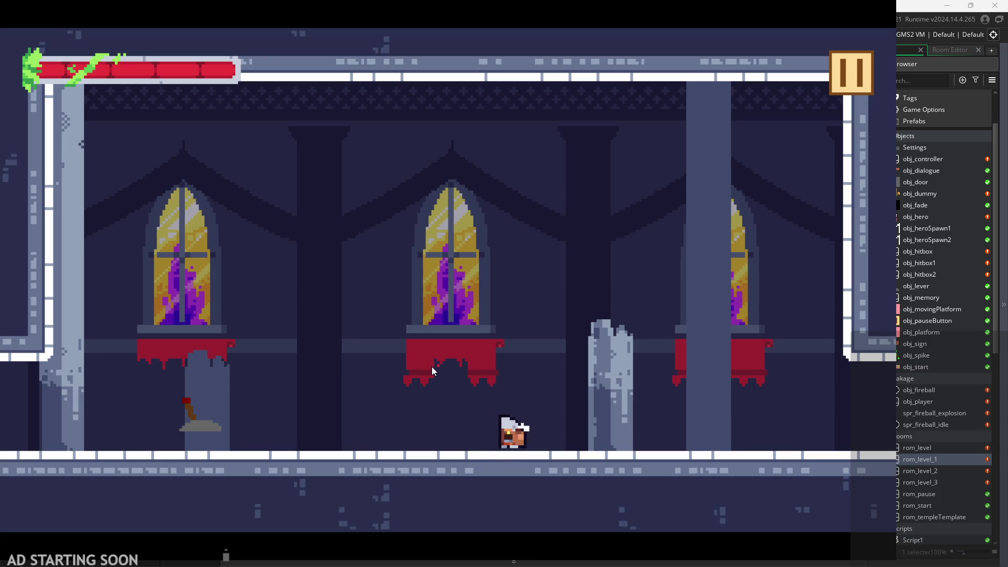
key(x)
key(Right)
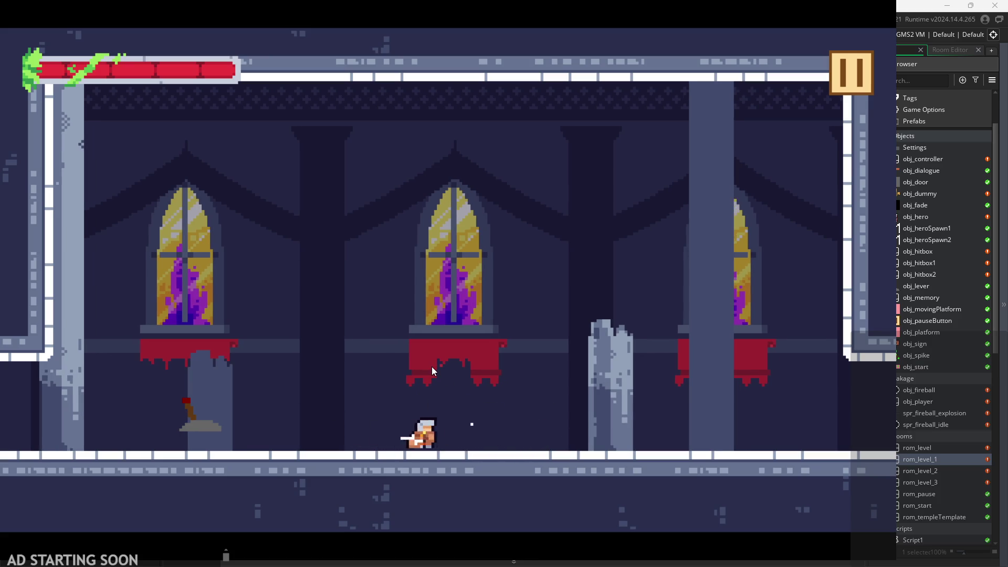
key(x)
key(x)
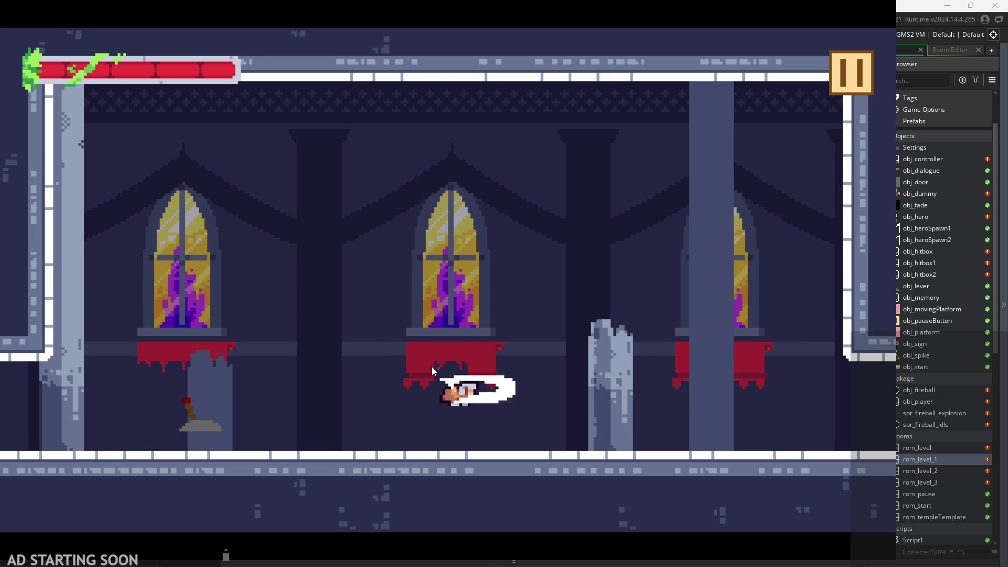
key(x)
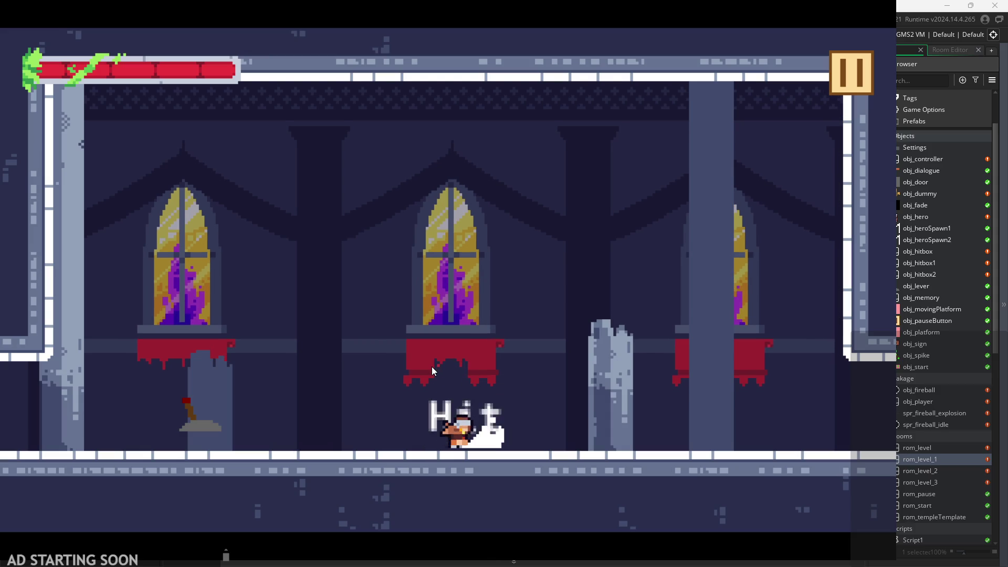
key(x)
key(Left)
key(x)
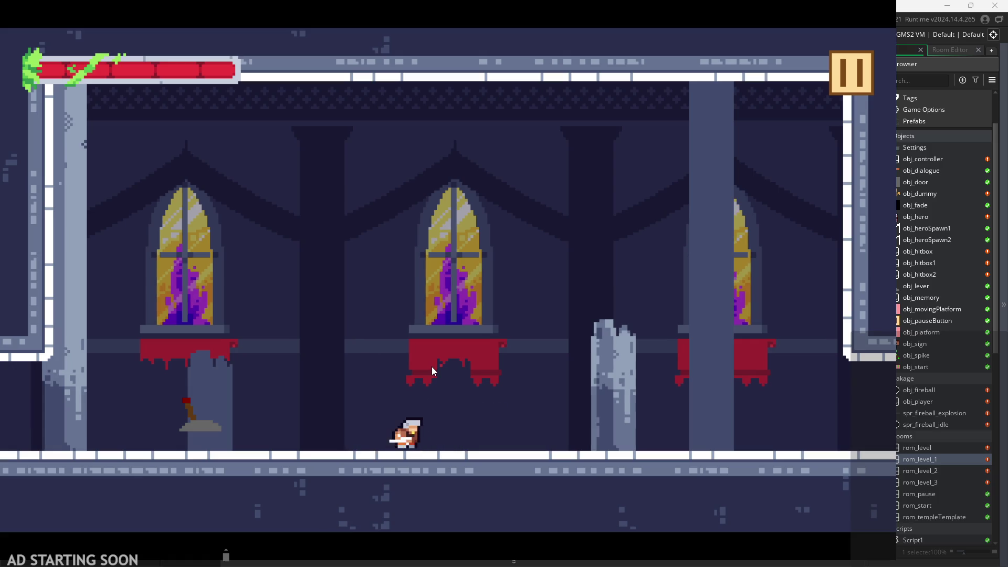
key(x)
key(Right)
key(x)
key(Right)
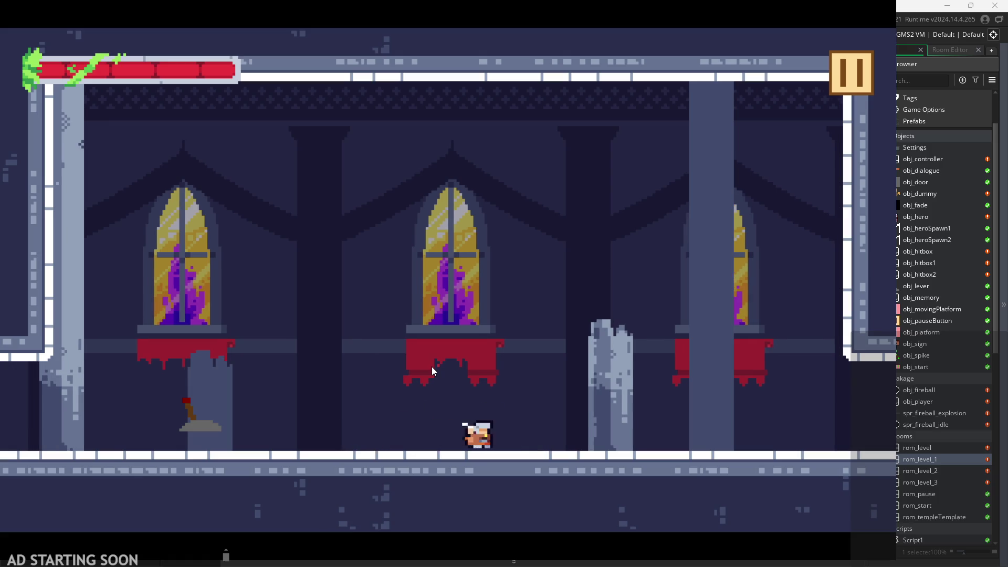
key(x)
key(x)
key(x)
key(Left)
key(x)
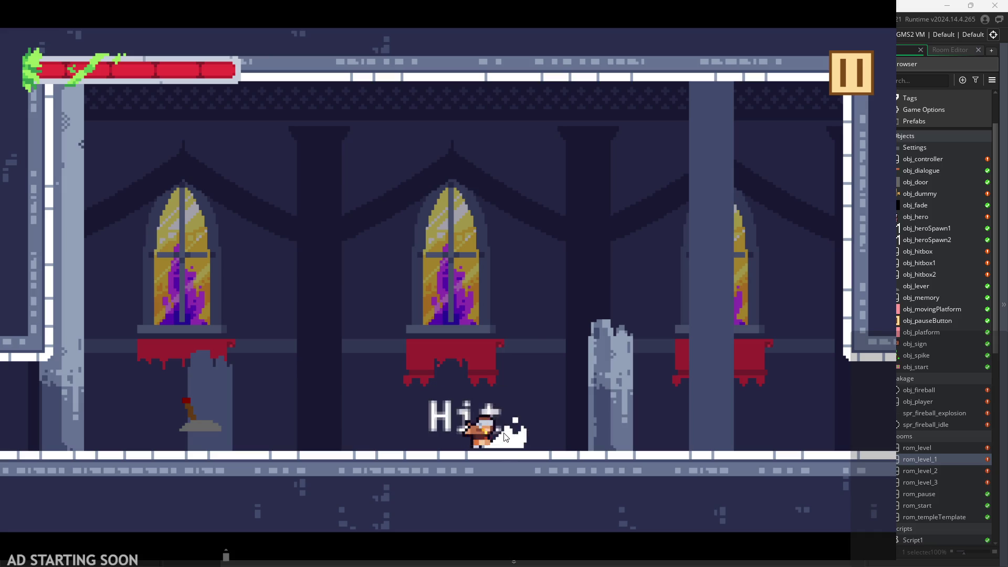
key(x)
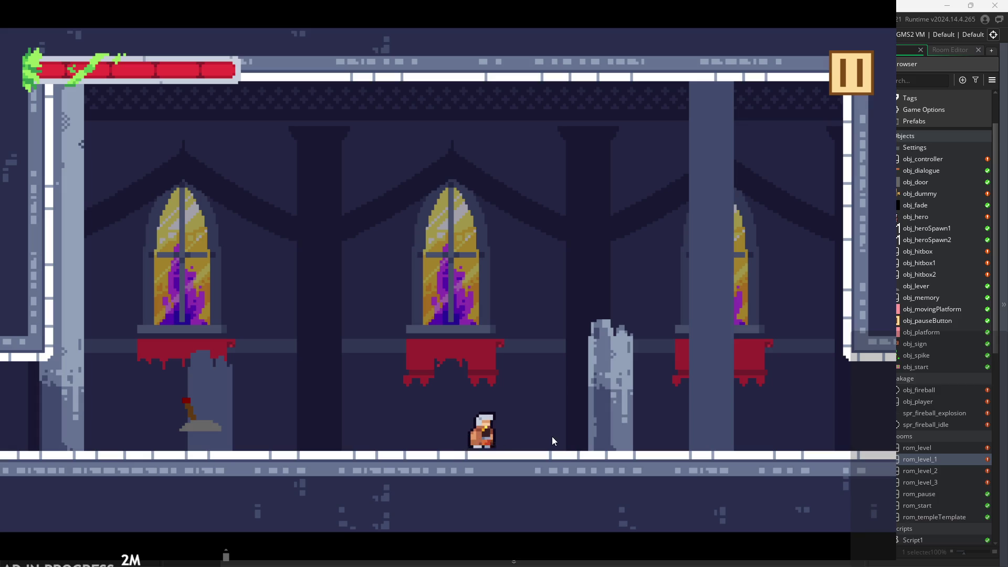
key(x)
key(x)
key(x)
key(x)
key(x)
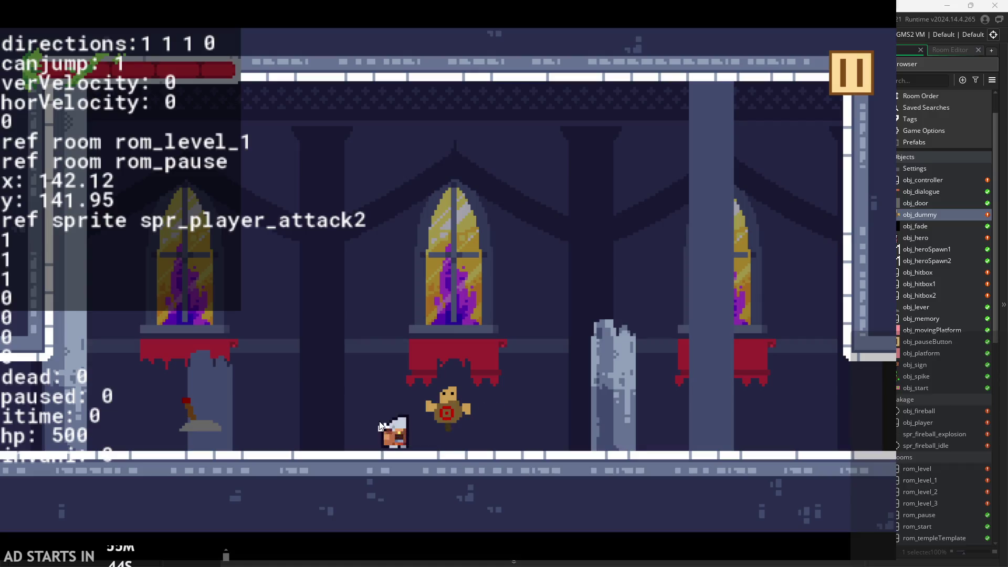
Jump and attack the dummy several times, then pause and resume the game
key(x)
key(x)
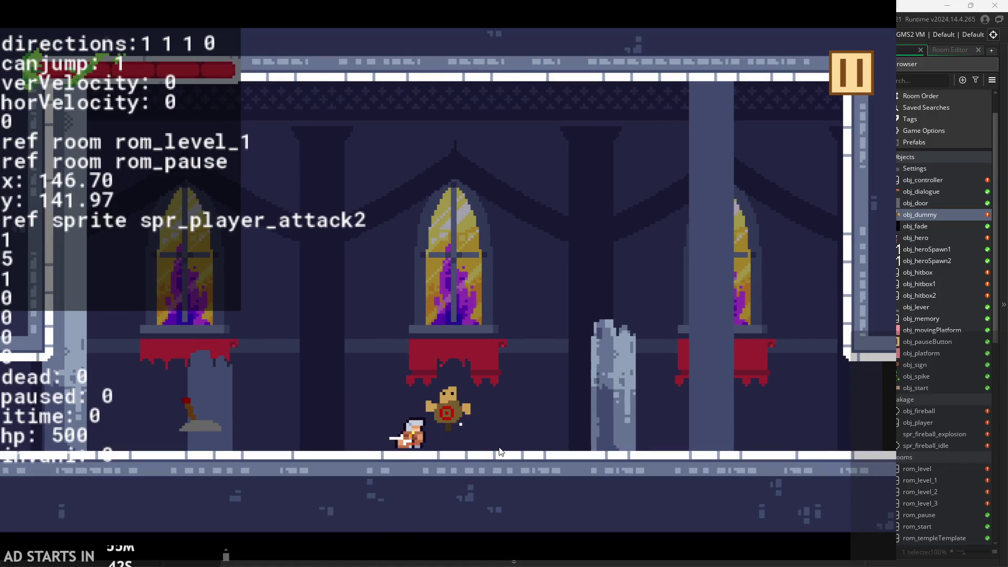
key(x)
key(x)
key(x)
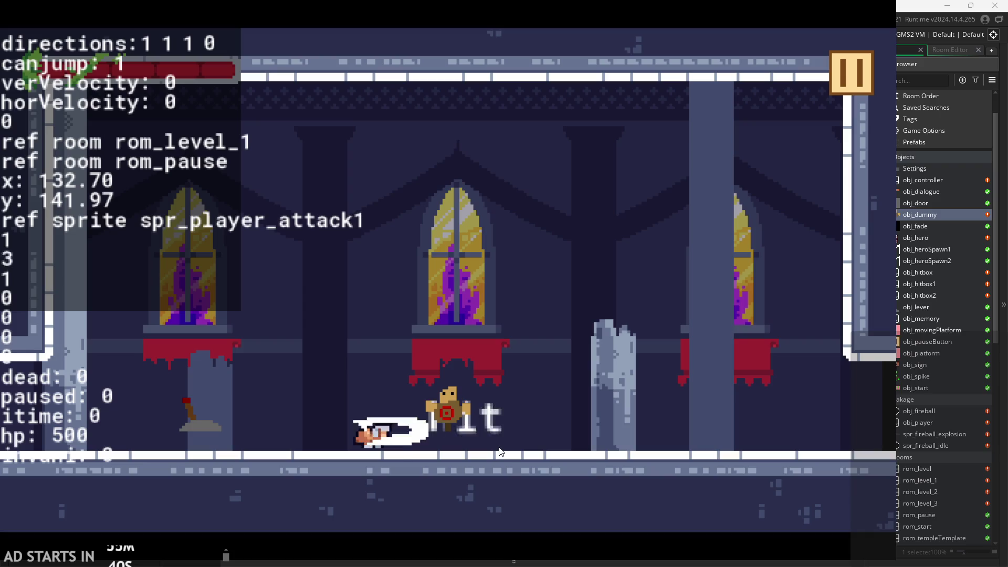
key(x)
key(x)
key(x)
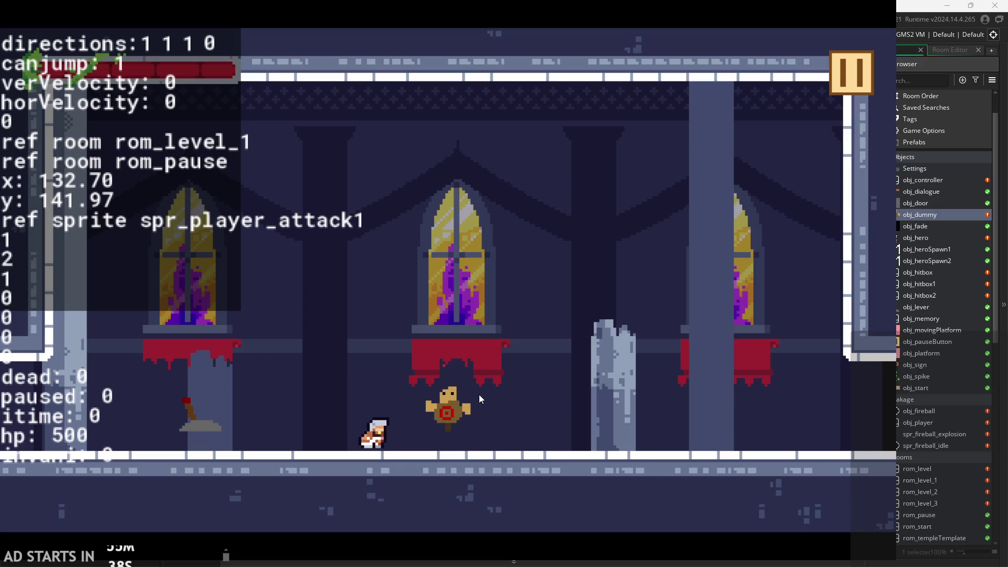
key(x)
click(847, 74)
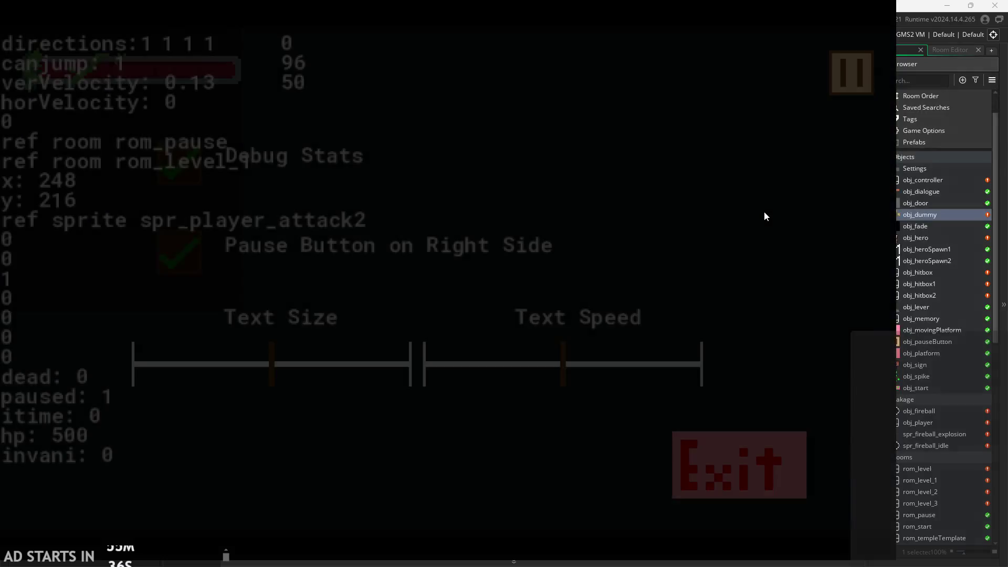
click(842, 83)
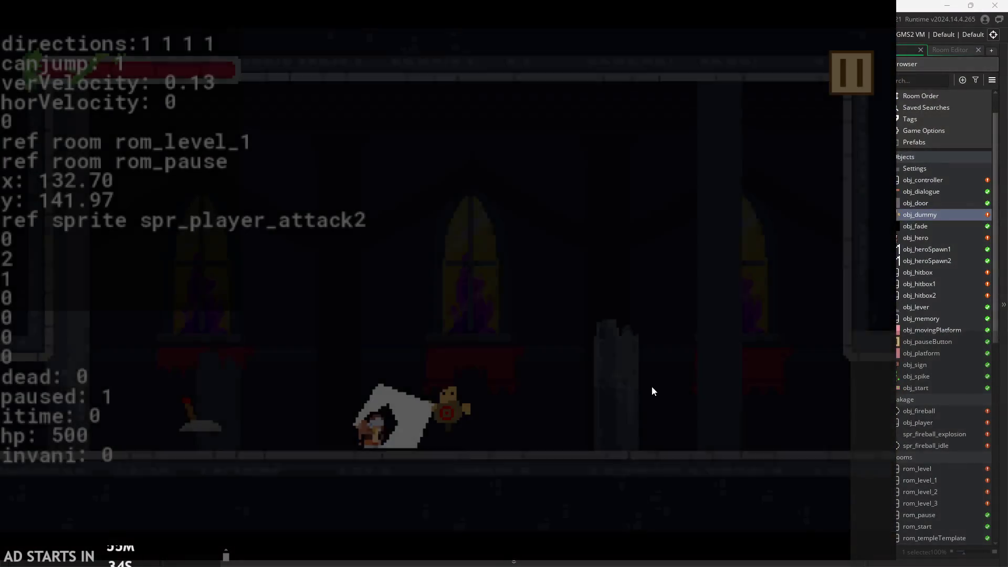
Keep testing quick combo attacks on the dummy, then pause and close the game
key(x)
key(Left)
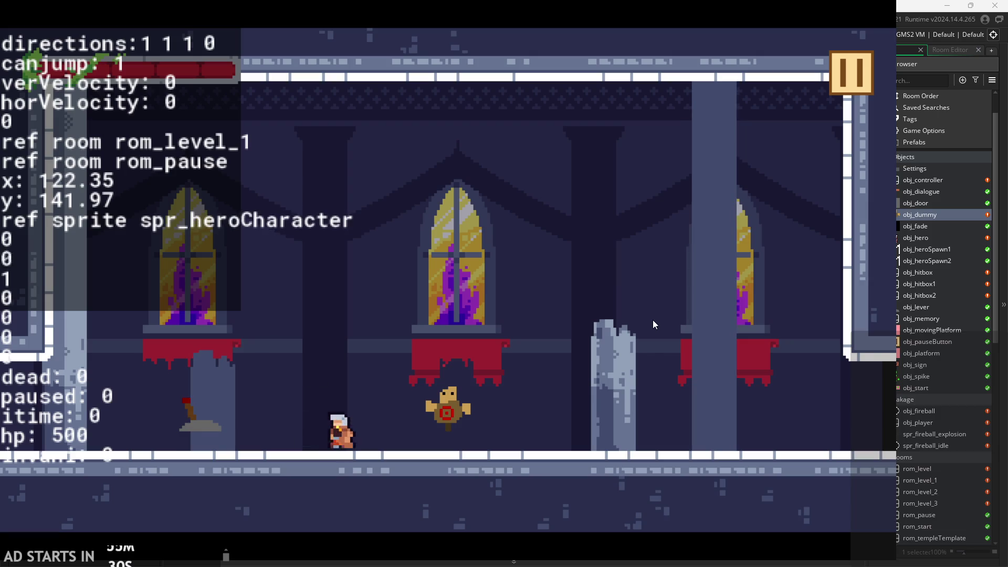
key(x)
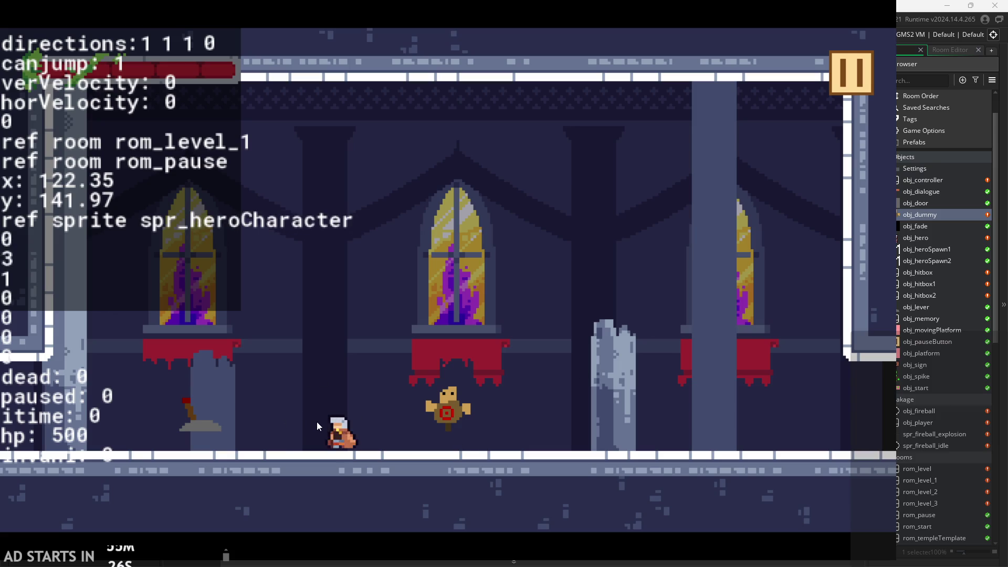
key(x)
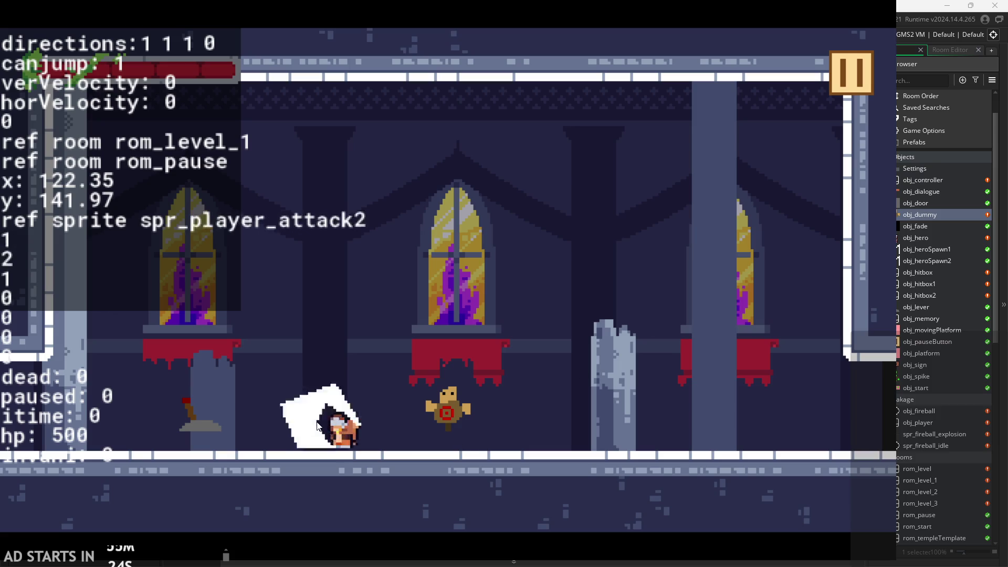
key(x)
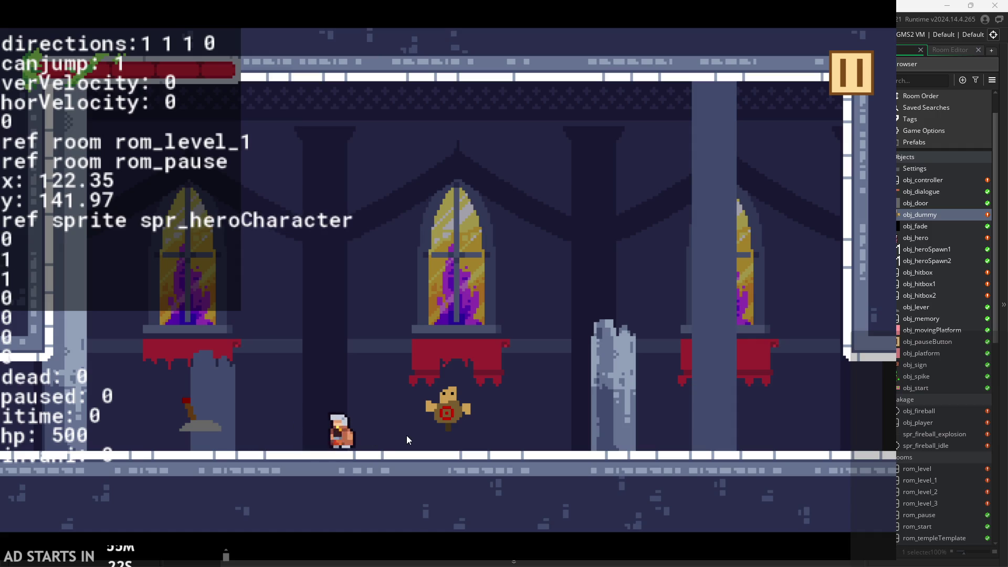
key(x)
key(x)
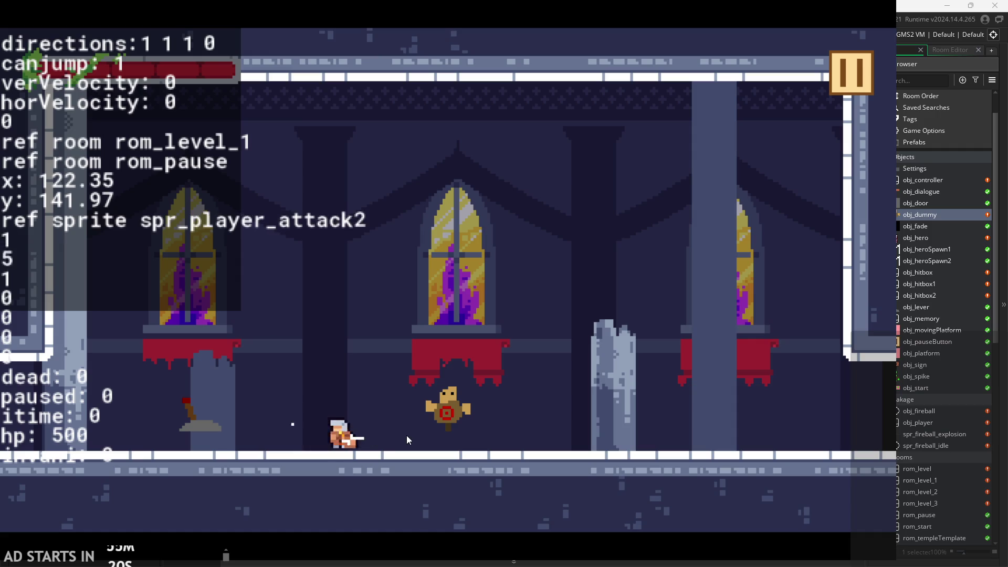
key(x)
key(x)
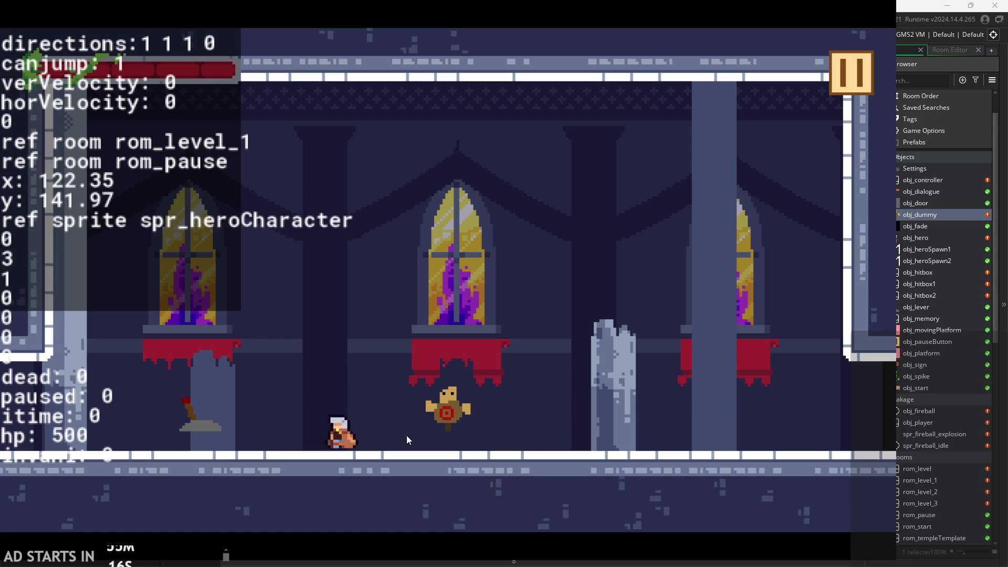
key(x)
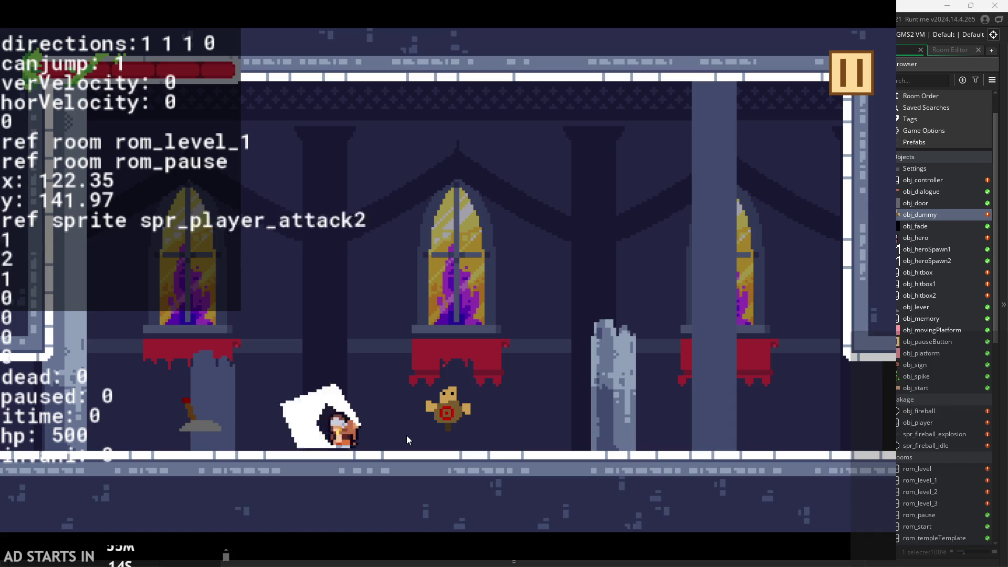
key(x)
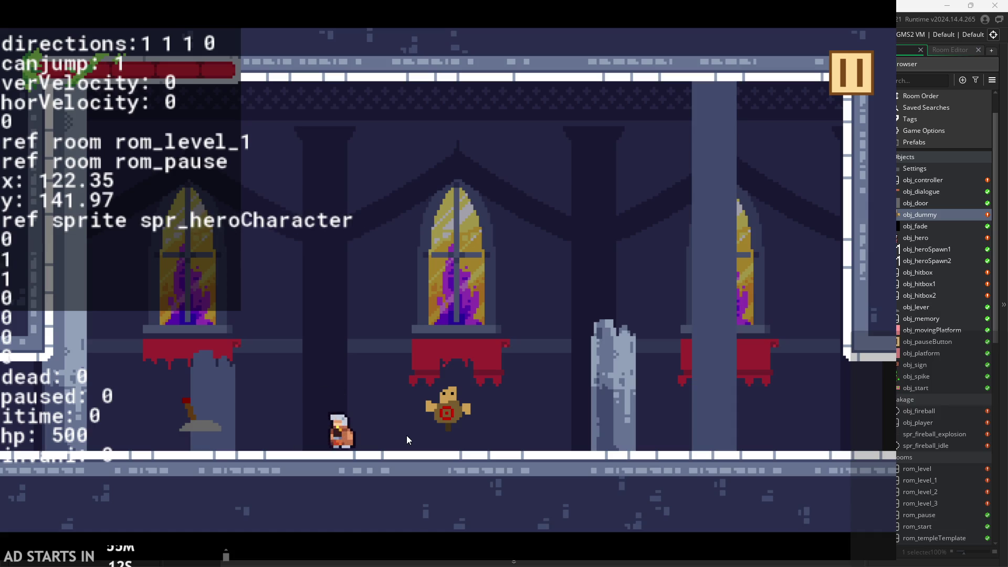
key(x)
click(863, 78)
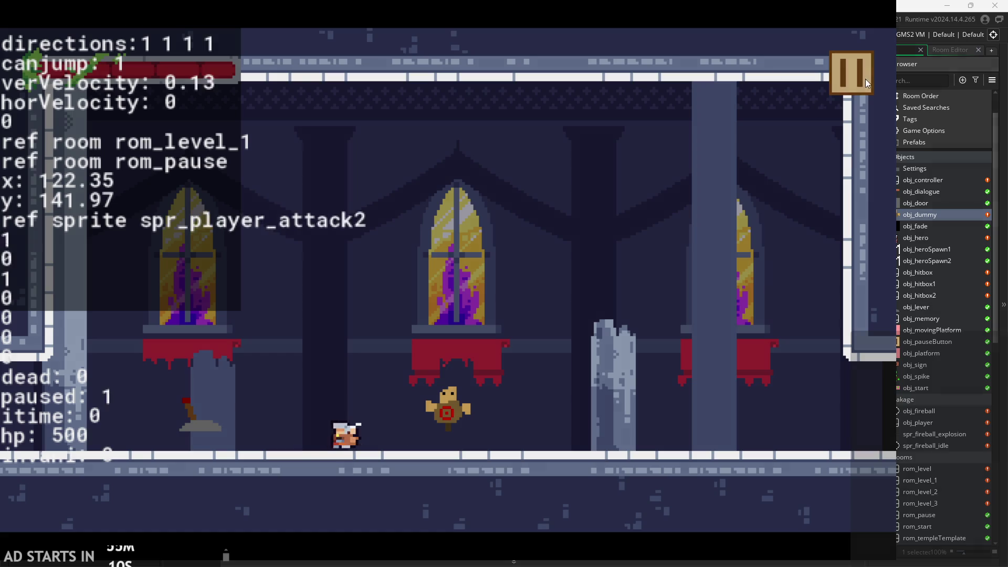
click(741, 484)
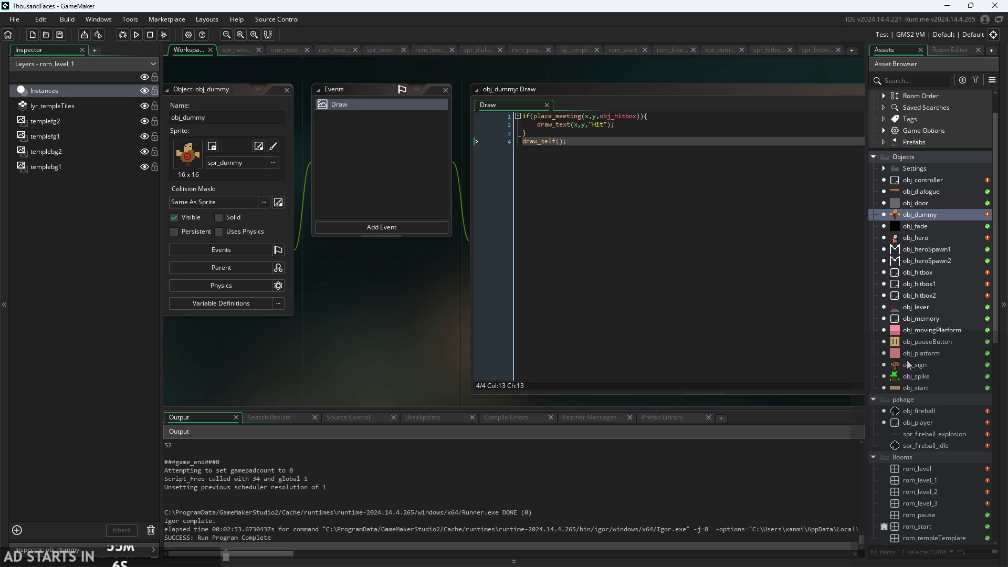
Open obj_hero's Step code and place the caret on the attack_pressed check above attack 1
double_click(922, 237)
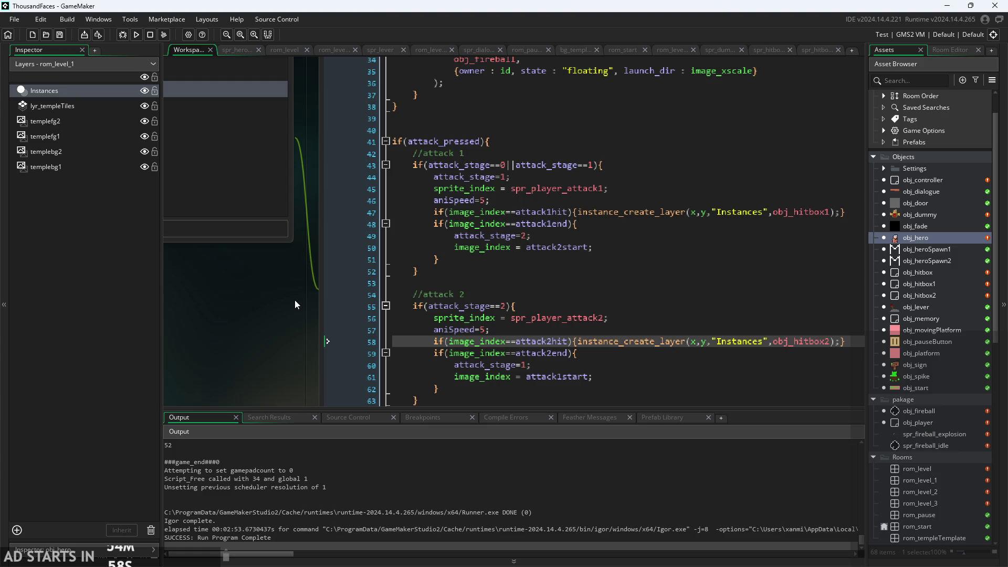
click(599, 152)
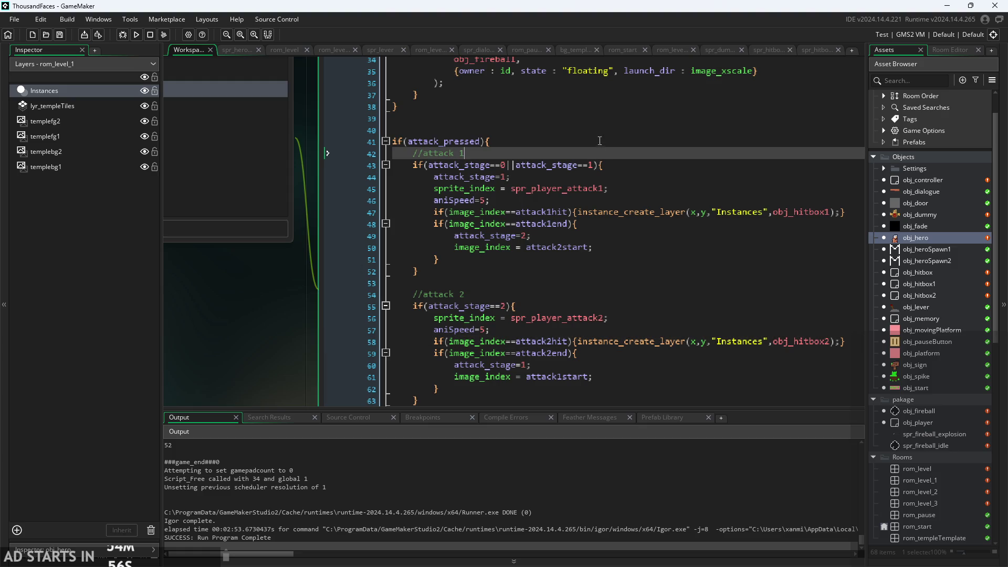
key(Up)
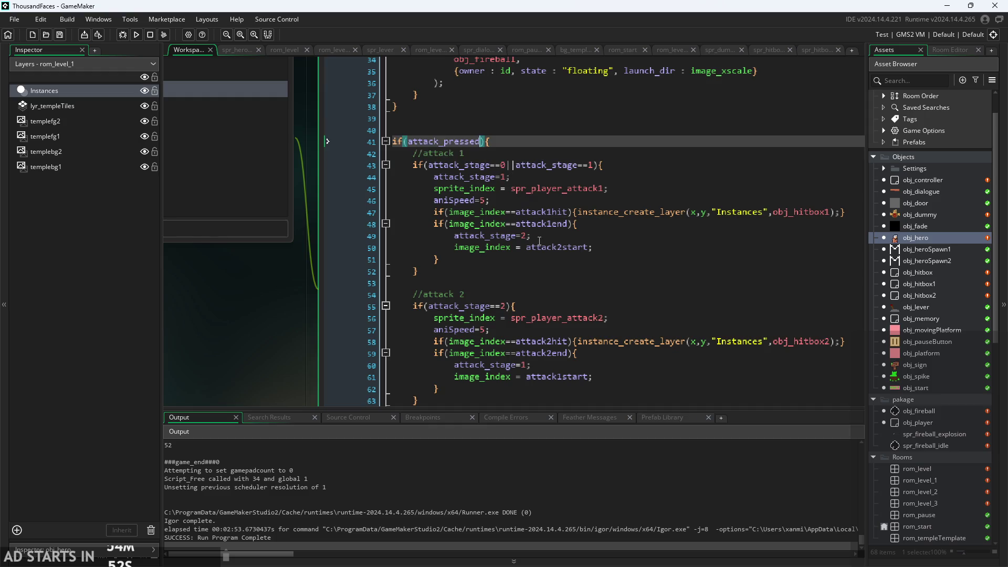
In obj_hero's Create event, rename is_attacking to attacking on line 22
scroll(221, 332, up, 2)
click(355, 141)
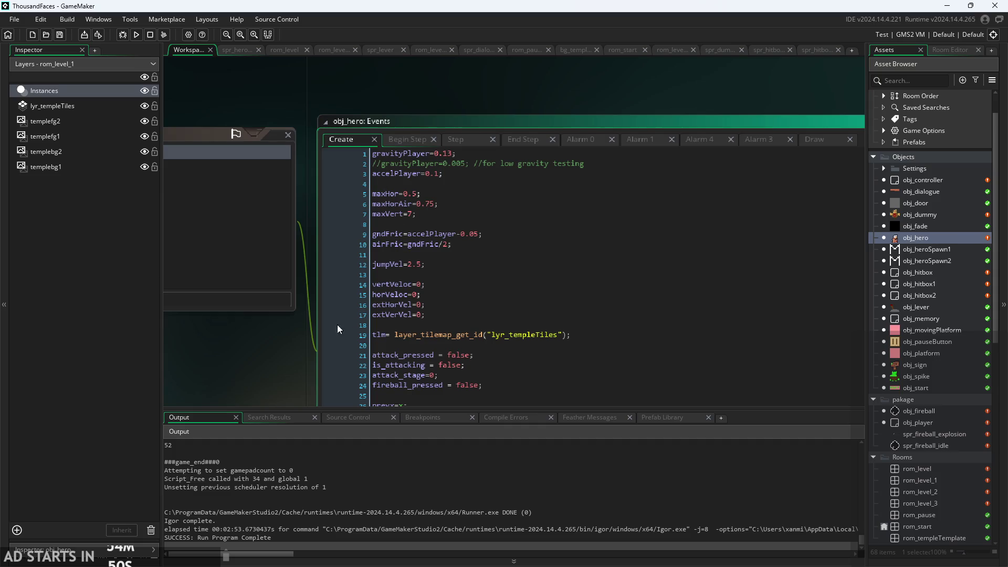
scroll(315, 284, down, 3)
scroll(465, 288, down, 6)
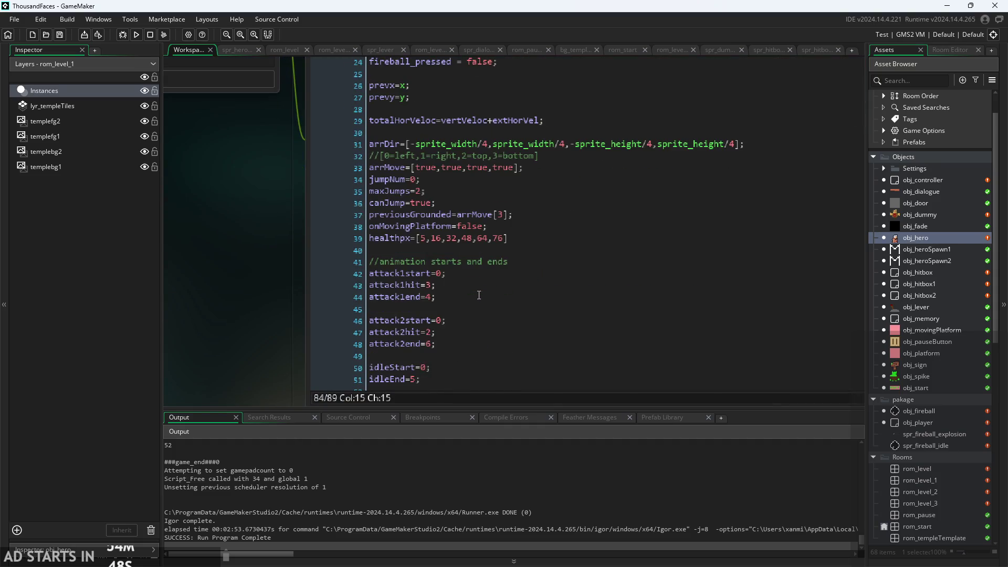
scroll(479, 295, down, 10)
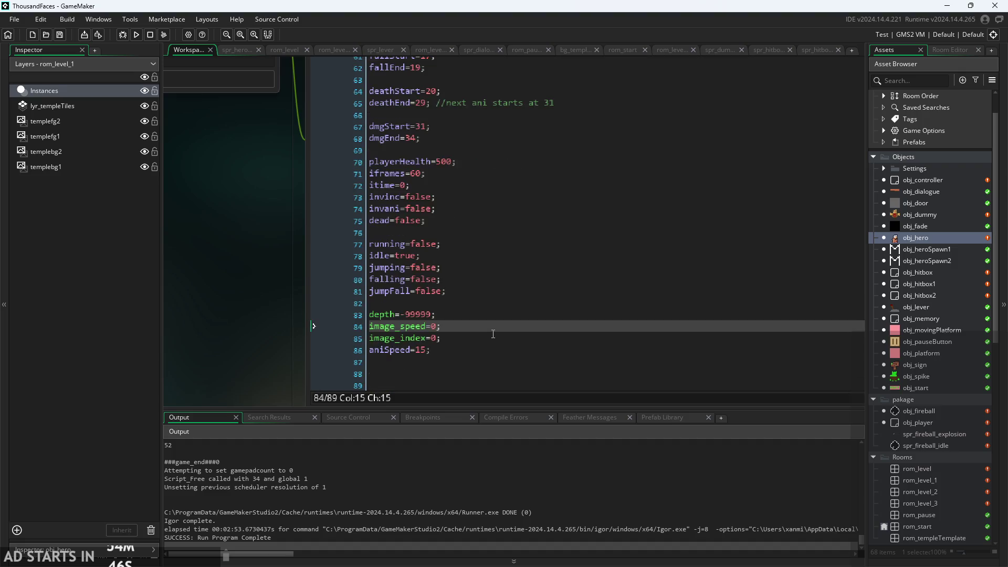
scroll(481, 277, up, 3)
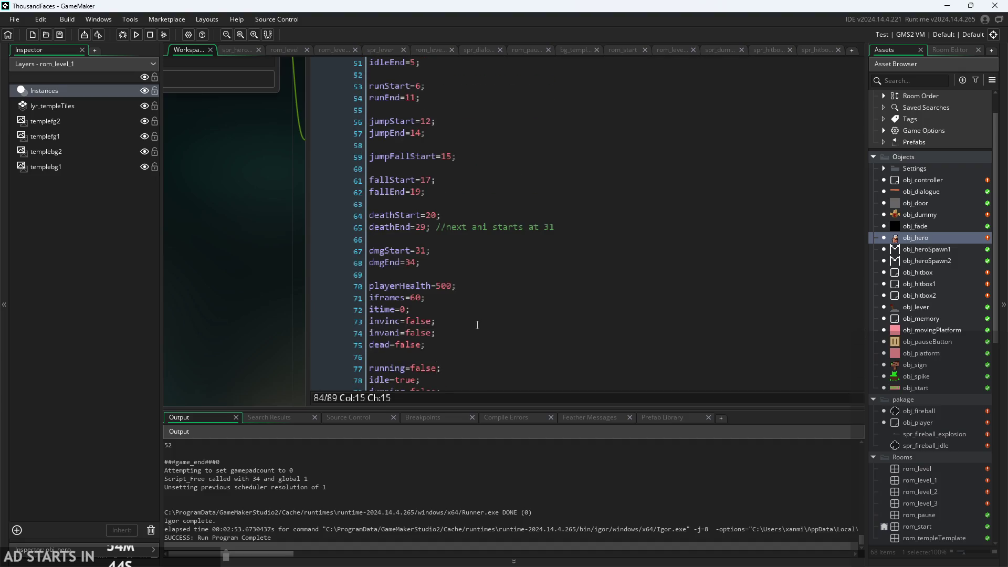
scroll(477, 325, up, 8)
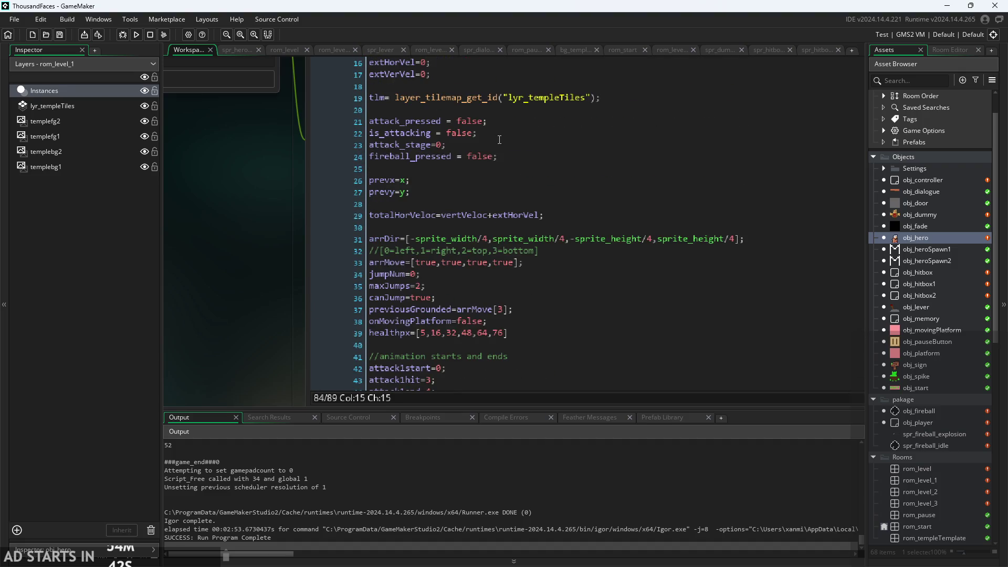
click(499, 139)
ctrl+scroll(499, 139, up, 1)
click(513, 132)
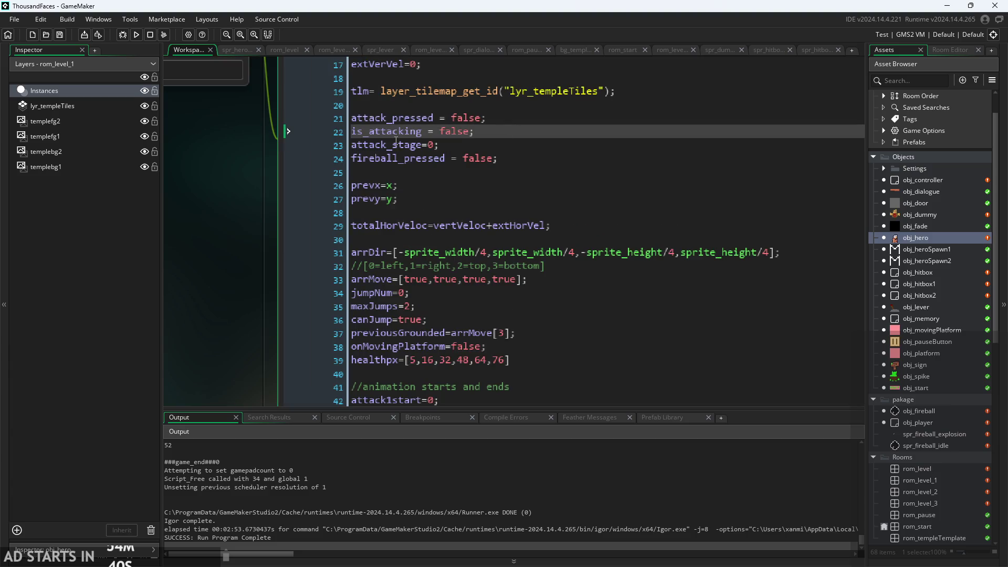
scroll(396, 141, up, 3)
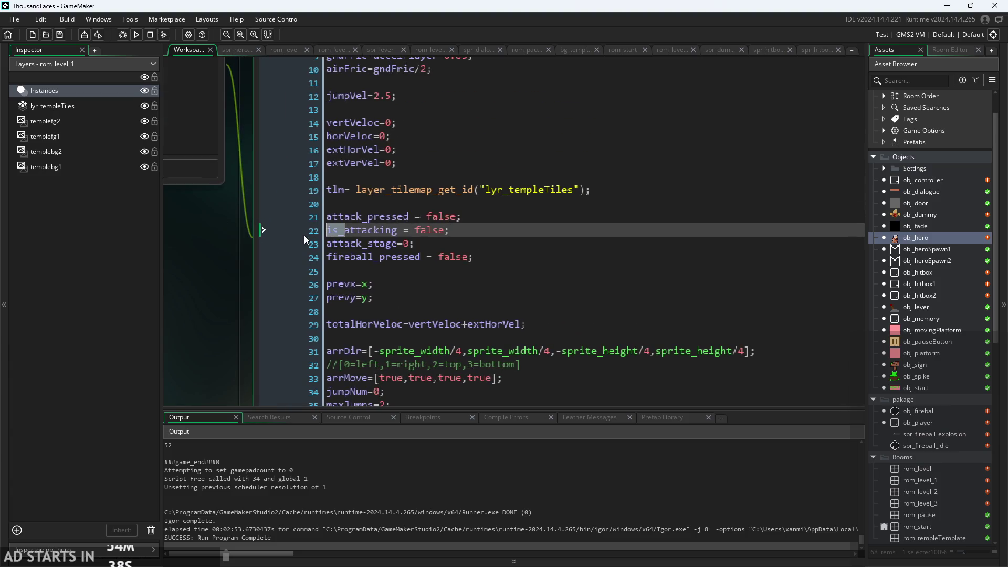
key(BackSpace)
ctrl+scroll(238, 291, down, 2)
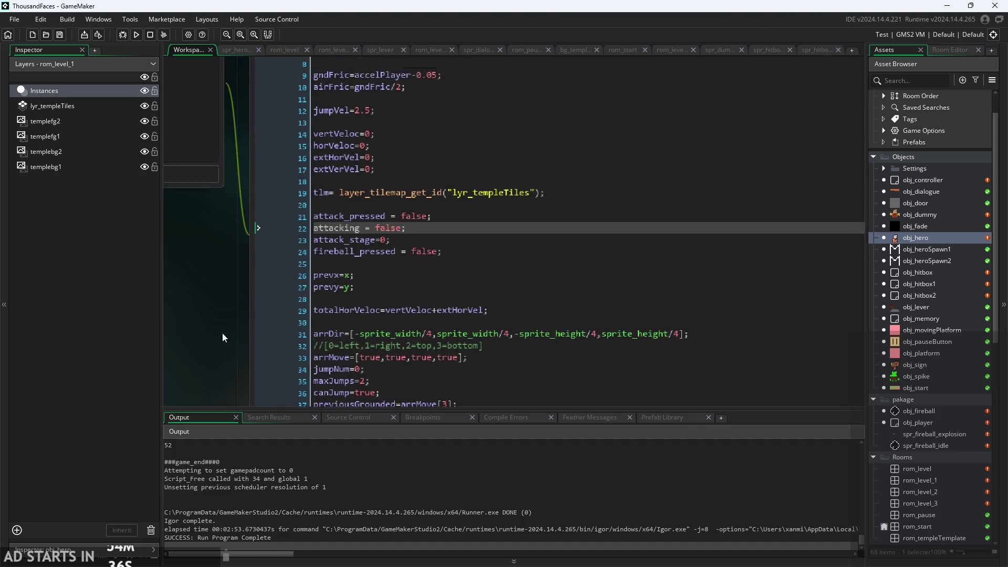
ctrl+scroll(222, 337, down, 2)
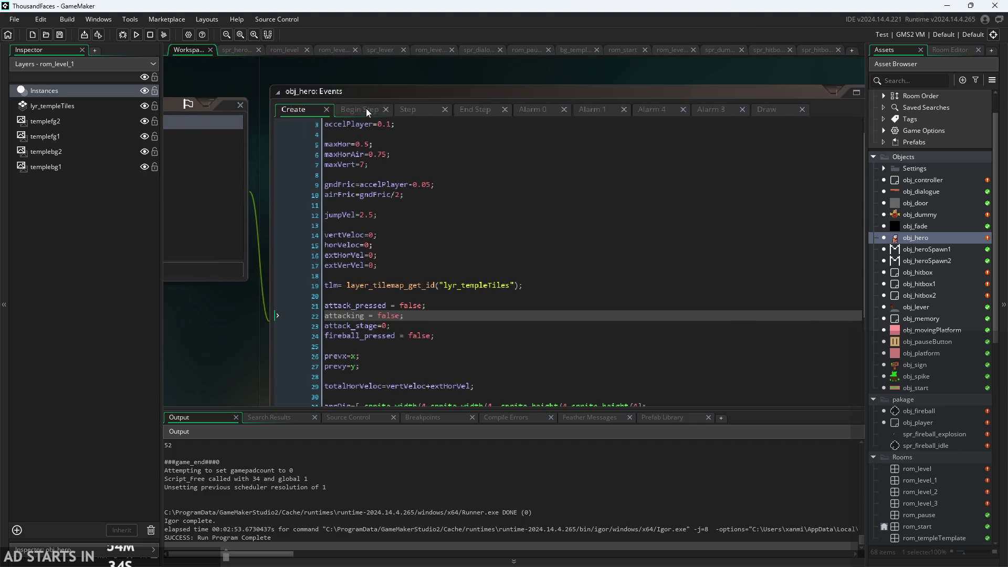
Review the Begin Step and Step attack code around attack_stage = 2 and attack_pressed
click(363, 111)
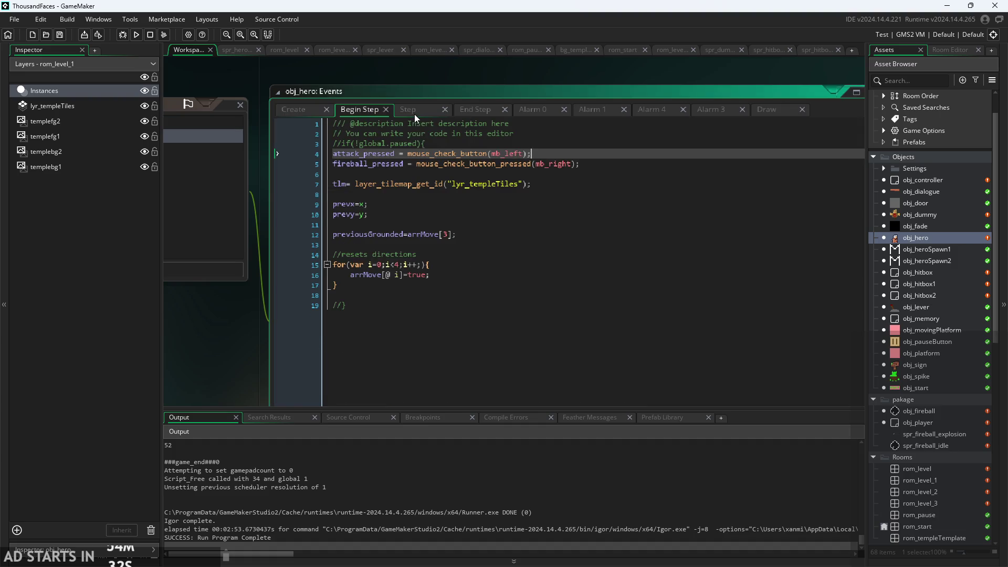
click(414, 112)
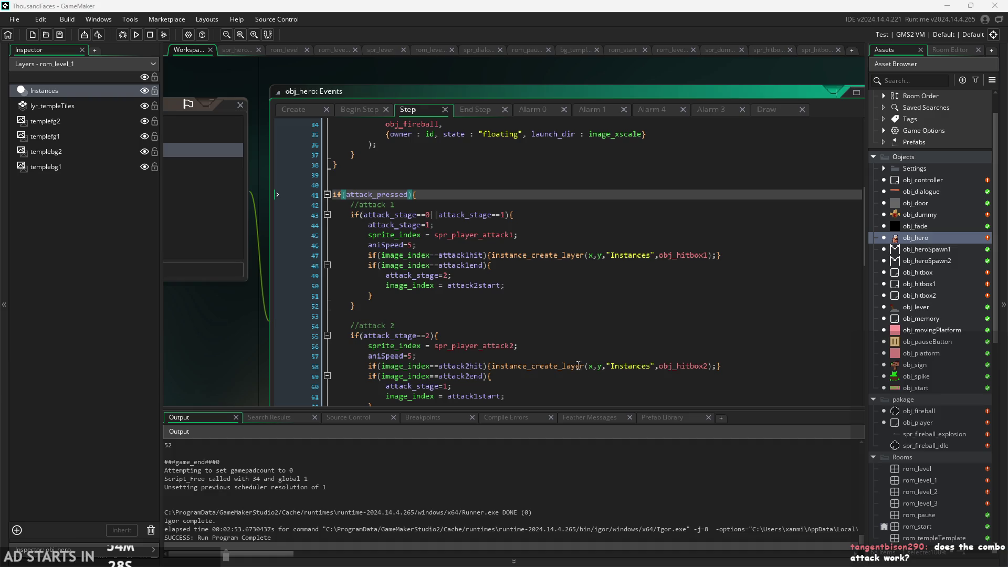
click(545, 325)
ctrl+scroll(556, 284, up, 2)
click(546, 276)
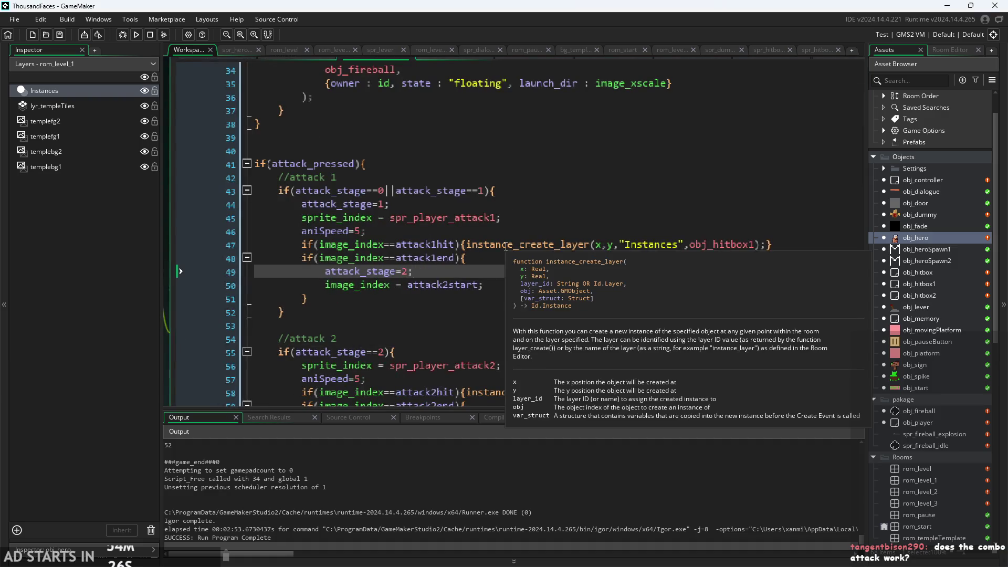
ctrl+scroll(545, 276, down, 2)
click(414, 178)
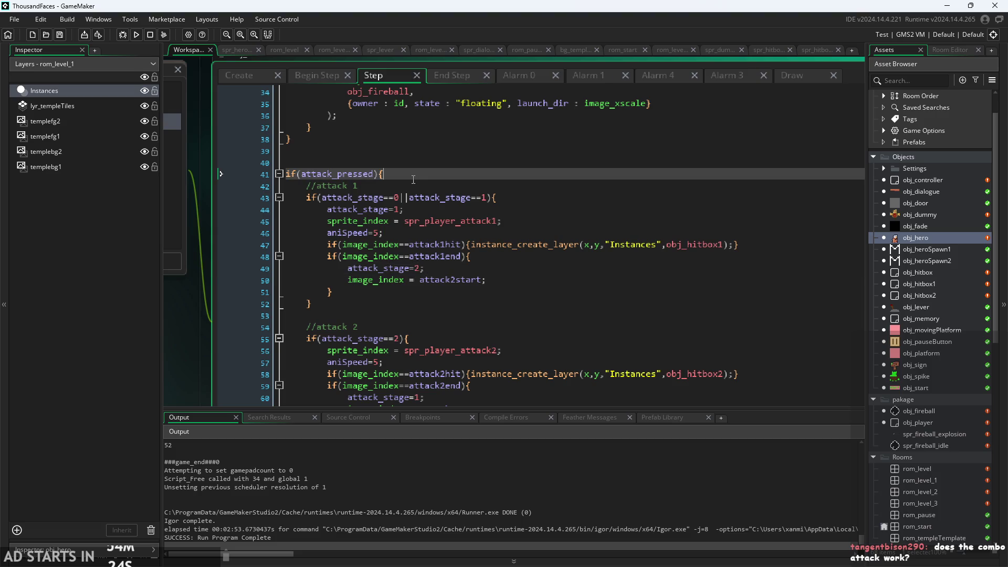
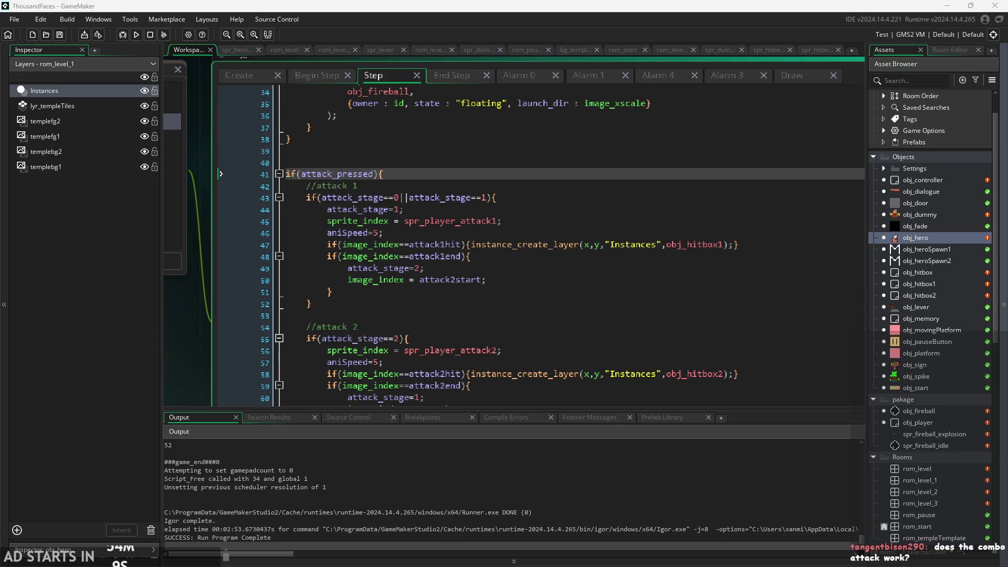
Return to obj_hero's Step code and run the game to test the combo
key(alt+Tab)
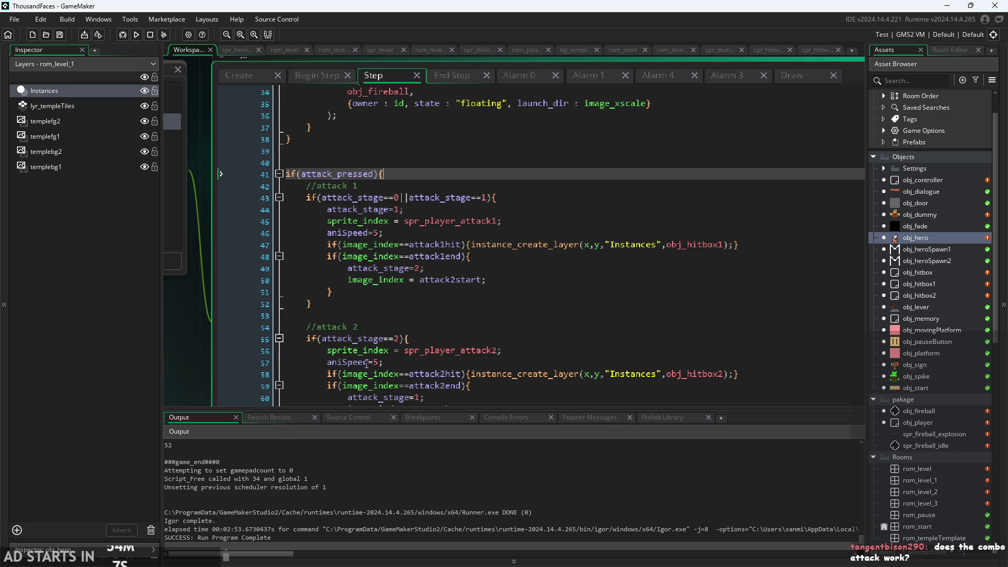
click(468, 294)
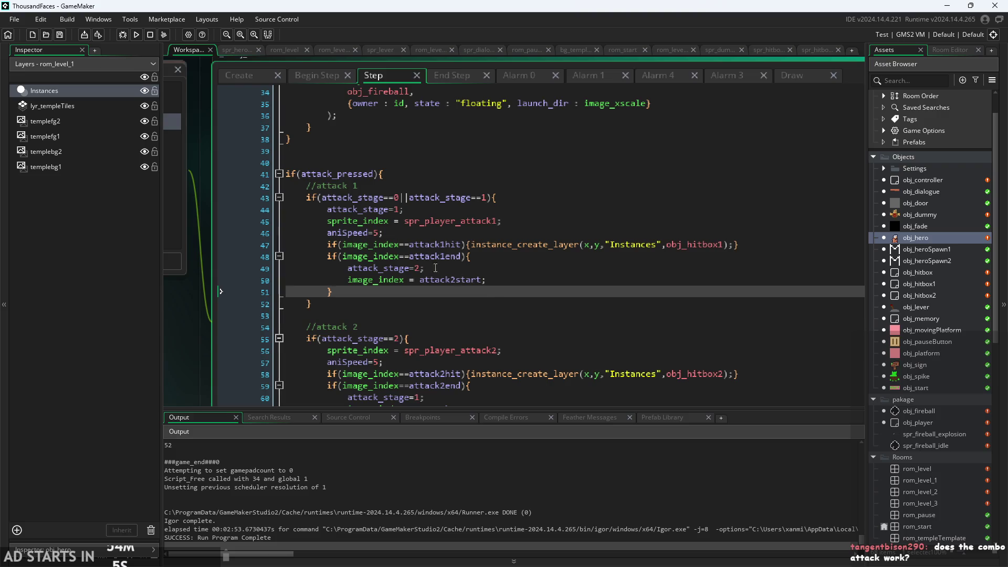
click(140, 35)
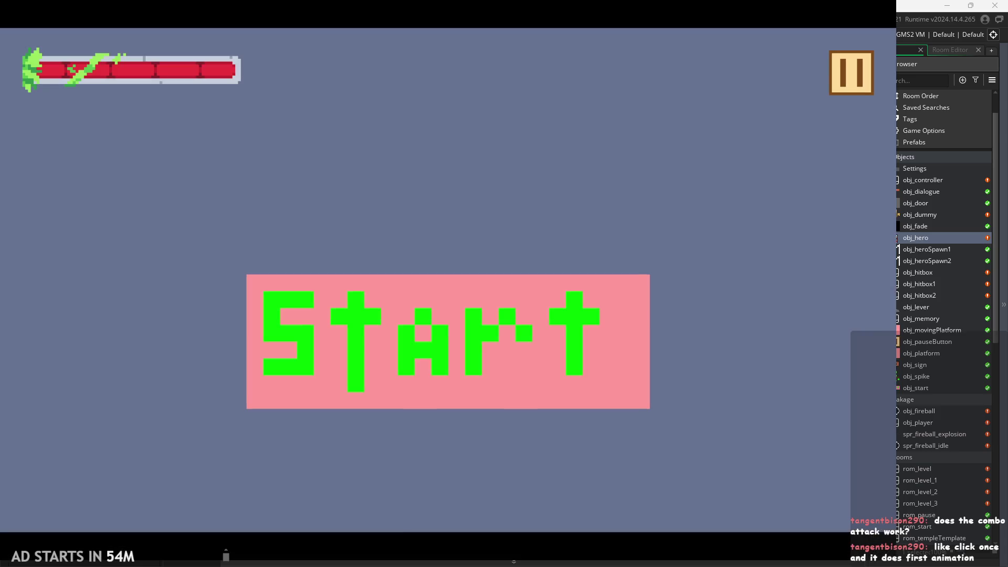
Start the game, walk the hero, try the two-hit combo, and slash on the pink block
click(547, 345)
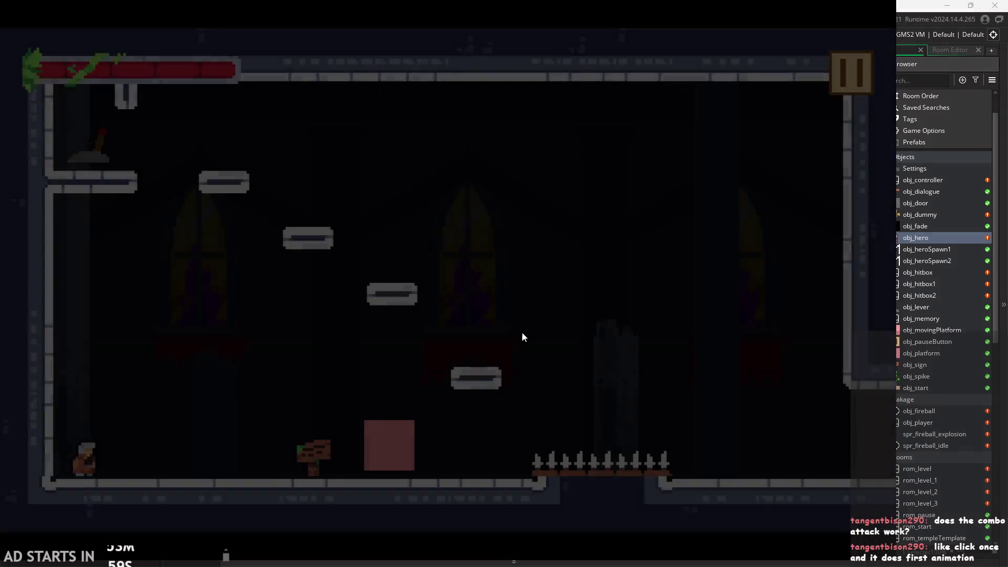
key(Left)
key(Right)
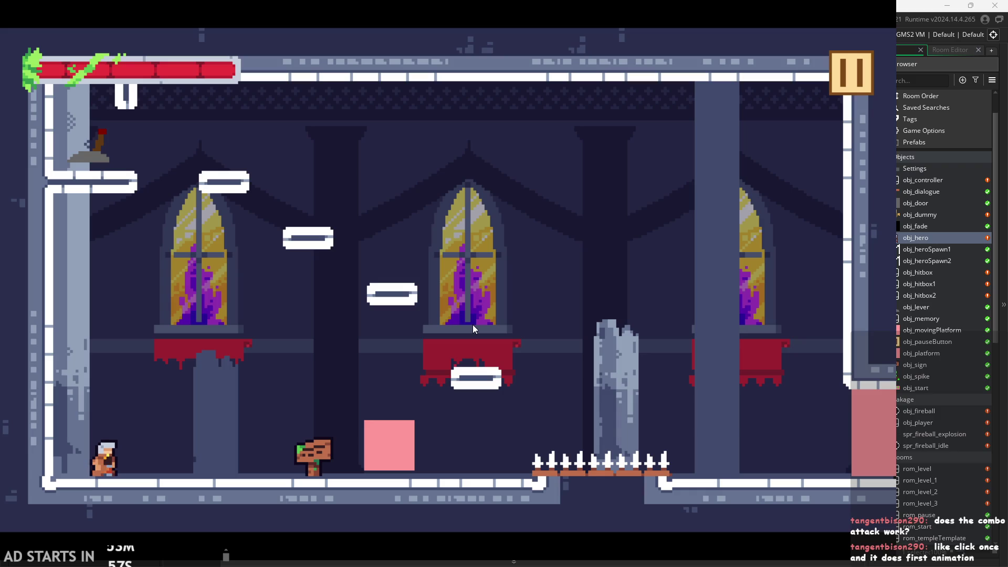
click(472, 325)
click(472, 324)
key(Right)
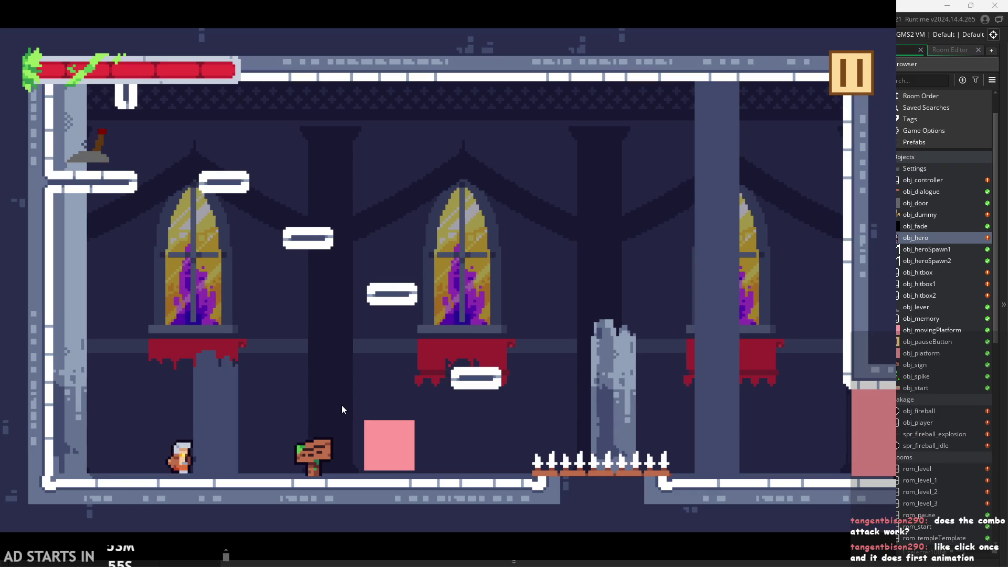
key(Right)
key(space)
Jump around the pink block and small platform, slashing in mid-air and on the floor
key(space)
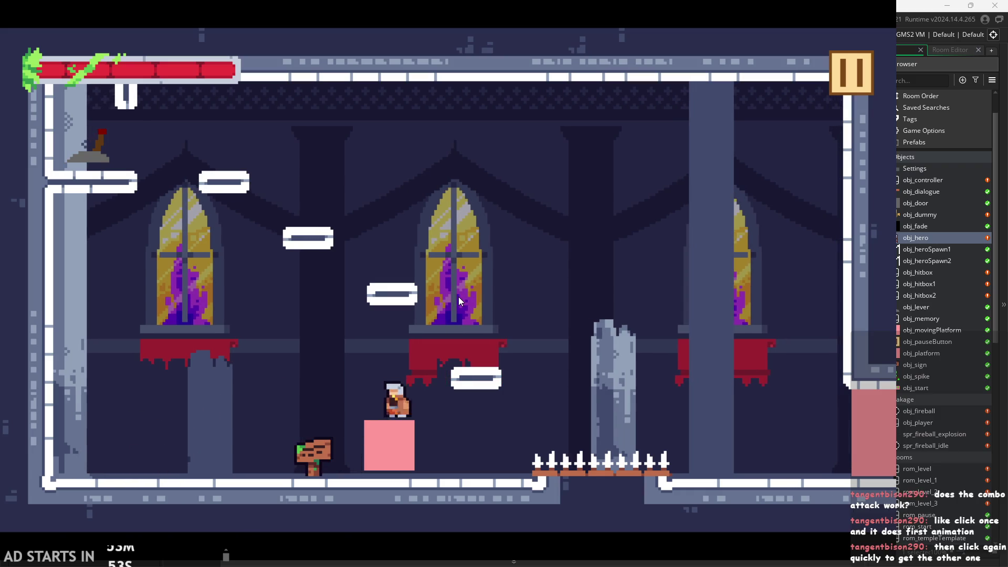
click(458, 298)
key(Right)
key(space)
key(Left)
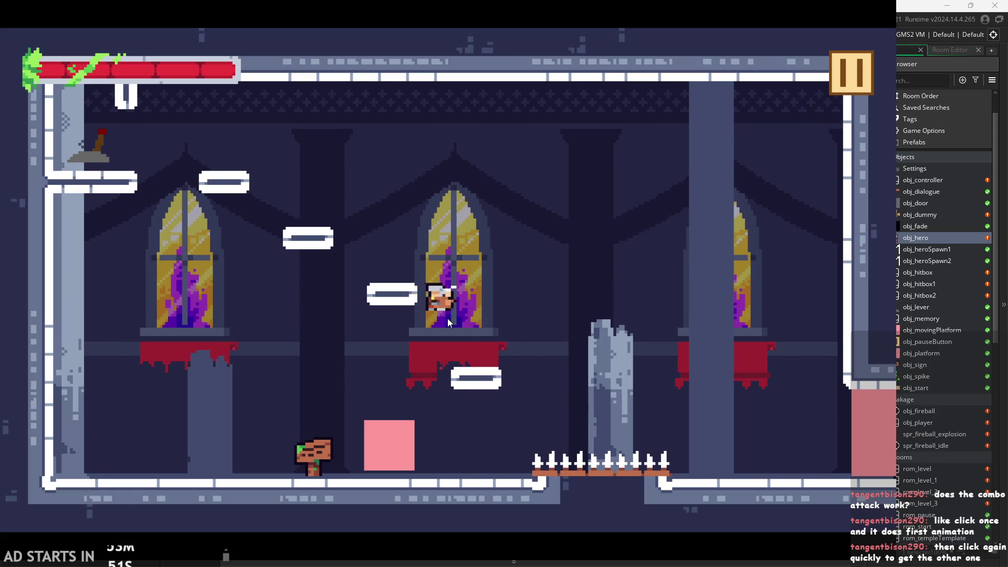
click(447, 318)
key(Right)
key(space)
click(447, 319)
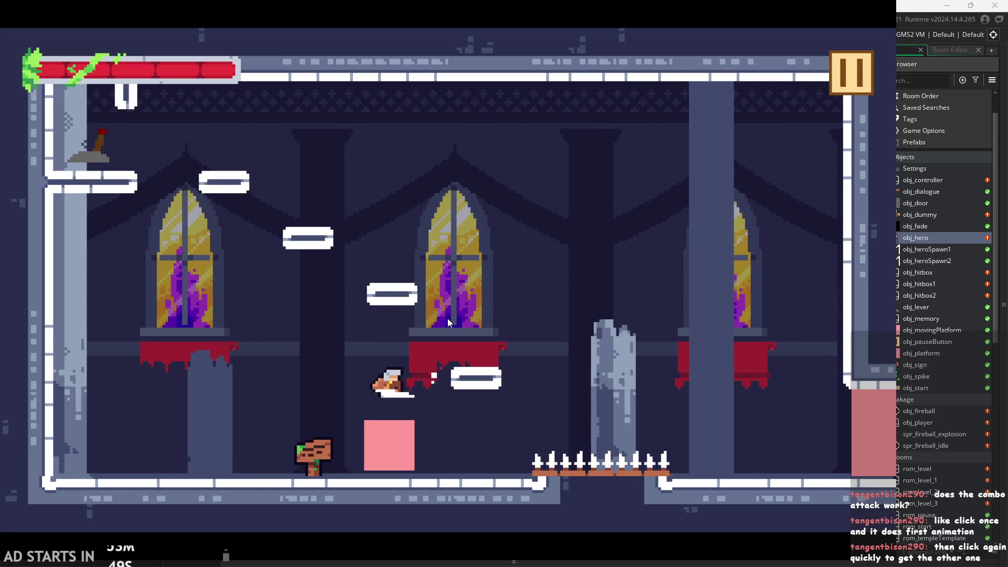
key(Right)
key(space)
key(space)
key(Left)
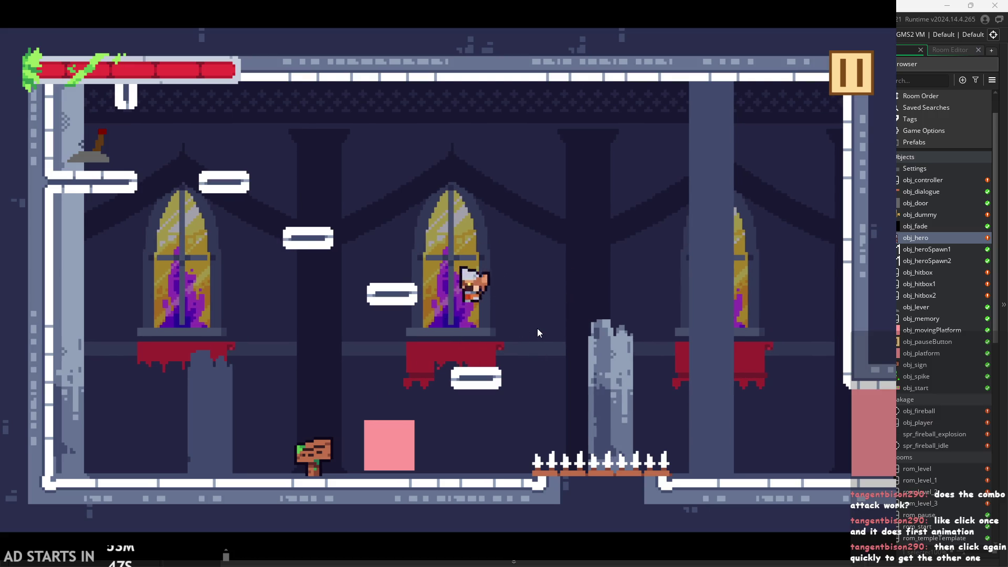
key(space)
key(space)
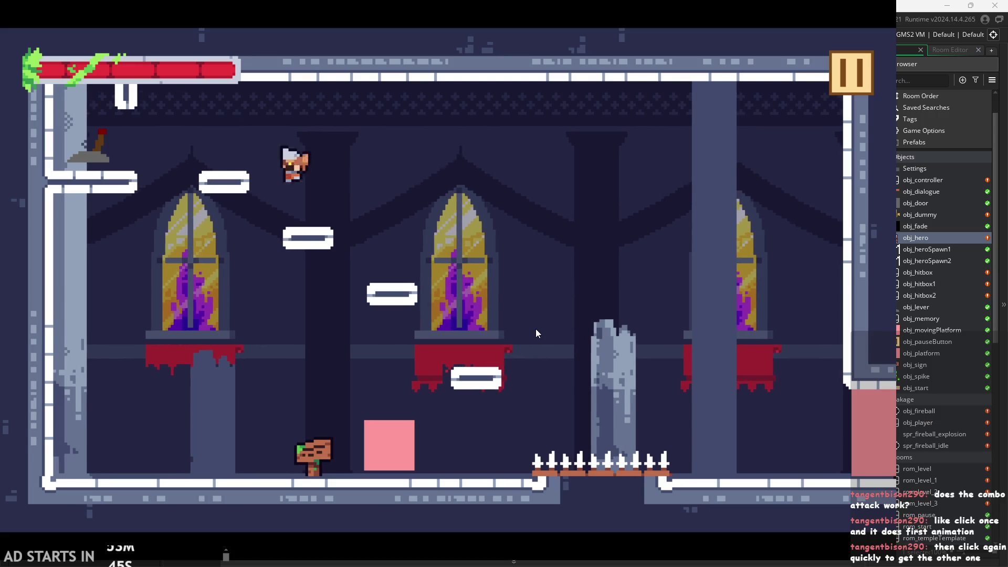
key(Right)
key(space)
key(Left)
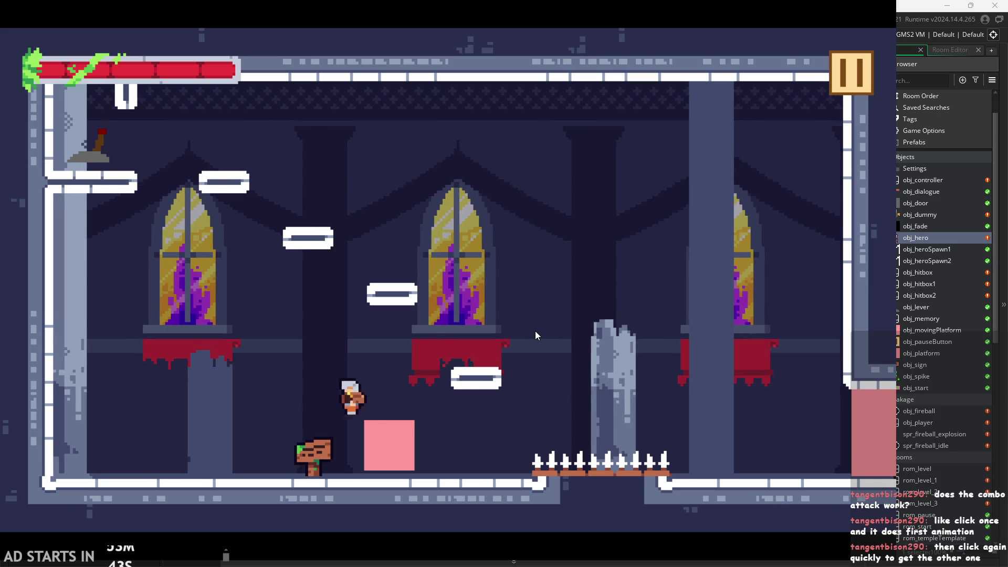
key(Left)
key(Right)
click(536, 332)
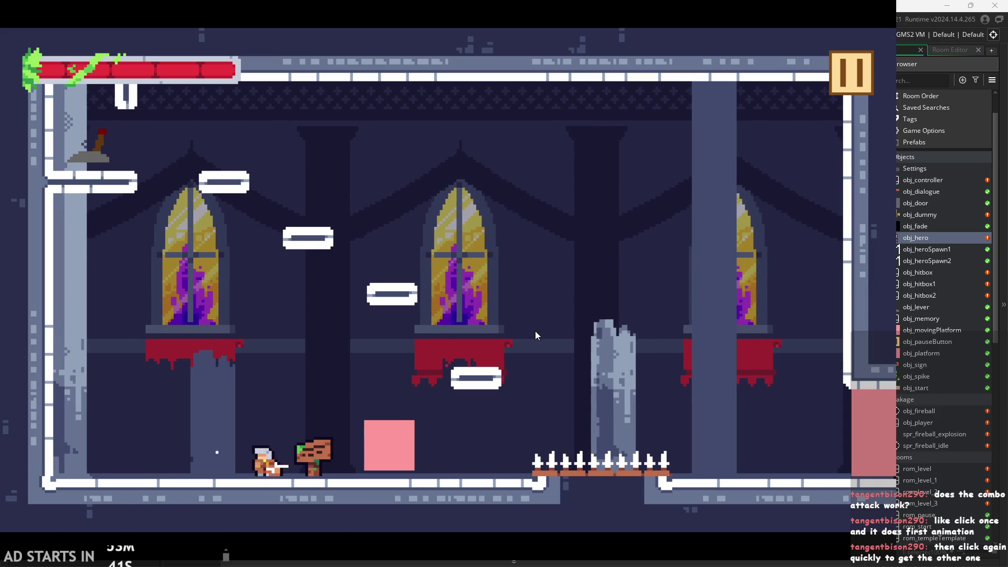
Jump back and forth over the spikes, chaining mid-air slashes and the two-hit combo
key(Left)
key(Right)
key(space)
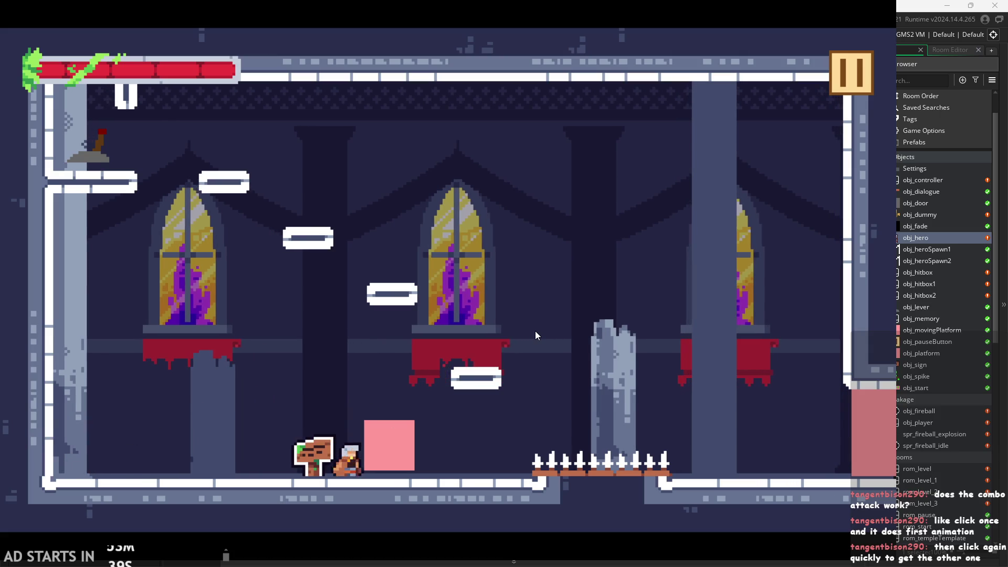
key(Right)
key(space)
click(535, 331)
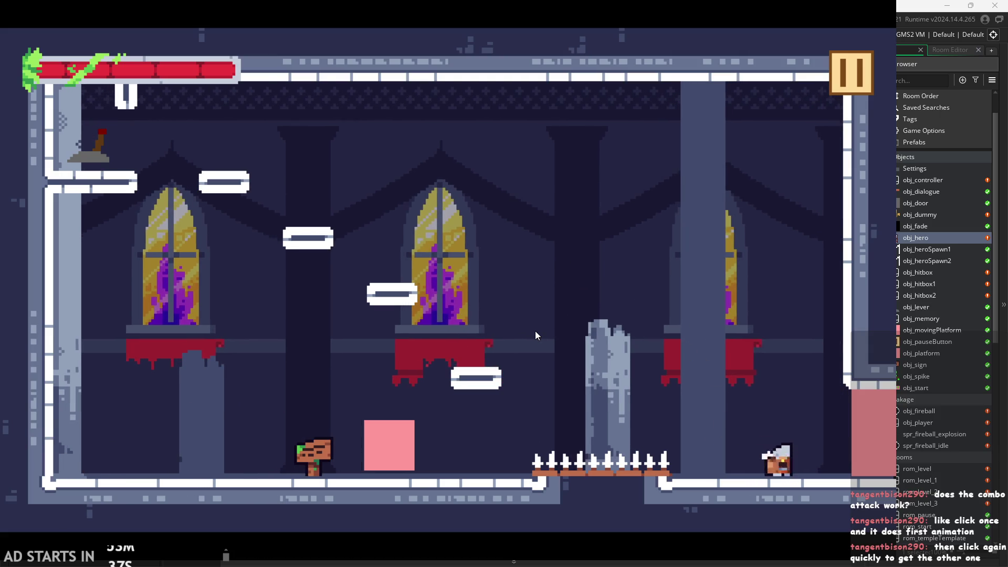
key(Left)
key(space)
click(534, 331)
click(534, 331)
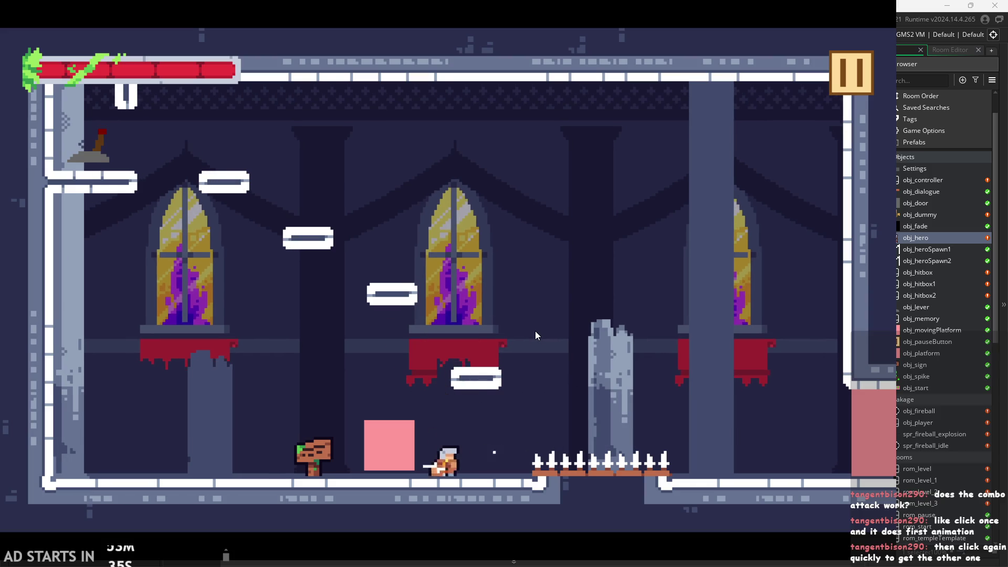
key(space)
click(534, 331)
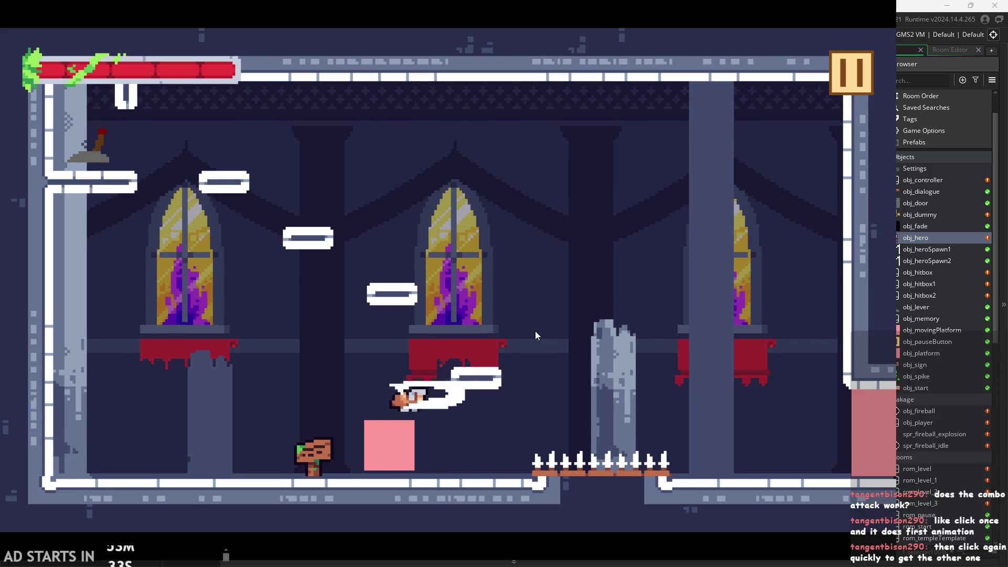
key(space)
click(534, 331)
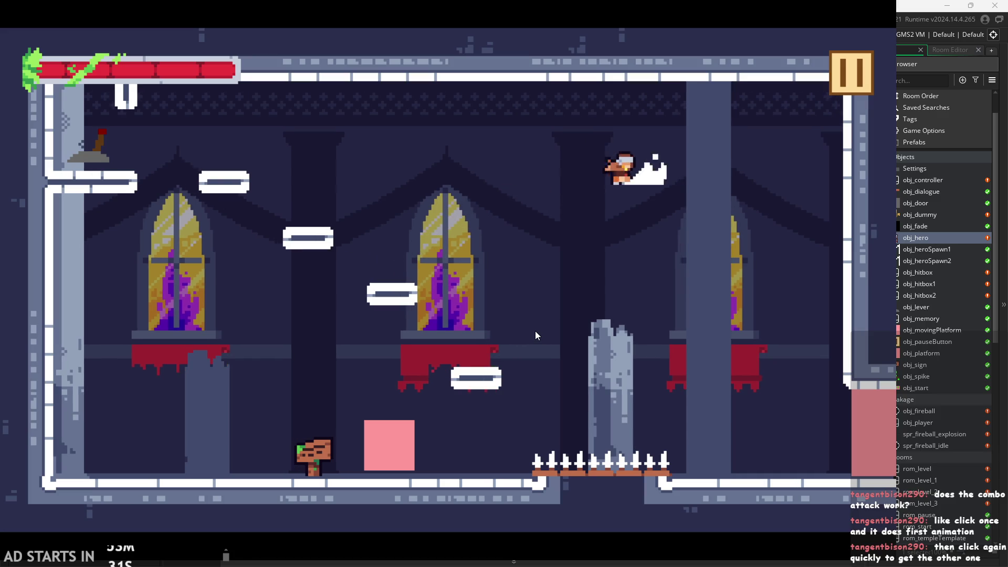
click(534, 331)
key(Left)
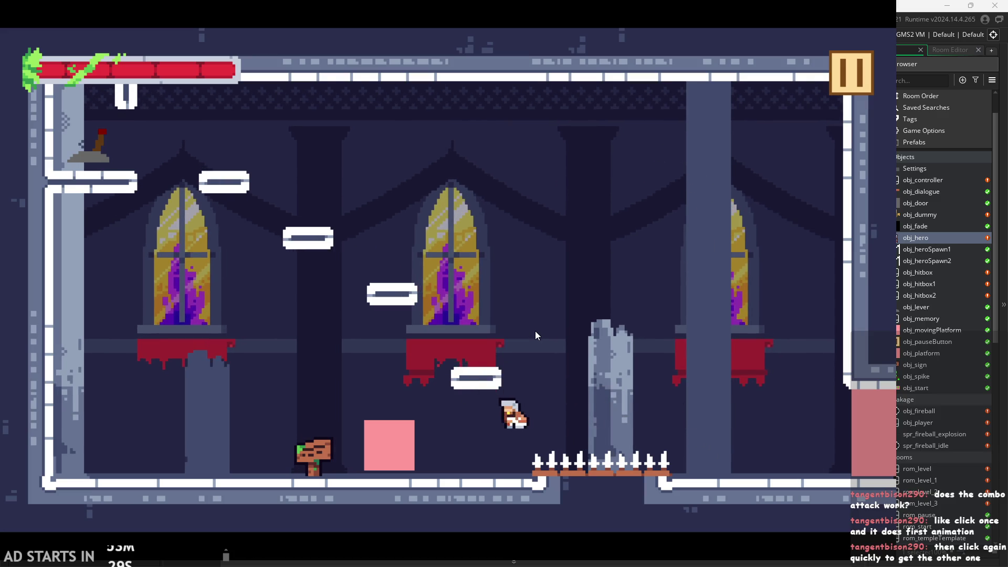
click(535, 331)
click(535, 331)
Slash on the platform and stone pillar, then close the game and return to the code
key(space)
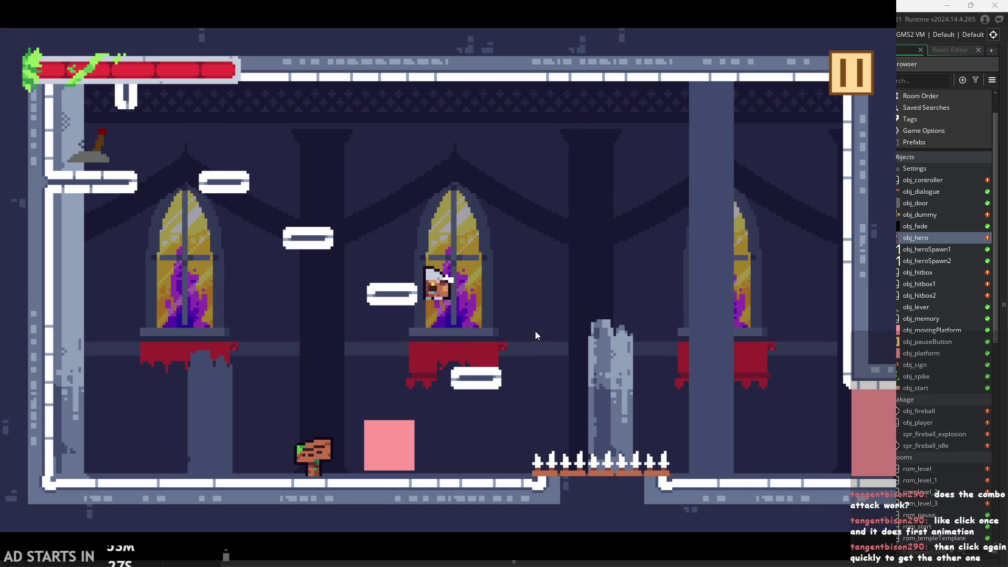
click(553, 310)
key(space)
key(Right)
click(552, 310)
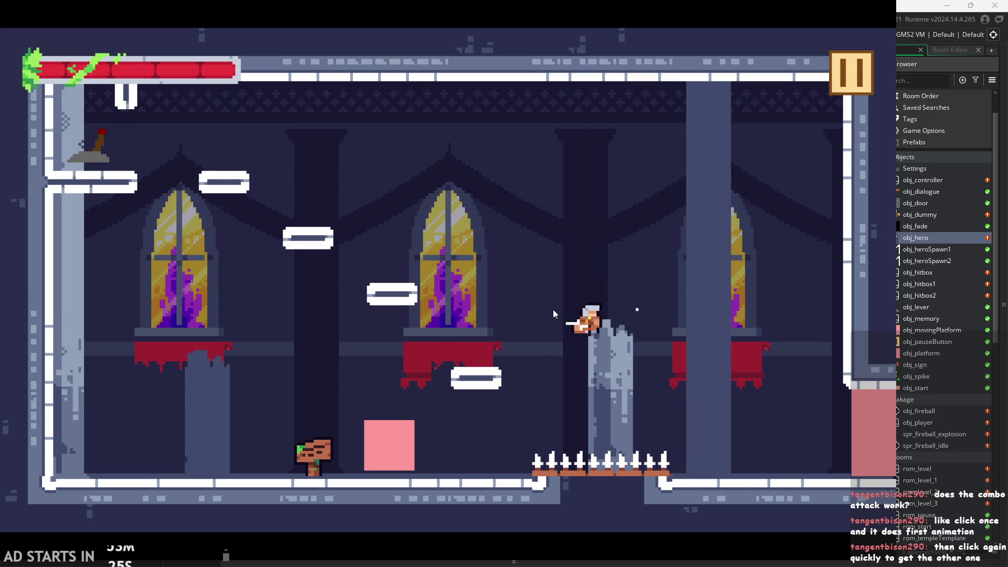
key(Left)
key(space)
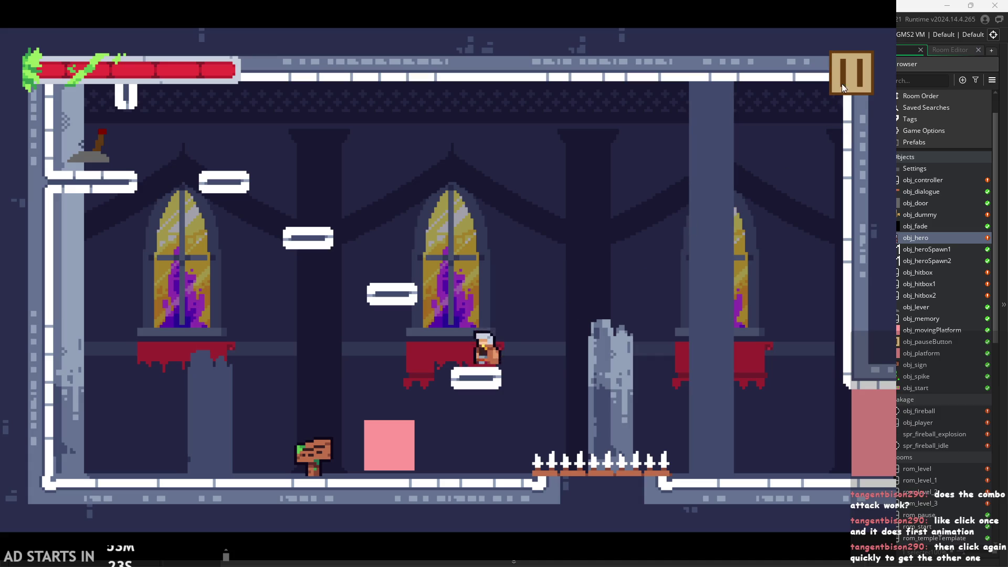
click(842, 84)
click(504, 268)
click(510, 299)
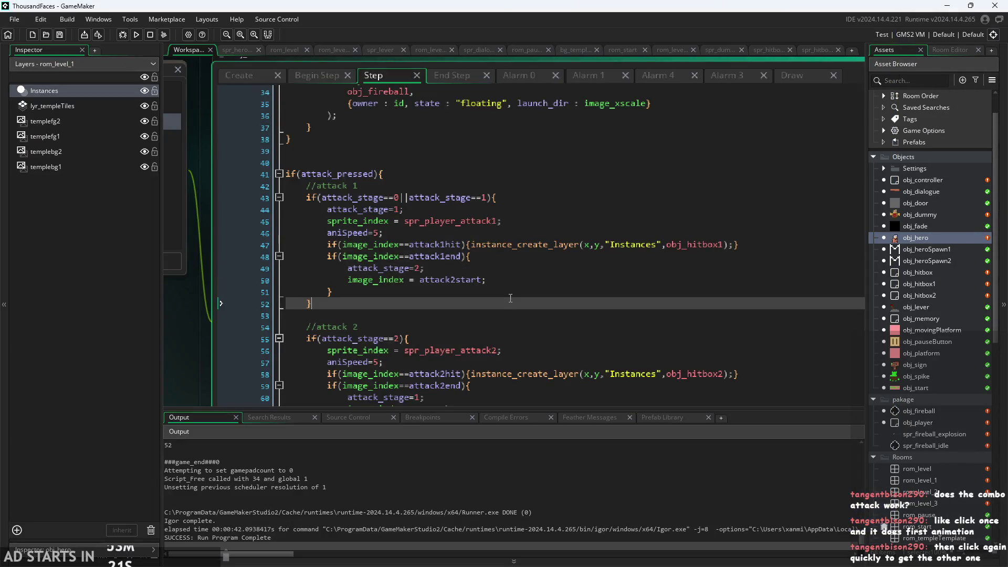
click(513, 288)
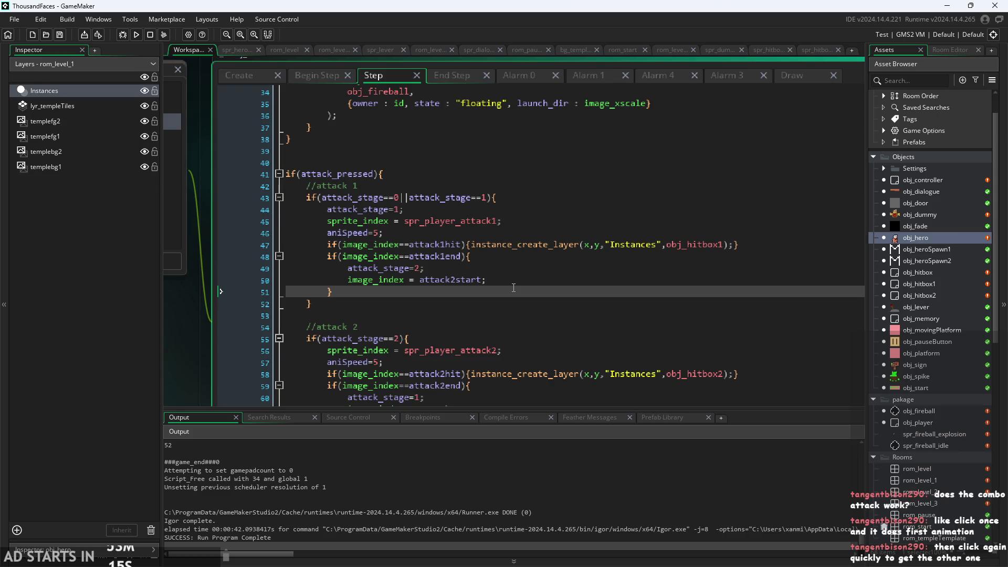
click(464, 185)
key(Escape)
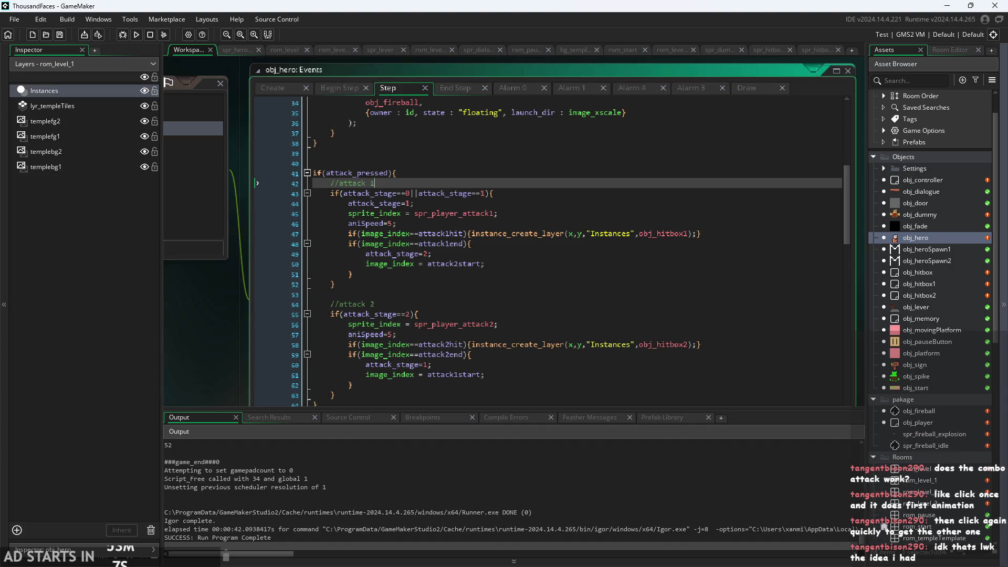
click(484, 285)
scroll(484, 289, up, 1)
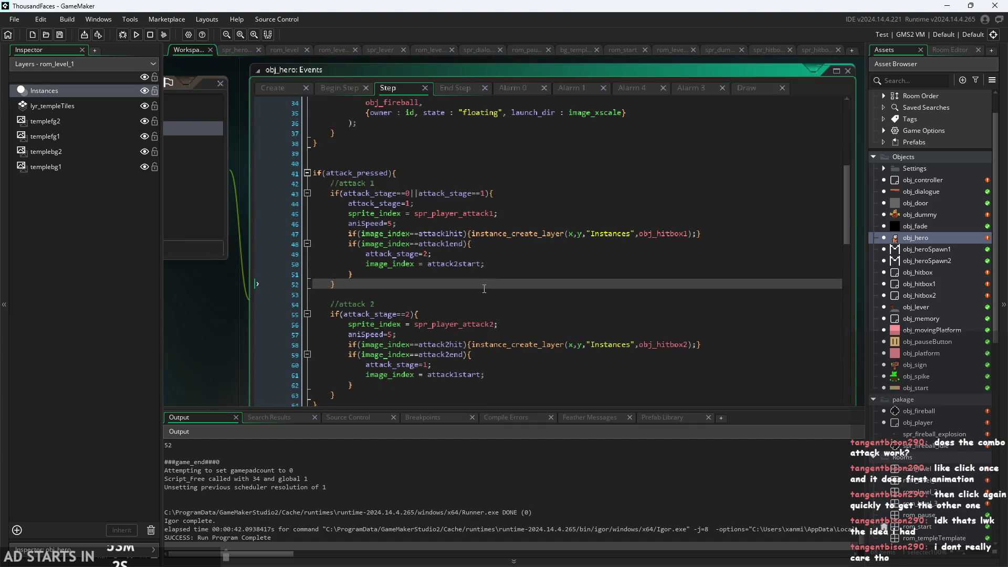
click(531, 254)
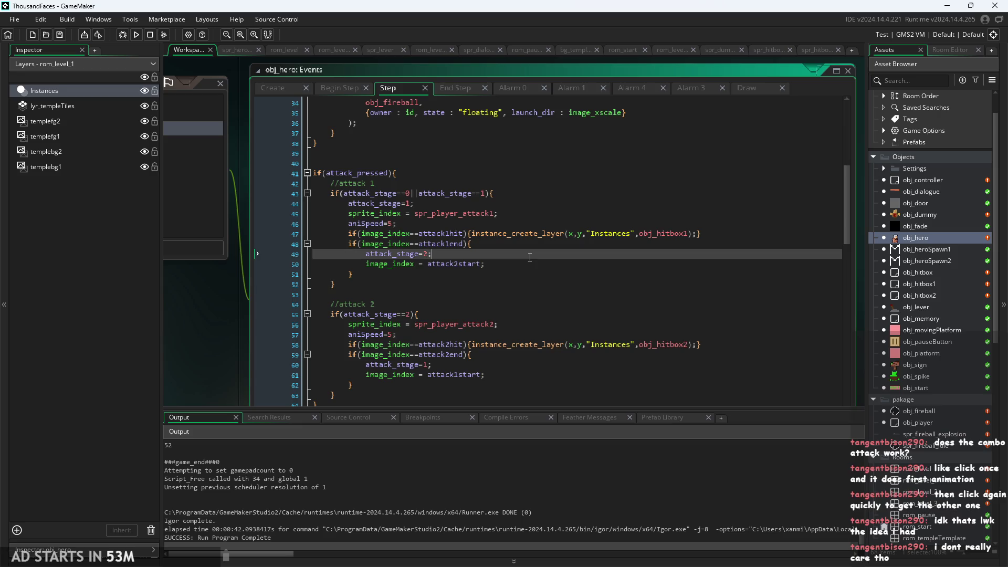
click(542, 273)
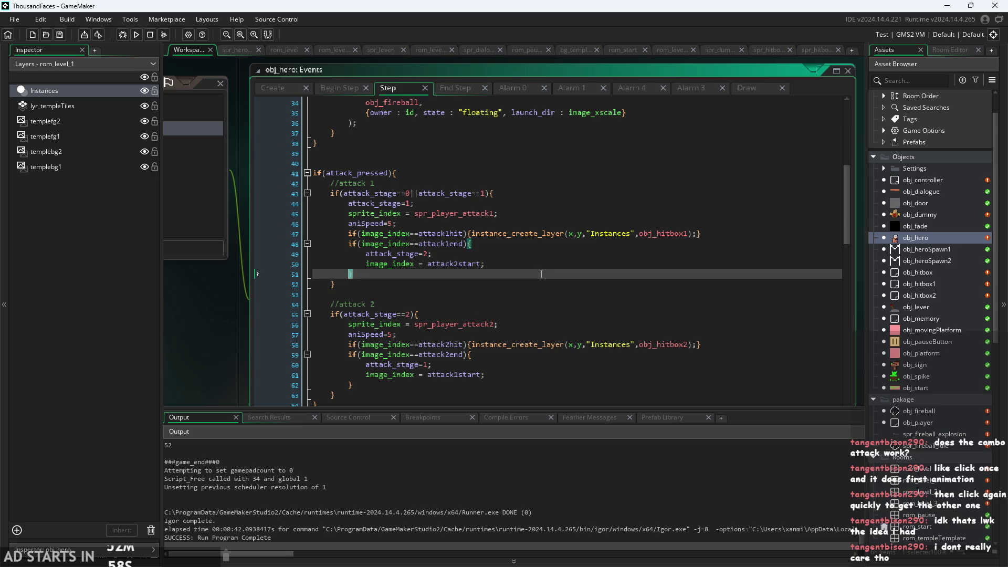
ctrl+scroll(388, 252, down, 2)
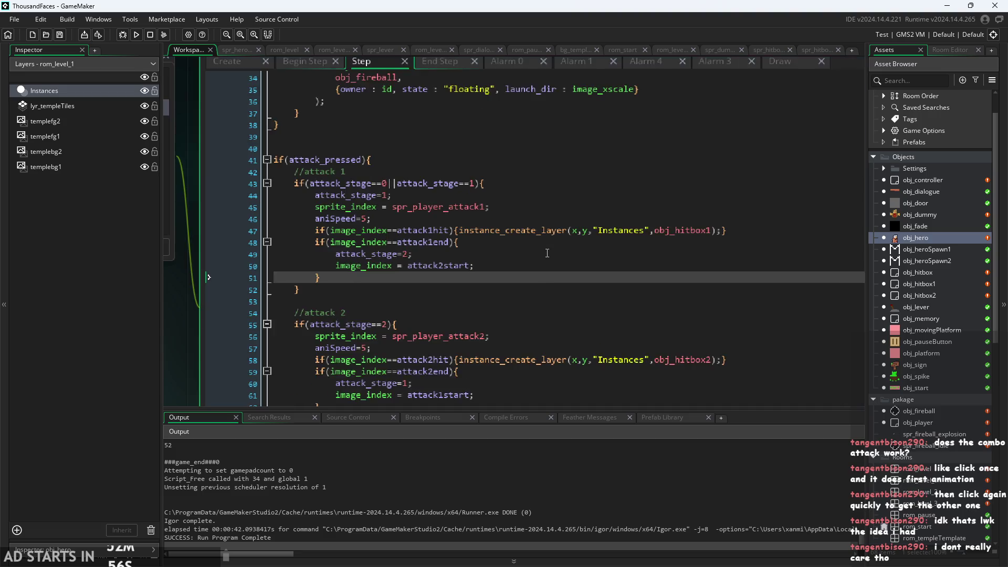
ctrl+scroll(193, 334, up, 2)
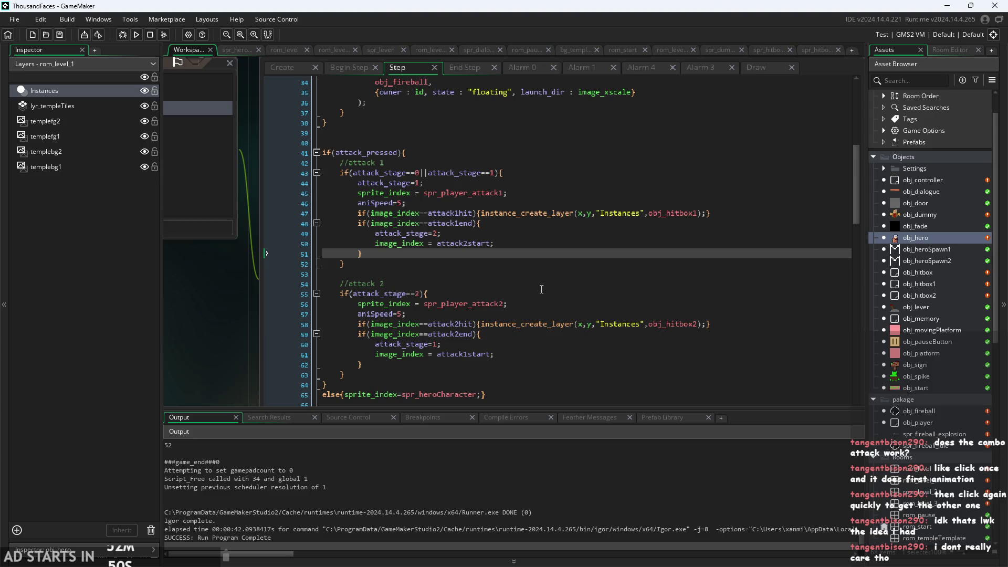
click(531, 276)
ctrl+scroll(529, 281, up, 1)
click(513, 233)
ctrl+scroll(513, 233, up, 2)
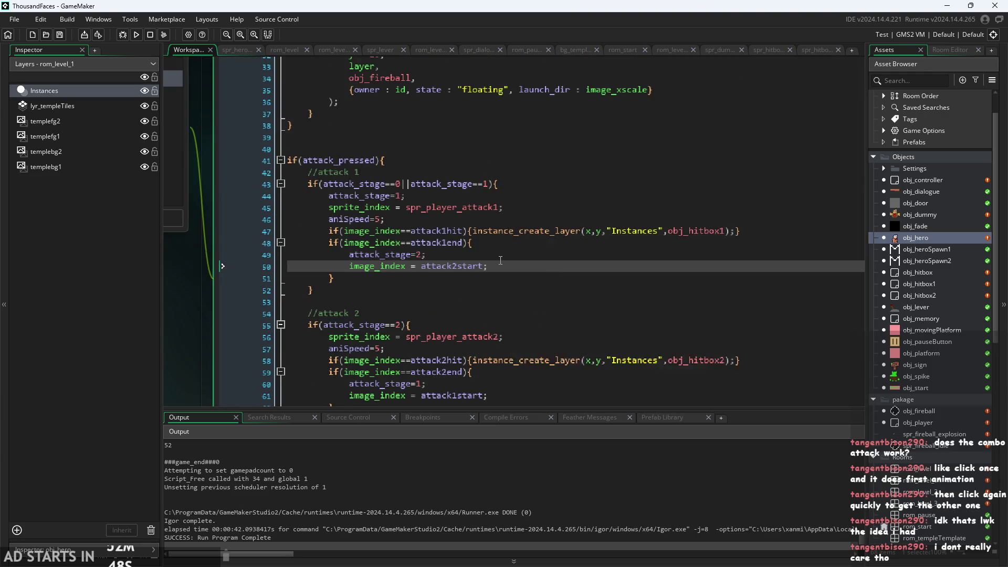
click(500, 227)
click(503, 201)
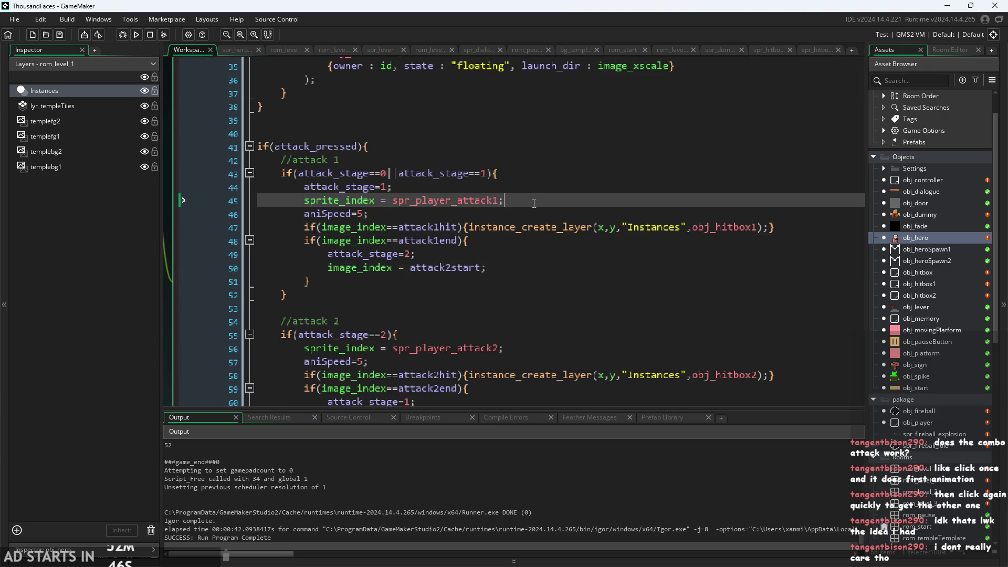
click(523, 212)
mouse_move(522, 226)
click(768, 238)
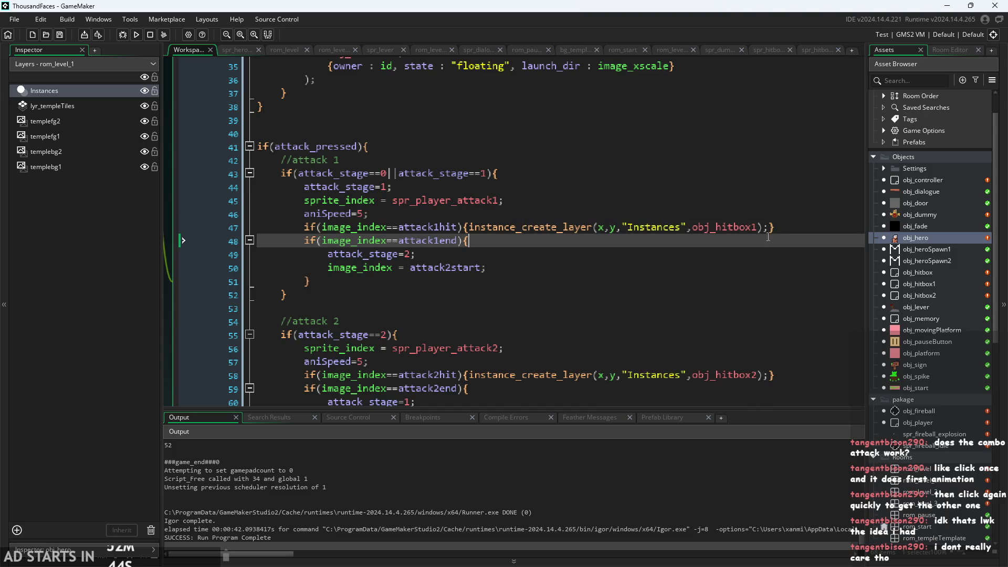
click(648, 255)
click(645, 242)
click(641, 257)
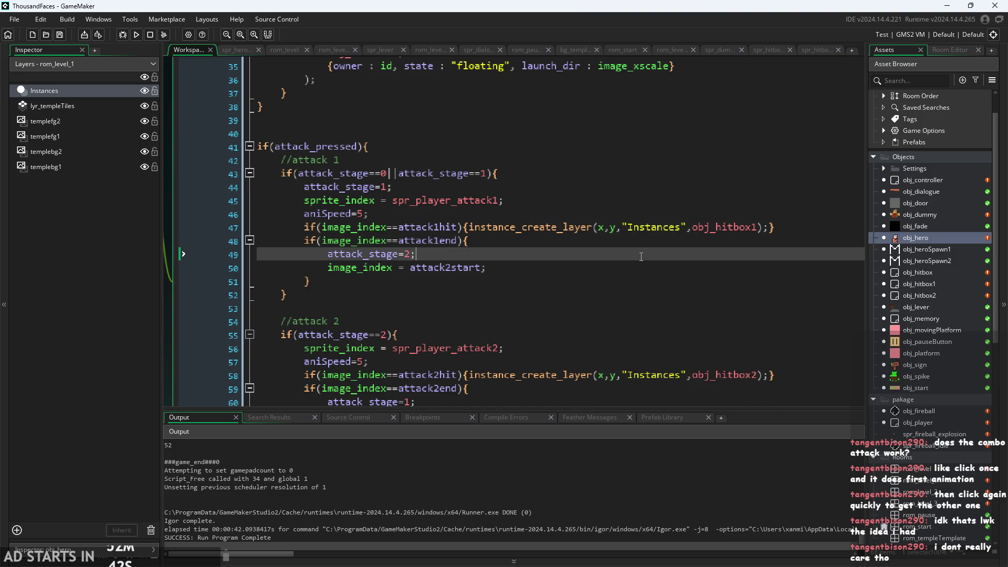
click(560, 265)
click(559, 239)
click(541, 255)
click(551, 237)
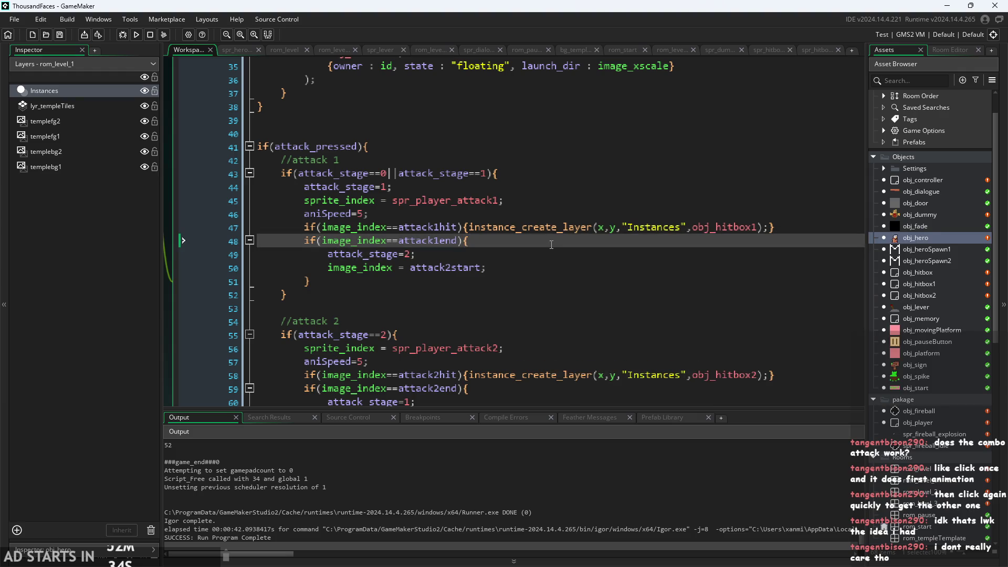
click(546, 268)
click(339, 147)
ctrl+scroll(358, 150, down, 1)
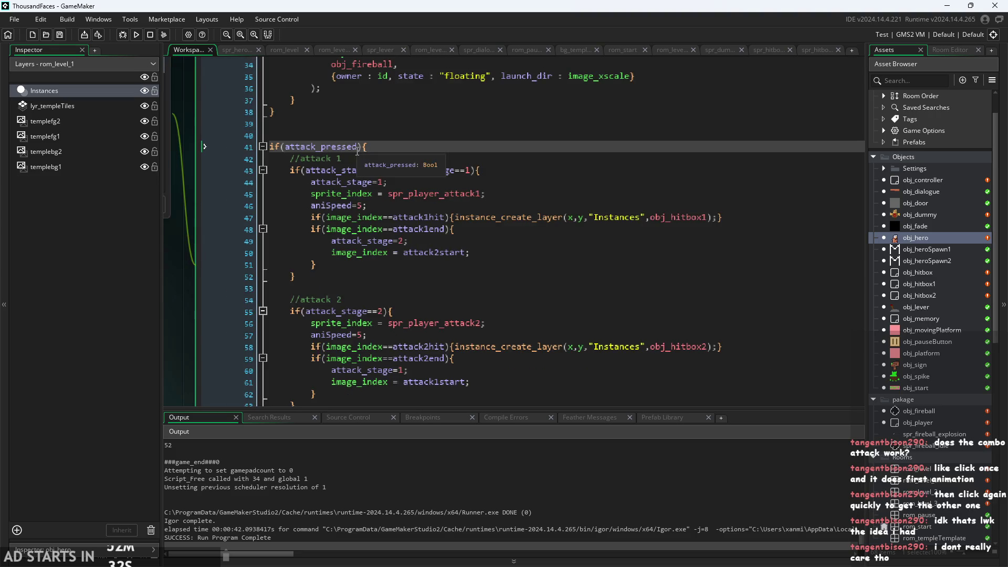
Change line 41's condition so the combo block checks only attacking
click(359, 148)
text(||att)
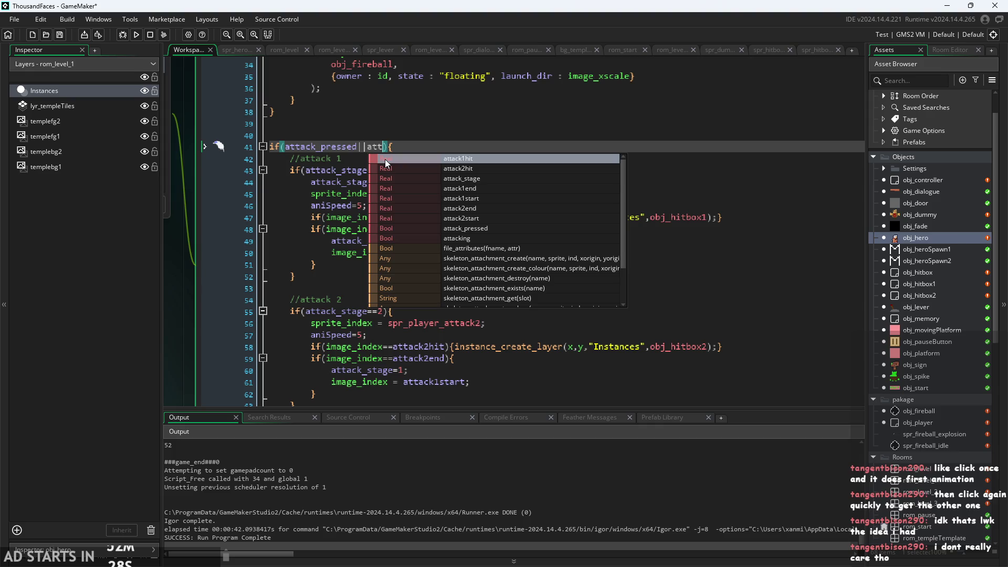
key(Down)
key(Down)
key(Down)
key(Return)
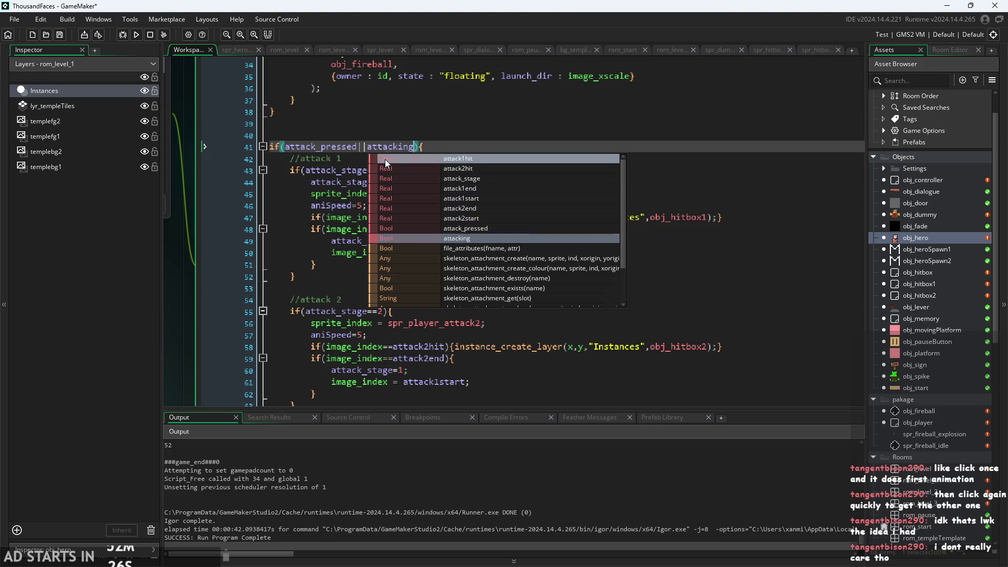
key(Escape)
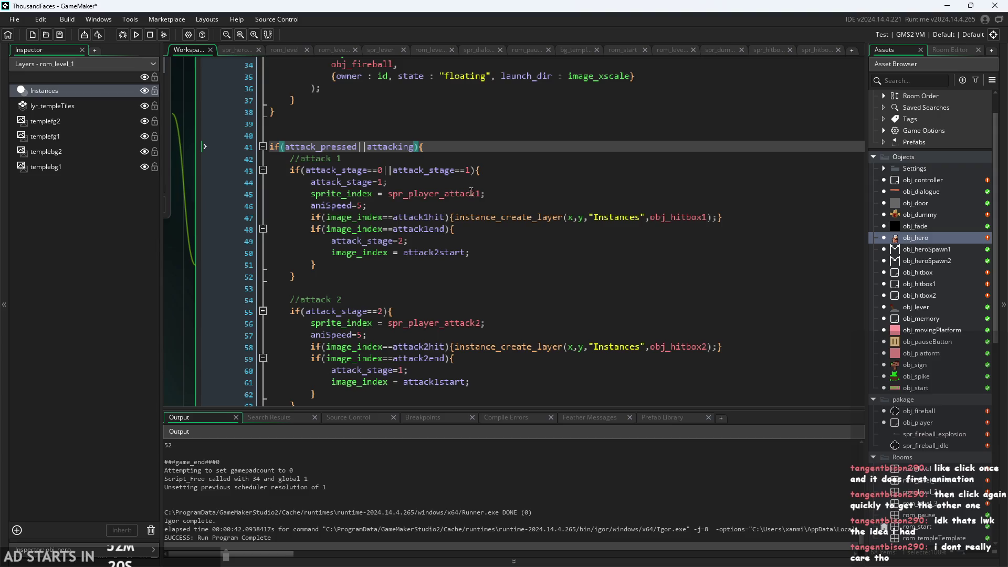
scroll(467, 182, down, 1)
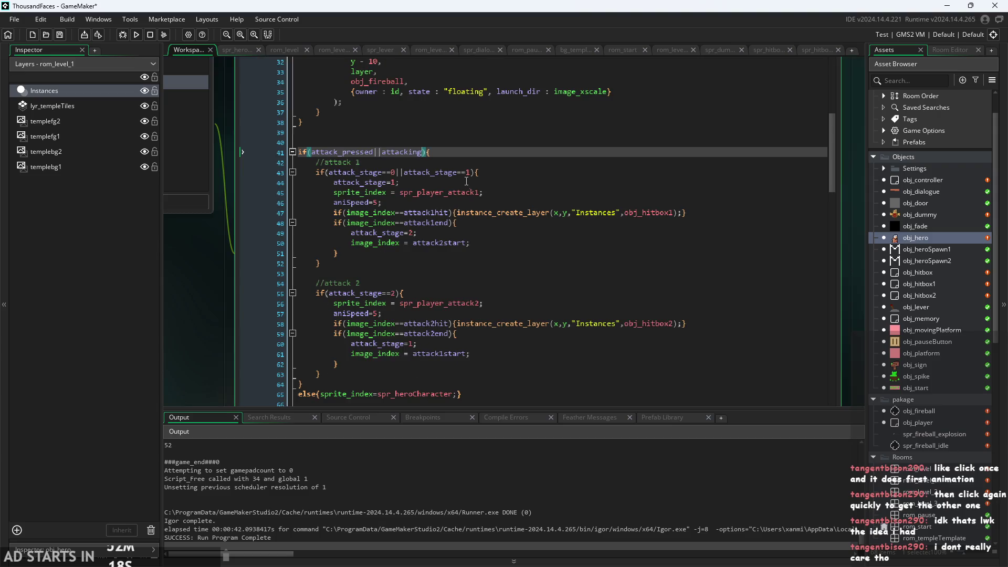
scroll(373, 157, up, 1)
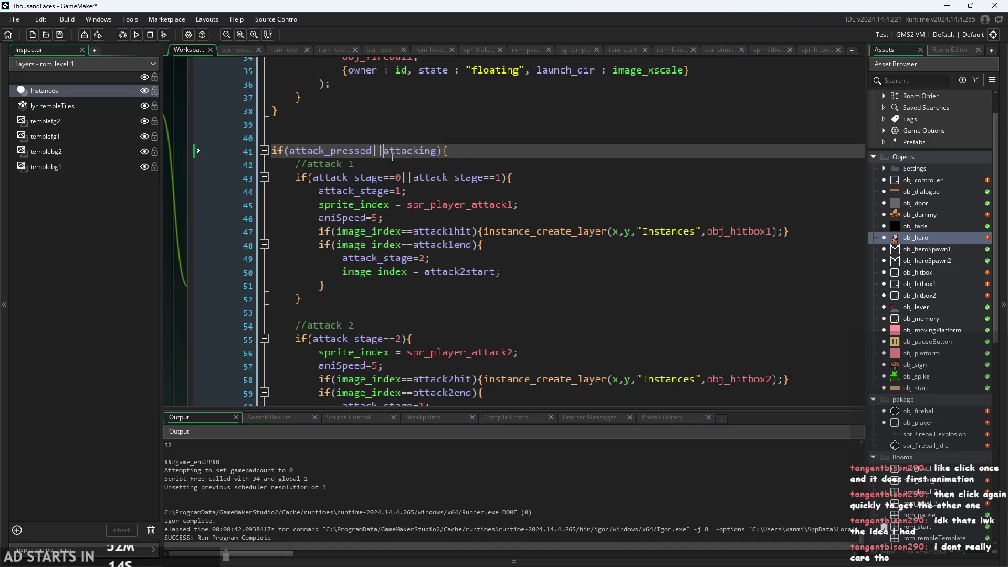
click(396, 163)
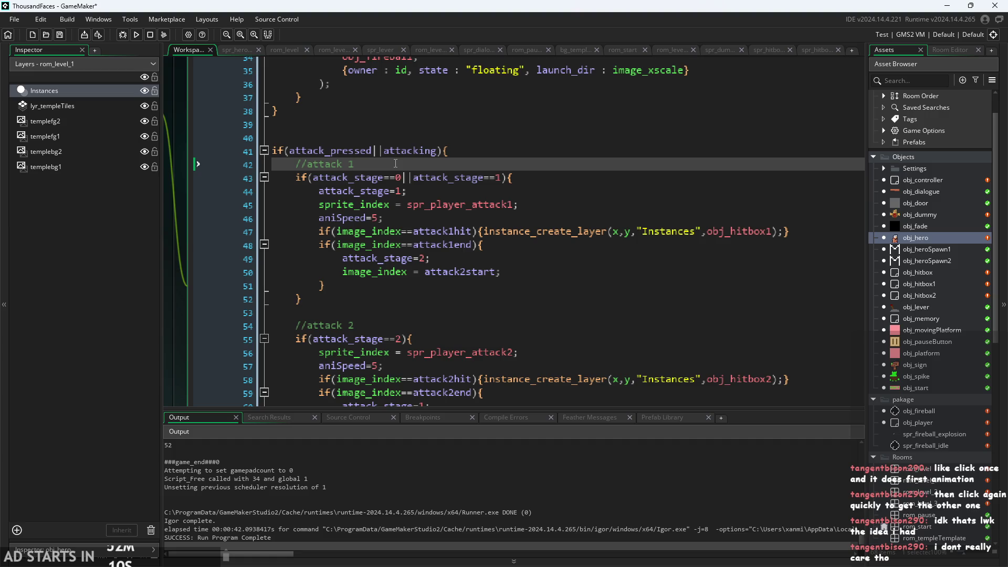
click(384, 151)
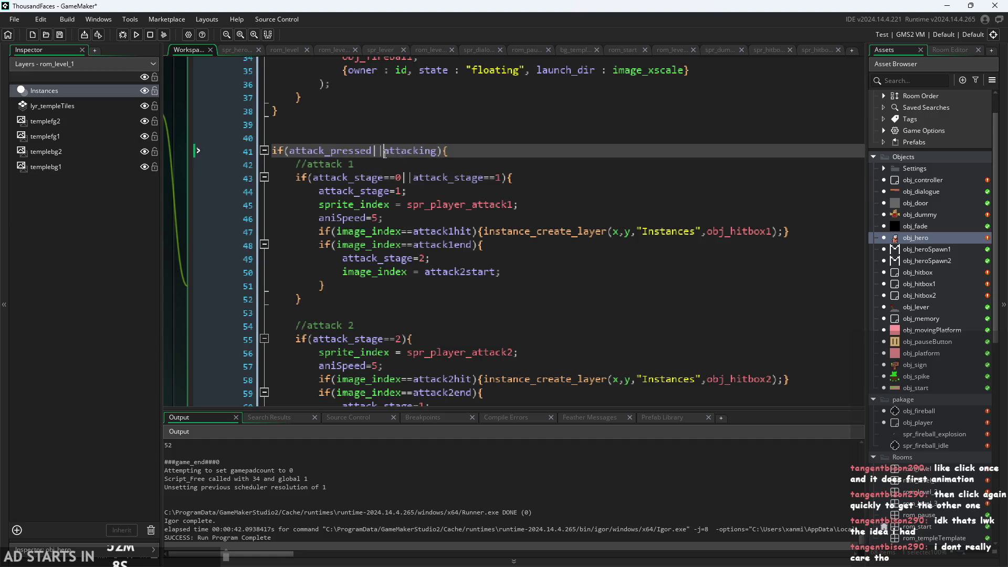
drag(385, 152, 292, 154)
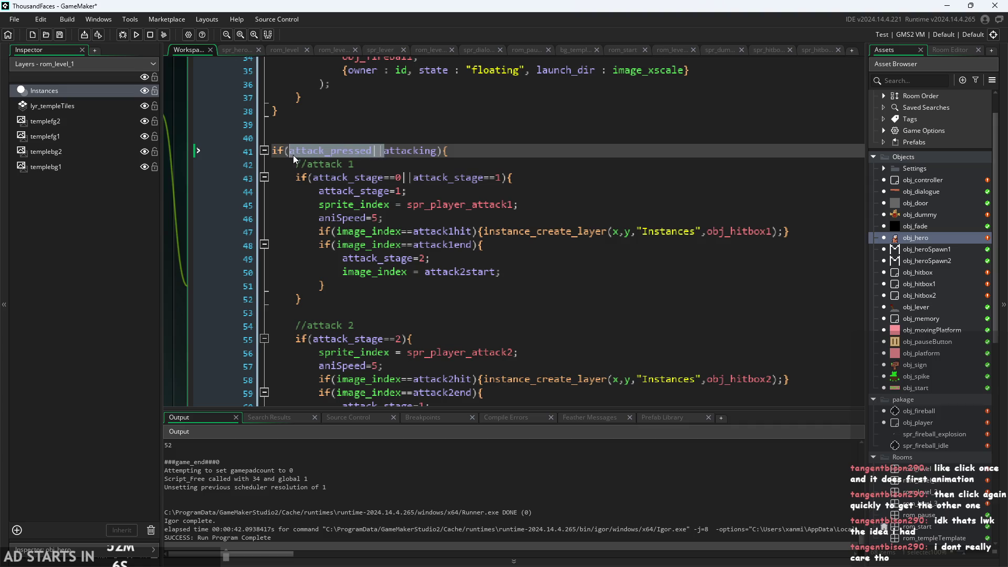
key(BackSpace)
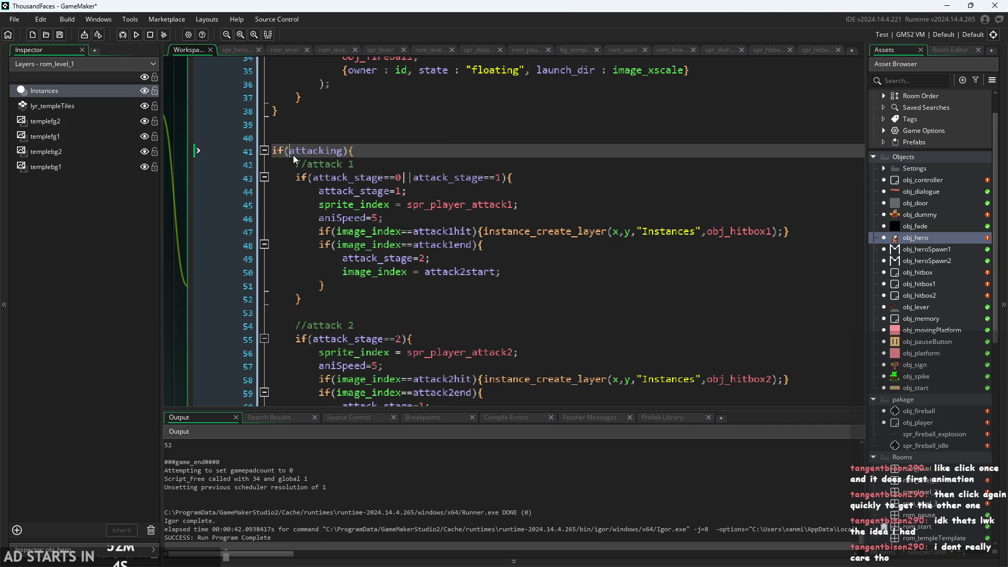
Insert if(attack_pressed){attacking=true;} on a new line above the attacking check
key(Home)
key(Return)
key(Return)
key(Up)
key(Up)
text(if(a)
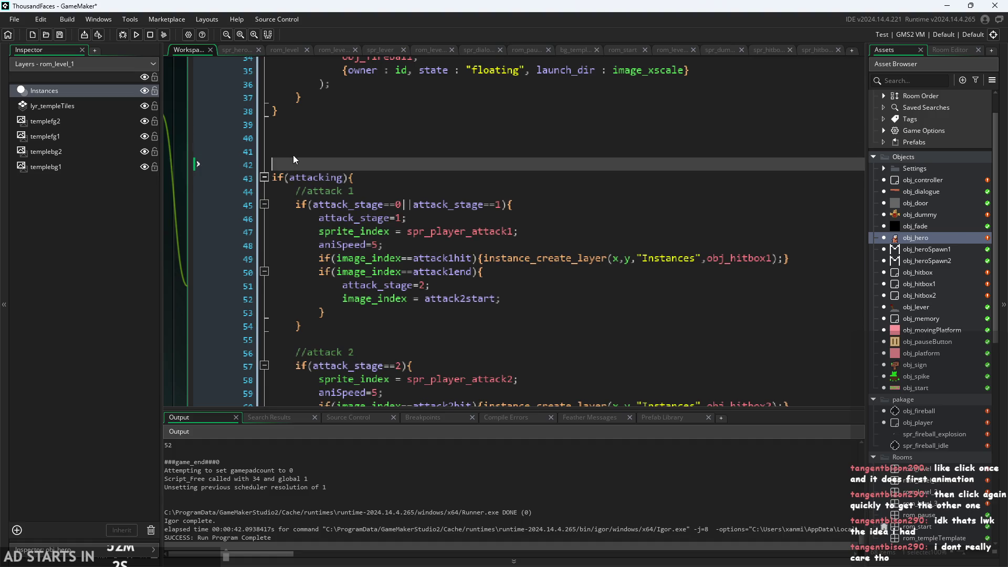
key(Delete)
text(tt)
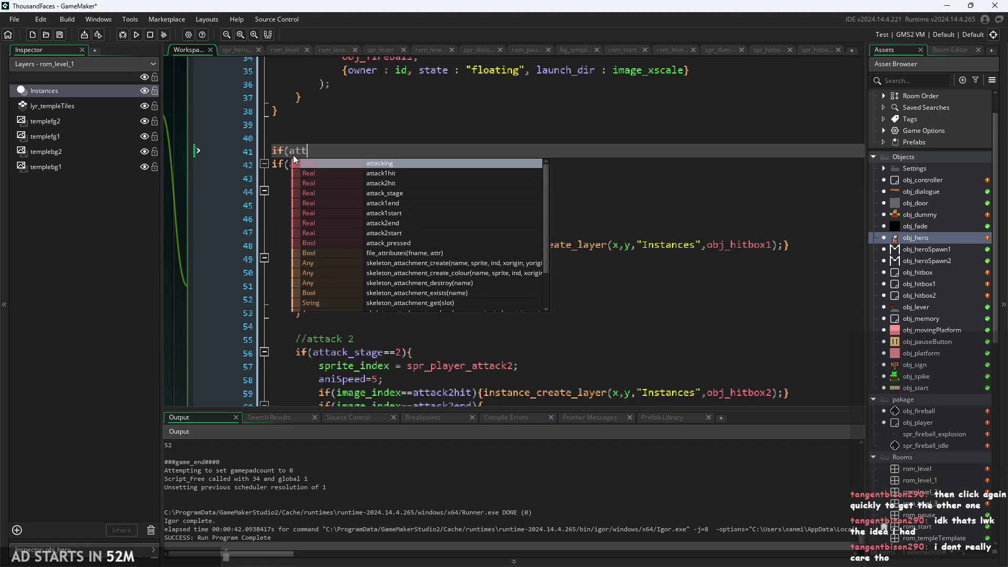
key(Down)
key(Down)
key(Down)
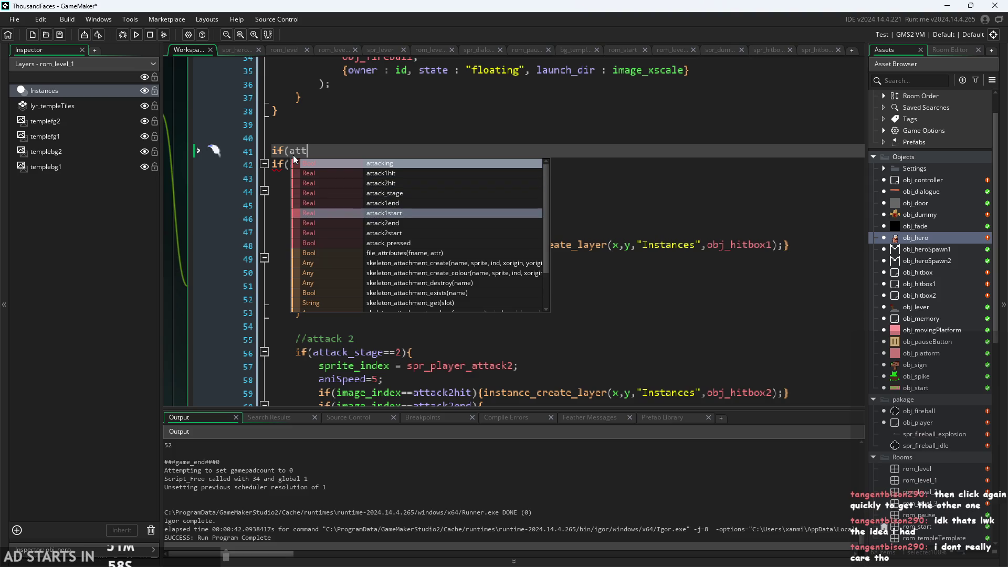
key(Return)
text(){att)
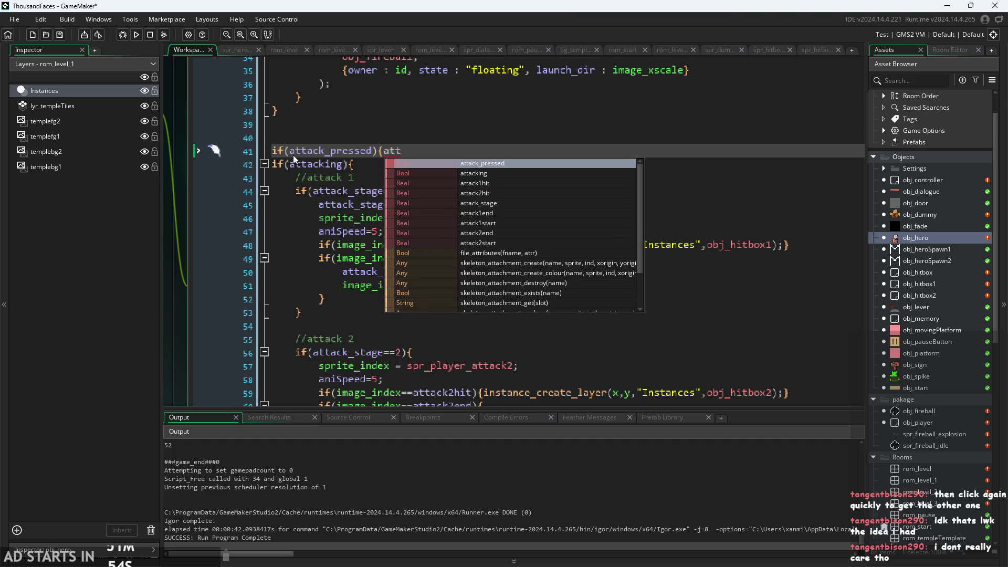
key(Down)
key(Return)
text(=true;)
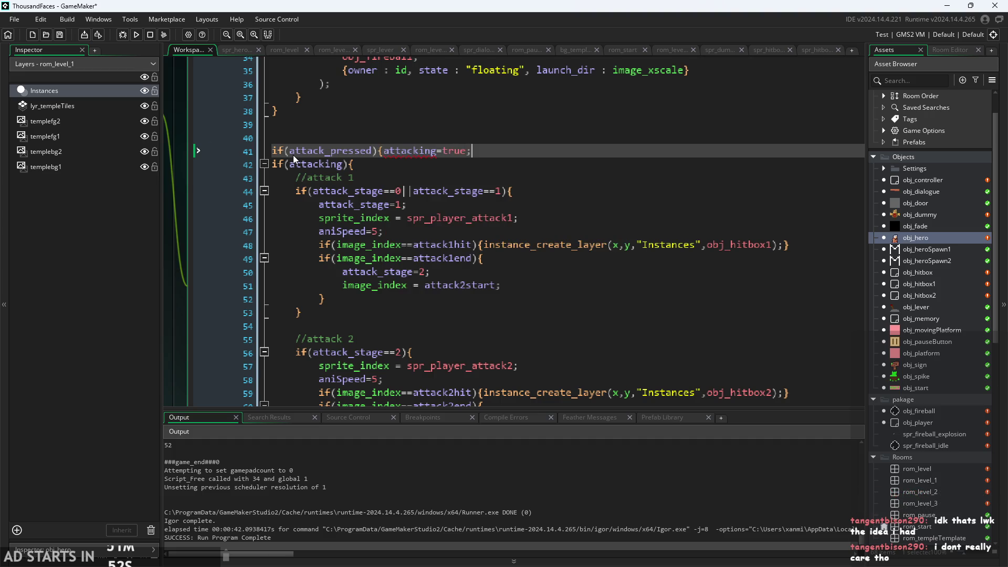
text(})
Add if(!attack_pressed){attacking=false;} after image_index = attack2start in the attack 1 end block
scroll(376, 292, down, 2)
click(363, 334)
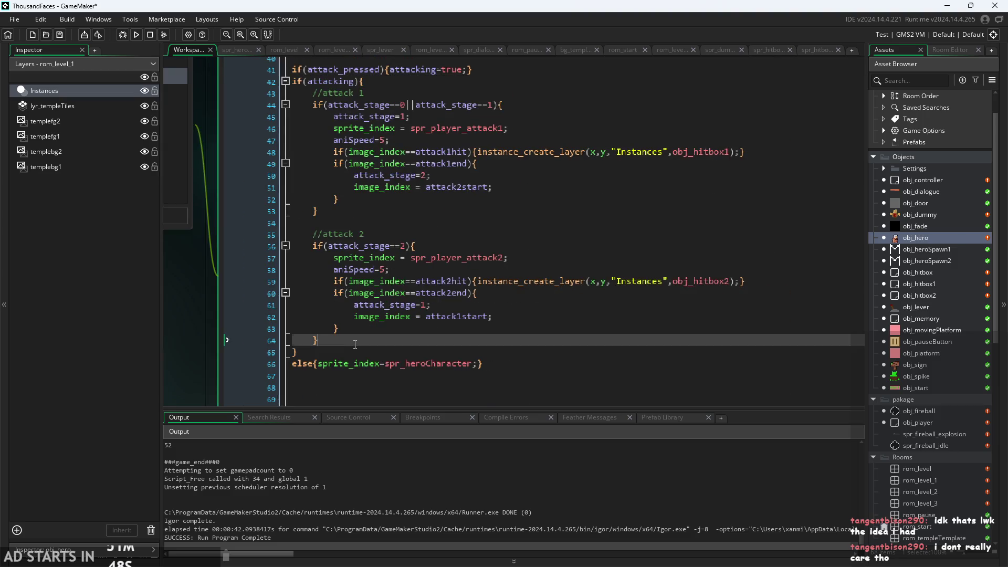
scroll(434, 344, up, 2)
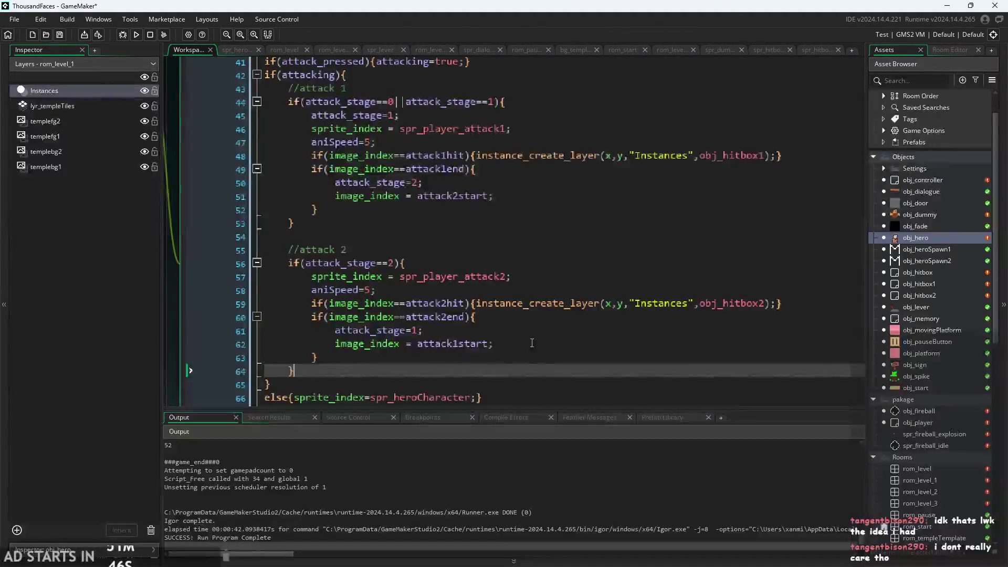
click(451, 205)
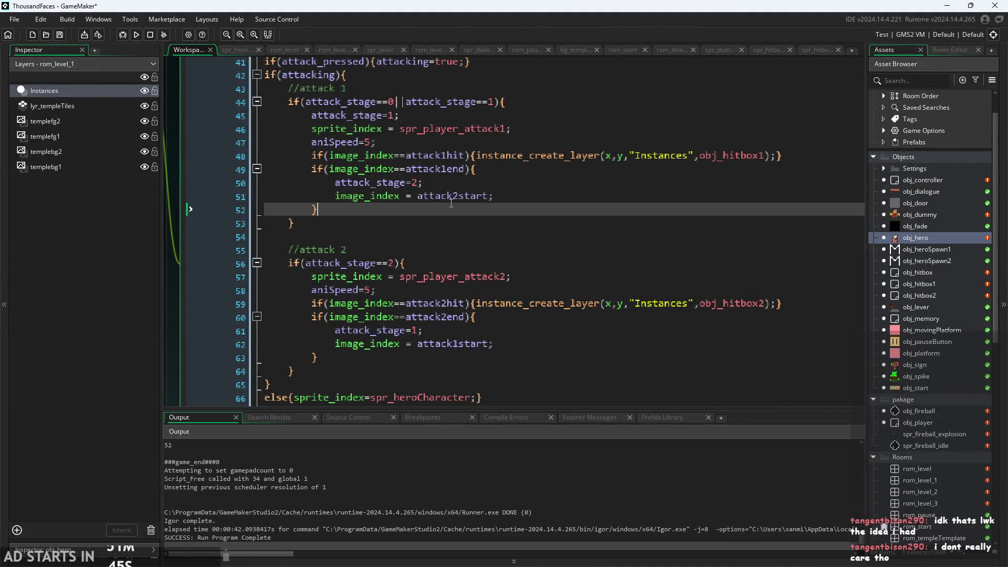
click(505, 196)
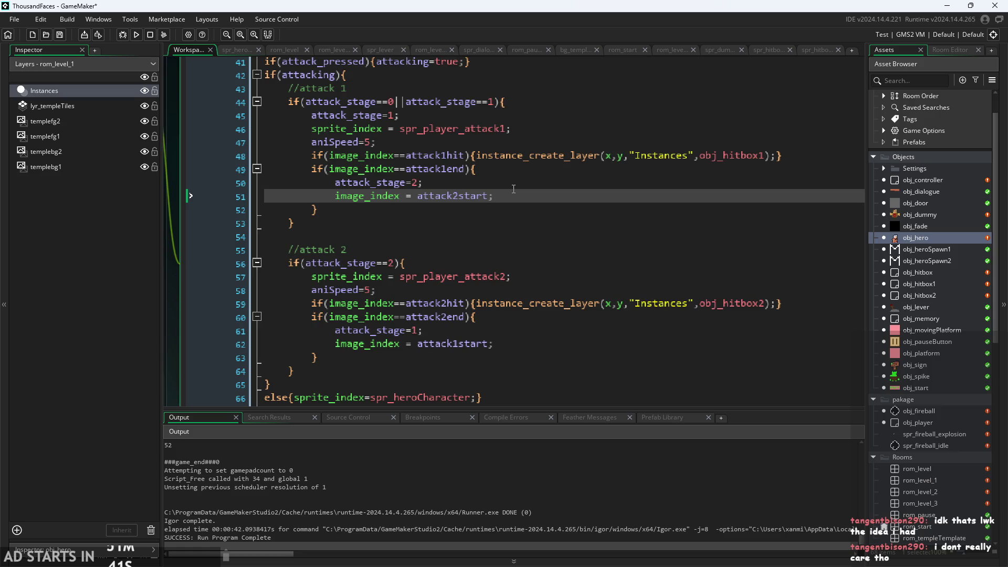
key(Return)
text(if(!)
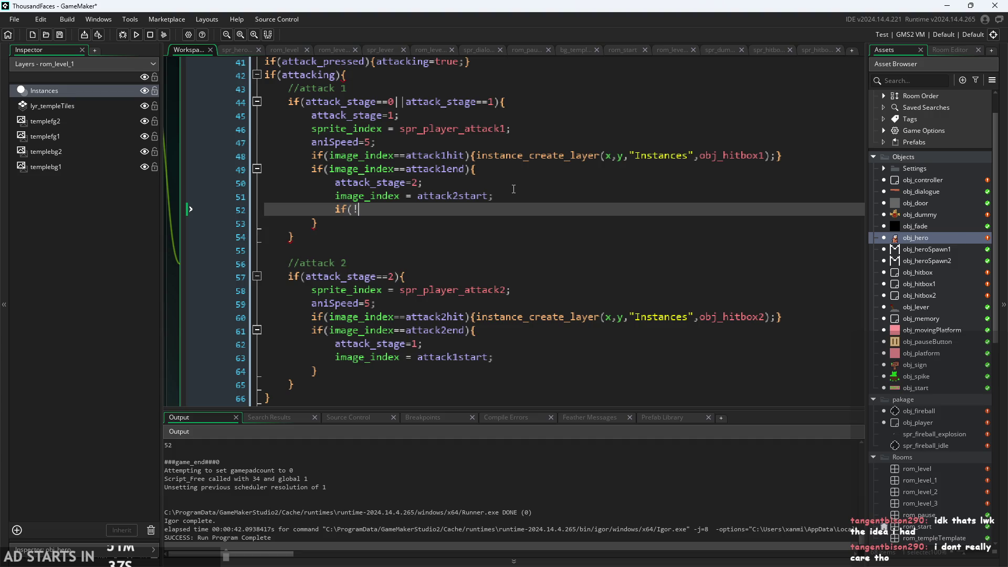
key(BackSpace)
text(att)
key(Down)
key(Return)
text(){atta)
key(Return)
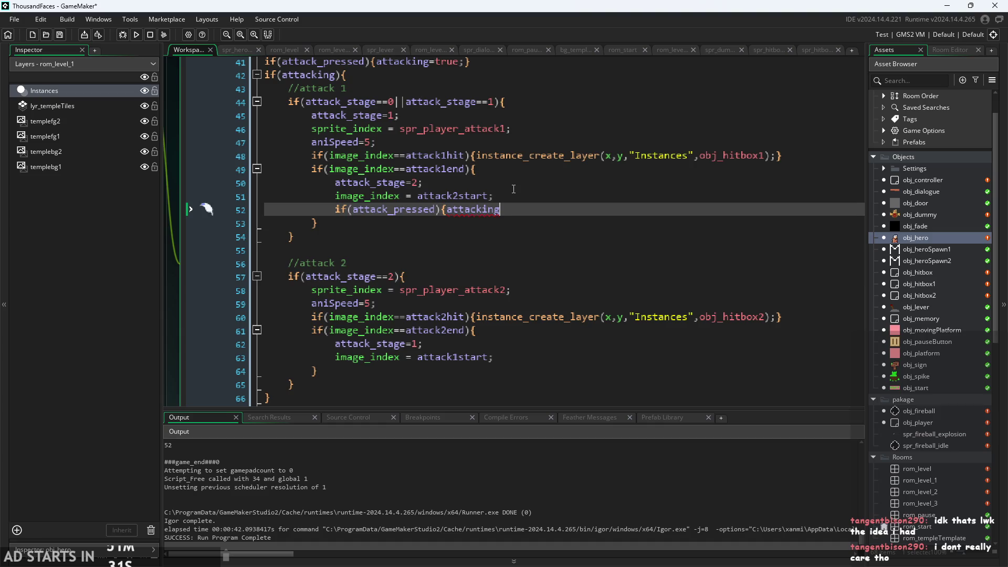
text(=false;)
text(})
click(355, 221)
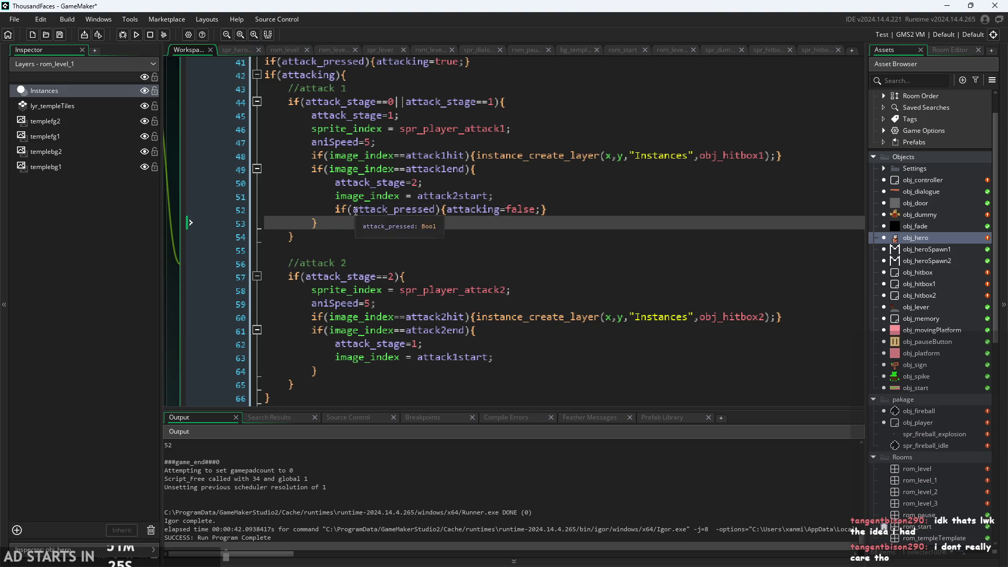
click(352, 210)
text(!)
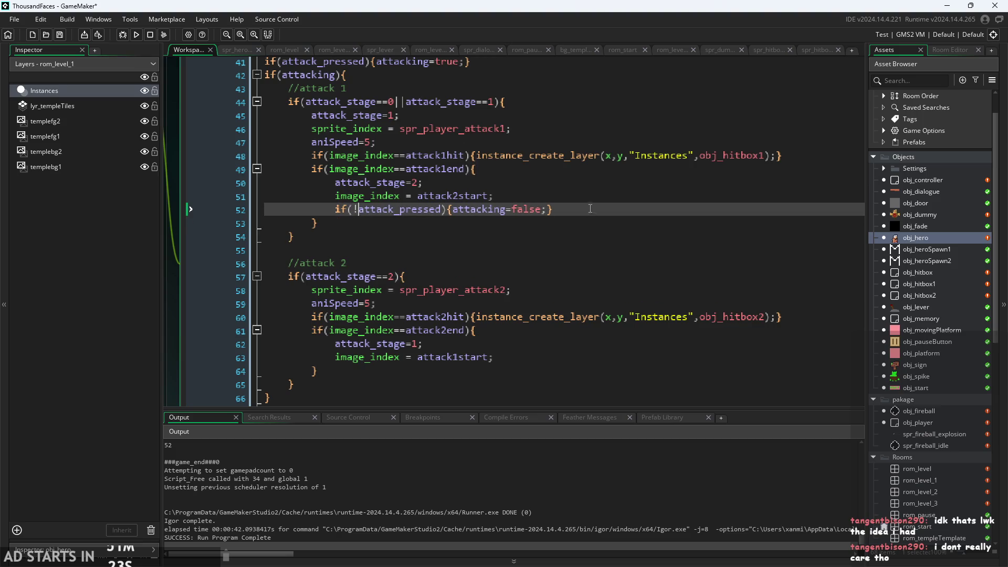
Copy that release check and paste it after attack1start in the attack 2 end block
mouse_move(553, 209)
mouse_down()
mouse_move(374, 196)
mouse_move(336, 210)
mouse_up()
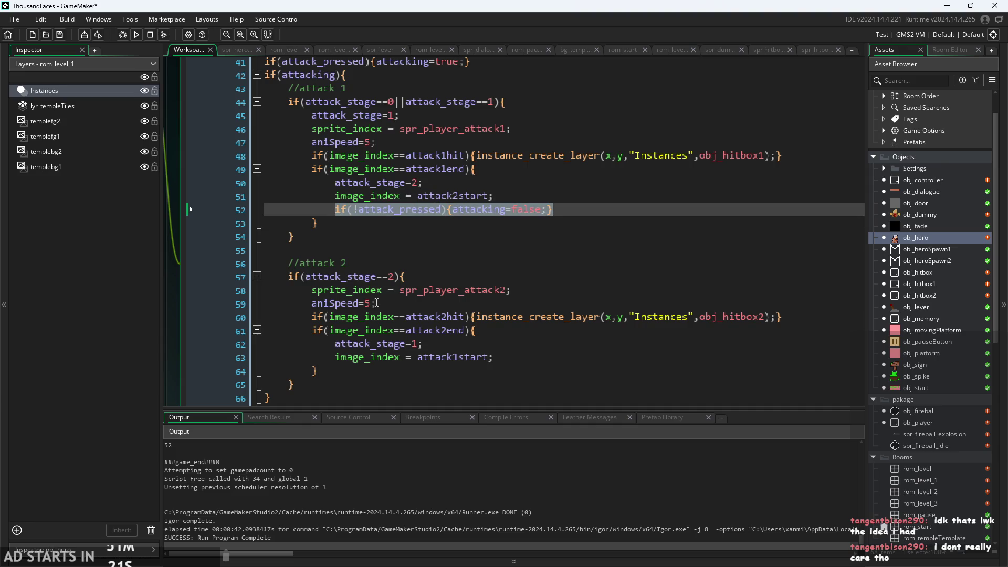
key(ctrl+c)
click(586, 358)
key(Return)
key(ctrl+v)
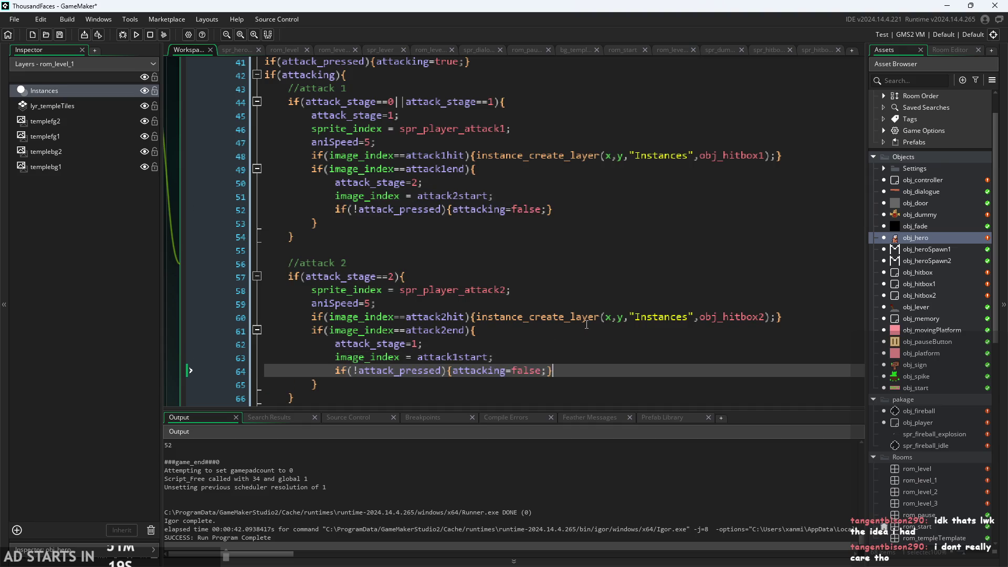
click(583, 303)
scroll(525, 294, down, 2)
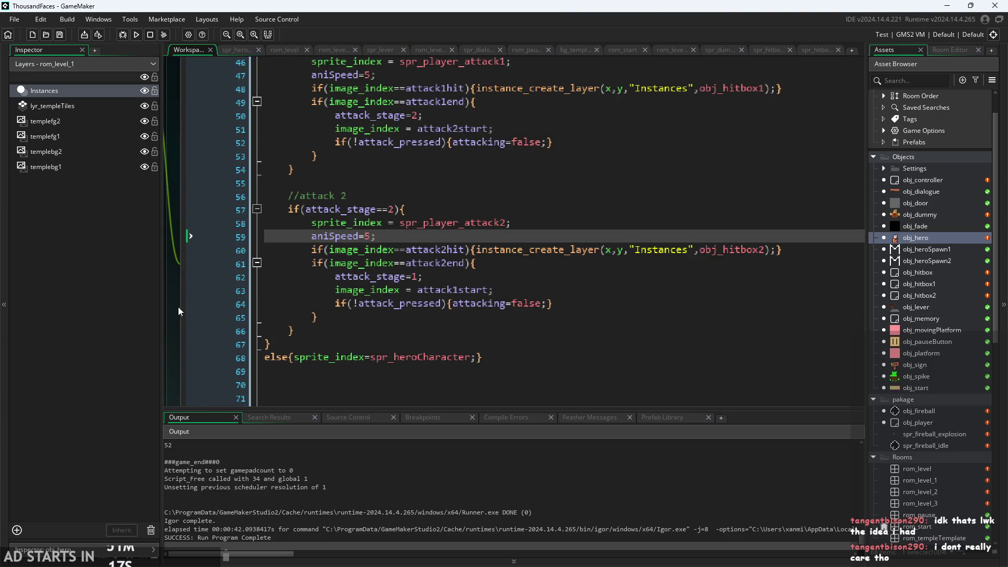
Review the Step event's attack code from the if(attacking) line to line 64's release check
ctrl+scroll(195, 338, down, 3)
ctrl+scroll(188, 329, up, 2)
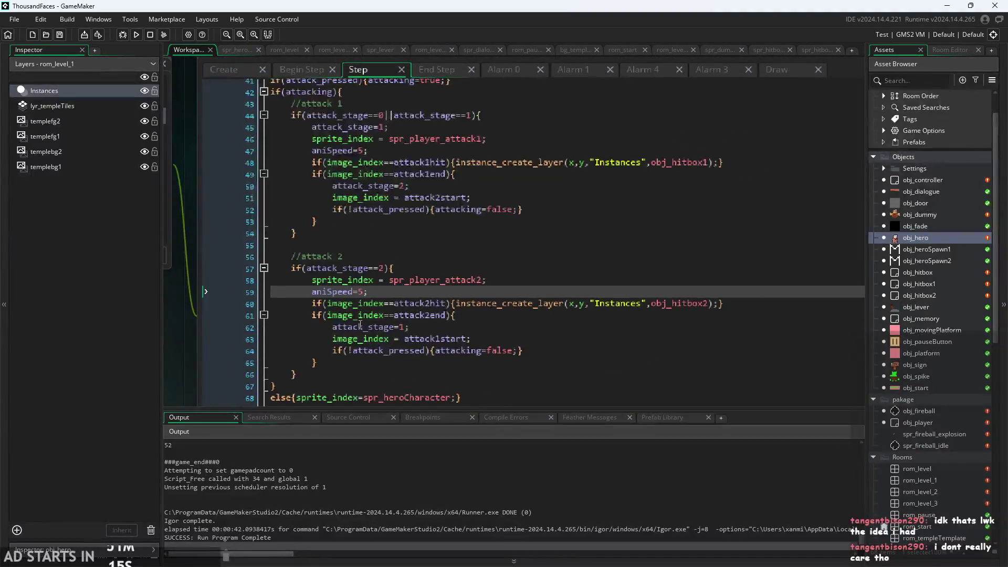
scroll(365, 310, up, 1)
click(461, 111)
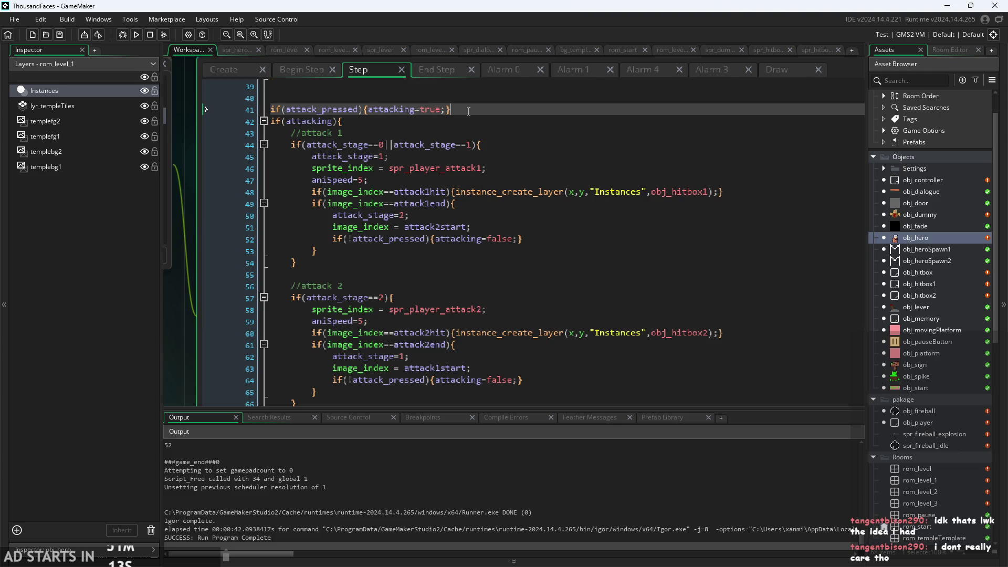
click(359, 122)
click(449, 109)
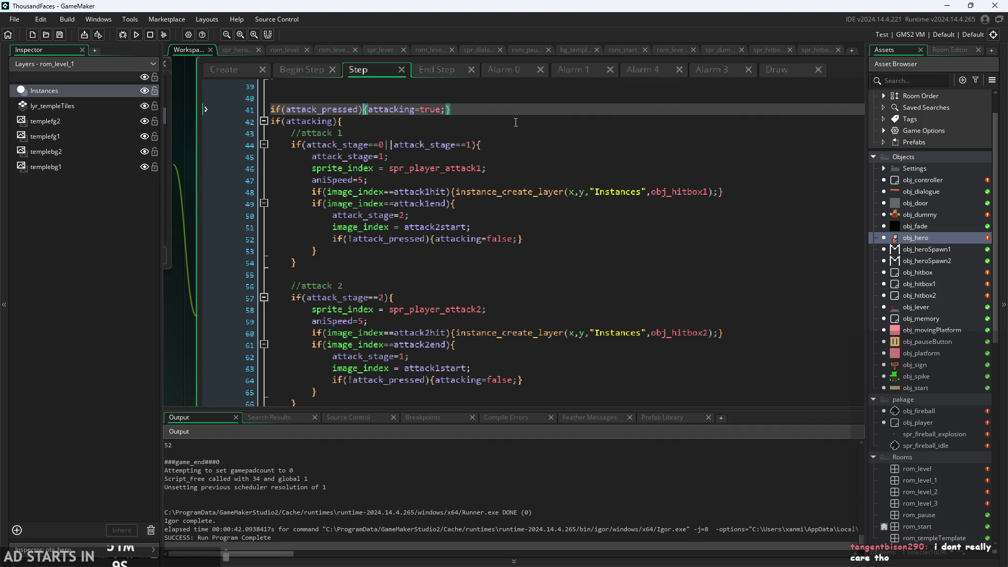
key(Down)
key(Down)
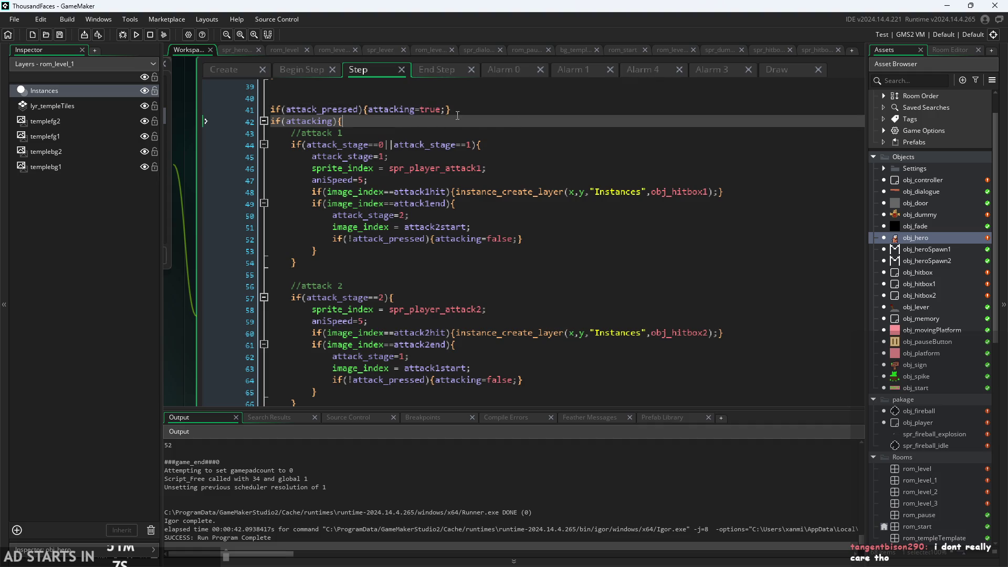
scroll(422, 119, down, 2)
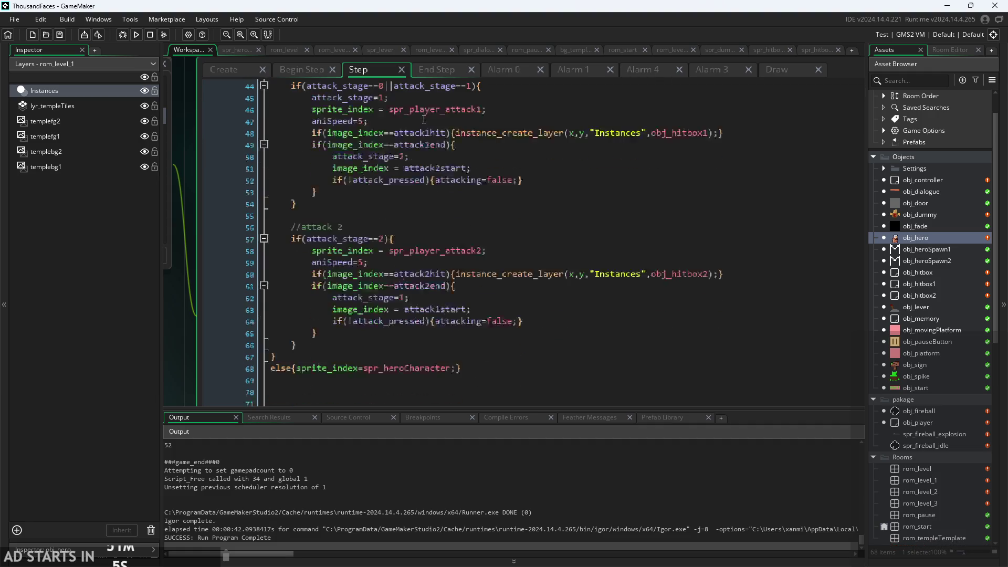
click(492, 322)
scroll(536, 319, up, 1)
scroll(540, 336, up, 3)
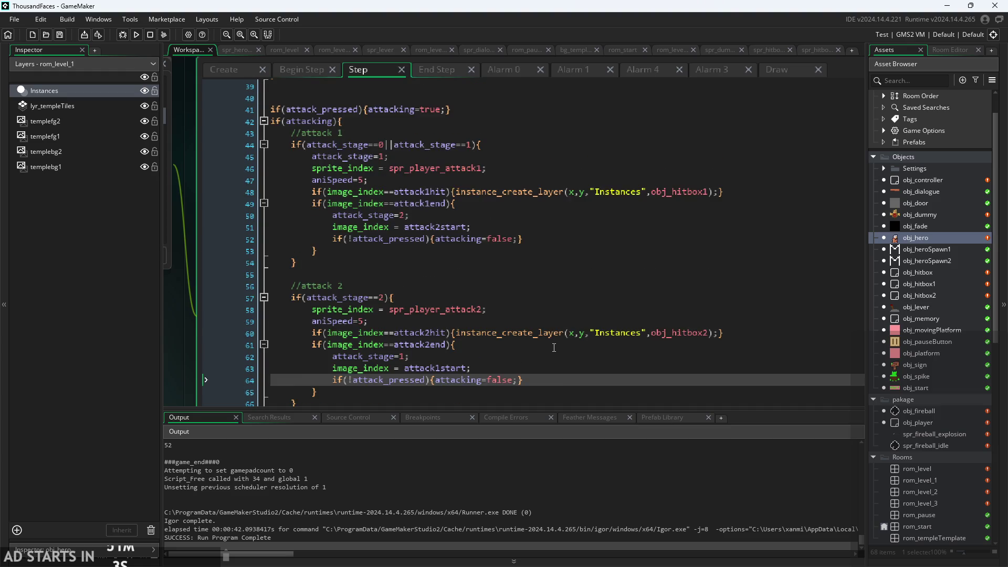
Restore the editor to a floating events window and inspect obj_hero's End Step animation code
double_click(410, 71)
scroll(460, 187, up, 1)
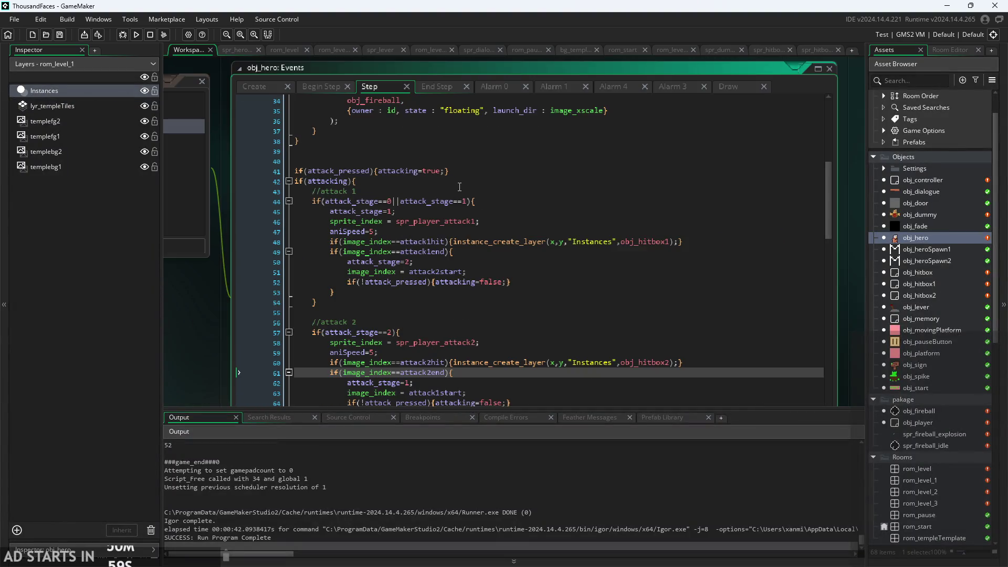
click(437, 86)
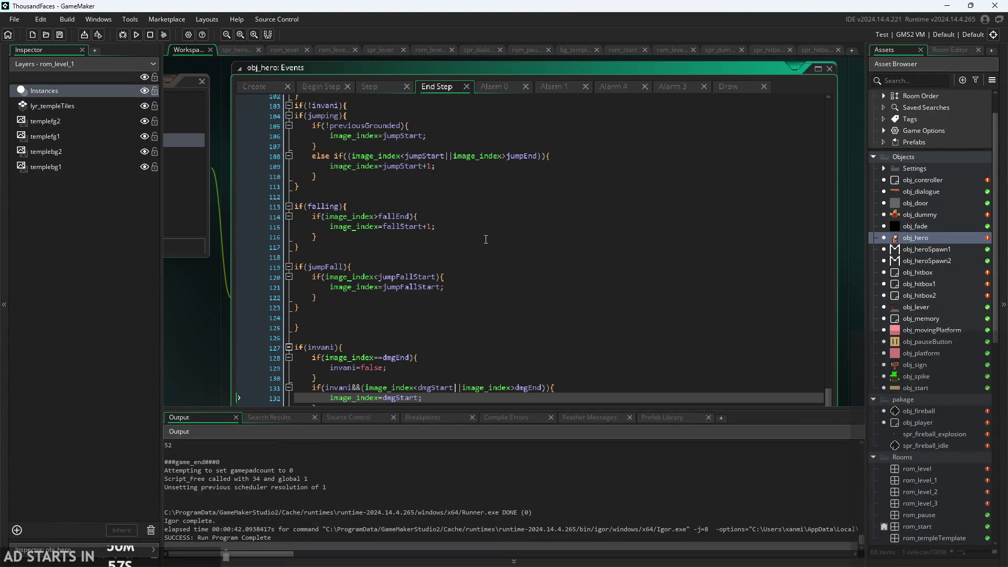
click(439, 277)
click(415, 367)
scroll(215, 382, down, 3)
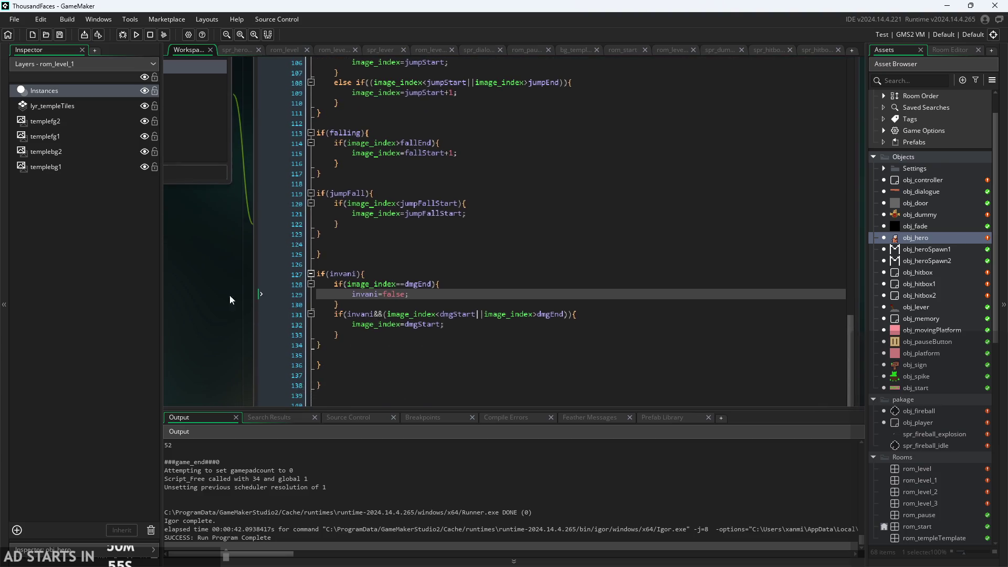
scroll(465, 295, up, 10)
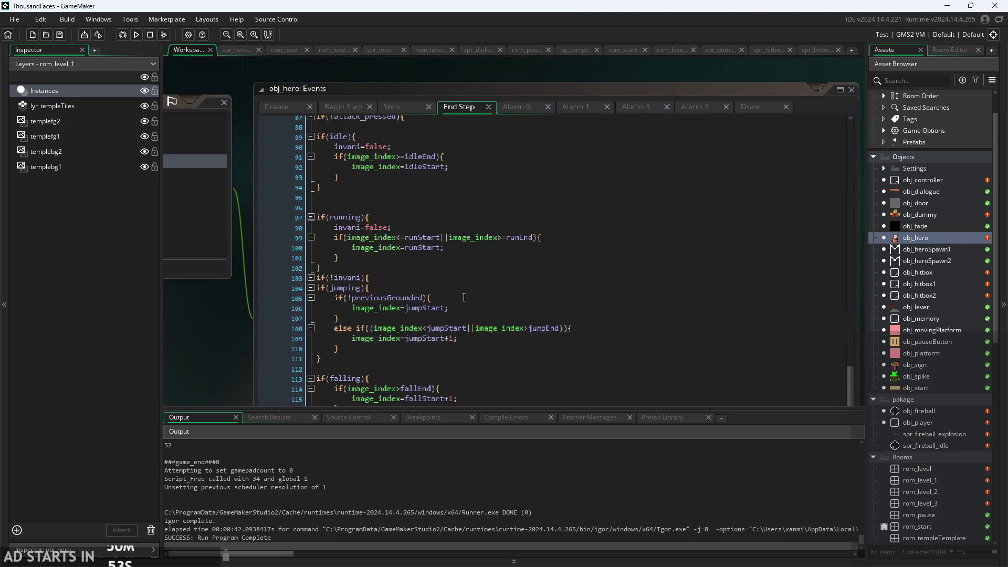
scroll(462, 297, up, 5)
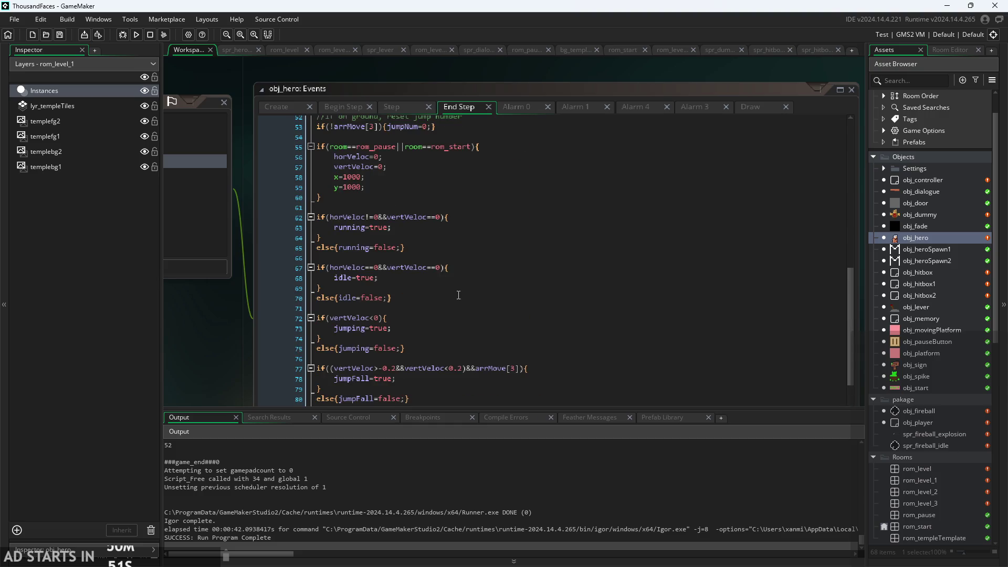
scroll(394, 236, down, 5)
click(419, 293)
scroll(418, 293, down, 4)
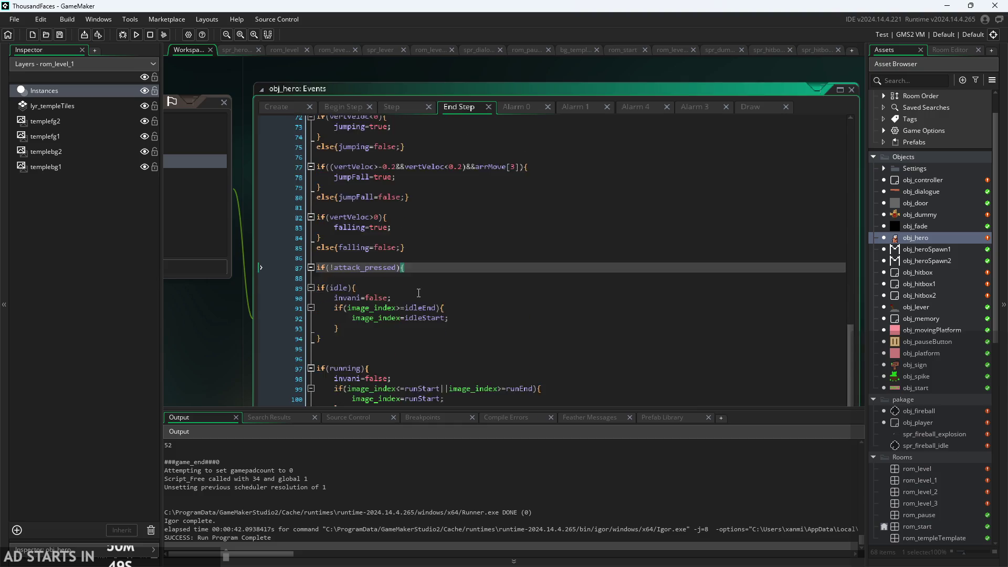
scroll(418, 293, down, 5)
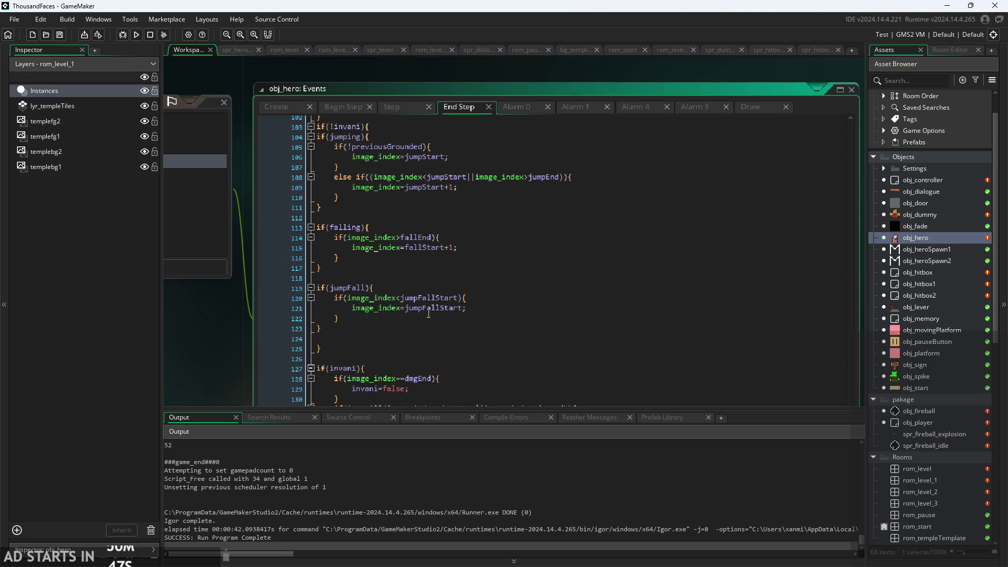
drag(209, 347, 250, 342)
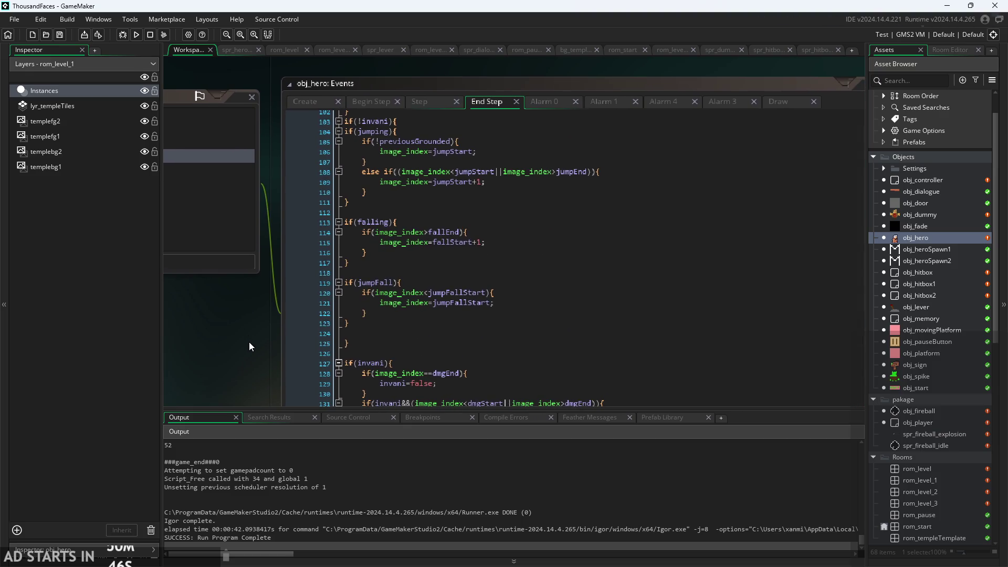
Run the game again, attack with the hero, and close the game window
click(138, 35)
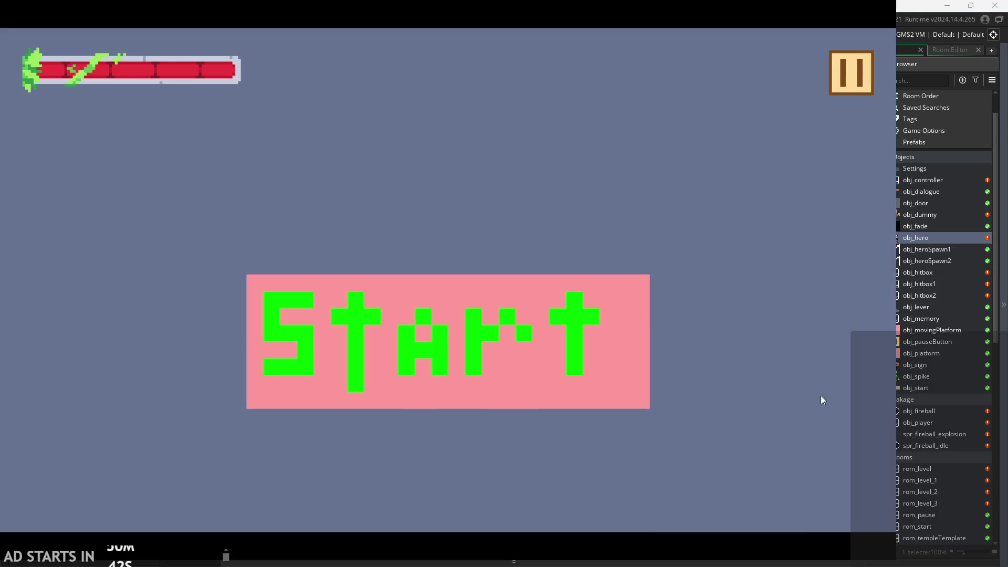
click(593, 284)
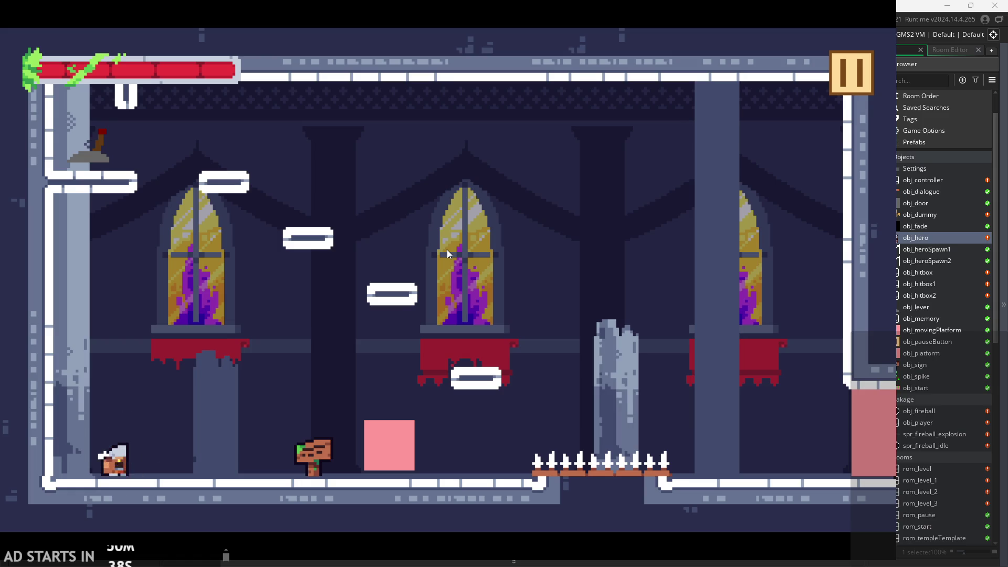
click(152, 450)
click(845, 84)
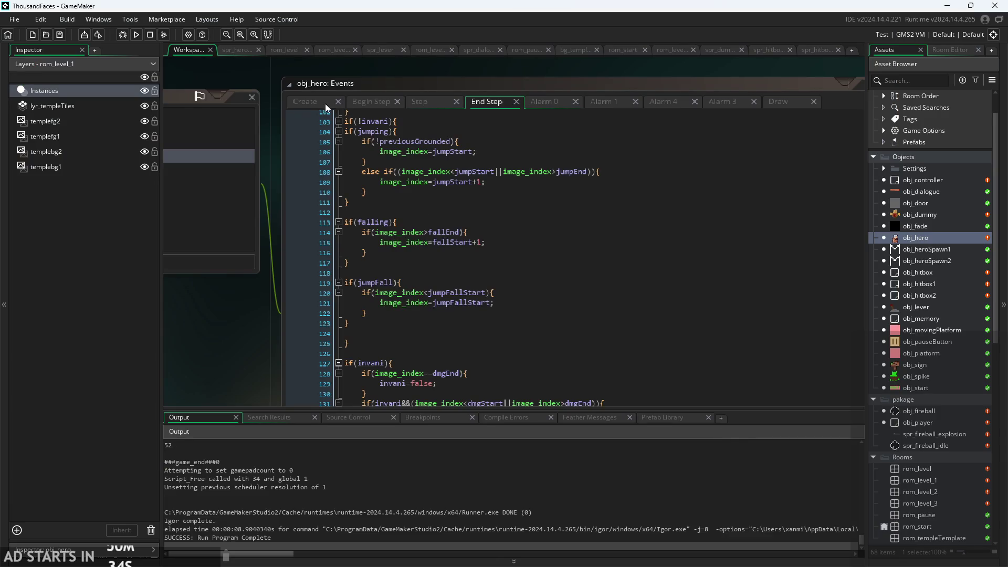
Switch from obj_hero's End Step code to its Step event code
click(377, 104)
click(415, 104)
ctrl+scroll(222, 332, up, 1)
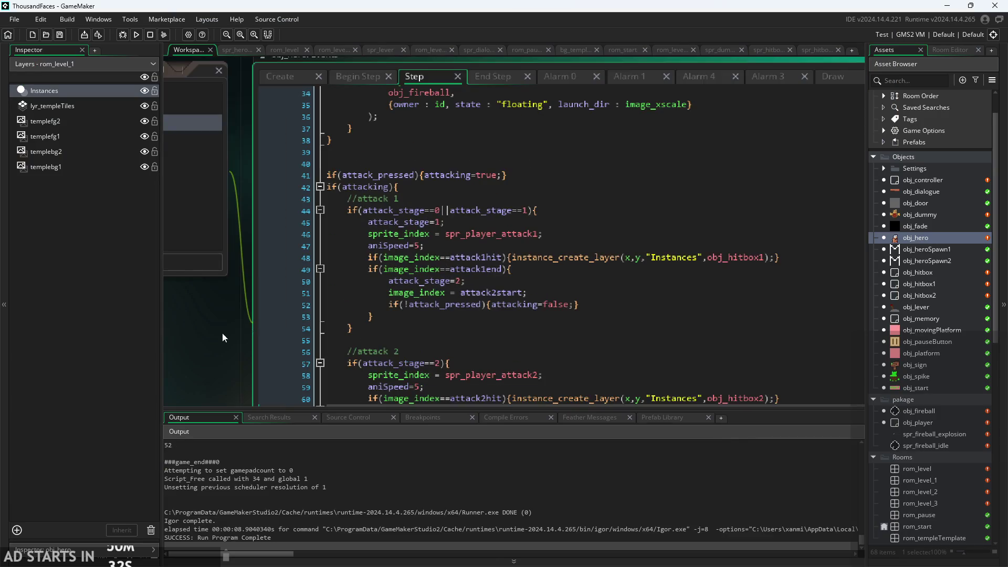
scroll(224, 223, down, 5)
scroll(475, 265, down, 1)
Review attack 2's lines 60–64, briefly check Begin Step, then return to the Step code
click(509, 247)
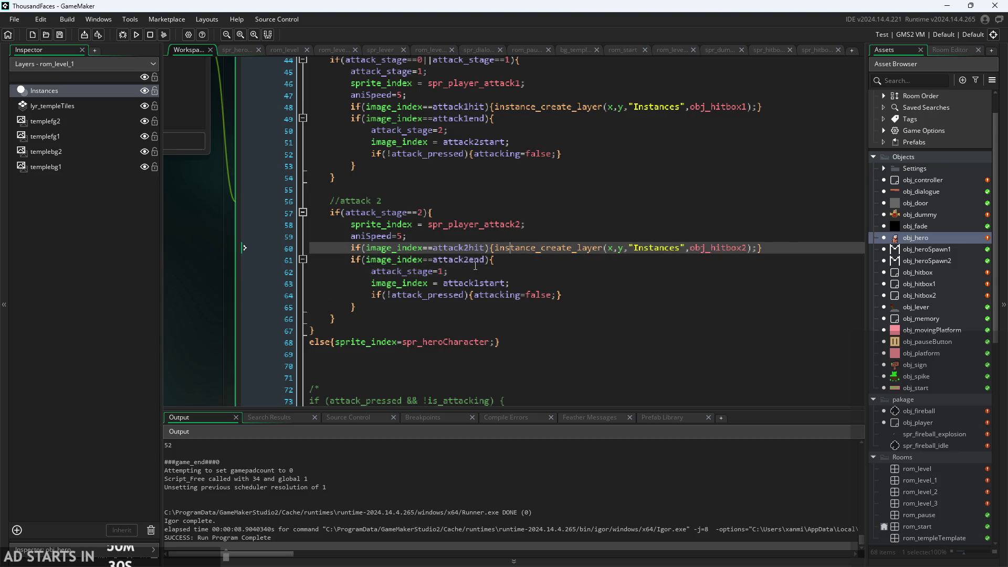
ctrl+scroll(475, 265, up, 1)
click(451, 263)
click(492, 269)
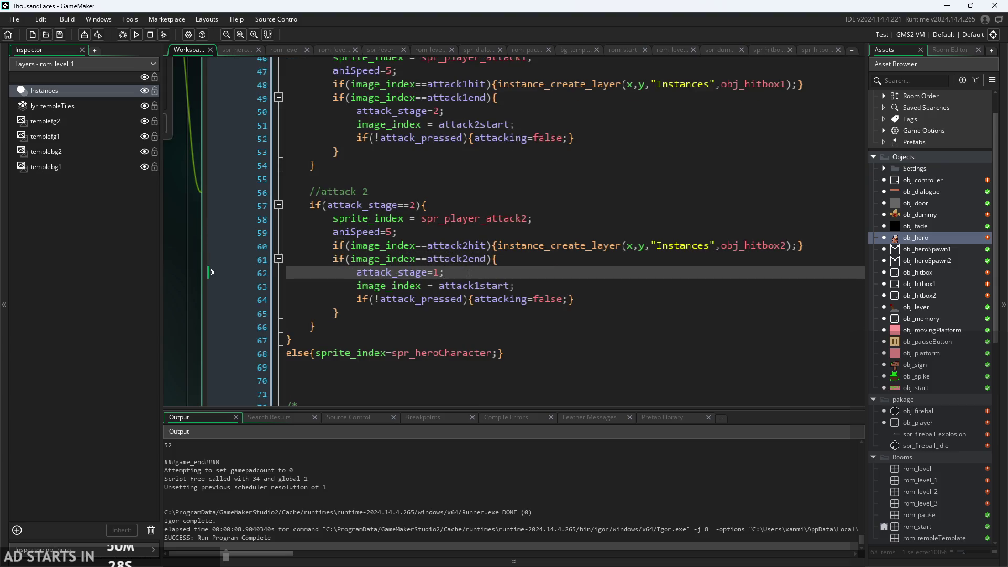
ctrl+scroll(492, 268, up, 2)
click(490, 289)
click(567, 311)
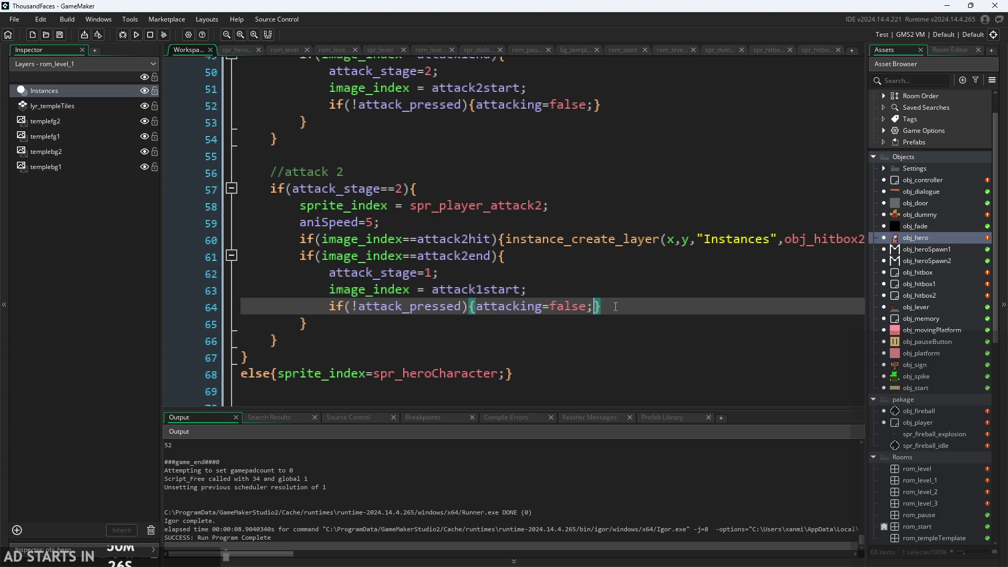
click(553, 289)
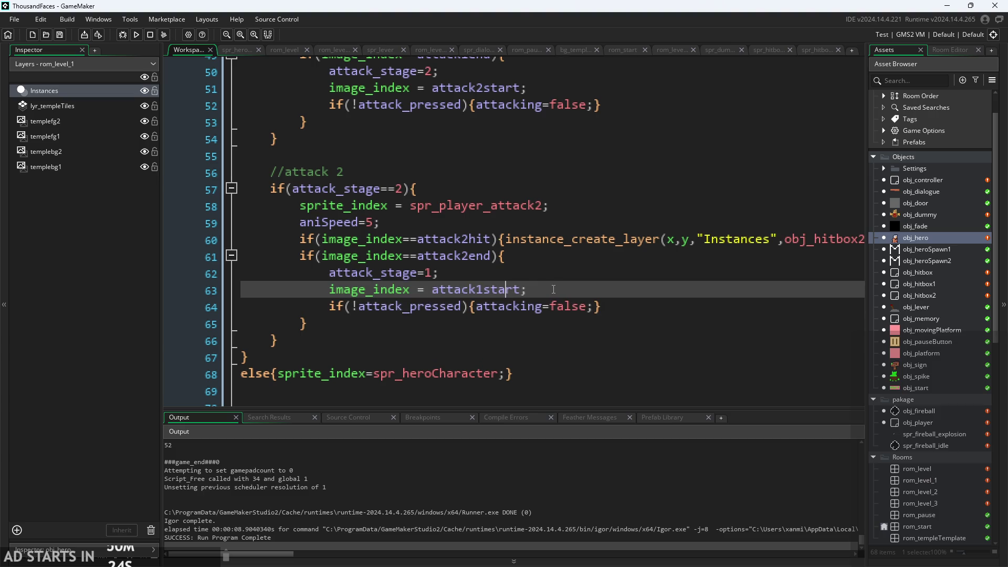
ctrl+scroll(553, 290, down, 2)
ctrl+scroll(457, 302, down, 1)
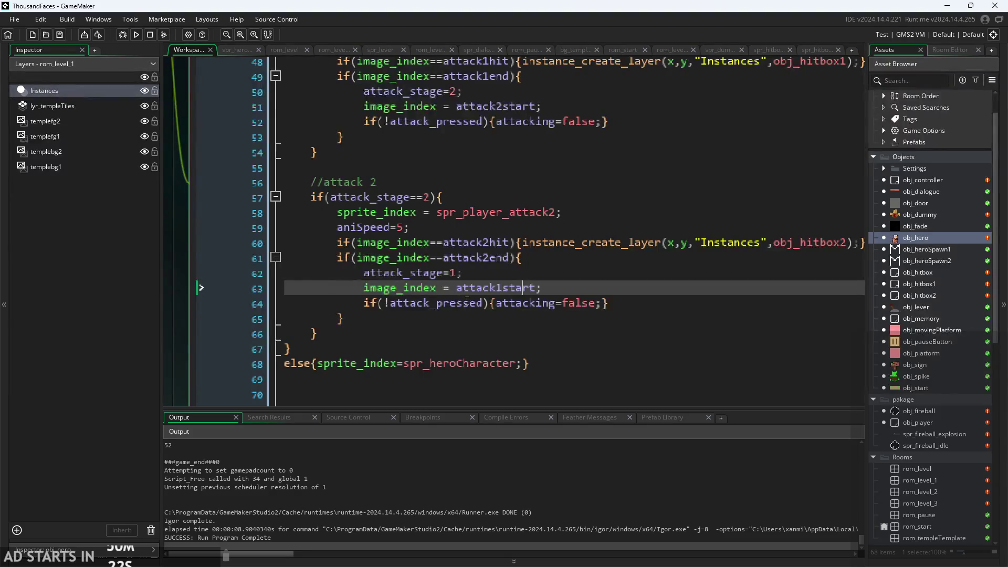
ctrl+scroll(462, 302, down, 2)
scroll(467, 300, up, 1)
scroll(467, 300, up, 2)
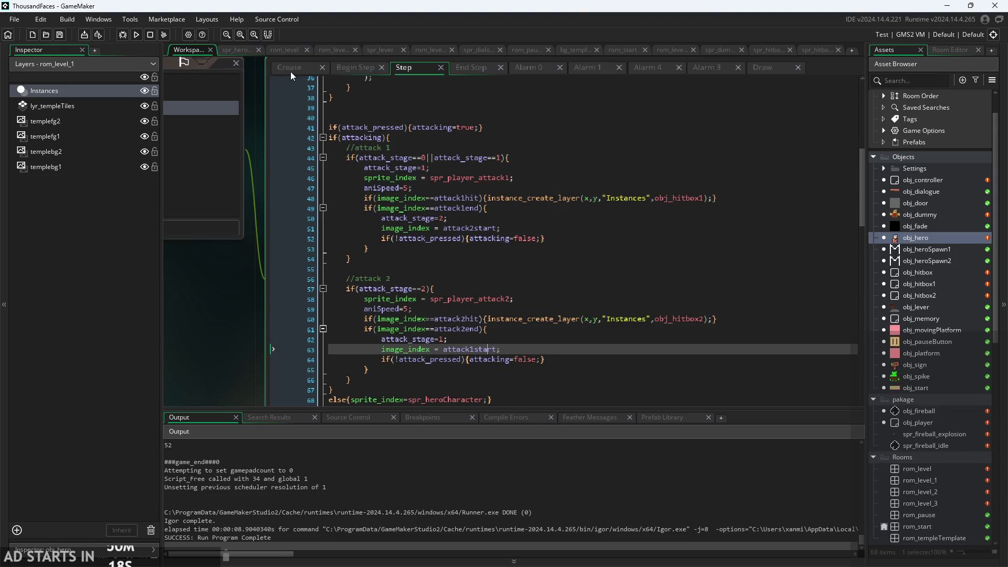
click(339, 66)
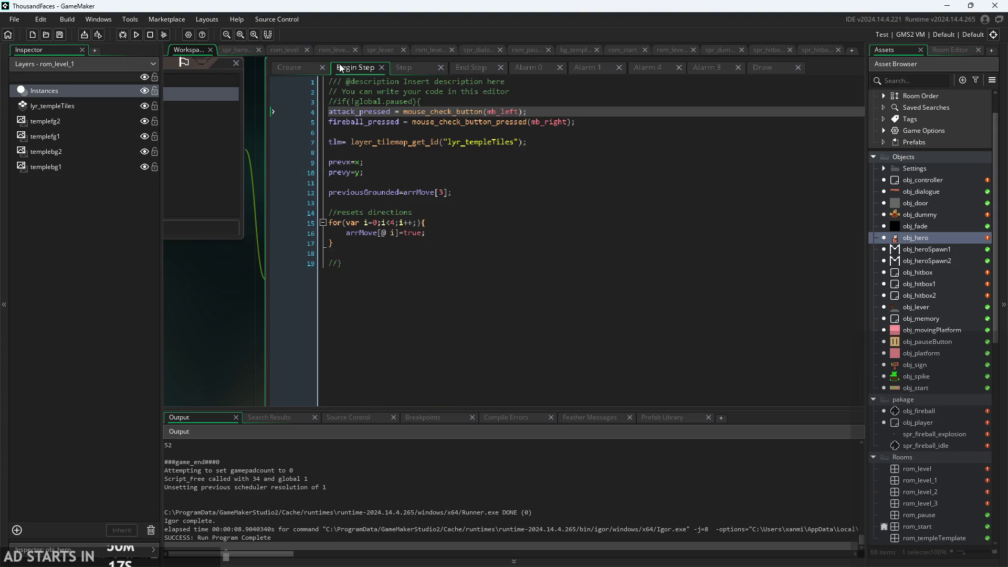
click(421, 68)
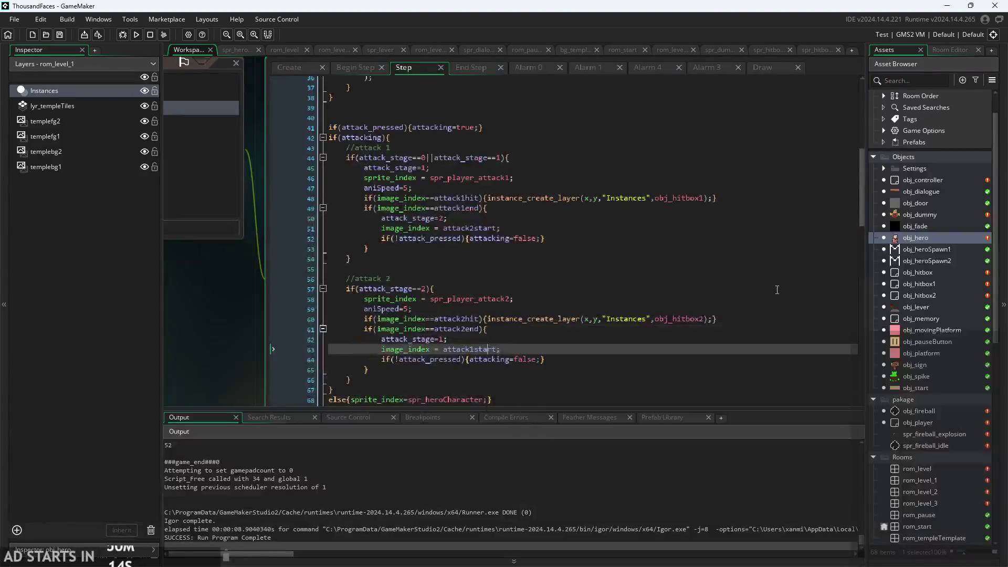
Remove the attack_pressed debug line from line 24 of obj_controller's Draw GUI code
double_click(926, 180)
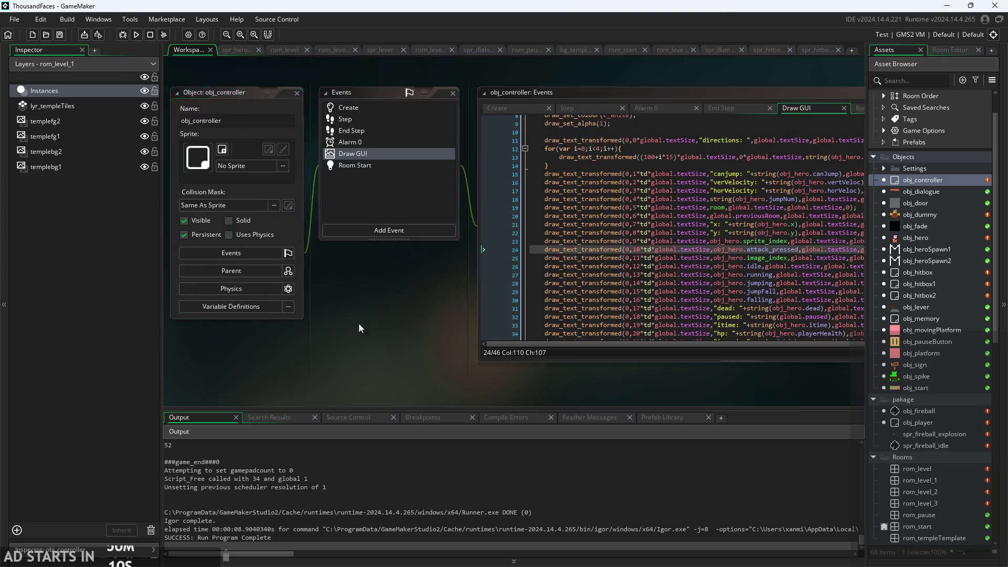
scroll(596, 215, up, 2)
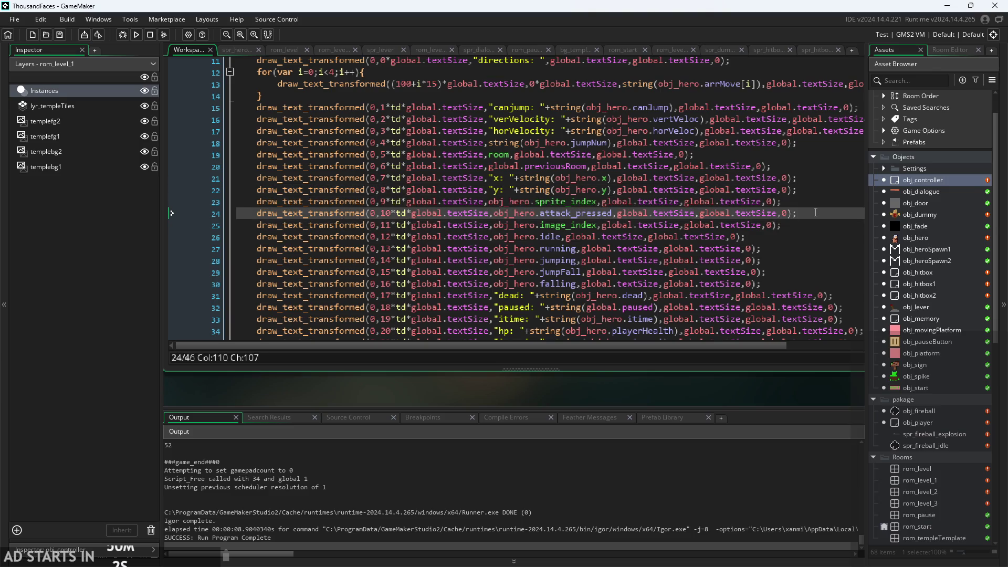
drag(815, 213, 254, 212)
key(ctrl+c)
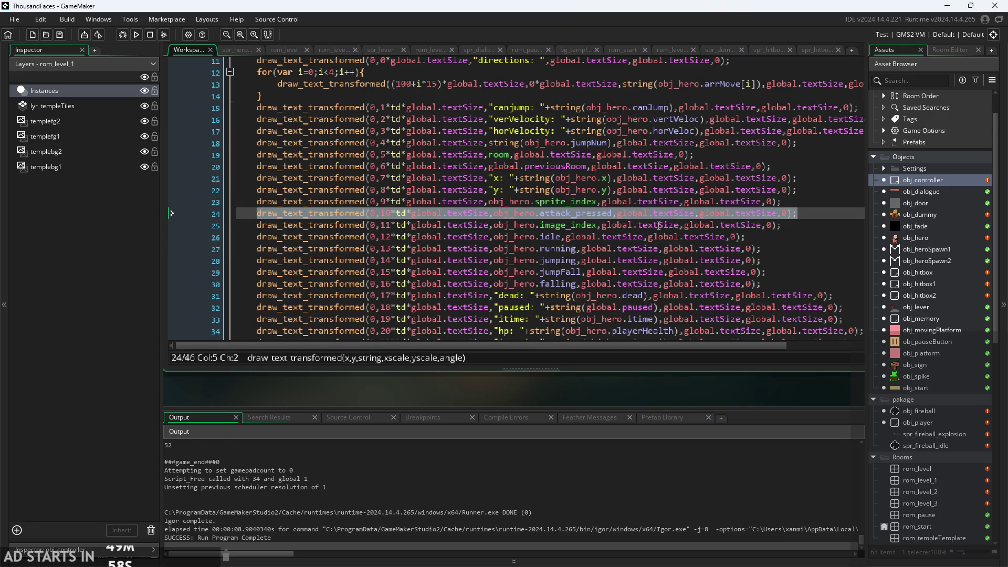
key(Delete)
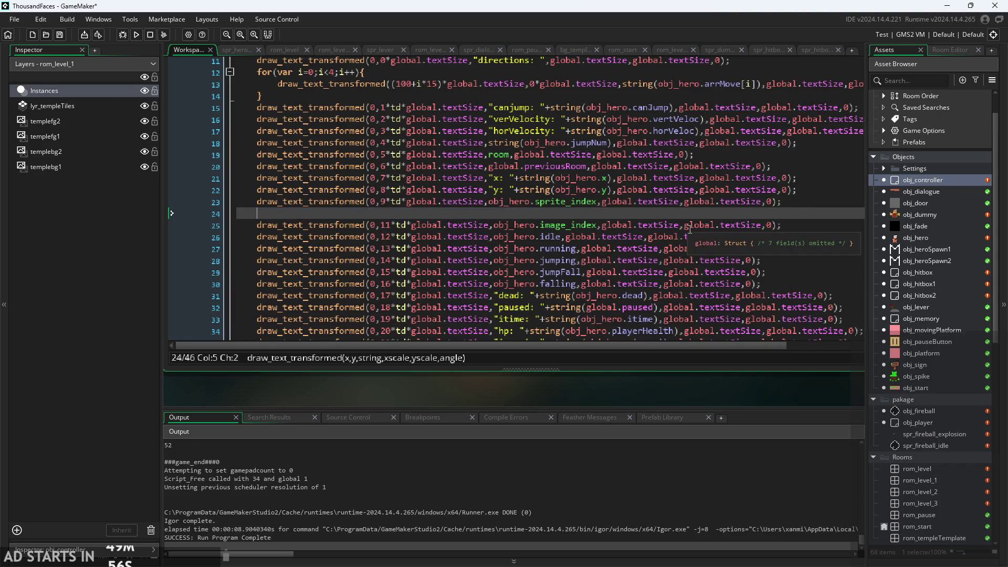
key(BackSpace)
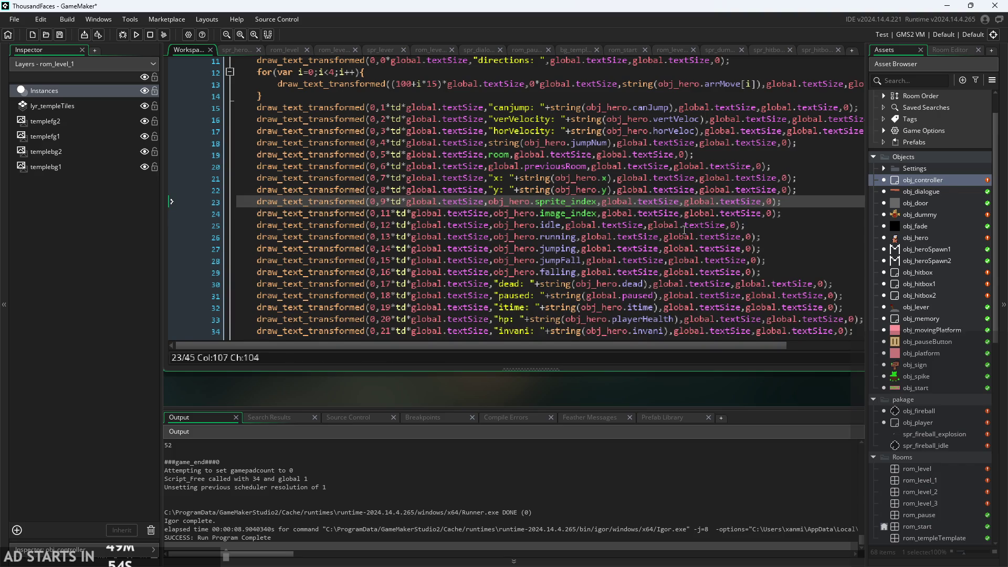
Paste the attack_pressed debug line below line 34 and change its row from 10 to 22
scroll(631, 234, down, 3)
scroll(802, 251, down, 2)
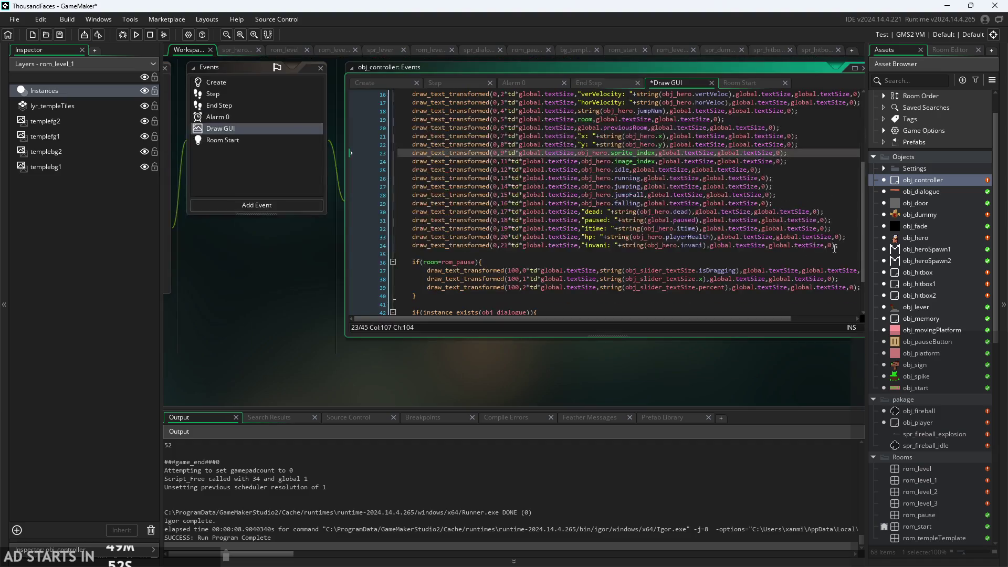
click(845, 246)
key(Return)
key(ctrl+v)
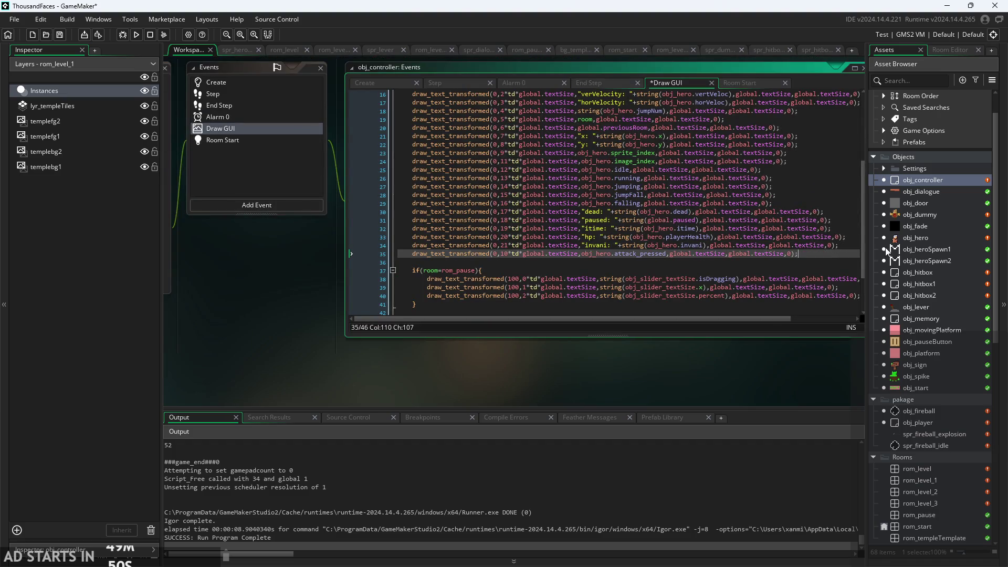
scroll(628, 279, up, 2)
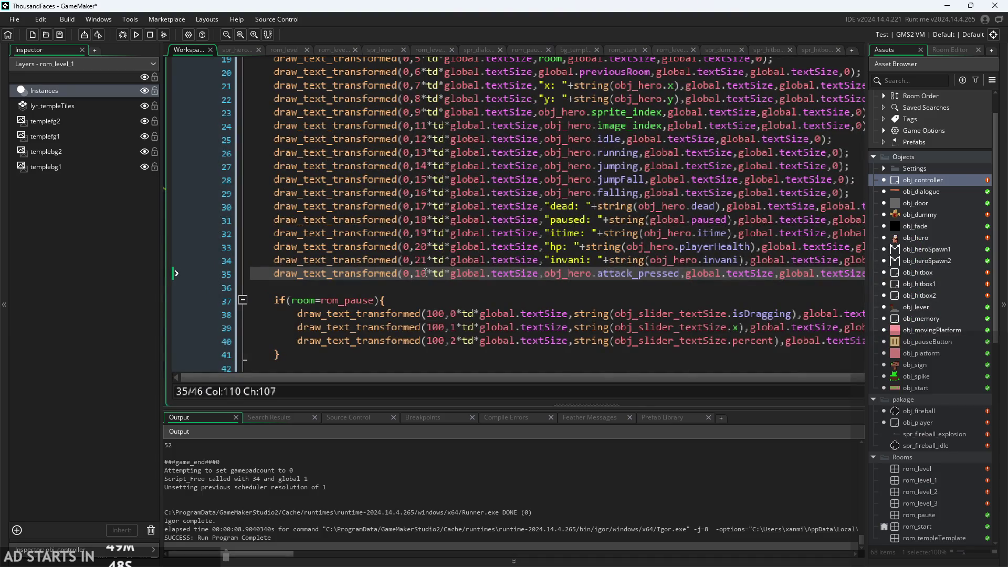
click(425, 272)
click(429, 272)
key(BackSpace)
key(BackSpace)
text(22)
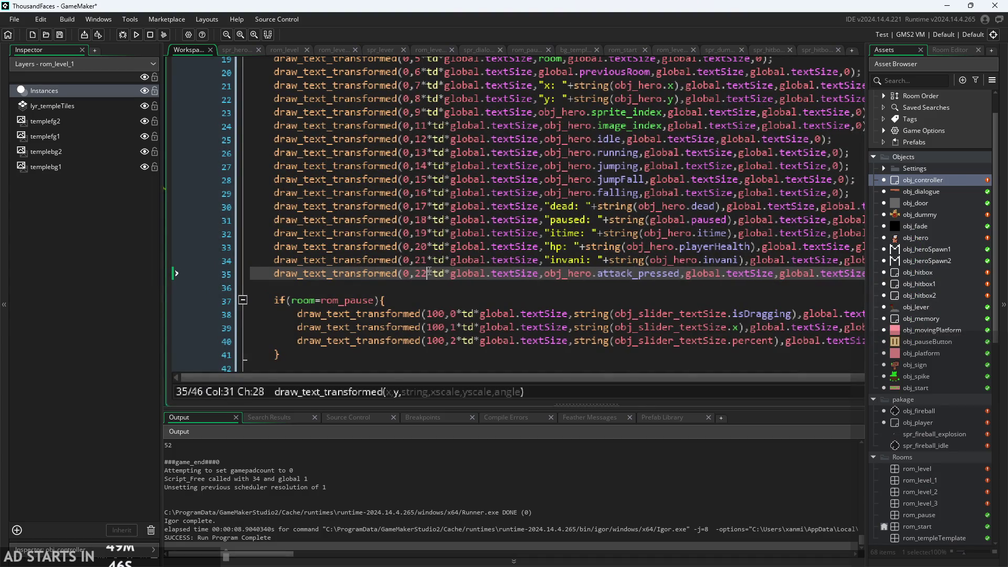
Duplicate it as an obj_hero.attacking line at row 23, then build and run the game
scroll(429, 272, down, 2)
drag(775, 272, 310, 276)
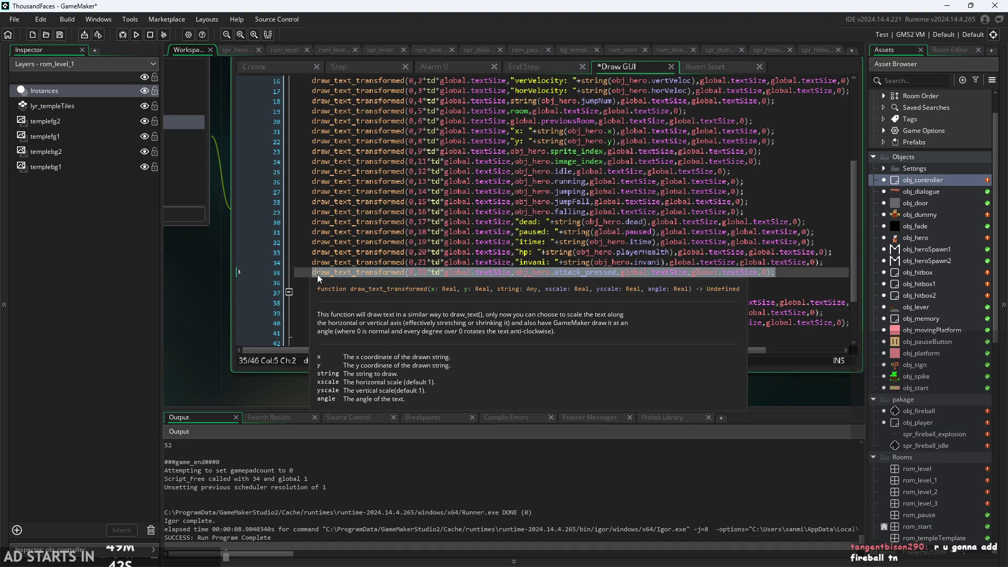
click(792, 272)
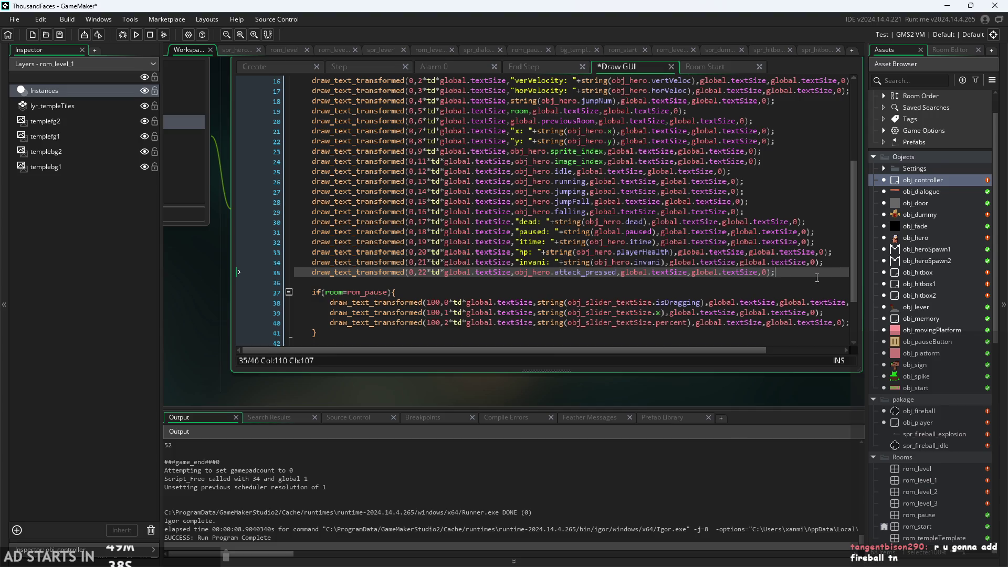
key(ctrl+d)
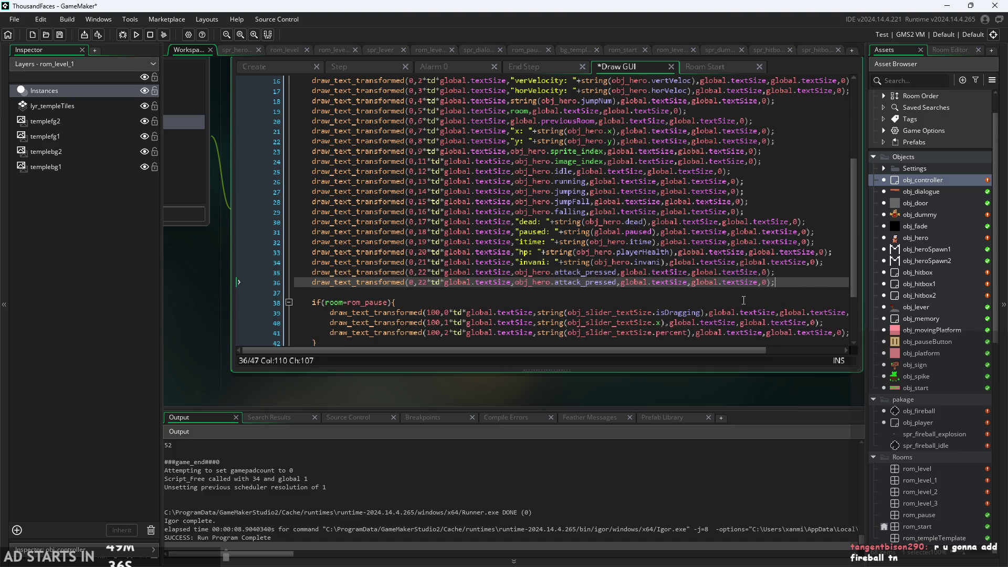
scroll(599, 264, up, 2)
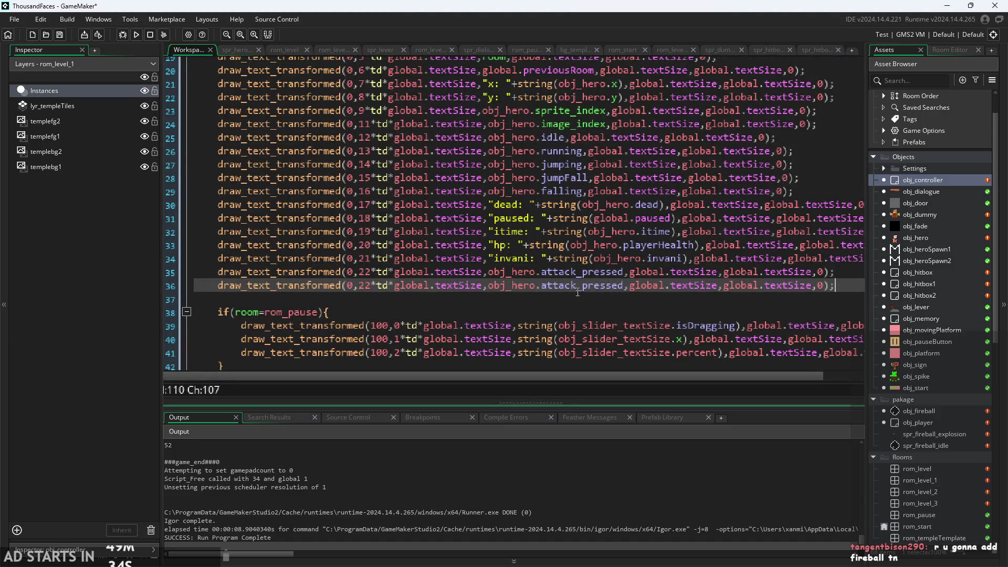
drag(577, 286, 624, 288)
key(BackSpace)
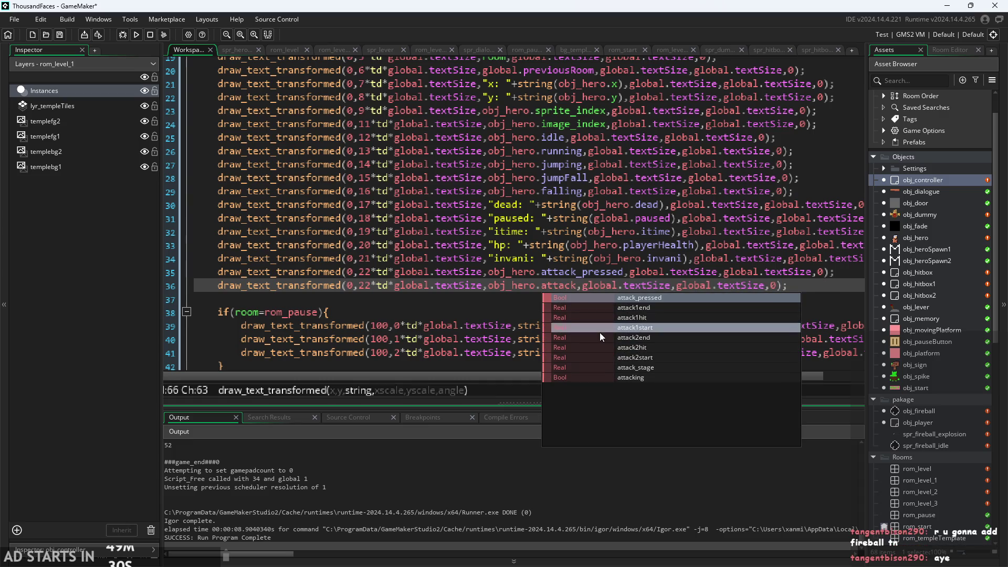
click(644, 376)
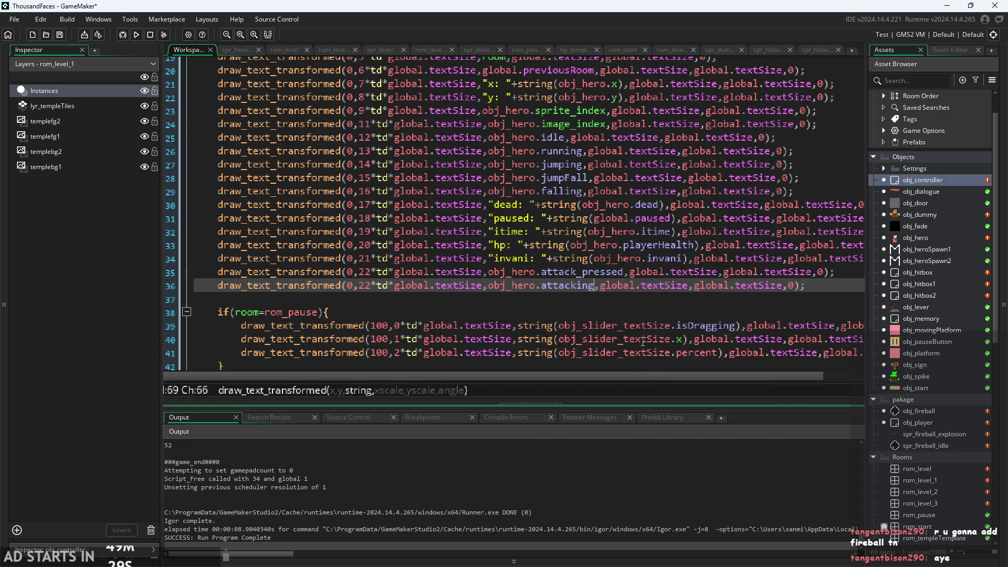
click(685, 271)
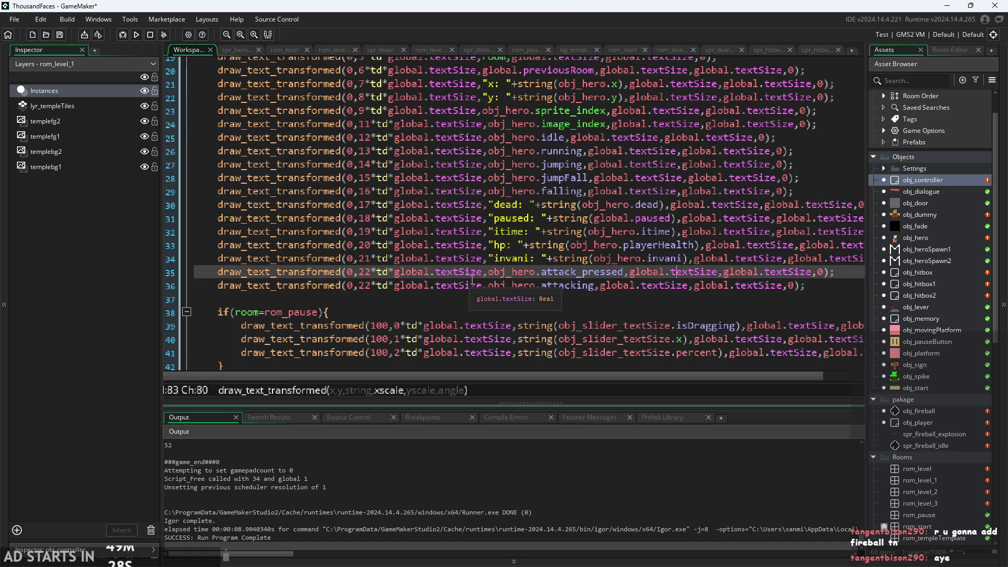
click(371, 286)
text(3)
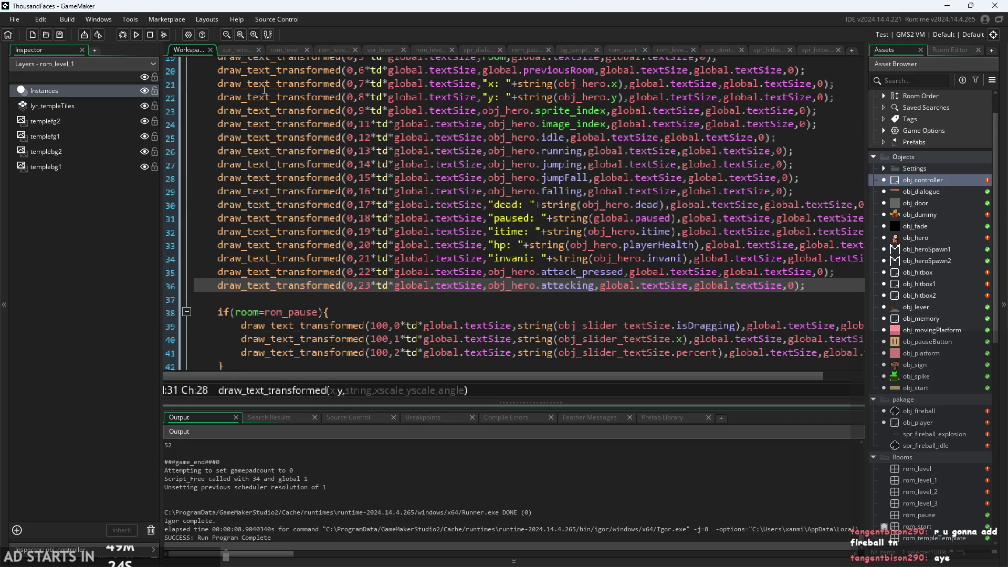
key(F5)
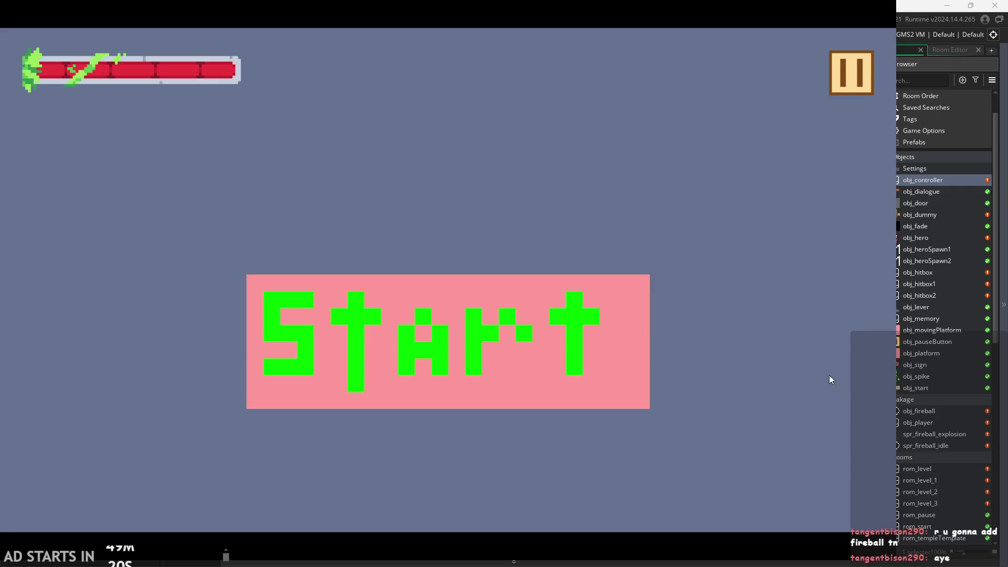
click(488, 292)
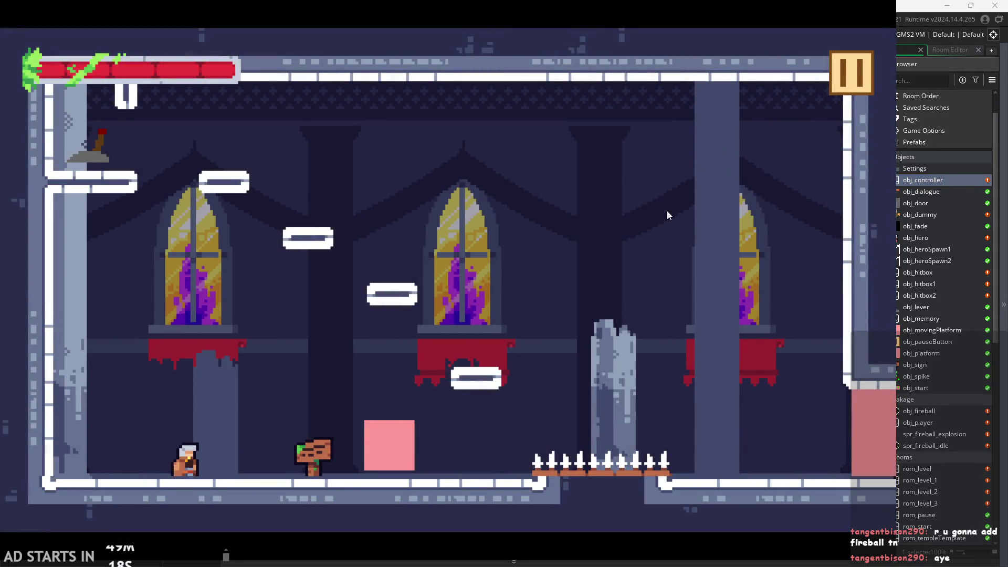
key(Right)
key(space)
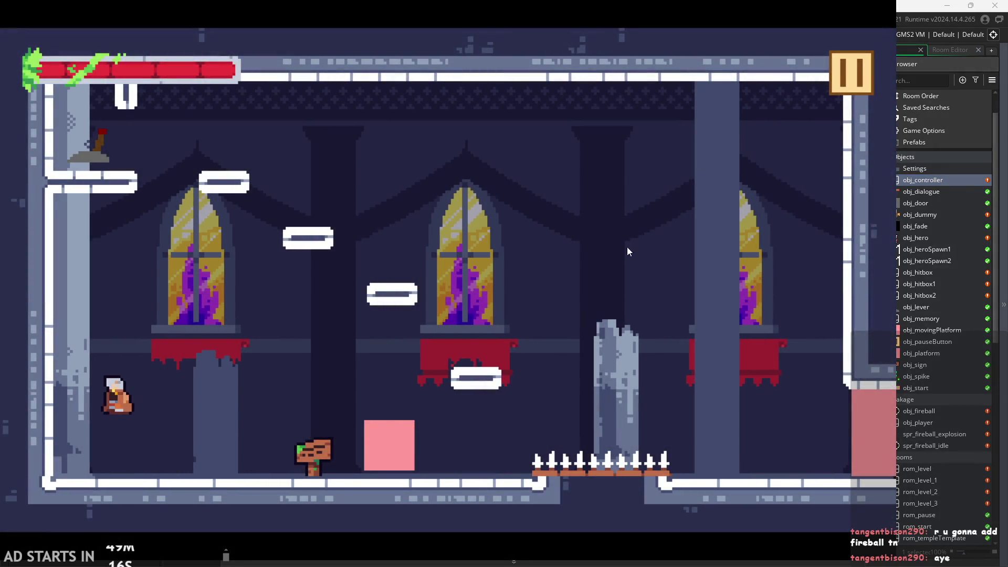
click(844, 78)
click(209, 169)
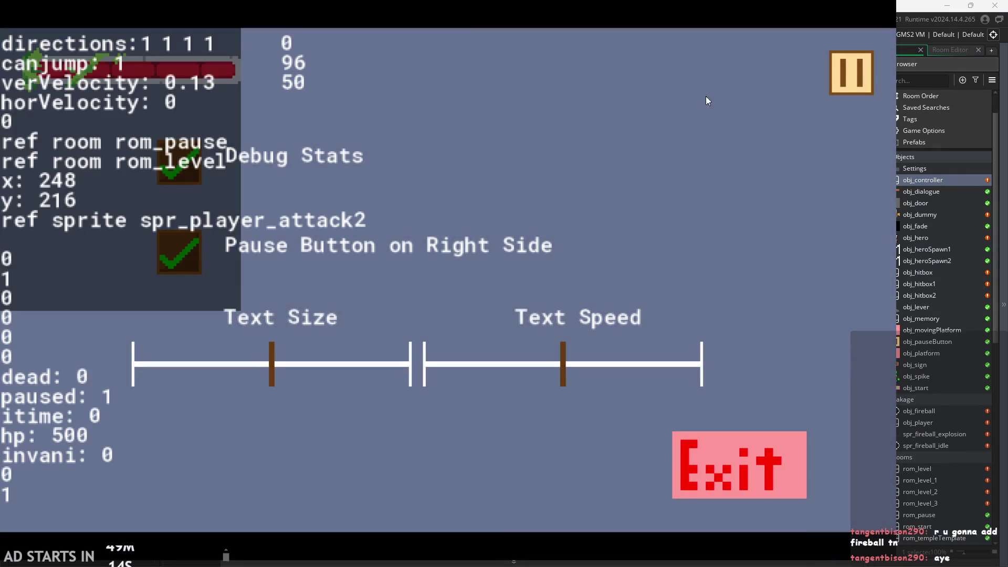
click(846, 74)
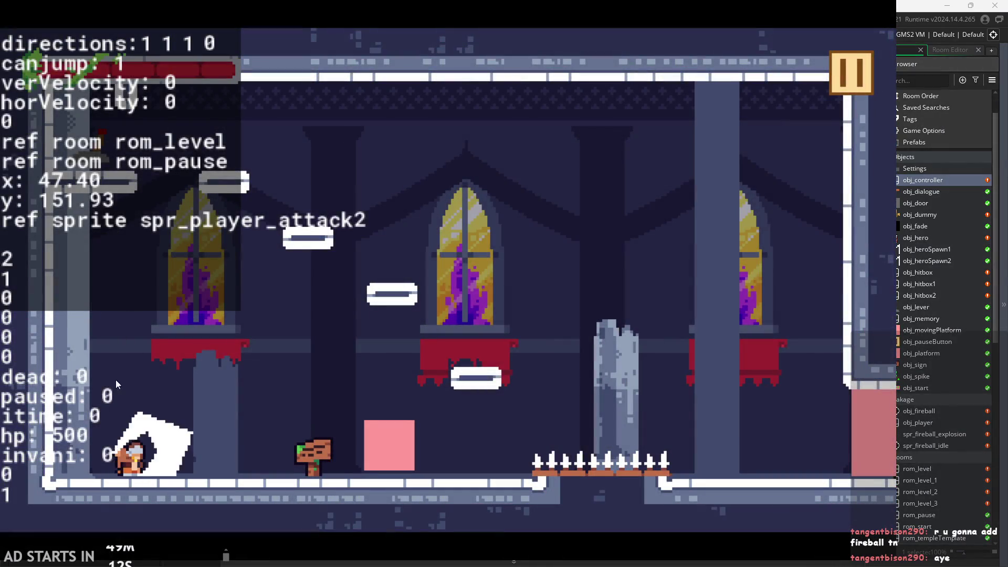
key(Right)
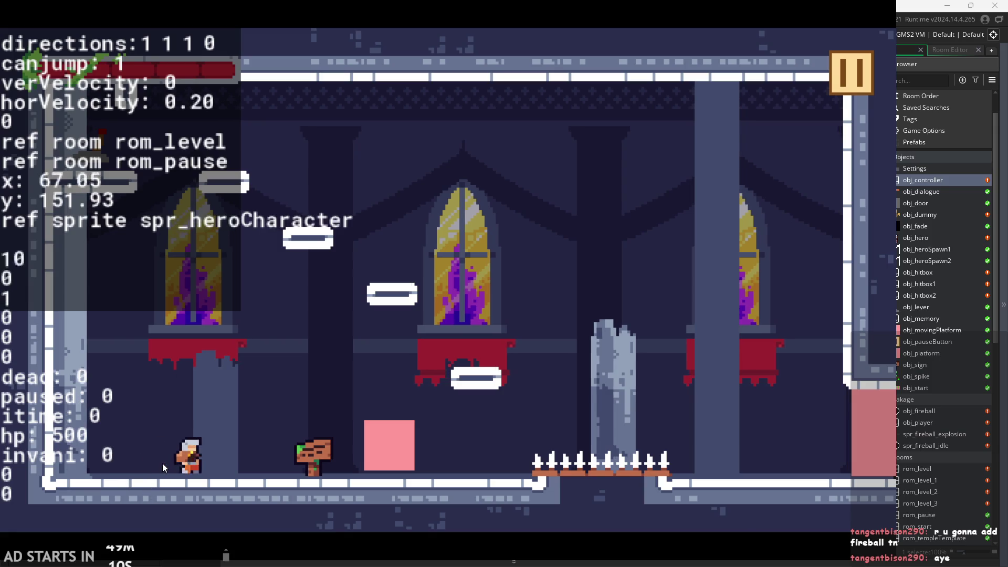
click(273, 425)
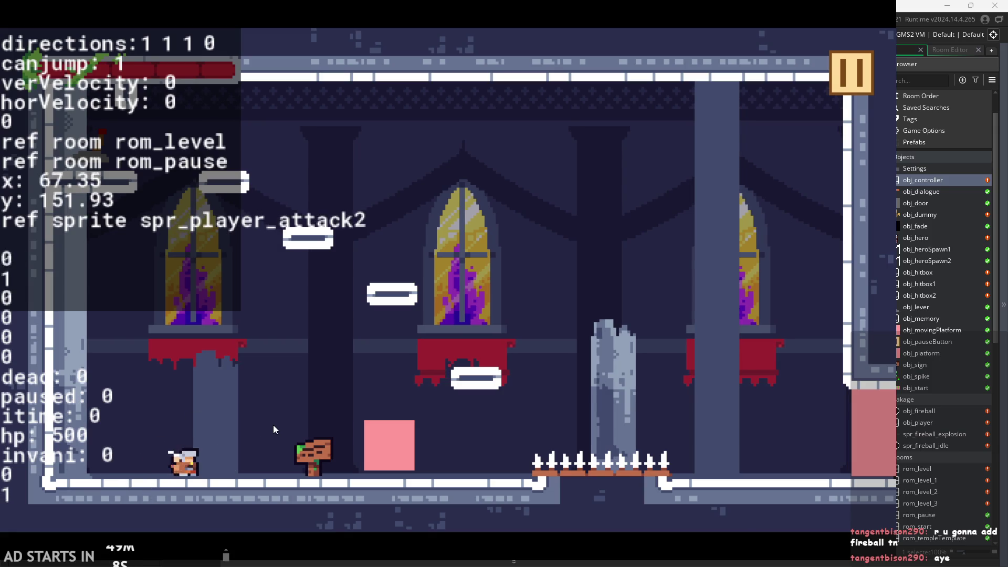
click(257, 437)
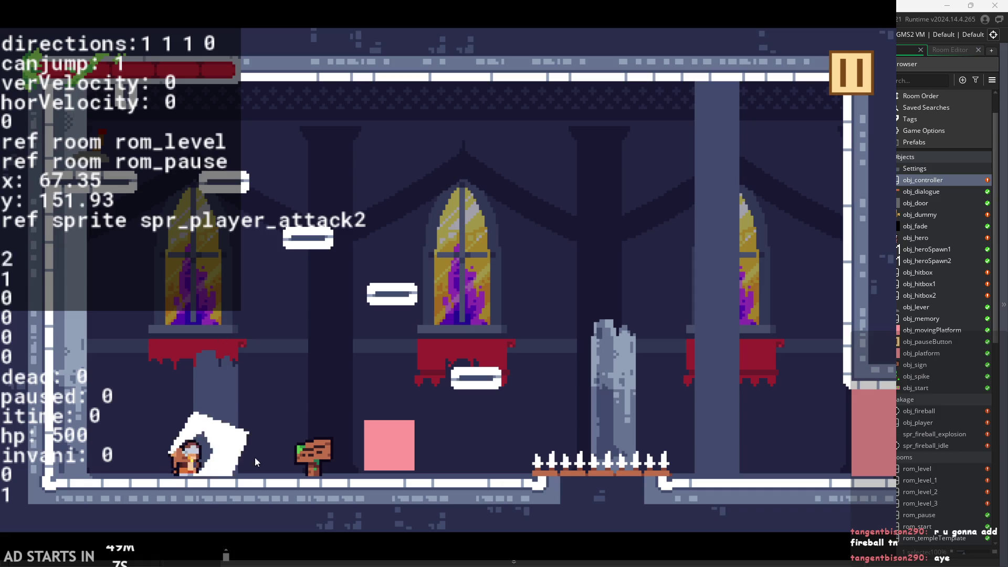
click(165, 238)
click(257, 369)
key(Right)
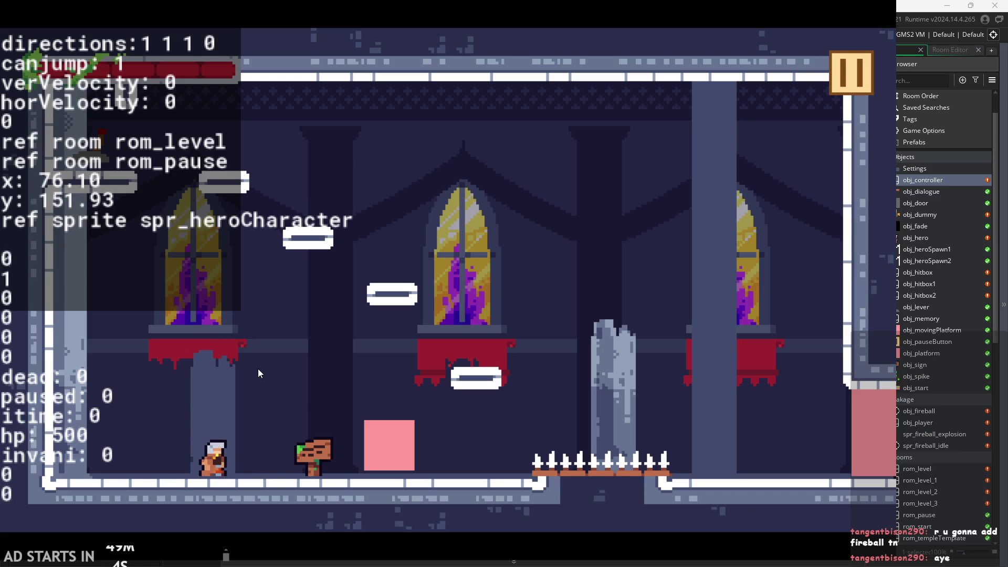
click(257, 368)
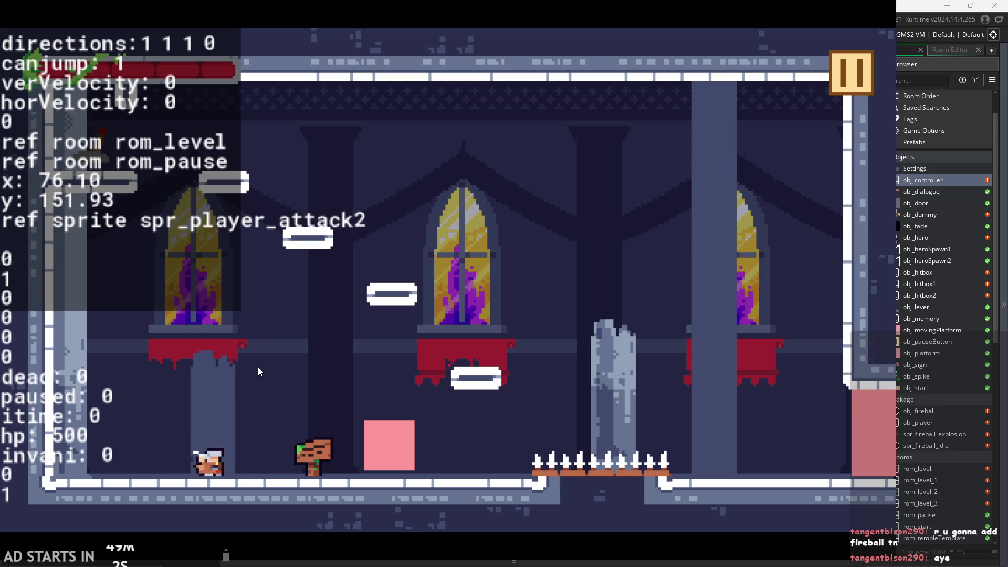
key(space)
click(258, 368)
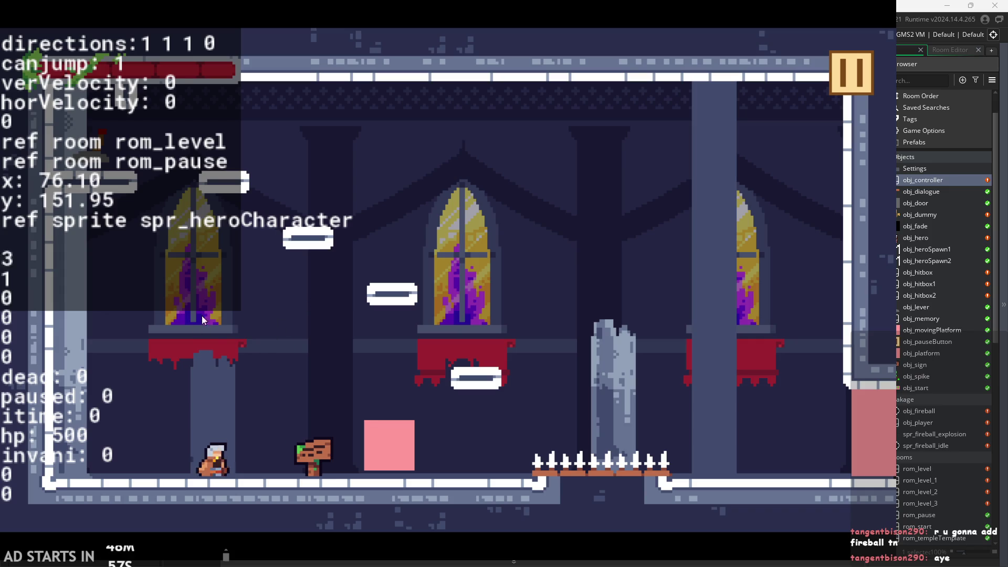
click(862, 55)
key(Escape)
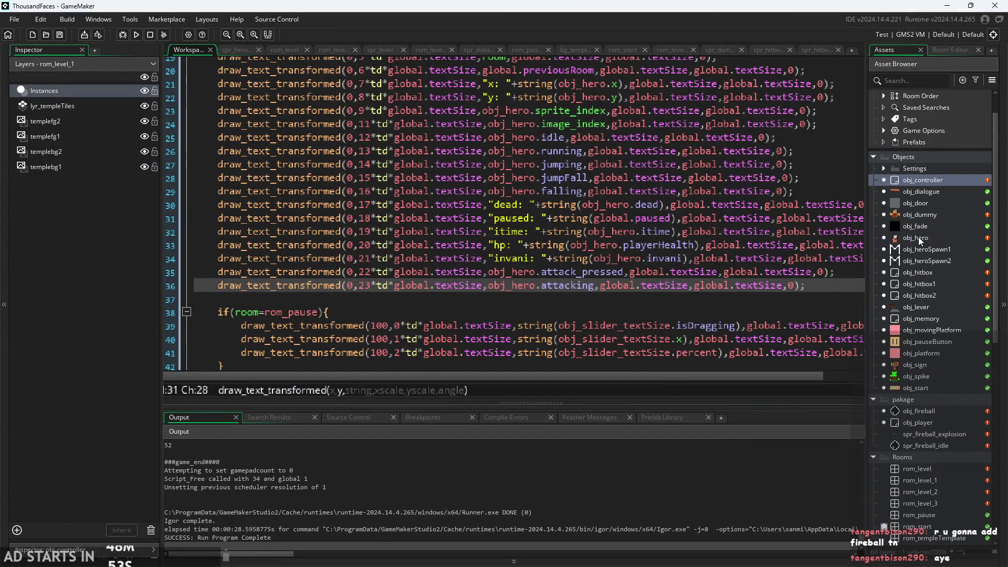
Change attack 1's aniSpeed on line 47 of obj_hero's Step code from 5 to 15, then run the game
double_click(918, 237)
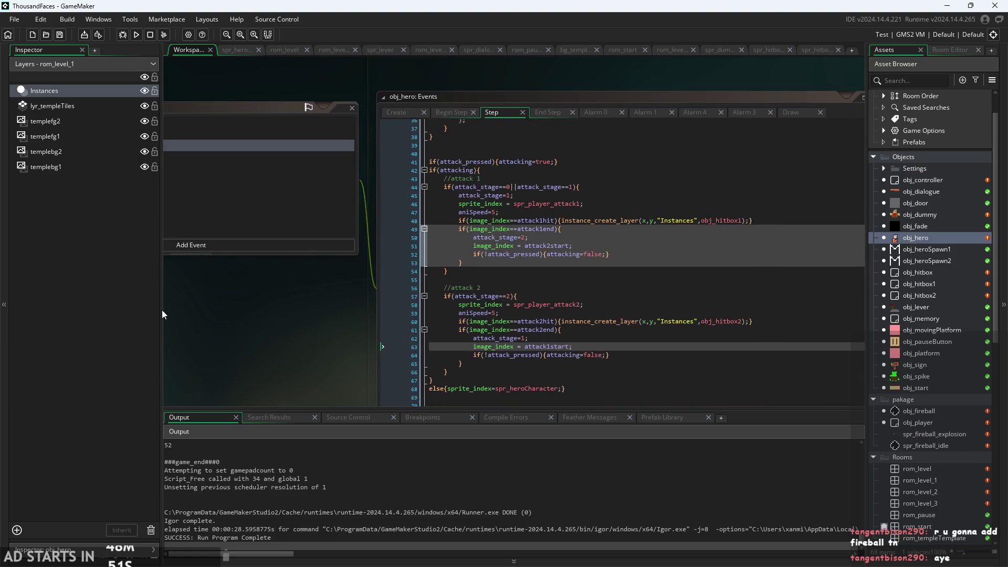
click(569, 221)
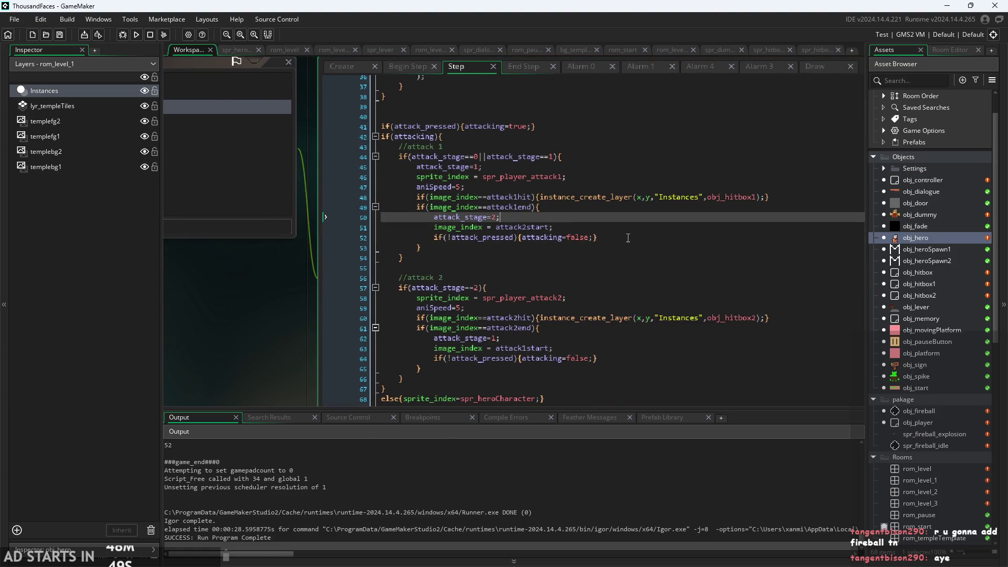
scroll(553, 340, up, 1)
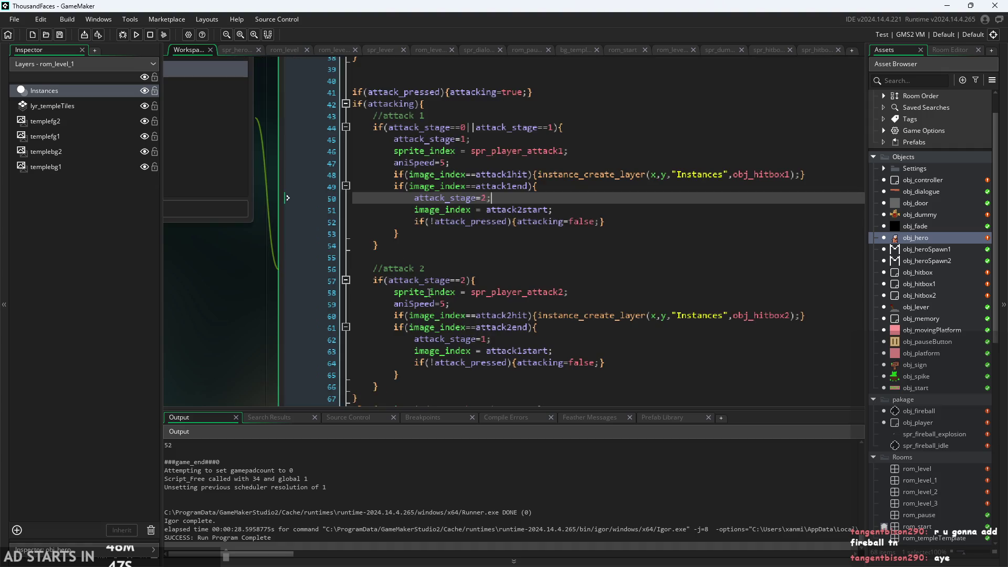
click(442, 163)
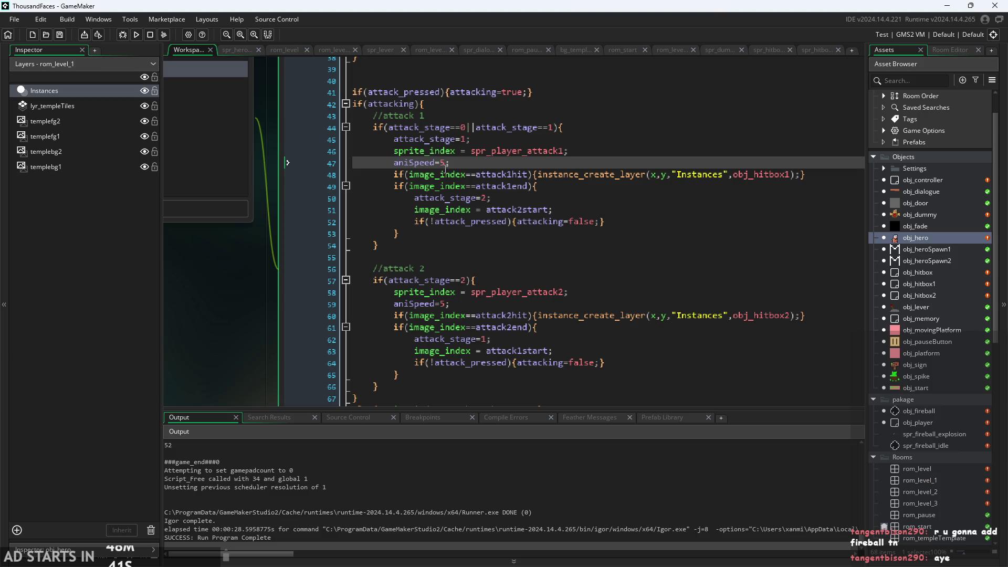
text(2)
key(BackSpace)
key(F5)
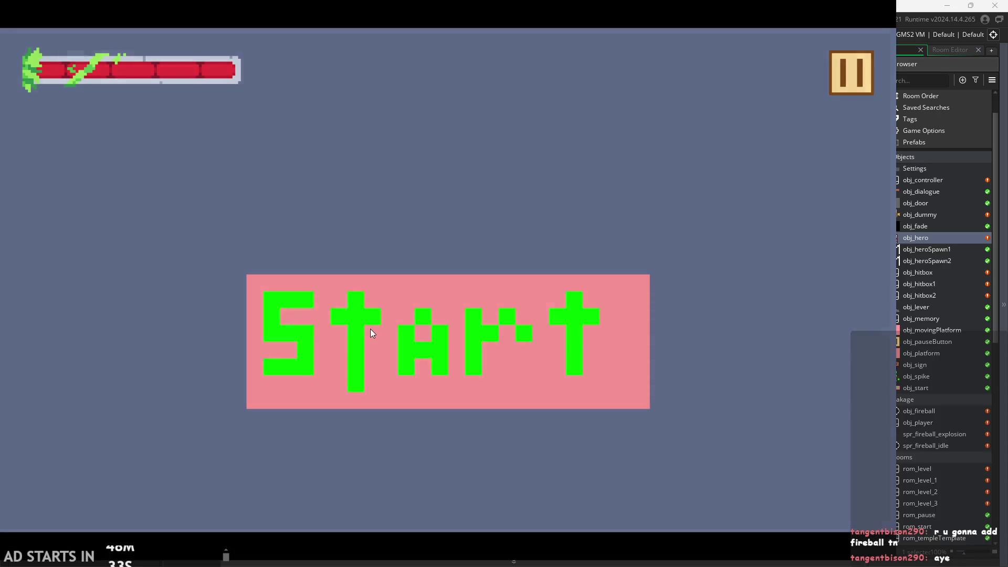
Start the game and test chained attacks while walking the hero left and right
click(372, 330)
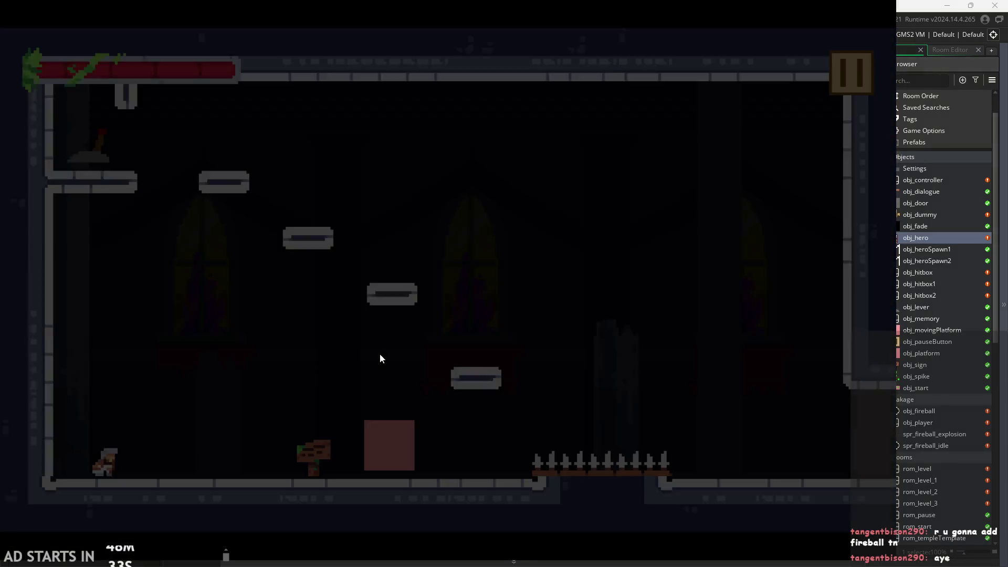
click(371, 343)
click(376, 358)
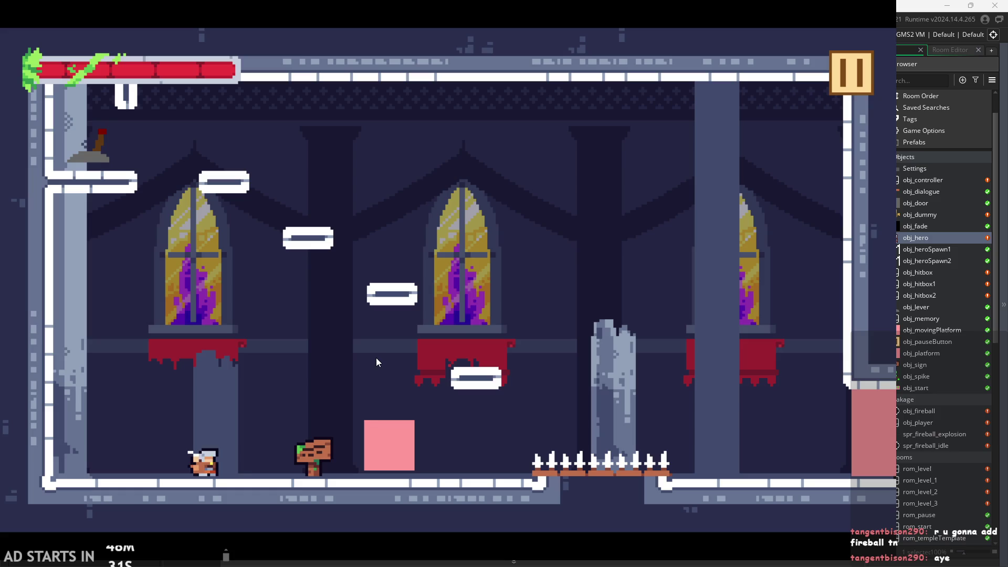
click(376, 358)
key(Left)
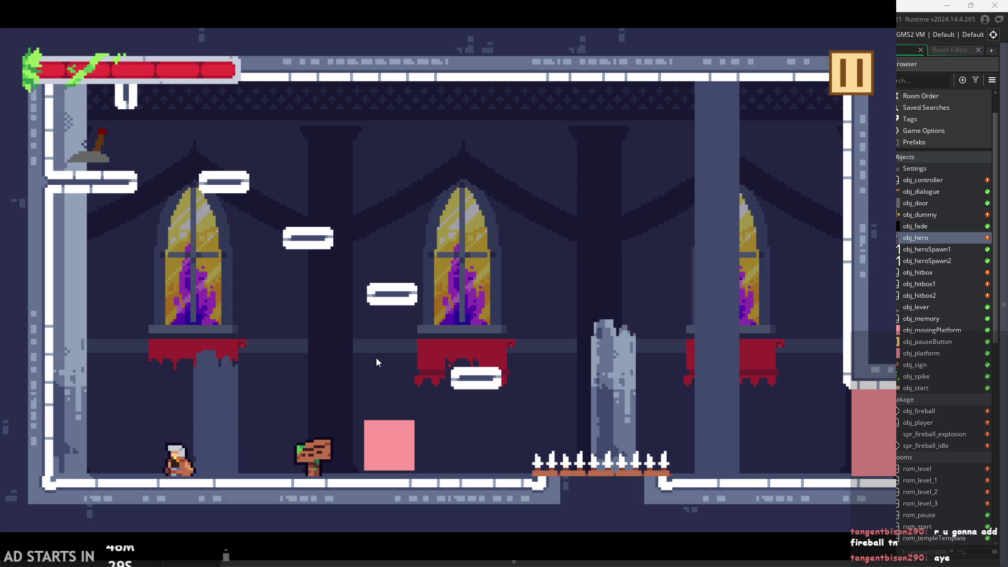
click(376, 358)
key(Right)
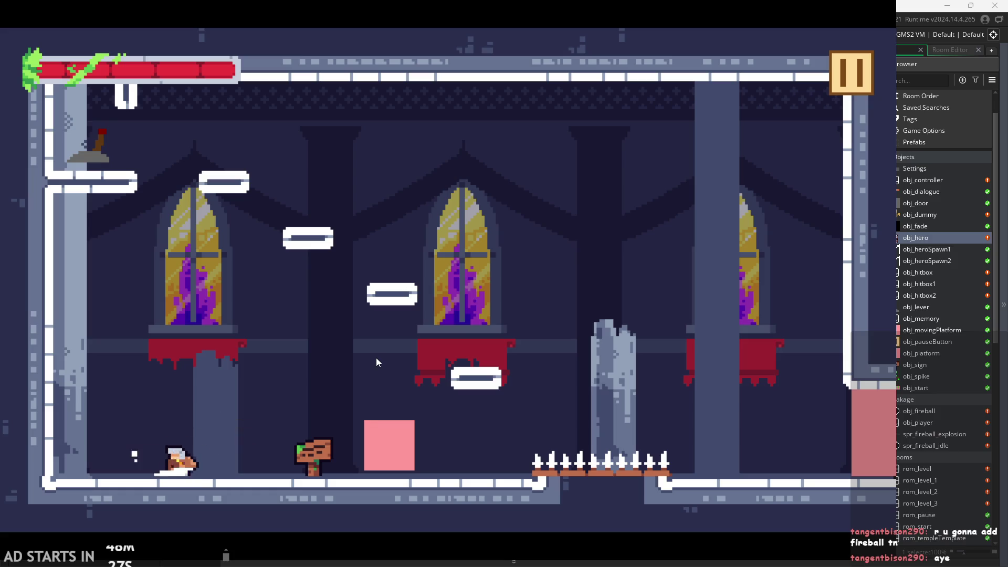
click(376, 358)
key(Left)
click(375, 357)
key(Right)
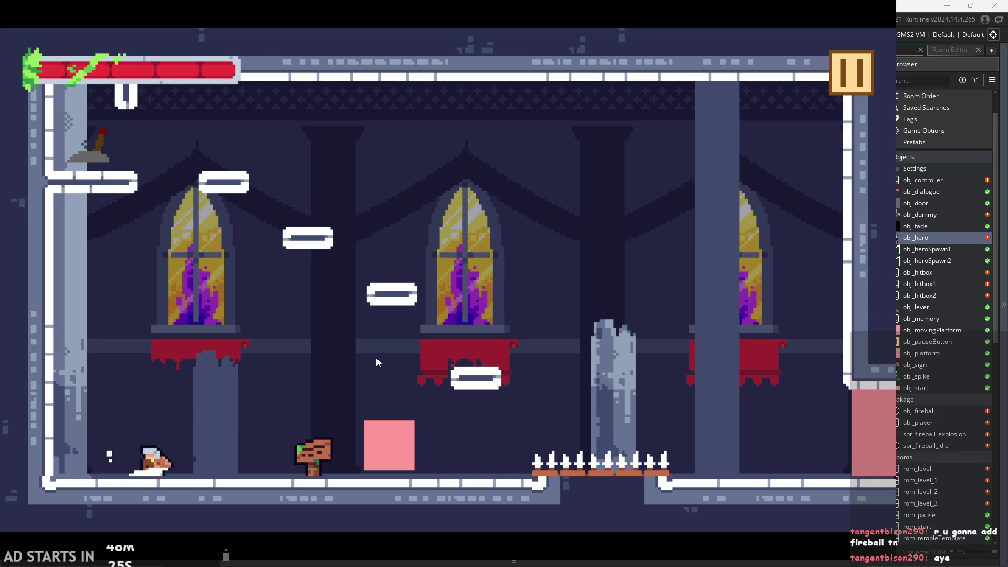
click(376, 358)
click(376, 358)
click(377, 366)
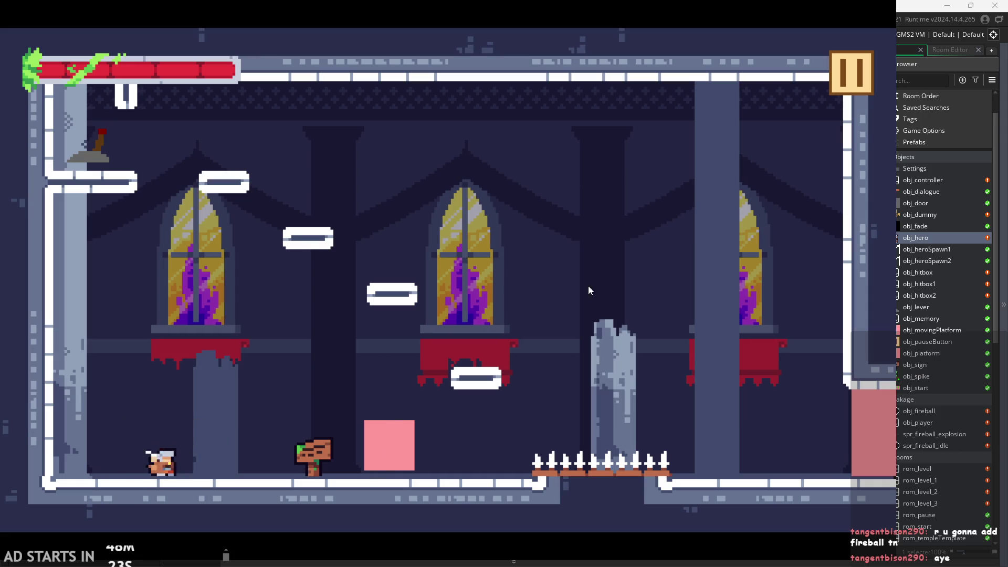
Pause the game, turn on the debug stats readout, and resume play
key(Escape)
click(851, 72)
click(301, 157)
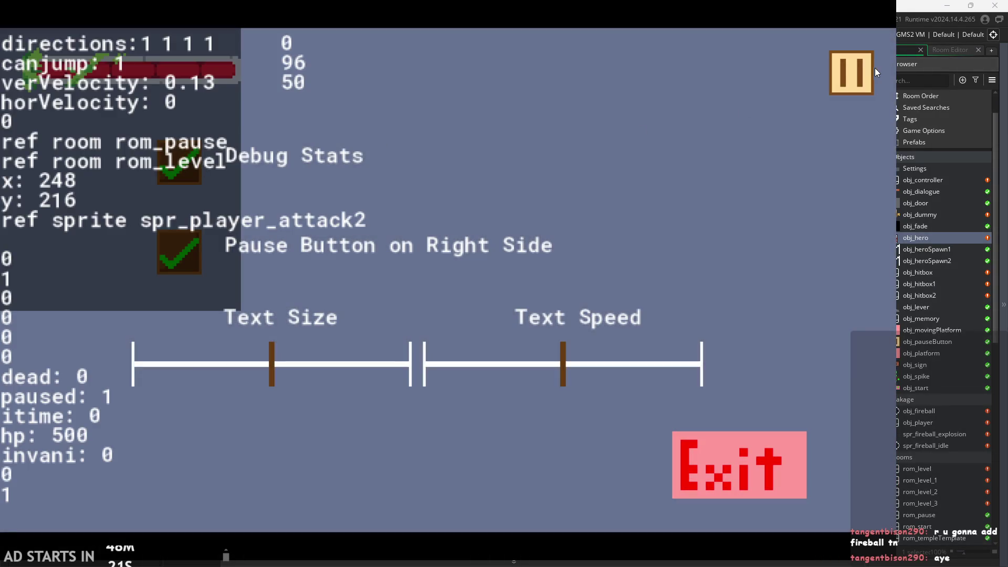
click(851, 71)
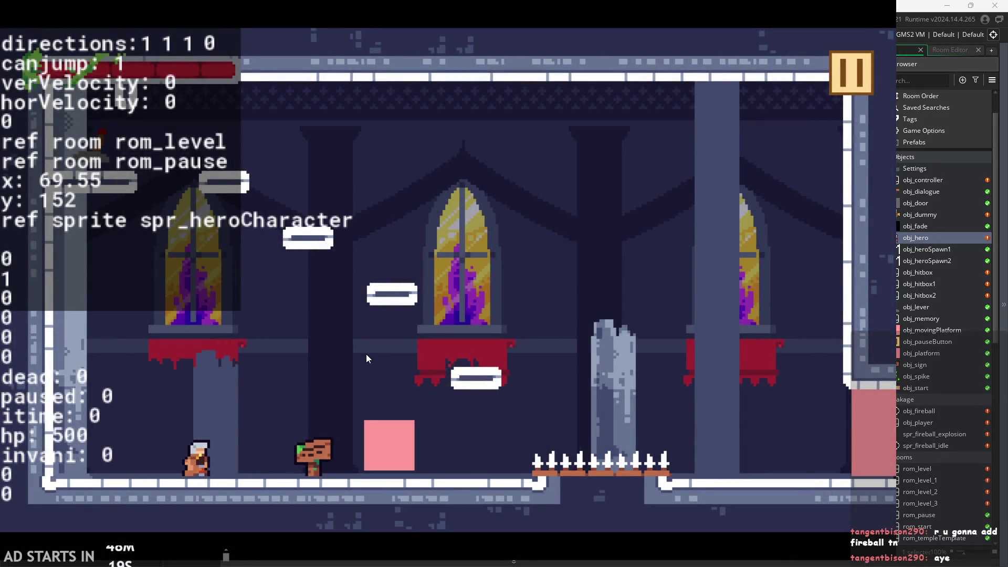
Test a jump and an attack, then exit the game back to the code editor
key(space)
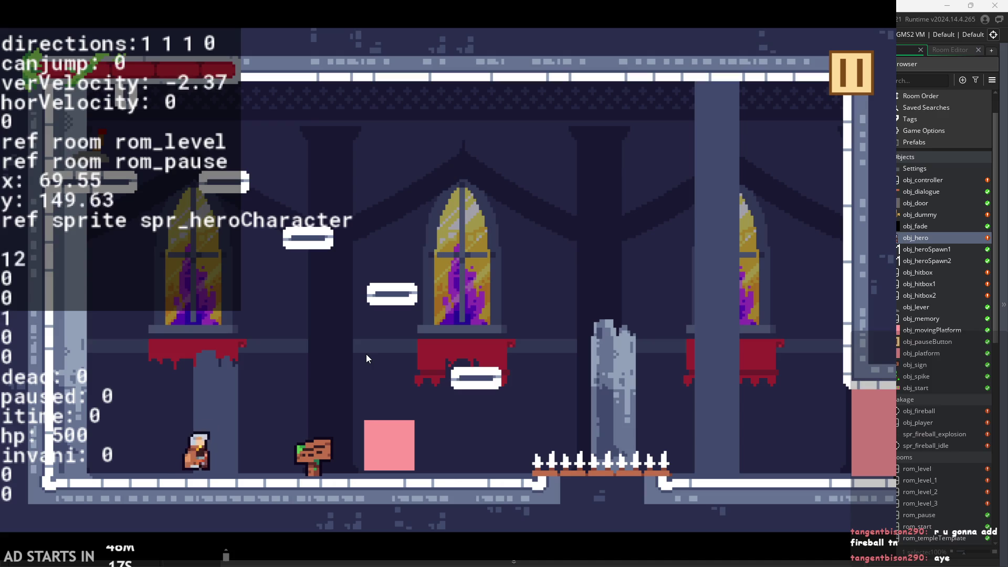
key(Right)
key(Left)
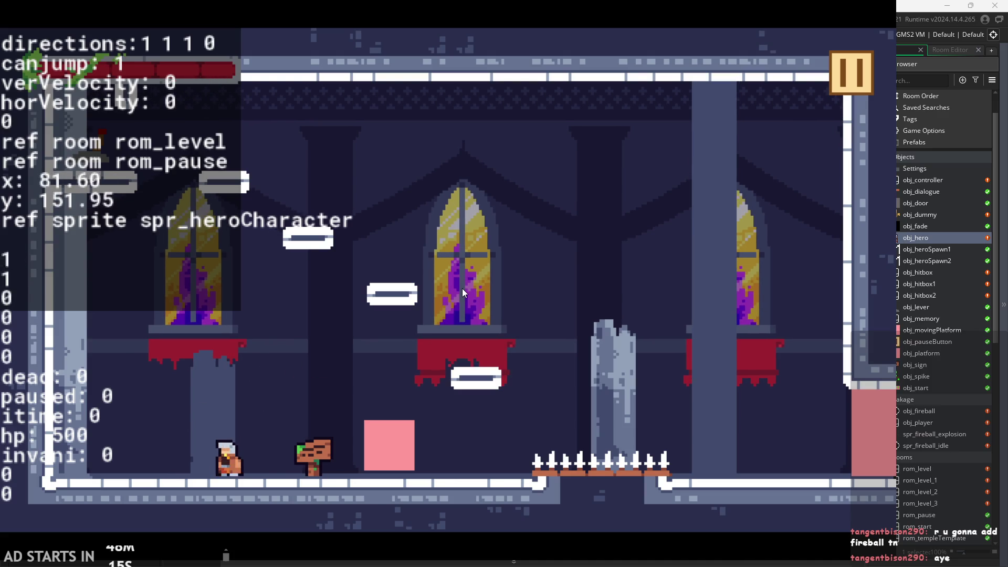
click(612, 231)
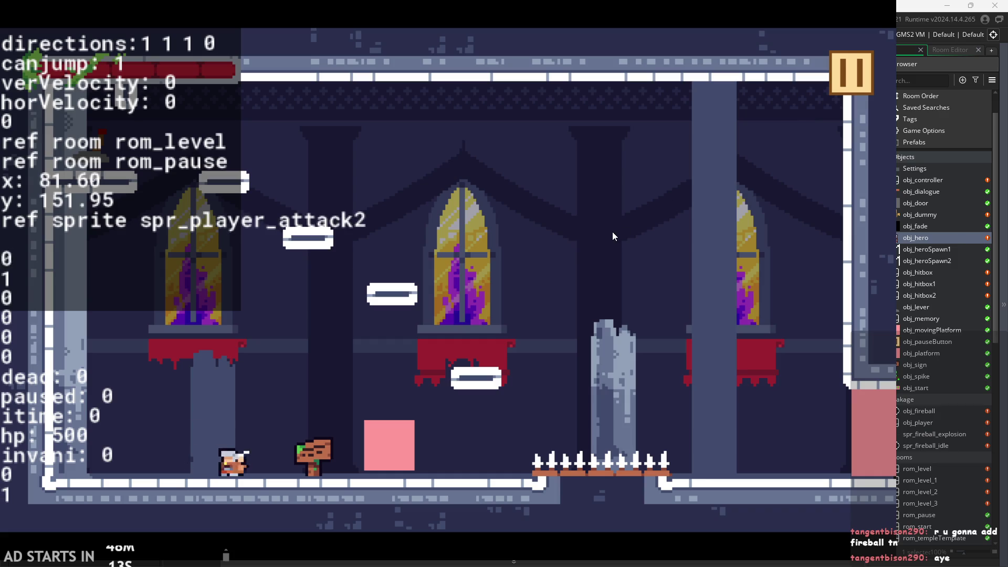
click(849, 70)
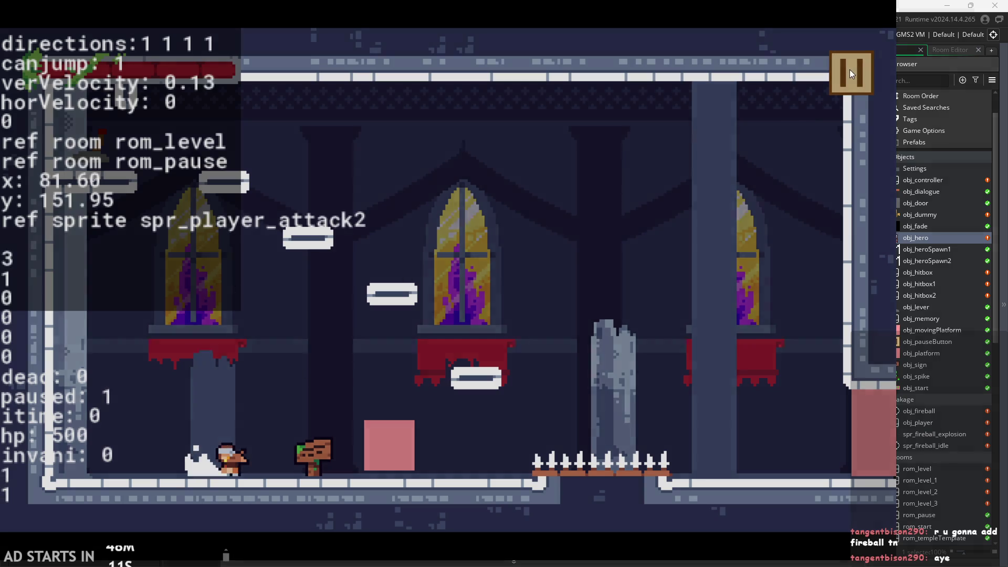
click(755, 494)
click(378, 224)
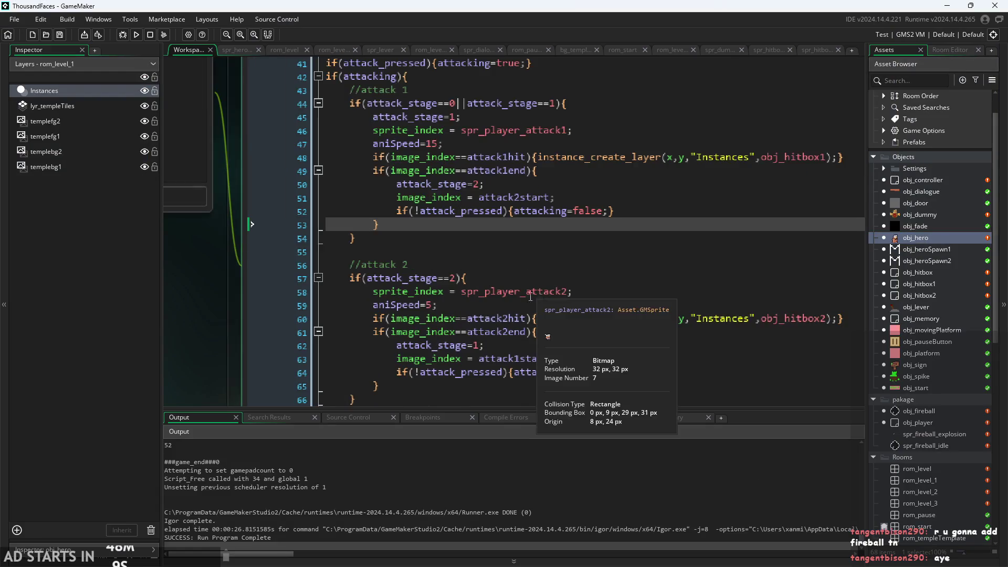
scroll(462, 210, up, 1)
click(461, 207)
scroll(461, 210, down, 1)
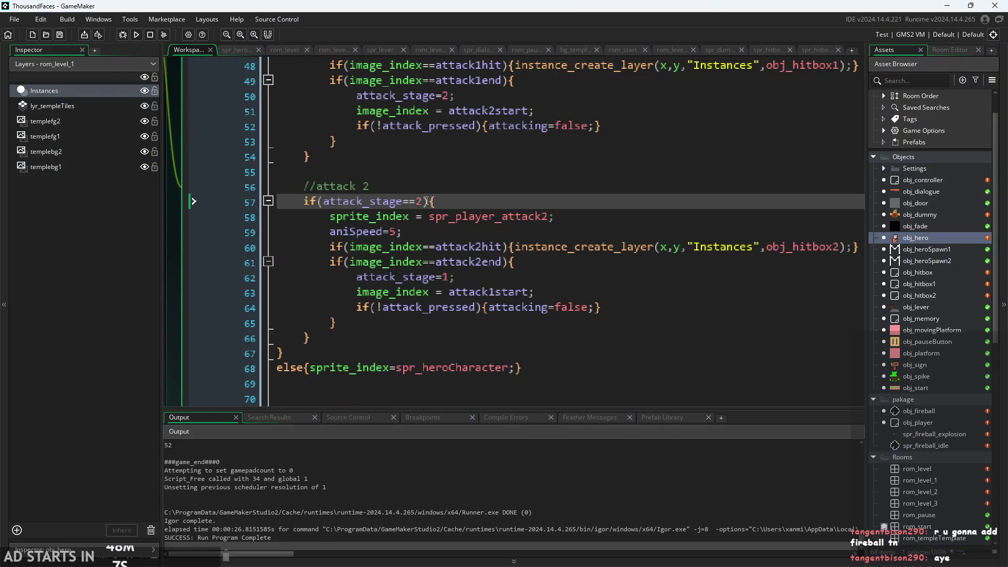
click(462, 212)
click(413, 246)
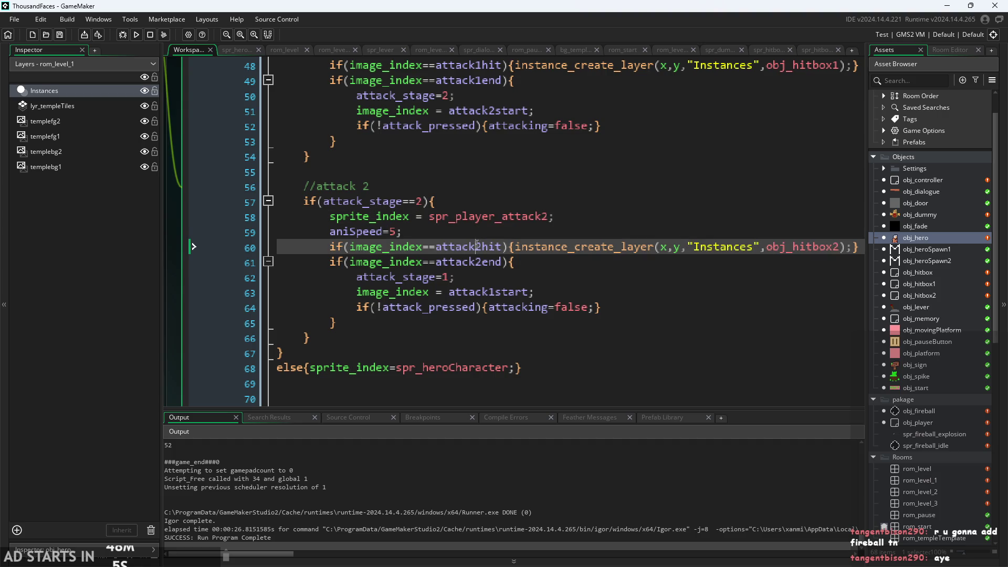
key(Up)
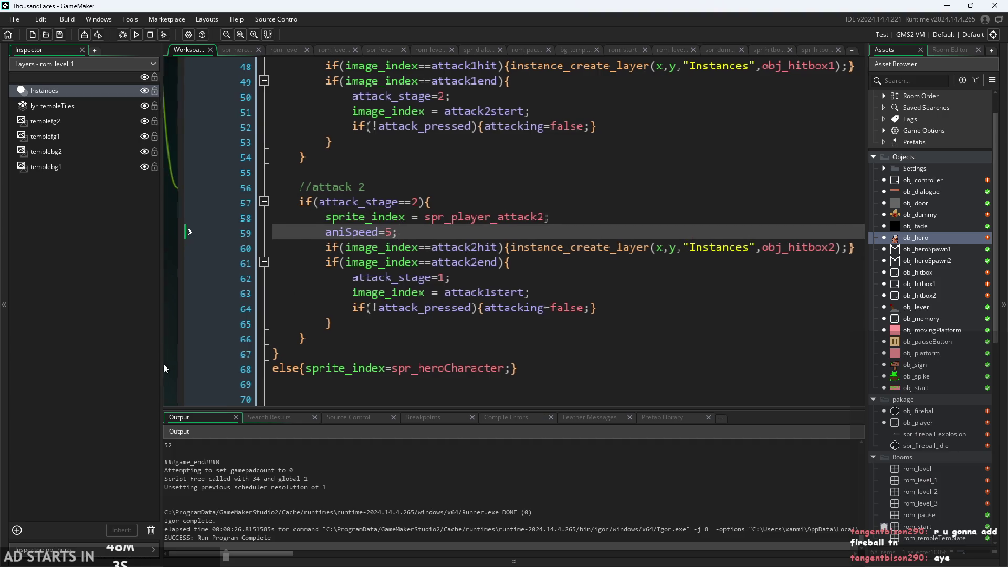
scroll(236, 336, down, 3)
click(583, 305)
scroll(582, 305, up, 1)
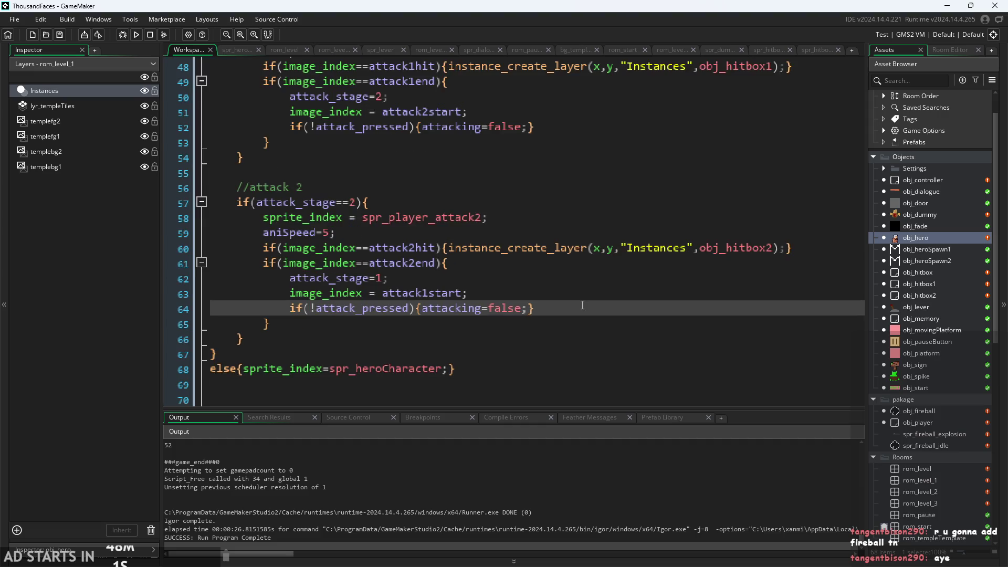
click(635, 247)
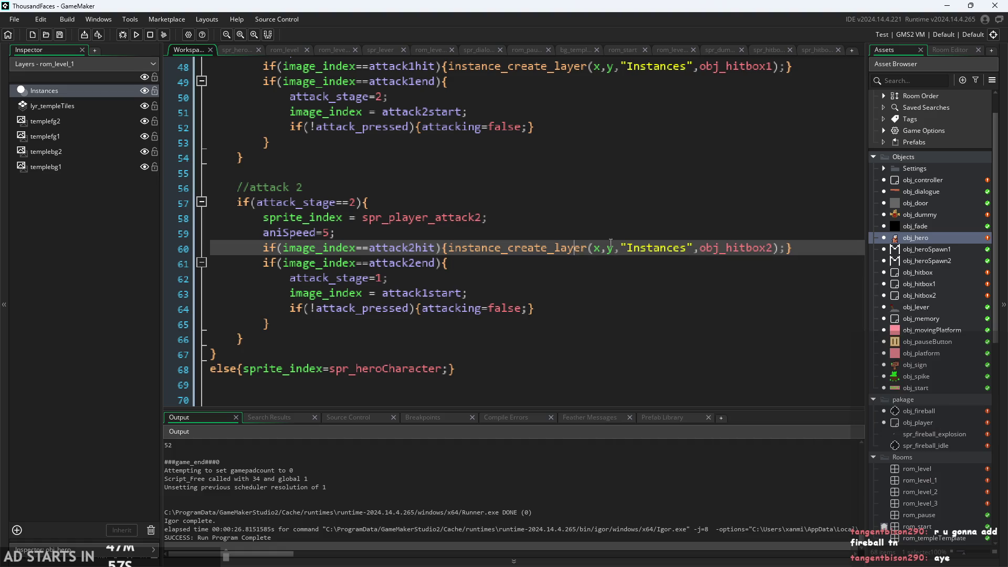
click(615, 248)
click(551, 266)
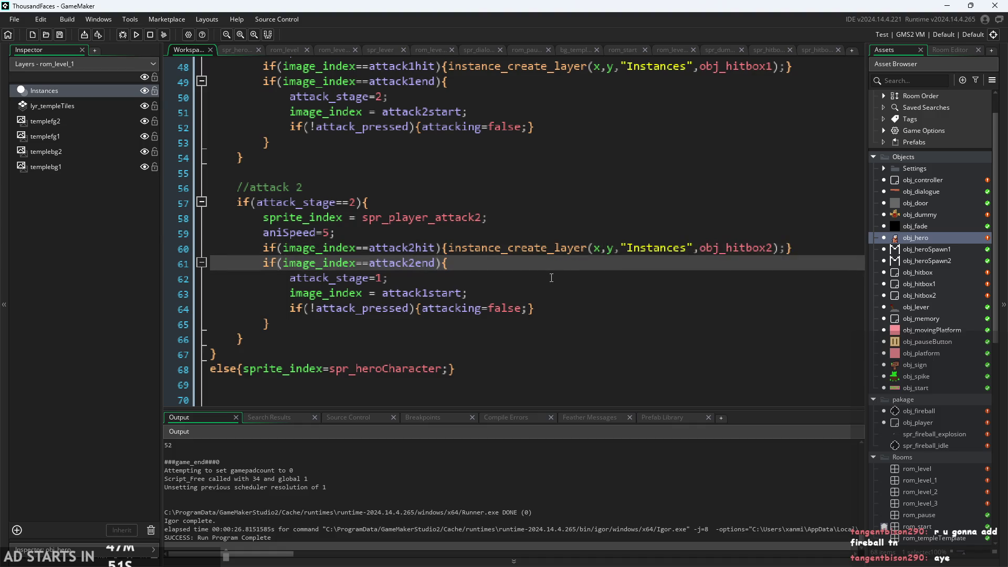
click(551, 278)
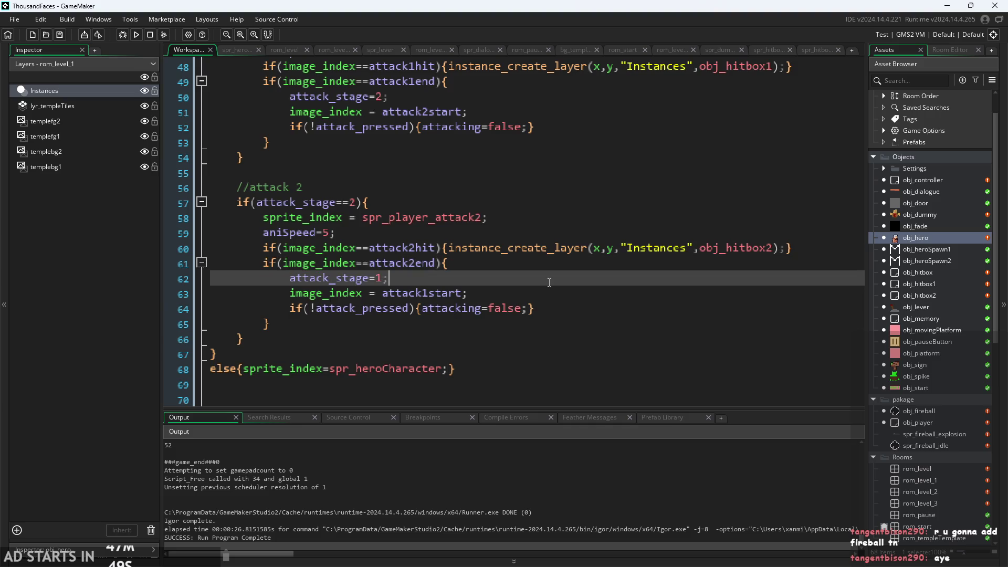
click(569, 295)
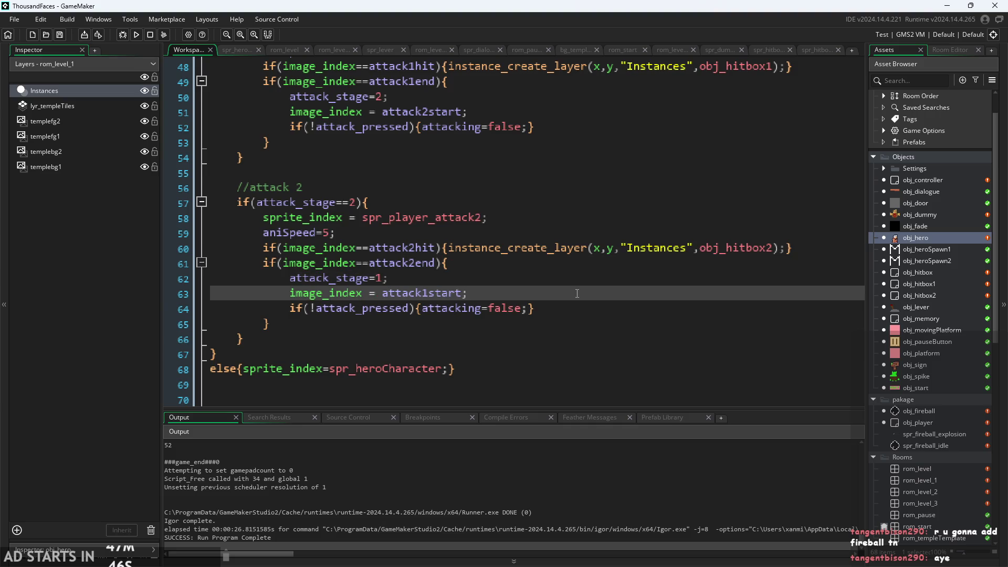
click(633, 319)
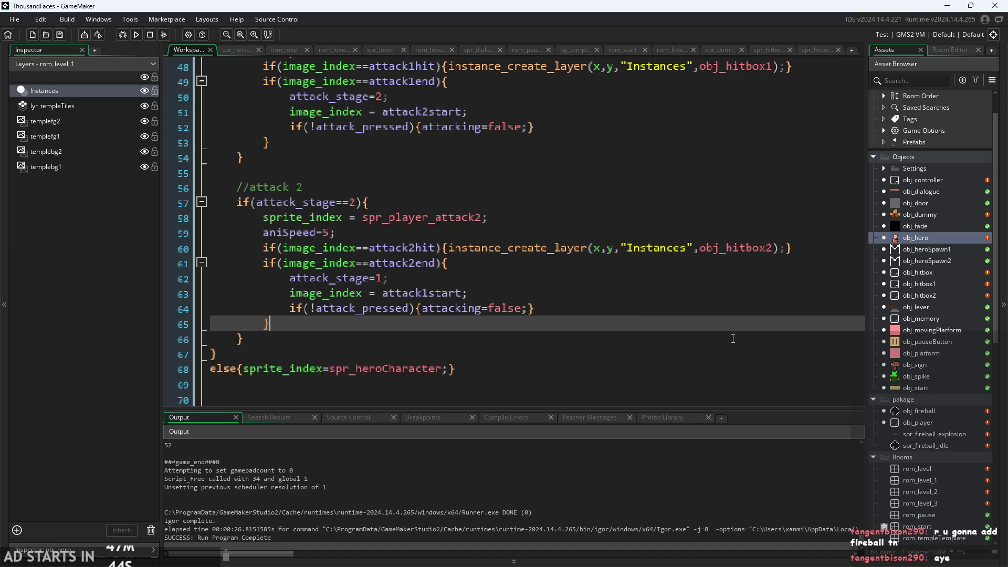
scroll(916, 452, down, 3)
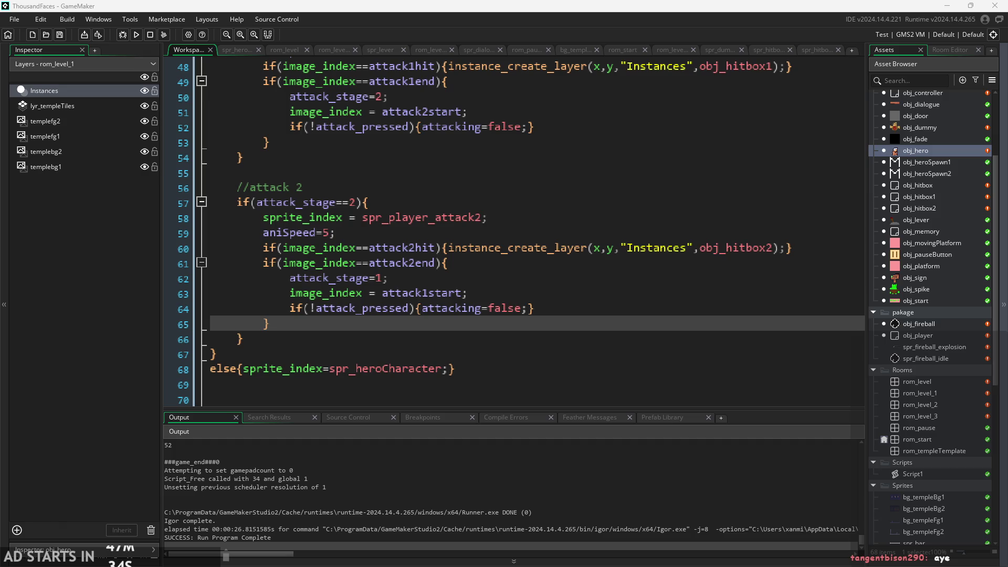
key(Down)
scroll(374, 303, up, 1)
scroll(374, 304, down, 1)
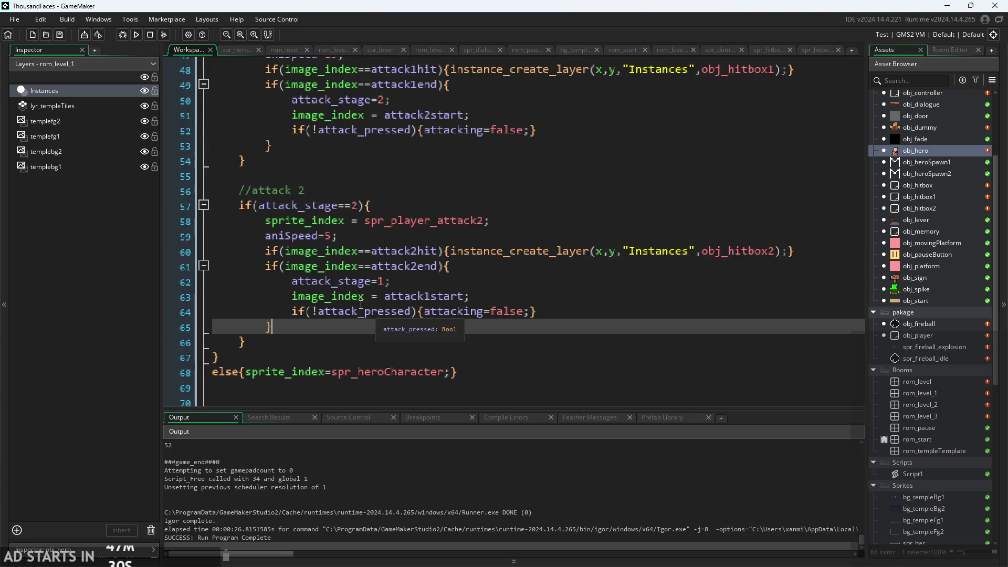
click(359, 311)
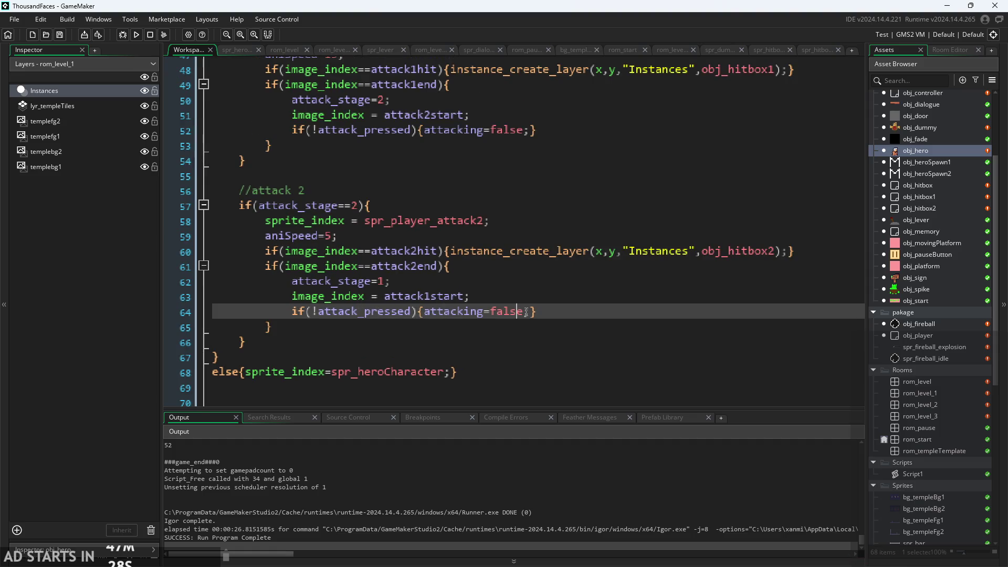
click(492, 297)
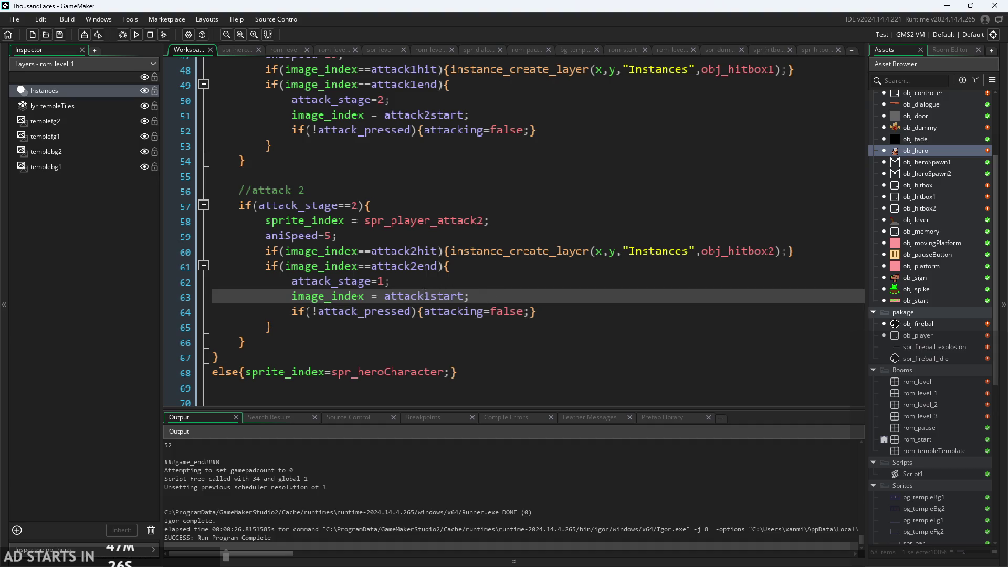
click(345, 282)
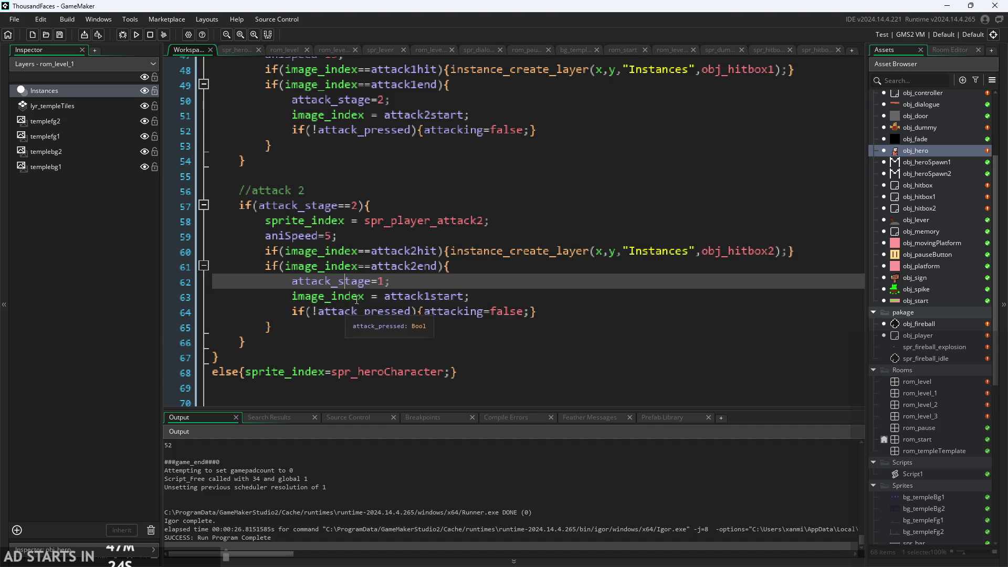
click(378, 311)
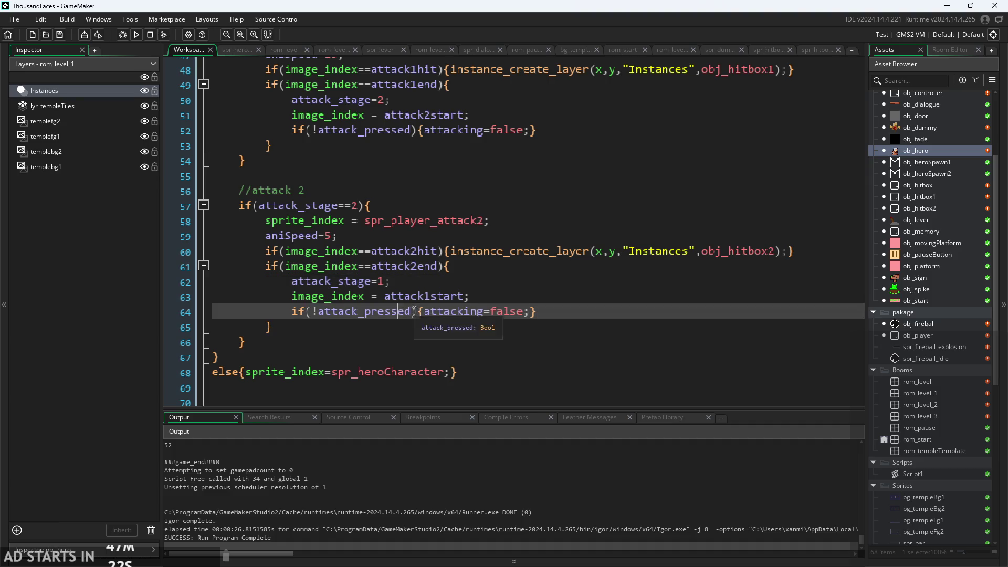
drag(470, 281, 584, 353)
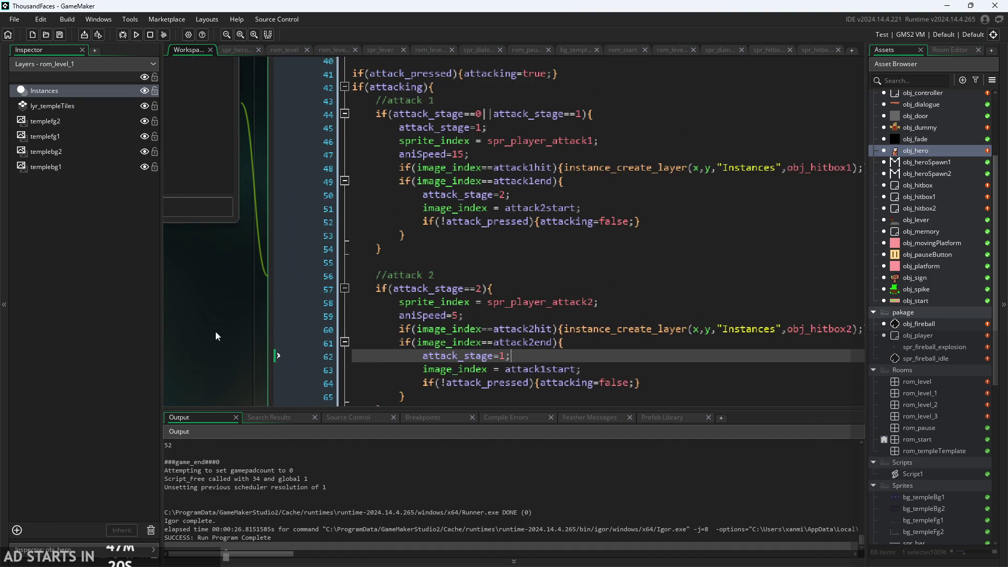
scroll(218, 336, down, 1)
click(450, 346)
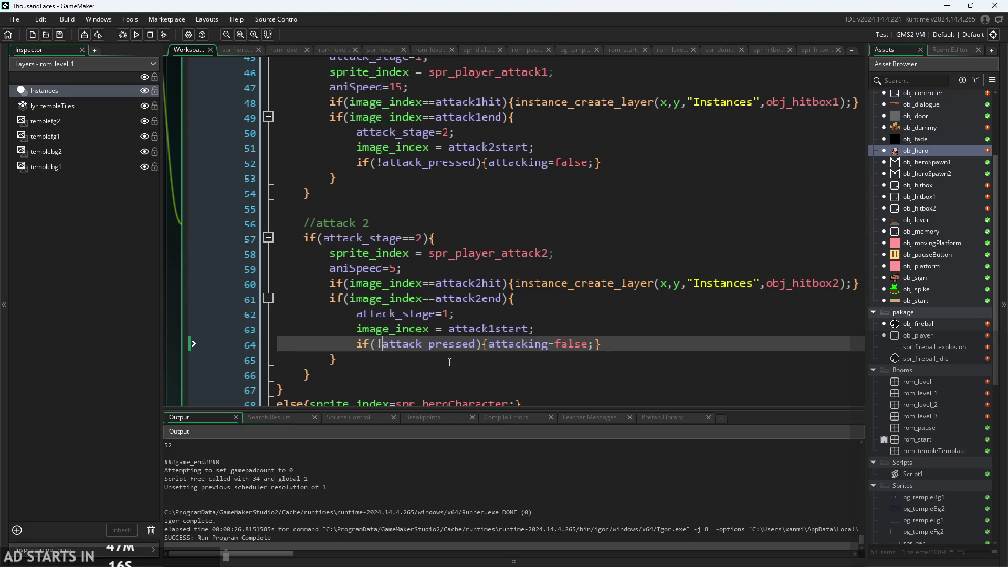
click(440, 329)
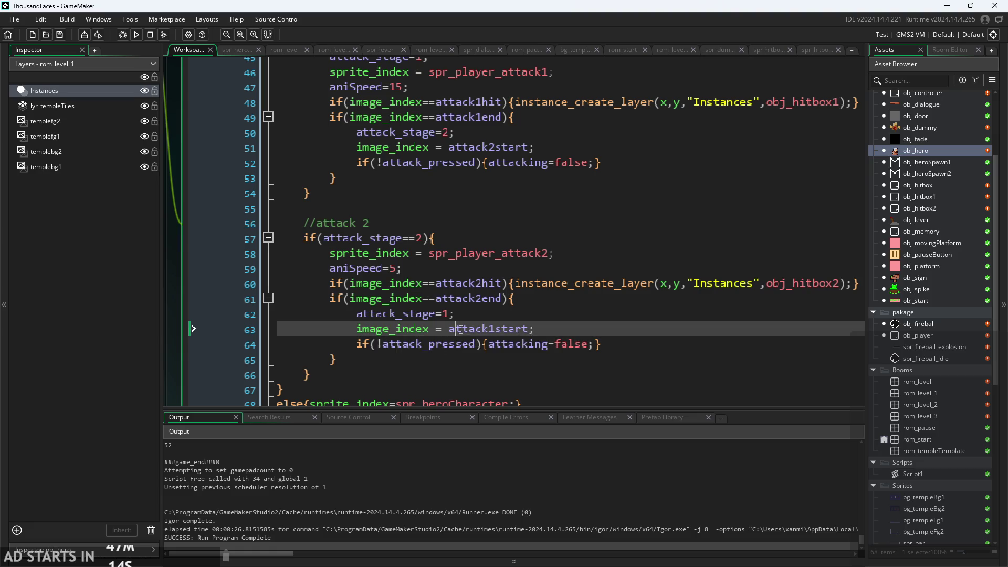
scroll(440, 330, up, 1)
drag(617, 345, 349, 352)
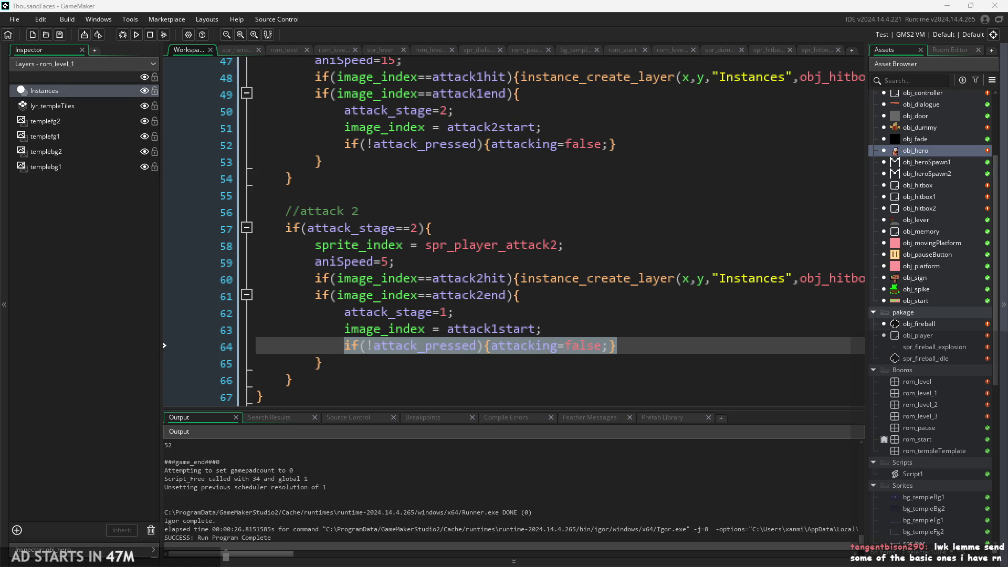
click(640, 362)
click(641, 349)
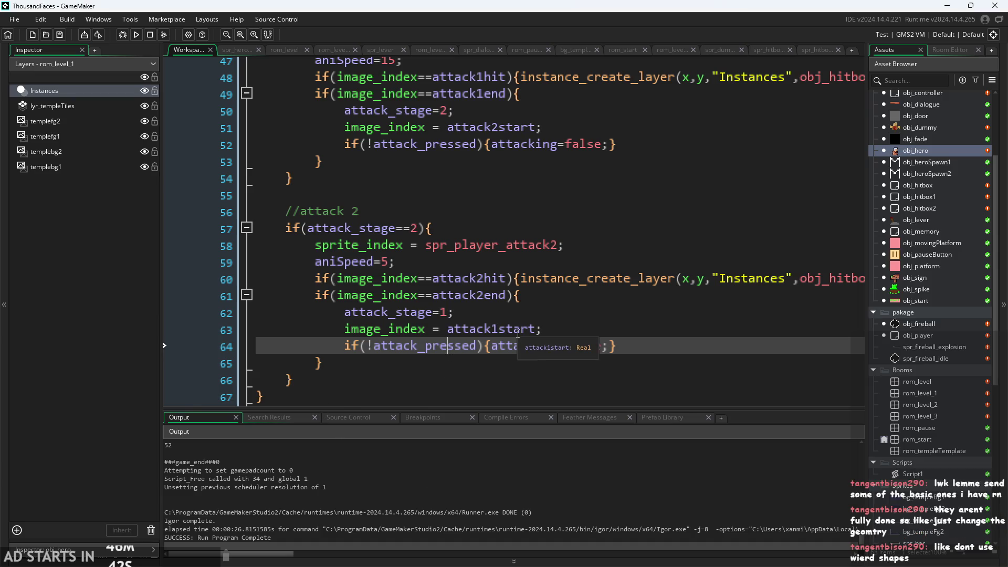
click(536, 331)
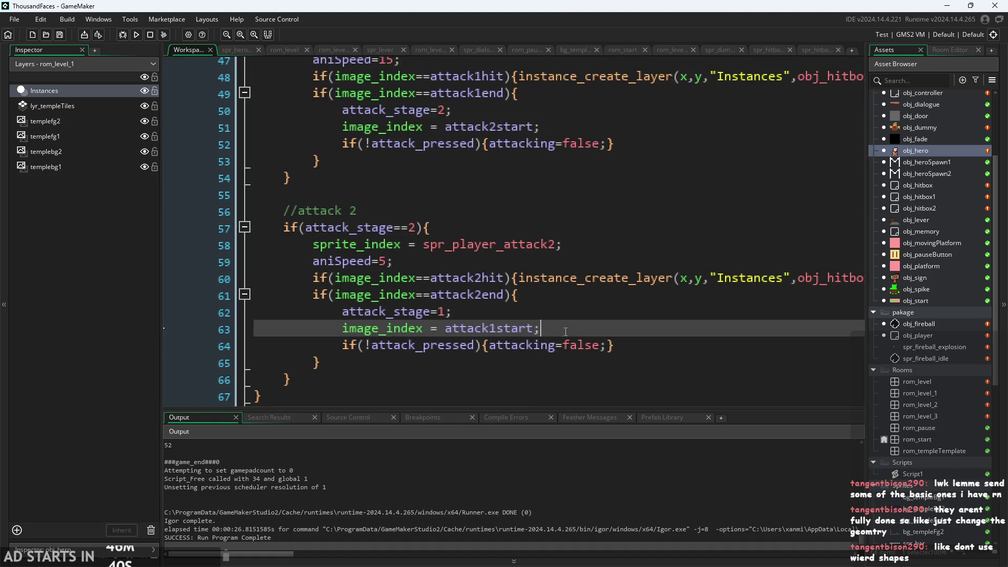
key(Up)
scroll(948, 459, down, 8)
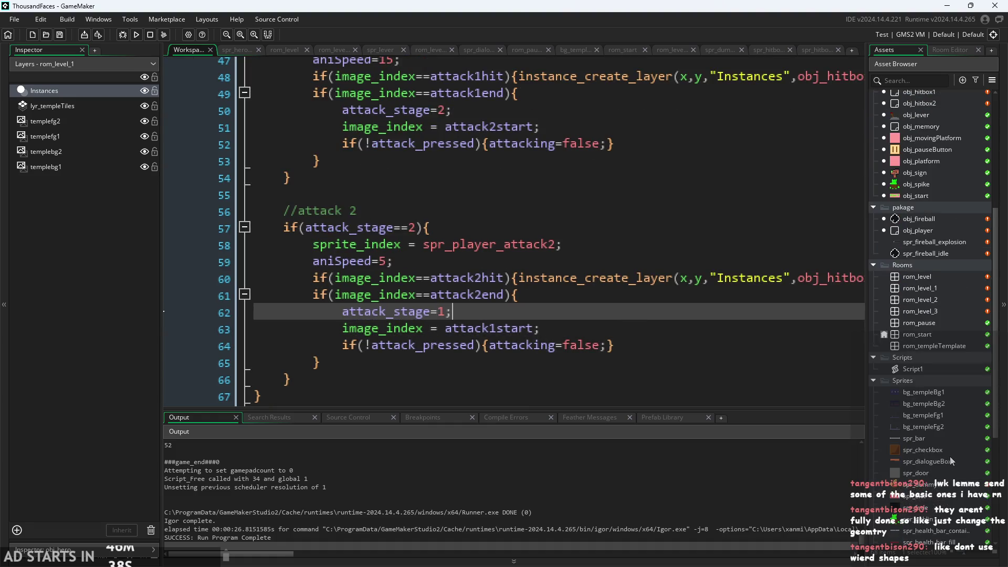
scroll(950, 473, down, 5)
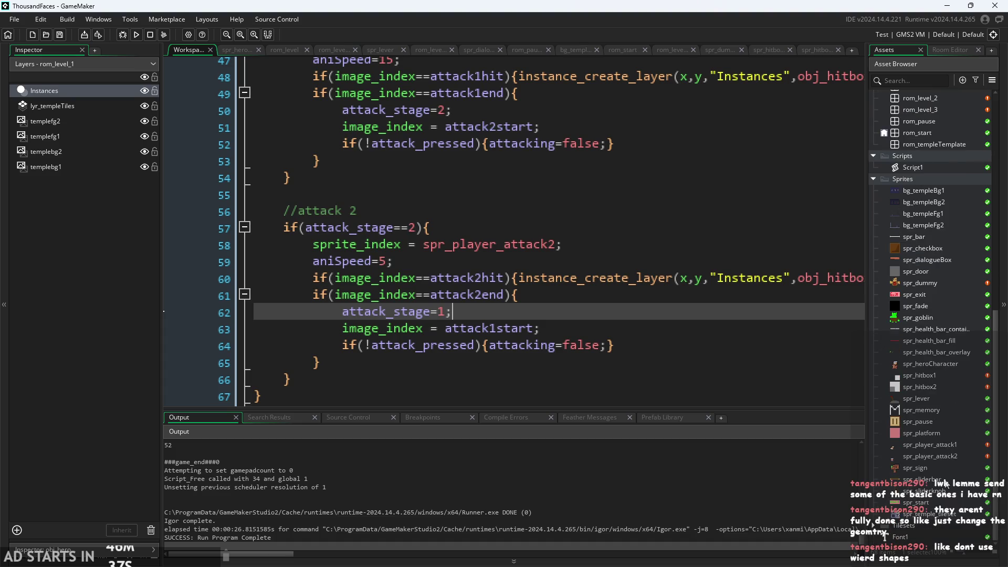
Inspect the spr_temple_tileset sprite, then open the rom_level room in the Room Editor
double_click(924, 514)
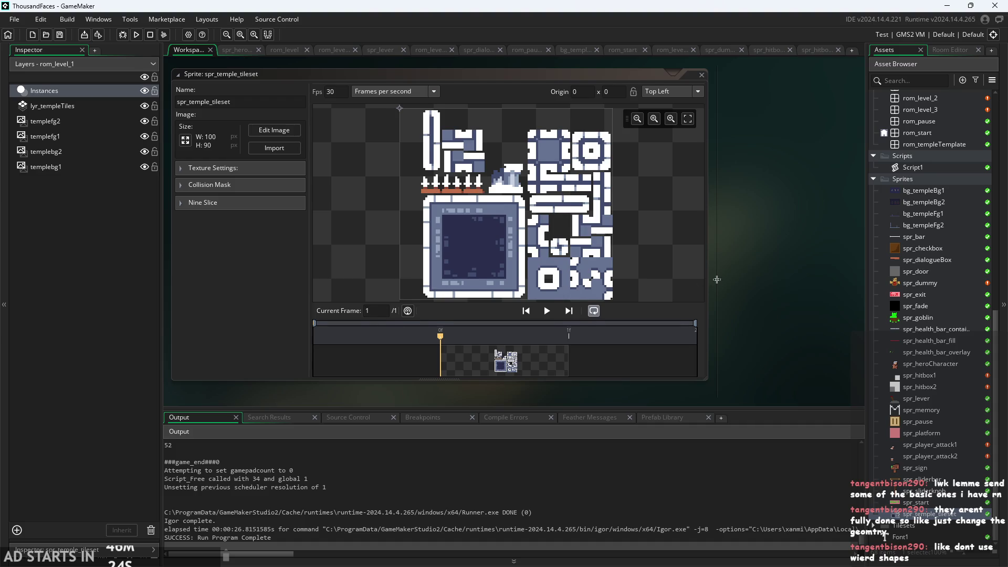
scroll(891, 357, up, 1)
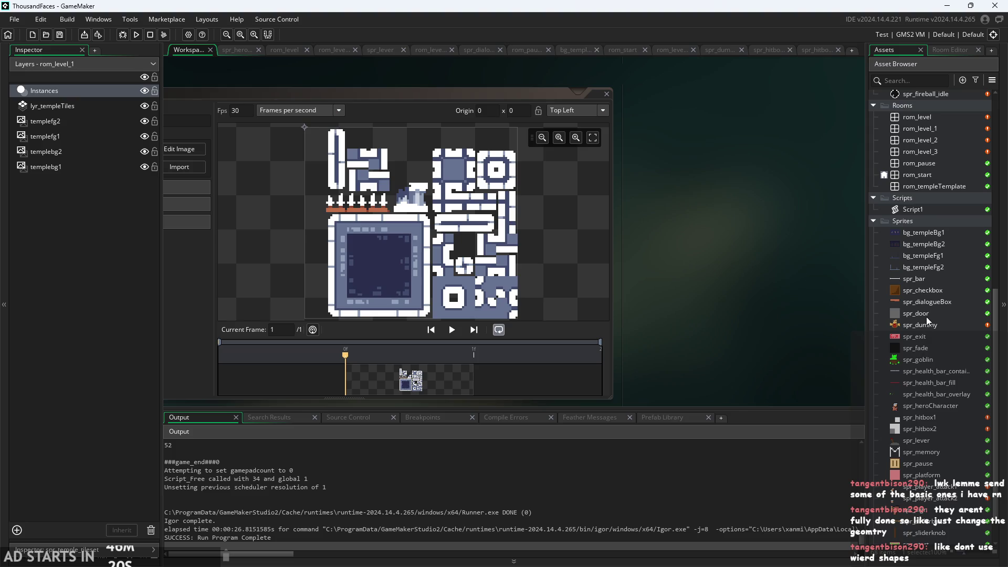
scroll(926, 317, up, 4)
scroll(927, 272, up, 4)
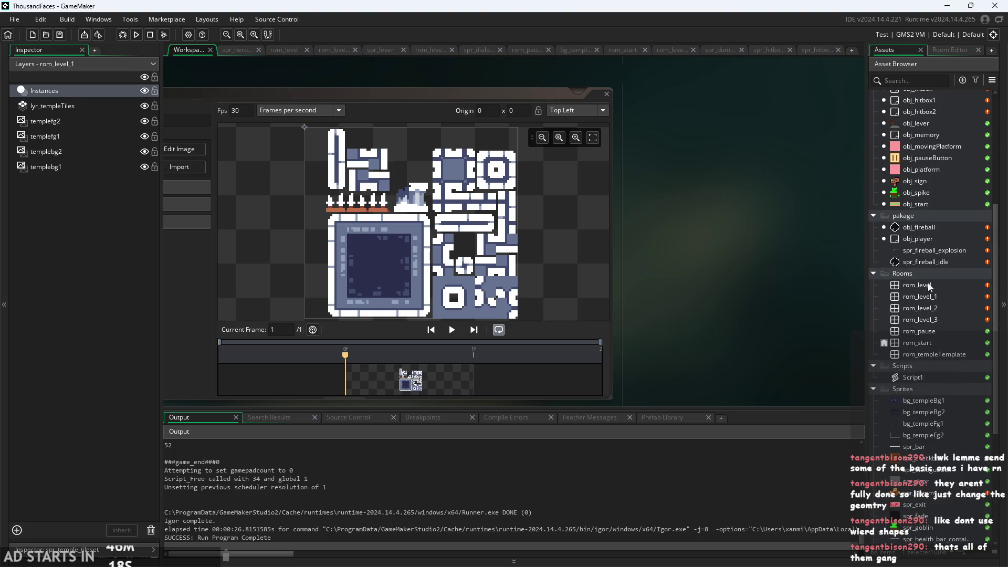
scroll(928, 315, down, 1)
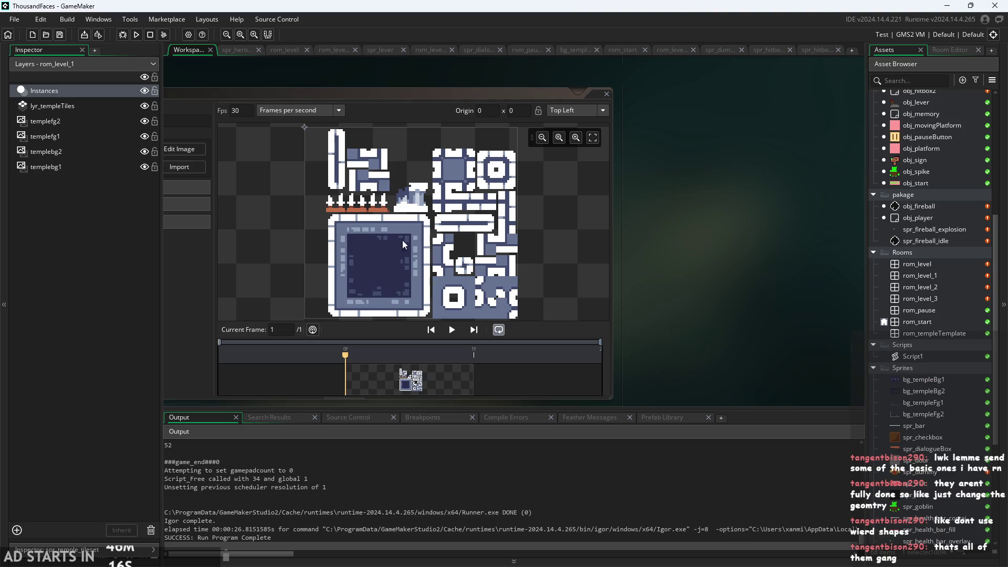
scroll(466, 294, up, 1)
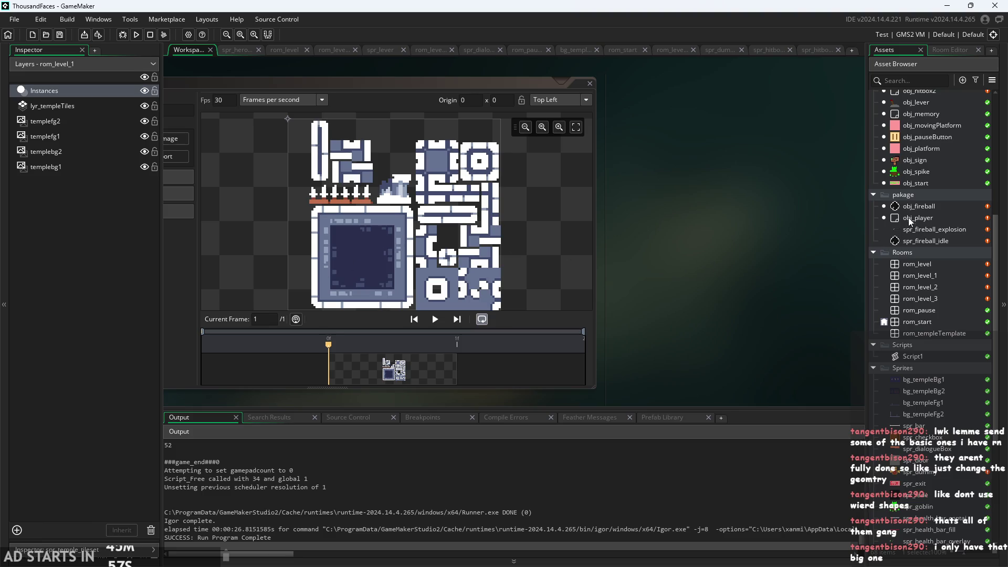
double_click(911, 264)
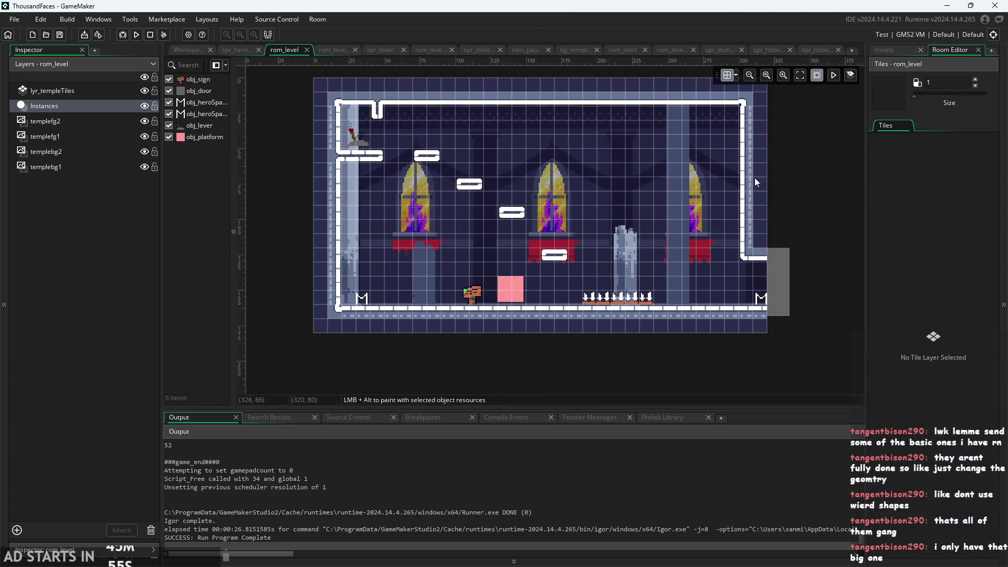
Return to the workspace, open obj_dummy, then open obj_hero's Step code
click(184, 50)
scroll(908, 201, up, 4)
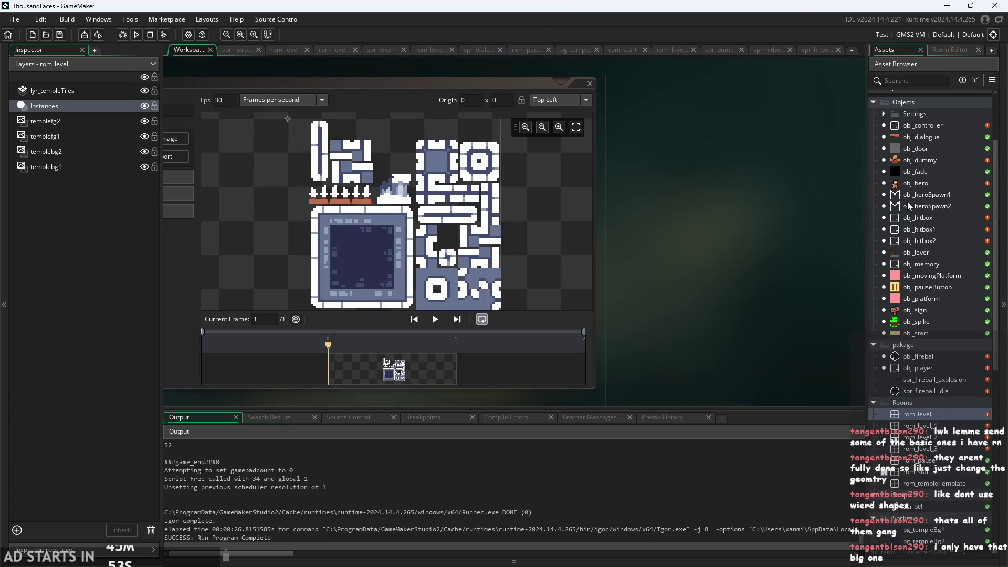
double_click(911, 161)
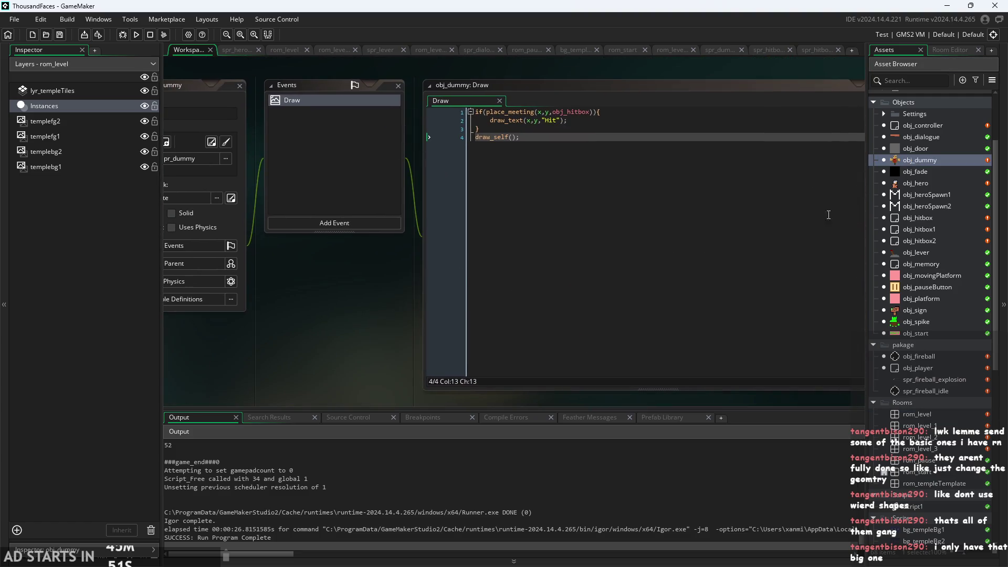
double_click(921, 182)
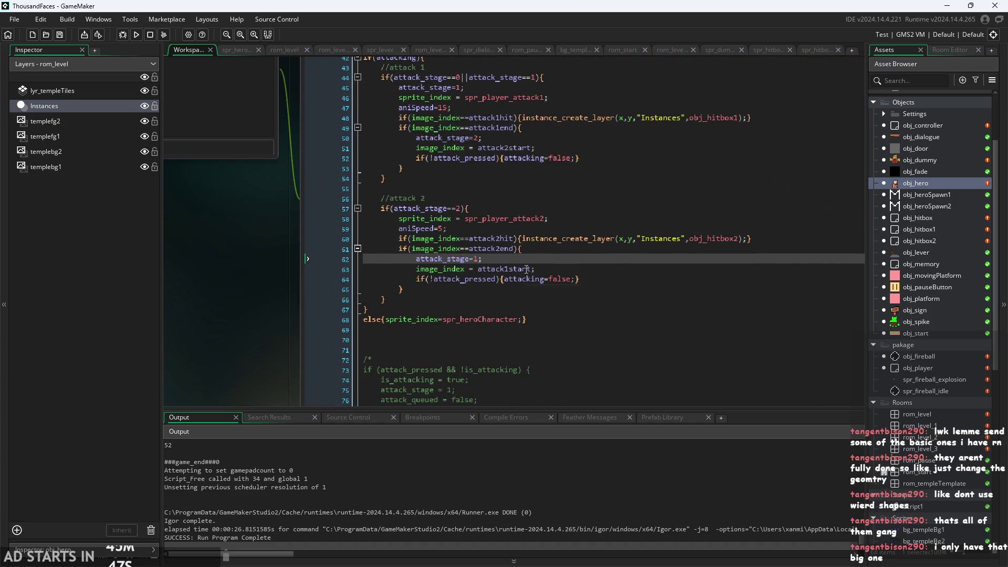
Review attack 2's end block around the image_index = attack1start reset line
scroll(475, 266, up, 2)
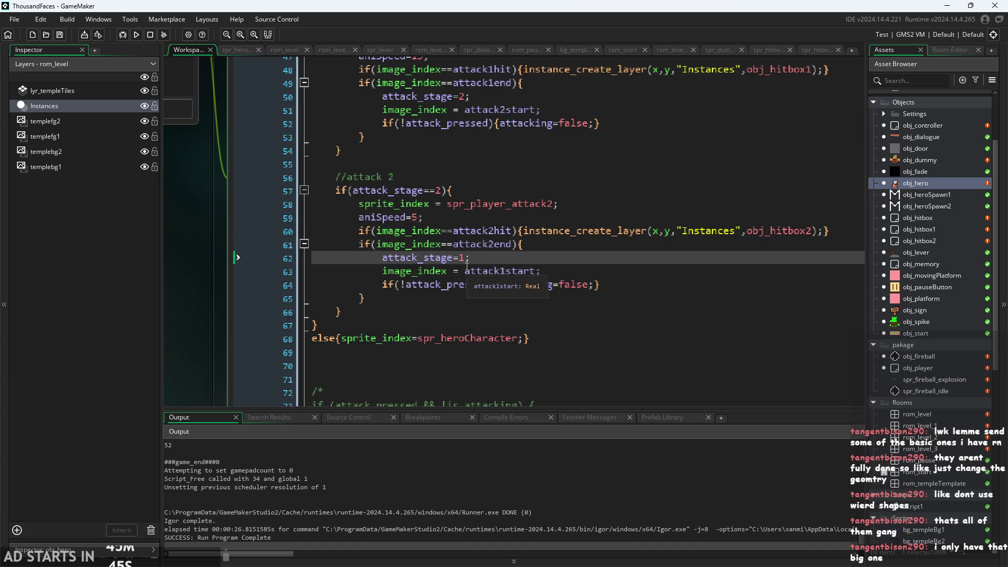
scroll(477, 252, up, 1)
scroll(478, 250, down, 1)
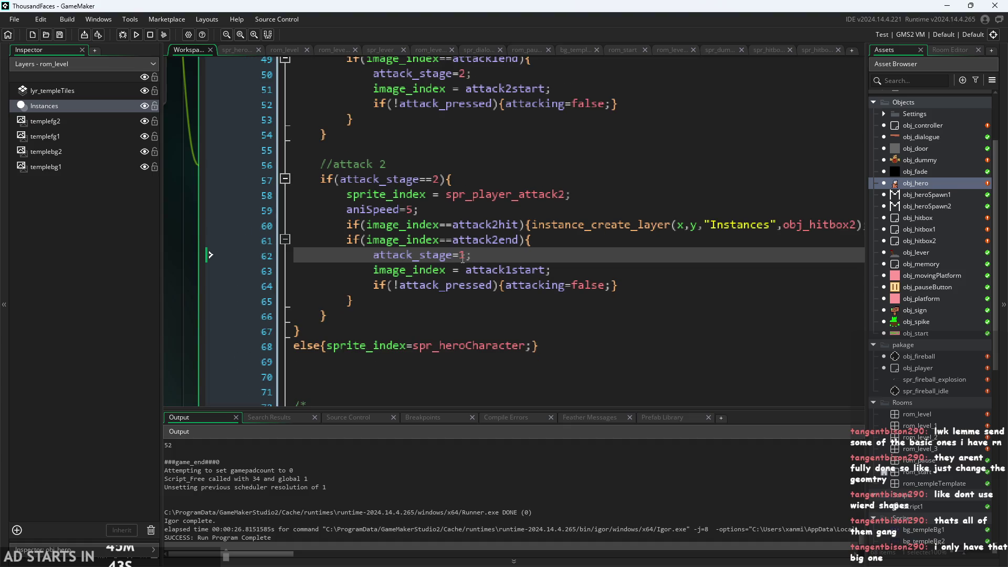
scroll(488, 254, down, 1)
scroll(488, 254, up, 2)
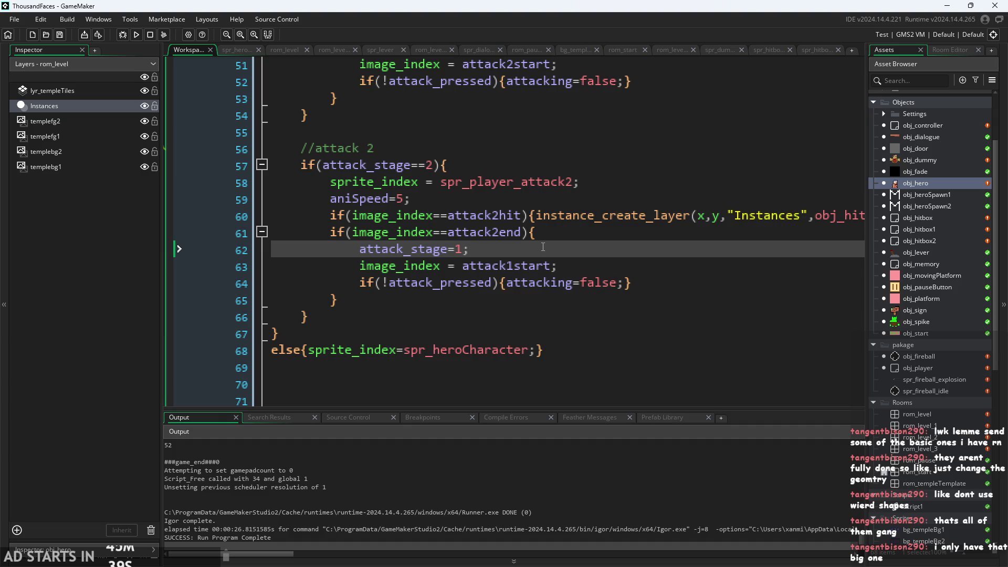
click(577, 271)
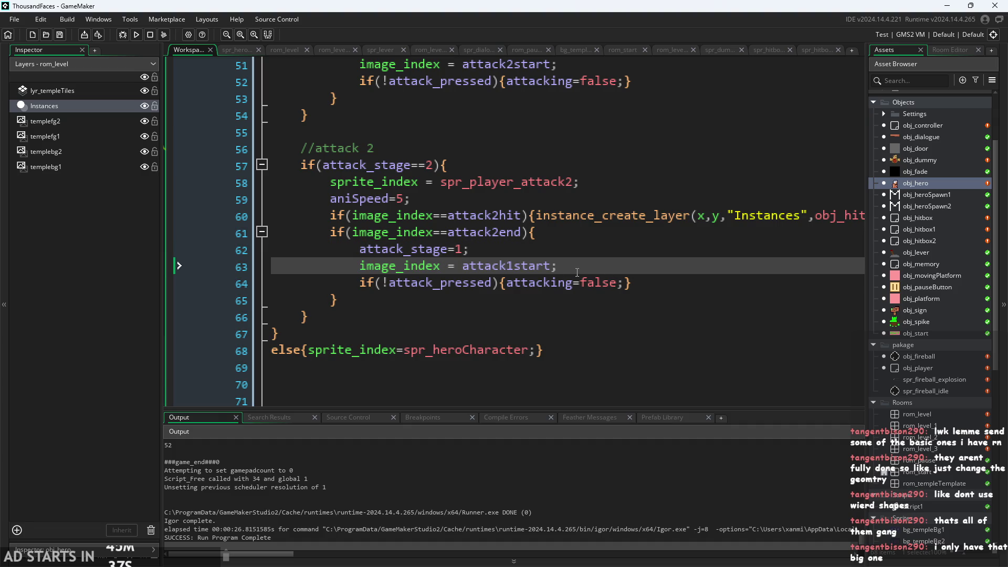
scroll(577, 271, down, 2)
scroll(509, 264, up, 1)
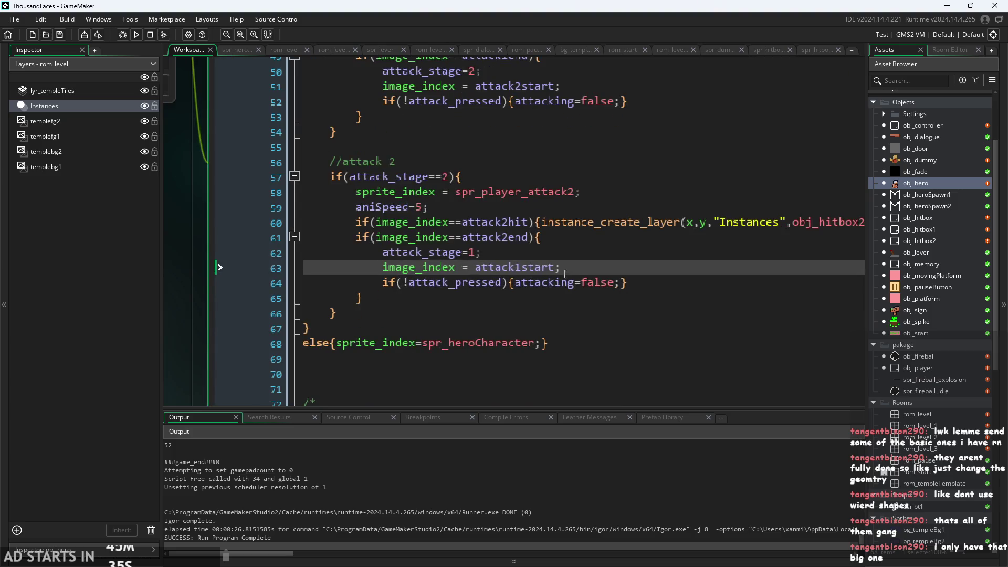
click(514, 264)
scroll(557, 274, down, 1)
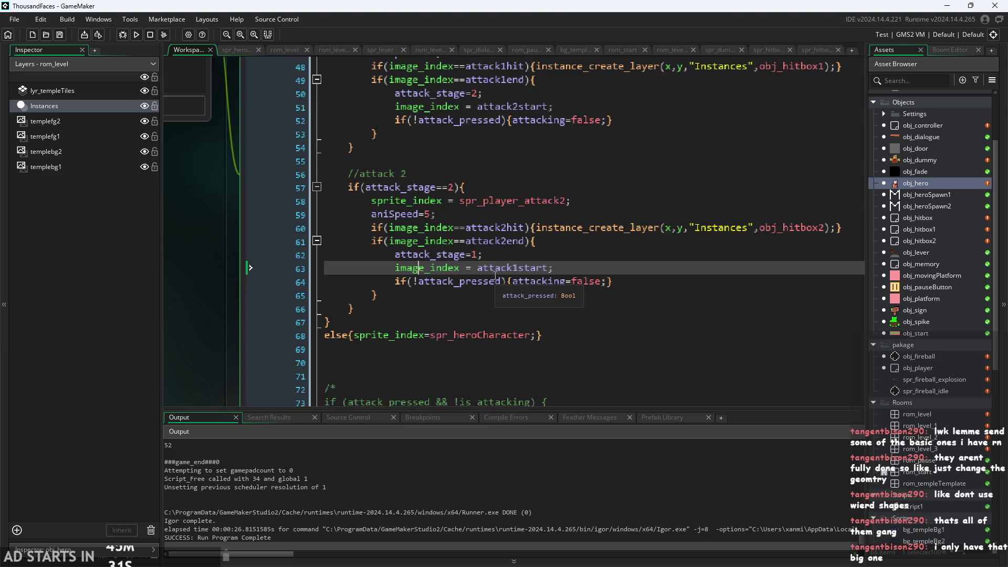
scroll(558, 273, up, 1)
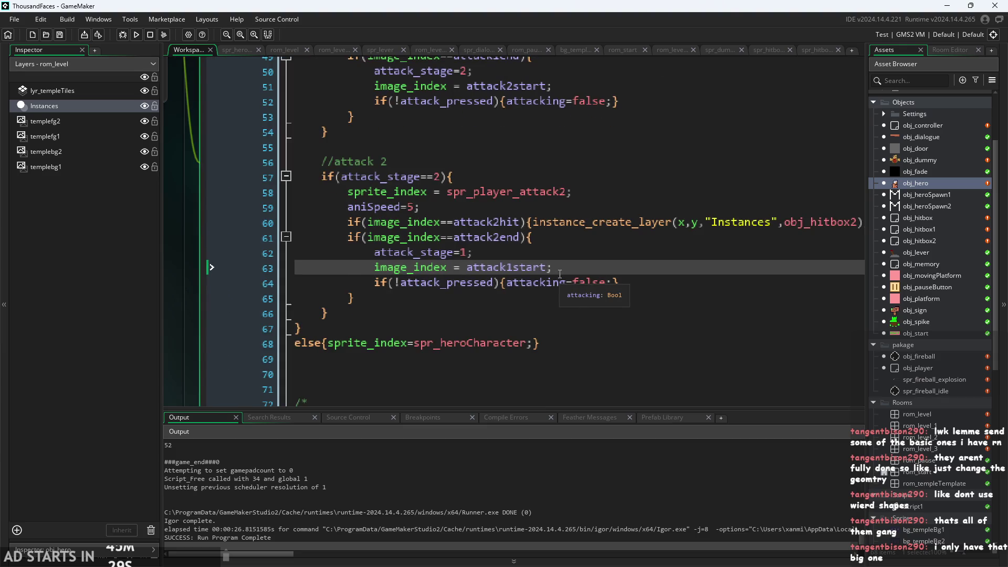
Cut the if(!attack_pressed){attacking=false;} line from under image_index = attack1start
click(493, 192)
scroll(525, 229, down, 1)
click(457, 317)
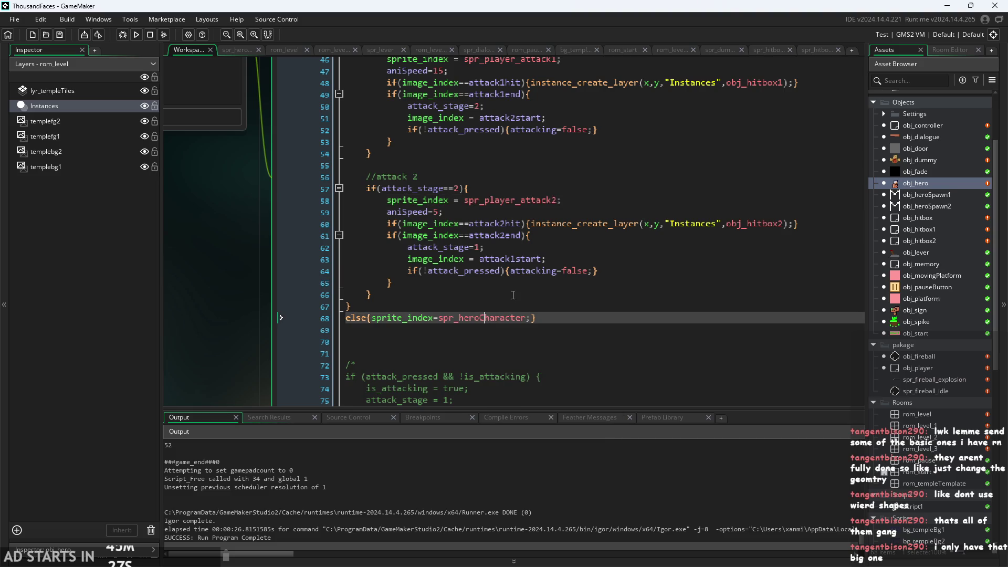
scroll(513, 296, up, 1)
drag(636, 261, 368, 269)
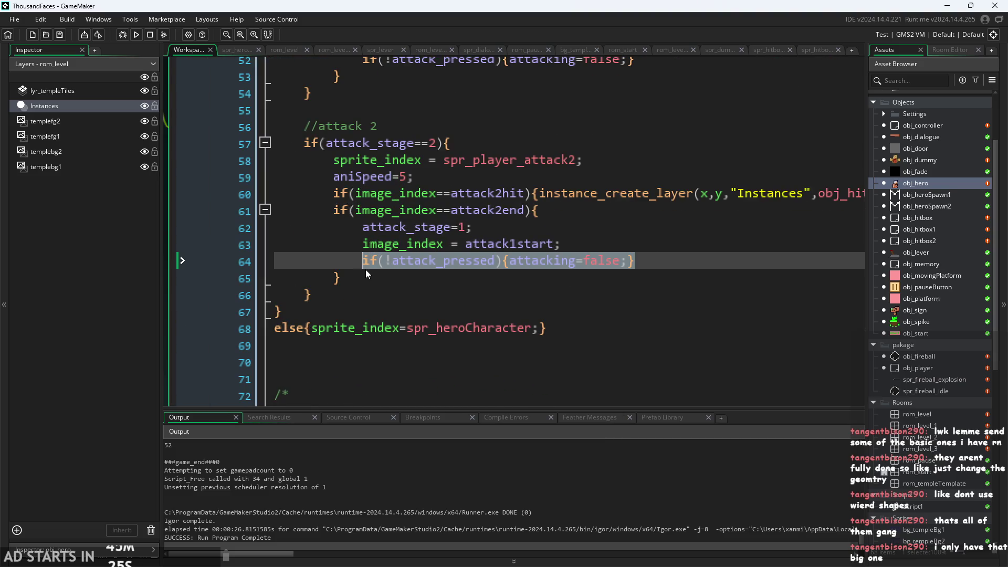
key(ctrl+x)
click(517, 222)
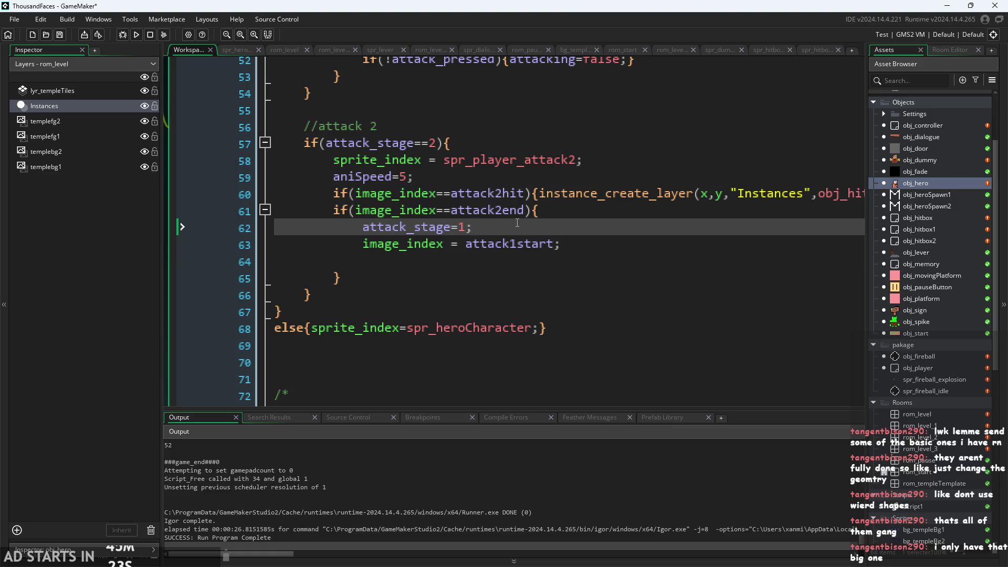
Paste the release check after attack_stage=1 and delete the leftover blank line
key(Return)
key(ctrl+v)
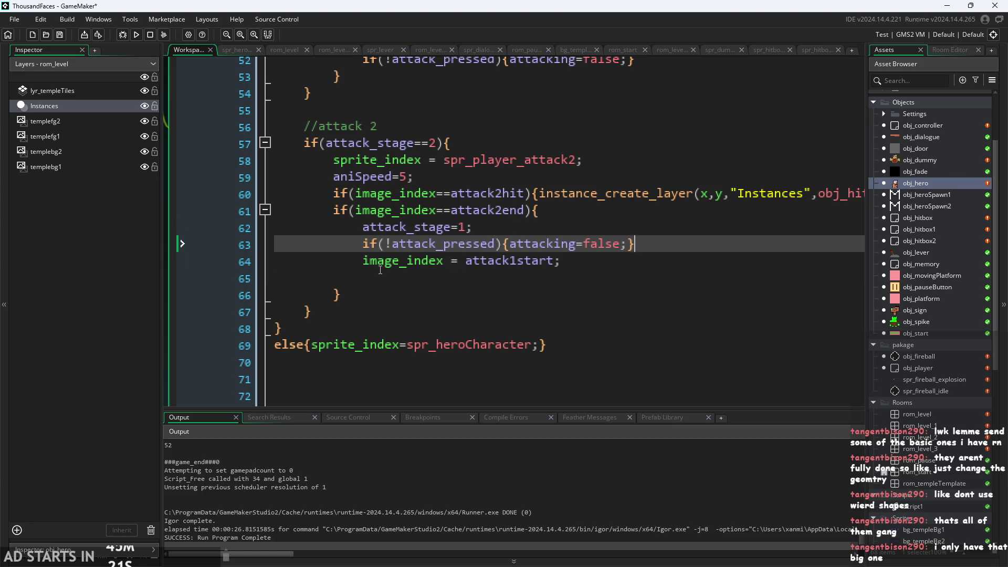
click(373, 274)
key(BackSpace)
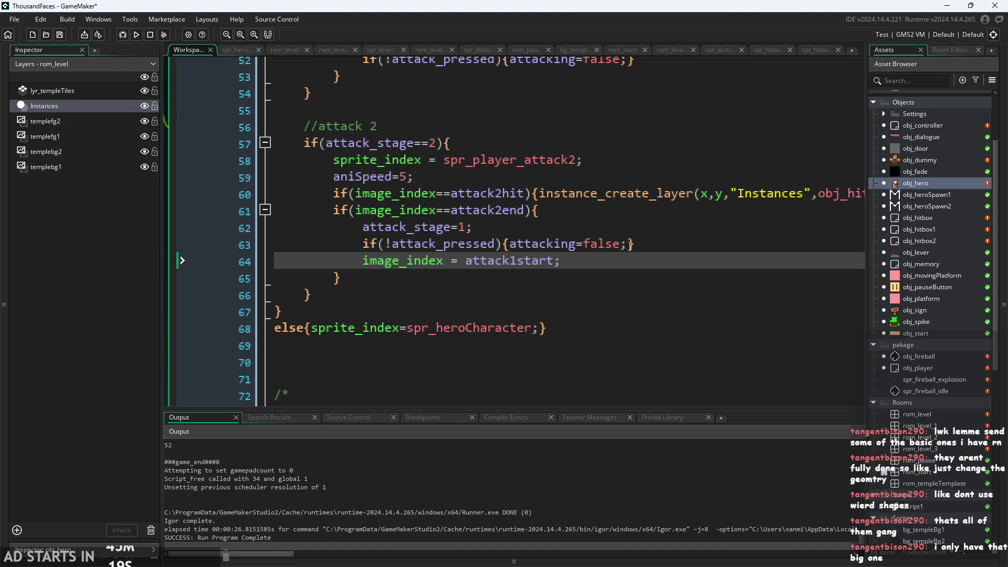
Split the check's braces onto separate lines and add exit; inside the if block
click(509, 244)
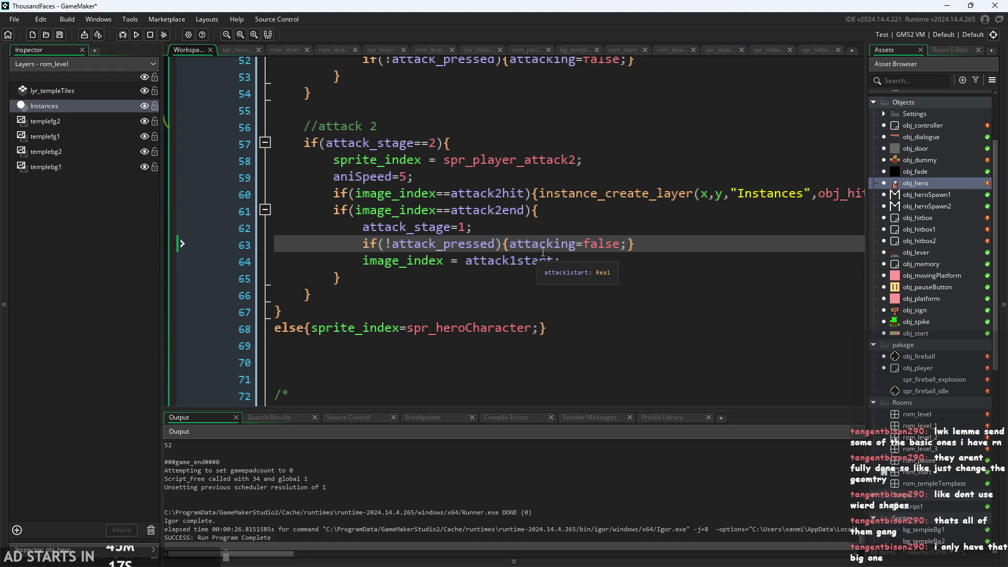
key(Return)
click(512, 261)
key(Return)
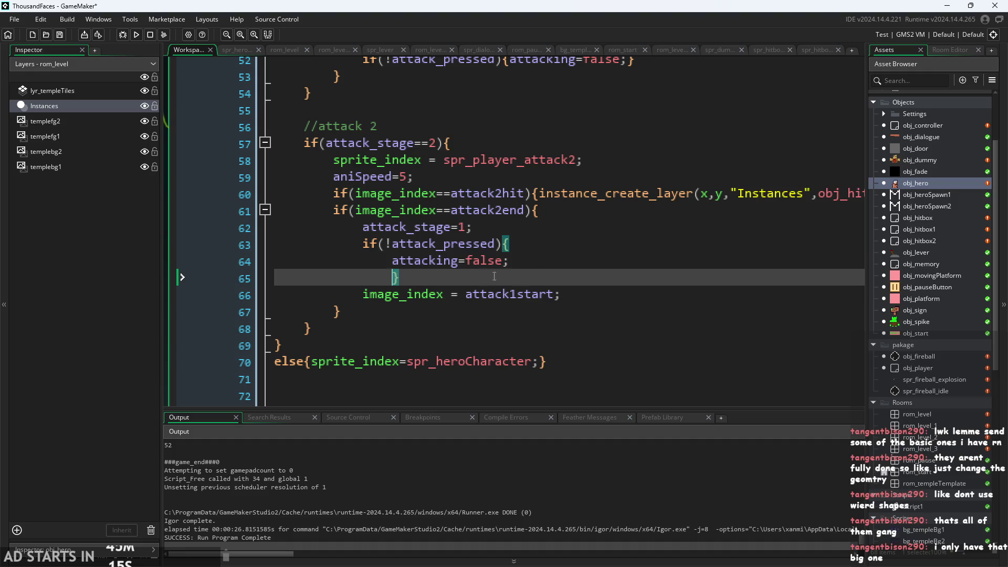
key(Return)
click(523, 269)
click(529, 279)
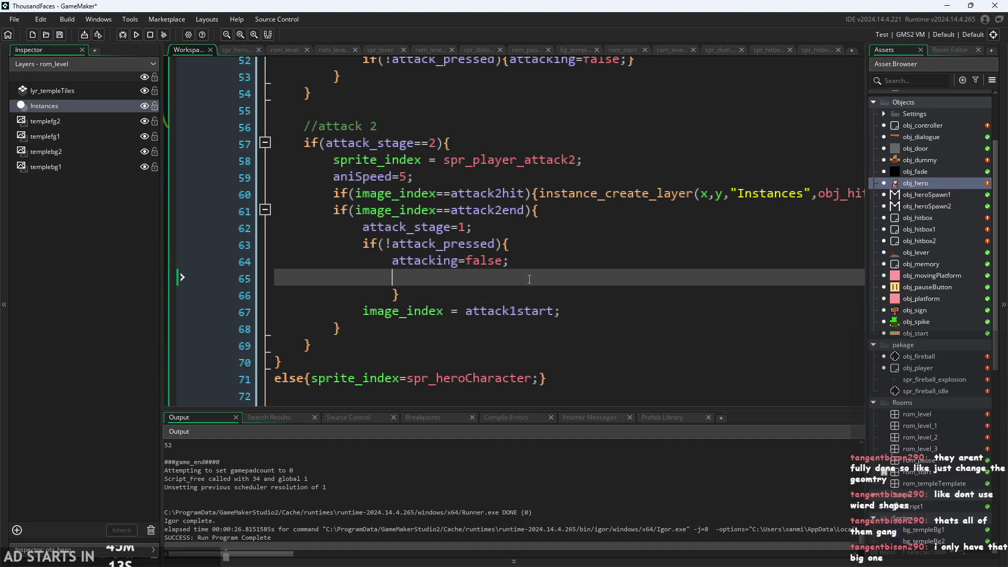
text(exit)
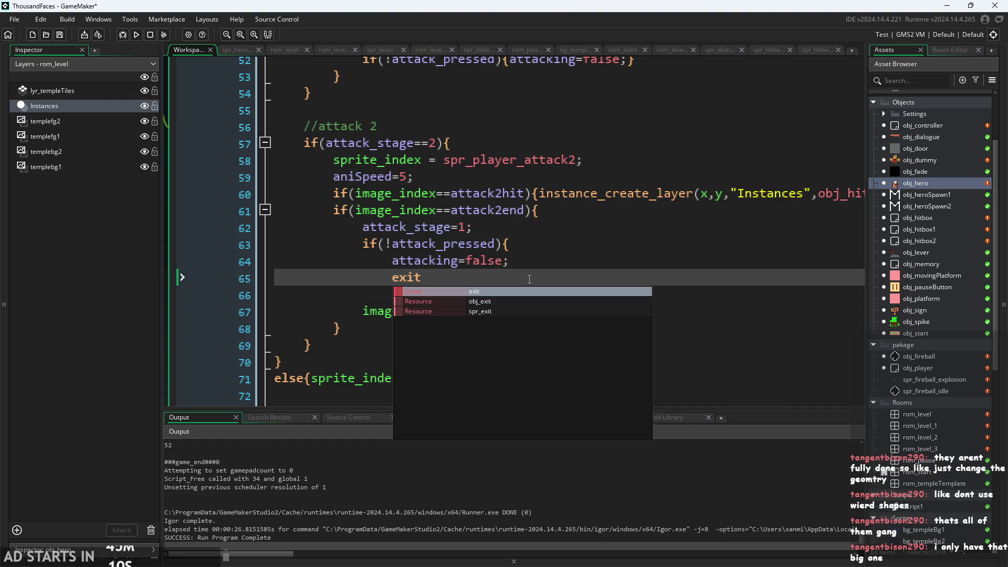
text(;)
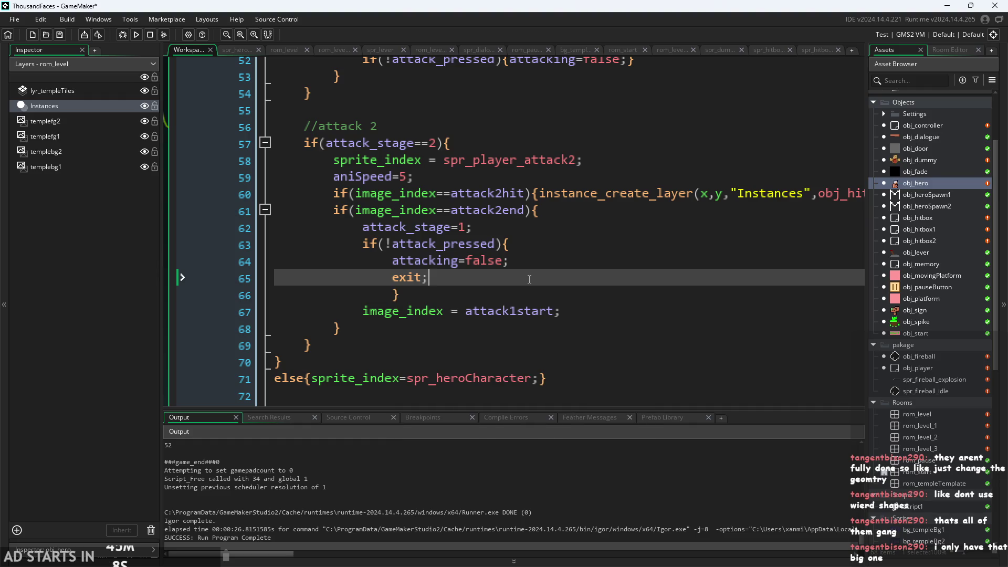
Align the closing brace with the if and delete the exit; line again
scroll(429, 288, down, 1)
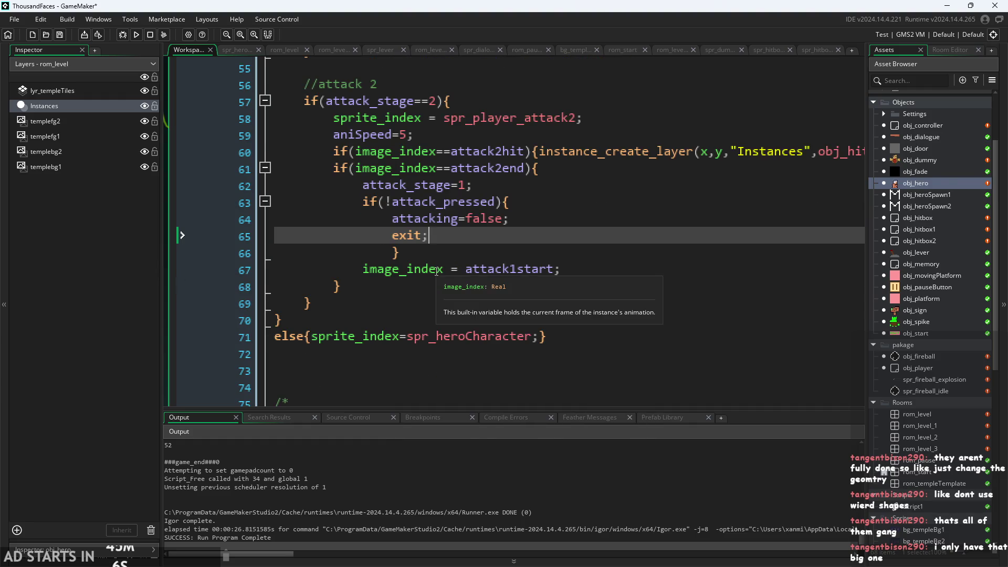
ctrl+scroll(440, 246, down, 2)
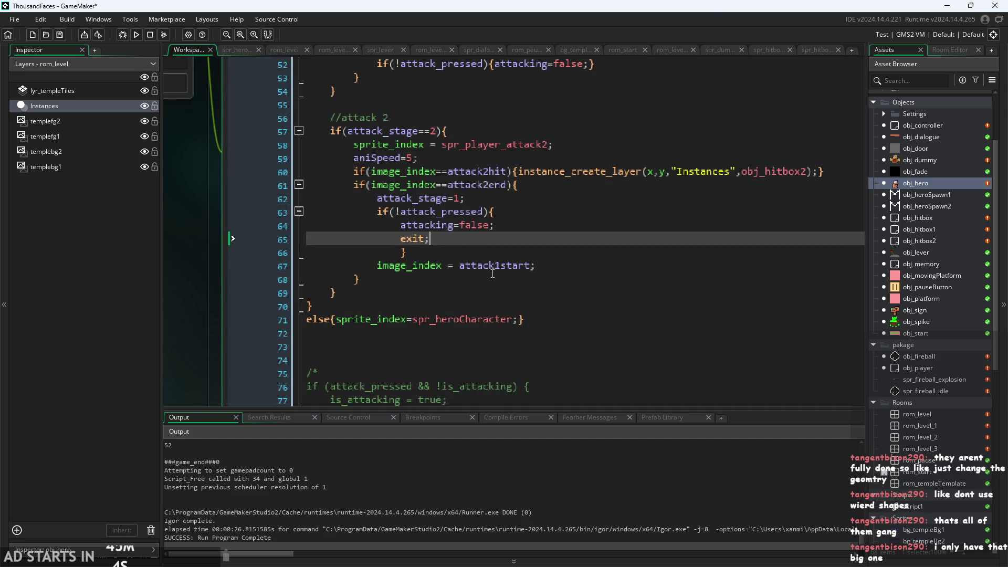
drag(535, 266, 370, 262)
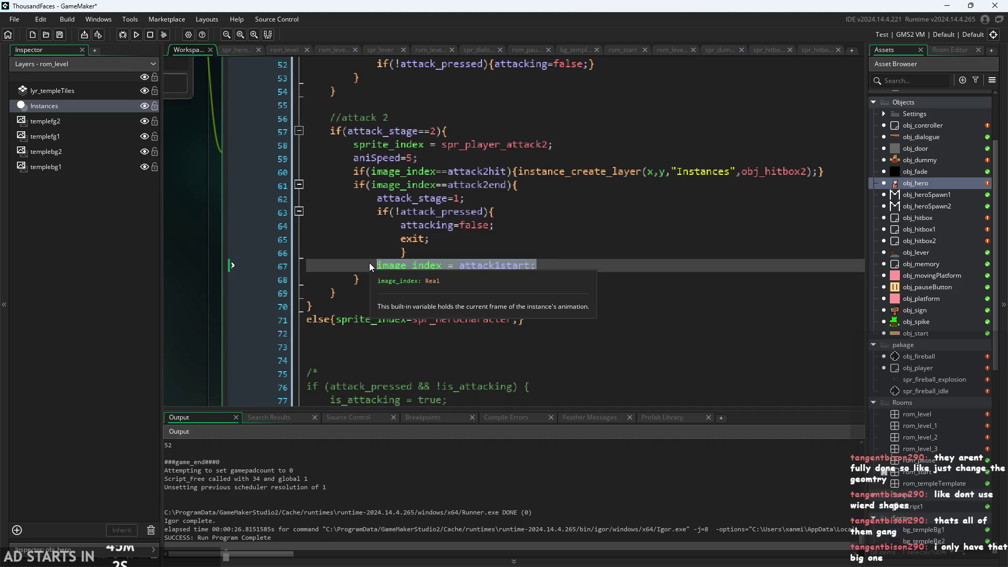
click(506, 250)
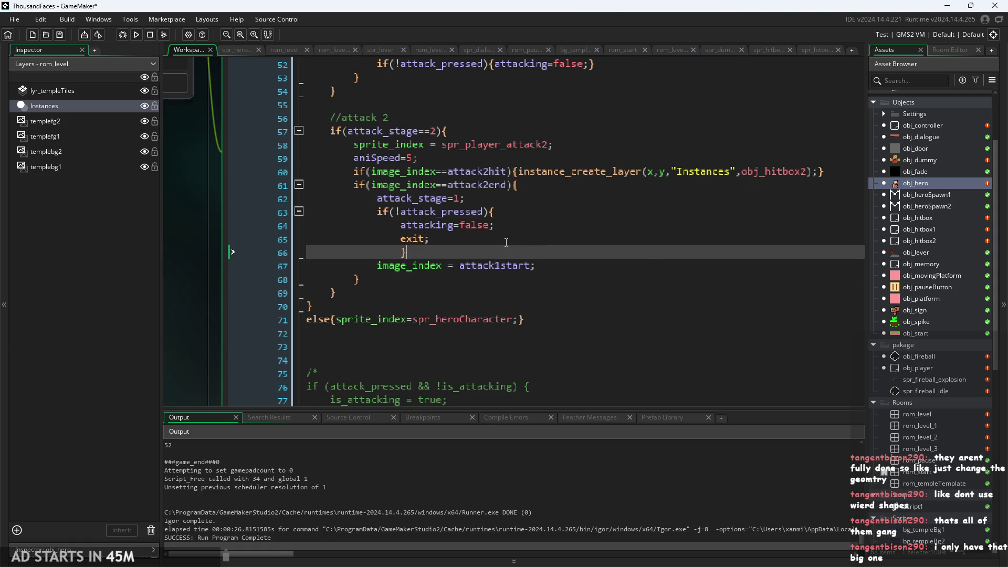
scroll(506, 242, up, 2)
scroll(481, 277, down, 1)
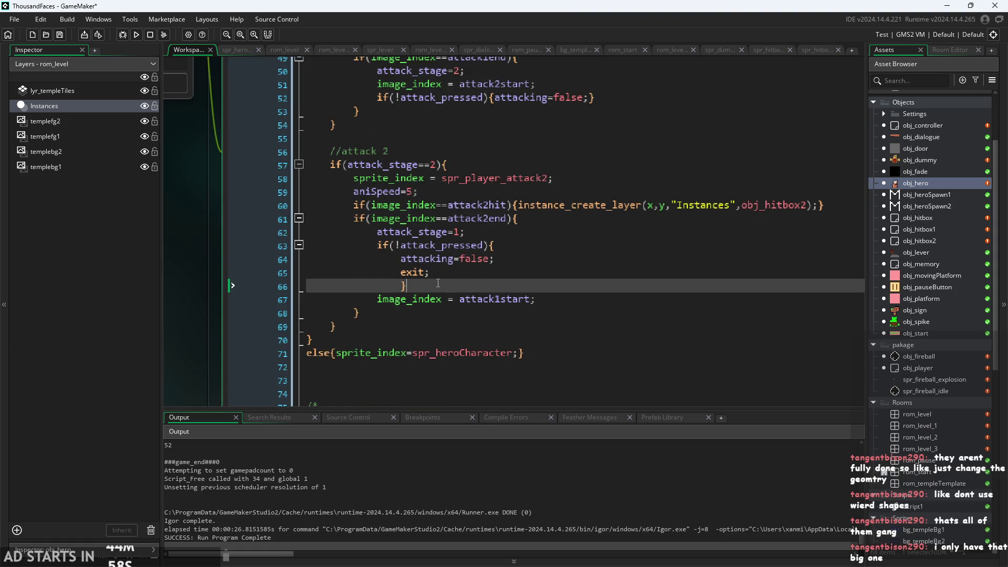
key(shift+Tab)
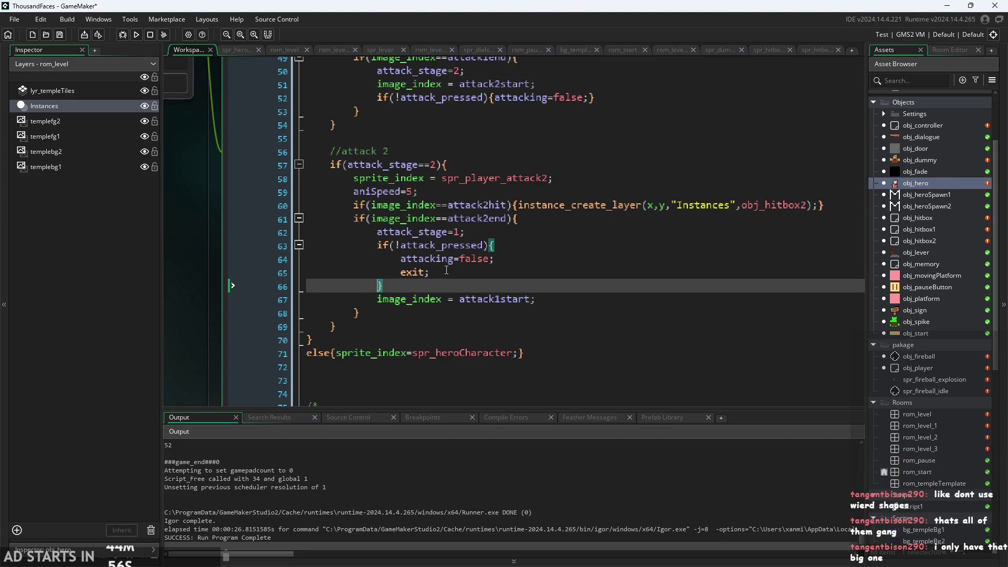
key(Up)
key(shift+Home)
key(BackSpace)
key(BackSpace)
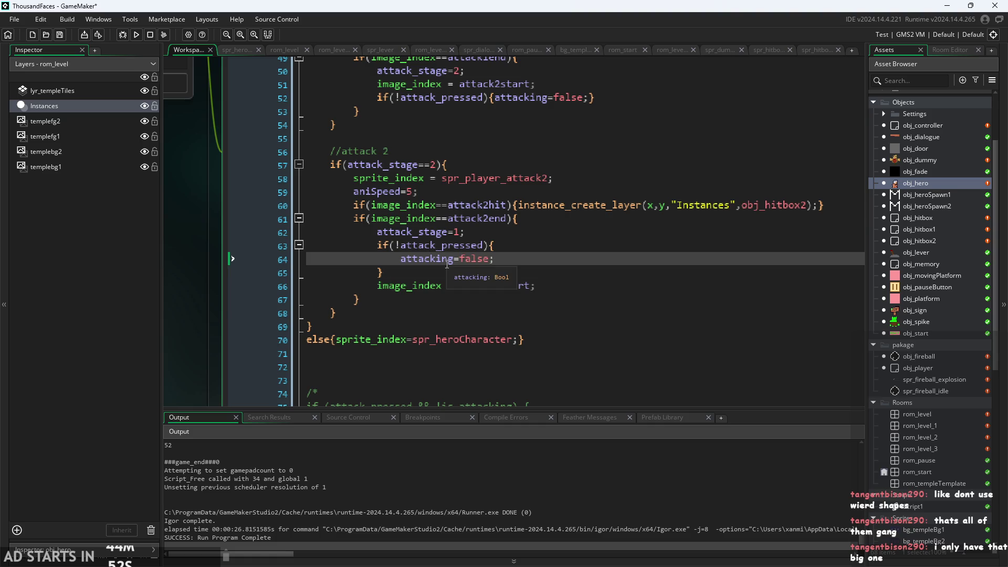
click(455, 245)
key(Up)
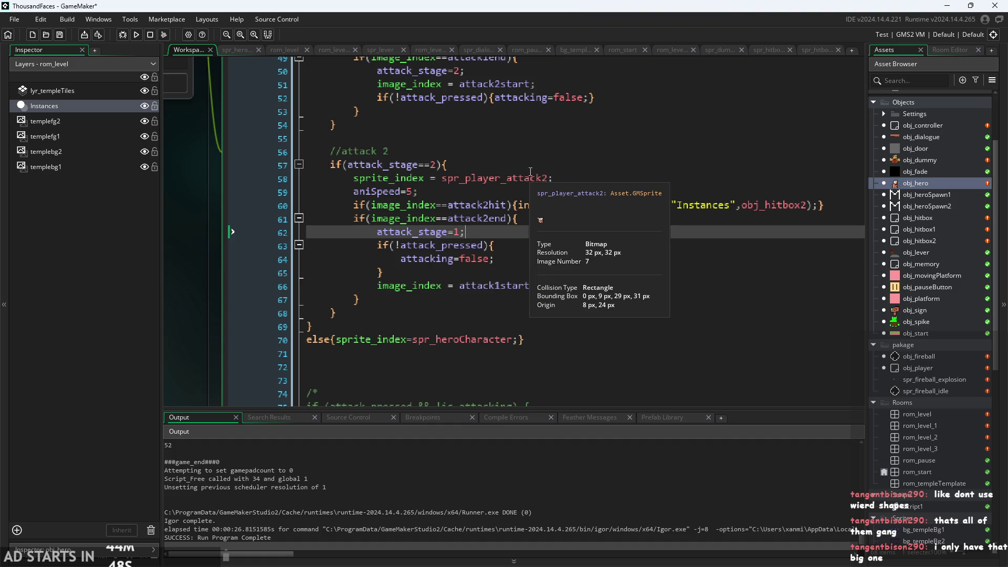
click(462, 164)
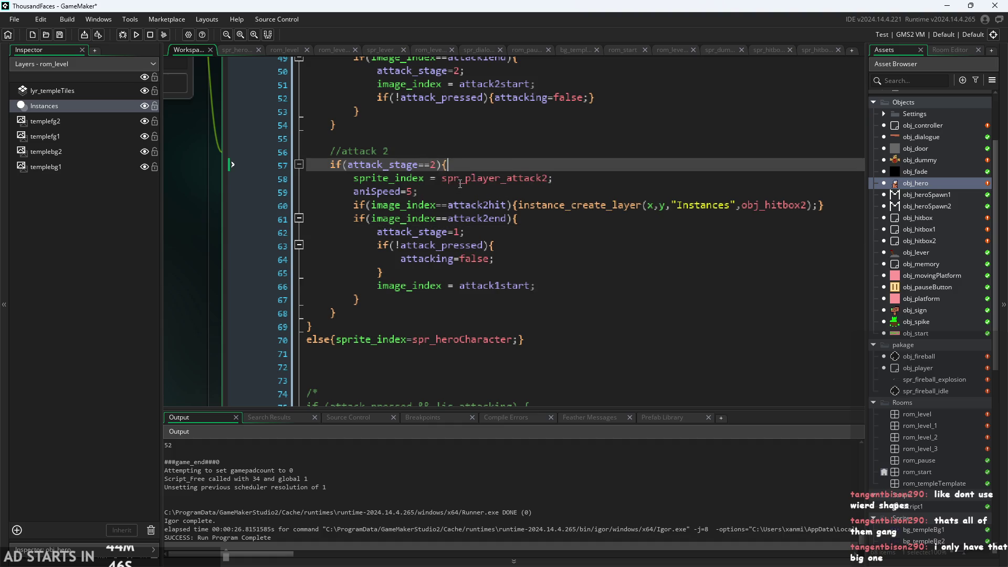
click(460, 183)
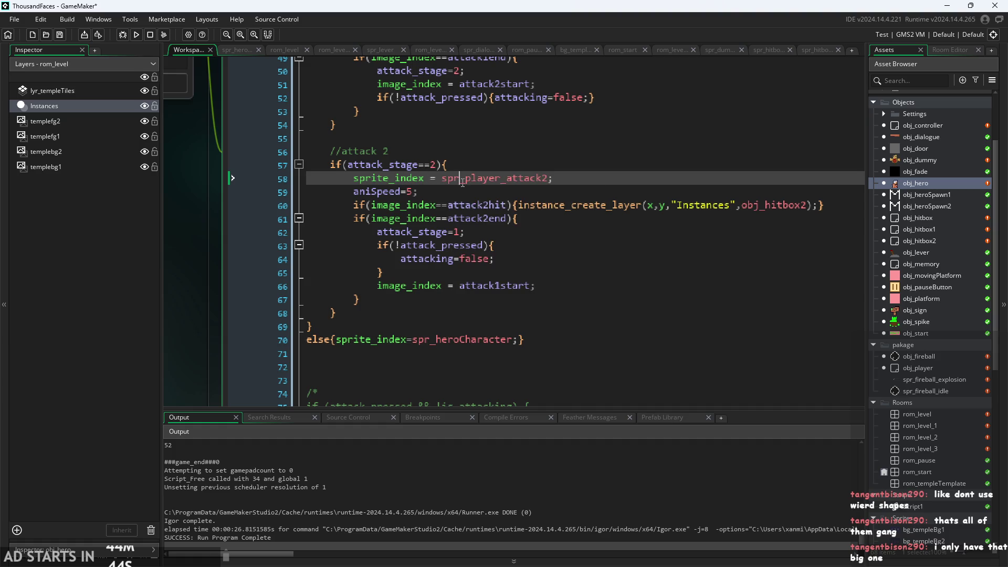
click(428, 195)
scroll(190, 281, up, 1)
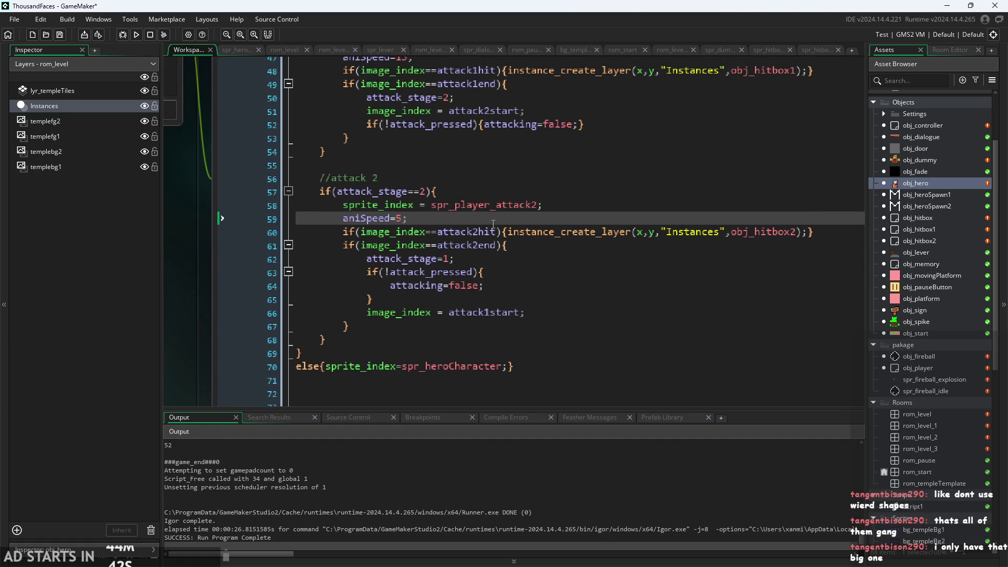
click(460, 231)
mouse_move(511, 232)
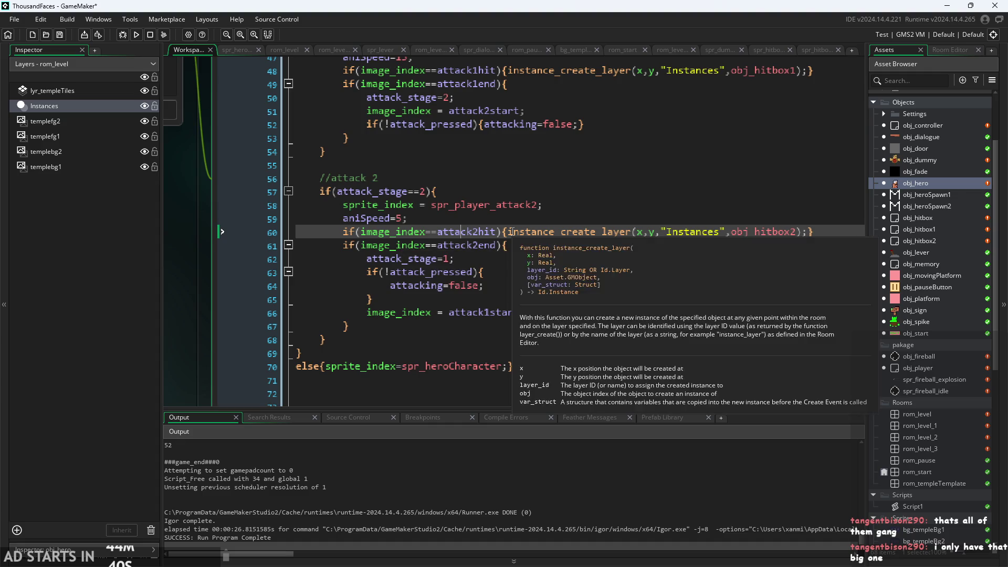
click(486, 241)
click(486, 232)
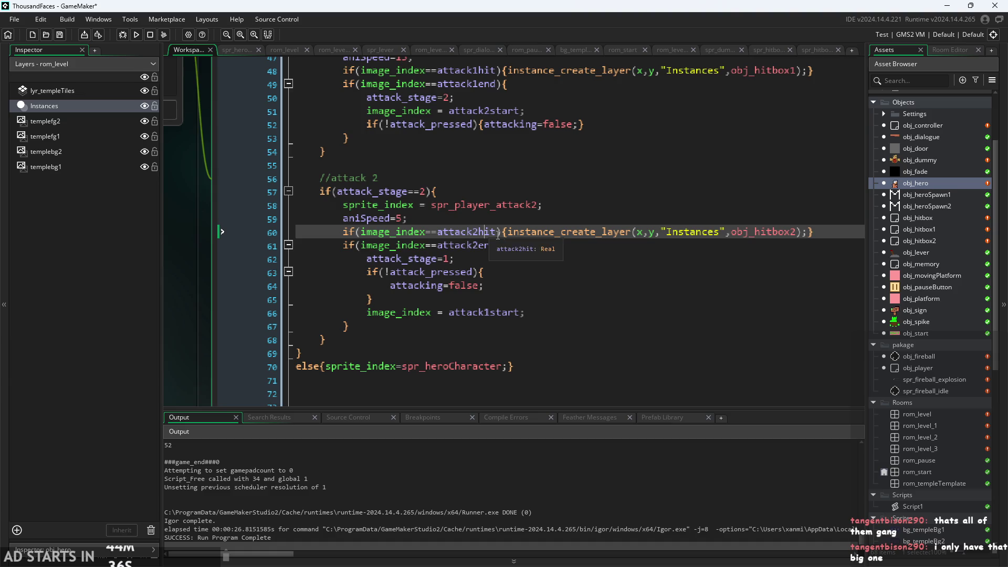
click(685, 231)
click(756, 232)
mouse_move(802, 232)
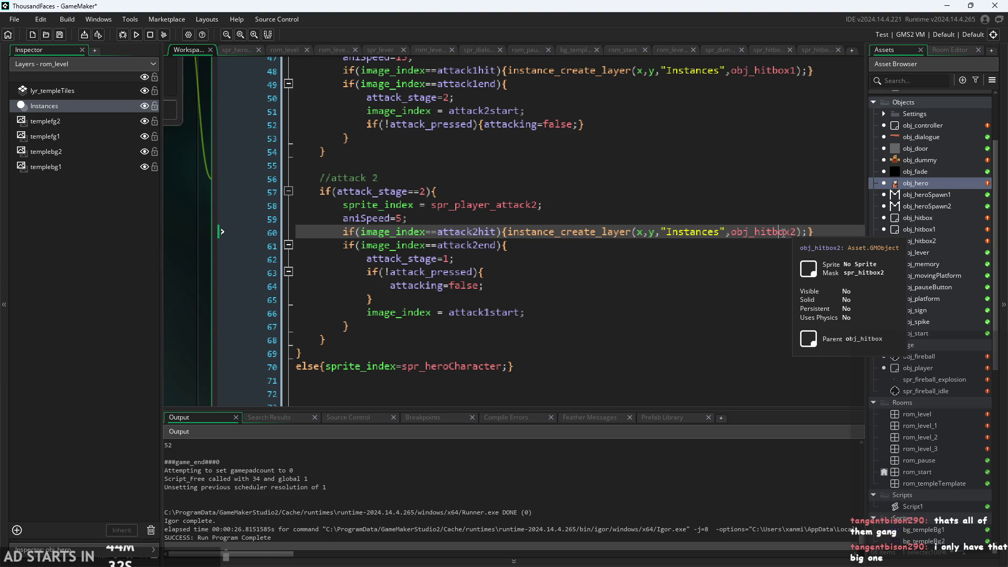
click(513, 232)
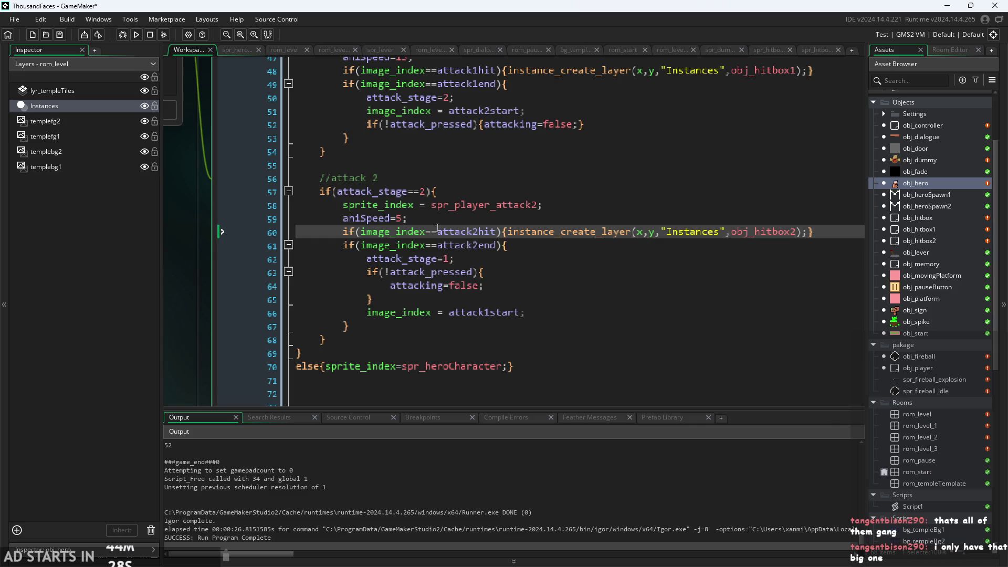
Append -1 to the attack2hit check on line 60 and the attack1hit check on line 48
click(505, 232)
text(-1)
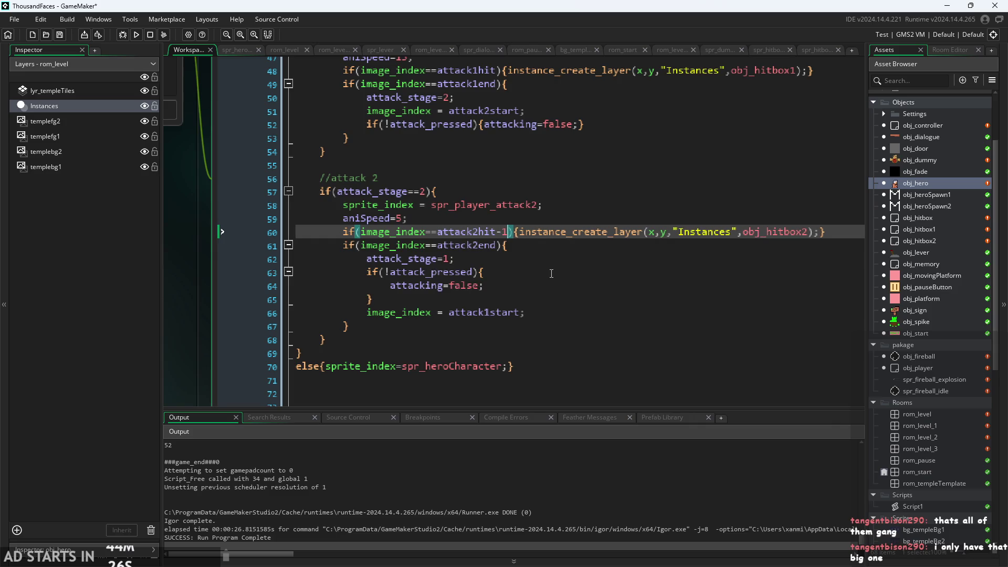
scroll(491, 183, up, 3)
click(499, 171)
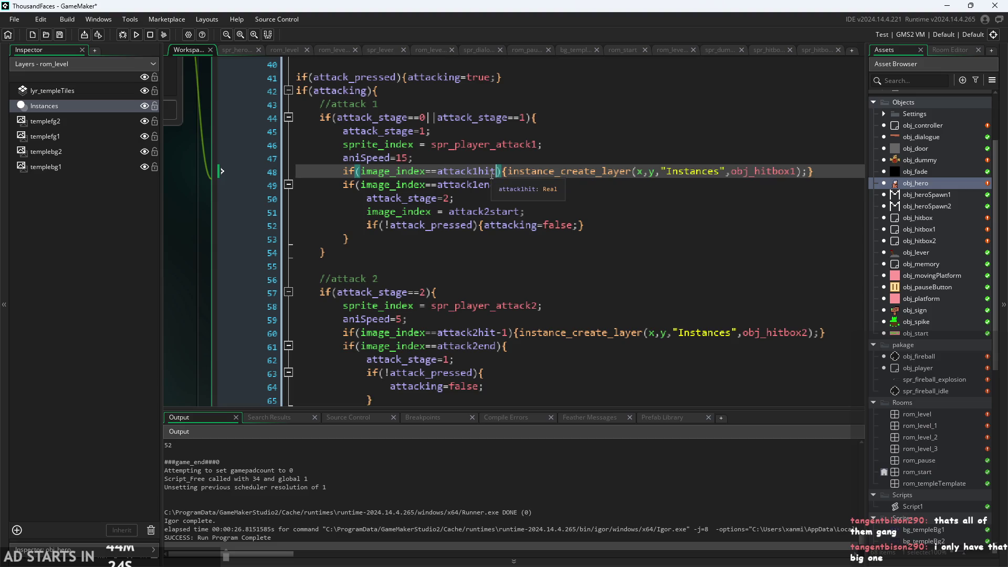
text(-1)
Move back down to verify the attack2hit-1 comparison on line 60
key(Down)
key(Down)
key(Down)
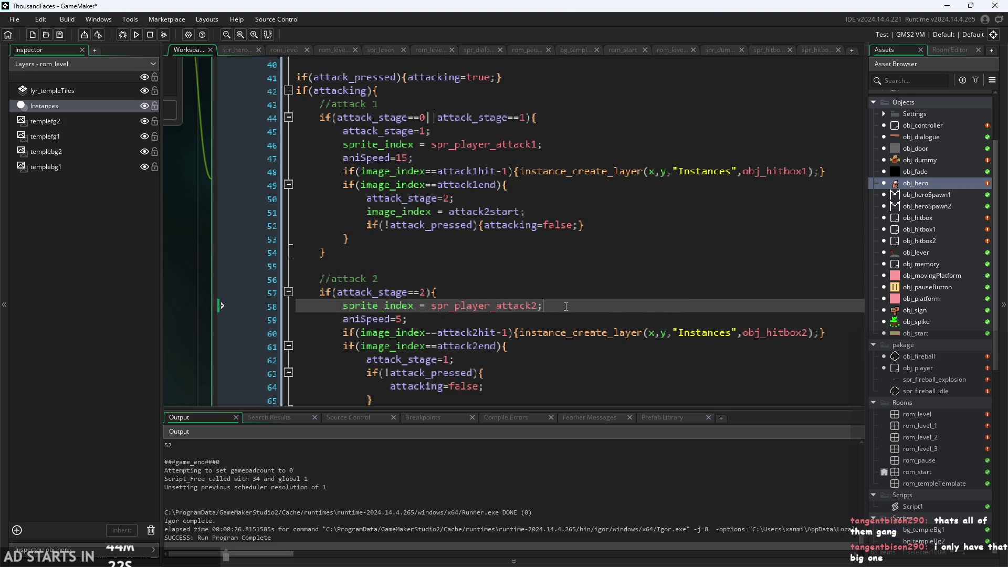
scroll(525, 262, down, 2)
key(Down)
key(Down)
key(Down)
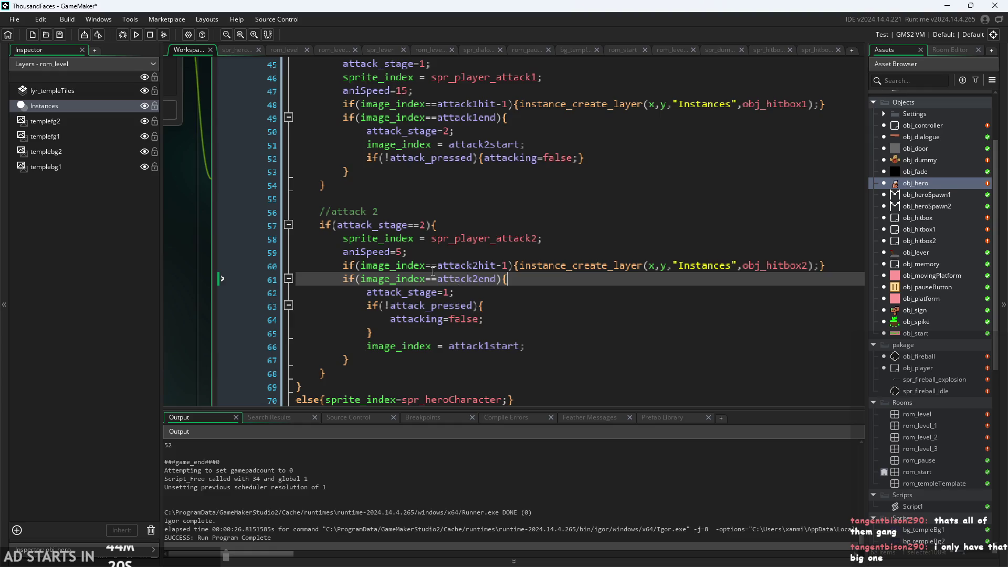
click(461, 265)
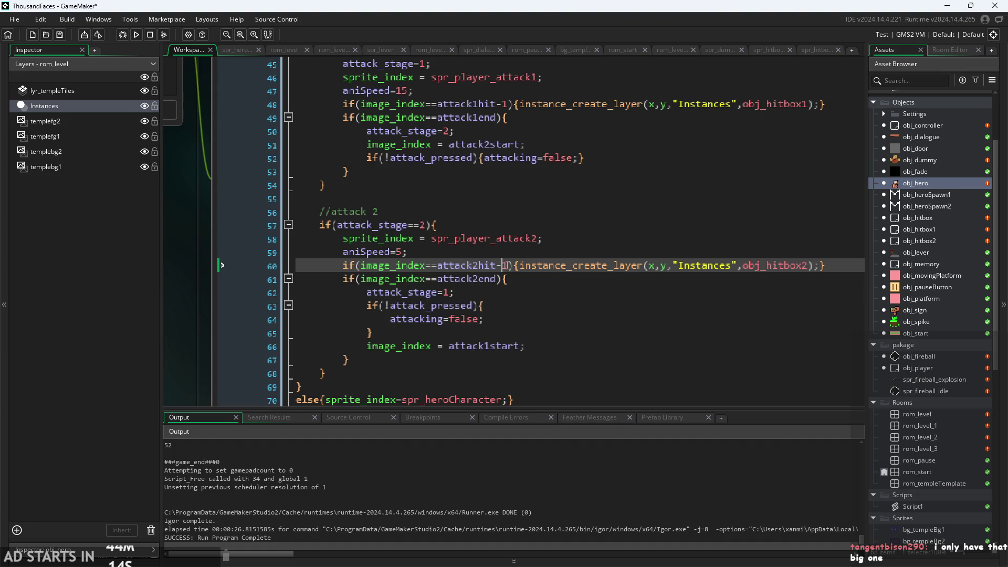
text(1)
click(514, 265)
Review the attack1hit and attack2end checks and locate attack 2's attack_stage=1 line
scroll(804, 265, up, 1)
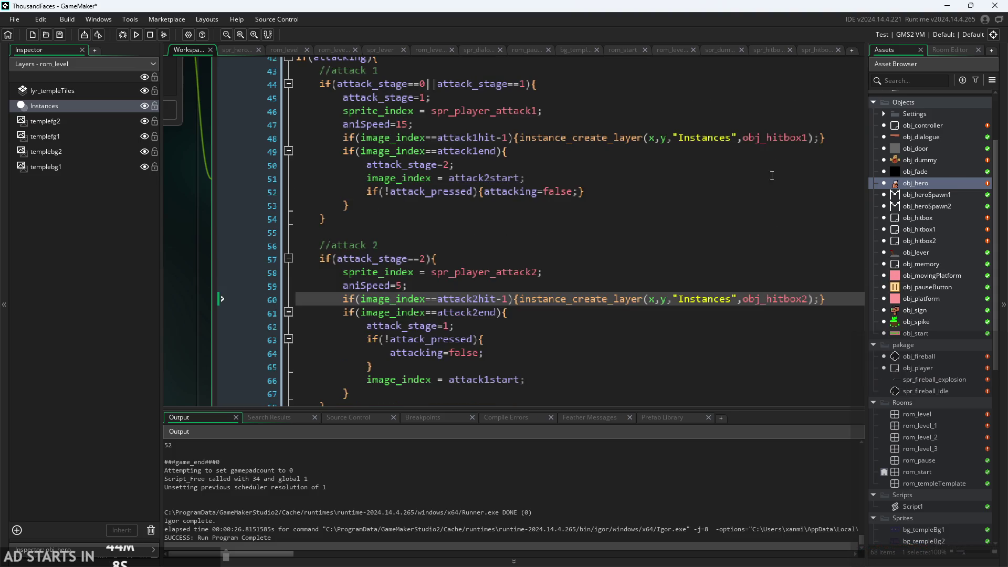
click(770, 138)
click(775, 298)
scroll(784, 304, down, 2)
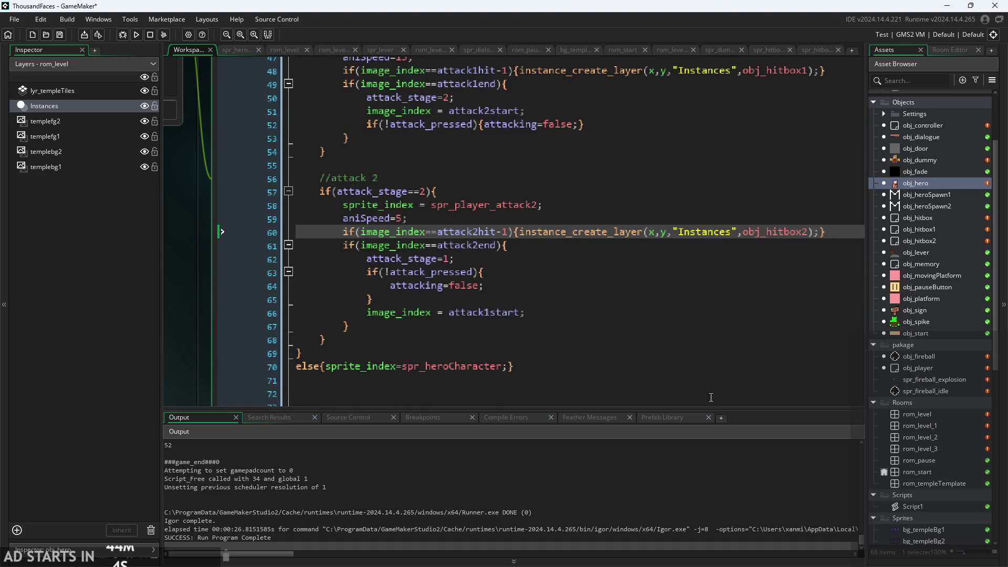
click(420, 246)
scroll(408, 250, up, 1)
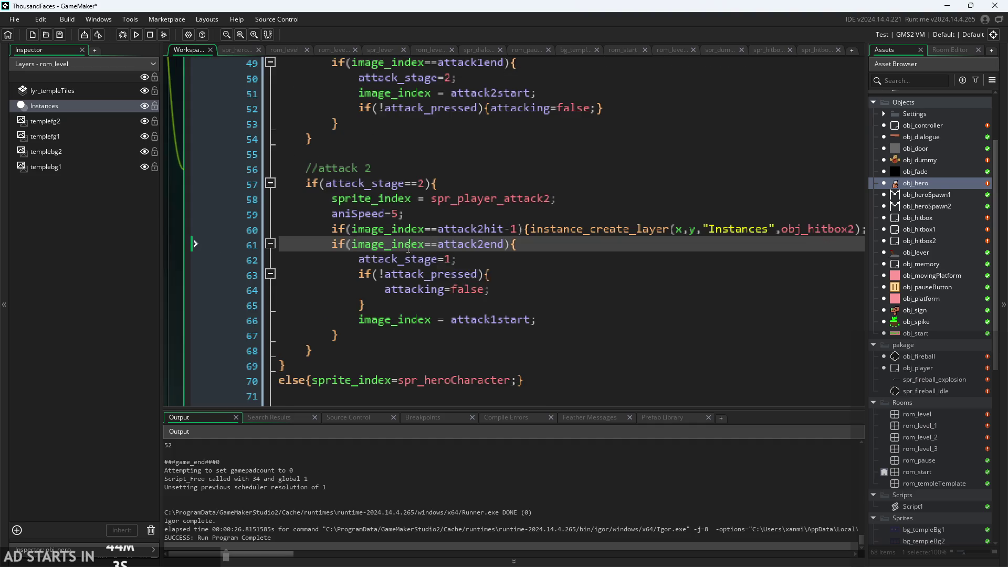
click(490, 244)
scroll(536, 248, down, 1)
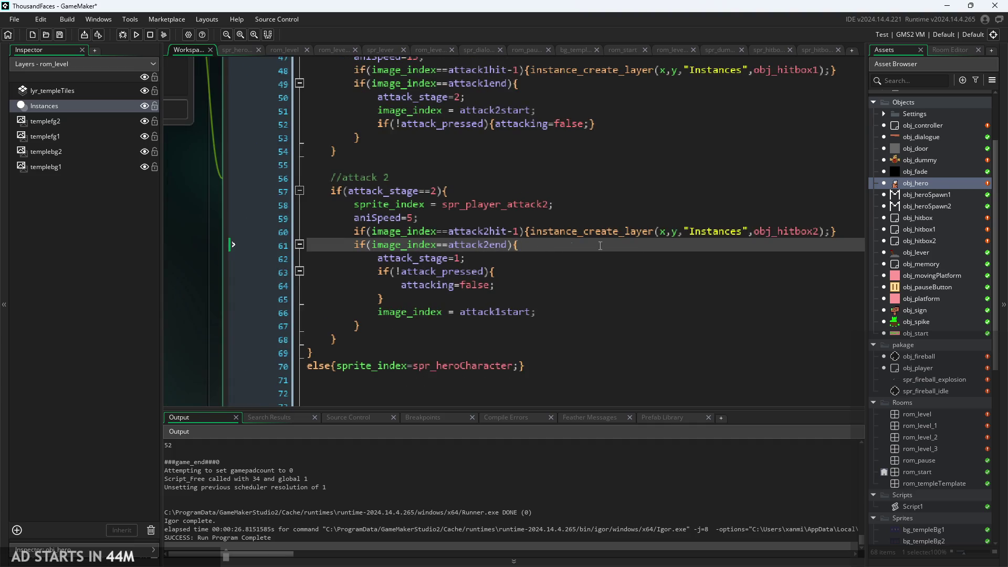
click(508, 245)
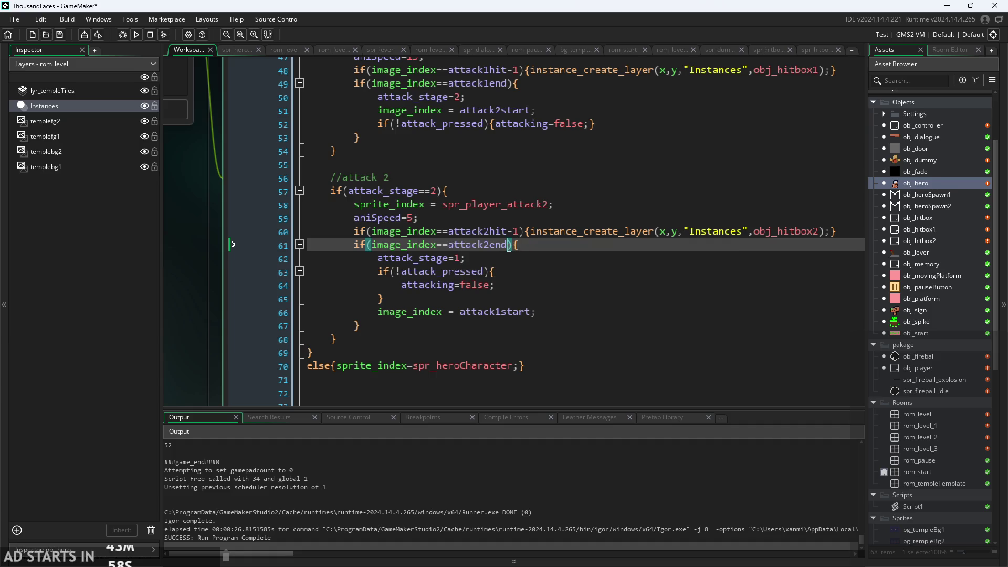
scroll(508, 256, up, 1)
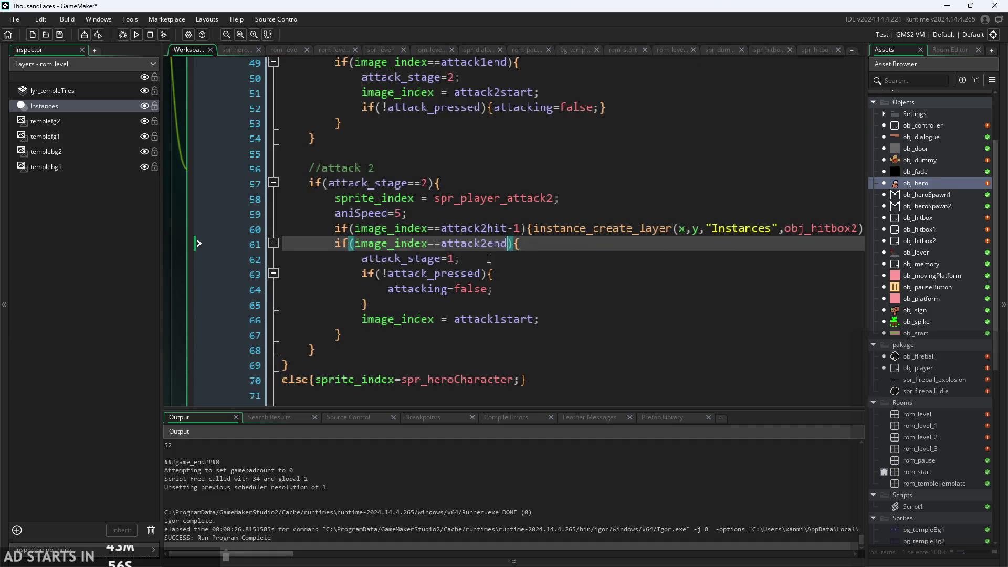
click(509, 257)
scroll(488, 262, up, 2)
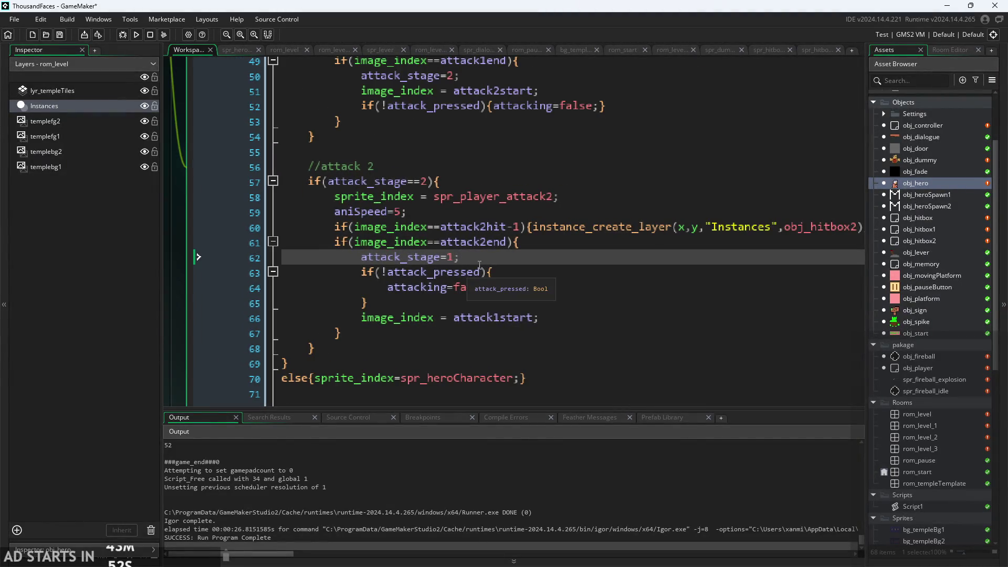
Move attack 2's if(!attack_pressed){attacking=false;} block above attack_stage=1 and remove the leftover blank line
drag(368, 304, 358, 278)
key(ctrl+c)
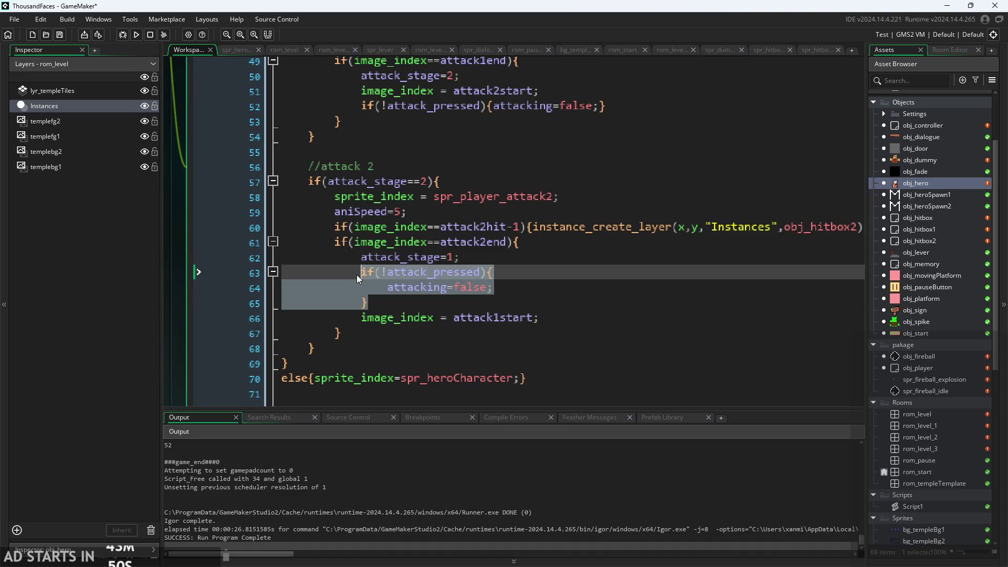
key(Delete)
key(Up)
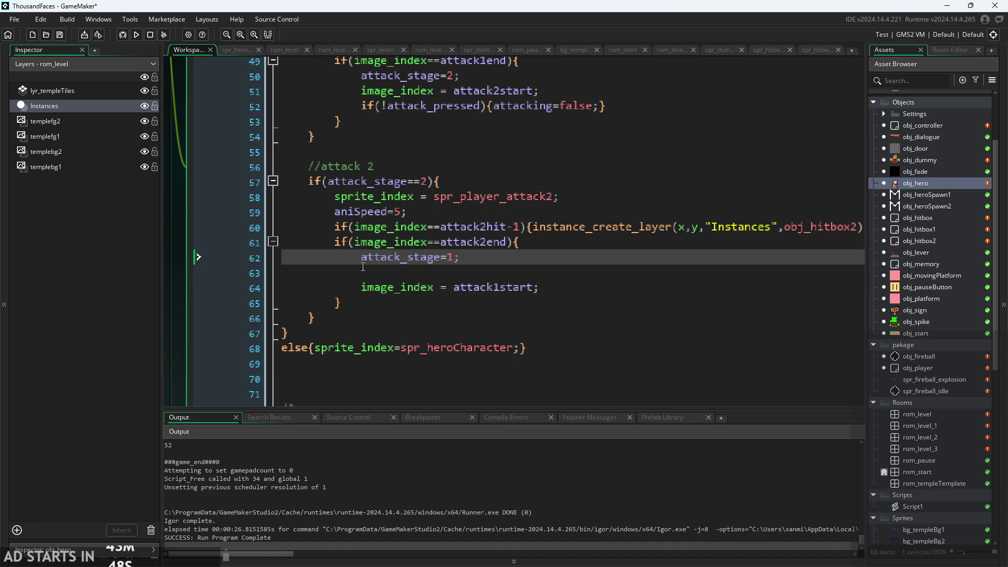
key(Return)
key(ctrl+v)
click(388, 322)
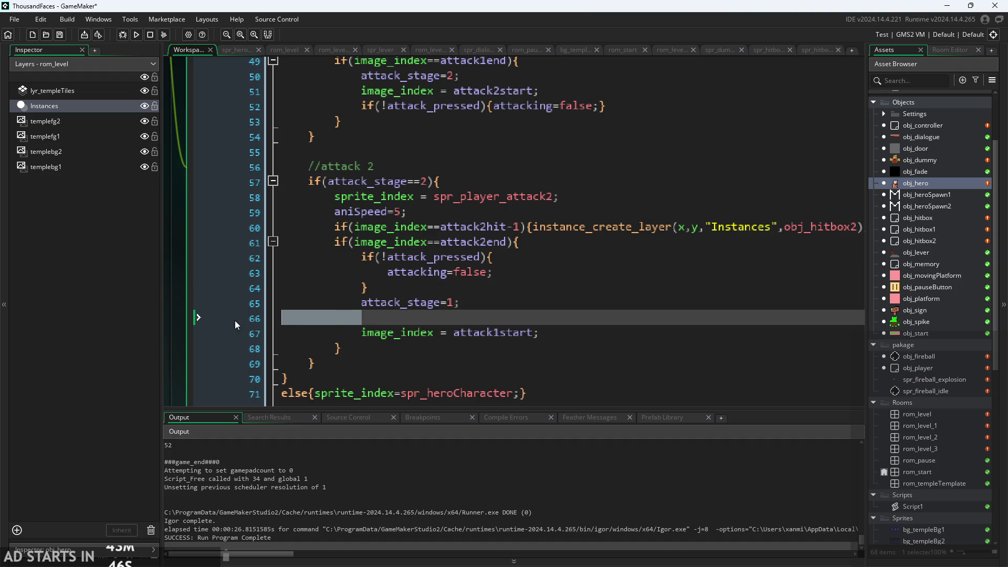
key(BackSpace)
Verify the relocated attacking=false release check now precedes the attack1start reset
click(489, 271)
click(515, 259)
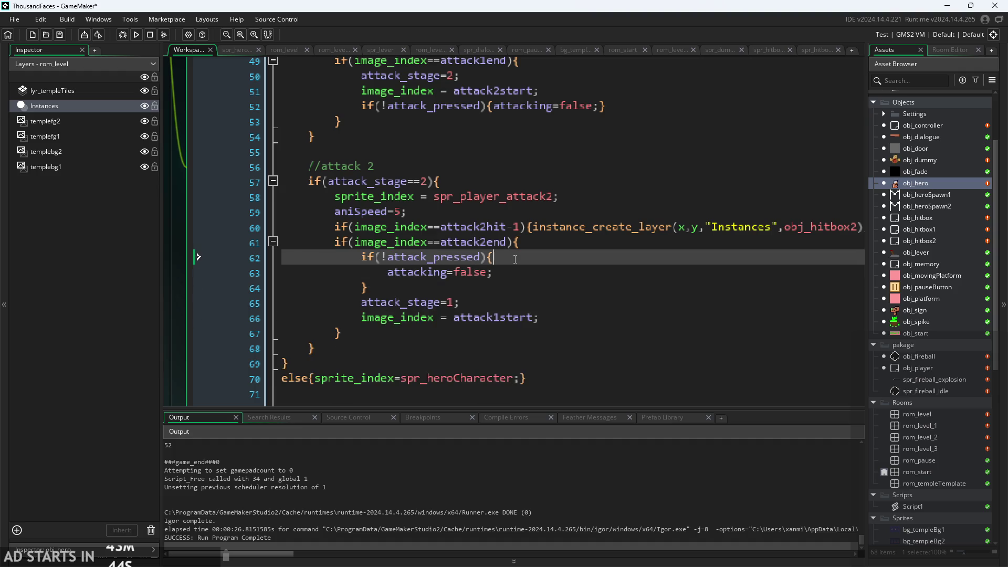
click(512, 272)
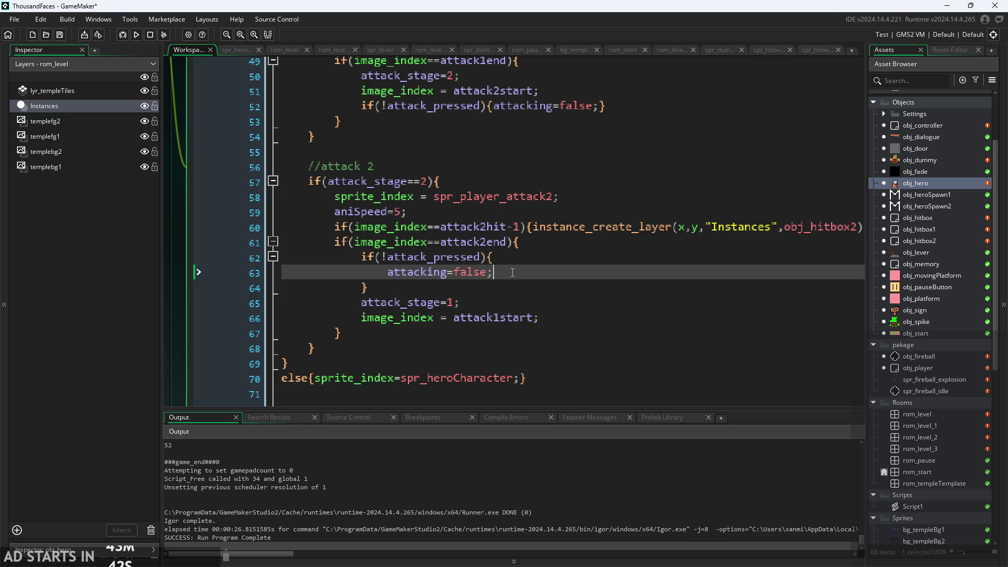
ctrl+scroll(520, 274, down, 1)
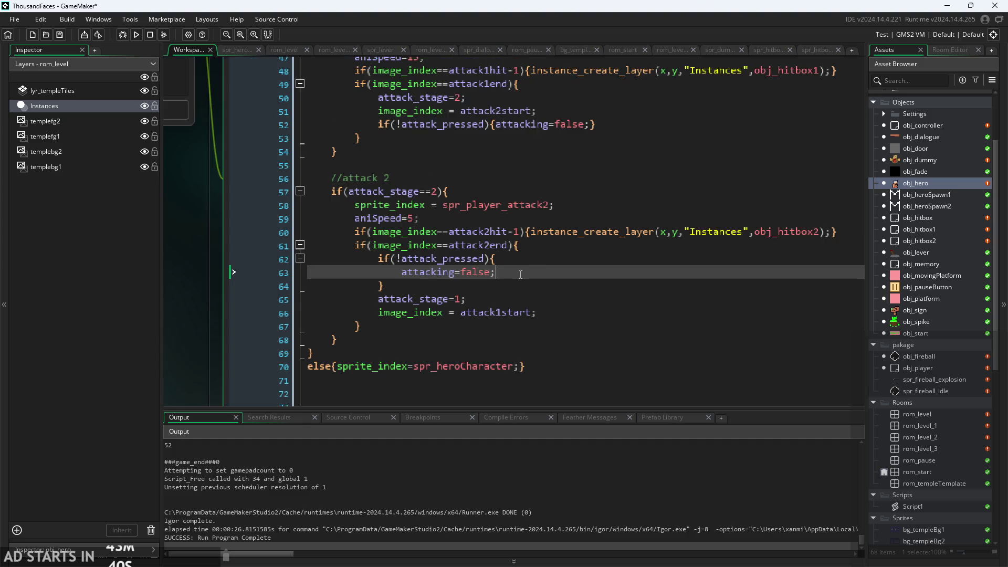
ctrl+scroll(520, 274, up, 1)
ctrl+scroll(517, 275, down, 1)
ctrl+scroll(509, 276, up, 1)
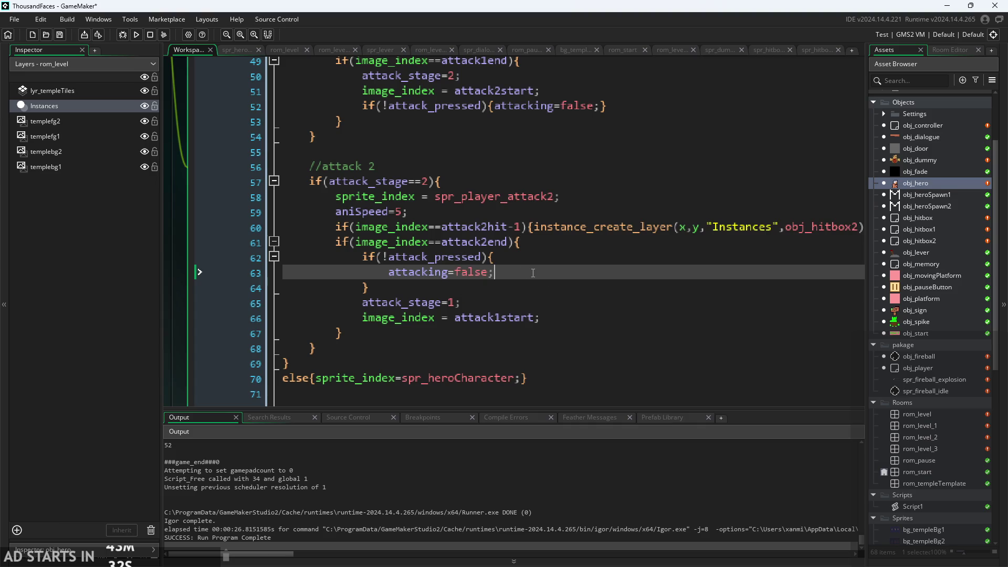
Add and then remove a blank line after attacking=false in the attack 2 end block
key(Return)
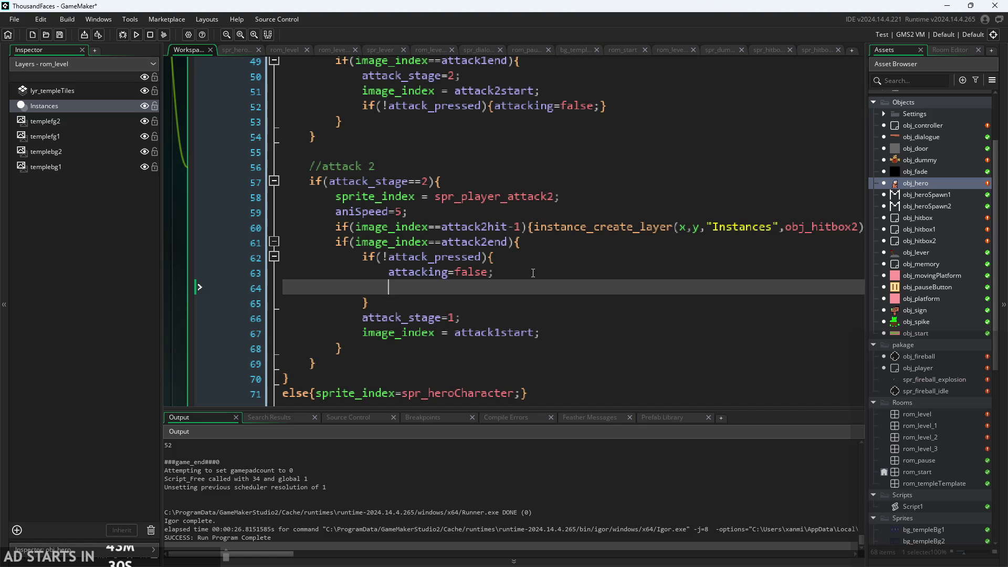
key(BackSpace)
key(BackSpace)
key(BackSpace)
click(563, 258)
click(553, 267)
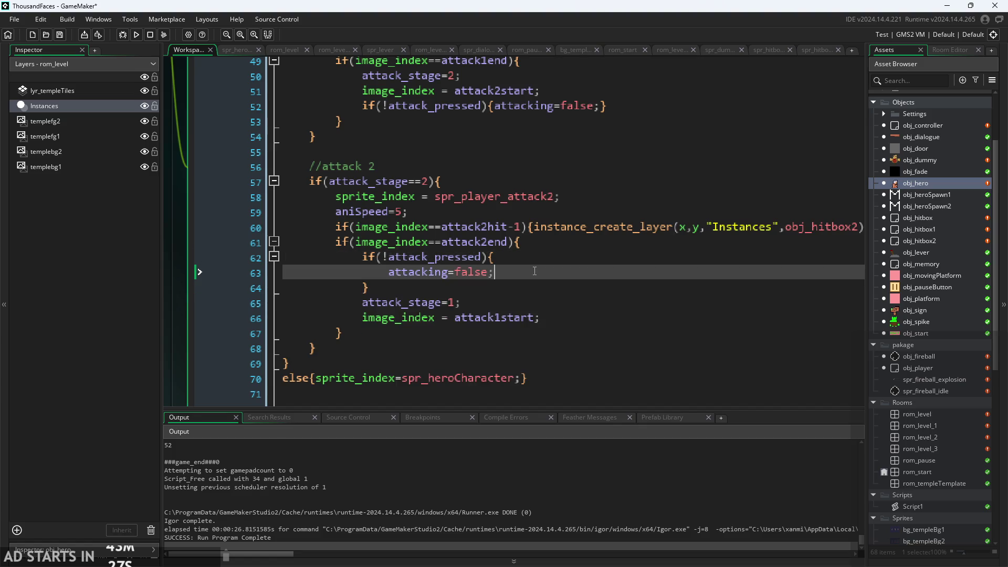
click(525, 244)
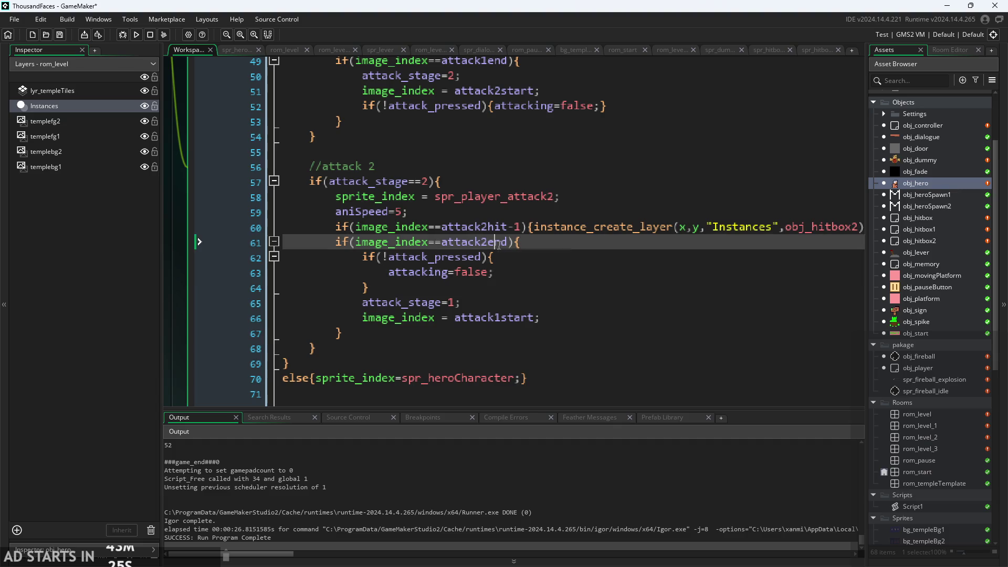
click(551, 261)
click(564, 271)
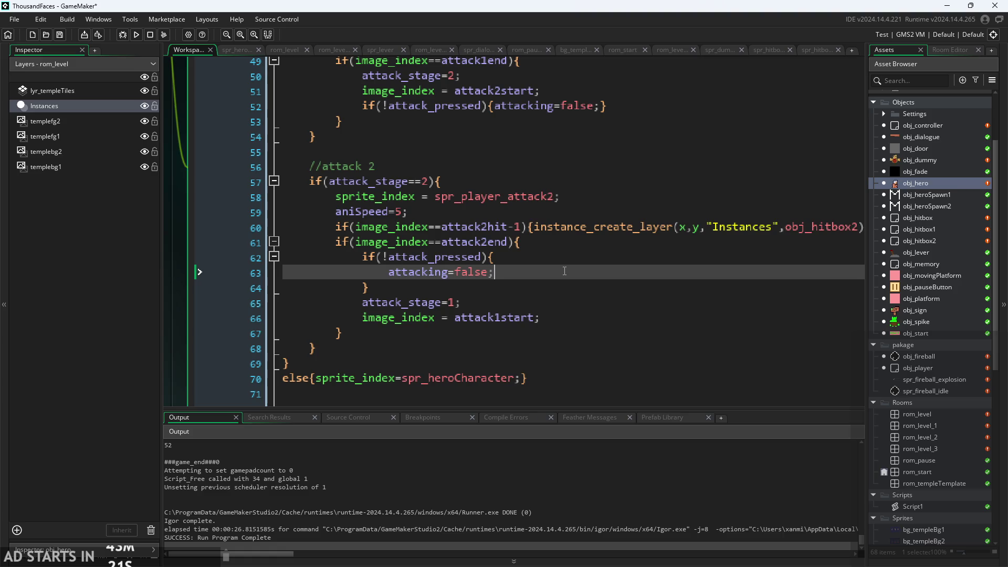
click(449, 273)
Review the image_index = attack1start line, its closing braces and the attacking variable on line 42
click(489, 300)
click(573, 318)
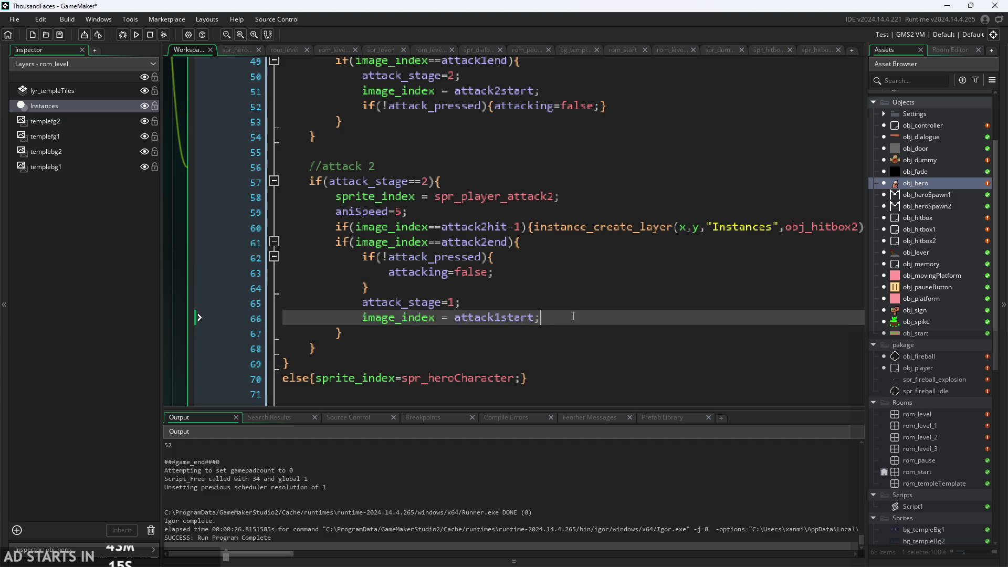
drag(573, 316, 568, 301)
click(567, 296)
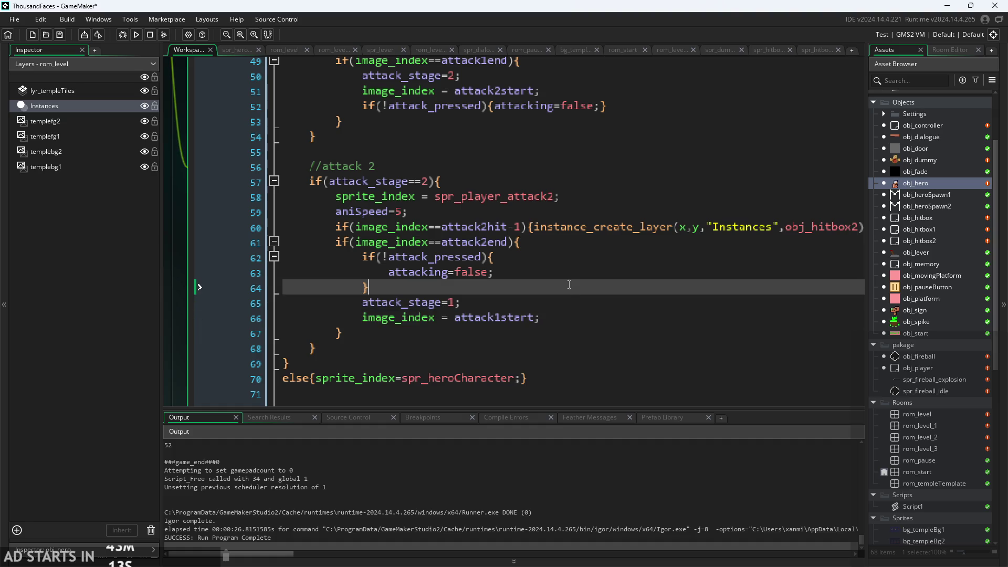
click(546, 340)
click(564, 293)
scroll(566, 321, down, 1)
scroll(566, 321, up, 2)
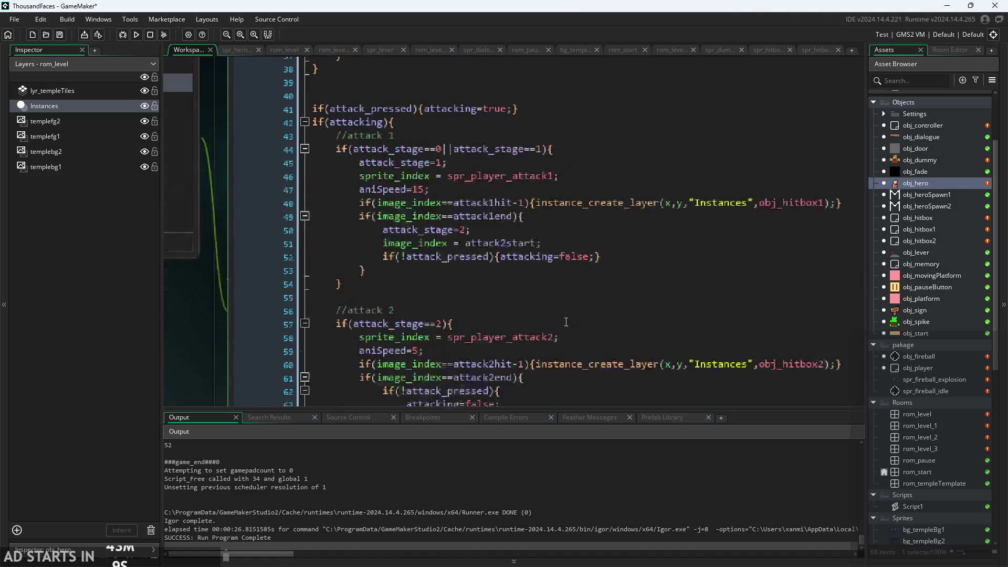
click(369, 91)
scroll(473, 237, down, 3)
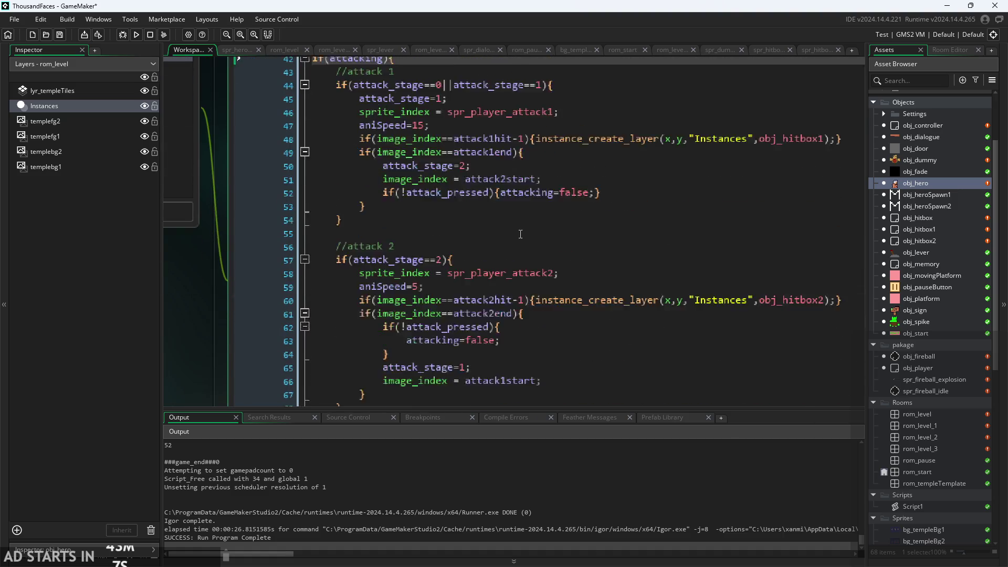
click(514, 316)
scroll(514, 316, up, 1)
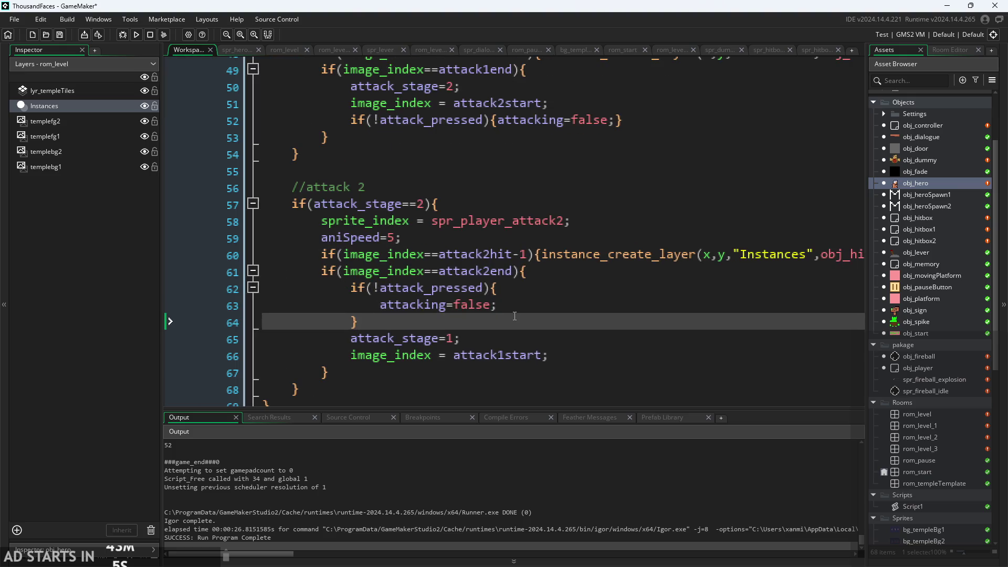
scroll(411, 282, down, 1)
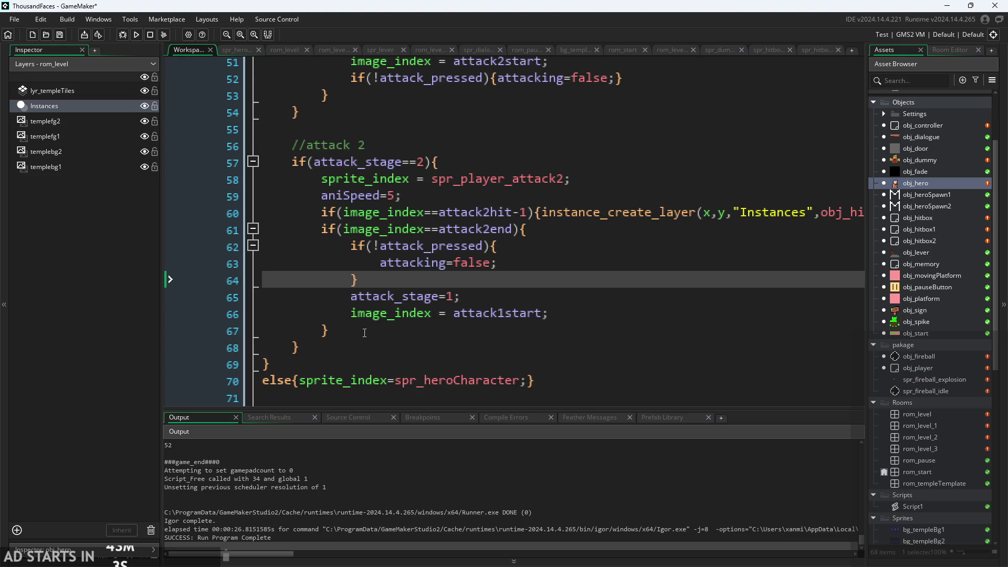
Move the if(!attack_pressed) block from lines 62–64 to just after image_index = attack1start;
click(364, 333)
click(363, 348)
drag(358, 280, 357, 247)
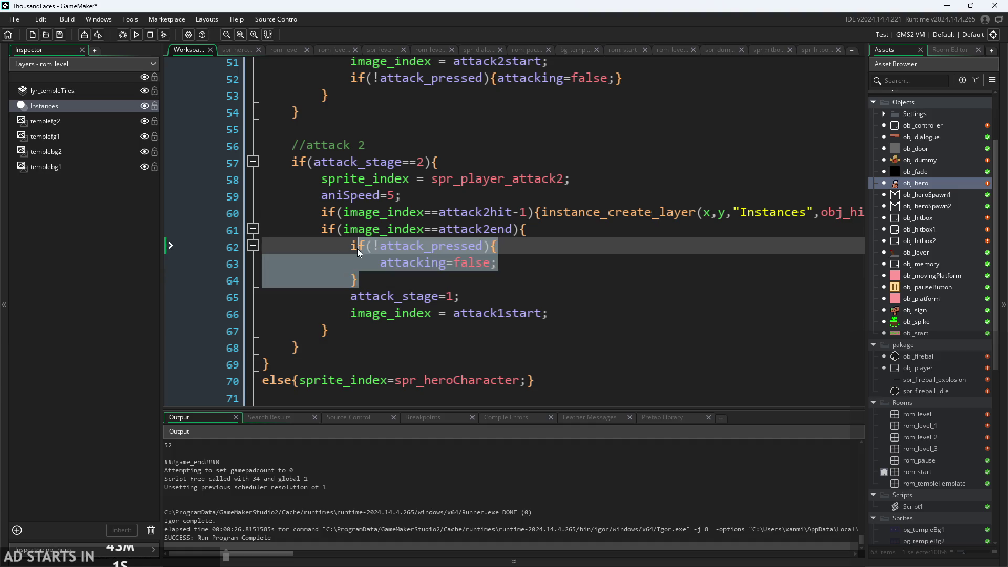
key(Delete)
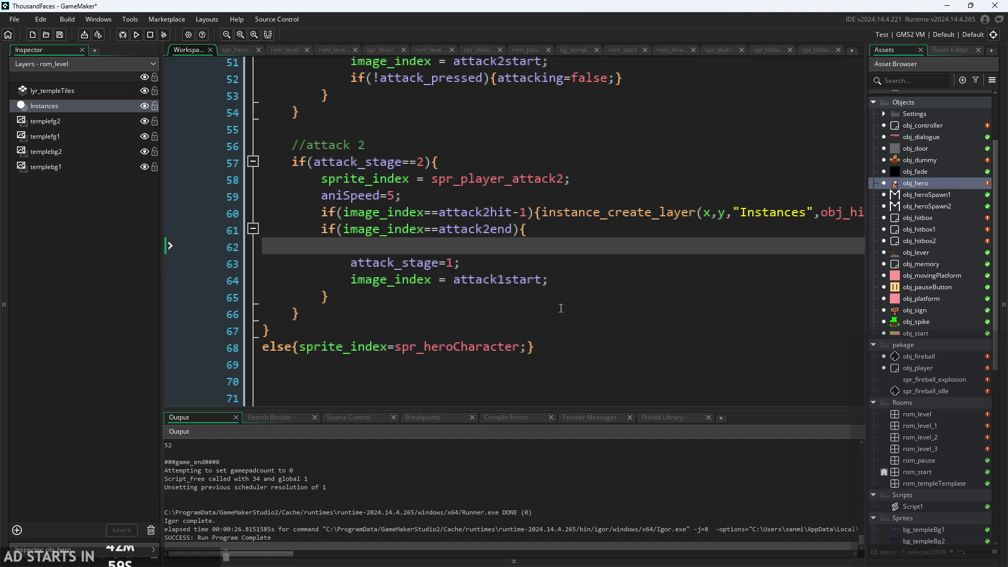
click(580, 273)
key(Return)
text(if(!attack_pressed){ 	attacking=false; })
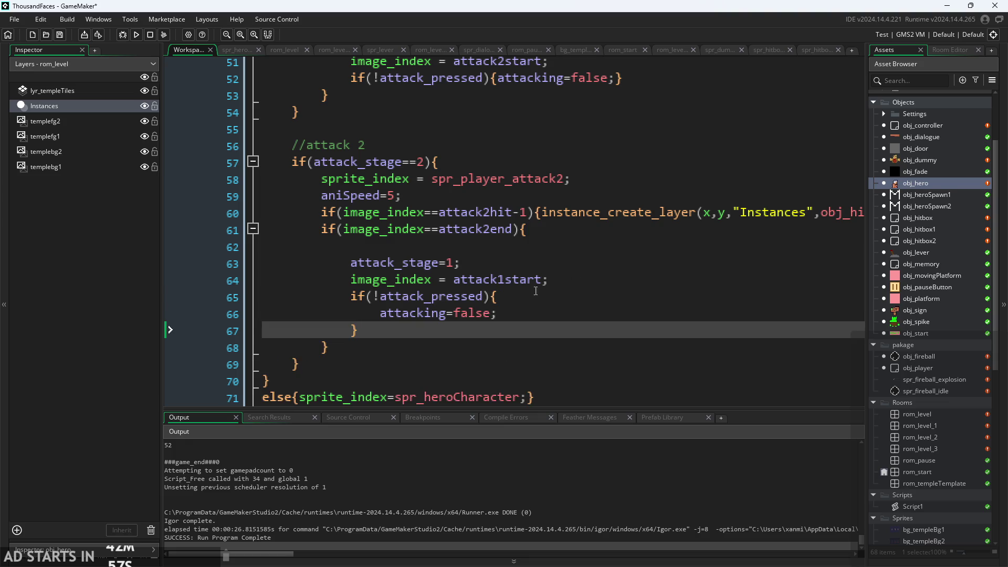
Delete the leftover empty line 62 below the pasted block
click(536, 290)
ctrl+scroll(525, 294, down, 1)
click(492, 259)
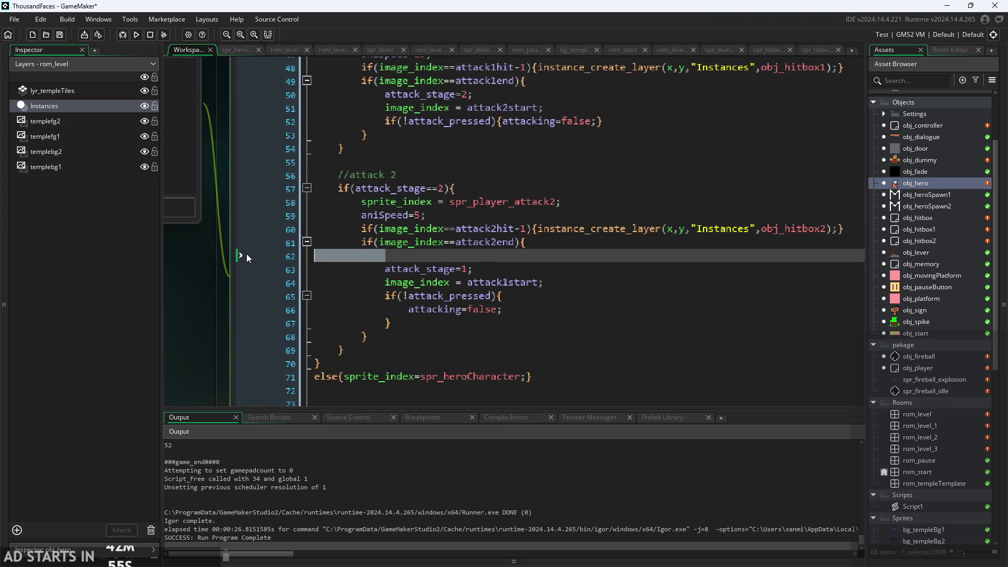
key(BackSpace)
click(550, 305)
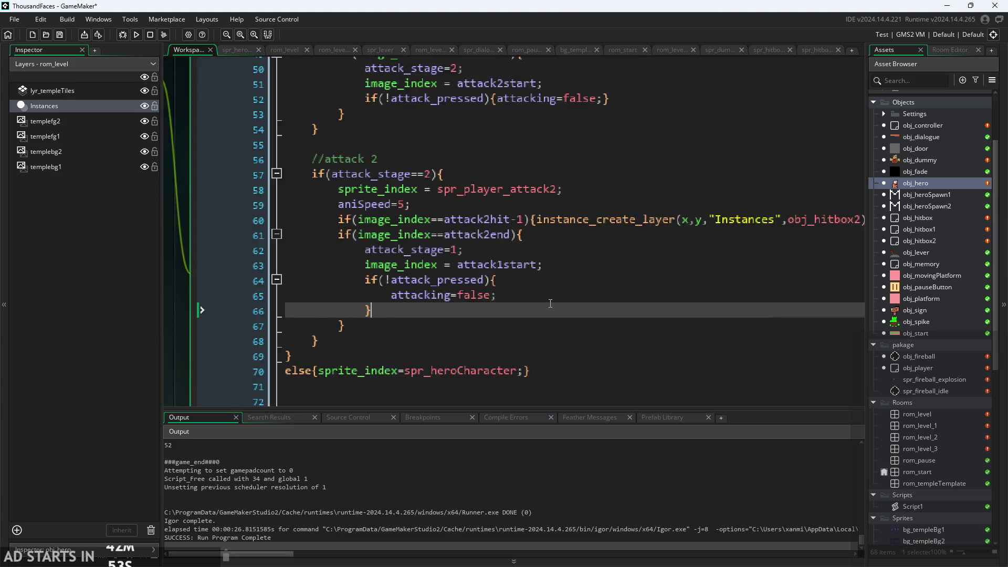
scroll(551, 303, up, 2)
scroll(530, 298, down, 2)
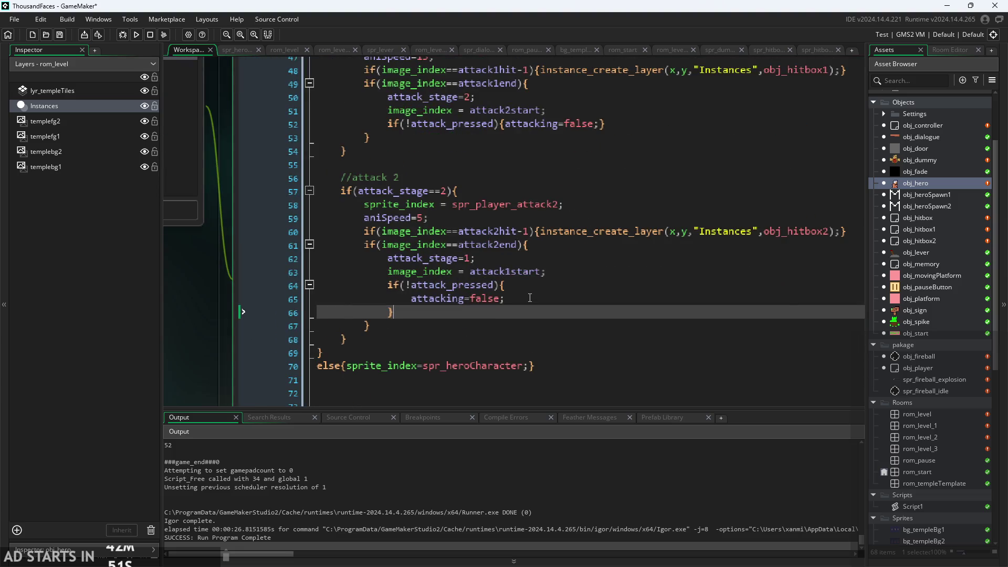
scroll(528, 298, up, 1)
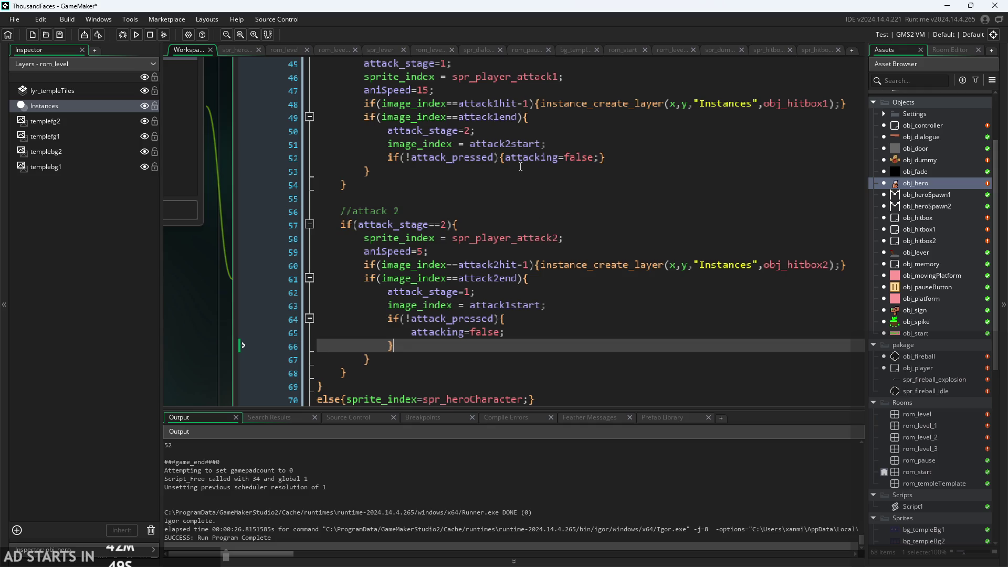
Join attacking=false and the closing brace into a one-line if(!attack_pressed){attacking=false;}
click(410, 334)
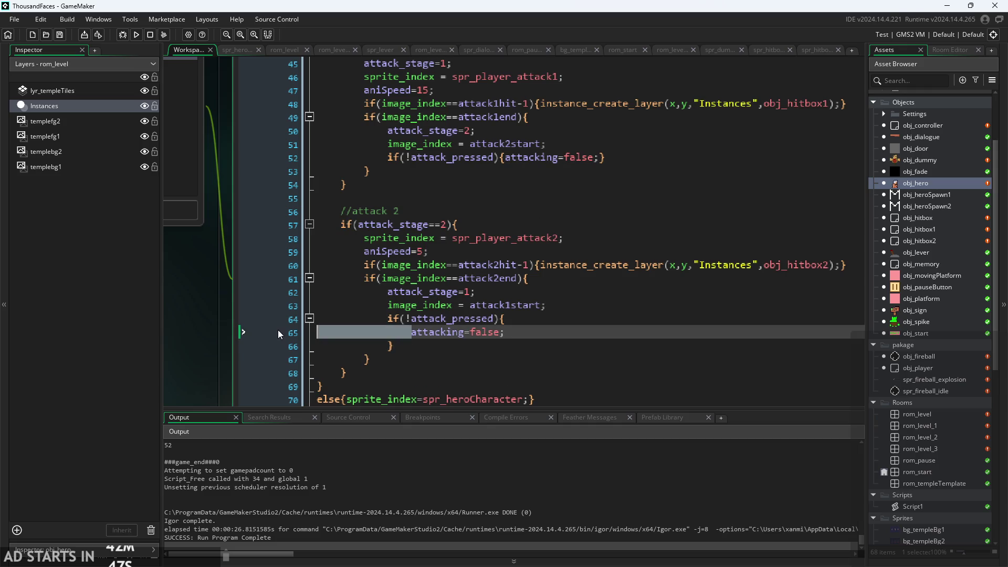
key(BackSpace)
key(BackSpace)
key(BackSpace)
click(390, 334)
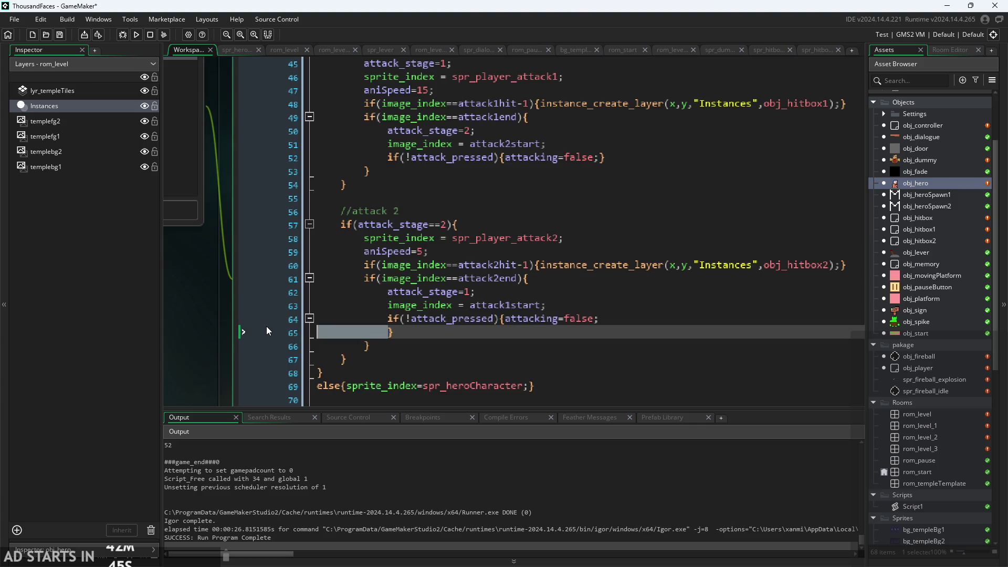
key(BackSpace)
key(BackSpace)
key(BackSpace)
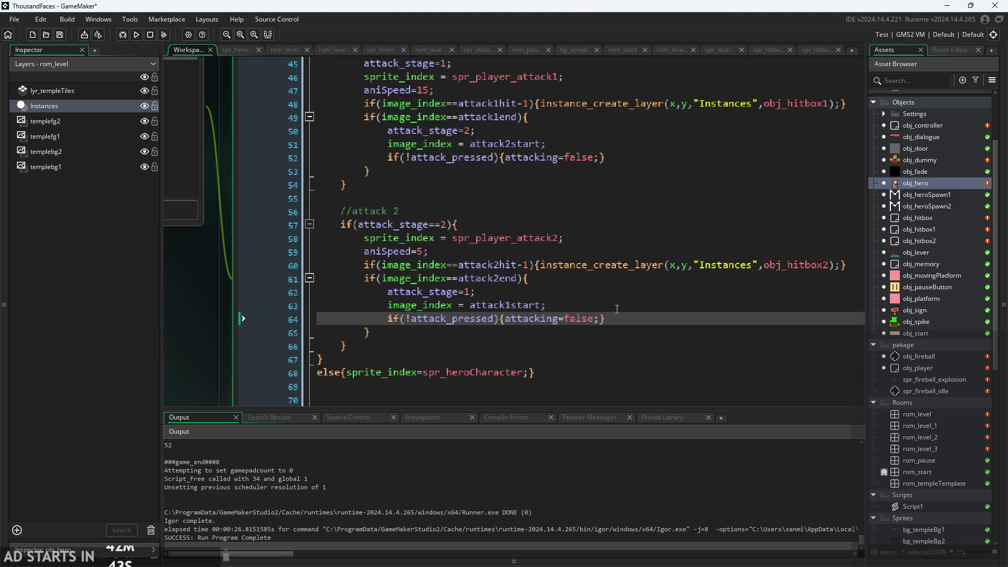
click(617, 308)
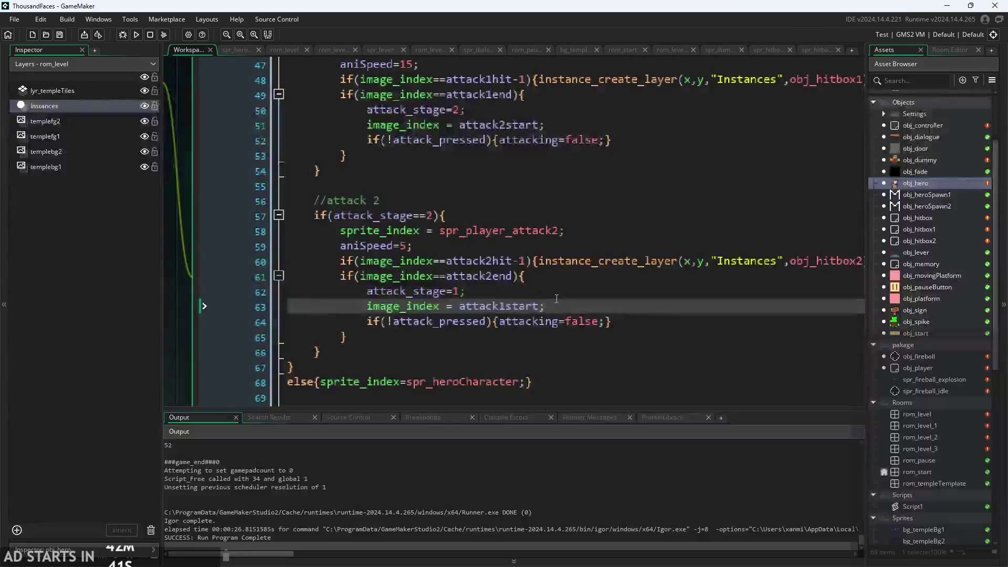
scroll(557, 298, up, 1)
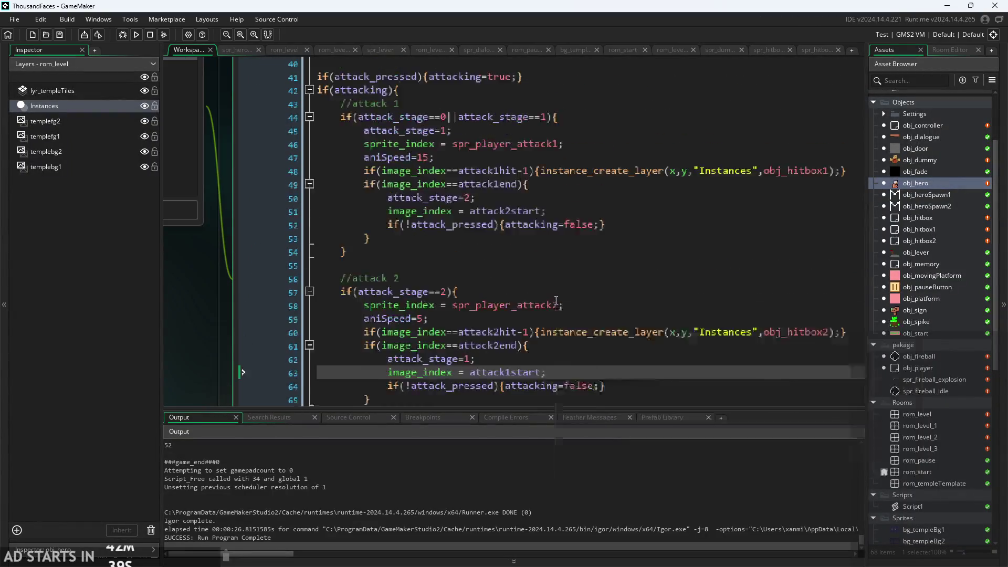
scroll(559, 298, up, 1)
scroll(561, 297, down, 1)
ctrl+scroll(562, 297, down, 1)
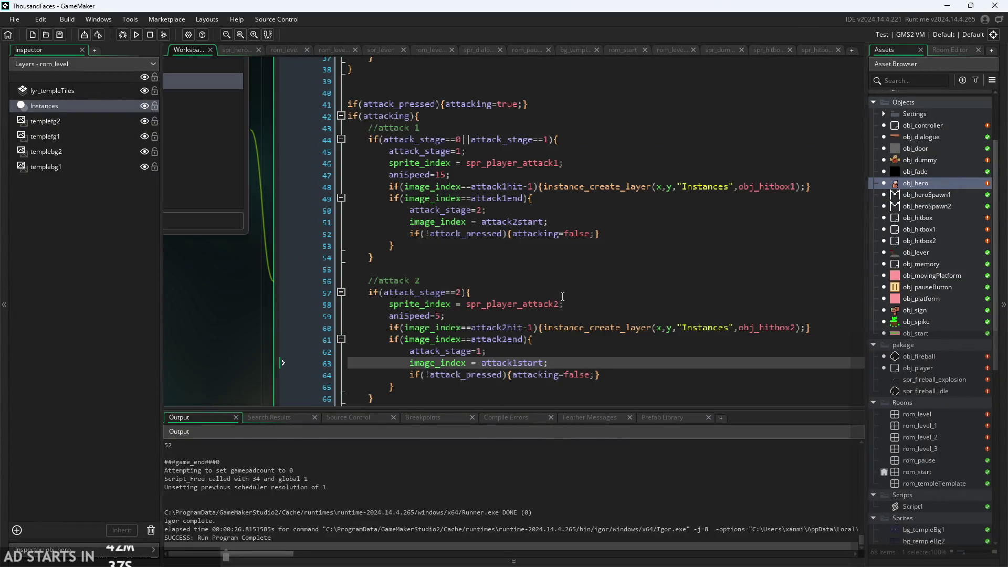
ctrl+scroll(562, 297, up, 1)
Run the game, start the first level and make the hero attack
click(123, 35)
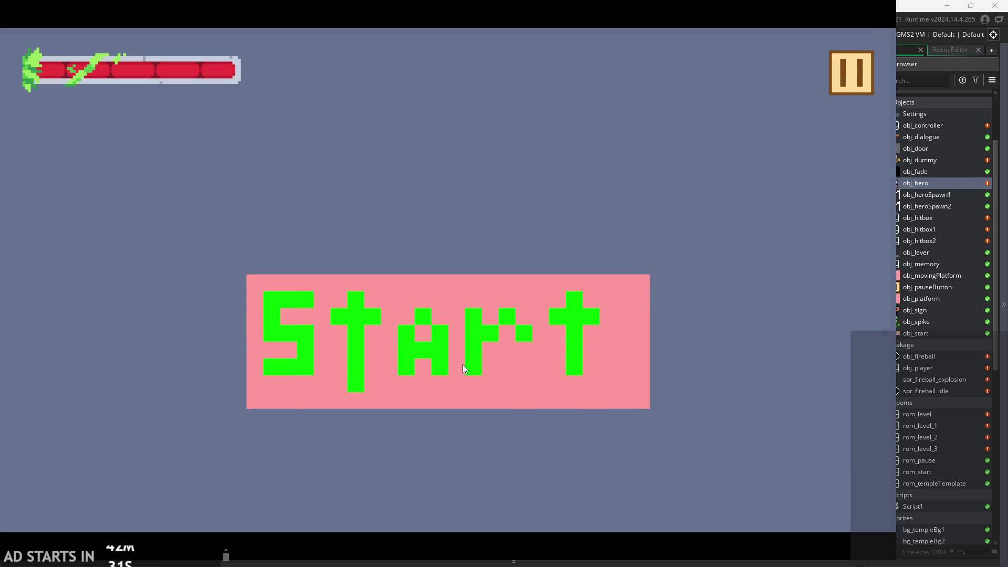
click(462, 364)
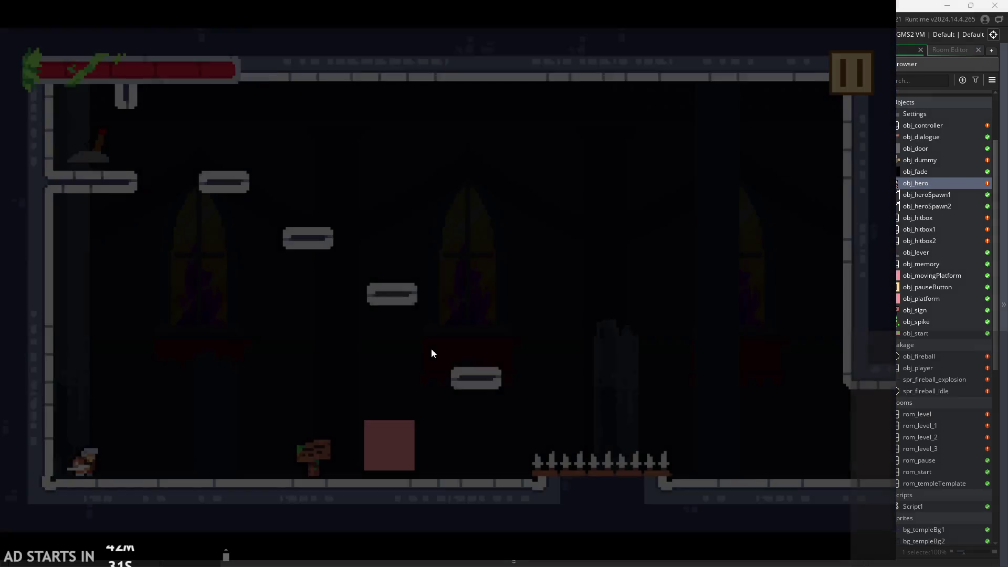
key(Left)
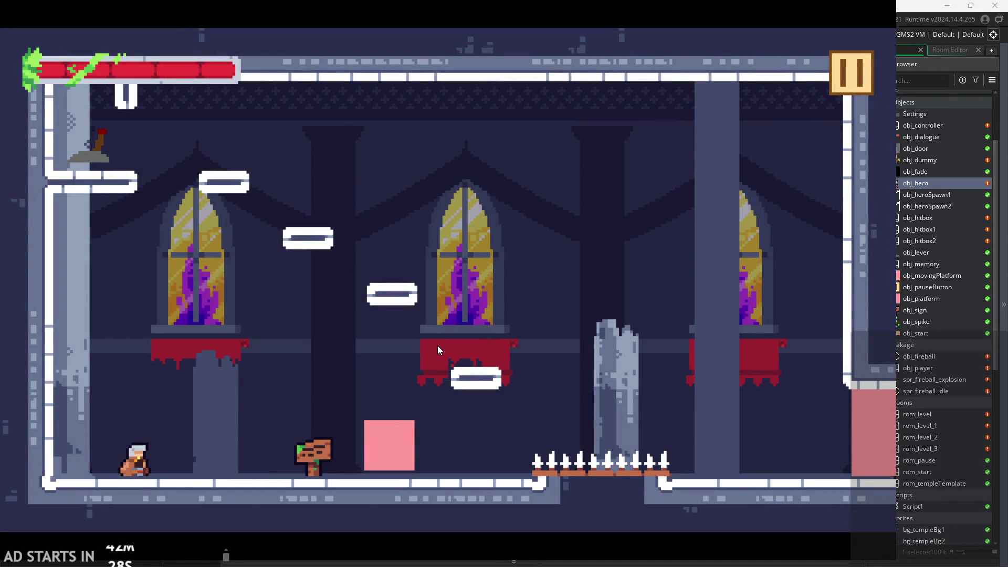
key(space)
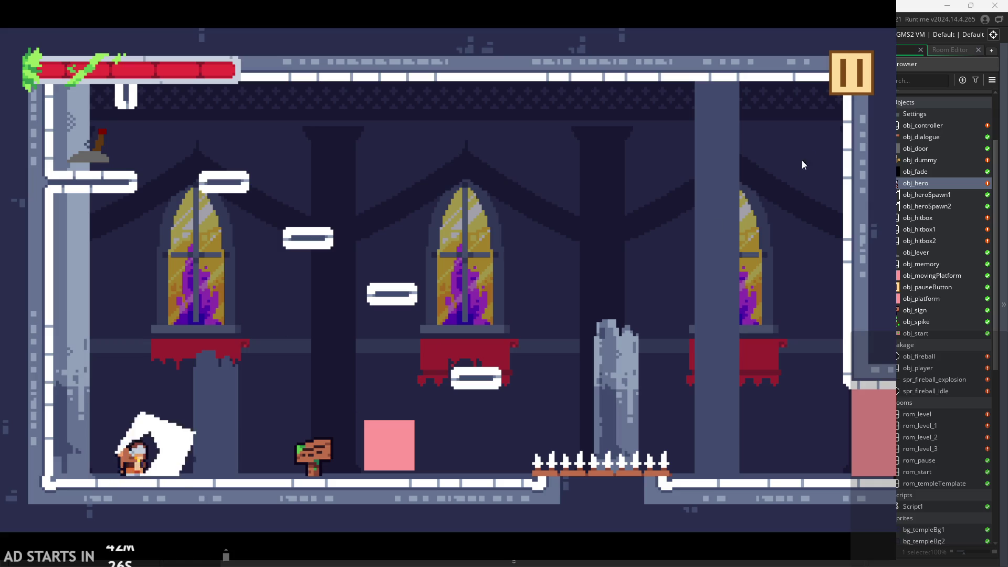
Turn on Debug Stats from the pause screen and resume play
click(841, 71)
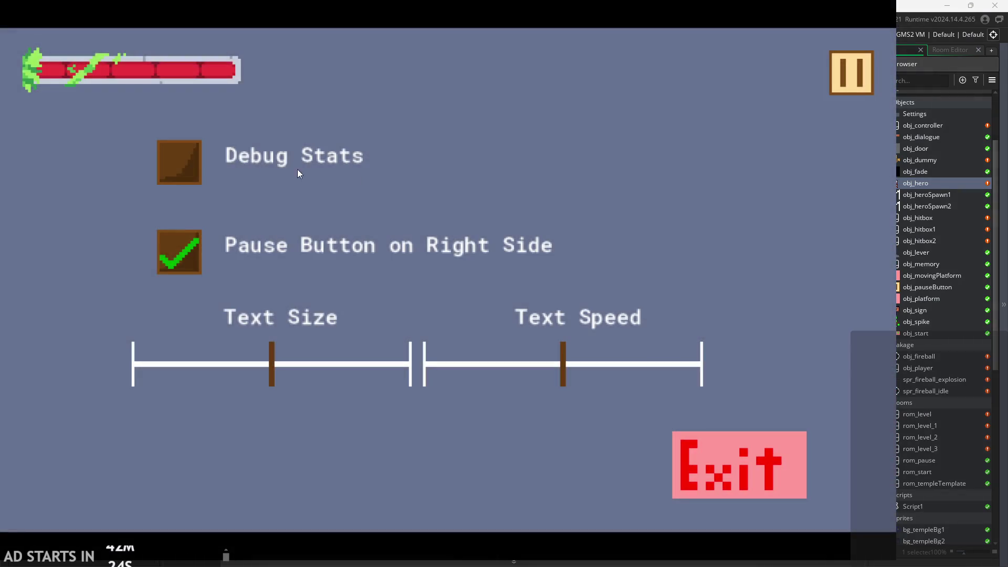
click(298, 174)
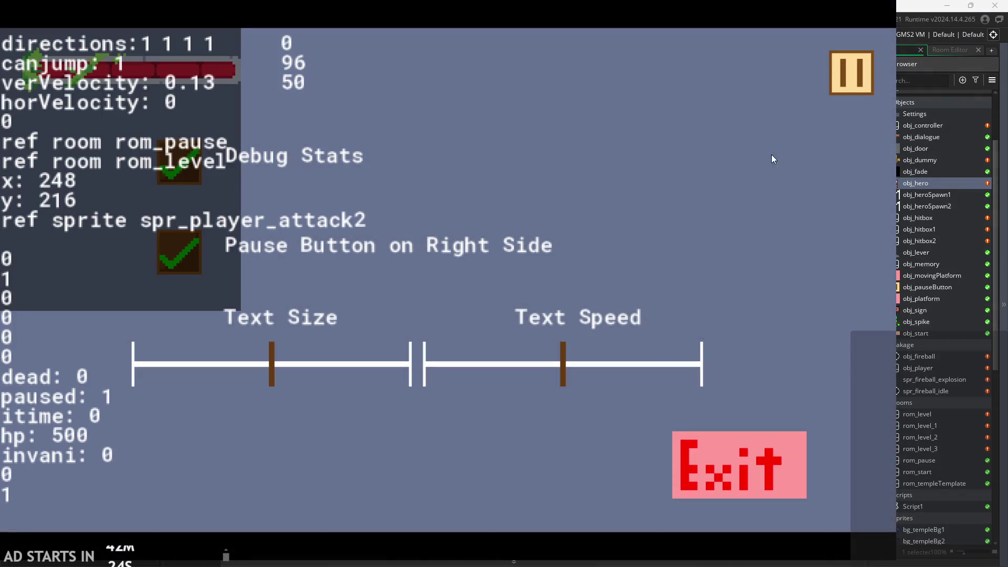
click(855, 80)
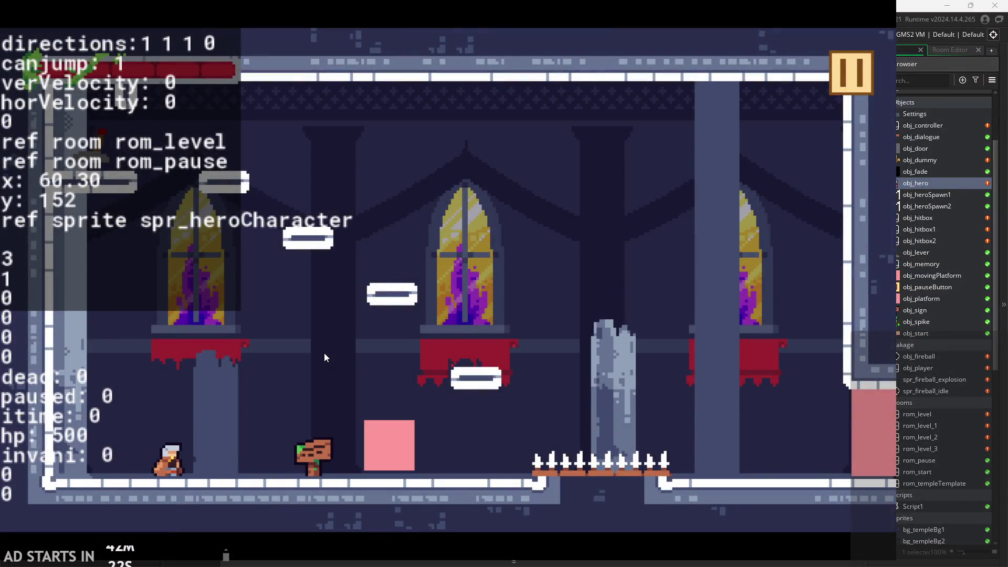
Attack repeatedly with space to chain both combo stages, then pause and quit
key(space)
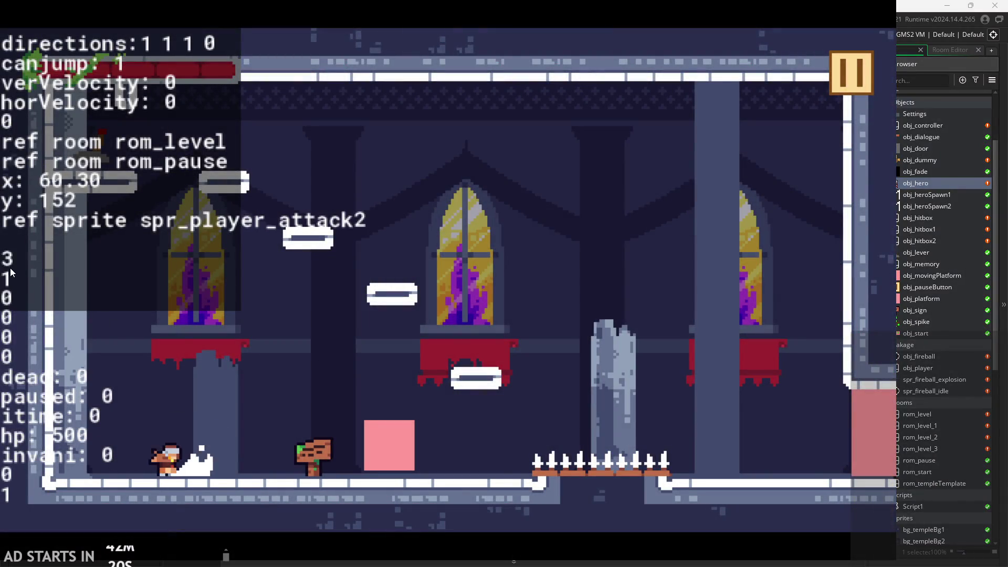
key(space)
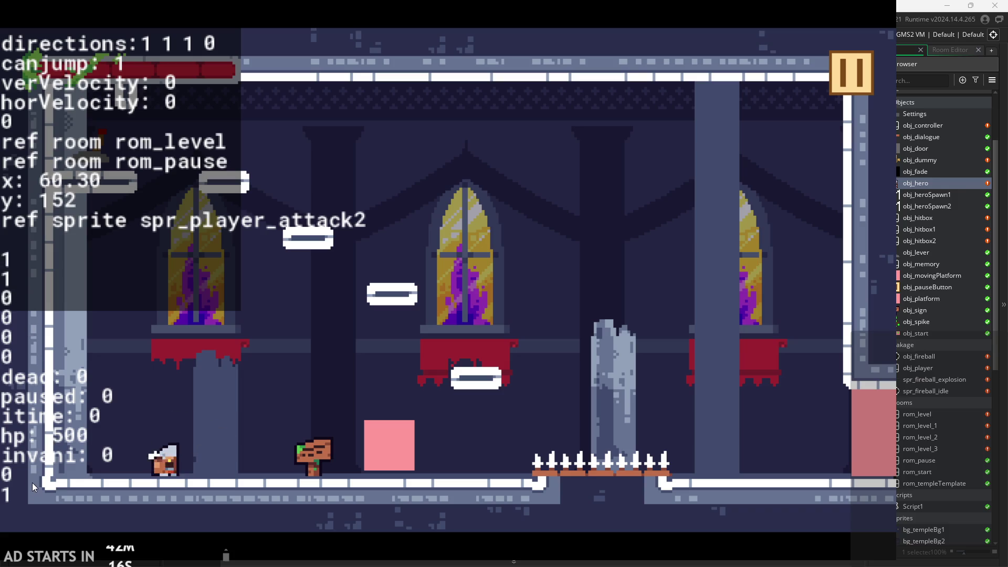
key(space)
key(space)
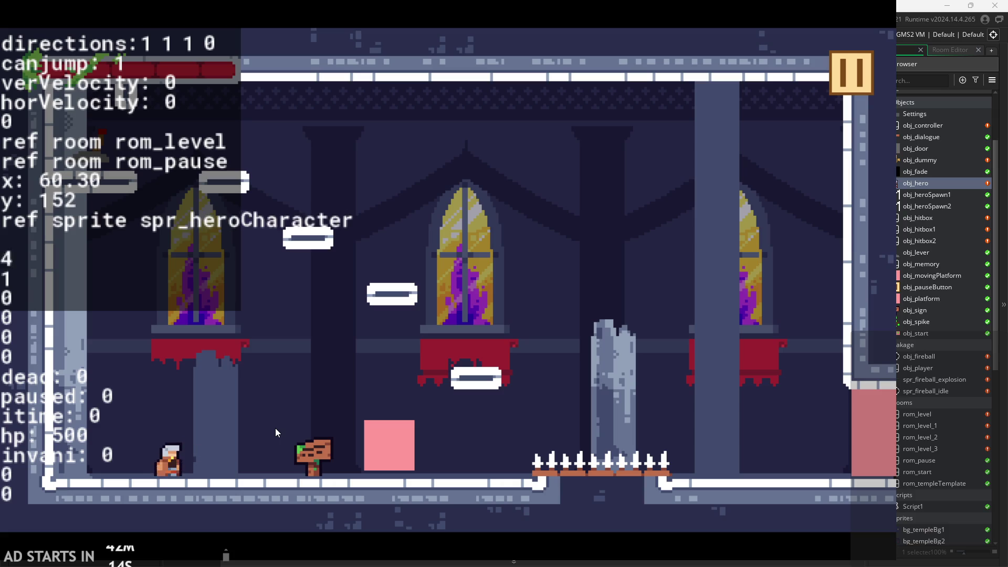
key(space)
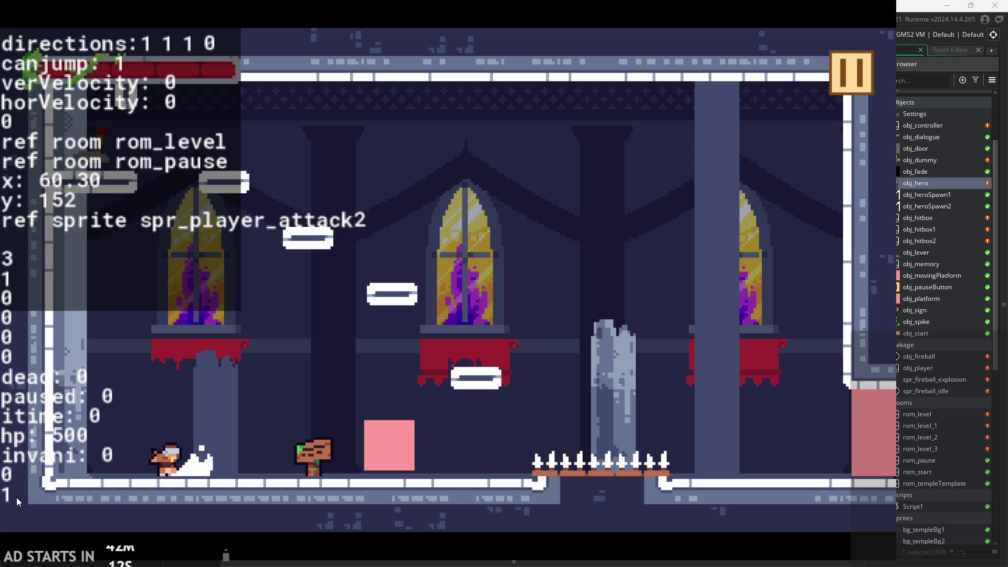
key(space)
key(space)
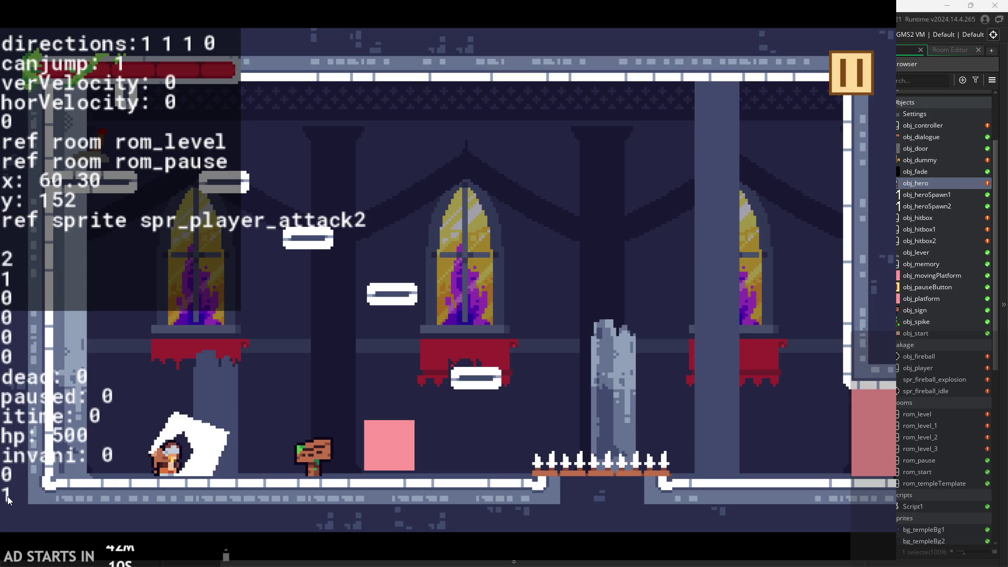
key(space)
key(space)
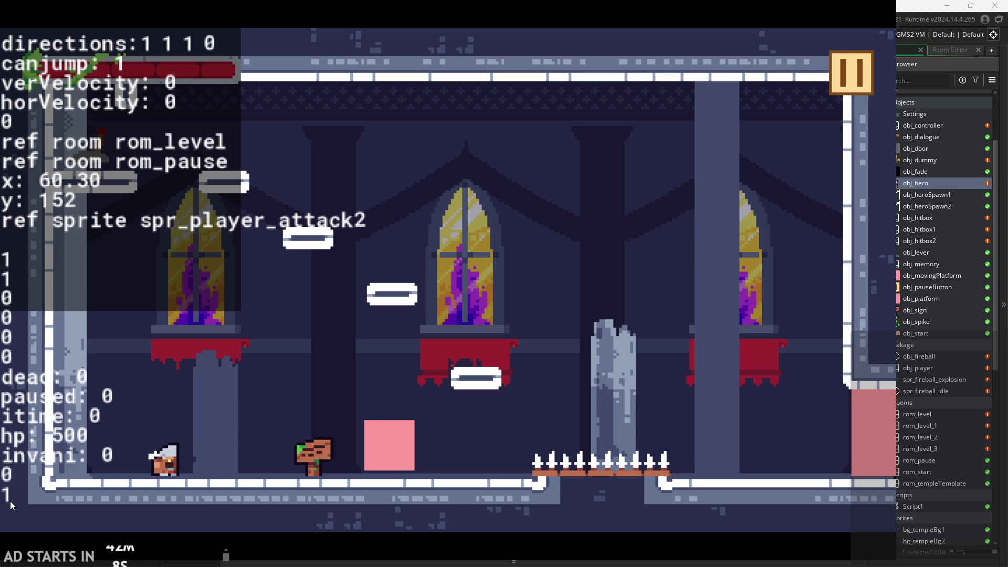
key(space)
key(space)
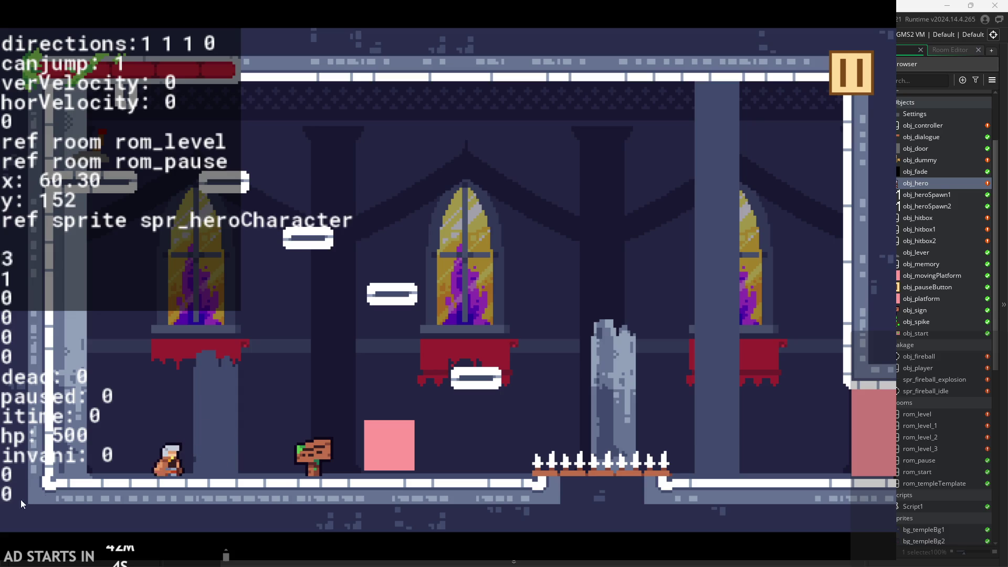
key(space)
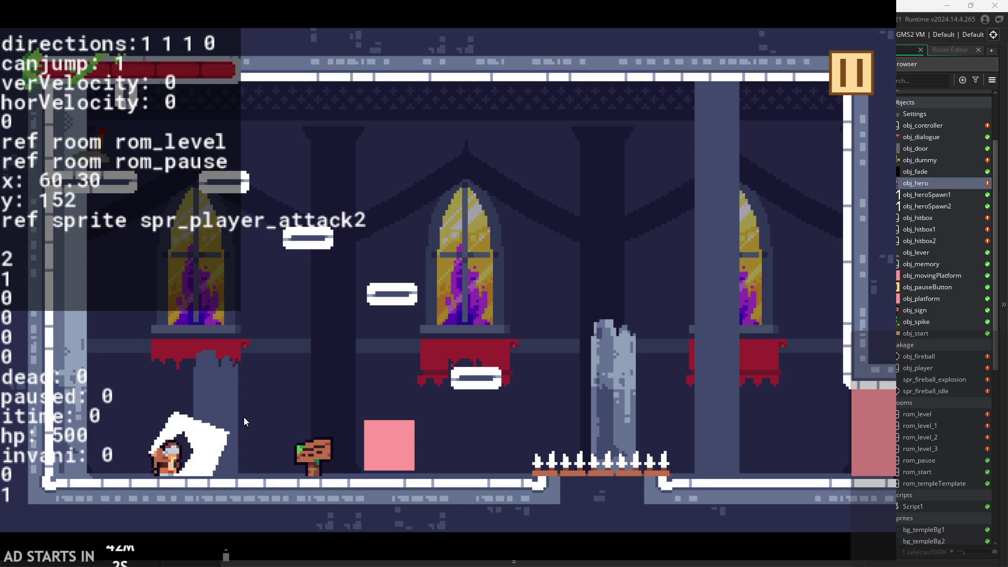
click(852, 73)
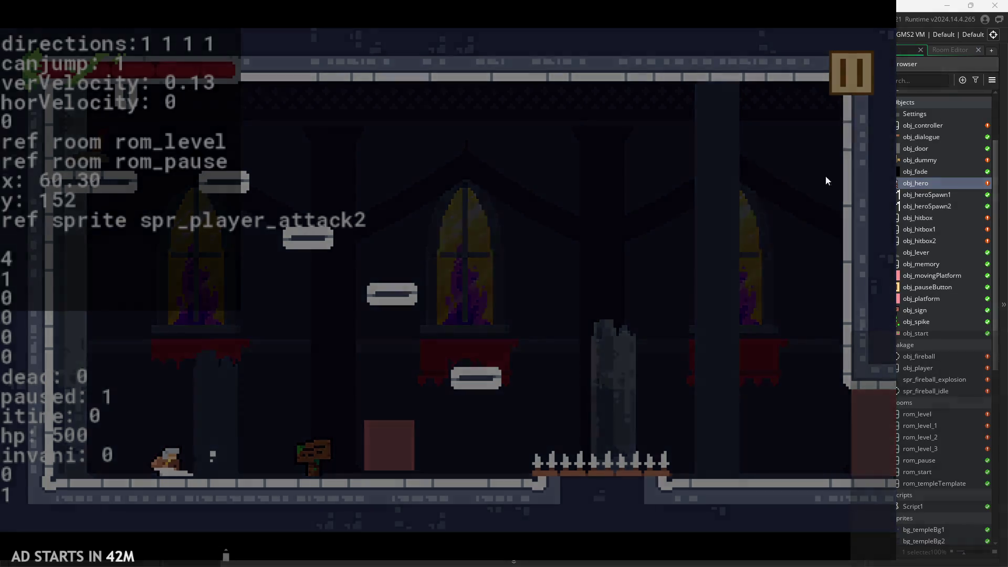
click(798, 467)
Split the if(attack_pressed) check above the attack block onto two lines
click(475, 224)
ctrl+scroll(475, 224, down, 4)
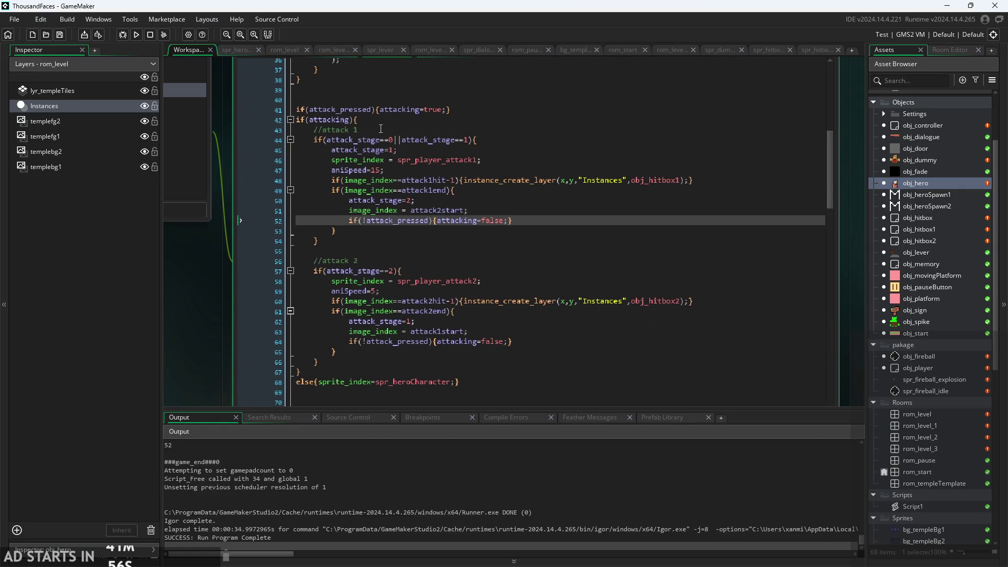
click(381, 129)
ctrl+scroll(380, 128, up, 2)
click(494, 108)
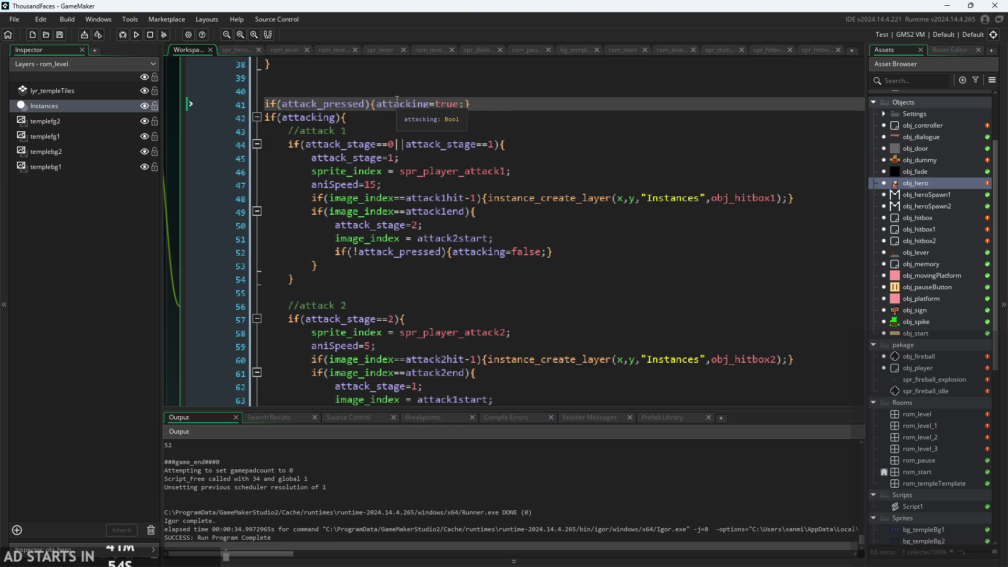
click(370, 104)
key(Return)
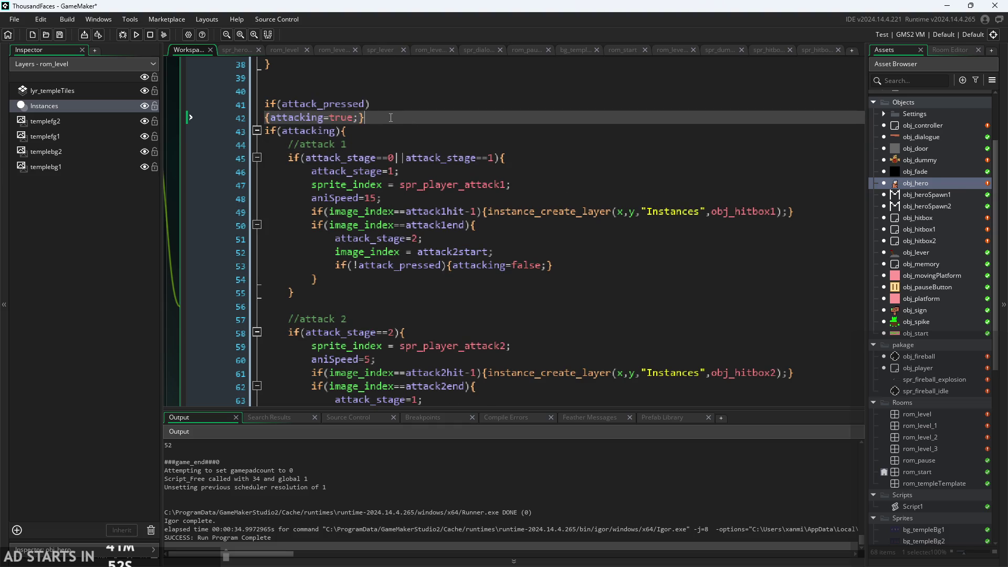
Replace lines 41–42 with attacking=attack_pressed; using autocomplete
scroll(391, 133, up, 3)
ctrl+scroll(371, 205, up, 1)
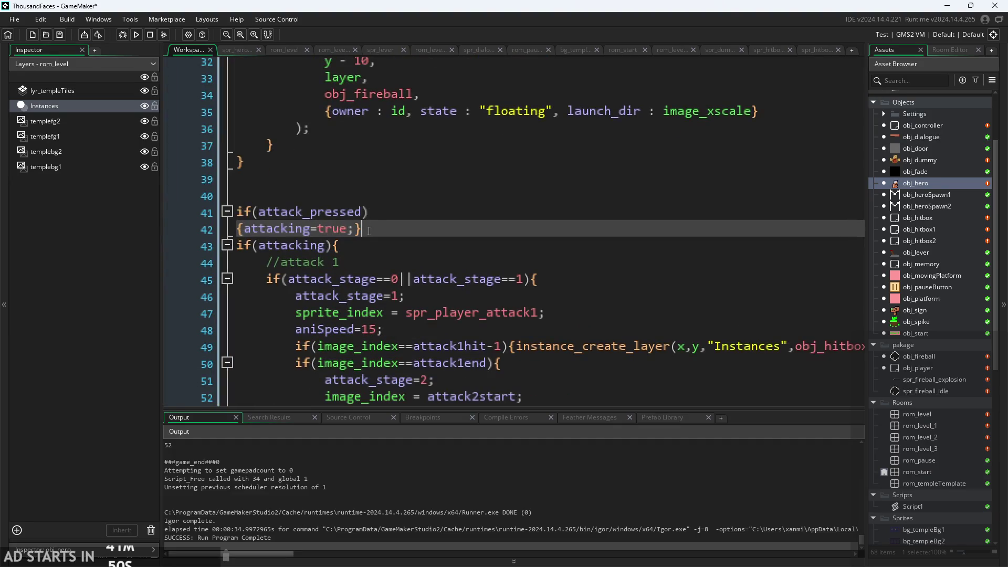
drag(368, 231, 164, 211)
key(ctrl+c)
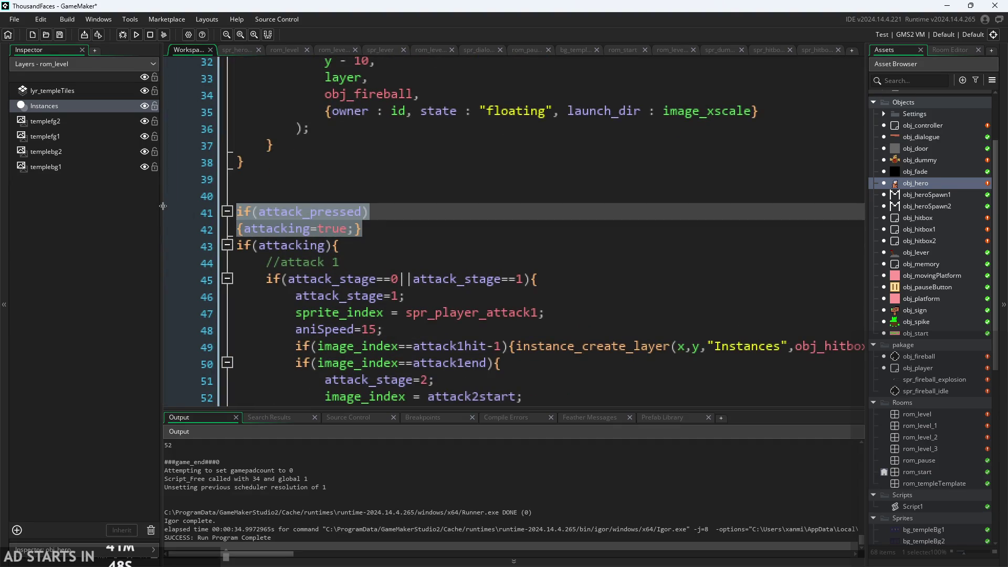
text(attac)
key(Return)
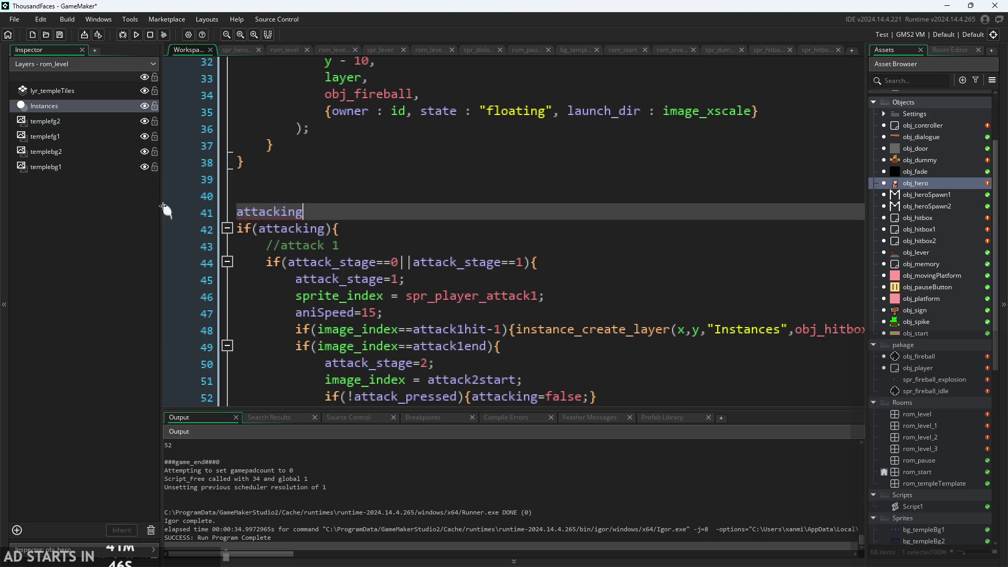
text(=at)
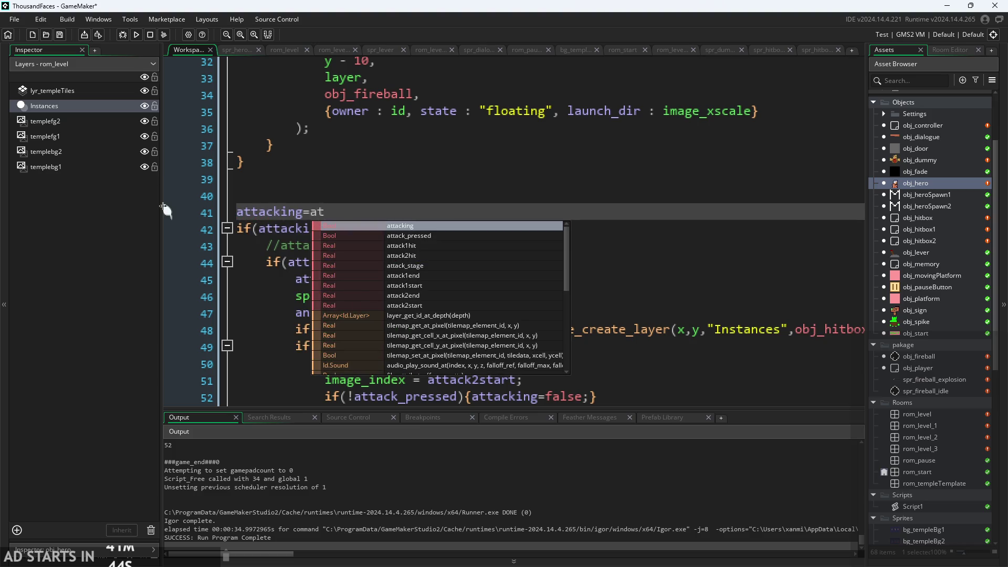
key(Down)
key(Return)
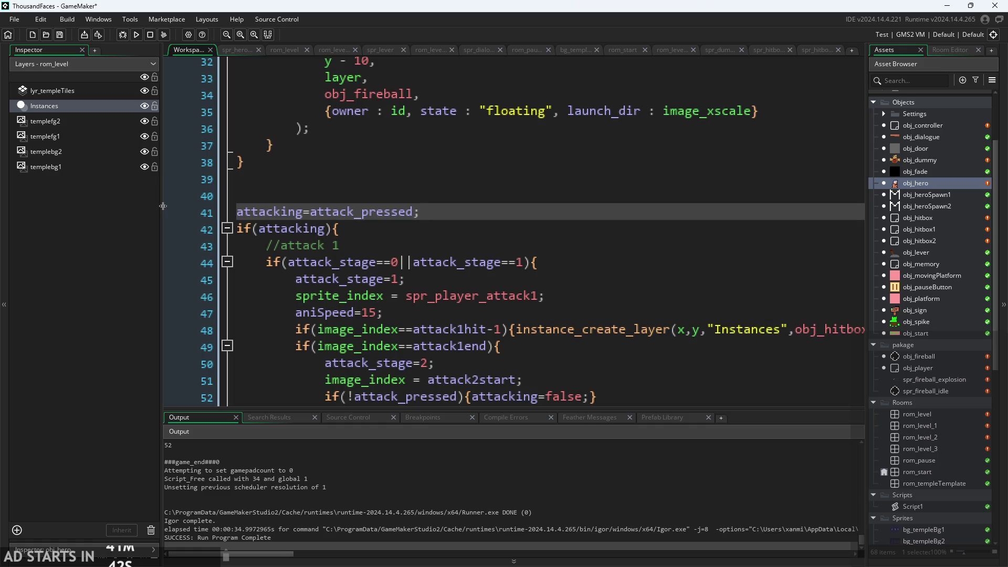
click(414, 233)
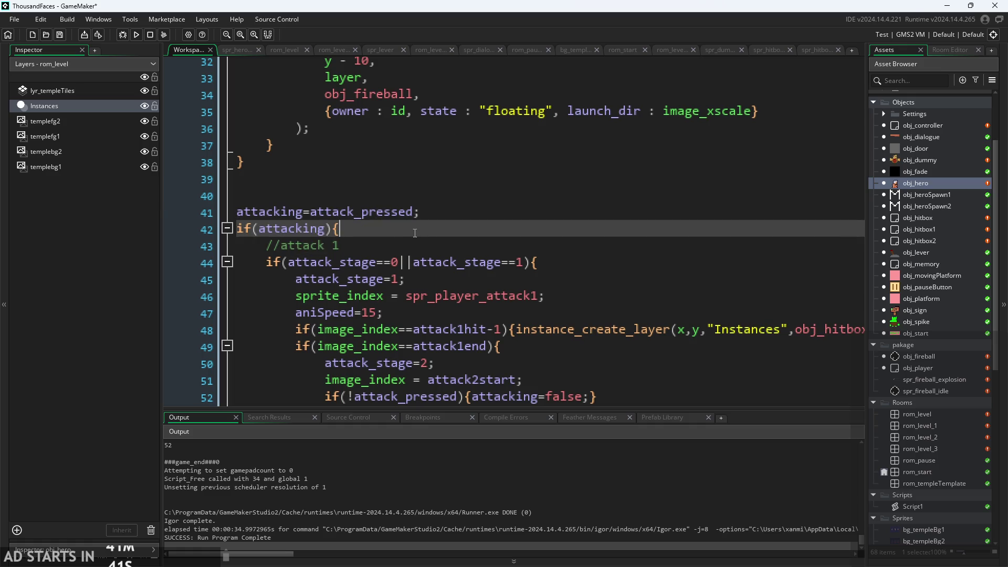
Run the game, start it from the start screen, then exit from the pause menu
click(136, 35)
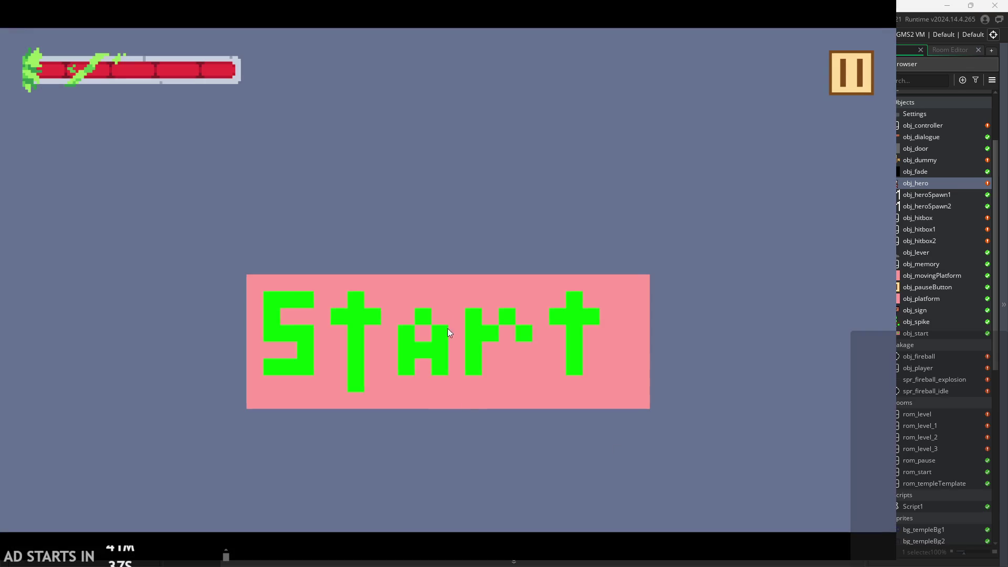
click(448, 328)
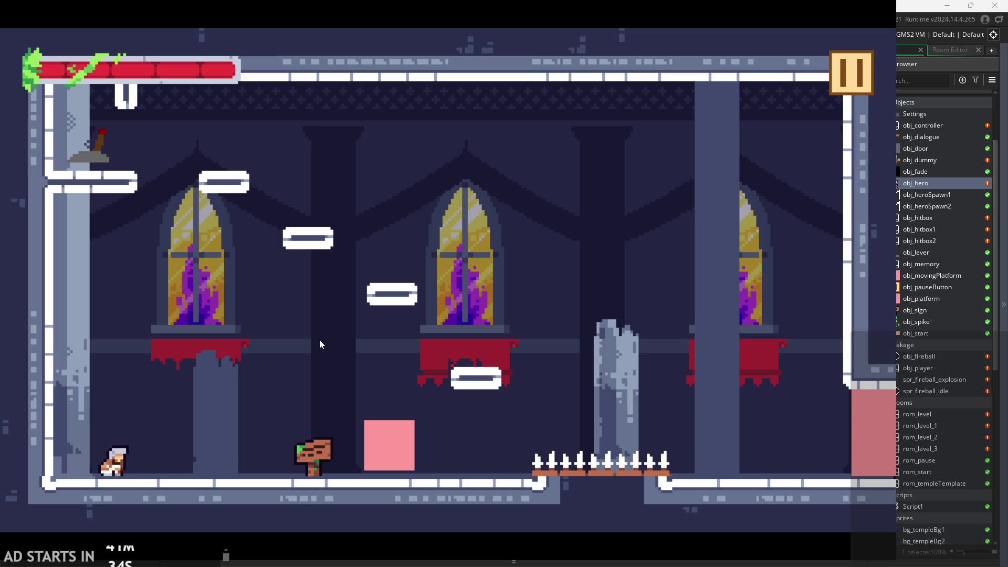
click(852, 77)
click(766, 487)
click(440, 208)
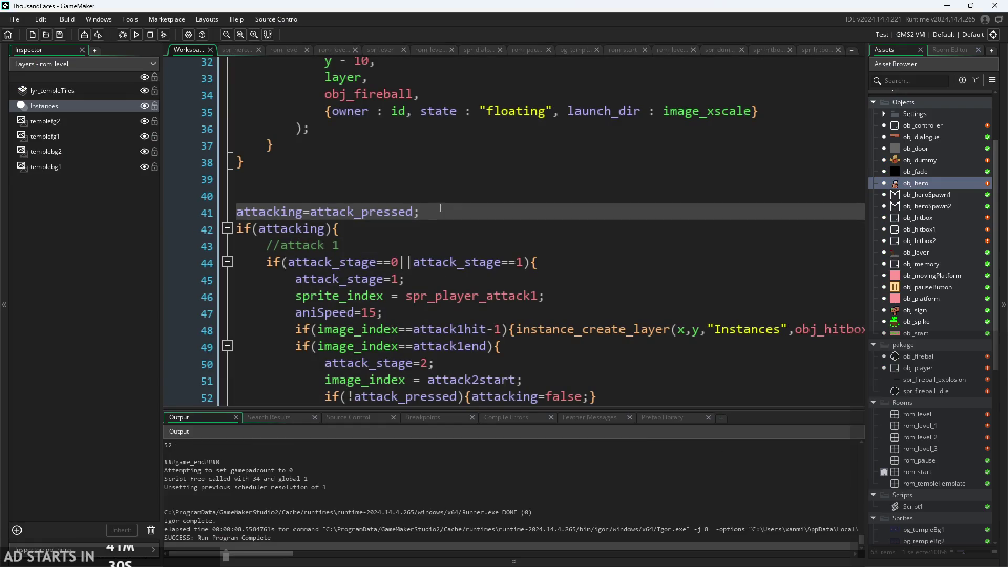
Restore the two-line if(attack_pressed) check on line 41
key(BackSpace)
key(BackSpace)
key(BackSpace)
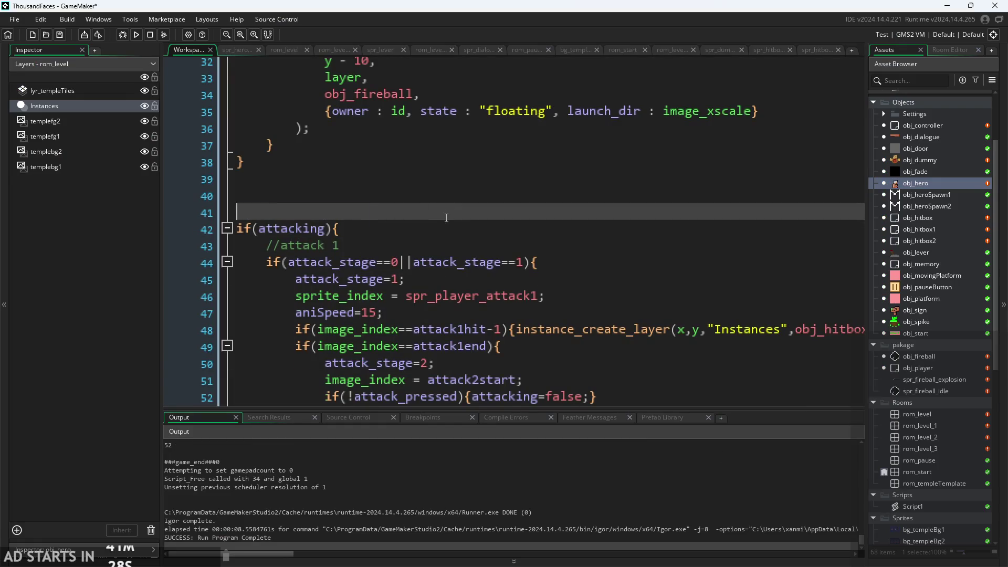
key(ctrl+v)
click(369, 232)
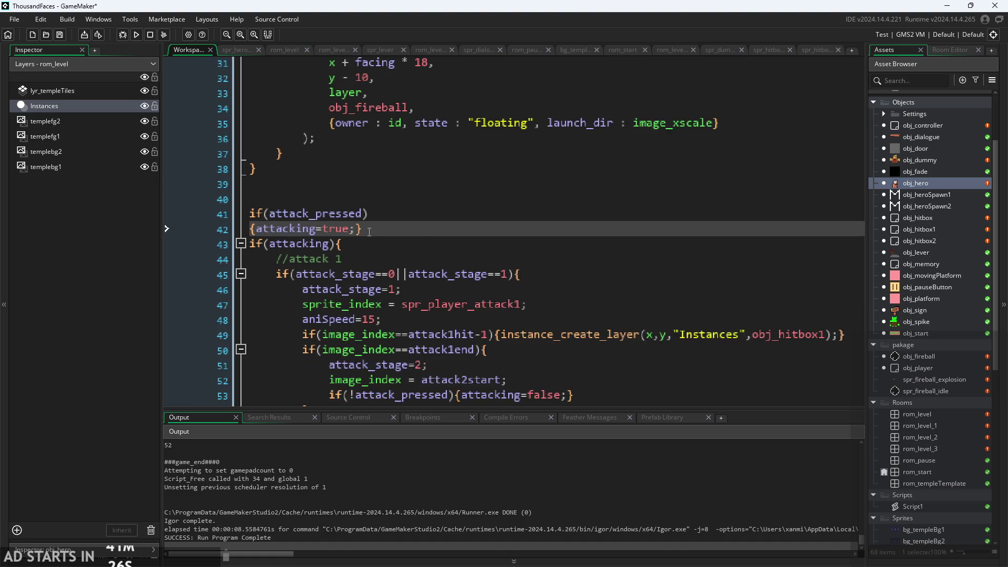
ctrl+scroll(369, 229, down, 1)
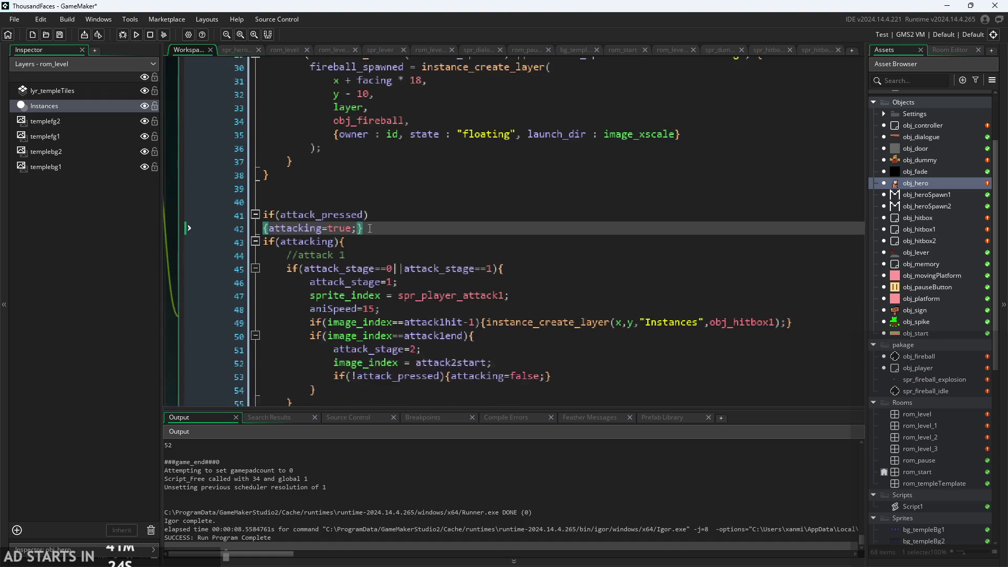
ctrl+scroll(383, 226, up, 1)
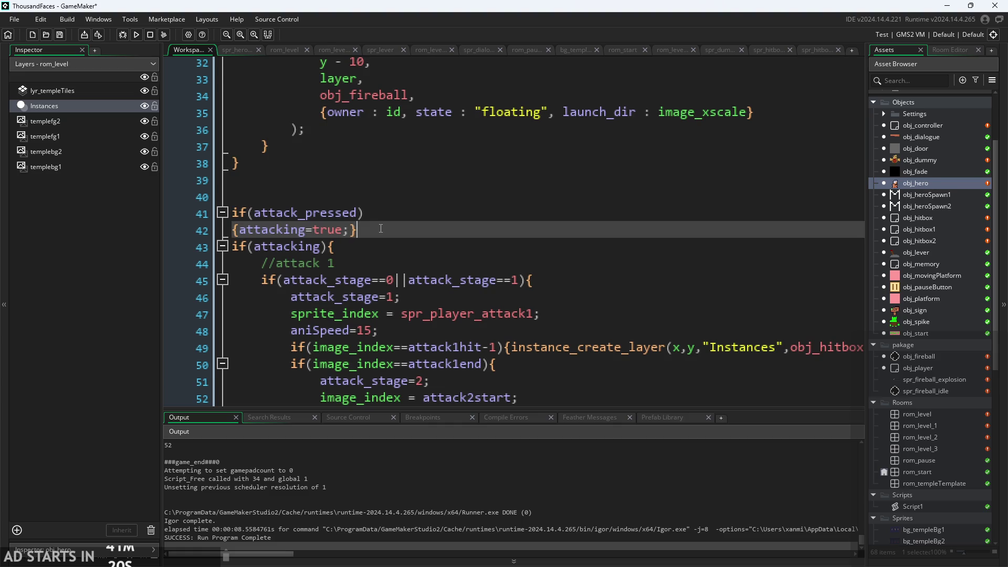
Move the if(attack_pressed) check from lines 41–42 to below line 66, indented
mouse_move(386, 223)
mouse_down()
mouse_move(178, 187)
mouse_move(168, 211)
mouse_up()
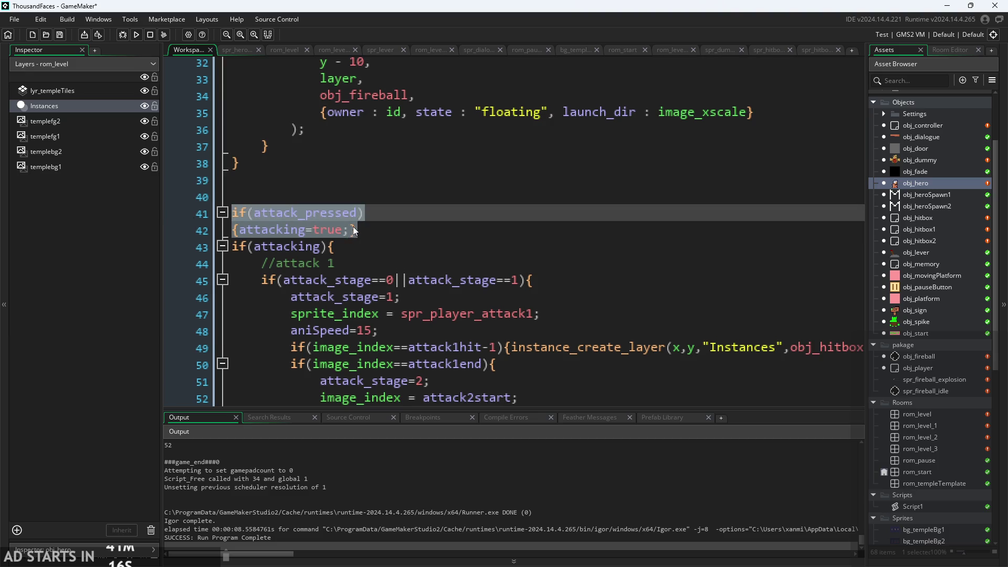
key(BackSpace)
scroll(435, 274, down, 2)
scroll(435, 273, down, 5)
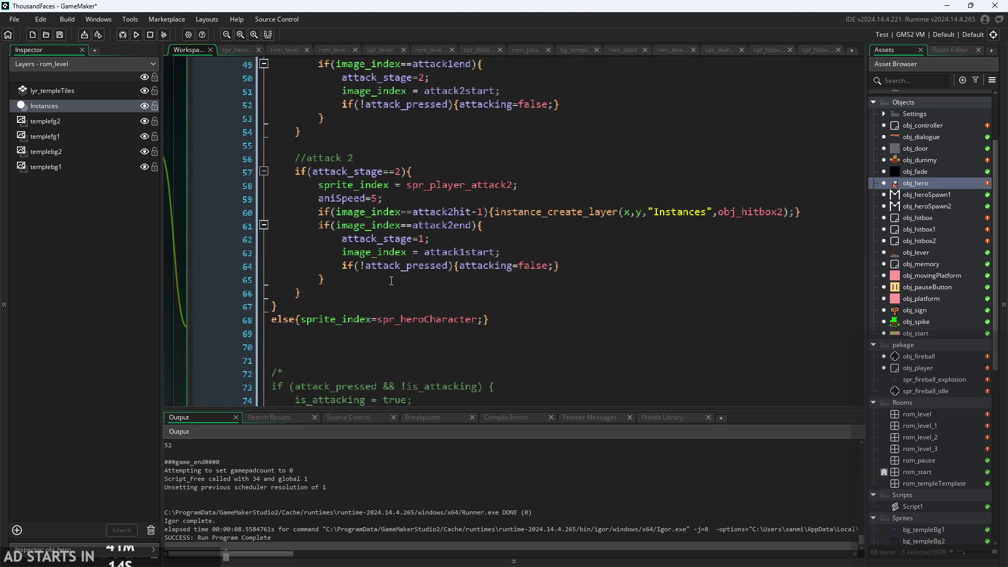
click(361, 291)
key(Return)
key(ctrl+v)
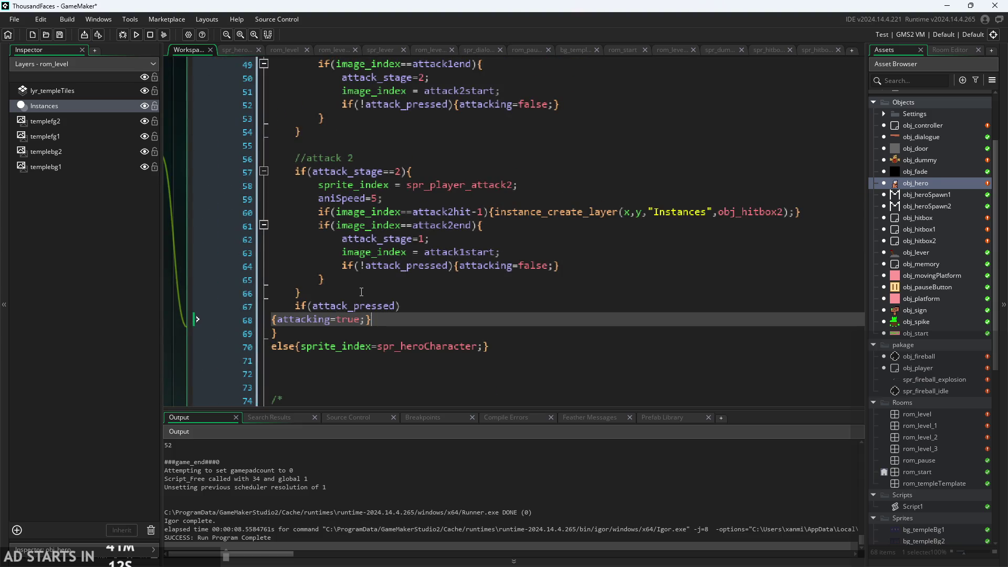
key(Tab)
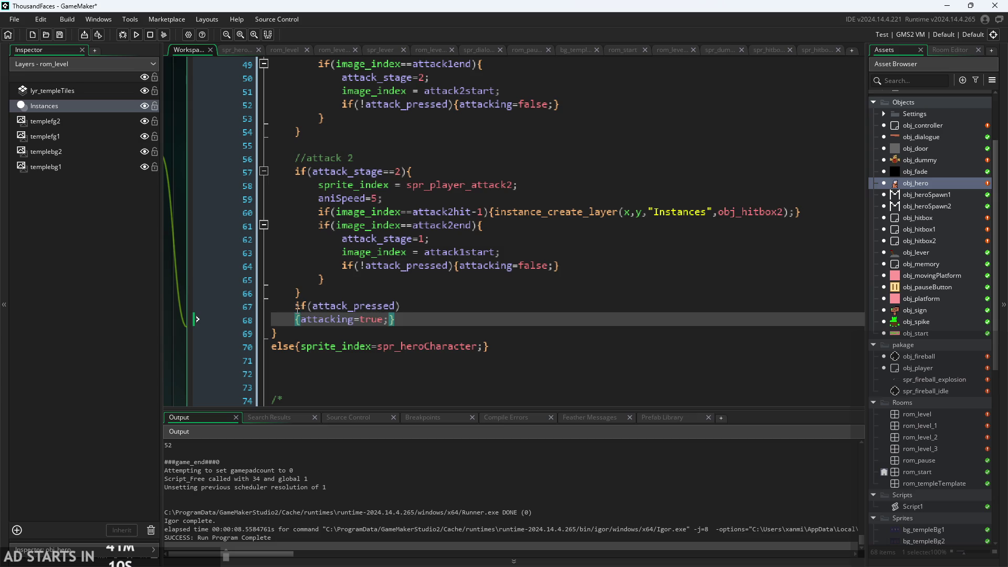
Replace the pasted lines 67–68 with attacking=attack_pressed; via autocomplete
click(298, 309)
scroll(398, 377, up, 1)
drag(415, 362, 287, 341)
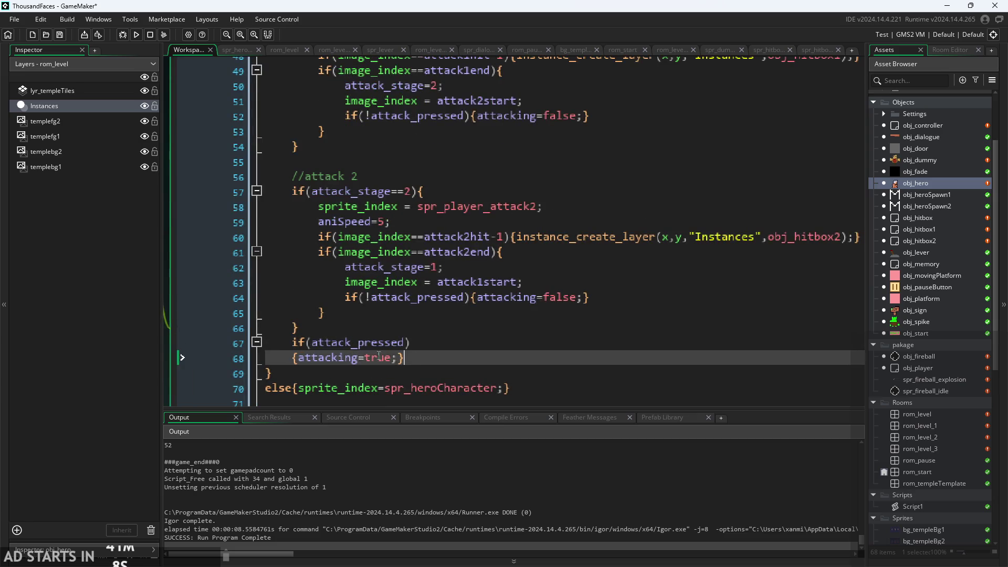
key(BackSpace)
text(att)
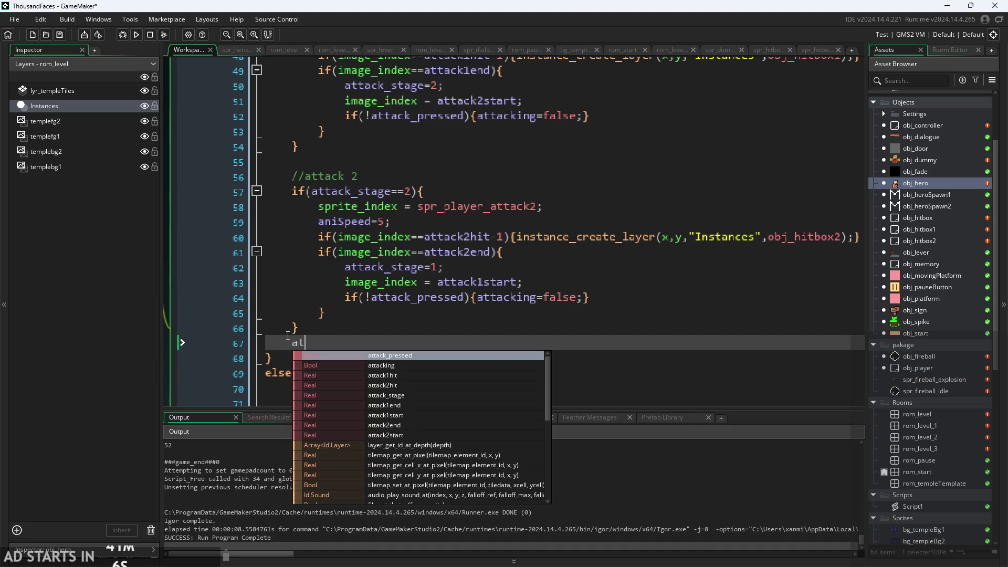
key(Return)
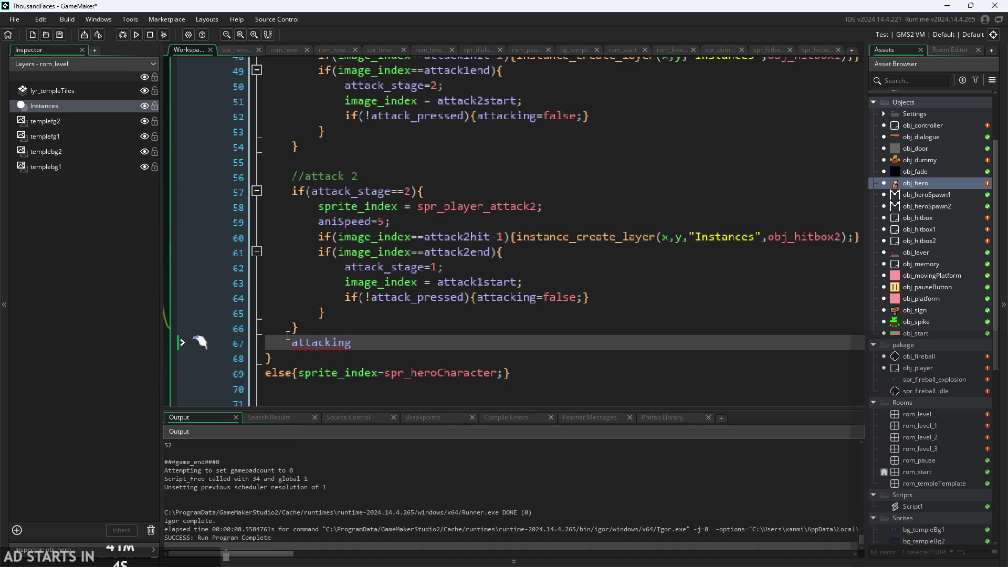
text(=att)
key(Return)
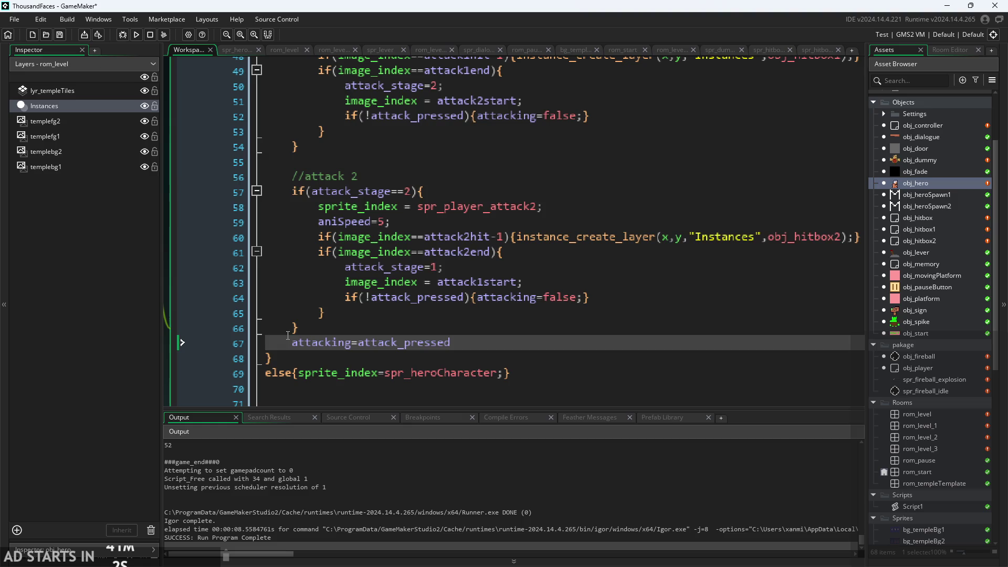
scroll(474, 323, down, 2)
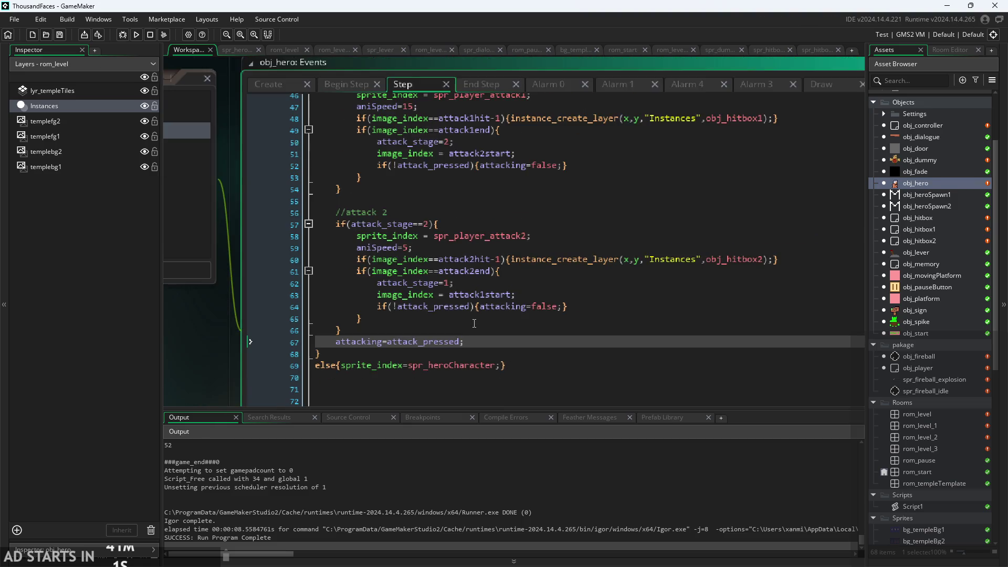
Cut the trailing attacking=attack_pressed; statement from line 67
scroll(474, 323, up, 2)
scroll(474, 322, down, 2)
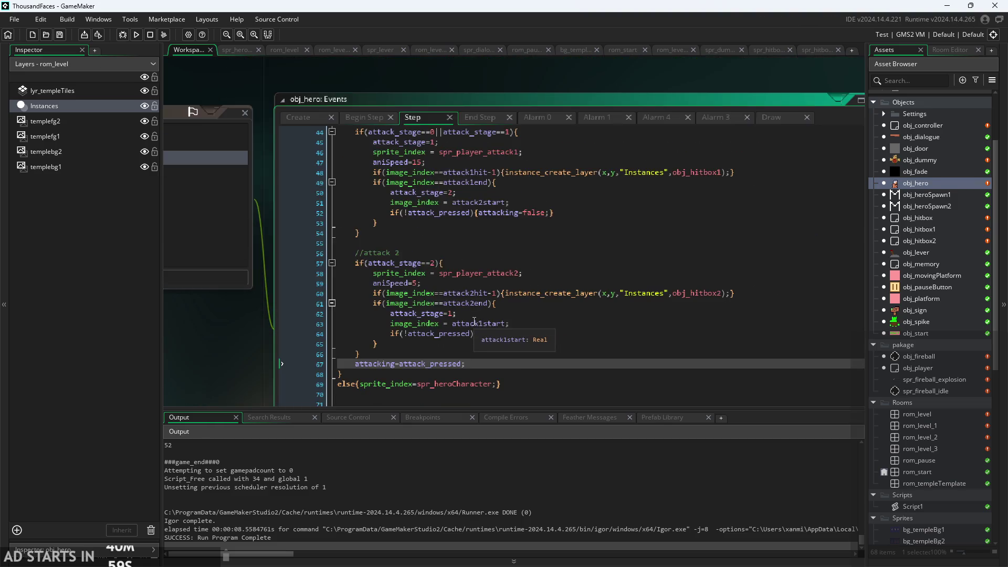
drag(455, 156, 407, 60)
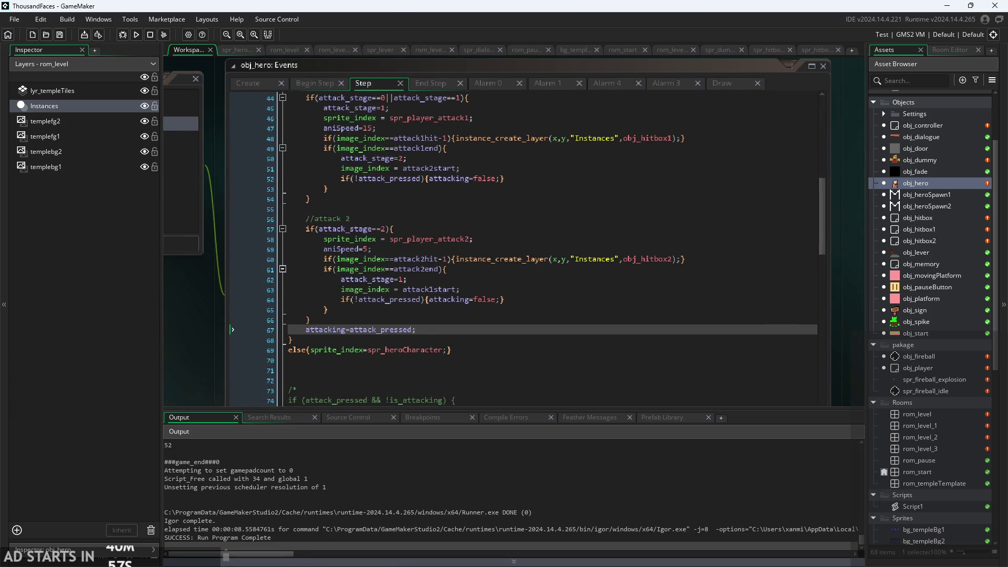
scroll(254, 423, up, 1)
scroll(381, 371, up, 3)
scroll(381, 370, down, 1)
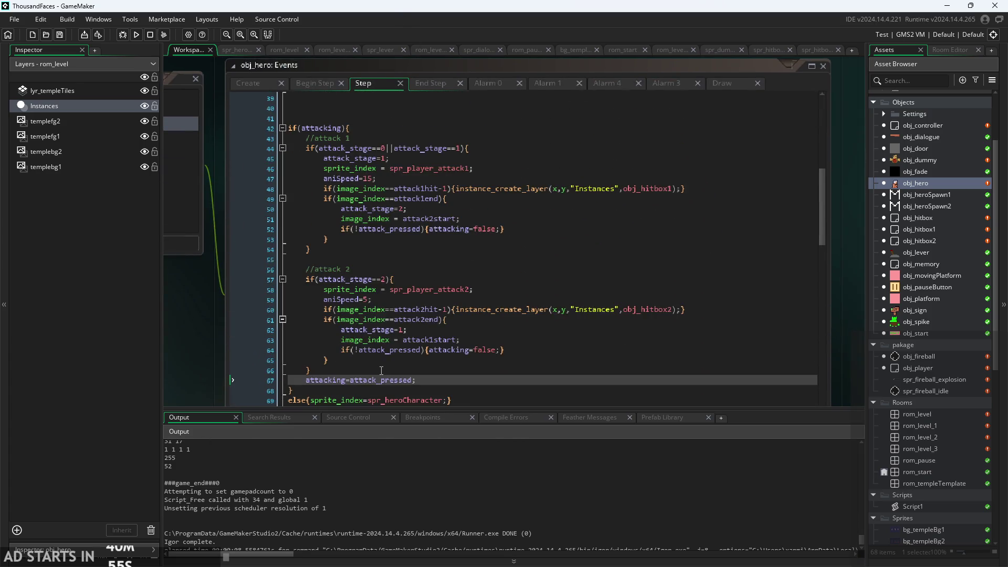
click(428, 220)
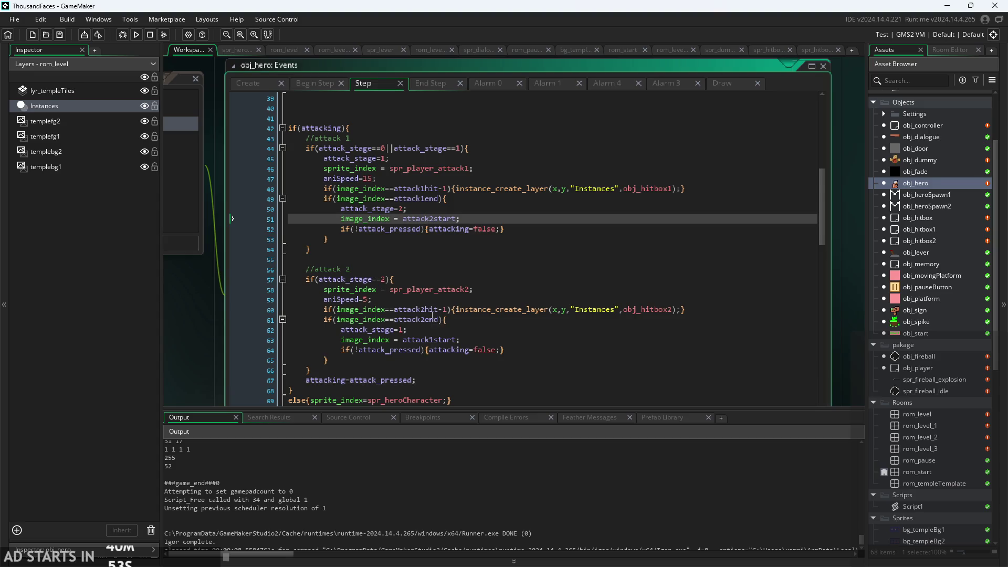
click(420, 385)
key(shift+Home)
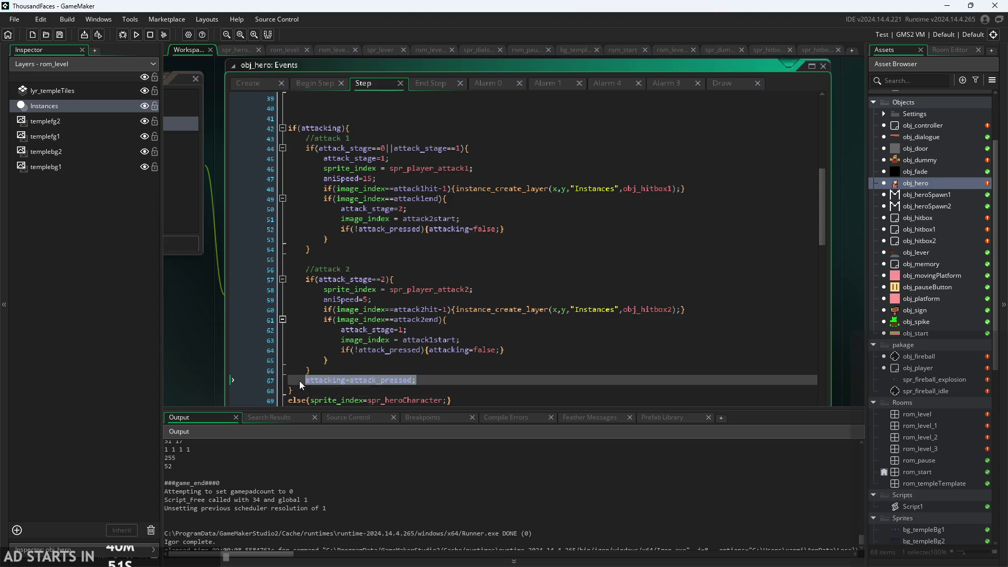
key(ctrl+x)
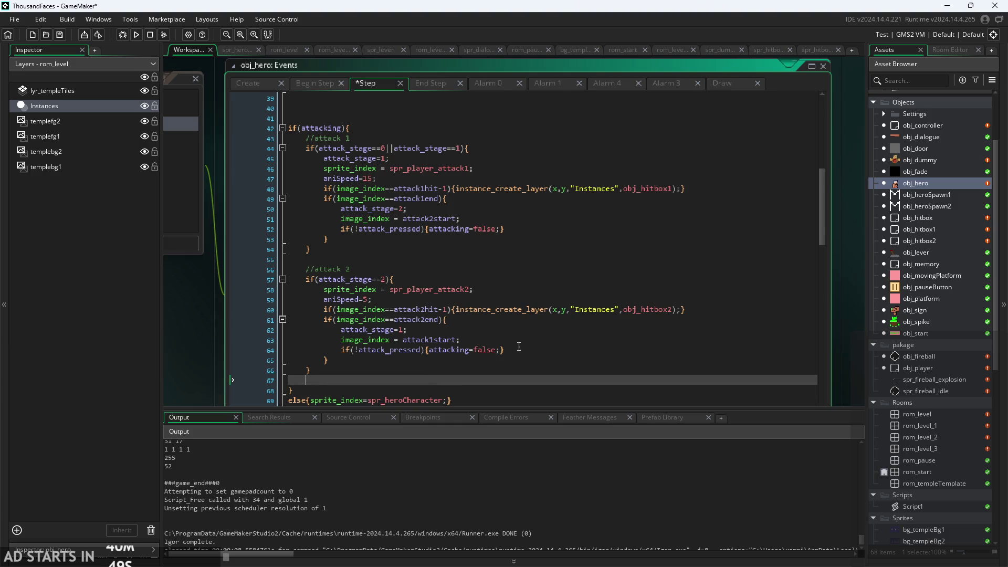
Paste it over the if(!attack_pressed) checks in the attack 2 and attack 1 ends, then save
drag(505, 350, 342, 351)
key(ctrl+v)
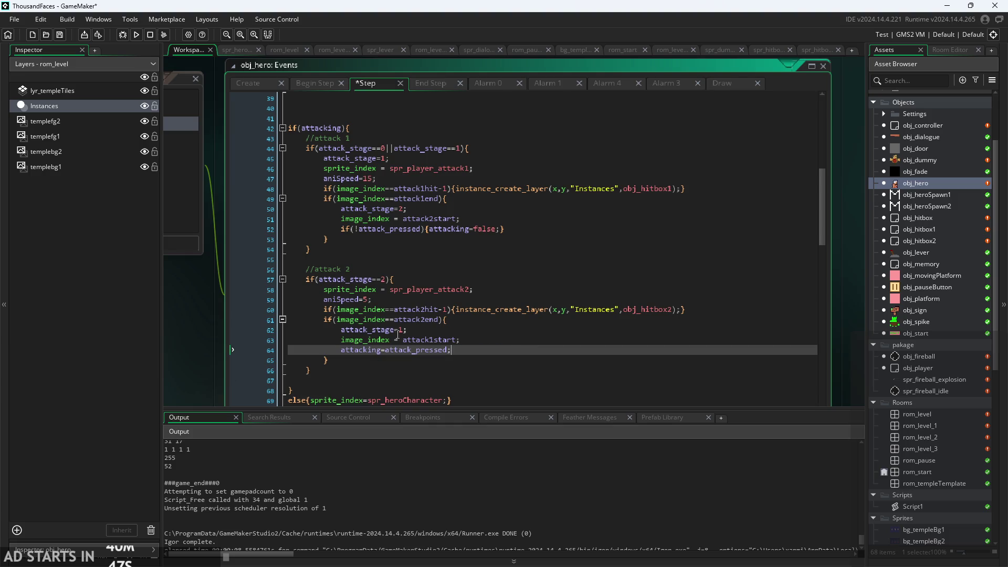
drag(506, 229, 326, 230)
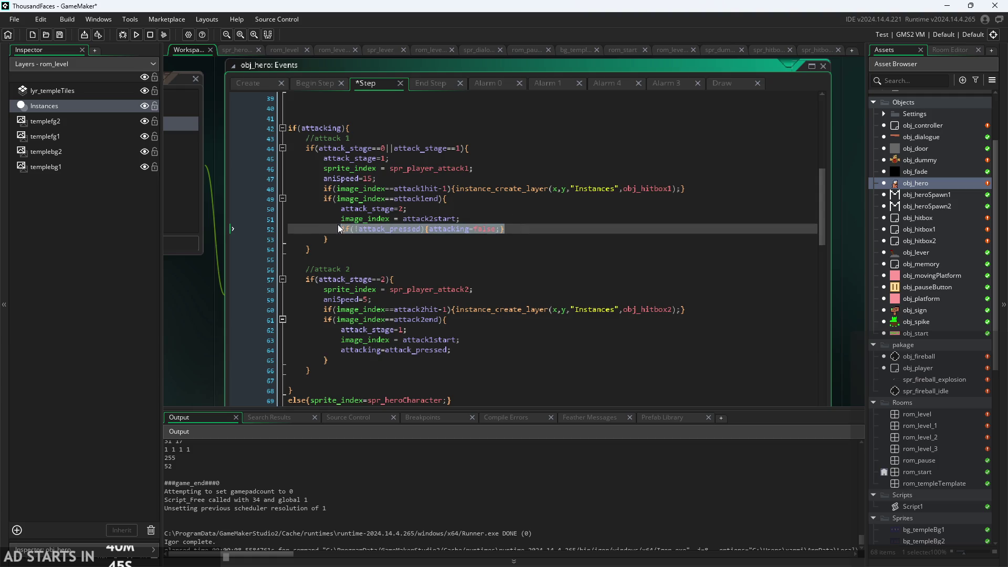
key(ctrl+v)
key(ctrl+s)
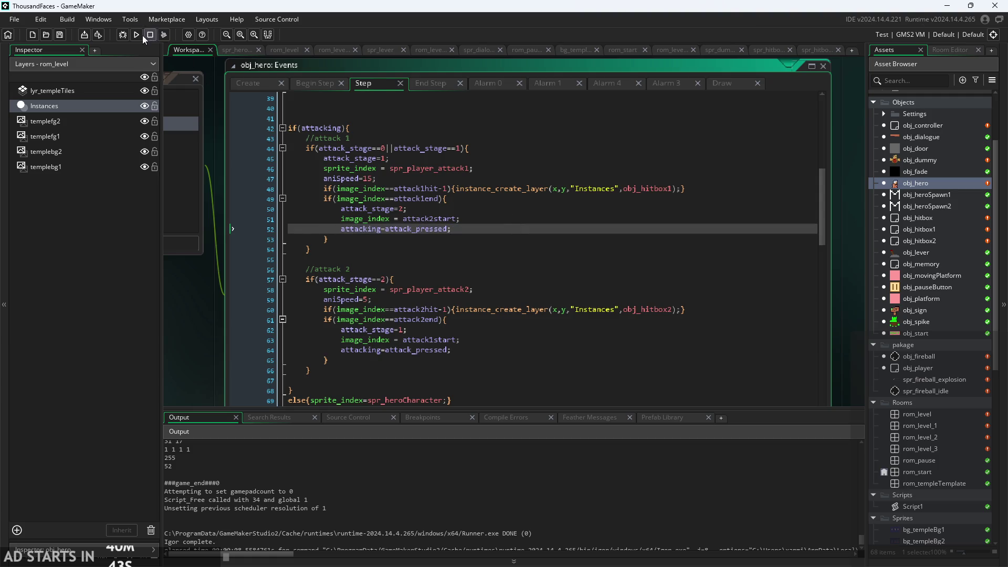
click(136, 34)
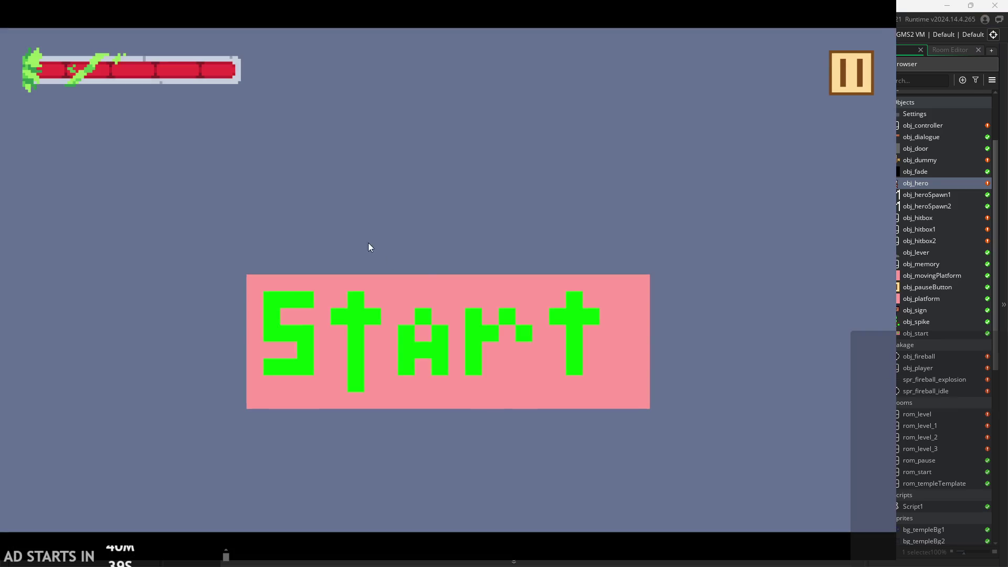
click(424, 303)
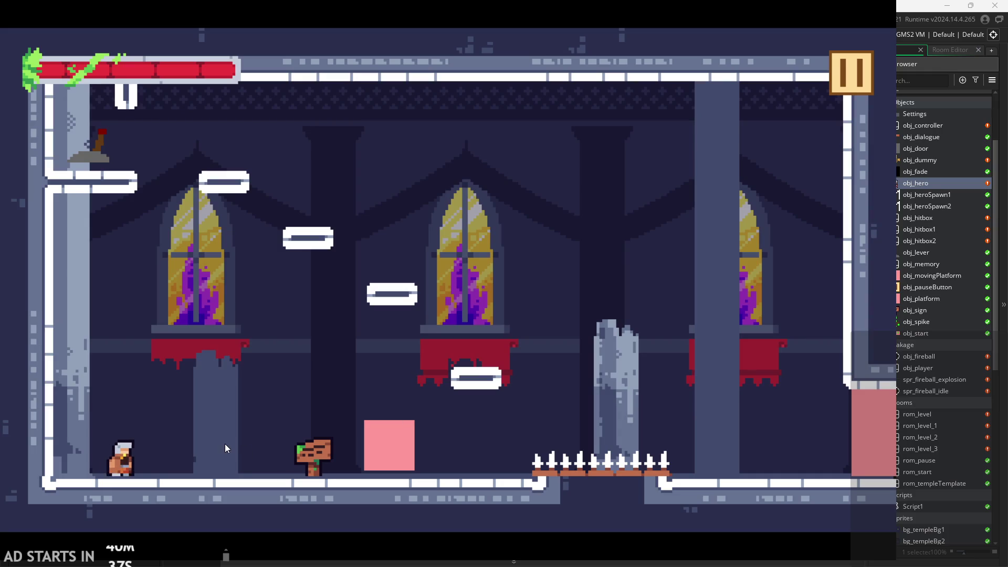
key(Right)
key(space)
key(Left)
key(space)
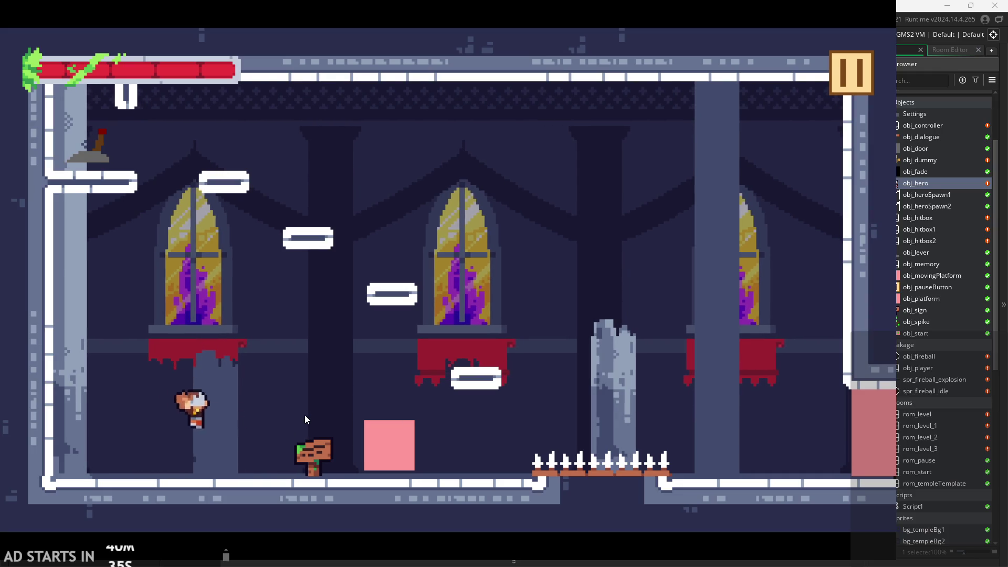
click(852, 87)
click(176, 158)
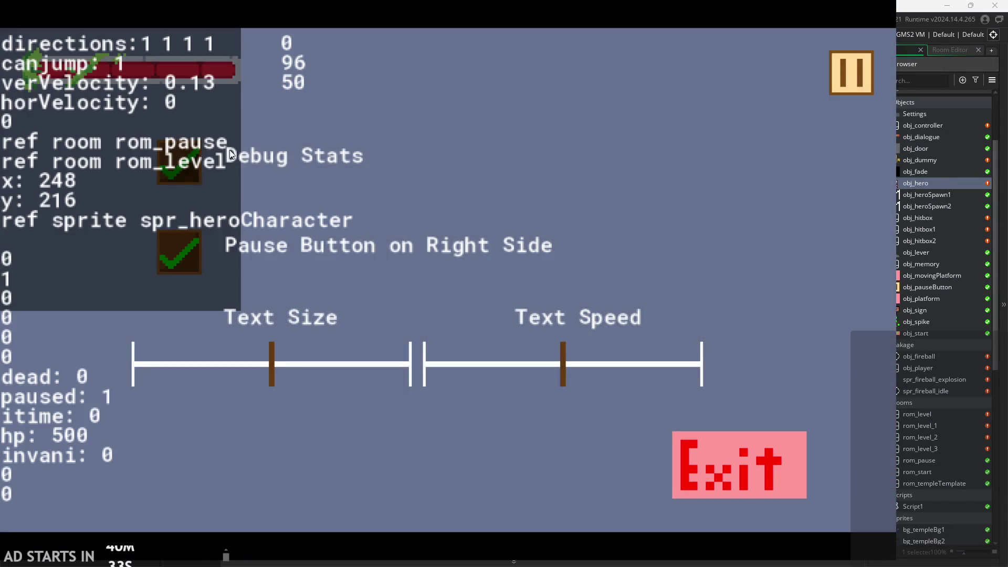
click(856, 65)
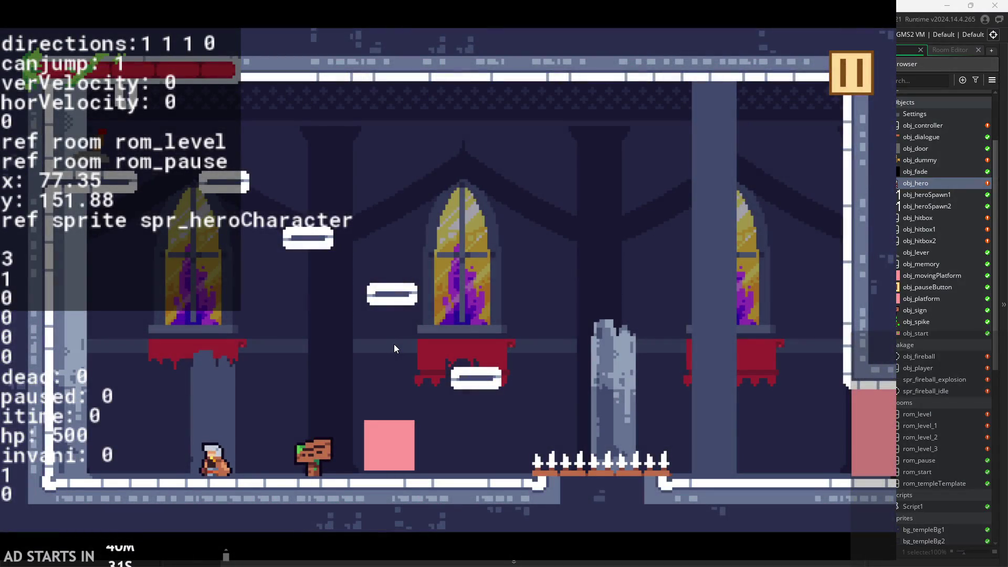
key(space)
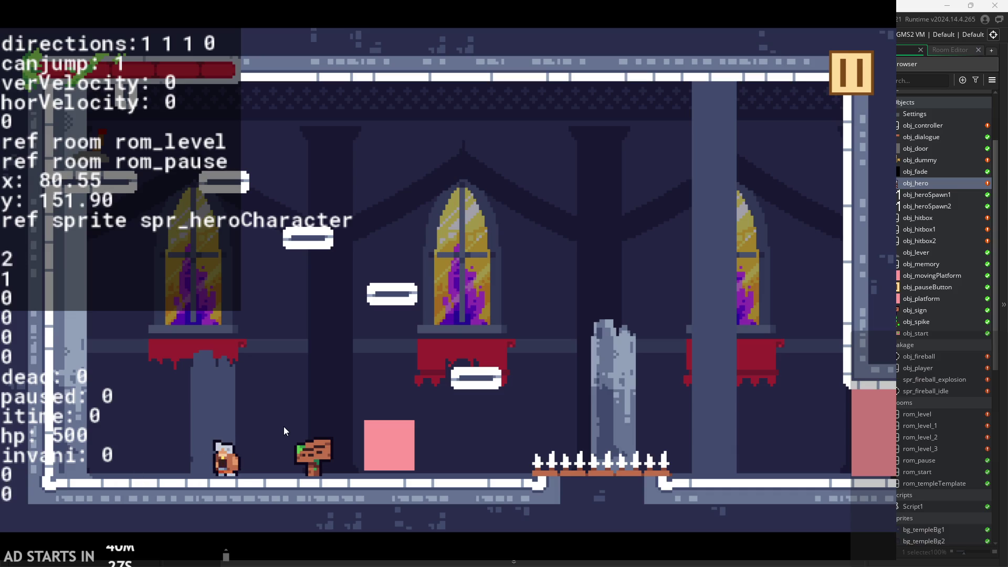
key(Escape)
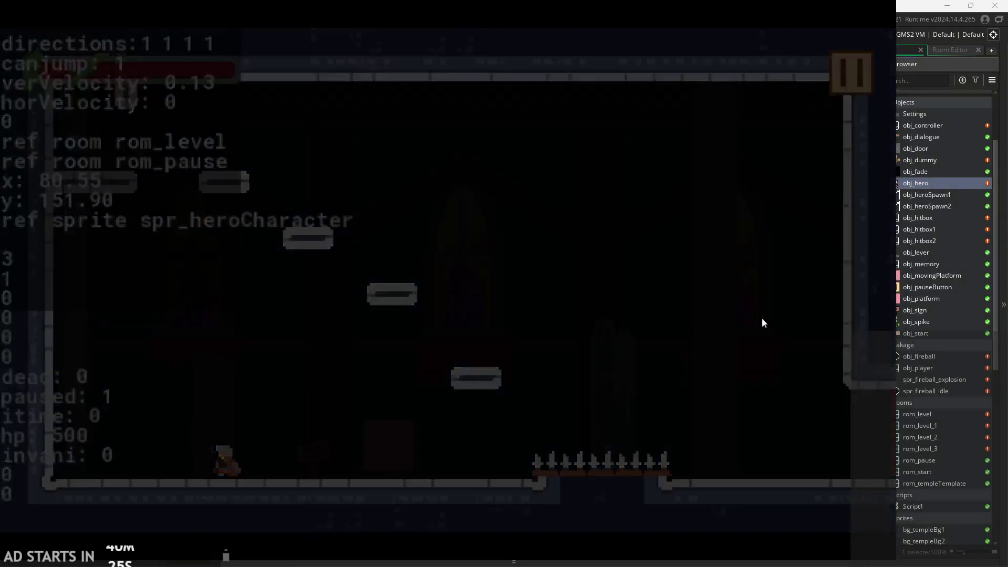
click(696, 462)
click(421, 312)
Review the attack 1 and attack 2 end blocks around lines 50–53
click(446, 289)
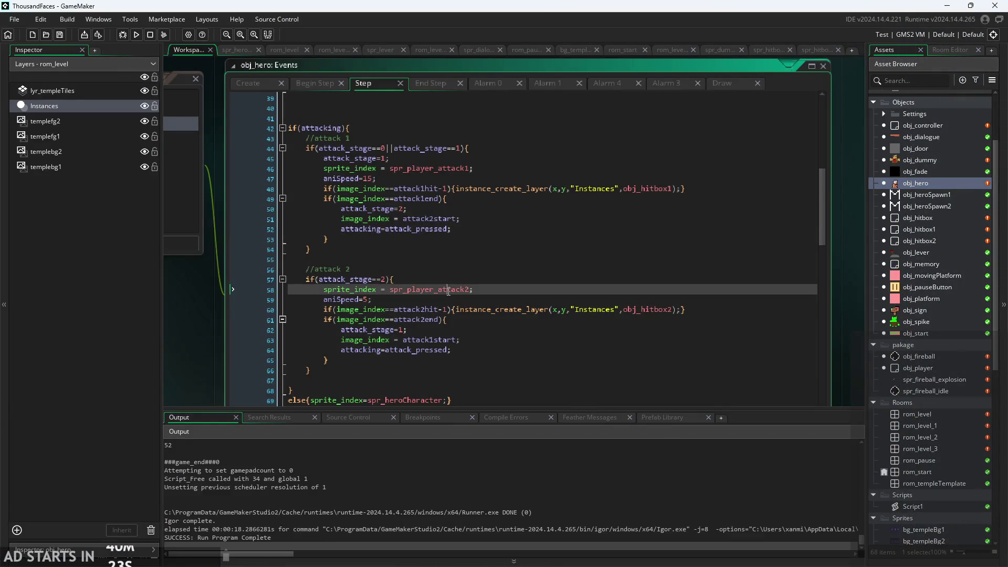
scroll(435, 284, up, 2)
click(434, 284)
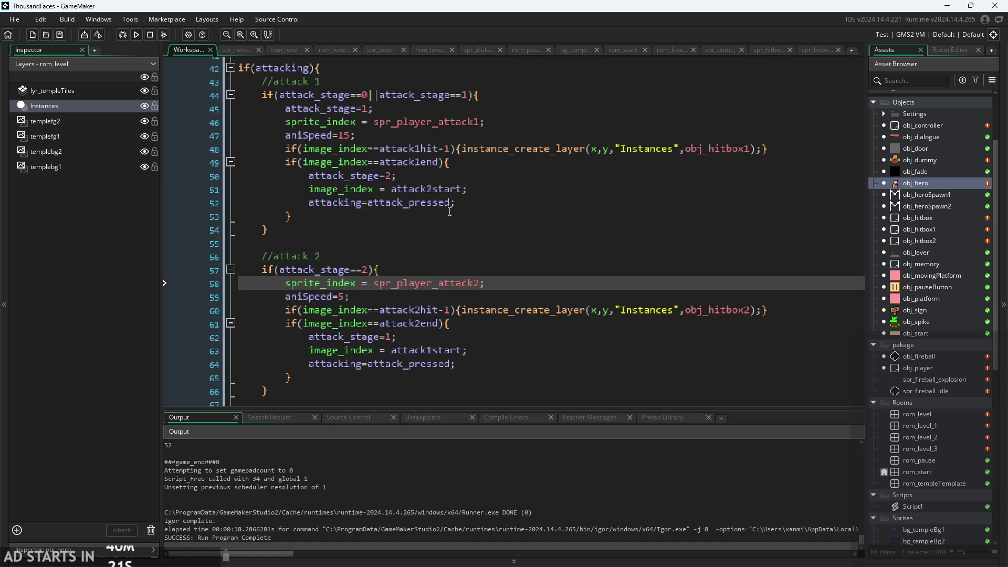
click(468, 202)
click(488, 181)
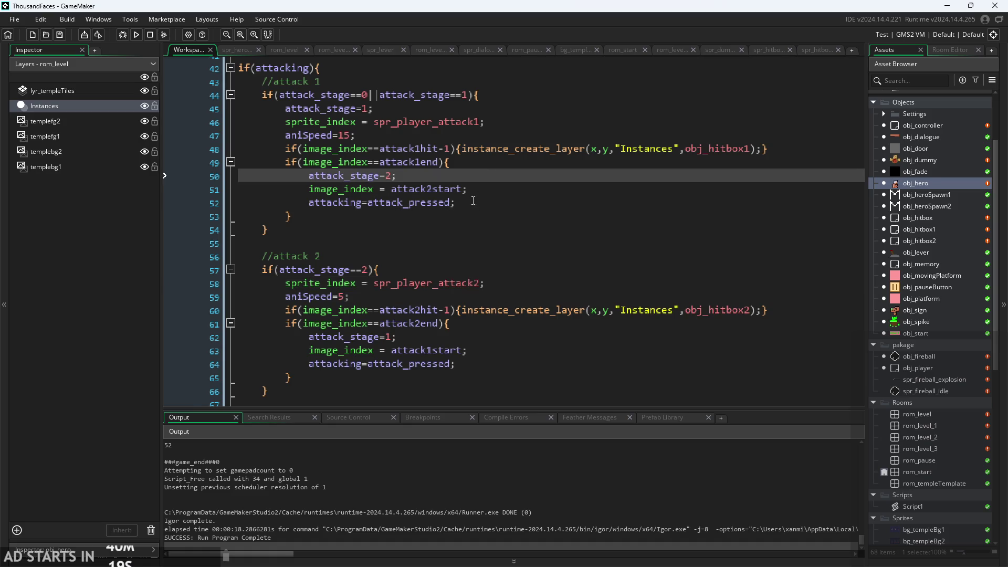
scroll(473, 201, down, 1)
scroll(469, 205, up, 1)
drag(458, 231, 335, 235)
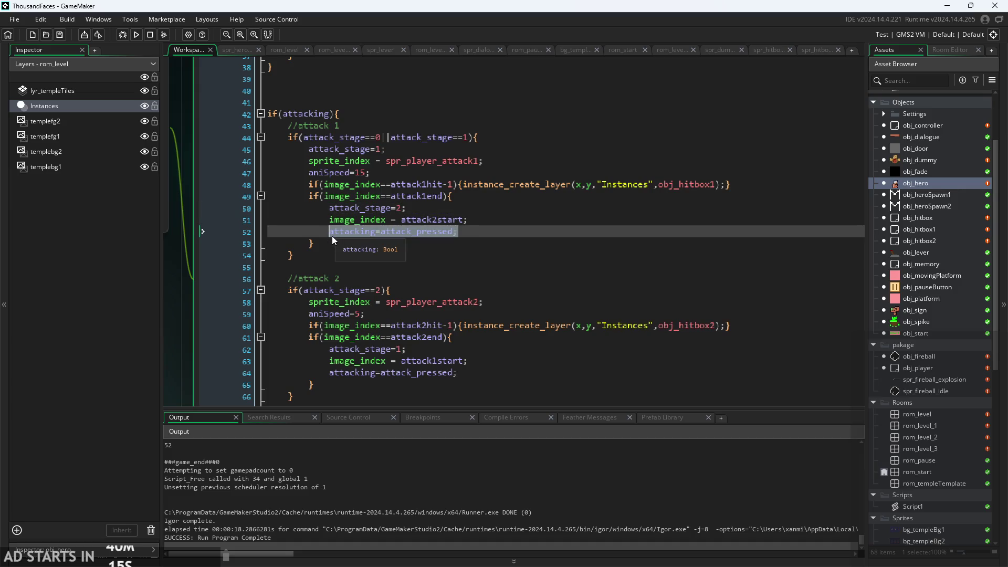
click(592, 252)
Undo twice to restore if(attack_pressed){attacking=true;}, then select the attack 1 end's check
key(ctrl+z)
key(ctrl+z)
key(ctrl+z)
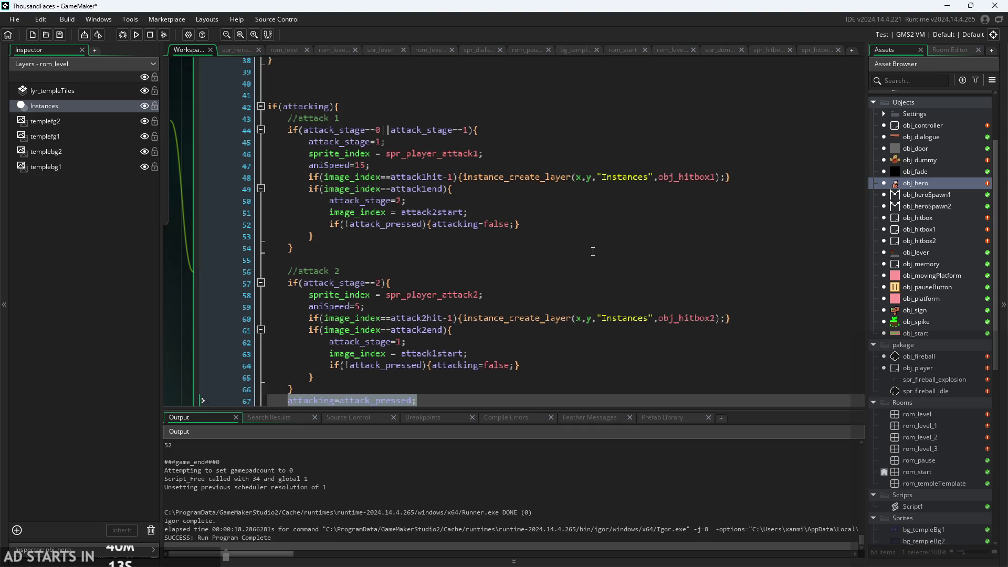
text(att)
key(ctrl+z)
key(ctrl+z)
key(ctrl+z)
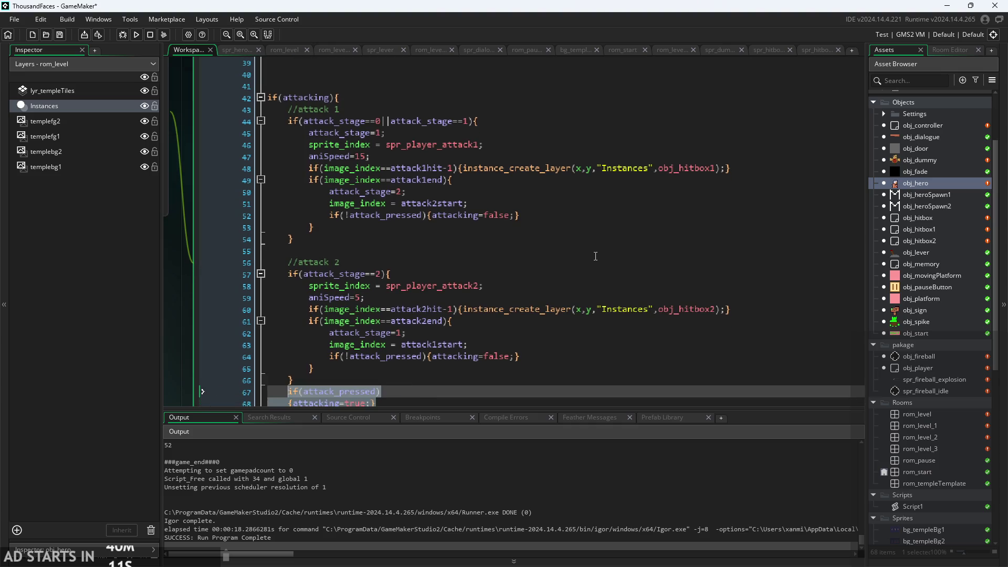
click(286, 85)
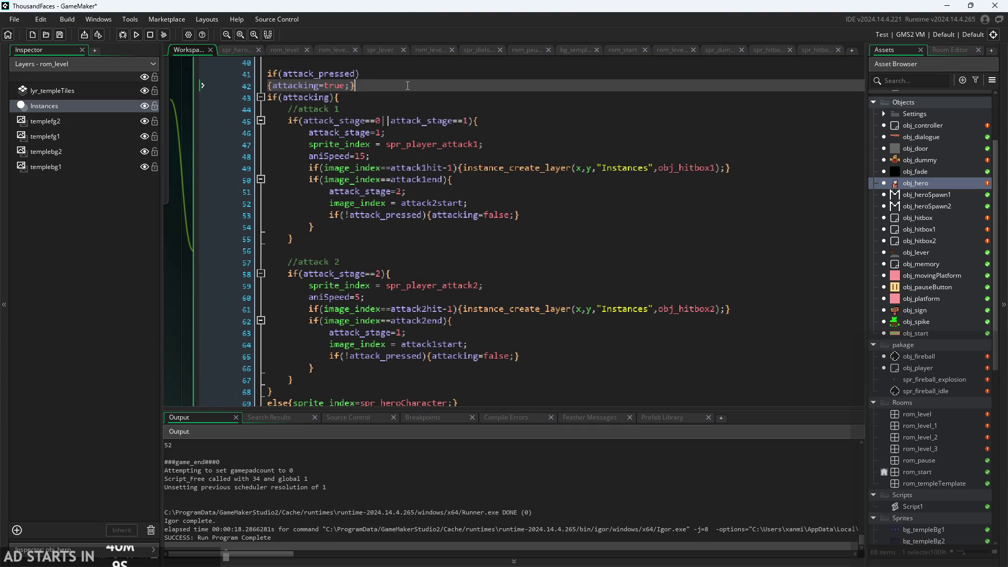
ctrl+scroll(326, 142, up, 1)
scroll(347, 179, down, 1)
ctrl+scroll(364, 210, down, 2)
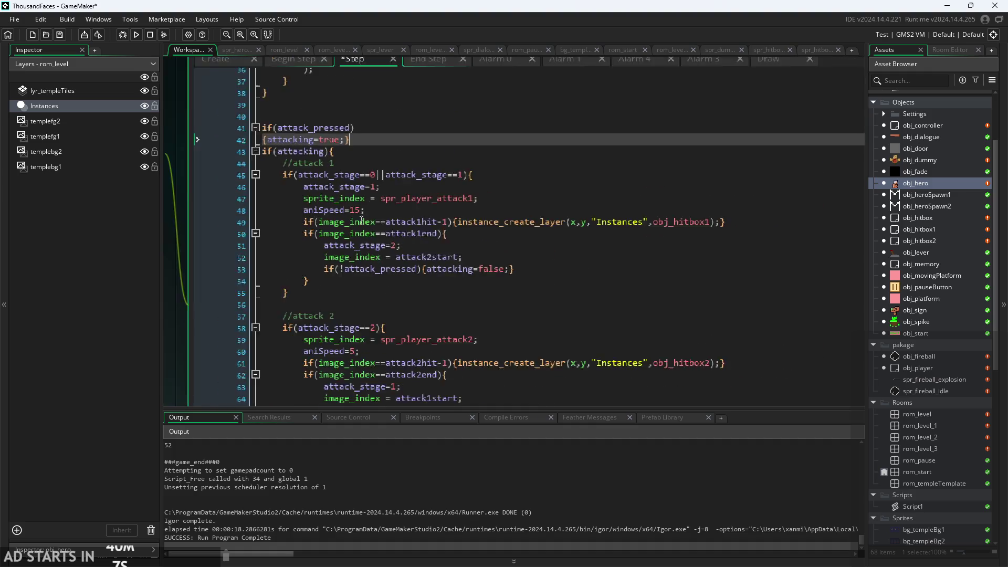
scroll(234, 312, down, 1)
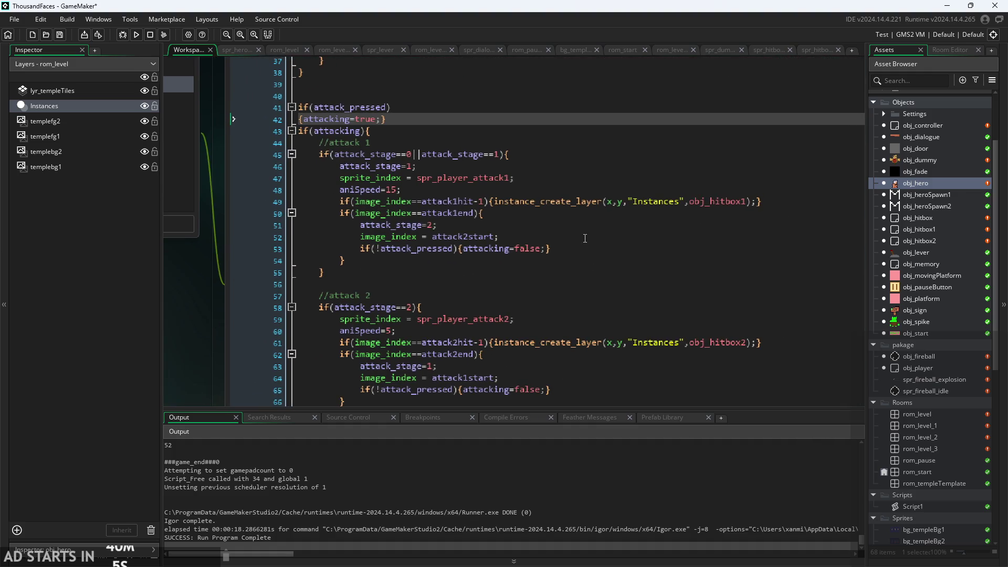
click(585, 250)
click(381, 248)
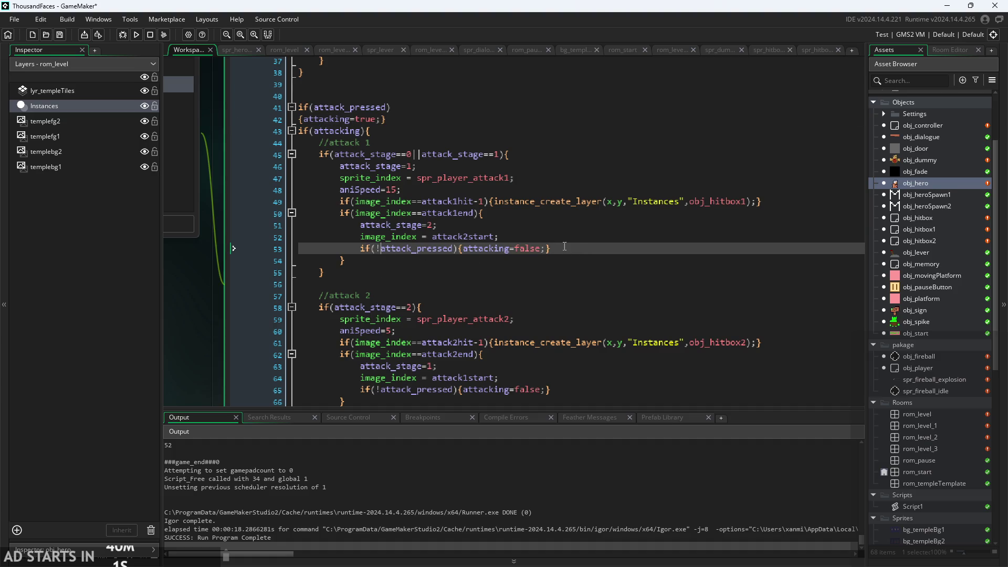
drag(510, 254, 367, 252)
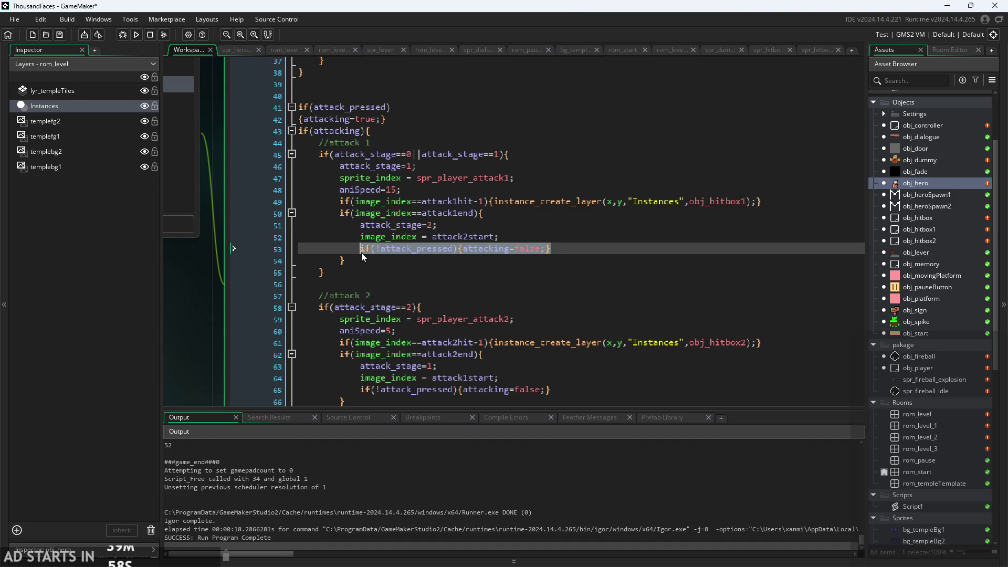
Paste attacking=attack_pressed; over the if(!attack_pressed) checks on lines 53 and 65
text(attack_pressed)
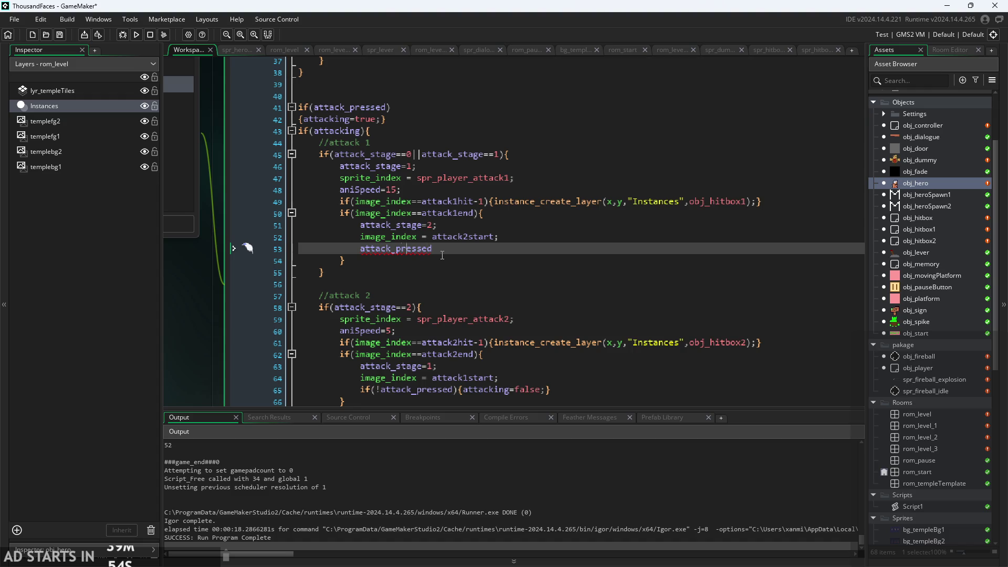
text(attacking=)
drag(489, 249, 363, 250)
key(ctrl+c)
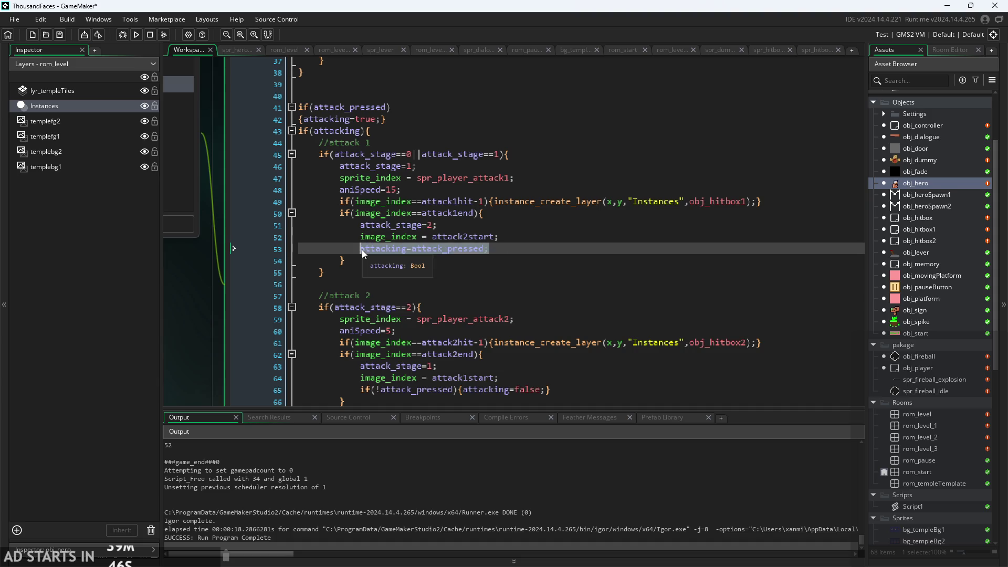
scroll(398, 247, down, 3)
drag(550, 272, 360, 270)
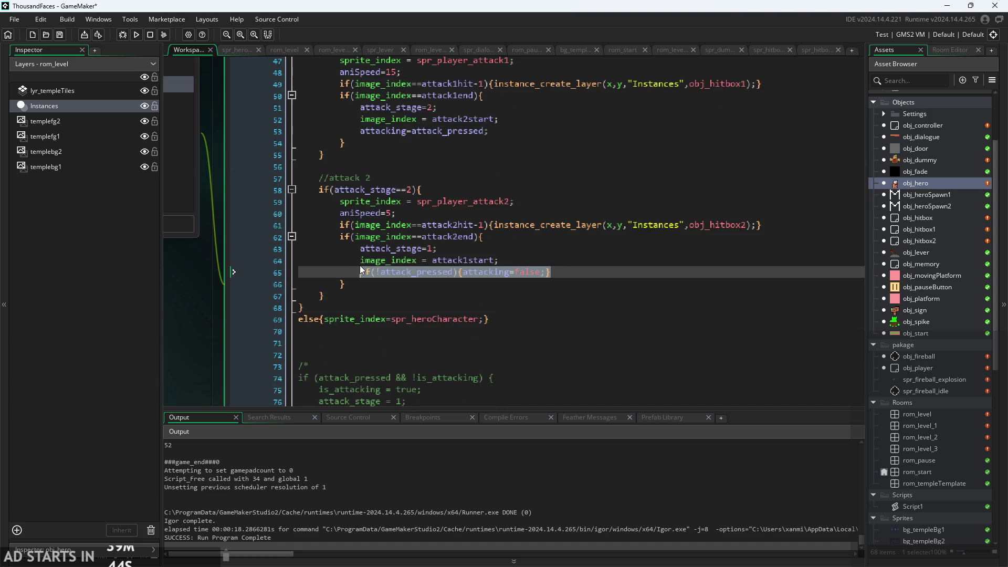
key(ctrl+v)
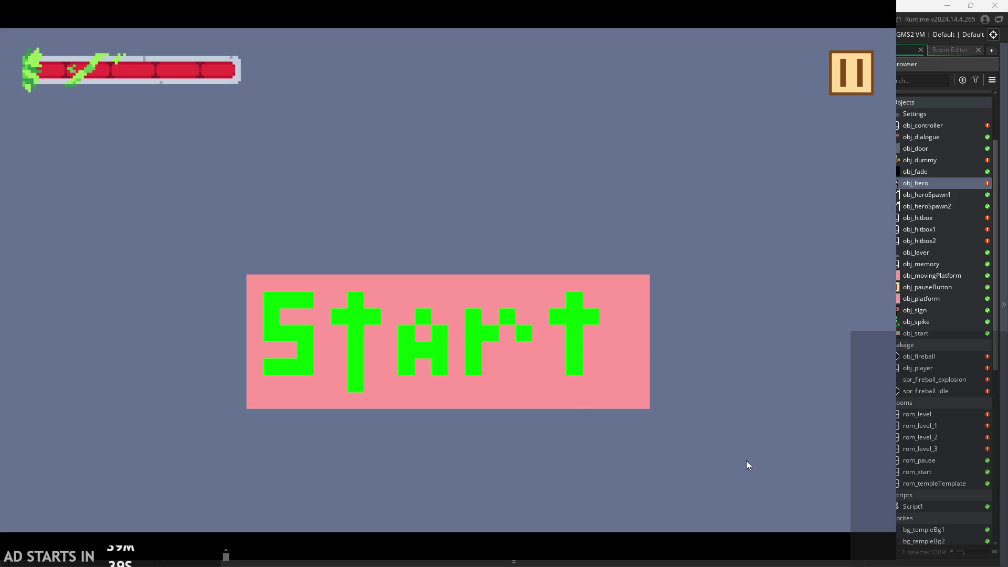
Start the game and chain slash attacks with X and Left
click(572, 395)
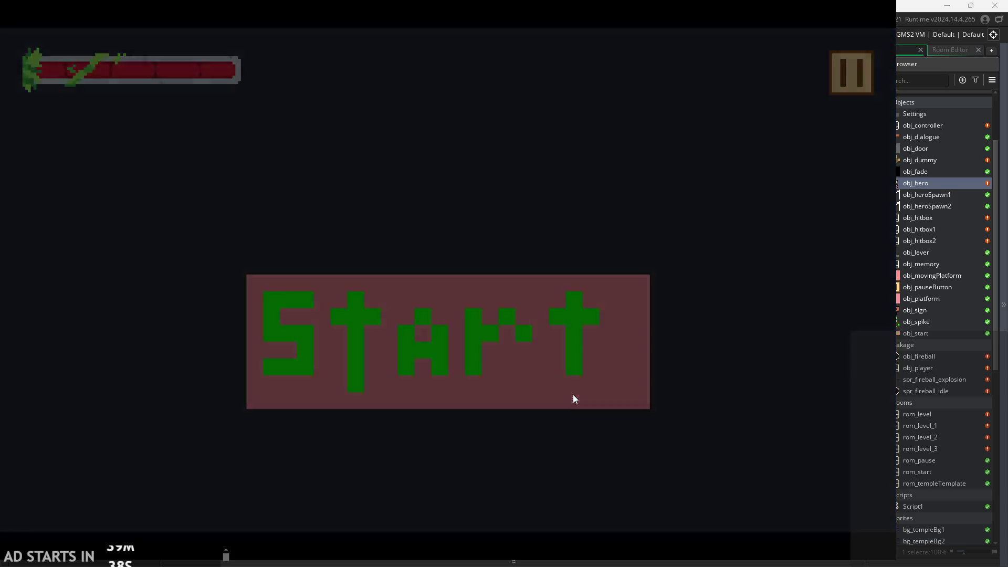
key(x)
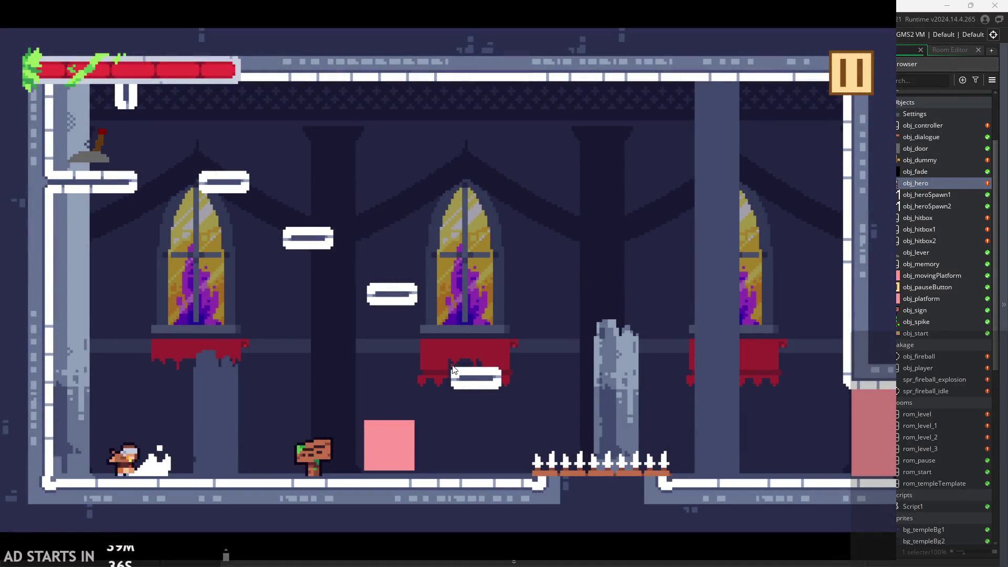
key(Left)
key(x)
key(x)
key(x)
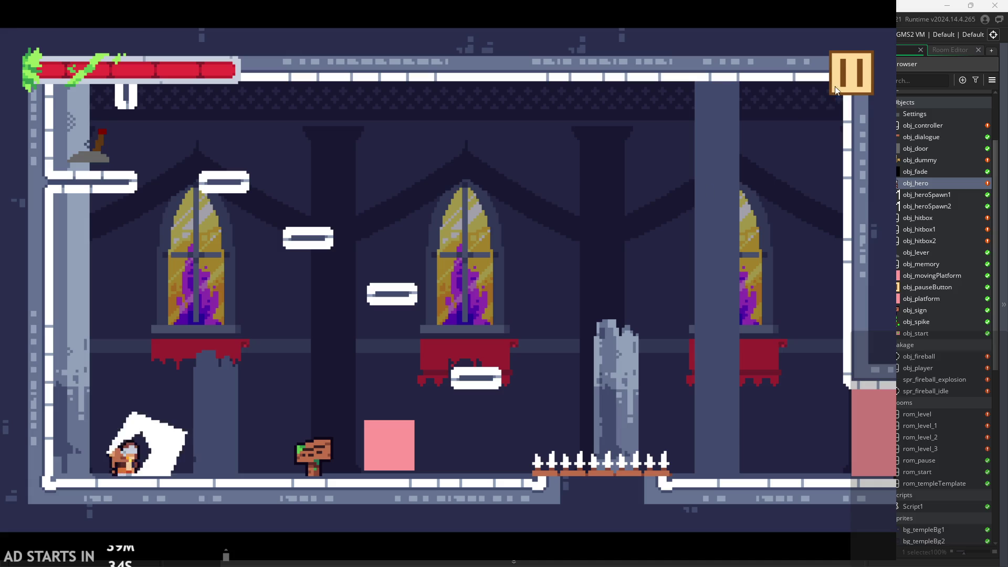
Pause, turn on Debug Stats, attack again while watching the values, then exit the game
click(863, 73)
click(414, 149)
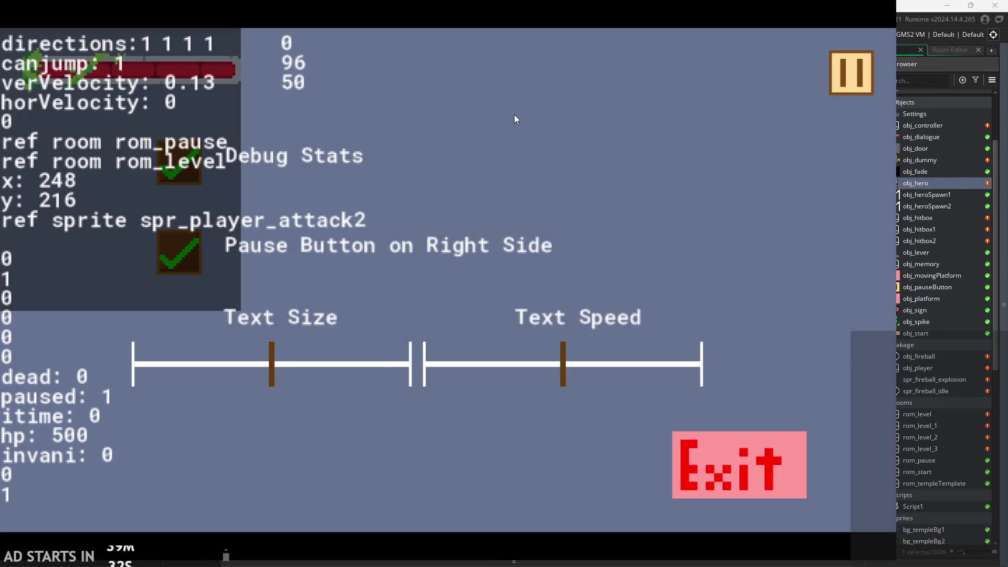
click(853, 78)
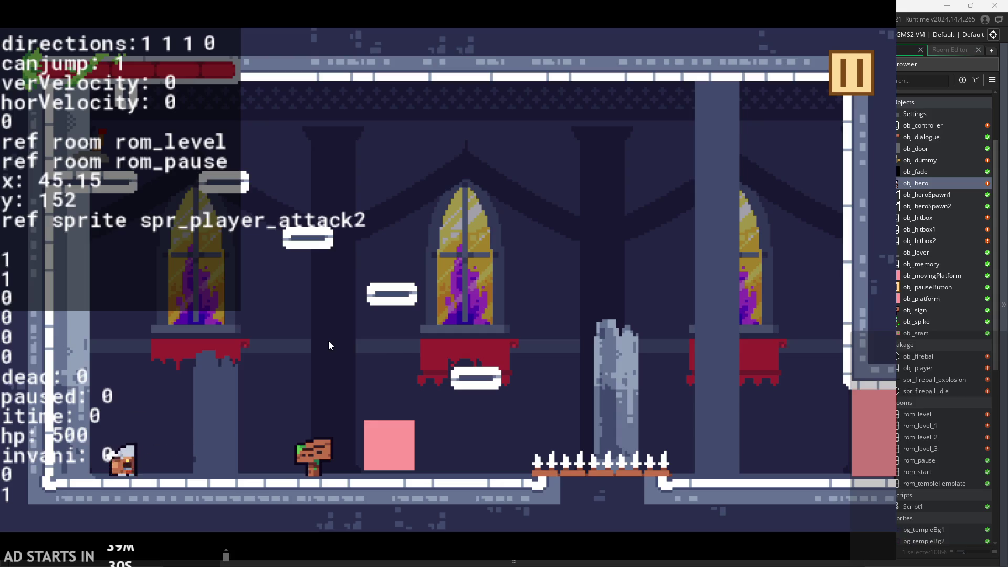
key(x)
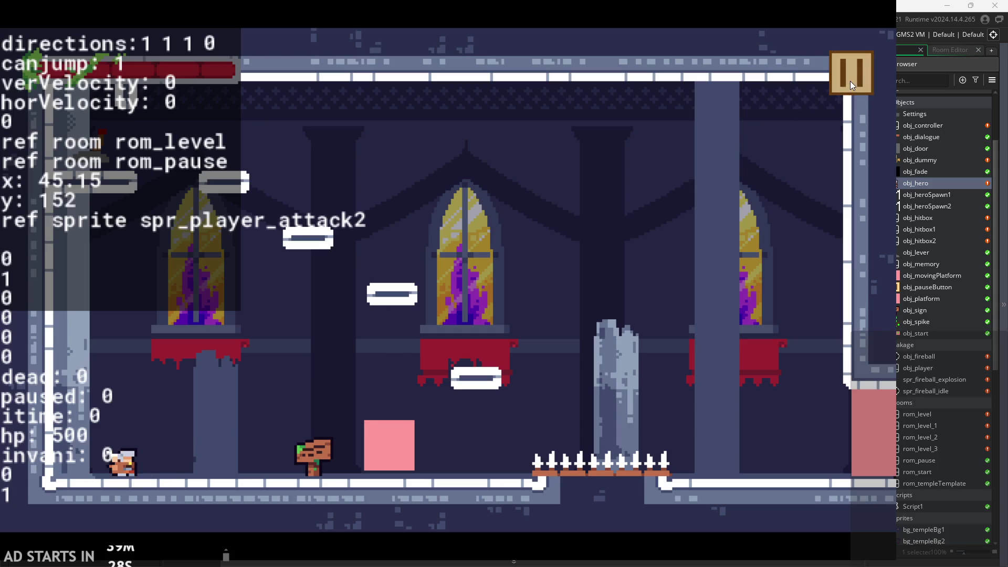
click(850, 81)
click(733, 469)
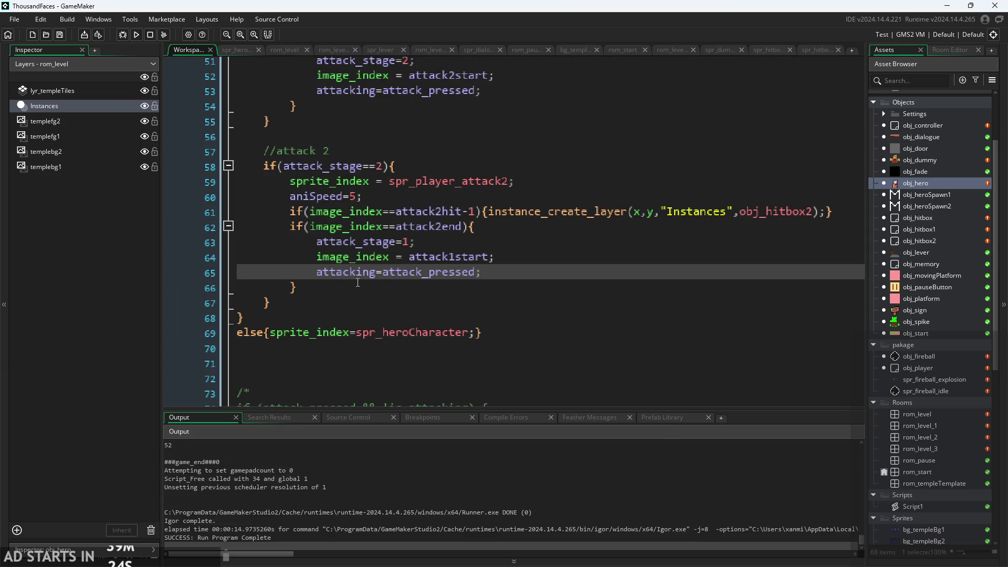
Insert a blank line after the attacking=true line below the attack_pressed check
scroll(358, 283, down, 3)
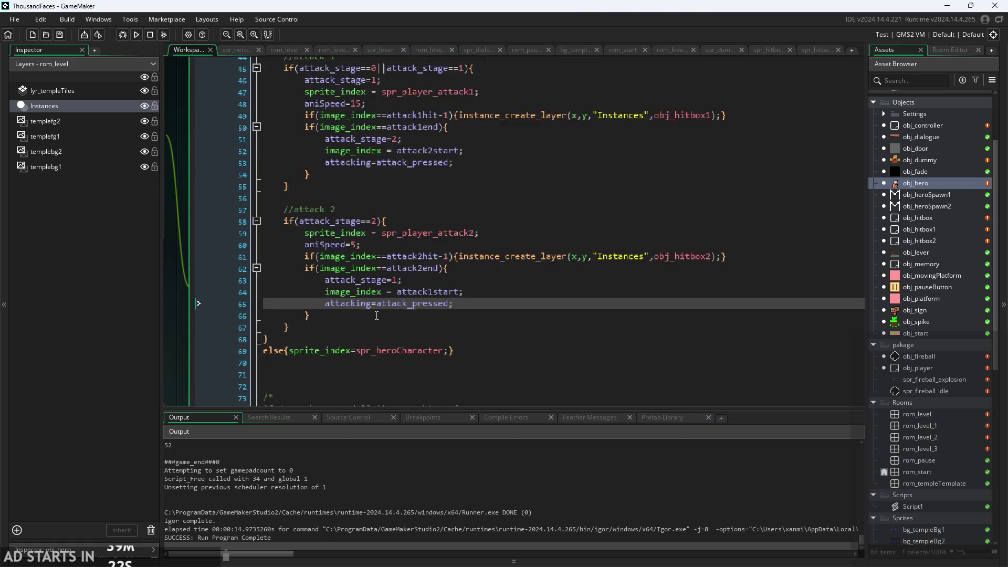
scroll(376, 315, up, 5)
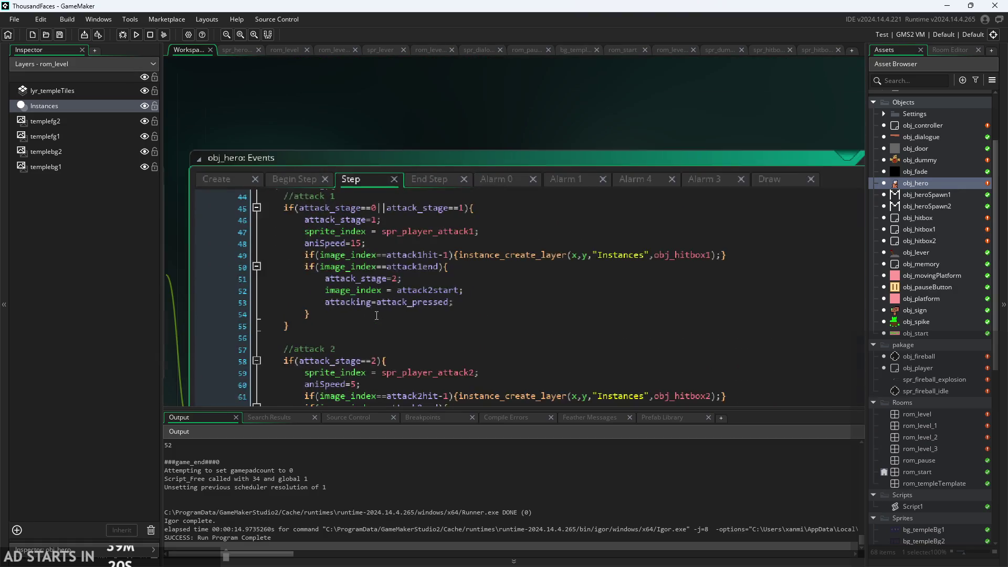
scroll(376, 316, down, 2)
click(362, 342)
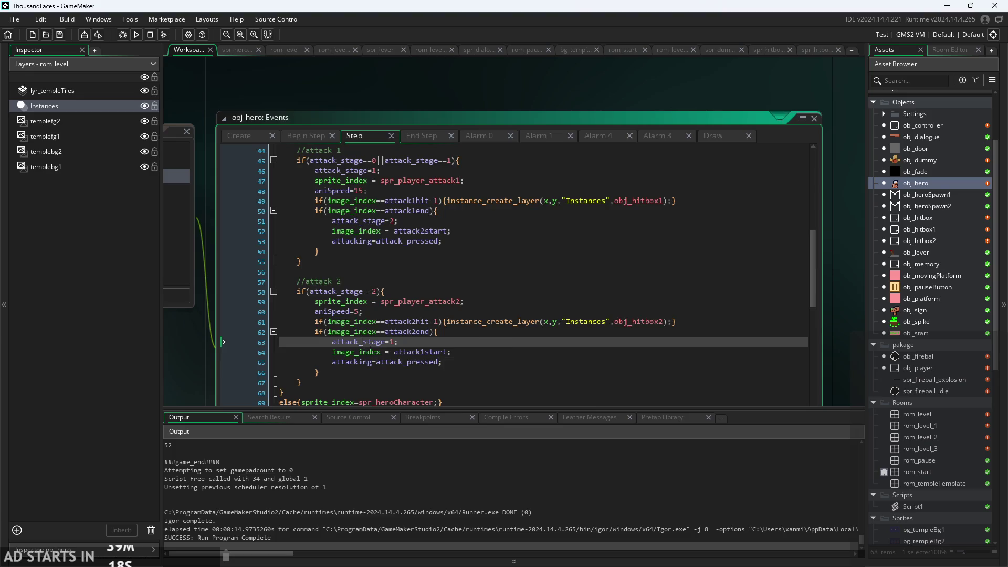
scroll(372, 349, up, 3)
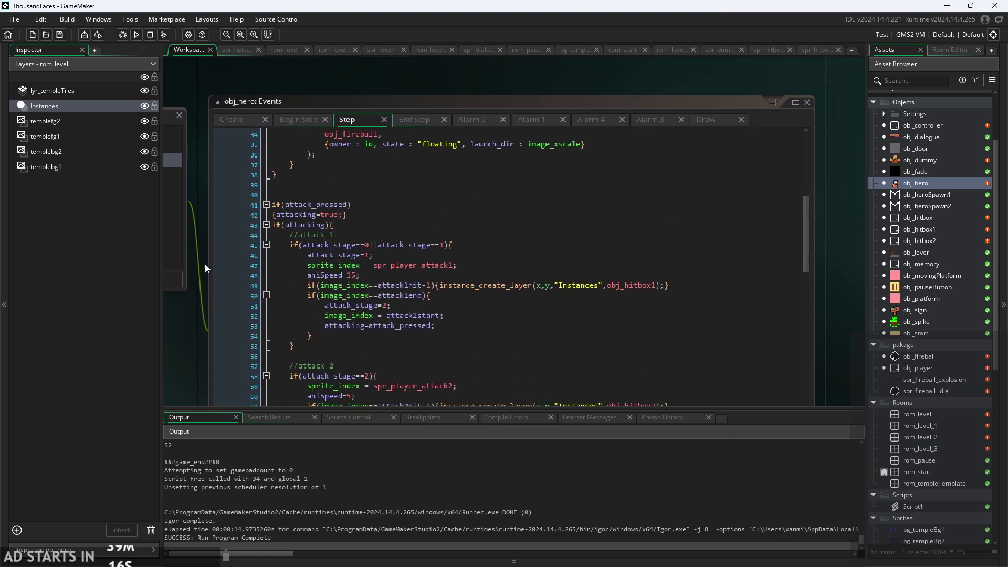
scroll(205, 264, down, 2)
click(390, 170)
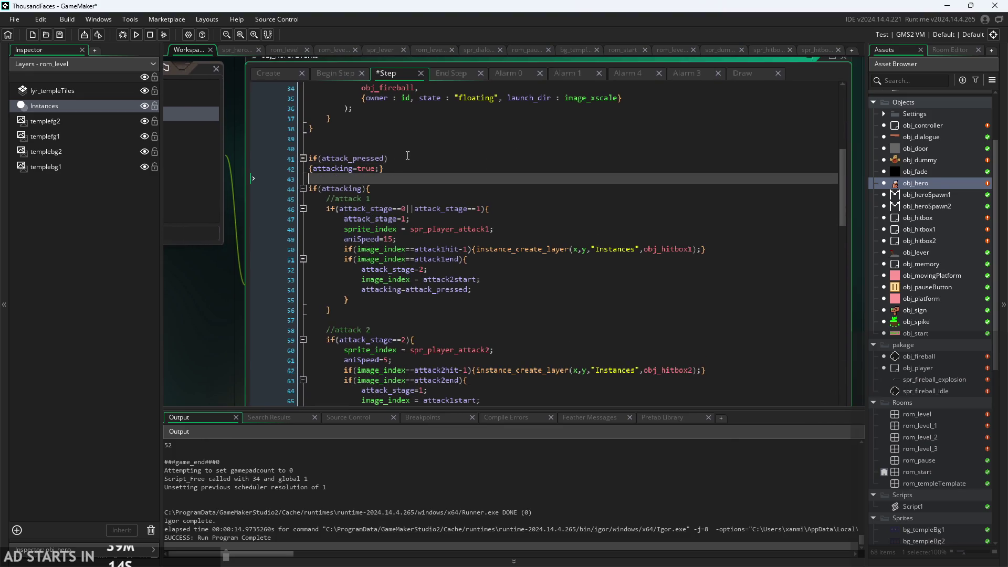
key(Return)
click(390, 158)
click(424, 178)
Review the attack 1 end block: attack_stage=2, image_index = attack2start, attacking=attack_pressed
scroll(436, 218, down, 3)
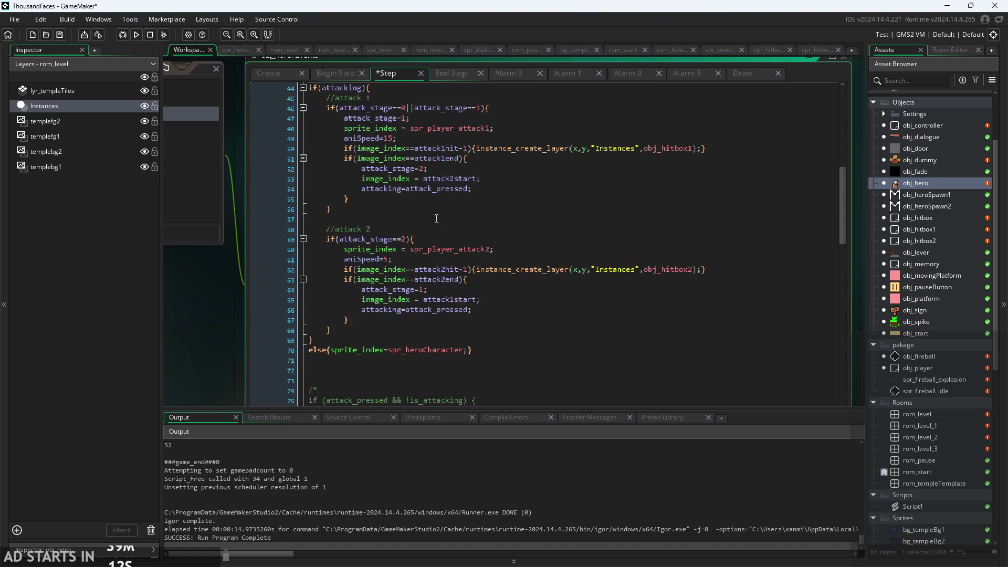
click(455, 172)
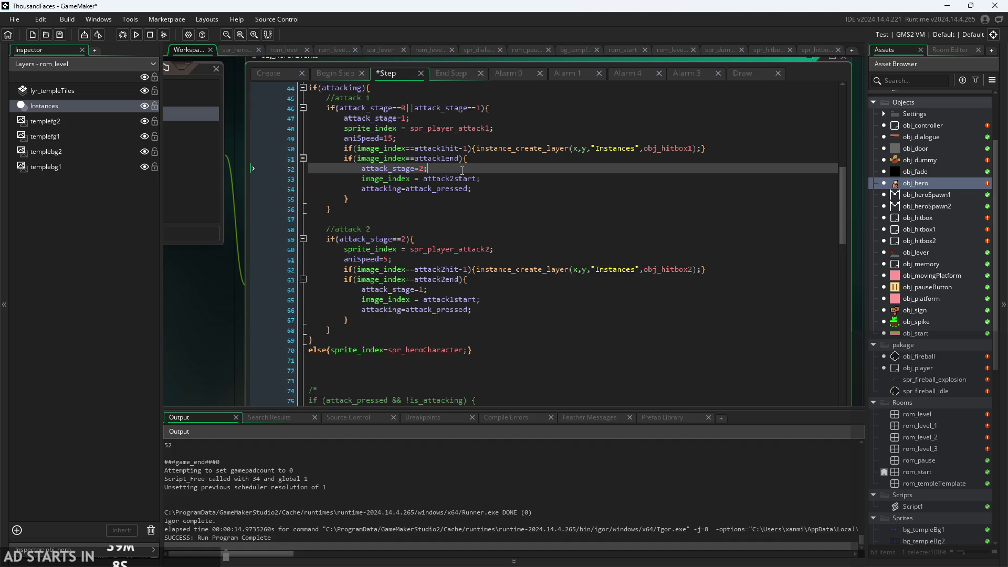
click(460, 158)
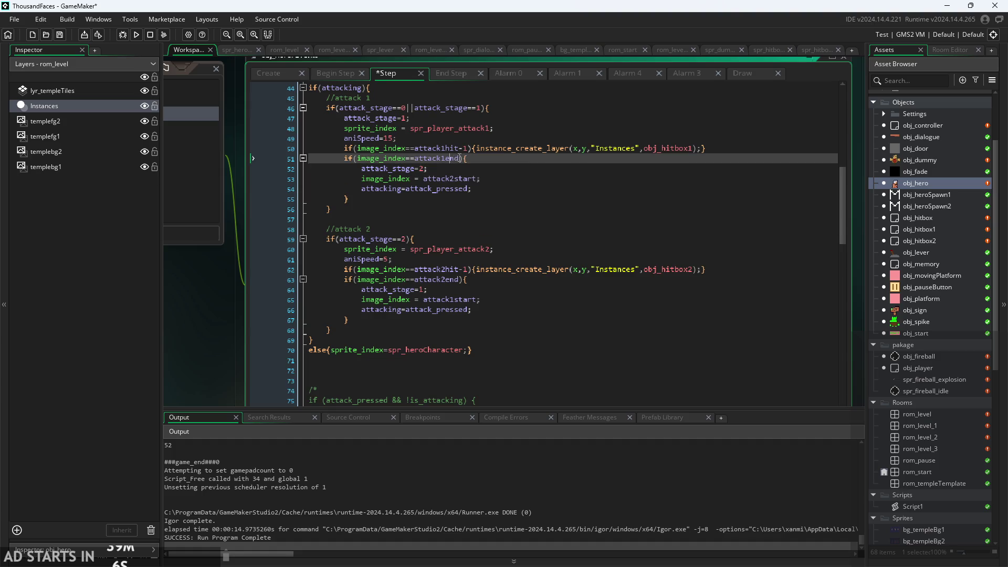
ctrl+scroll(468, 175, up, 3)
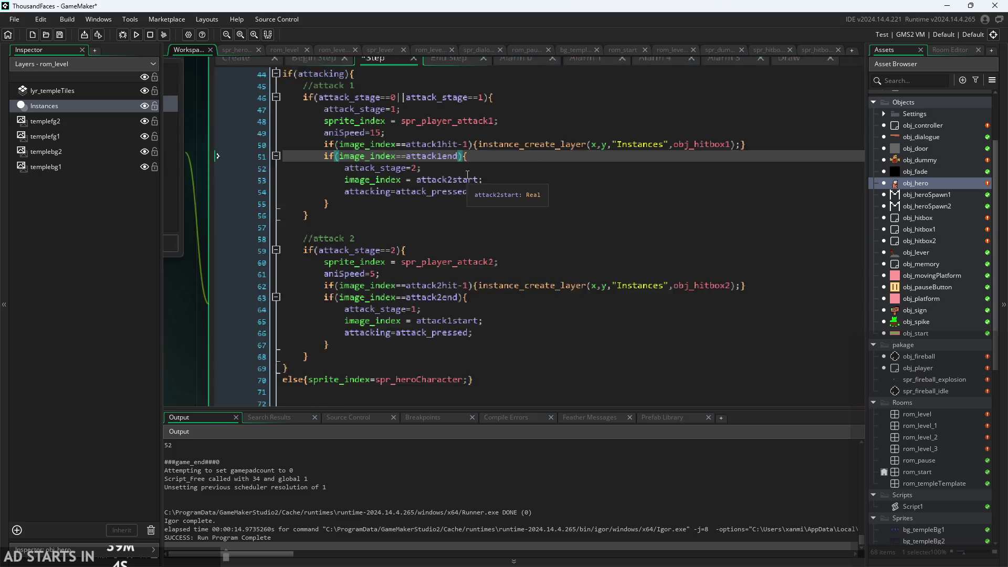
click(460, 154)
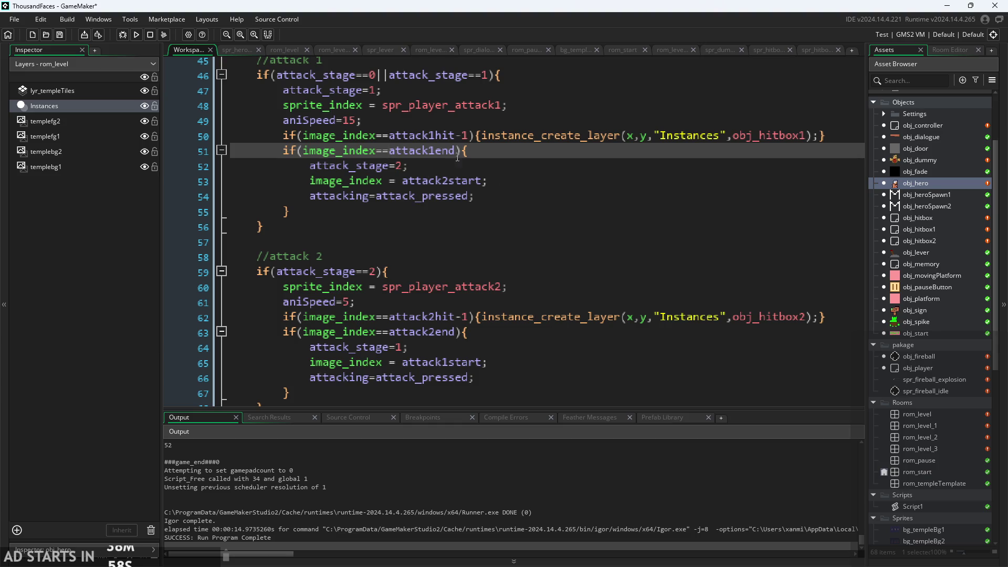
key(Down)
click(509, 182)
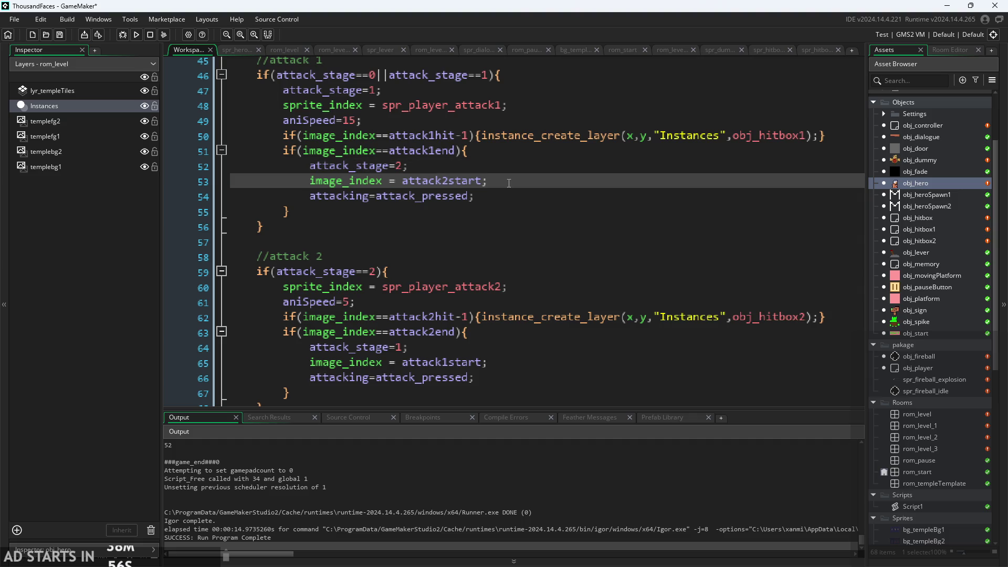
scroll(511, 183, up, 1)
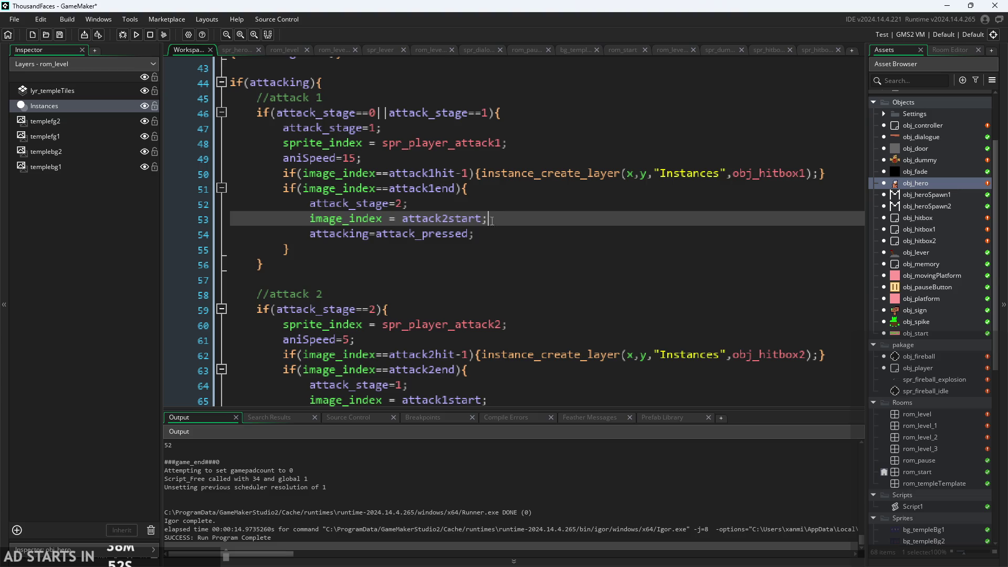
drag(492, 218, 316, 223)
click(480, 236)
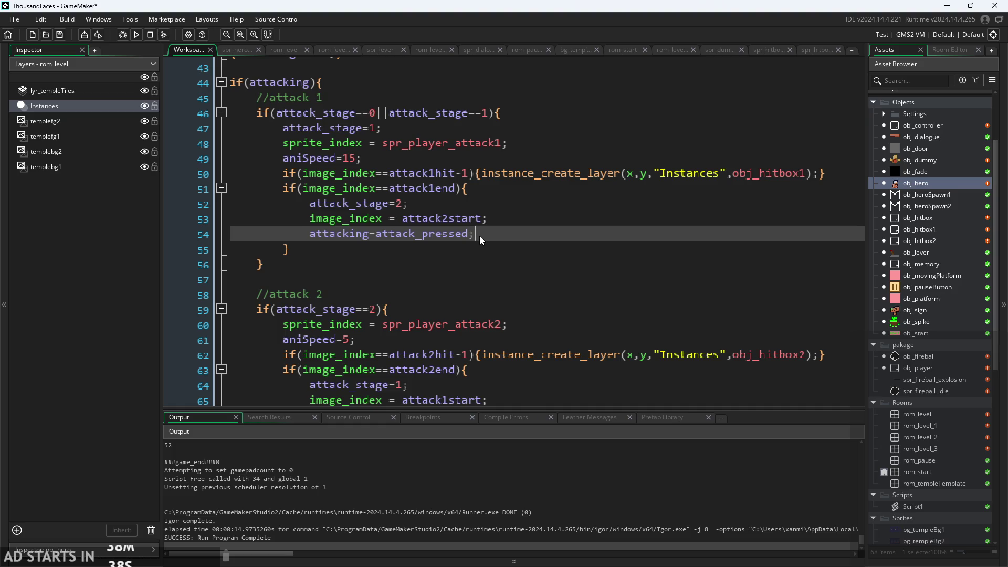
Restore the obj_hero Events editor to its windowed view
scroll(477, 223, down, 4)
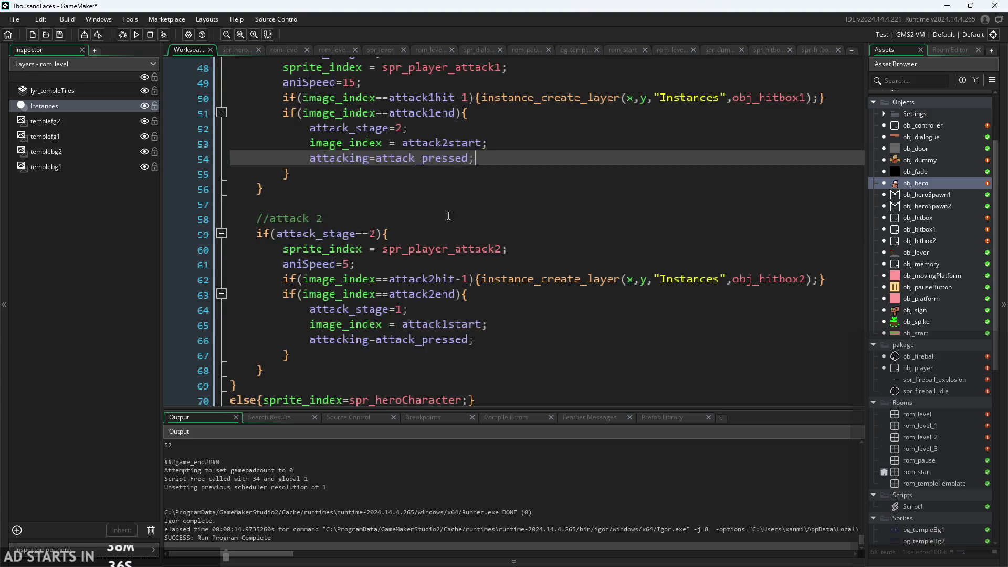
click(492, 324)
key(shift+space)
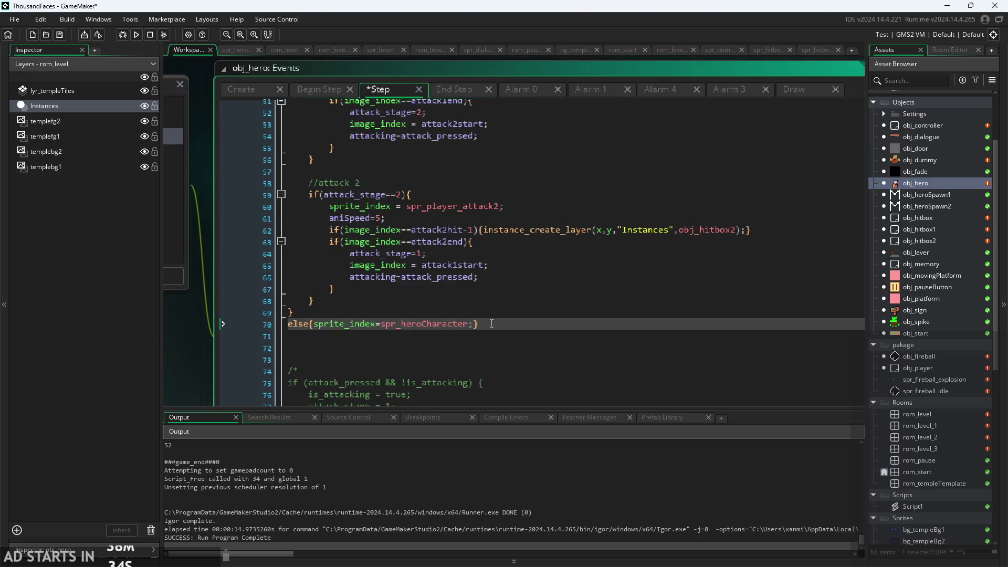
scroll(491, 324, up, 3)
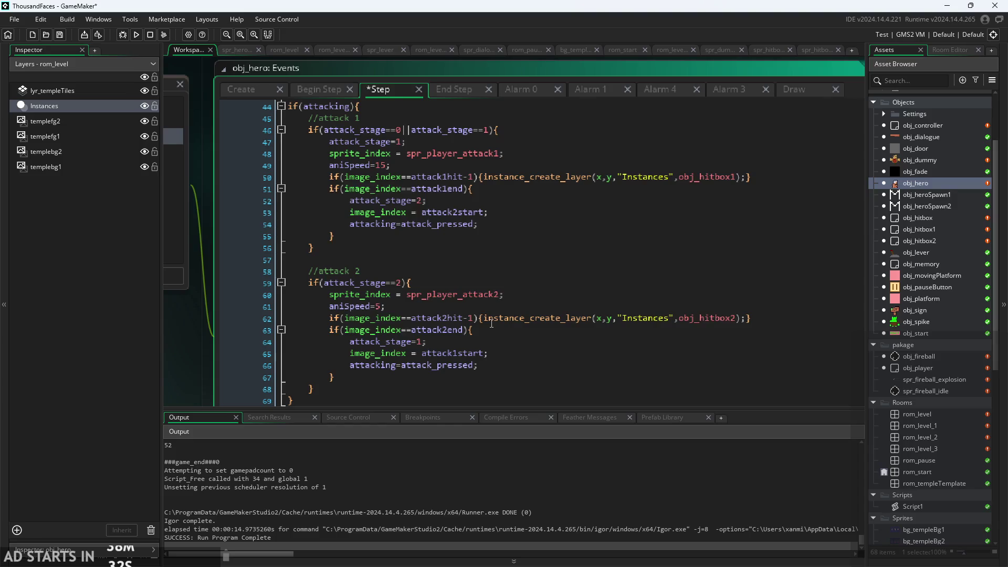
scroll(491, 324, up, 1)
Review the if(attacking) code and the attack 1 end block around lines 51–54
click(483, 256)
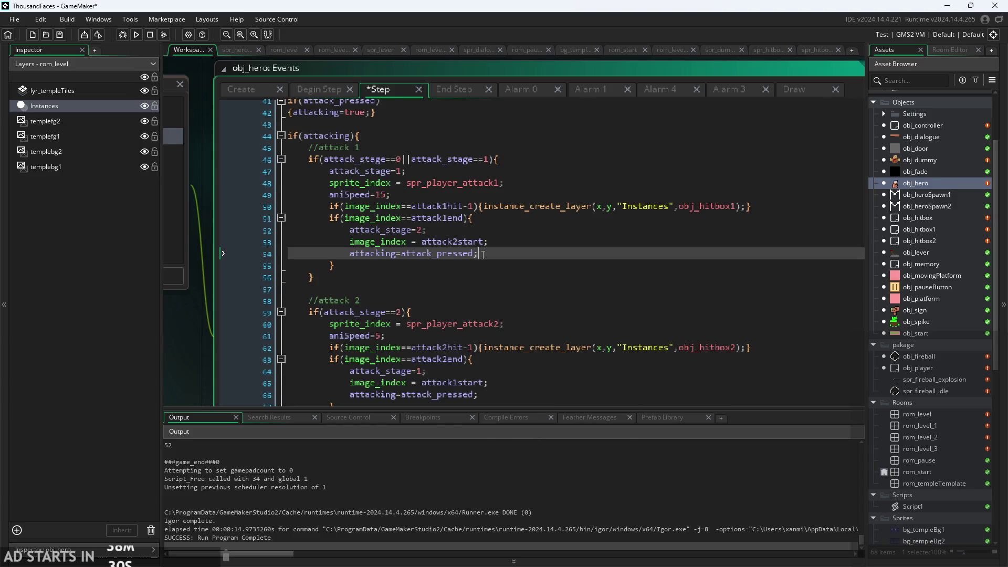
scroll(483, 256, down, 1)
scroll(483, 256, up, 1)
scroll(483, 258, down, 1)
scroll(483, 258, up, 1)
click(423, 136)
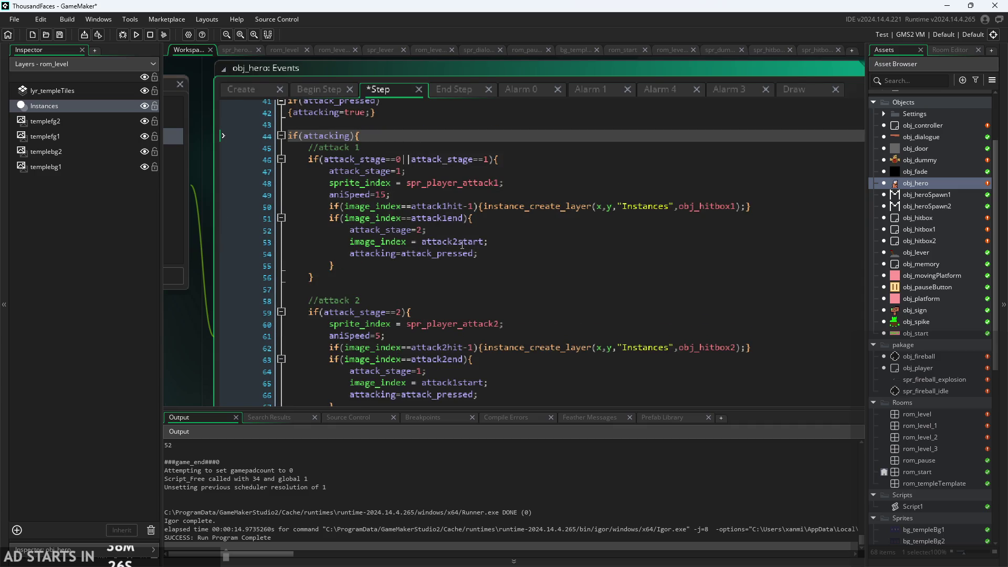
scroll(457, 257, up, 1)
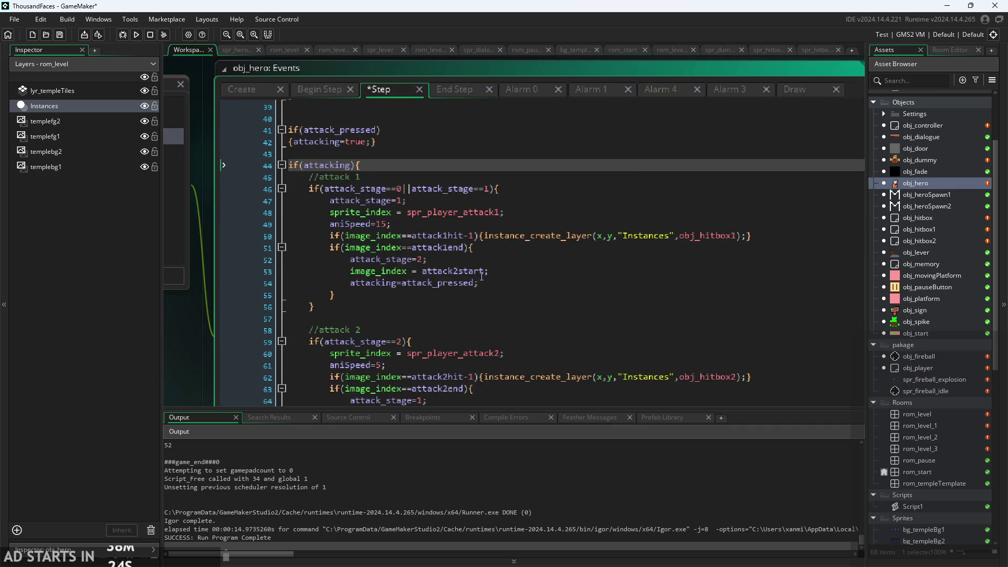
ctrl+scroll(482, 277, up, 1)
click(519, 243)
click(520, 230)
click(519, 242)
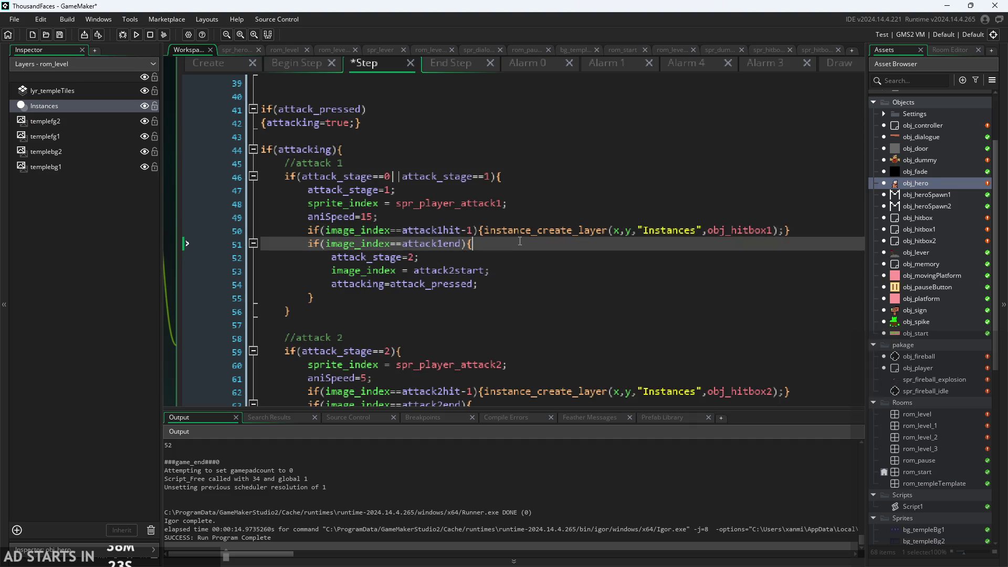
scroll(520, 241, down, 1)
click(481, 226)
click(464, 237)
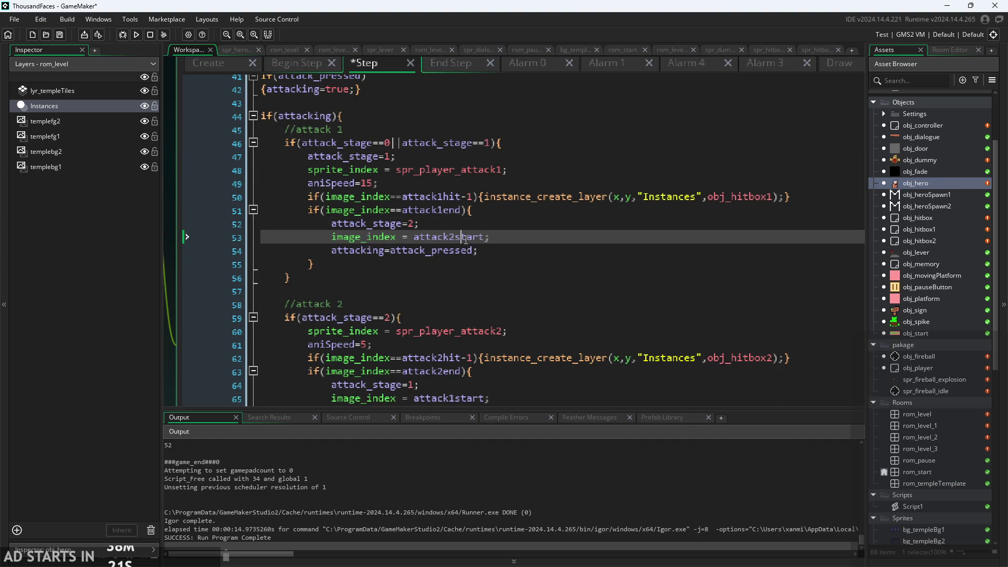
Move attacking=attack_pressed; to the first line of the attack1end block
drag(501, 251, 332, 251)
key(ctrl+c)
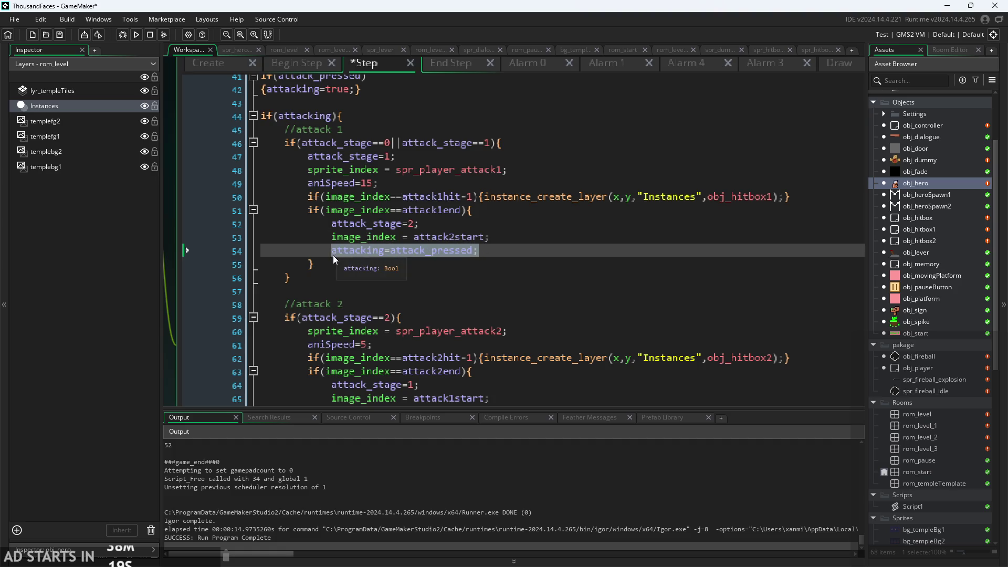
key(BackSpace)
click(474, 216)
key(Return)
key(ctrl+v)
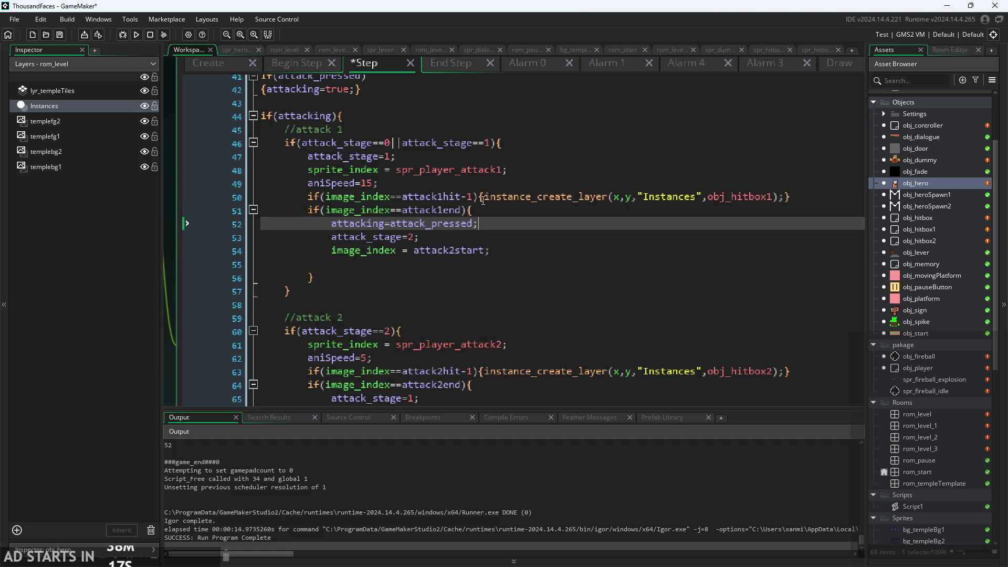
Move attacking=attack_pressed; to the start of the attack2end block, save, and run the game
scroll(463, 202, down, 3)
drag(479, 284, 344, 292)
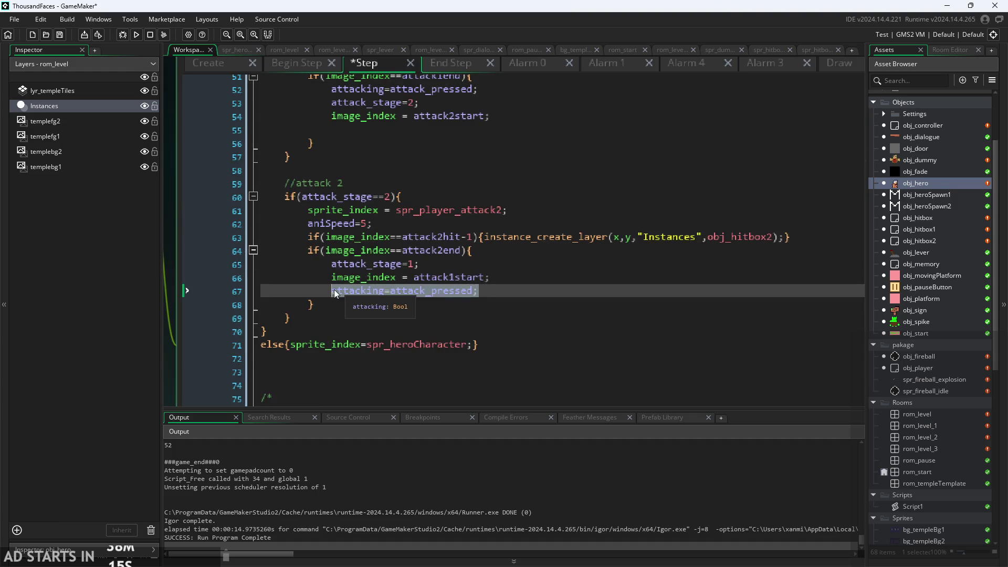
key(BackSpace)
click(490, 252)
key(Return)
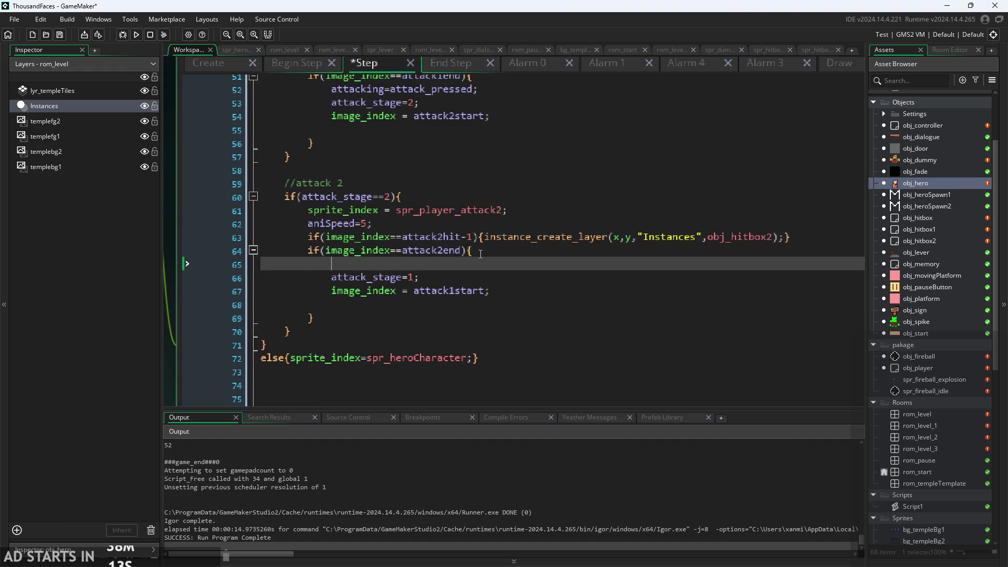
key(ctrl+v)
key(ctrl+s)
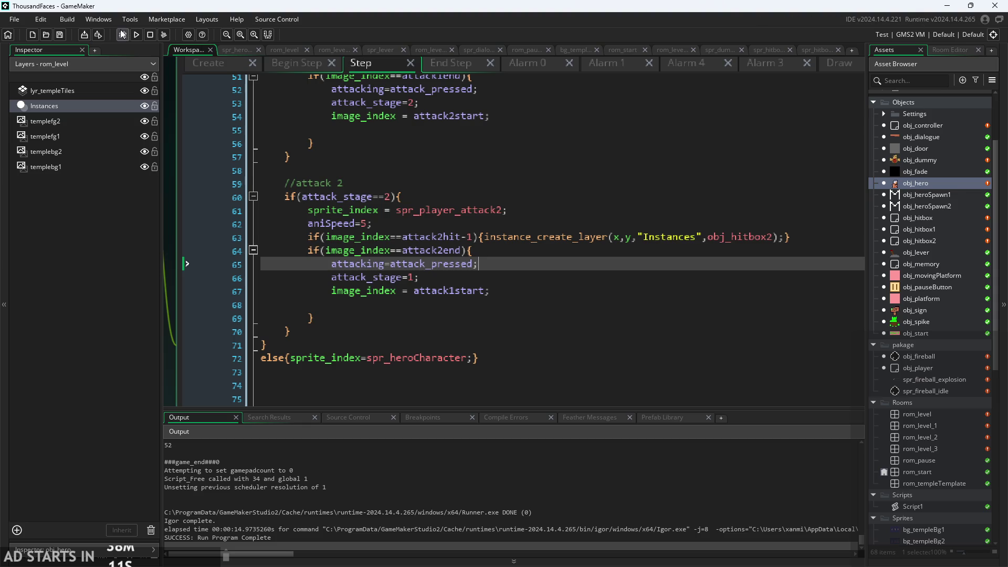
click(138, 35)
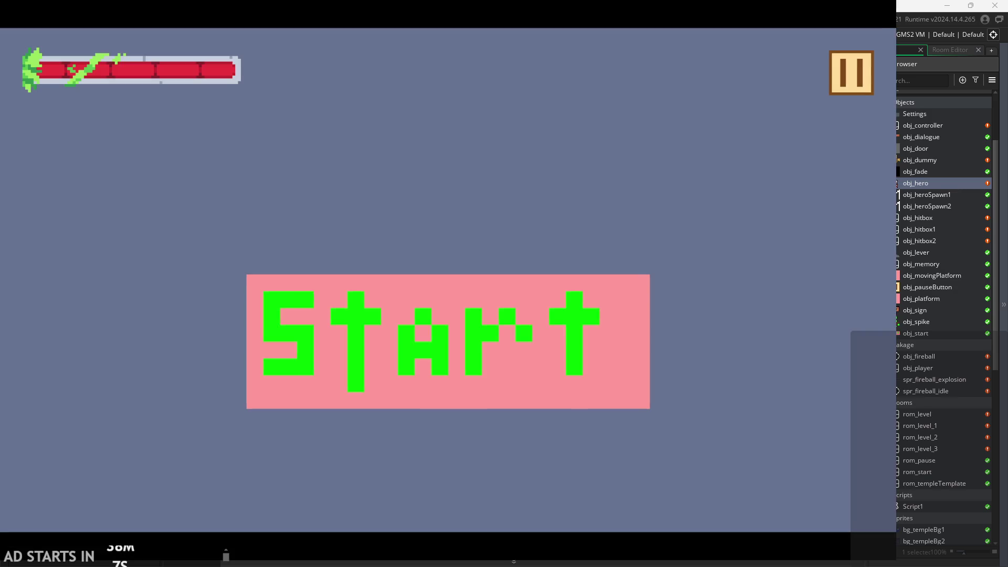
Start the game, chain several attacks while stepping the hero right with D, then pause
click(512, 327)
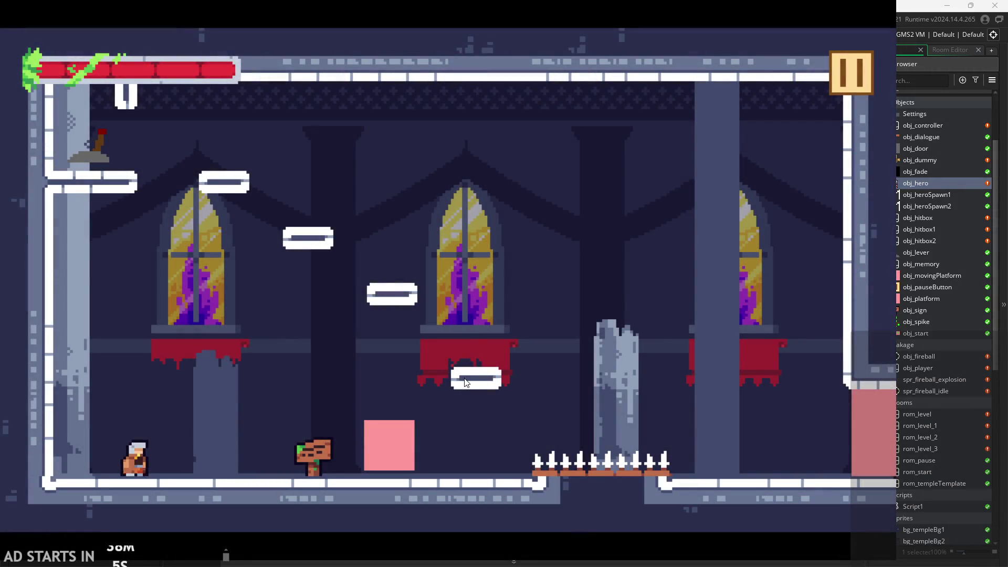
click(466, 382)
click(502, 298)
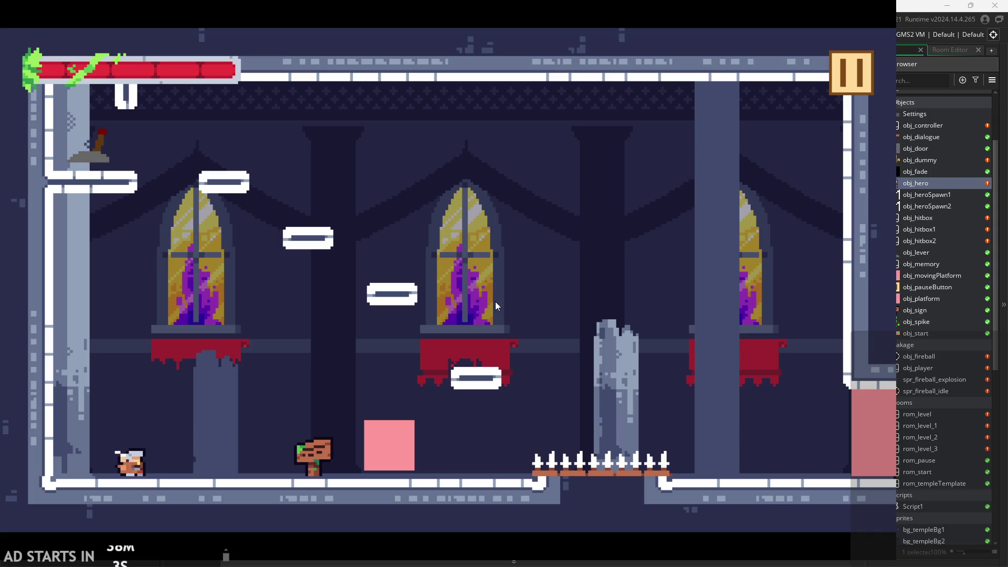
key(d)
click(496, 301)
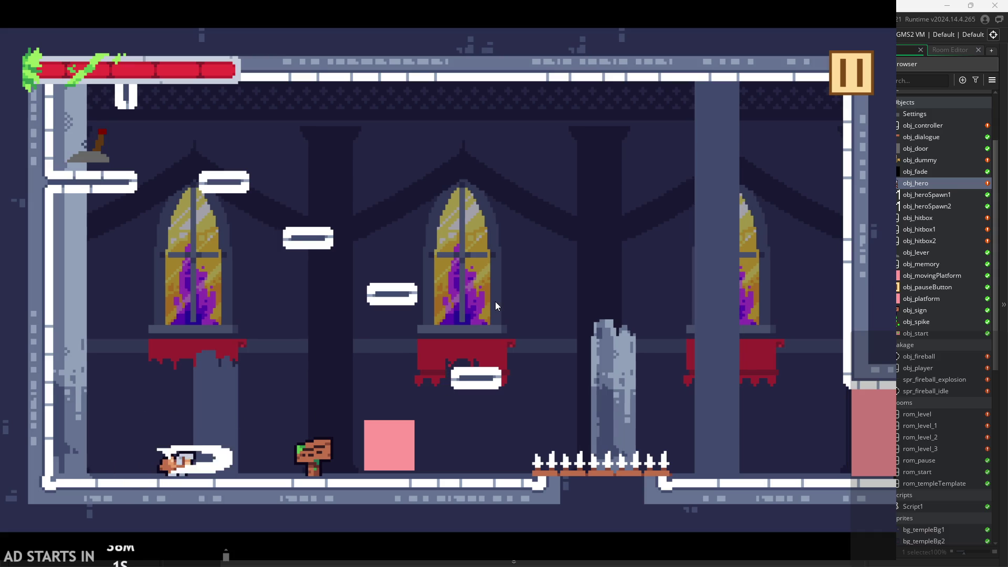
key(d)
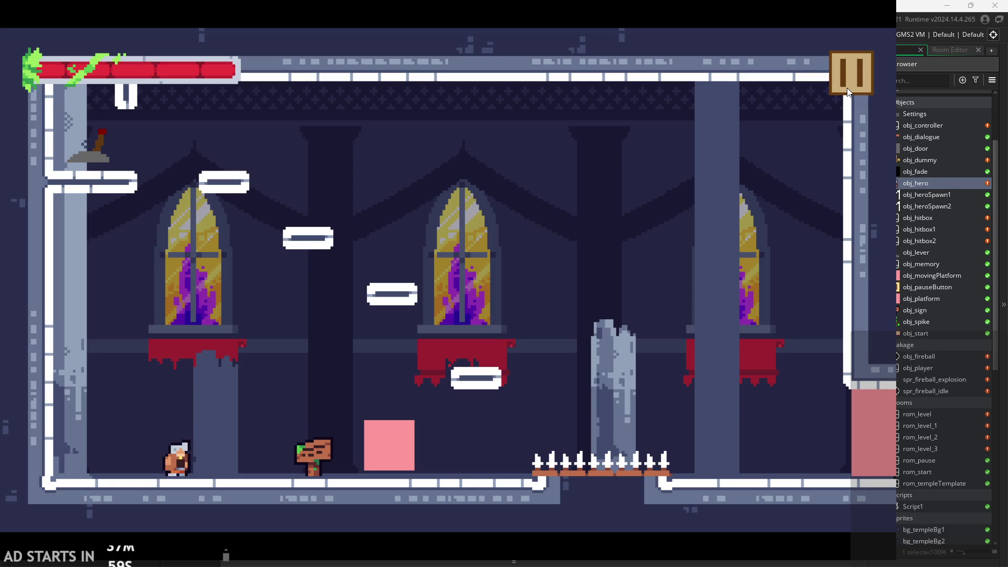
click(540, 266)
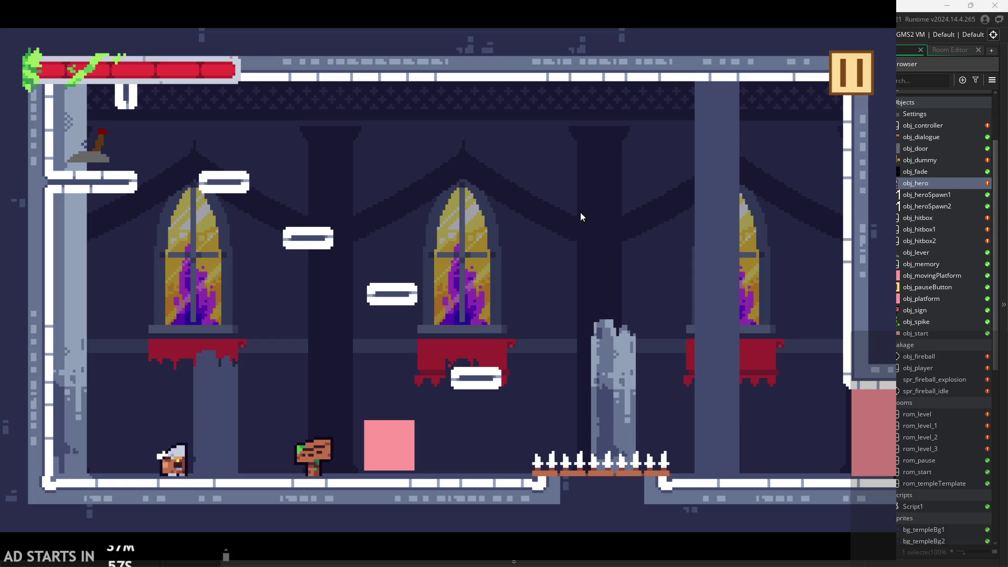
click(670, 144)
click(670, 203)
click(666, 207)
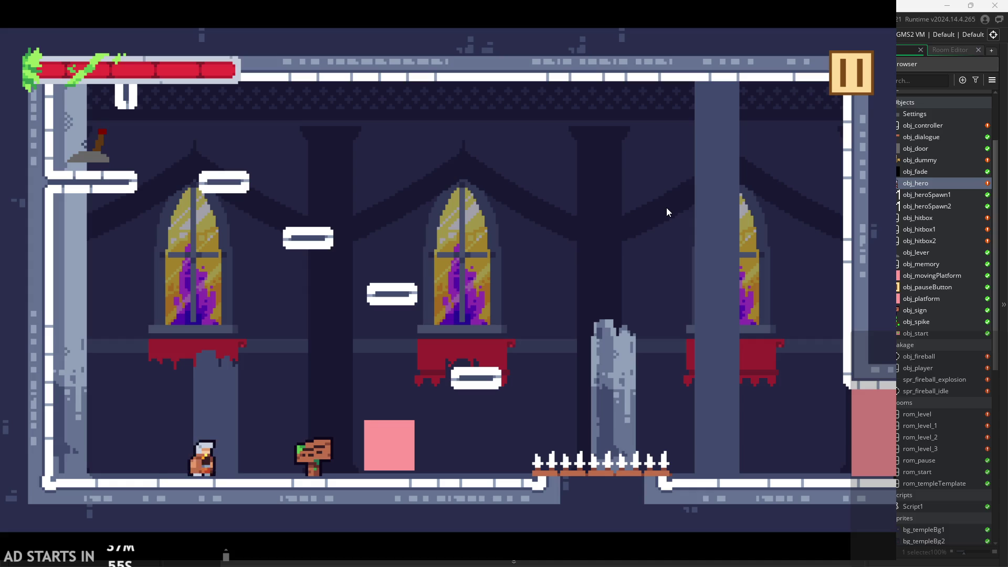
click(835, 94)
Exit the game and inspect the attack 2 block's lines in the Step code
click(700, 462)
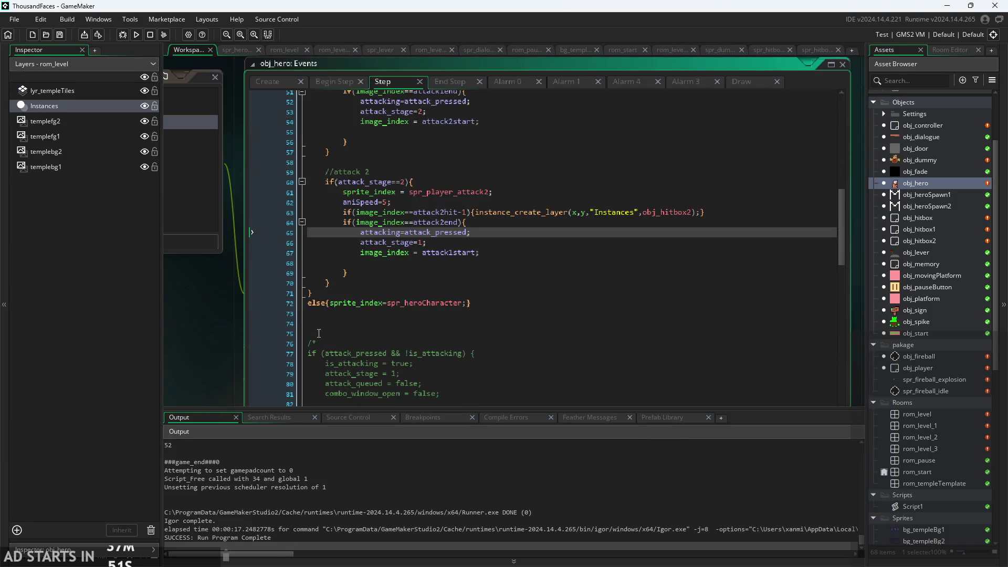
scroll(438, 268, up, 3)
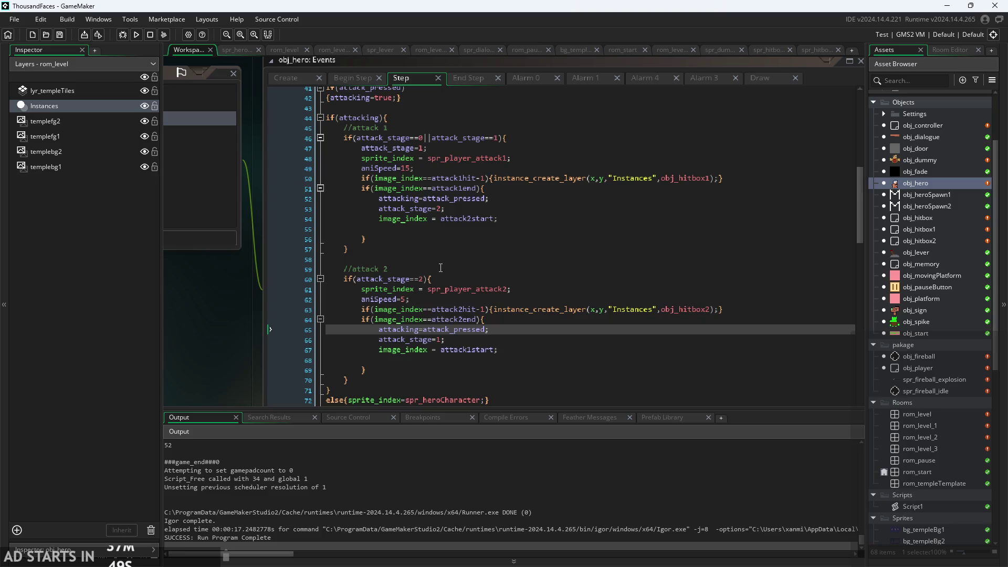
scroll(420, 199, up, 2)
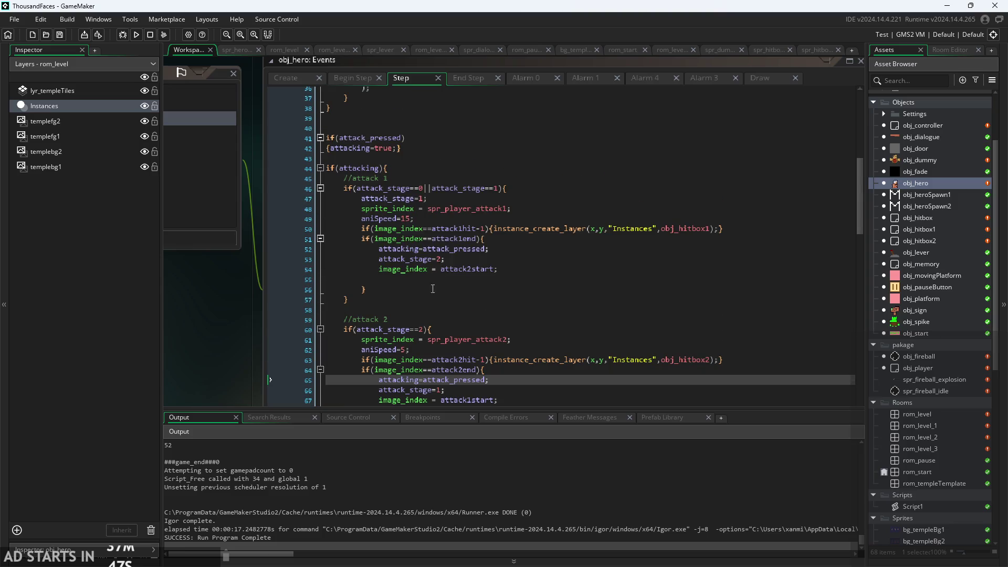
ctrl+scroll(436, 319, up, 2)
click(457, 272)
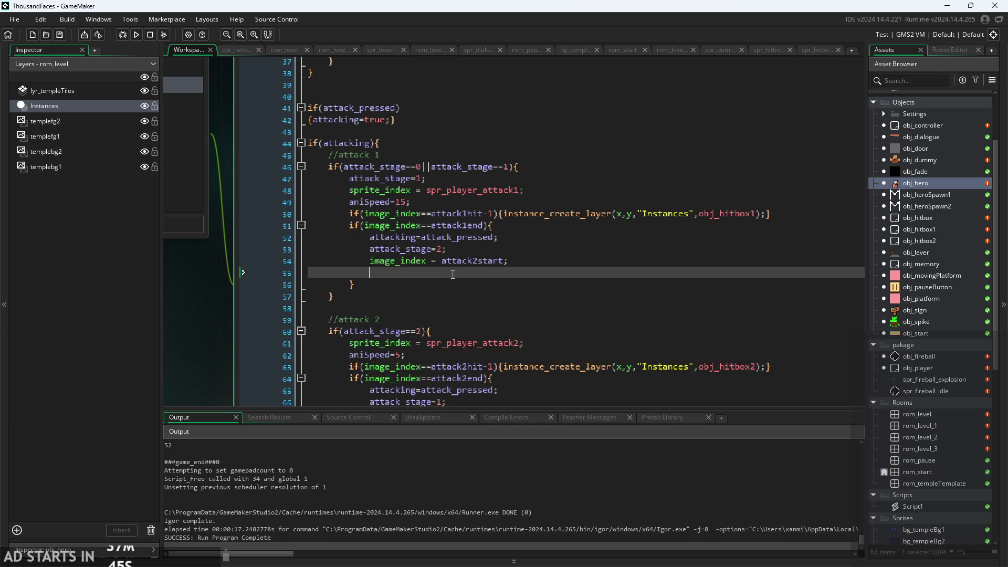
key(Up)
key(Up)
key(Up)
click(474, 344)
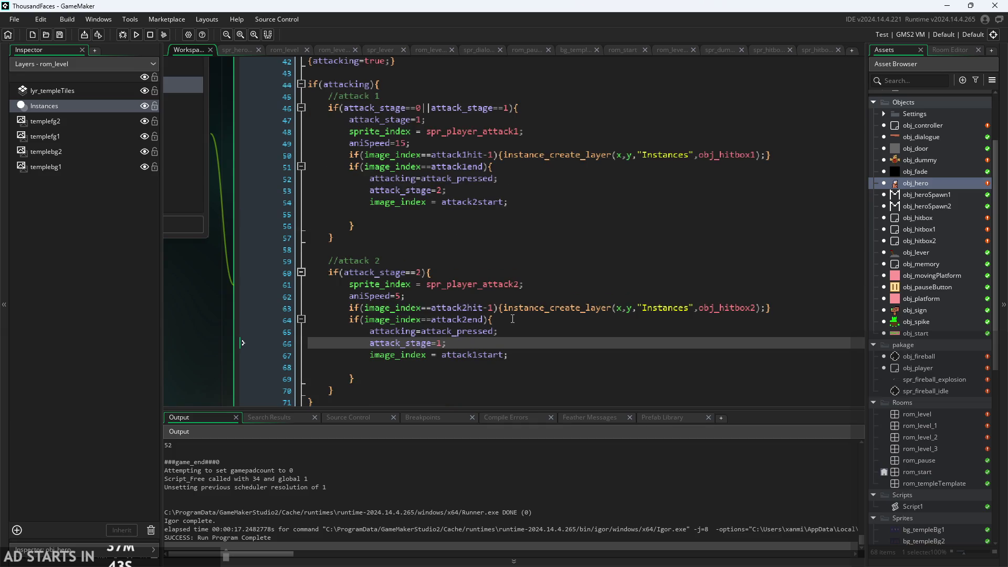
click(513, 320)
click(518, 296)
click(523, 308)
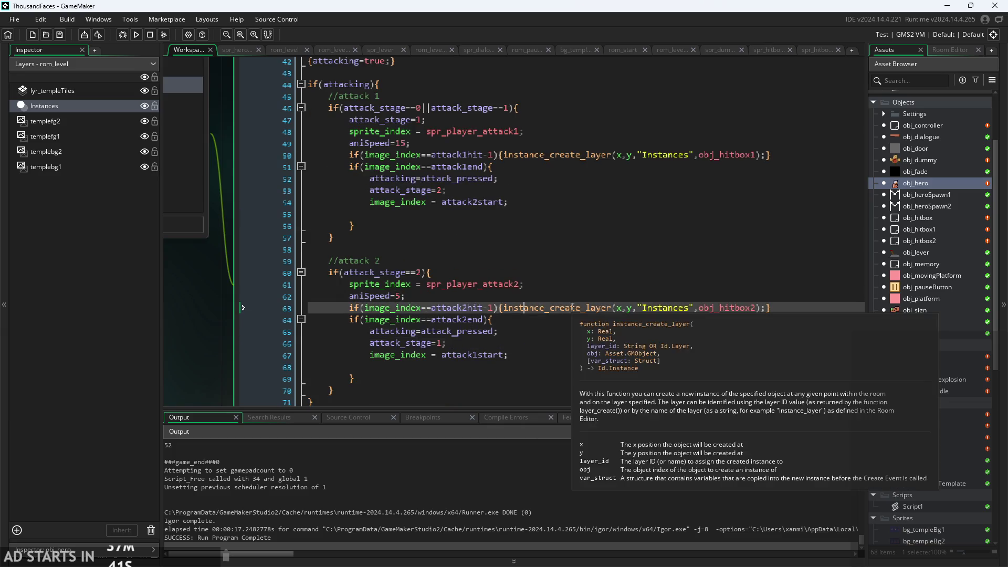
click(569, 292)
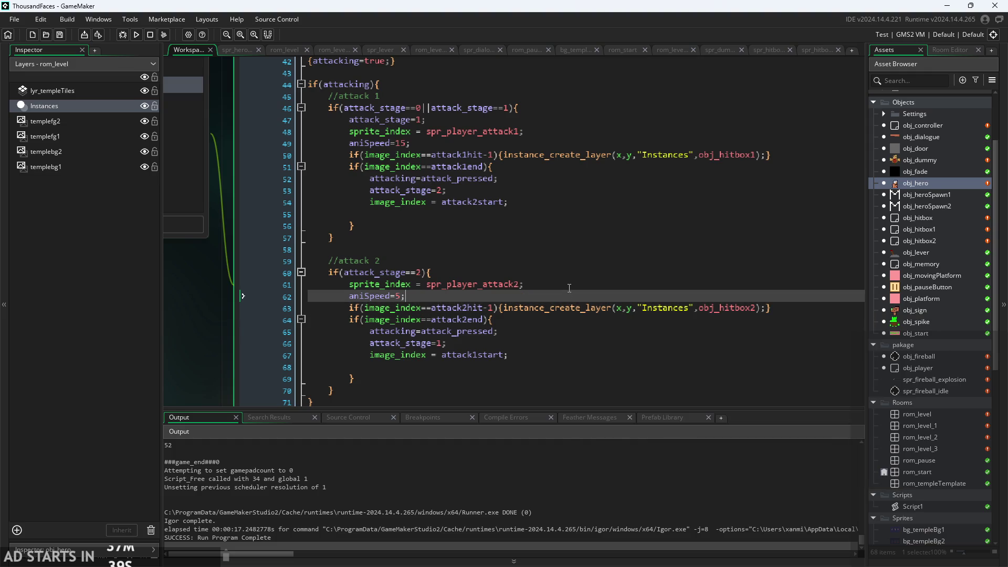
click(569, 287)
click(566, 272)
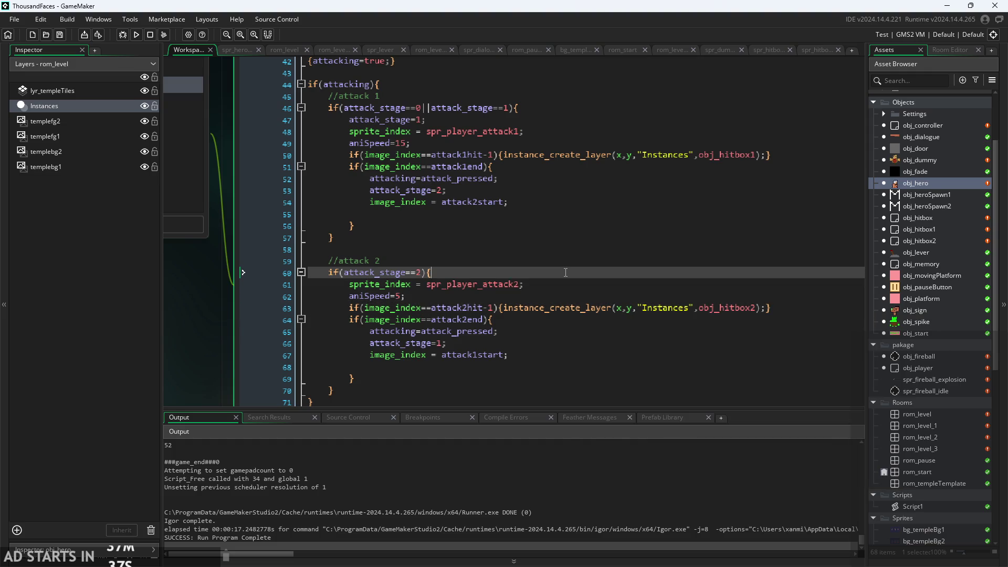
Try adding an attack= line under the attack 2 check, then remove it again
key(Return)
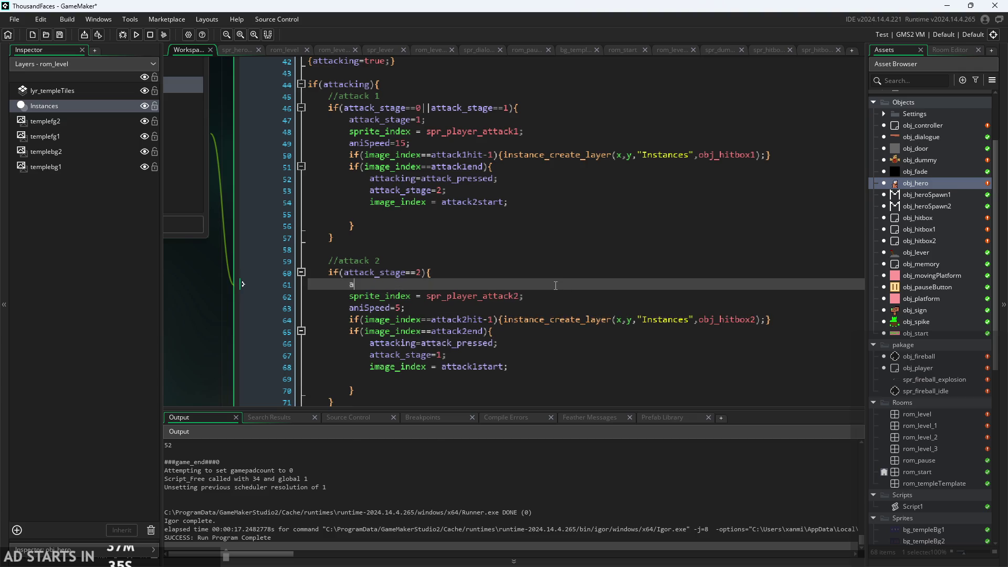
text(attac)
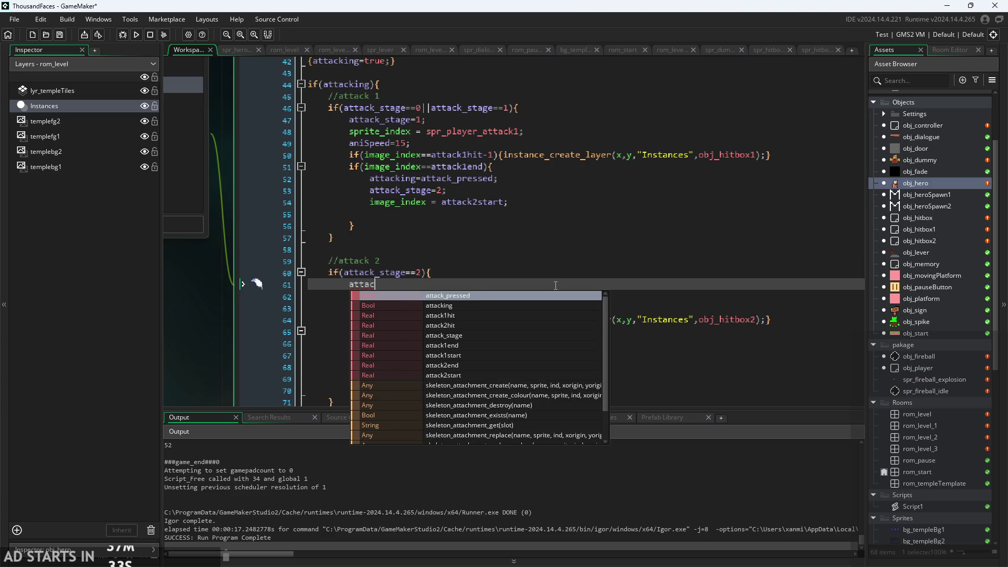
text(k)
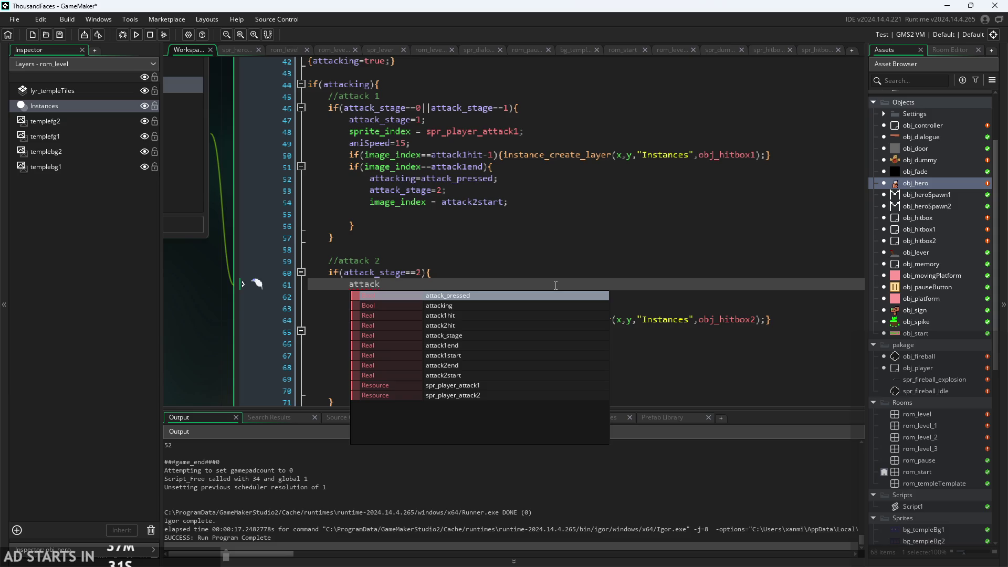
text(=)
key(BackSpace)
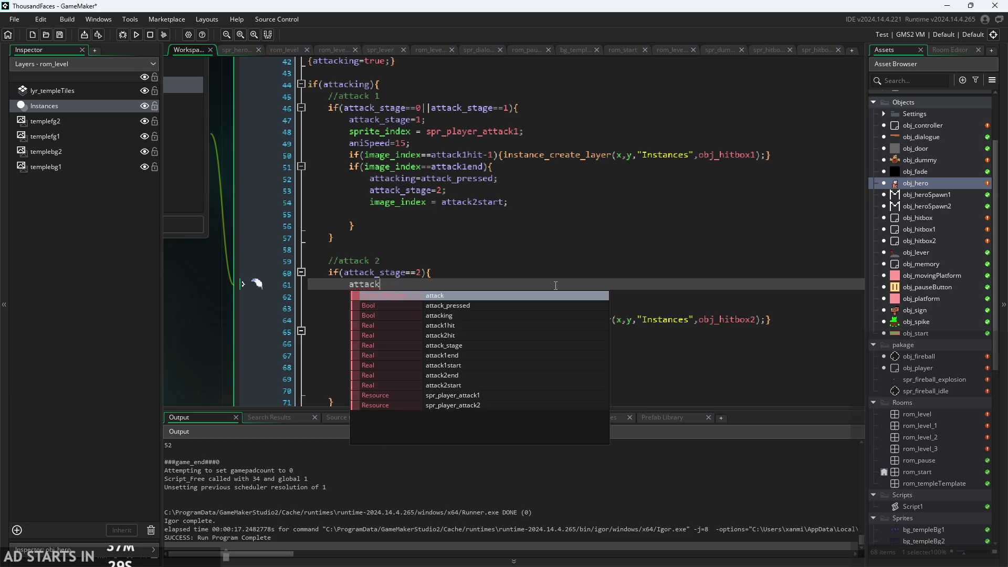
key(BackSpace)
key(BackSpace)
key(BackSpace)
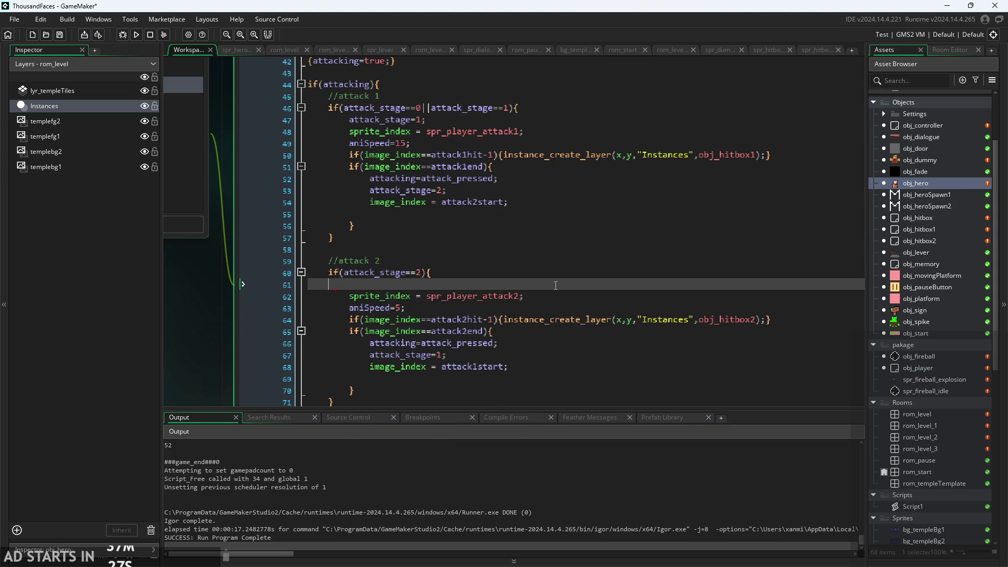
Review lines 52–53, the attack 1 stage check on line 46, and the attack 2 end block
click(496, 179)
key(Down)
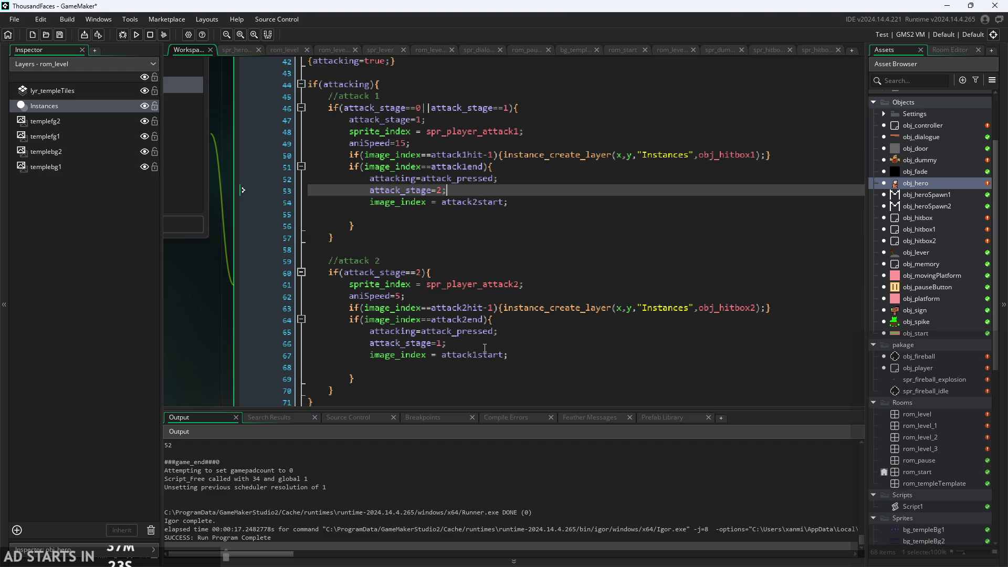
click(511, 339)
click(533, 333)
key(Down)
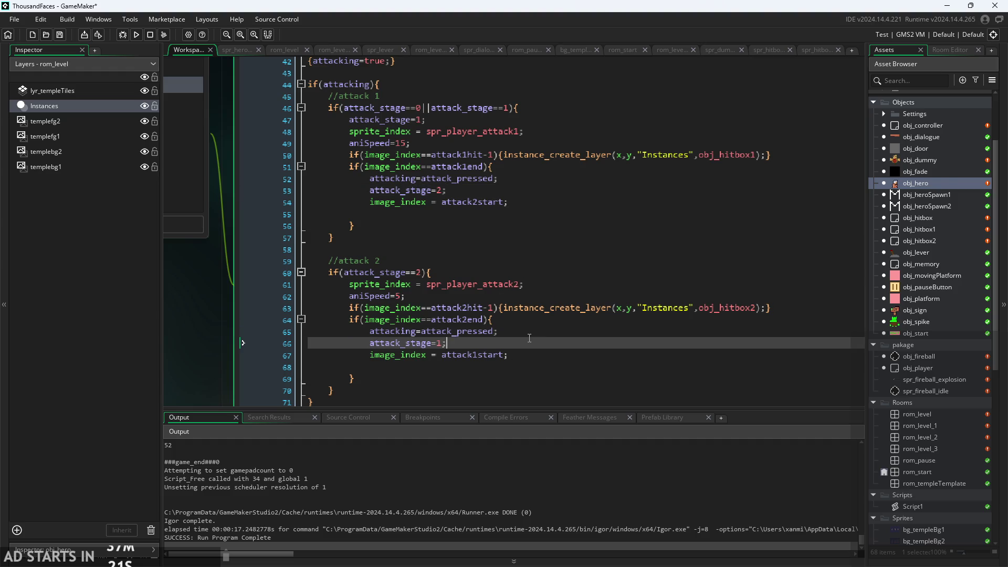
click(460, 109)
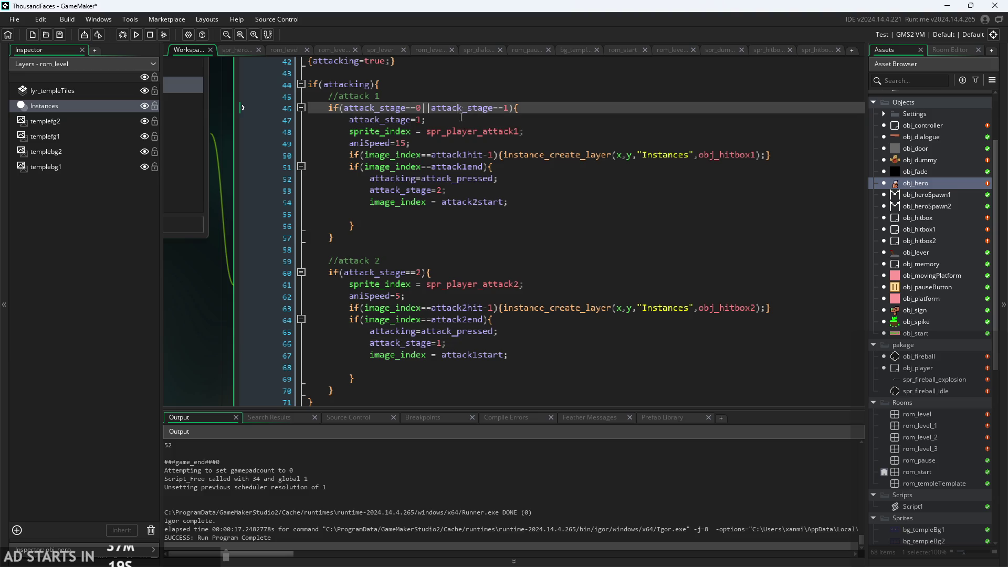
click(473, 362)
scroll(473, 362, up, 2)
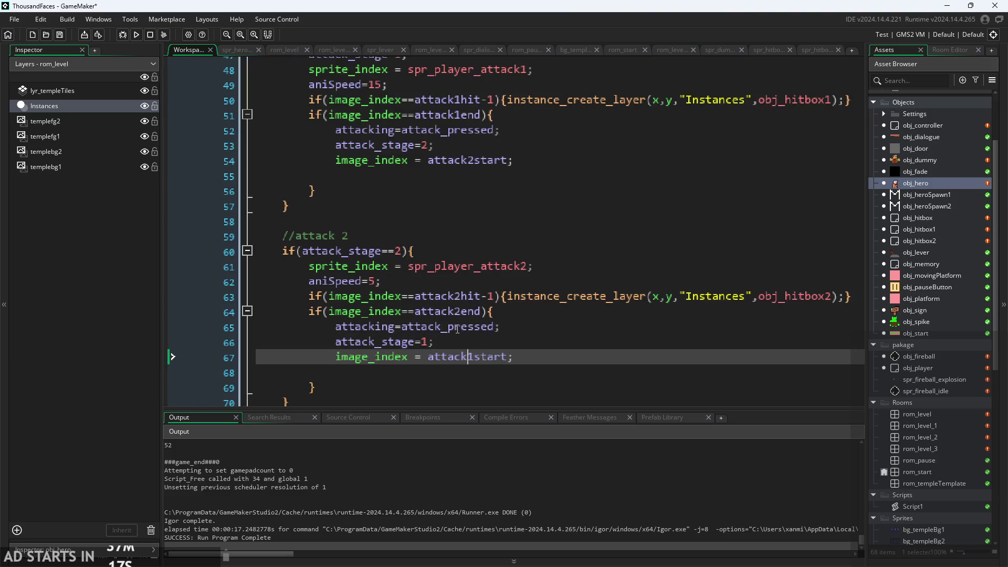
click(454, 330)
click(456, 340)
scroll(456, 341, up, 2)
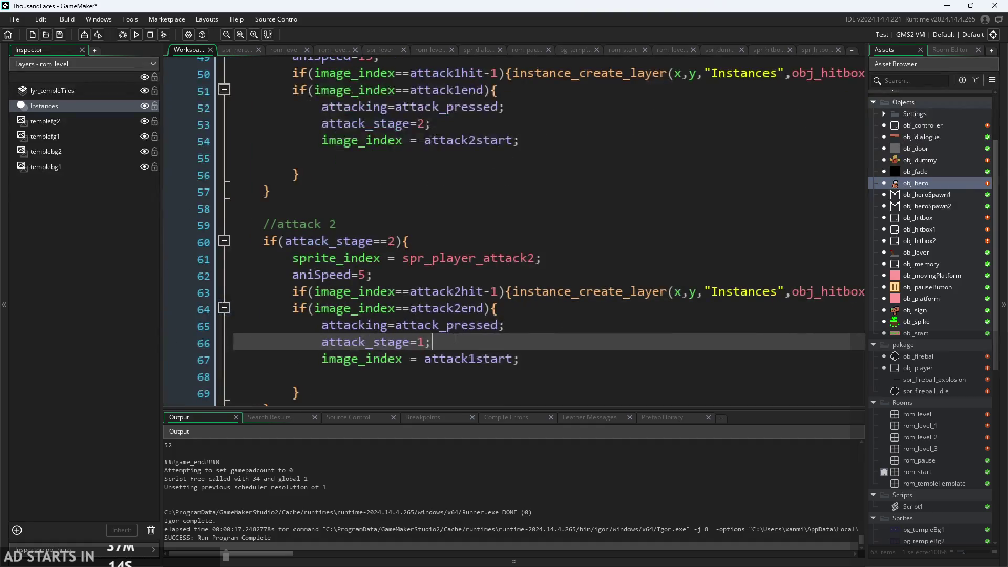
Replace attacking=attack_pressed; with an opening if(!attack_pressed){ block
drag(521, 329, 322, 326)
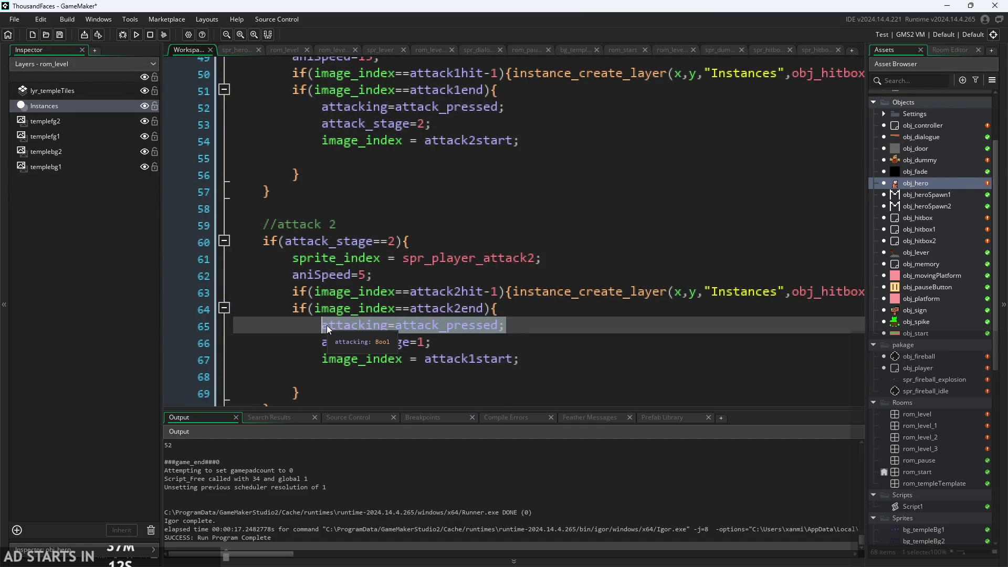
text(if(!attack_pressed)
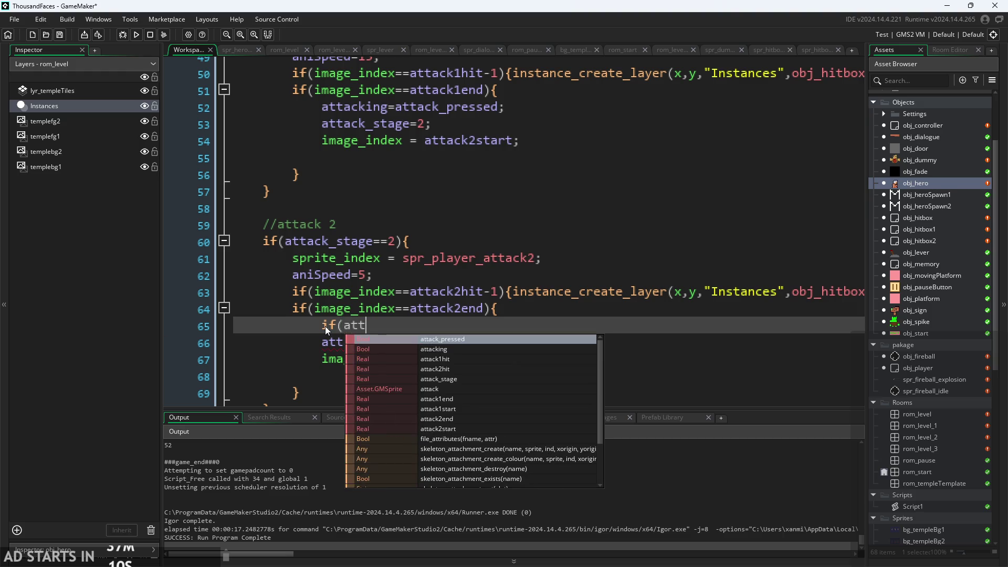
text())
click(342, 326)
text(!)
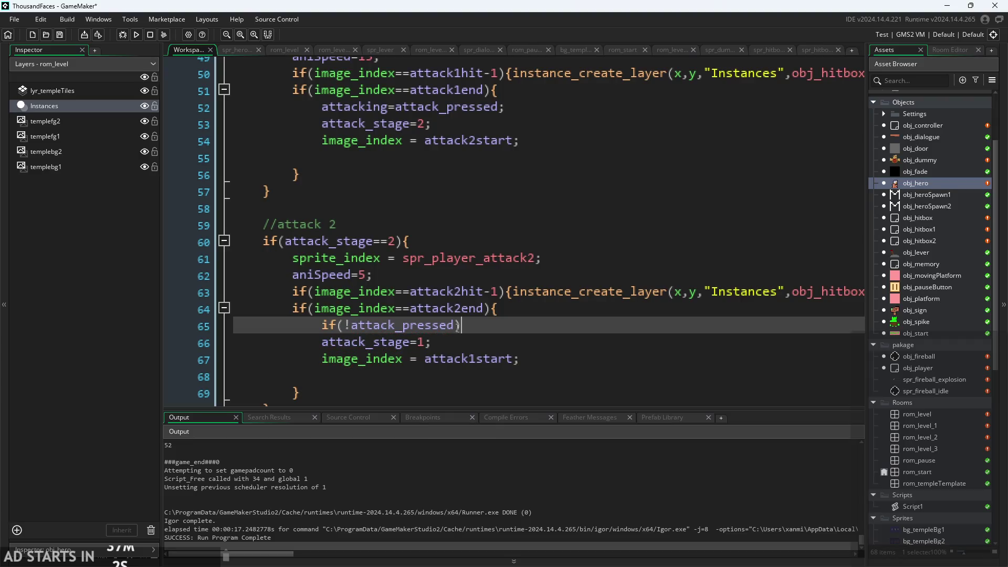
click(458, 326)
text({)
key(Return)
Fill the block with attacking=false; and attack_stage=0; and close it with }
text(attack)
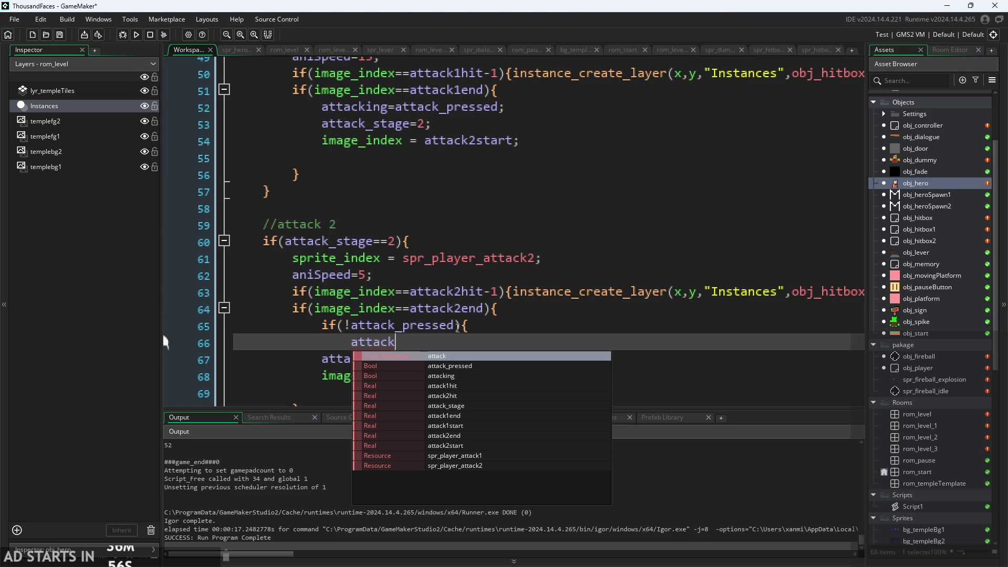
click(405, 291)
click(406, 325)
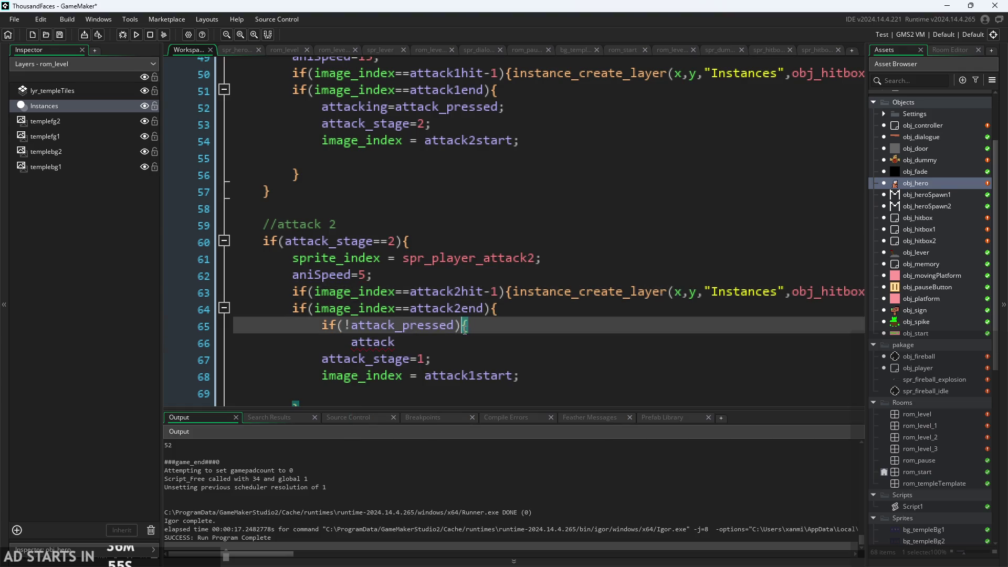
click(384, 344)
key(Right)
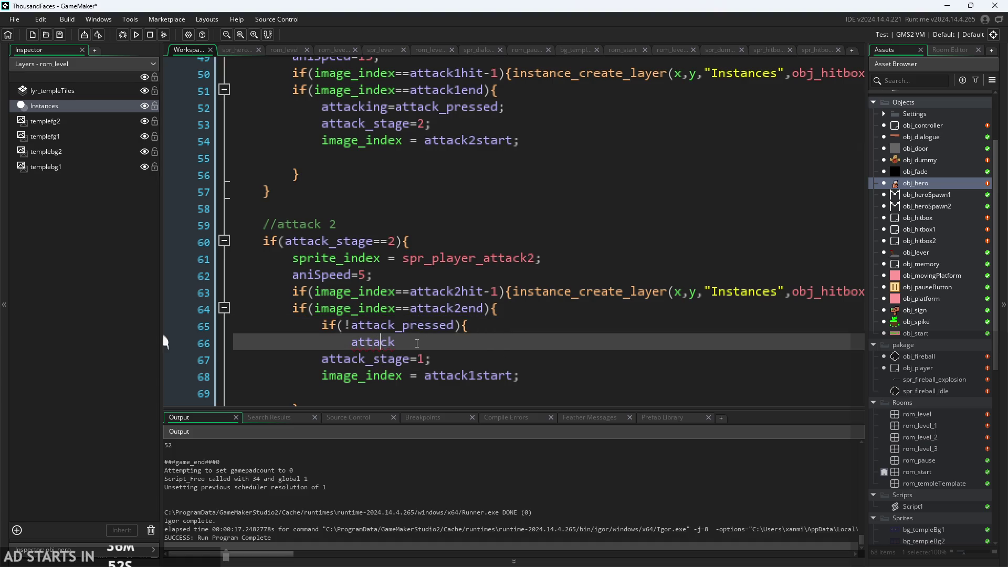
text(in)
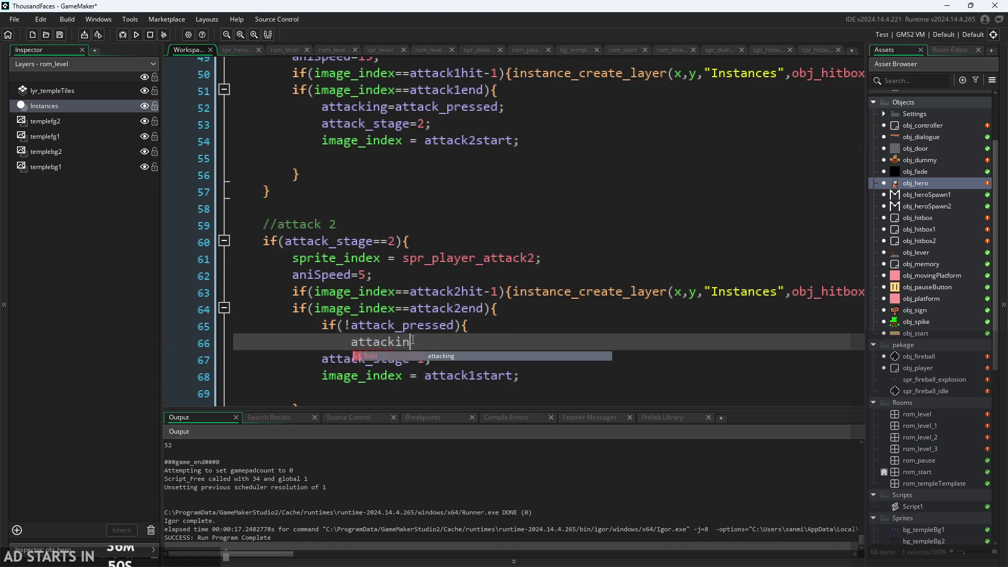
text(g=false;)
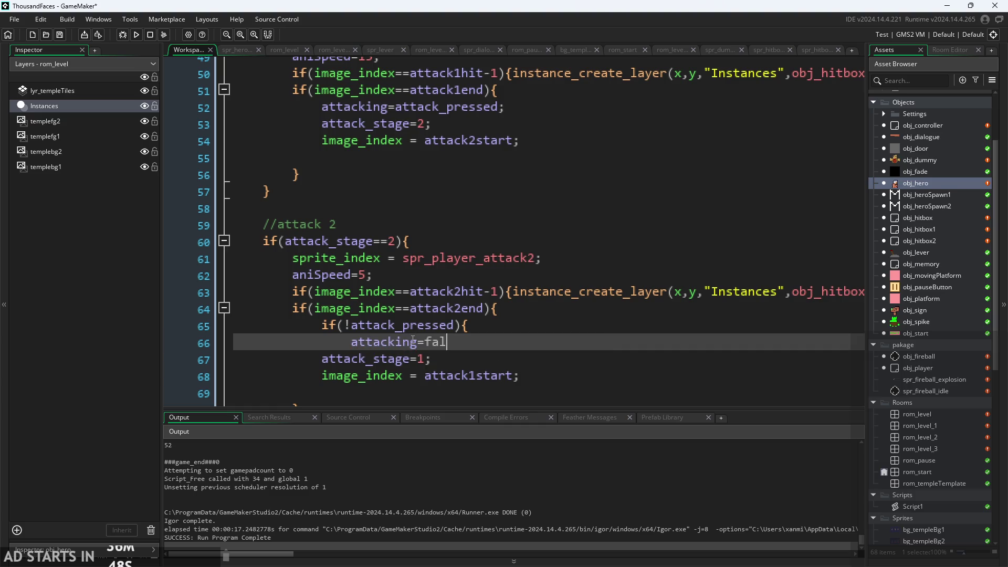
key(Return)
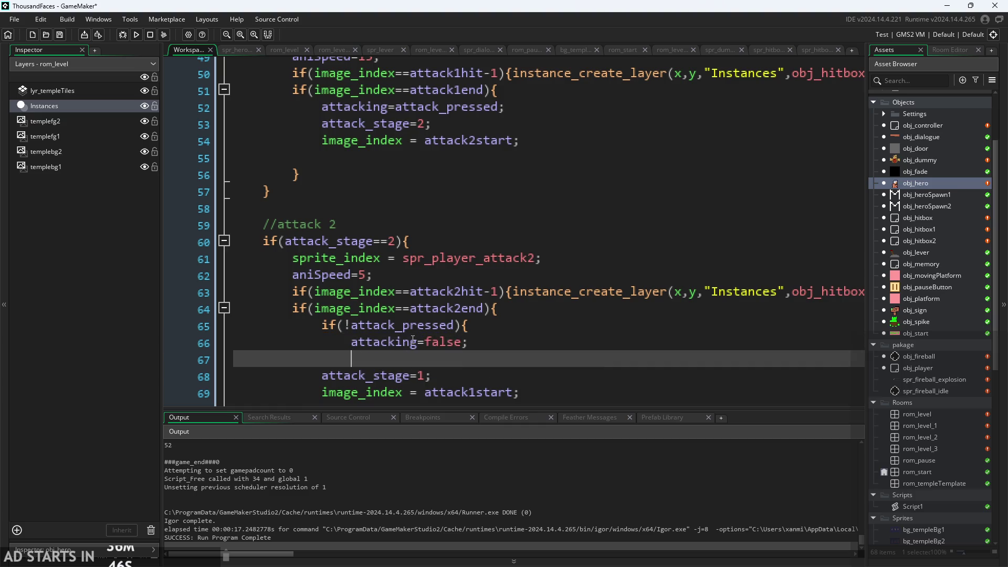
text(att)
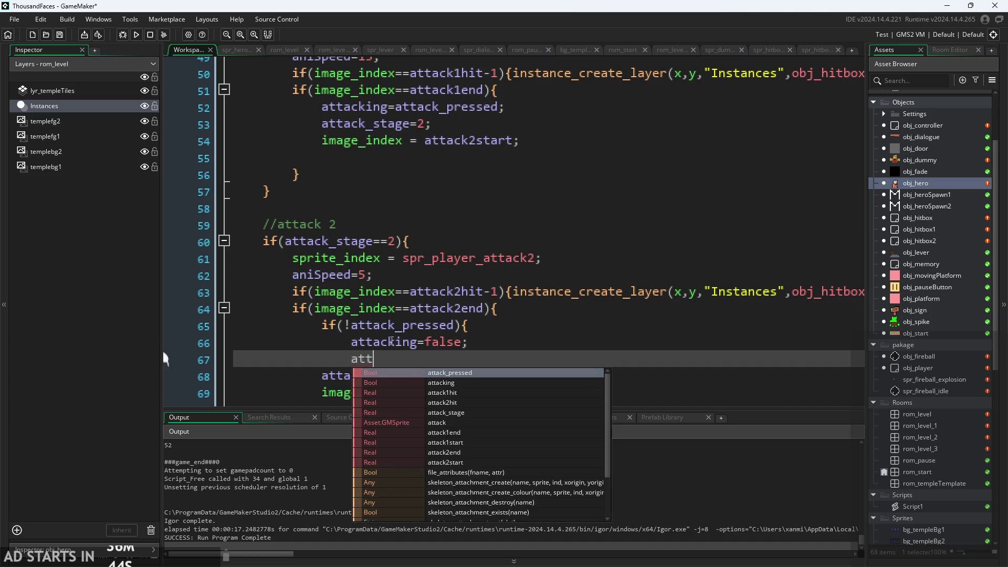
click(518, 413)
text(=1)
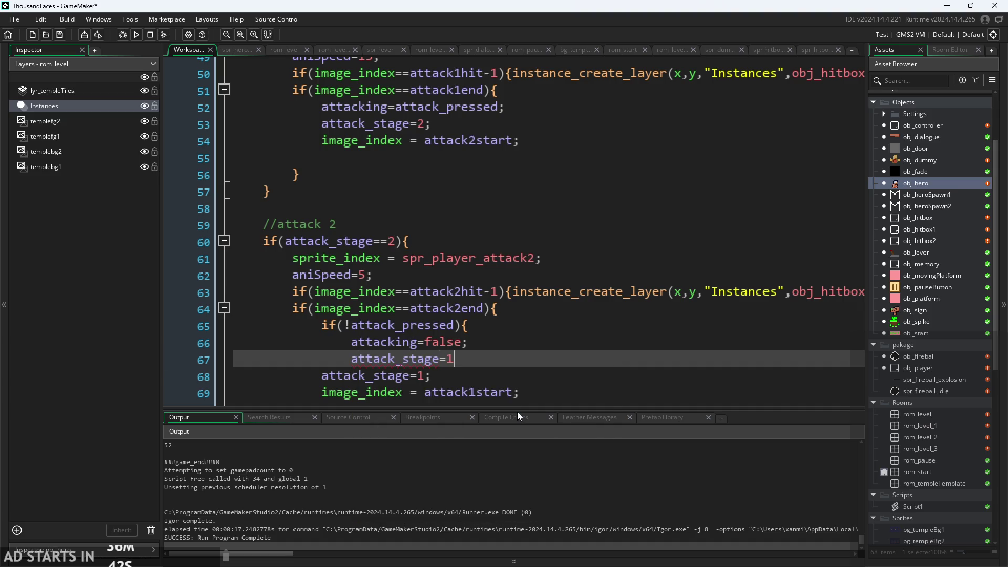
key(BackSpace)
text(0;)
key(Return)
text(})
scroll(438, 391, down, 3)
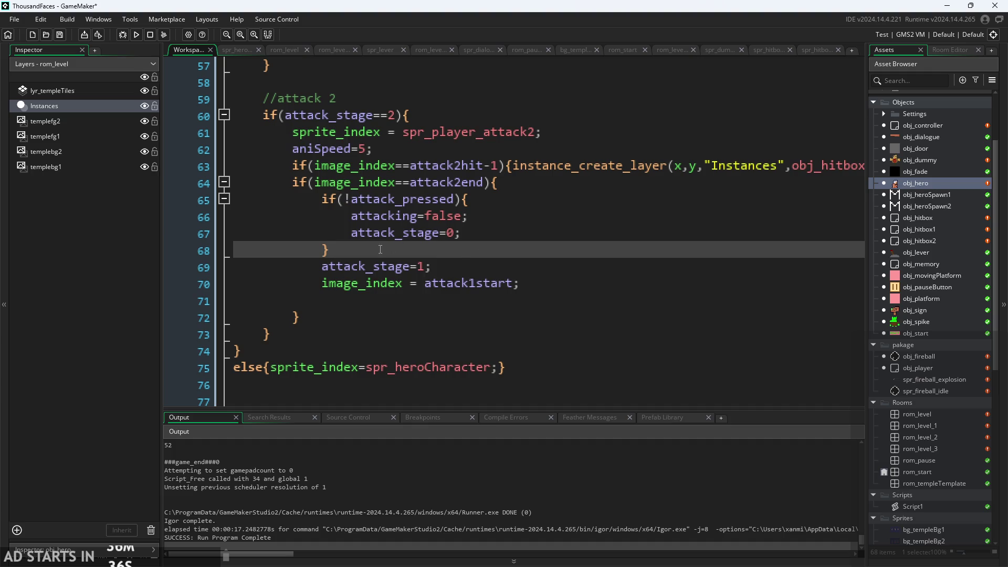
Move the if(!attack_pressed) block below image_index = attack1start
drag(330, 251, 321, 199)
key(ctrl+x)
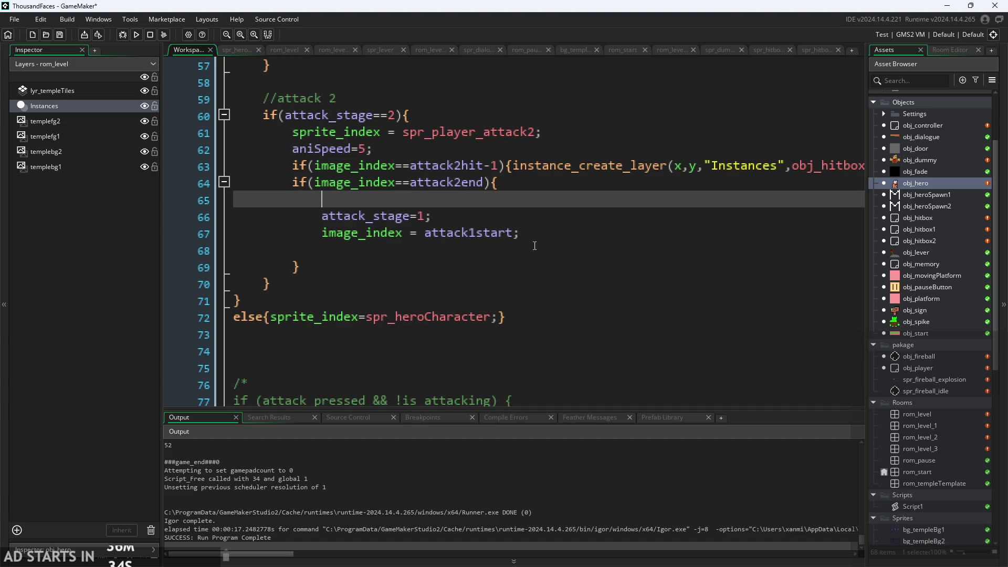
click(321, 250)
key(ctrl+v)
scroll(525, 252, down, 1)
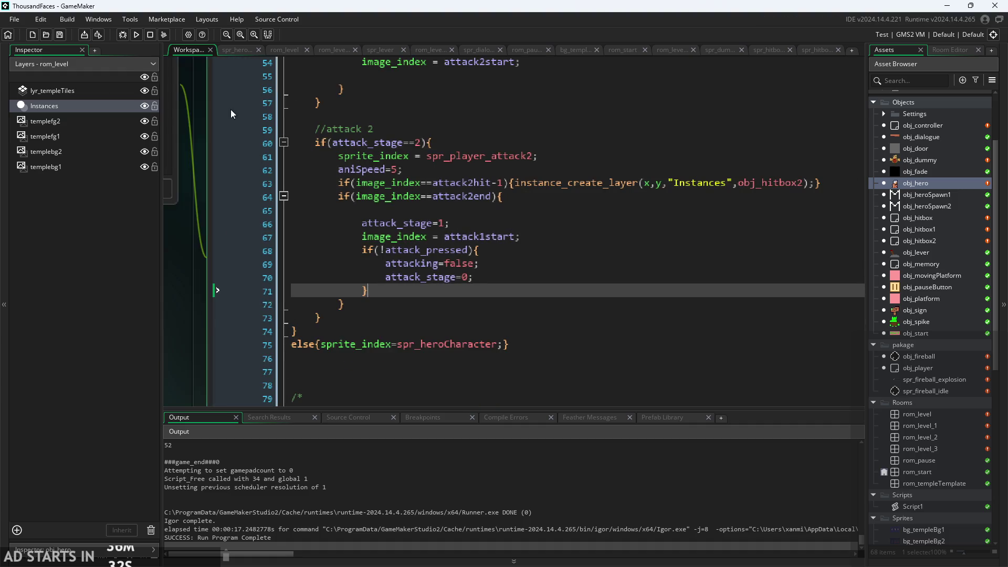
click(136, 35)
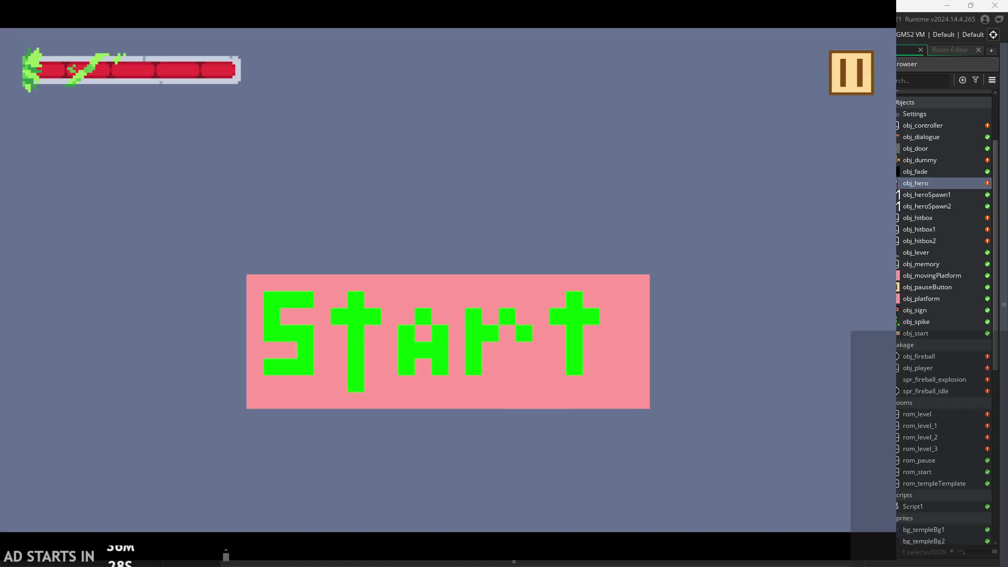
click(634, 373)
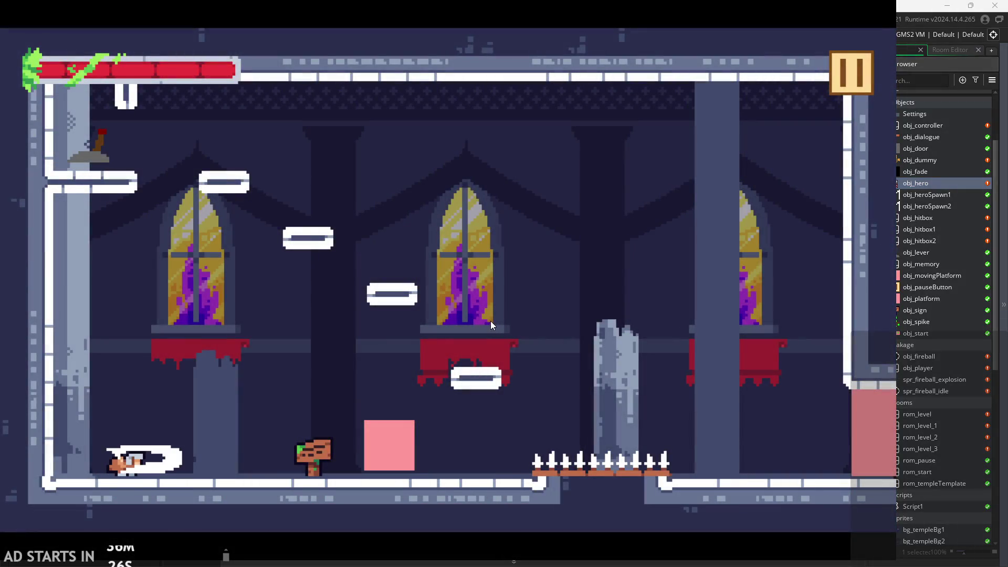
key(x)
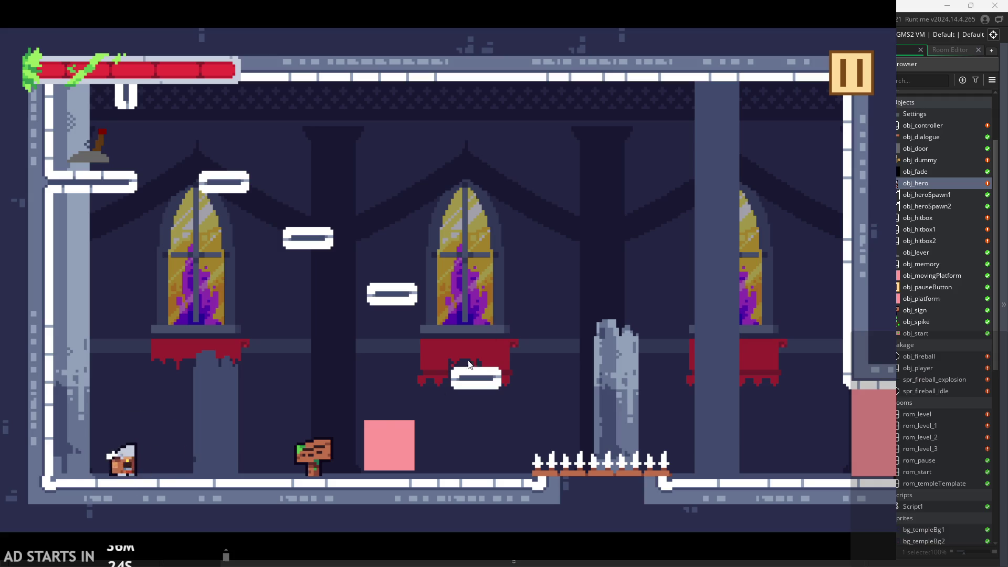
key(x)
click(850, 80)
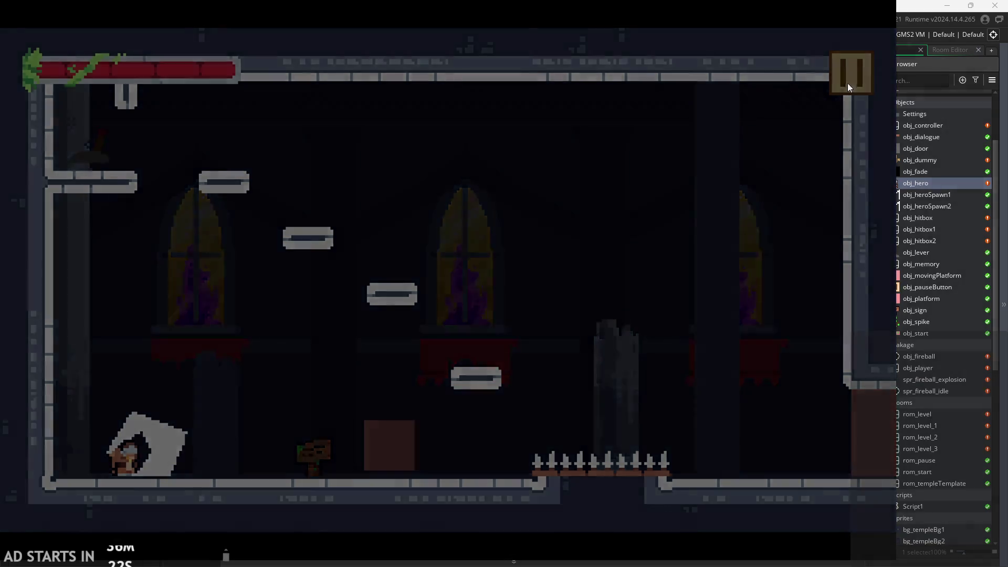
click(735, 465)
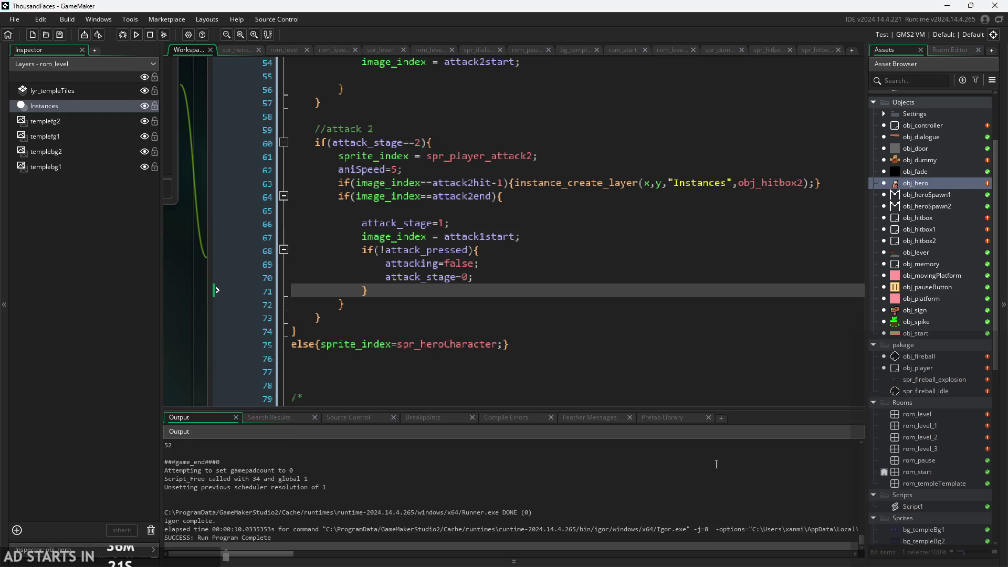
Delete blank line 65 so attack_stage=1 directly follows the attack2end check
click(479, 210)
key(BackSpace)
key(BackSpace)
key(BackSpace)
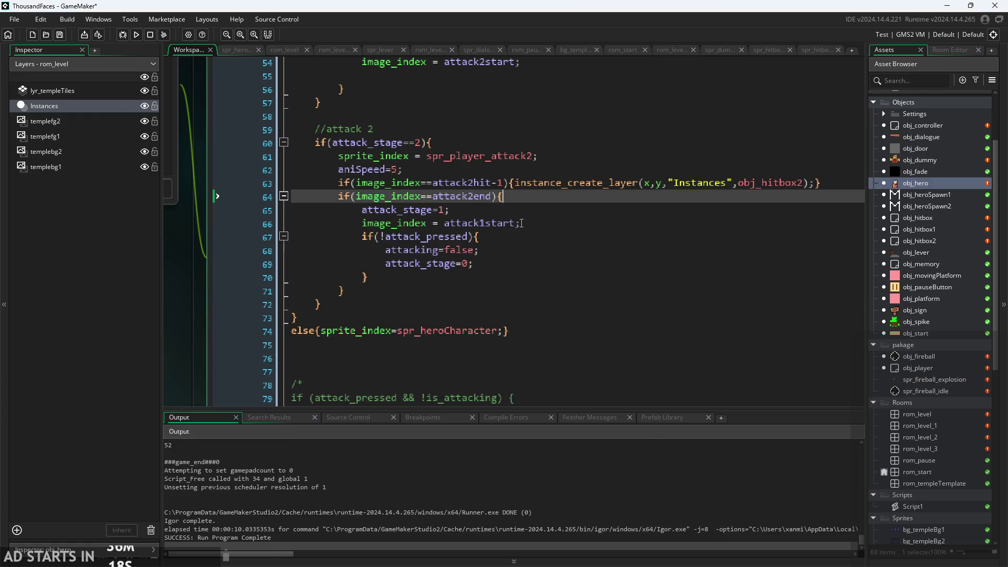
scroll(567, 248, up, 1)
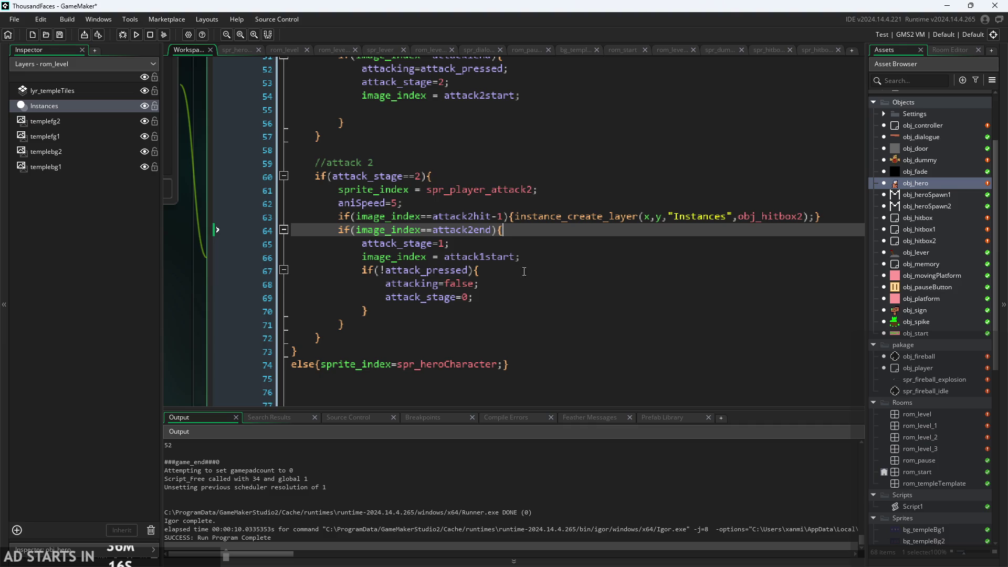
Review the attack 1 and attack 2 code blocks
click(523, 284)
scroll(524, 278, up, 1)
click(523, 263)
click(523, 276)
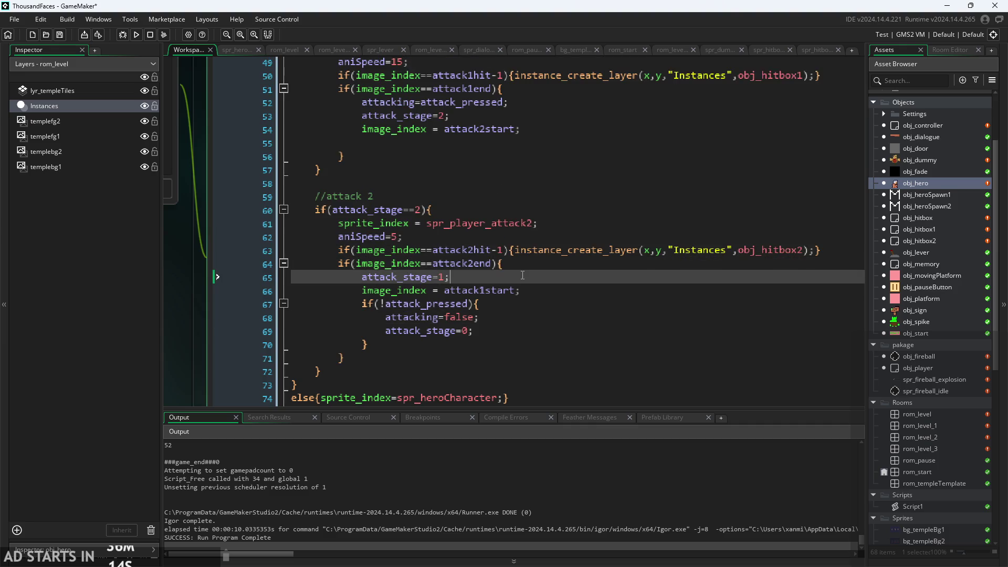
click(520, 263)
click(523, 290)
scroll(525, 305, up, 1)
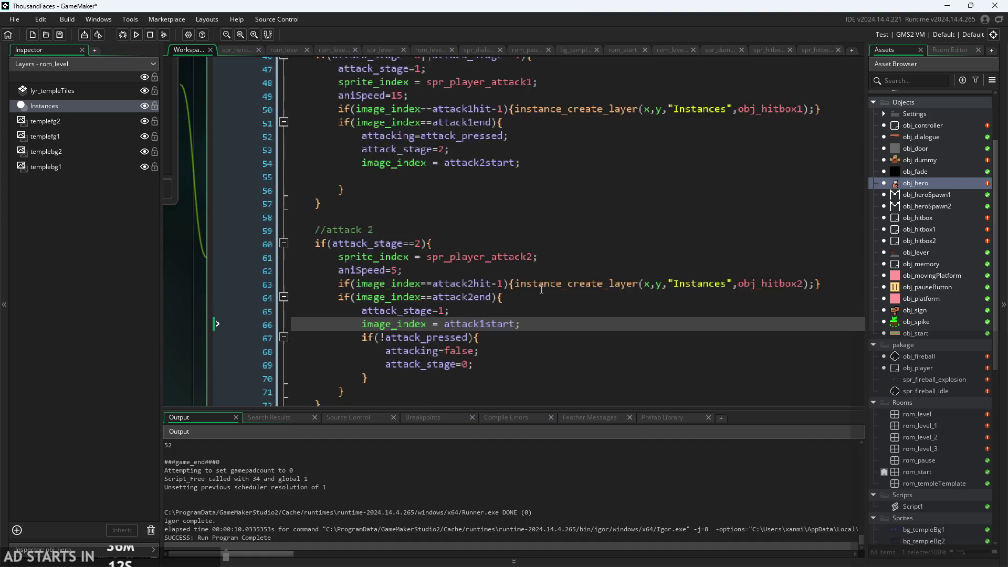
scroll(528, 315, down, 1)
click(528, 315)
scroll(525, 310, up, 4)
click(487, 223)
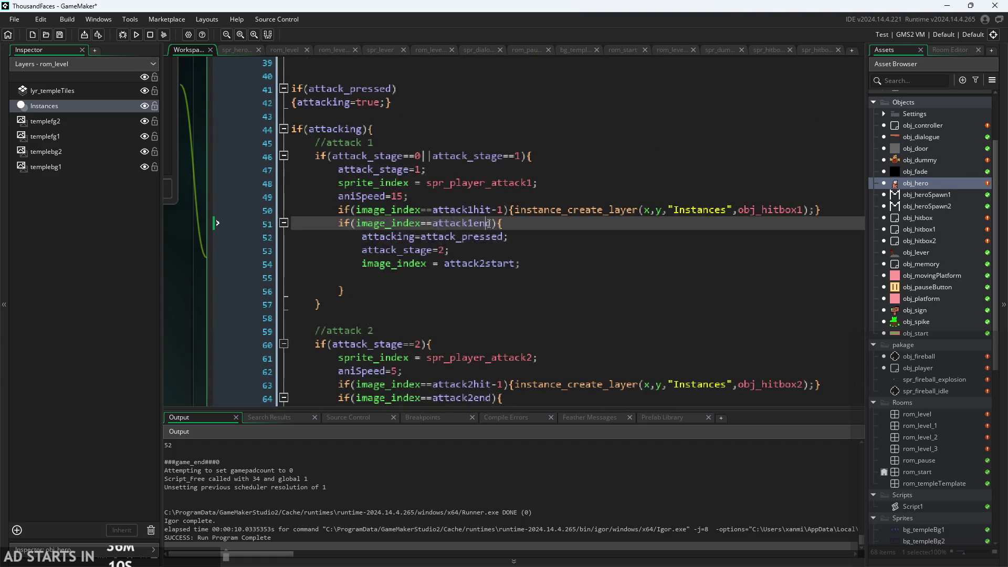
click(140, 33)
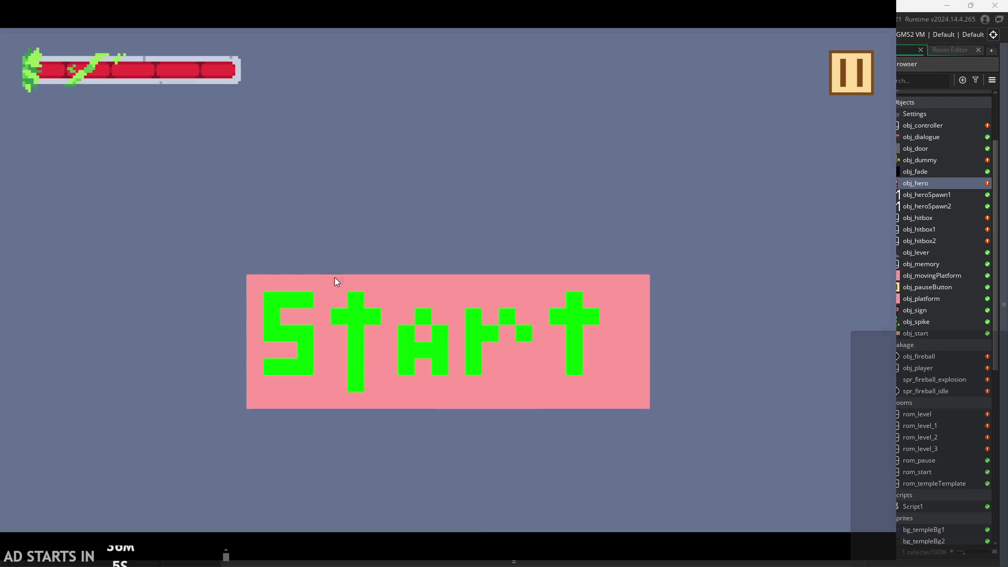
click(335, 279)
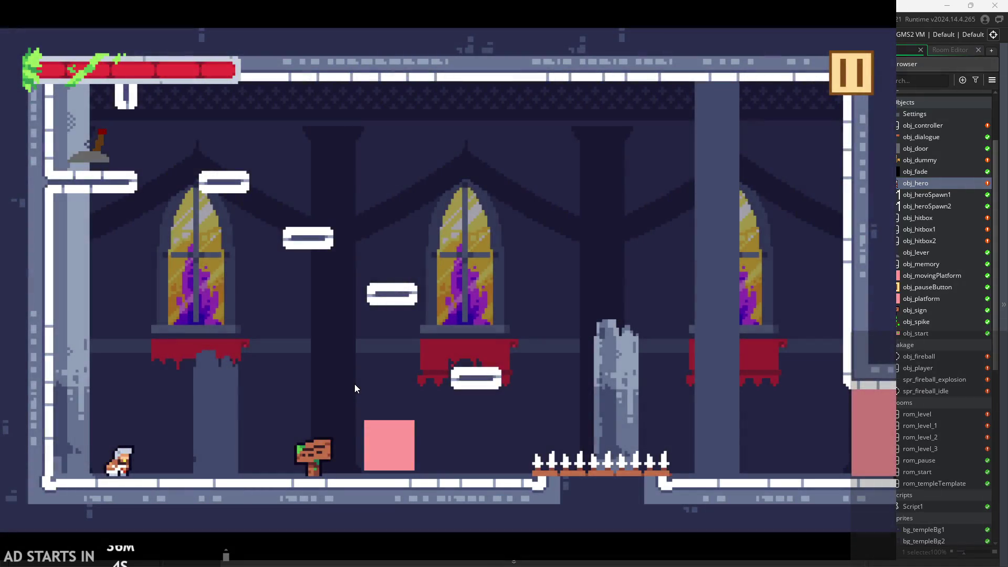
key(x)
key(x)
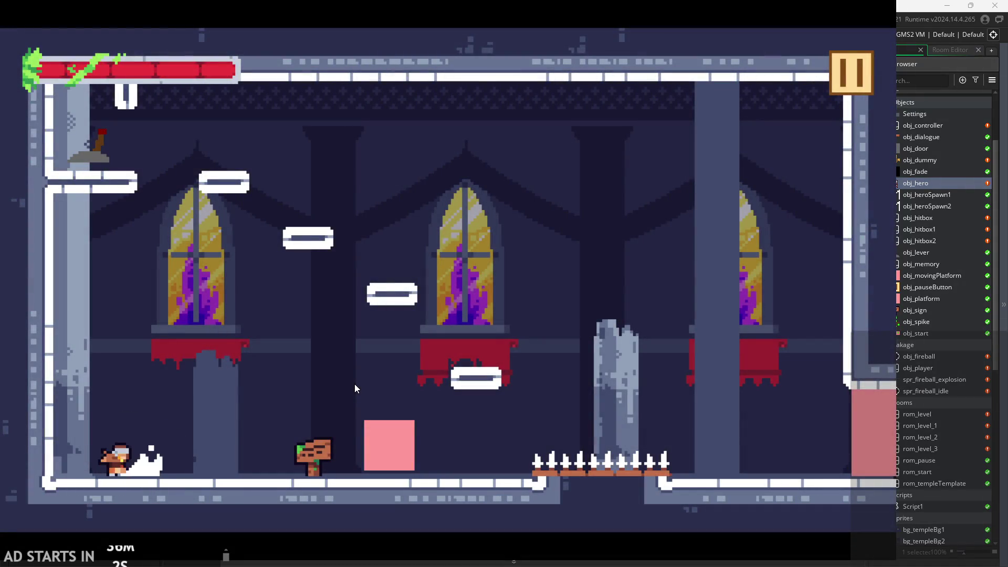
key(Left)
key(x)
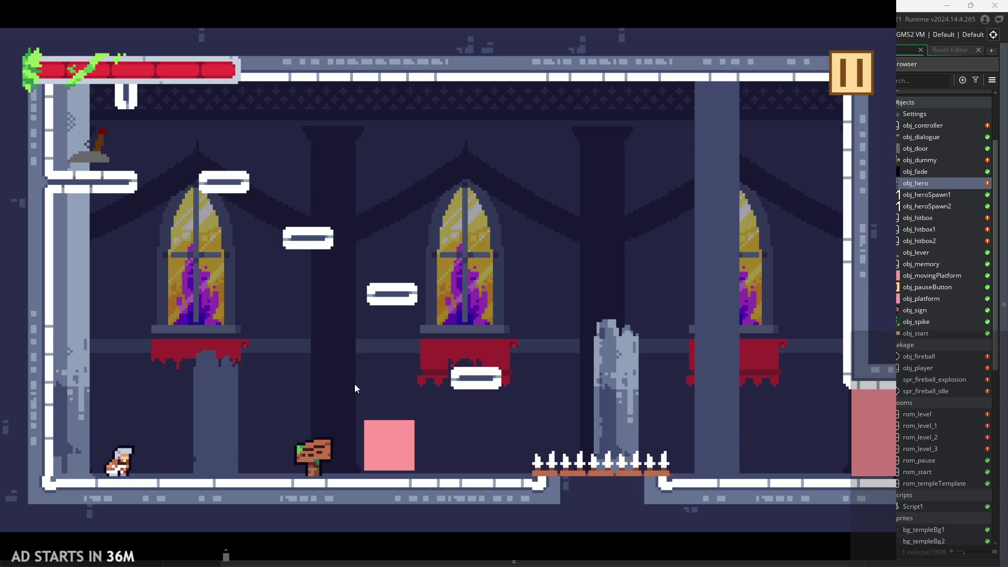
key(x)
click(846, 77)
Change attack 1's aniSpeed from 15 to 5 and relaunch the game
click(746, 468)
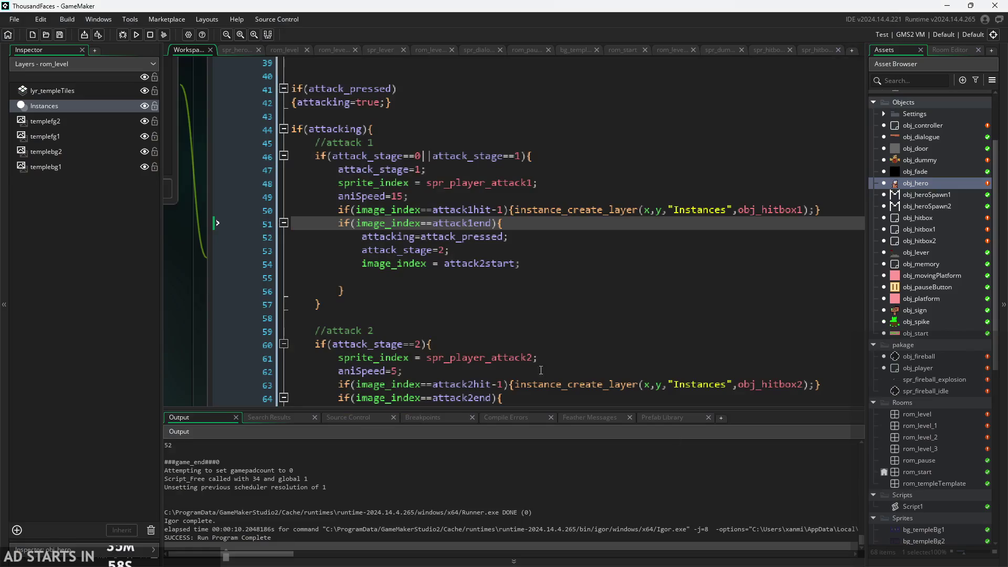
click(396, 197)
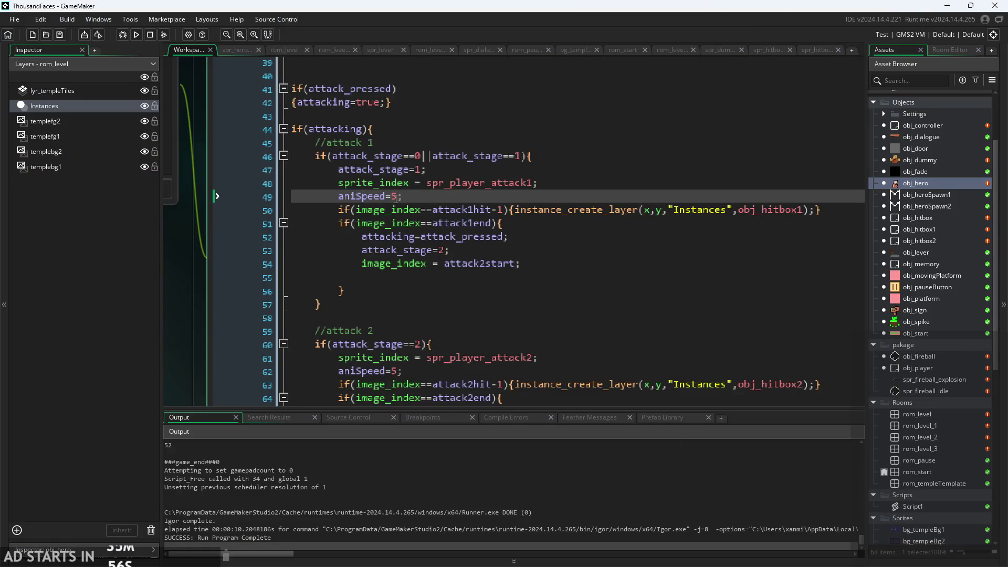
click(137, 34)
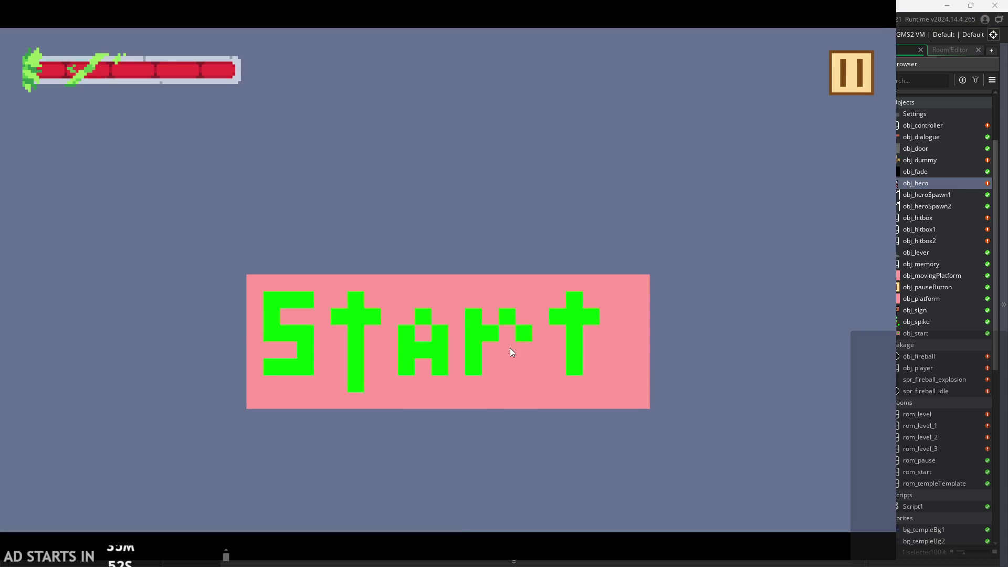
click(509, 348)
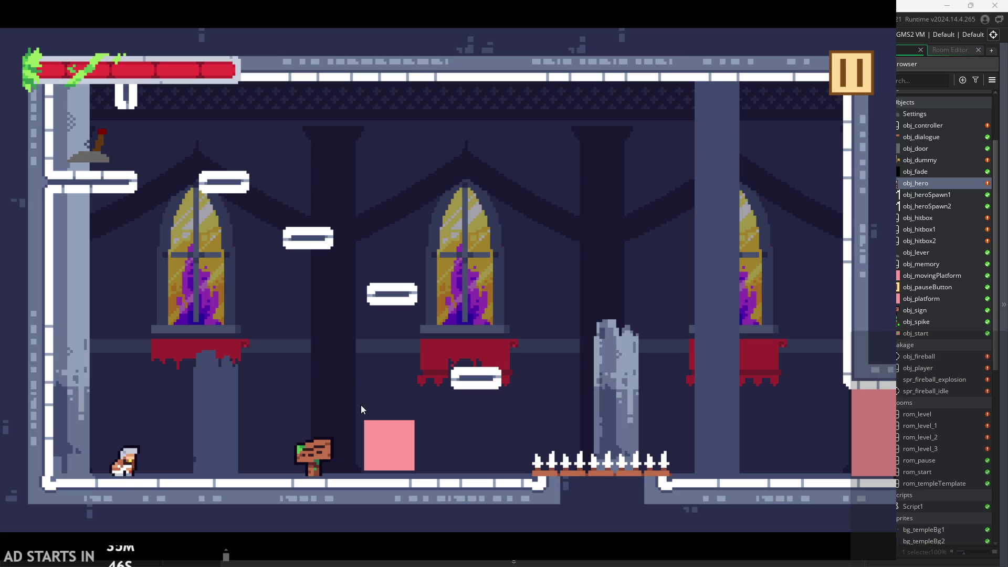
Test attacks while moving and jumping, then pause the game
key(Left)
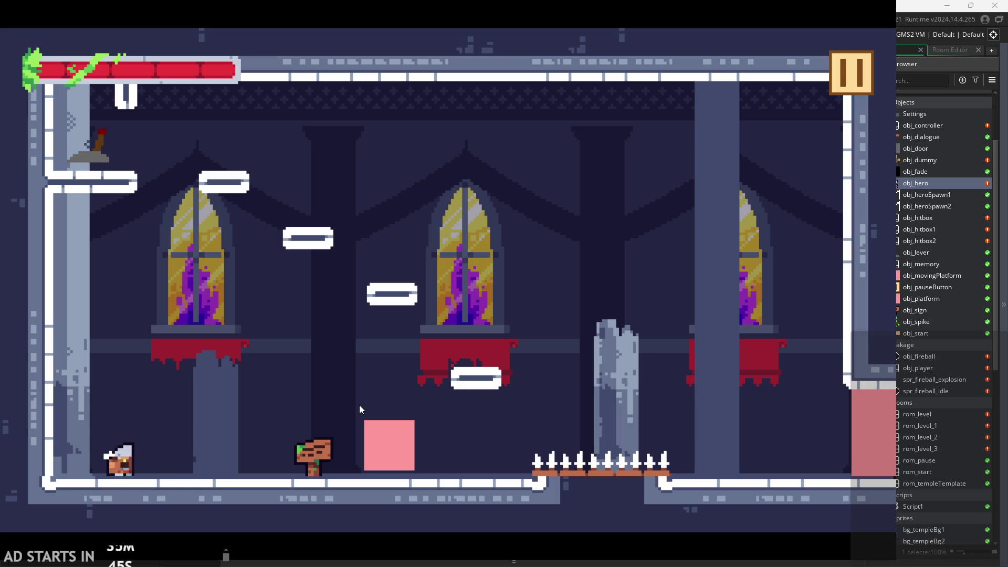
key(Right)
key(space)
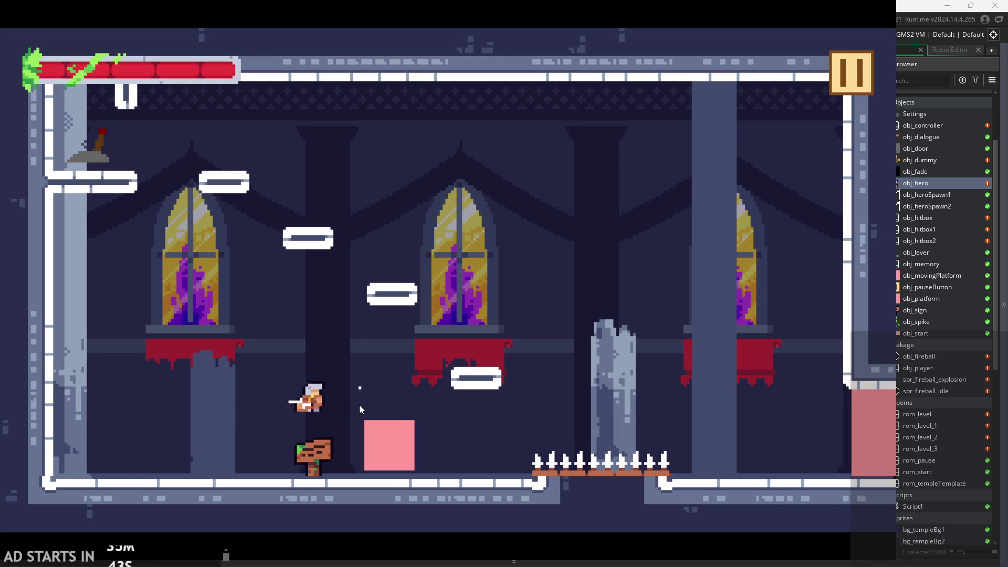
key(Left)
key(space)
key(space)
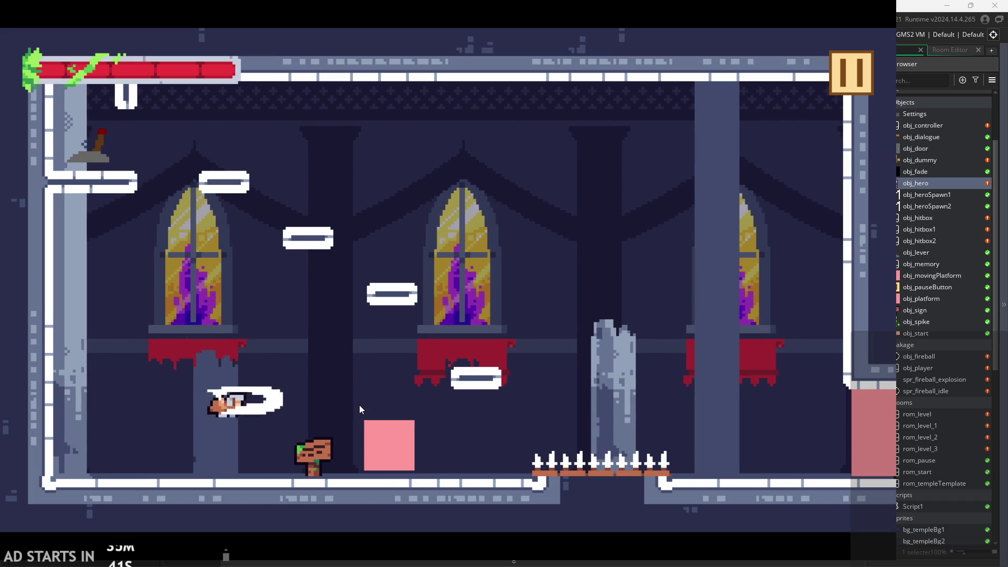
key(Left)
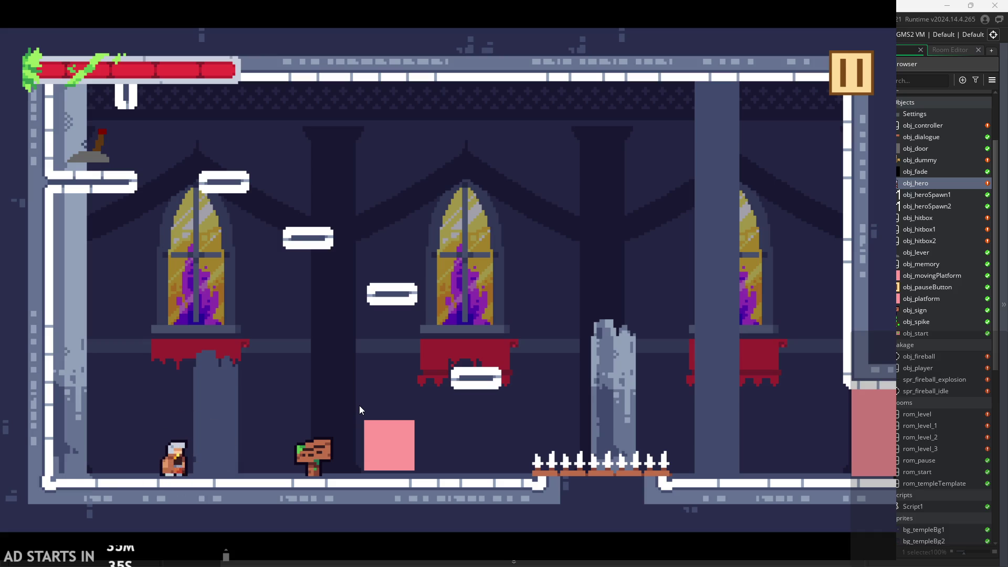
click(851, 74)
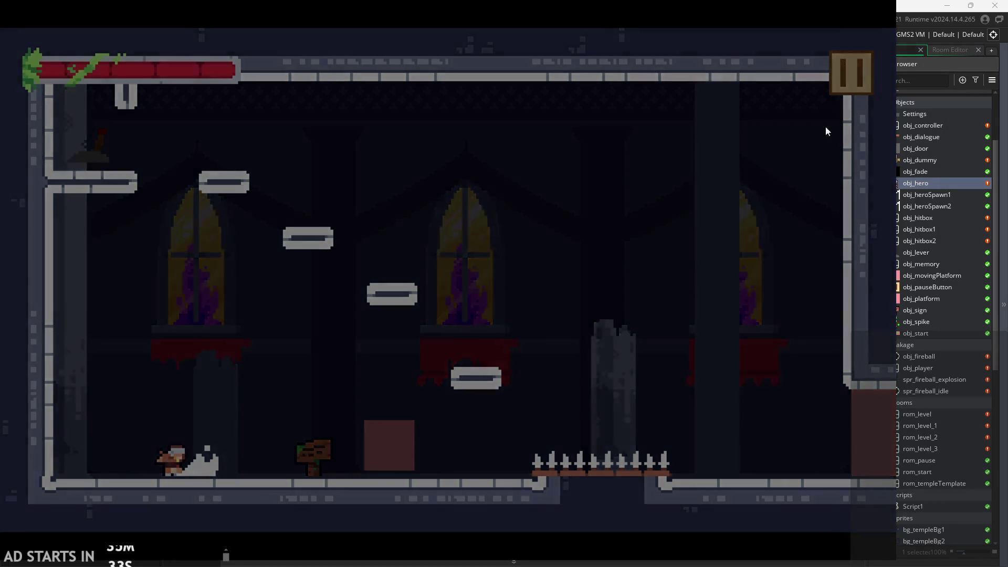
Stop the game and look over attack 2's code
click(770, 491)
click(561, 278)
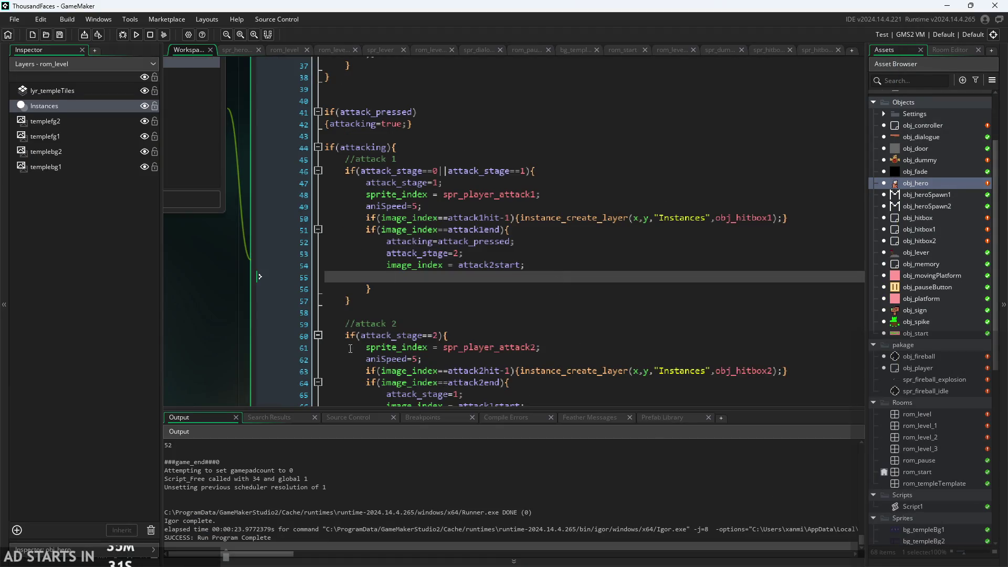
scroll(350, 349, down, 2)
click(449, 246)
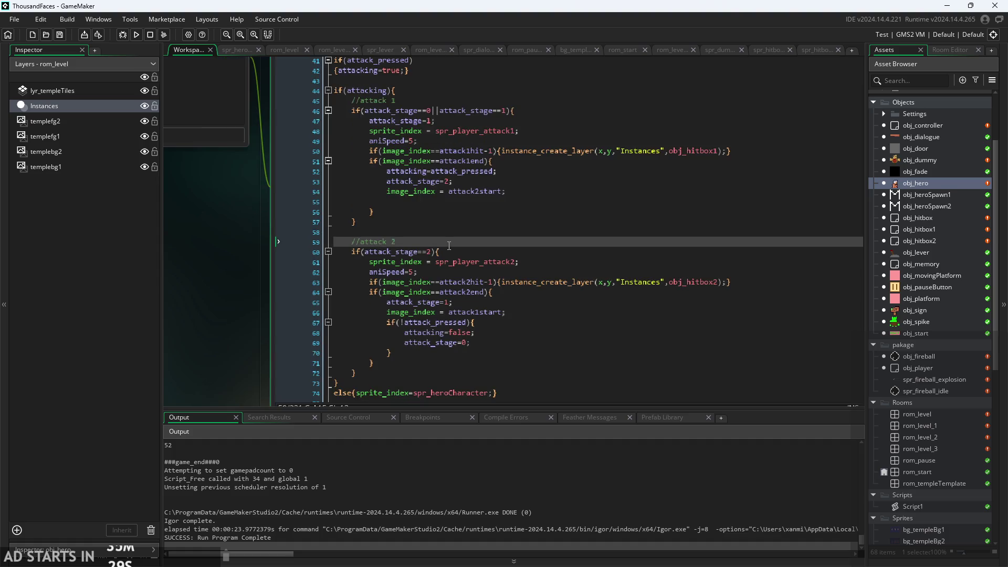
ctrl+scroll(449, 246, up, 2)
click(472, 171)
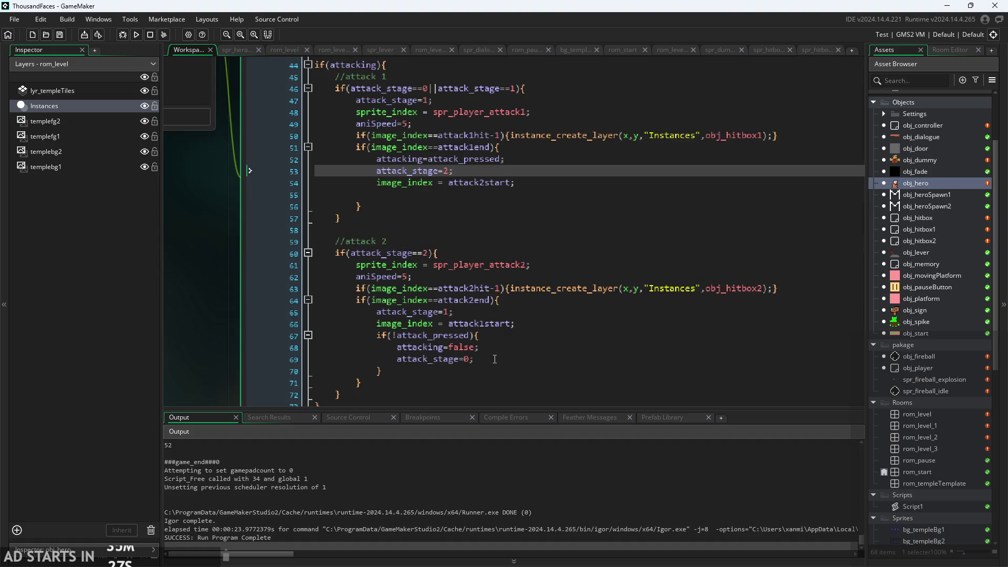
click(473, 276)
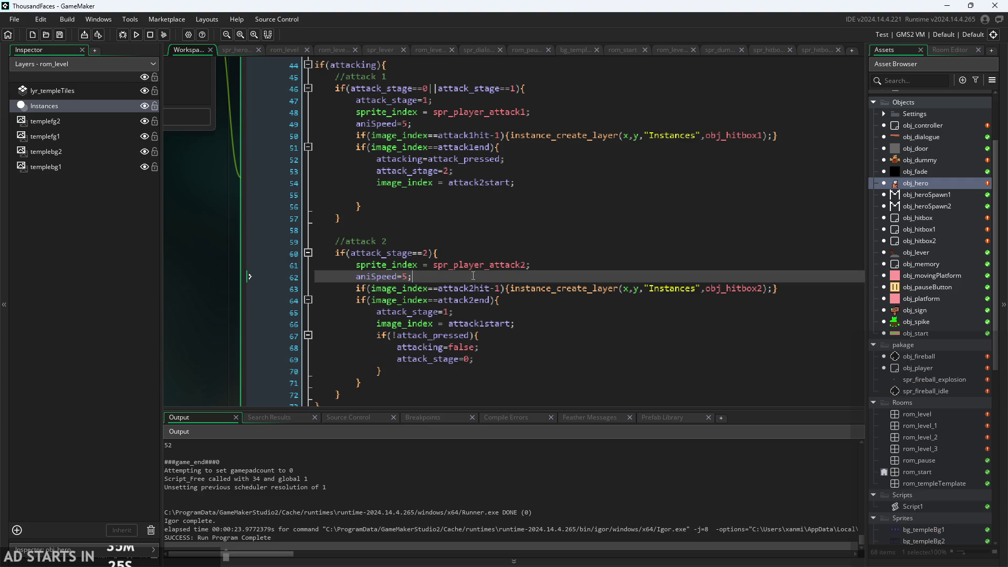
click(495, 324)
Delete the if(!attack_pressed) reset block from attack 2's end branch
click(516, 335)
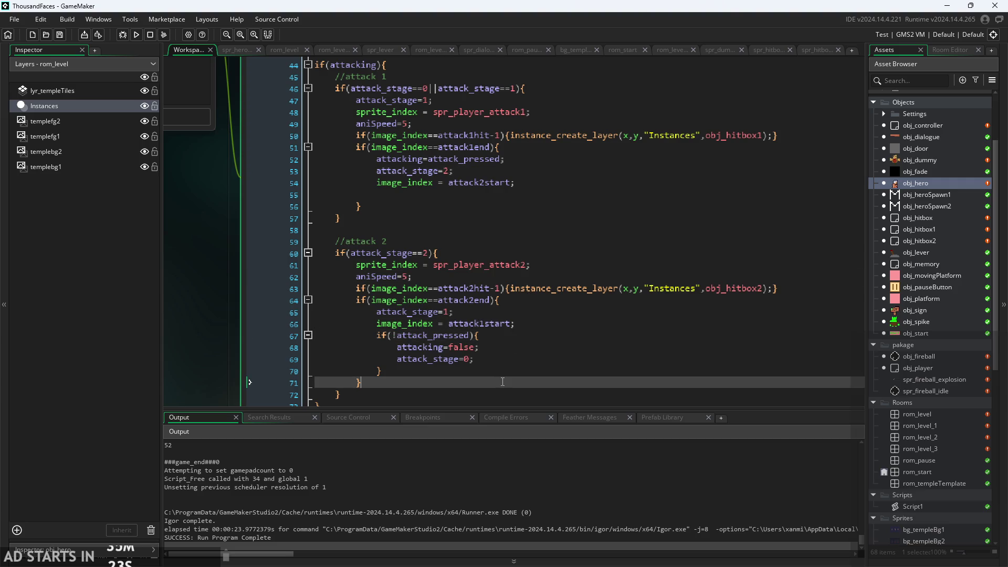
drag(502, 374, 208, 334)
key(BackSpace)
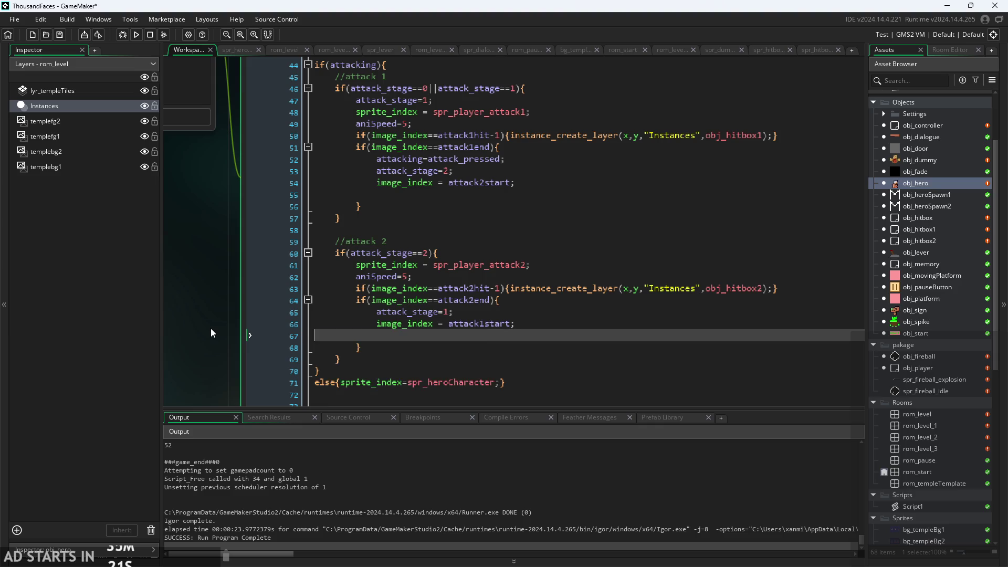
key(BackSpace)
Add attacking=attack_pressed; inside the attack2end branch using autocomplete
click(540, 297)
key(Return)
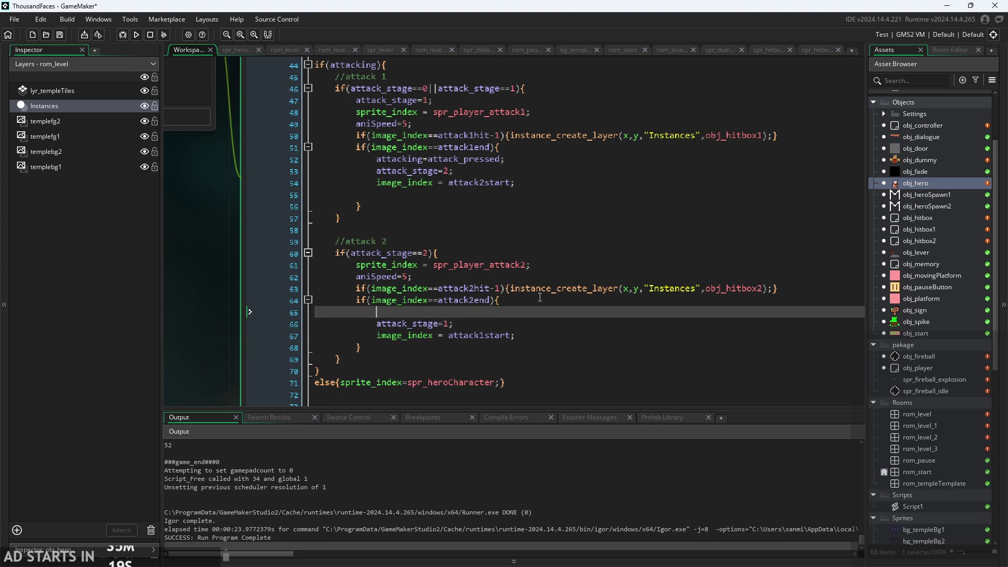
text(att)
key(Down)
key(Down)
key(Return)
text(att)
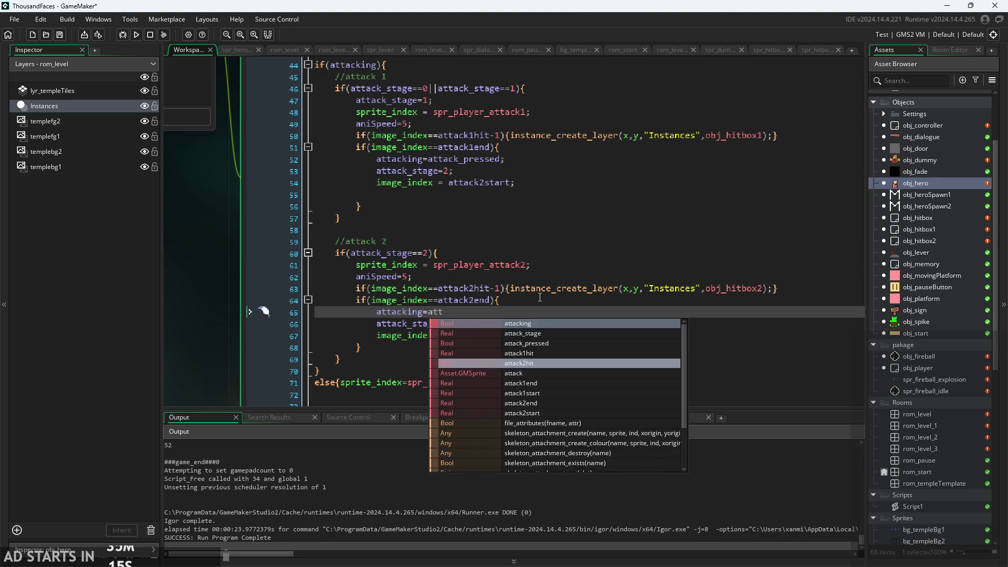
key(Down)
key(Down)
key(Return)
text(;)
Review the edited attack 2 end branch
click(551, 230)
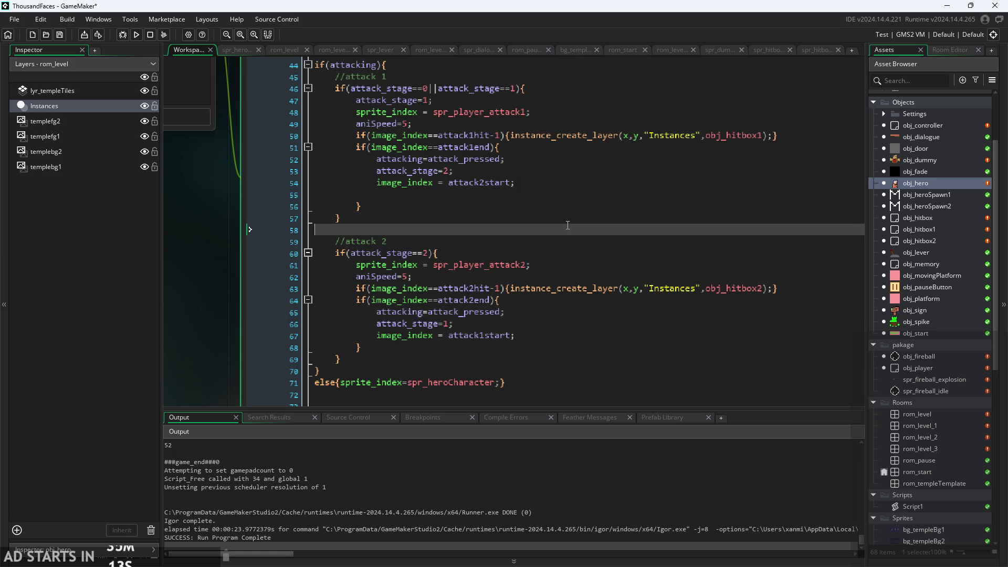
click(540, 326)
click(542, 314)
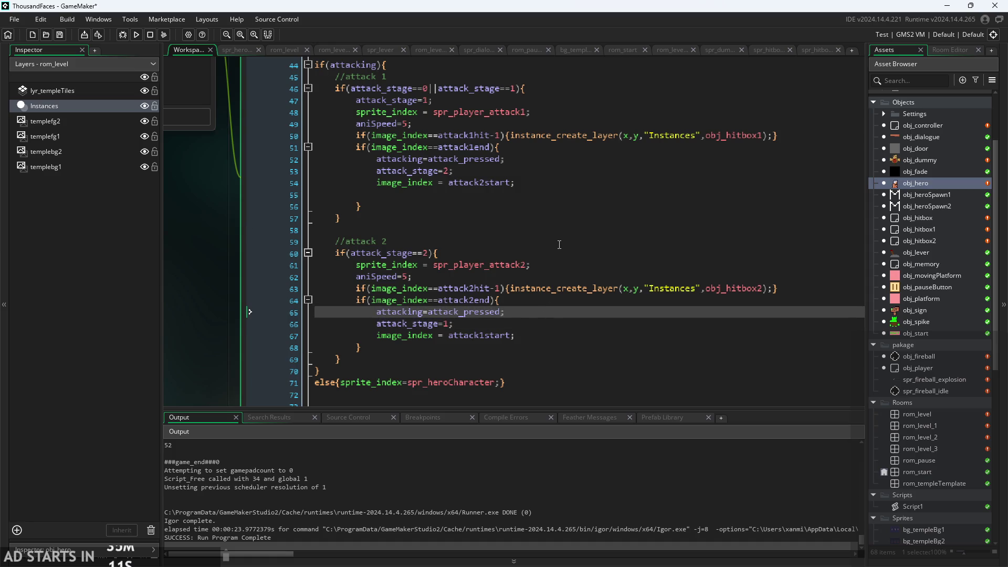
click(499, 335)
click(500, 323)
click(541, 335)
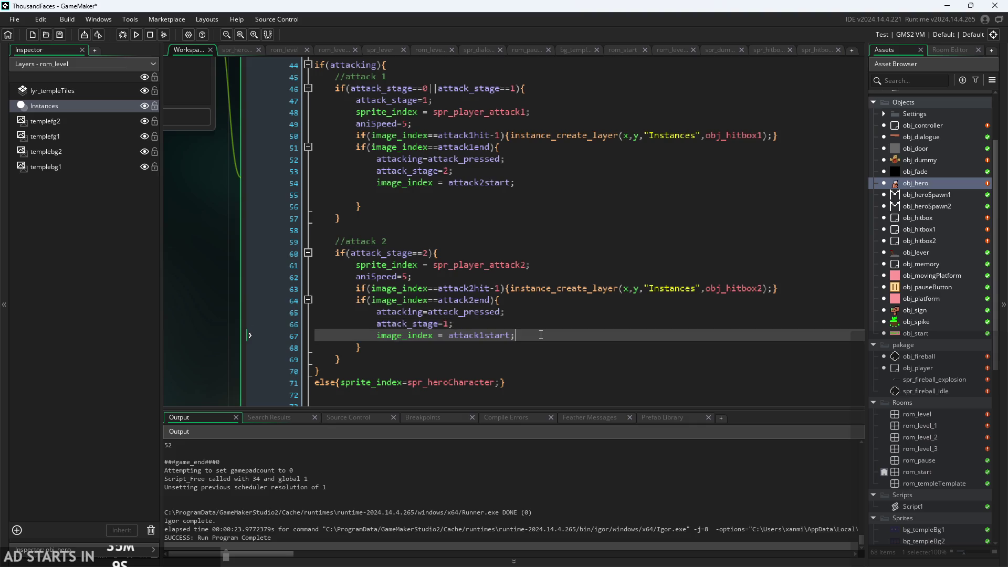
Compare the first attack's code with the new attacking line in attack 2
scroll(541, 335, up, 1)
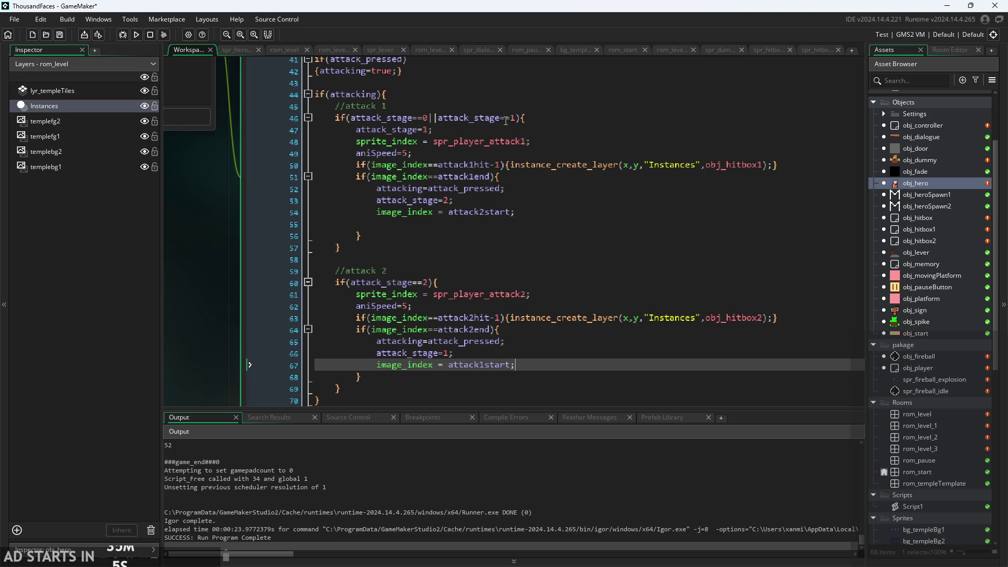
click(484, 121)
click(494, 141)
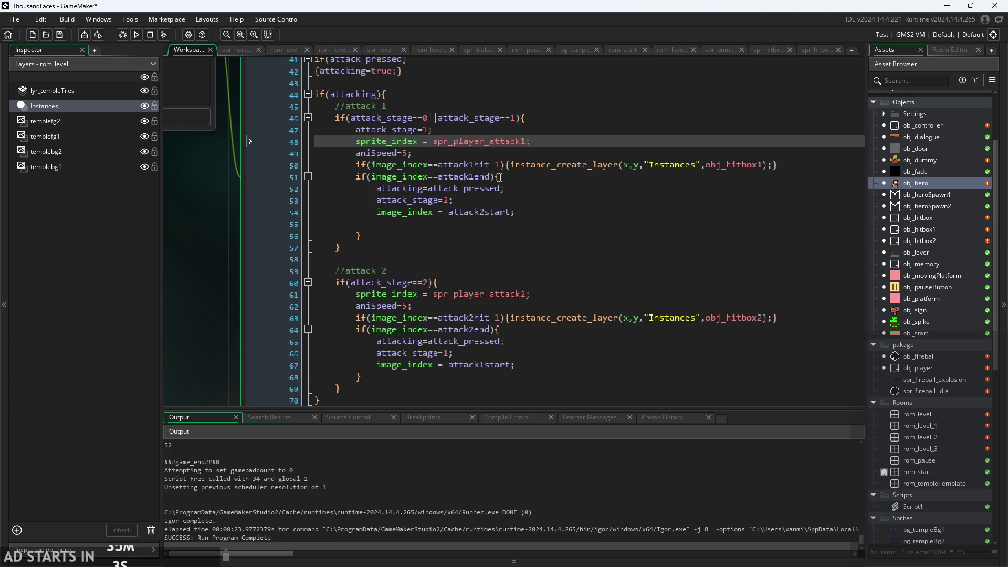
click(544, 341)
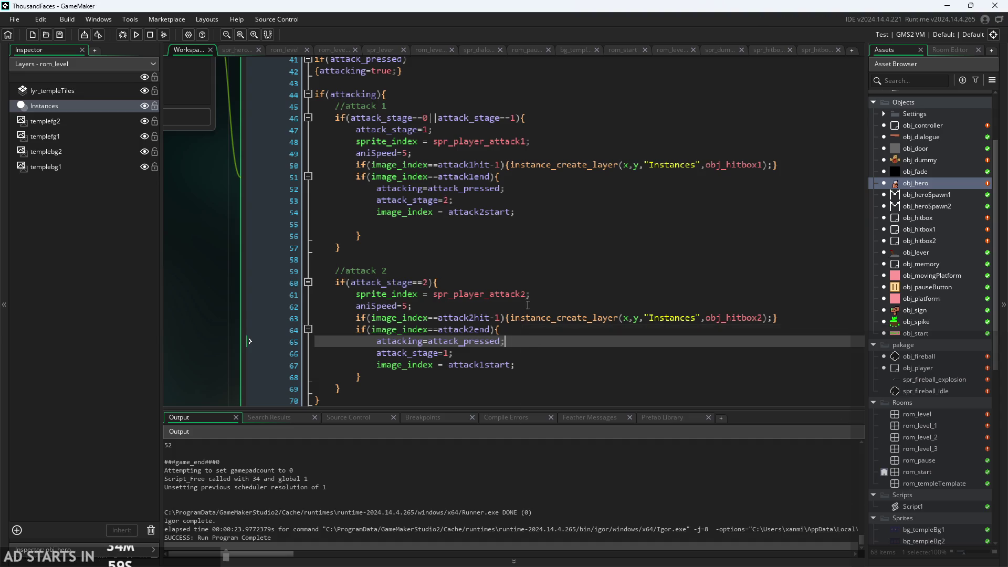
click(525, 333)
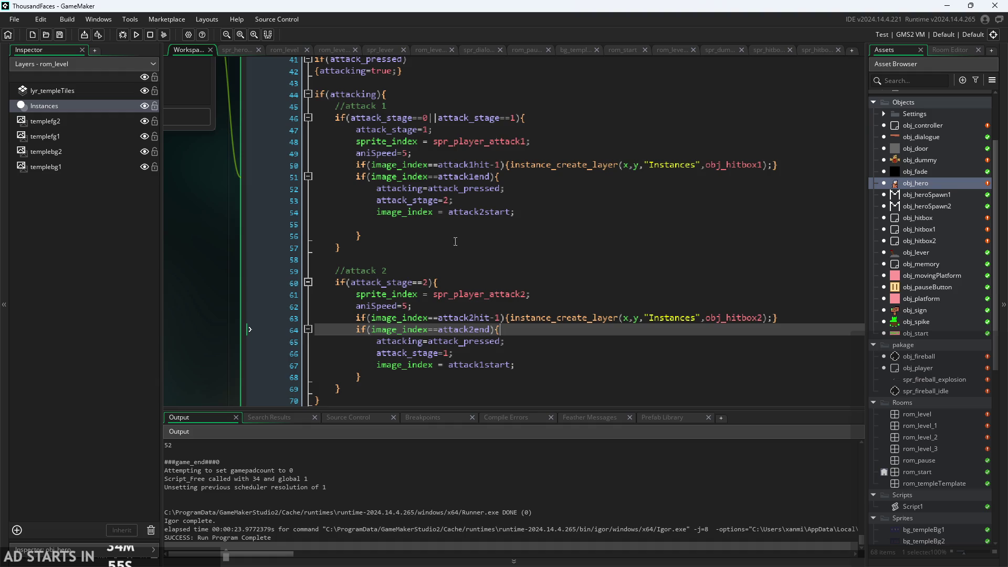
ctrl+scroll(231, 333, down, 1)
ctrl+scroll(243, 319, up, 4)
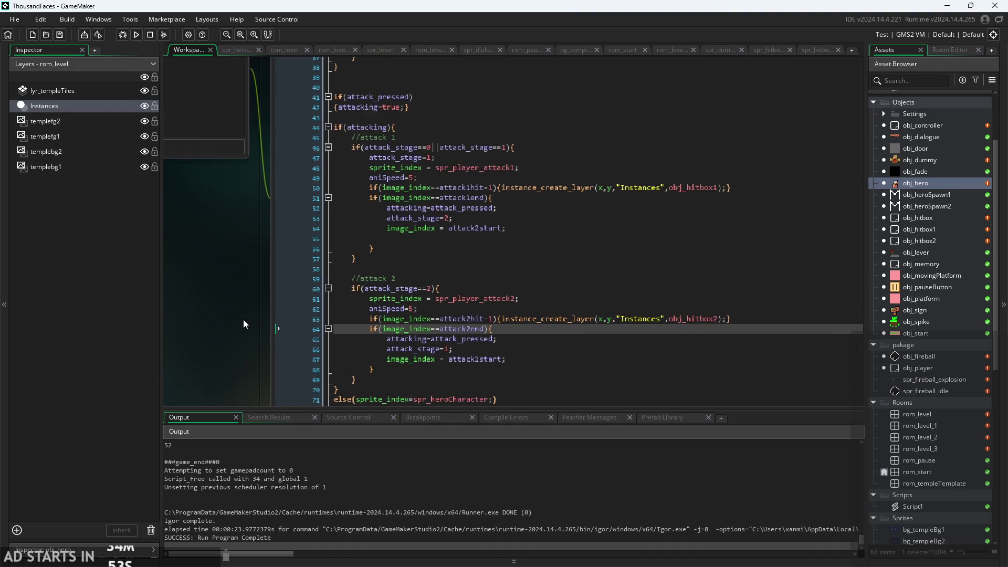
Remove the blank line before //attack 2 and turn its check into else if
drag(193, 252, 162, 235)
ctrl+scroll(337, 292, down, 2)
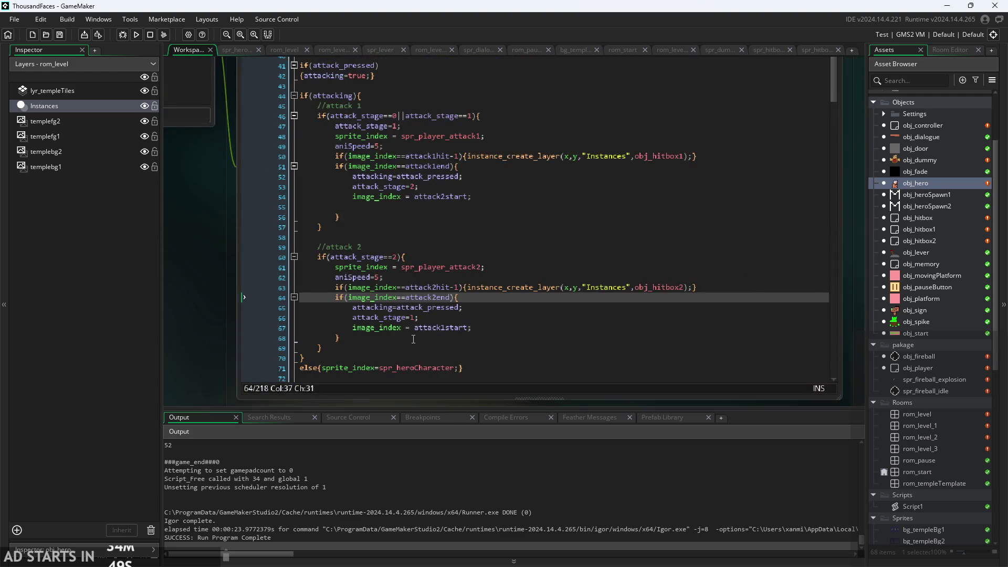
click(338, 337)
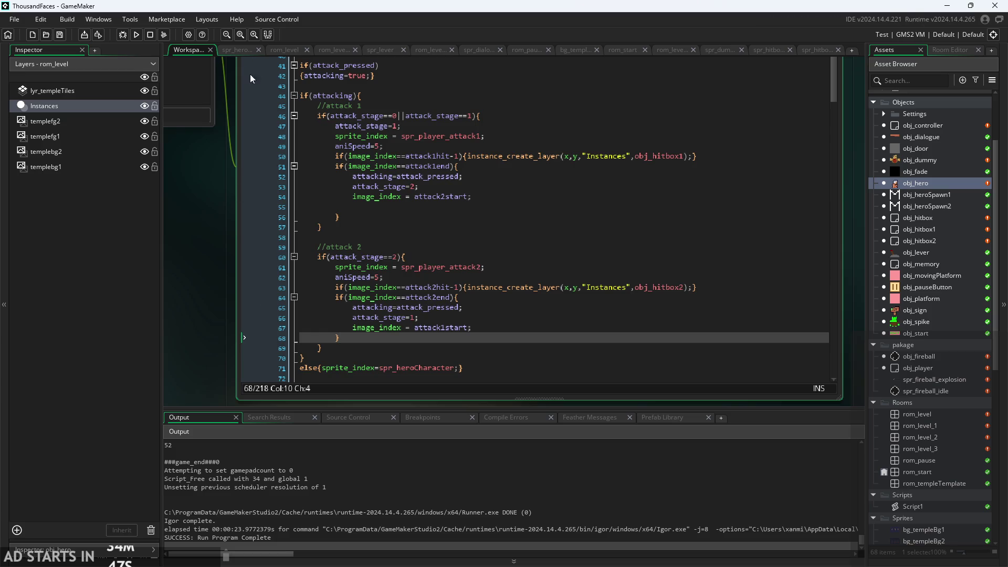
click(319, 239)
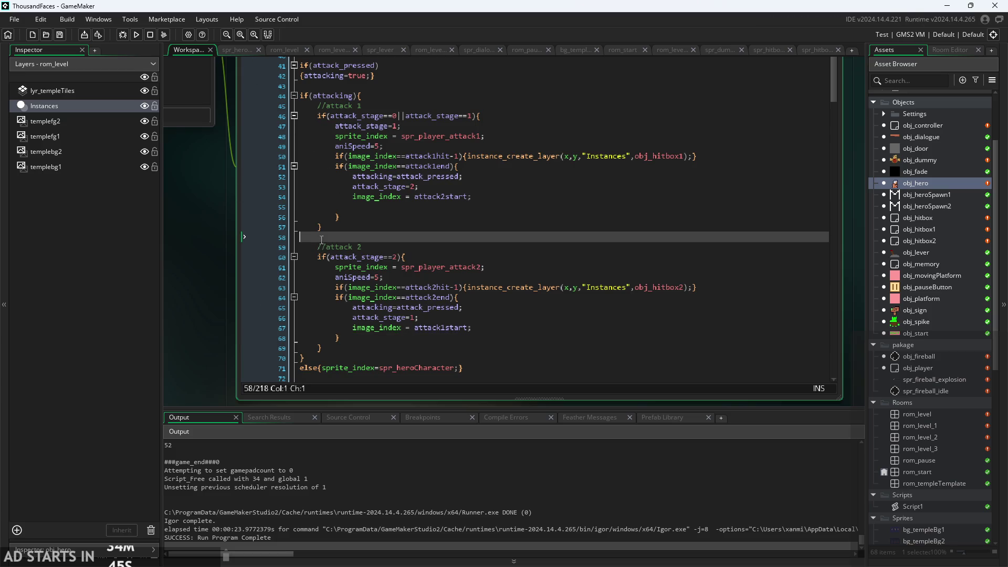
key(BackSpace)
click(318, 247)
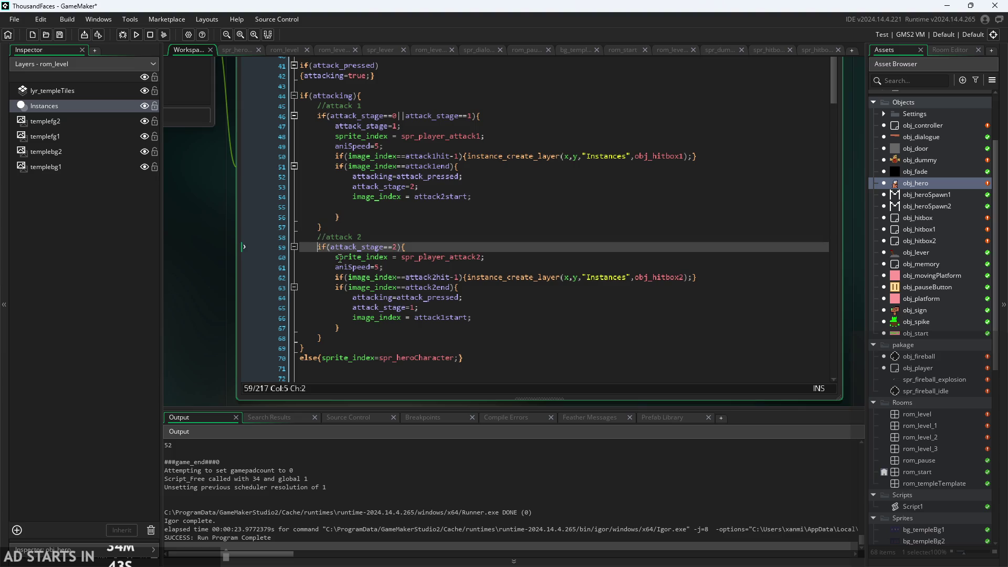
text(else)
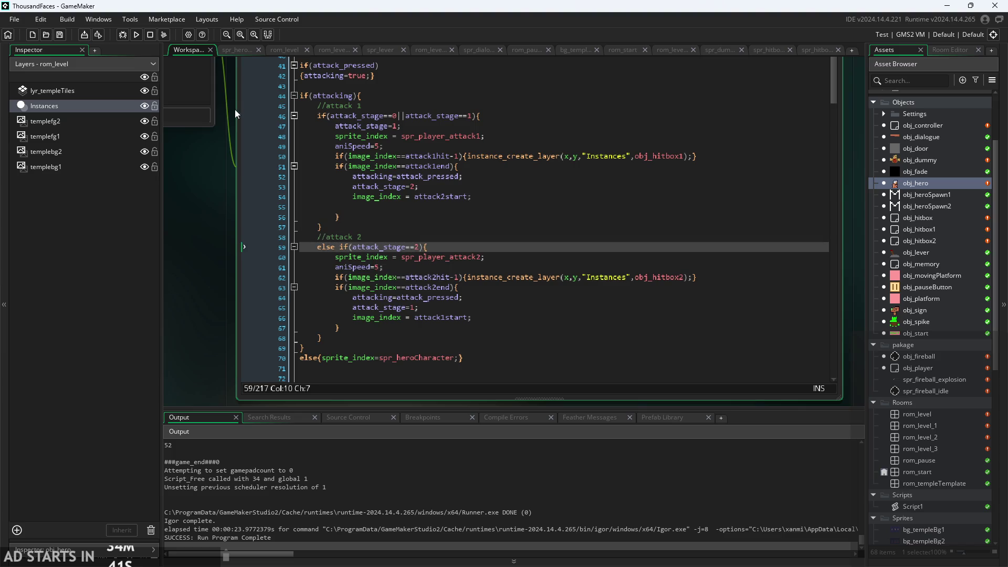
Run the game, attack once, and enable Debug Stats in the pause menu
click(135, 35)
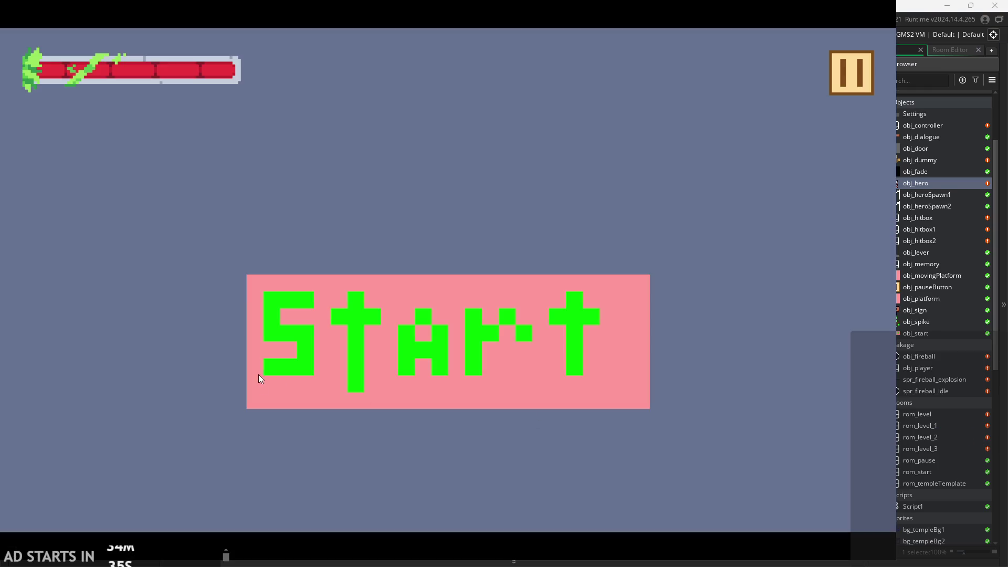
click(258, 373)
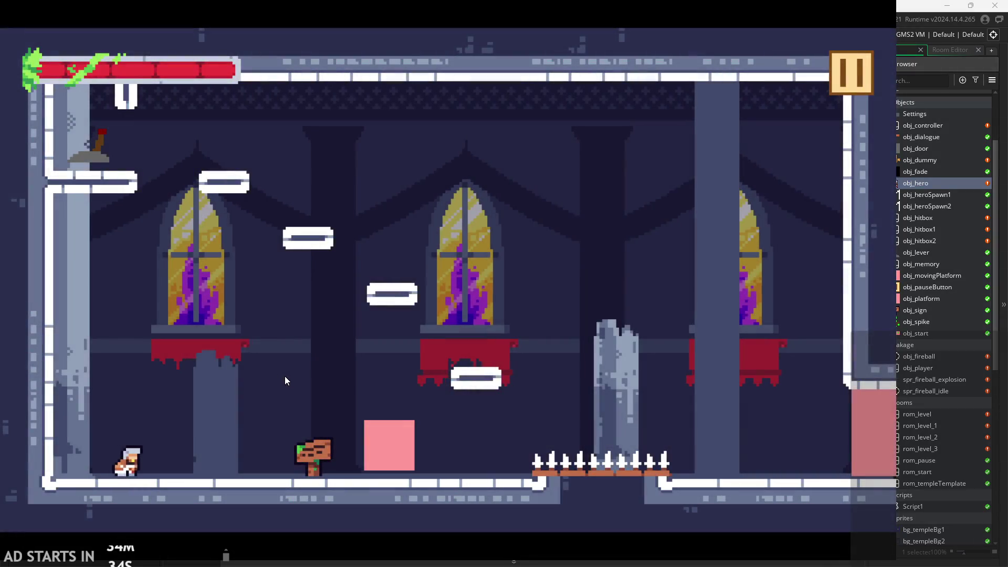
click(300, 408)
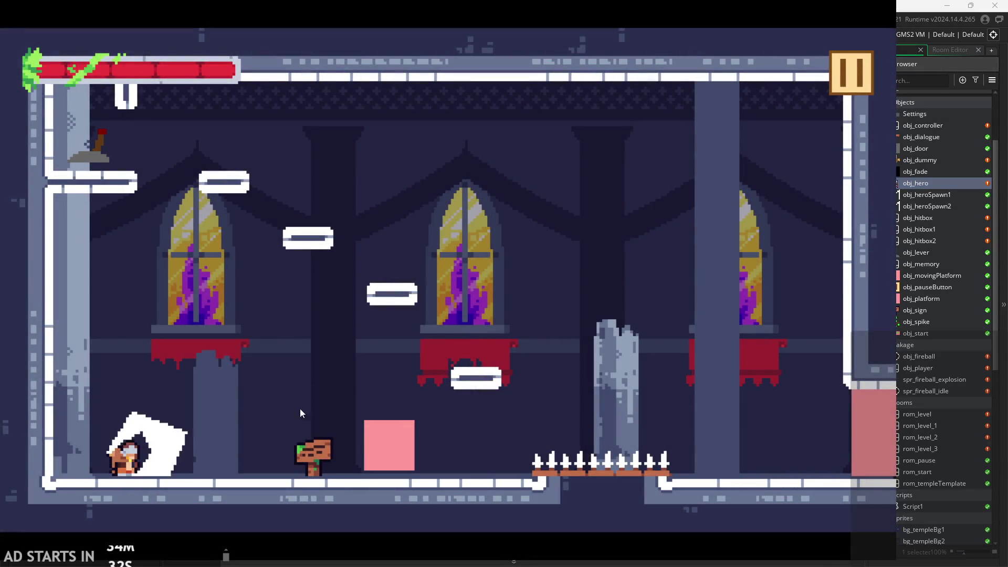
click(861, 74)
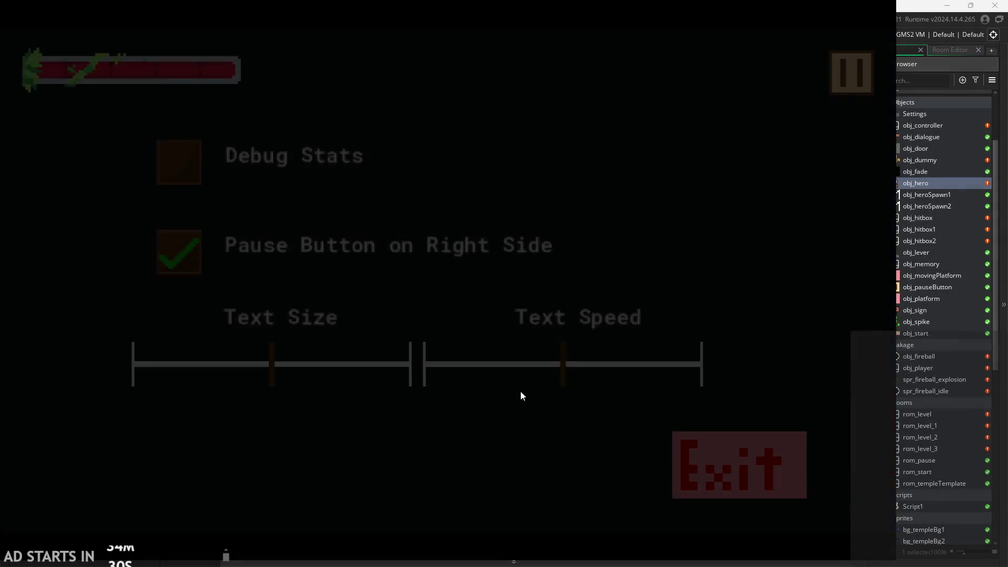
click(176, 162)
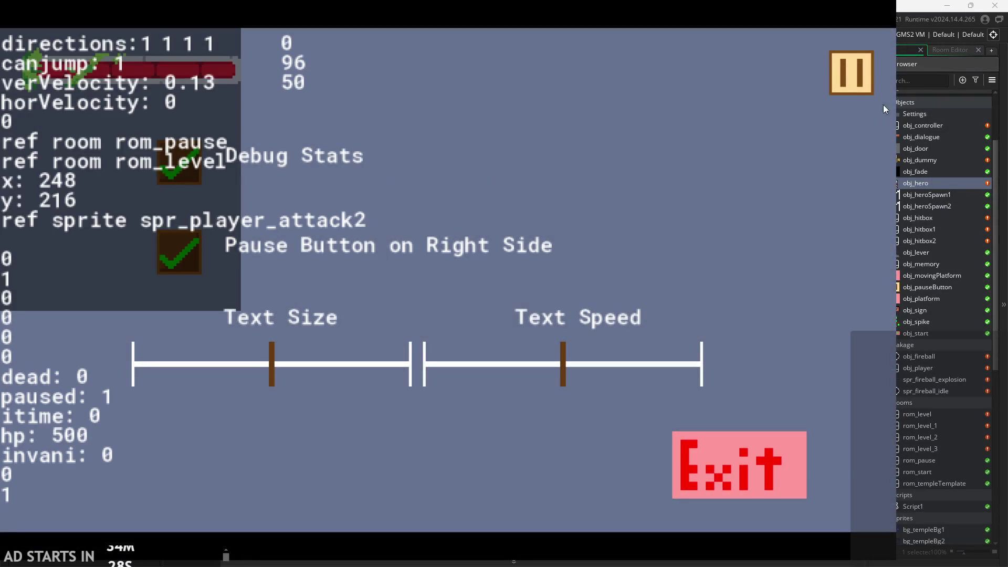
Resume the game and chain repeated x attacks while moving and jumping
click(867, 89)
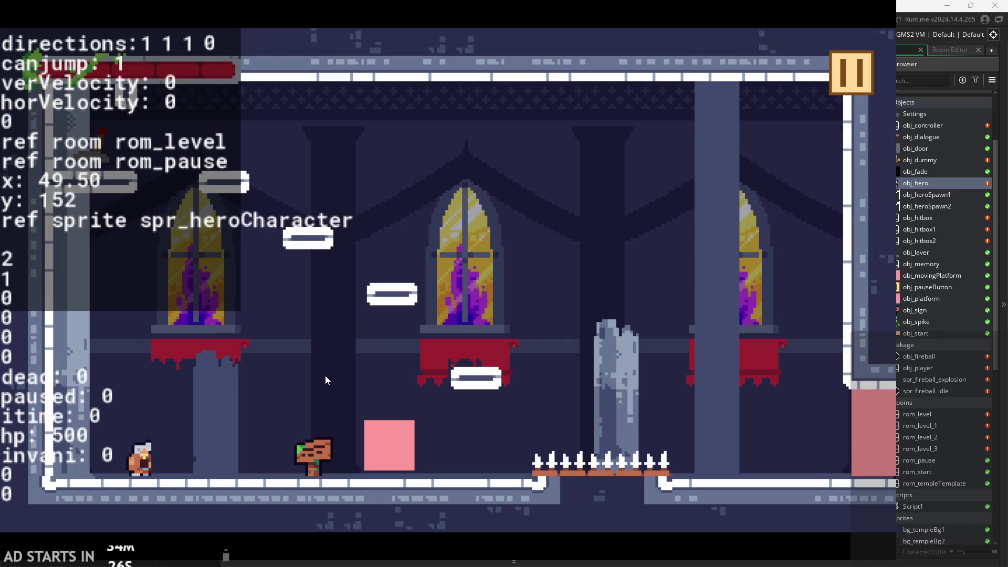
key(x)
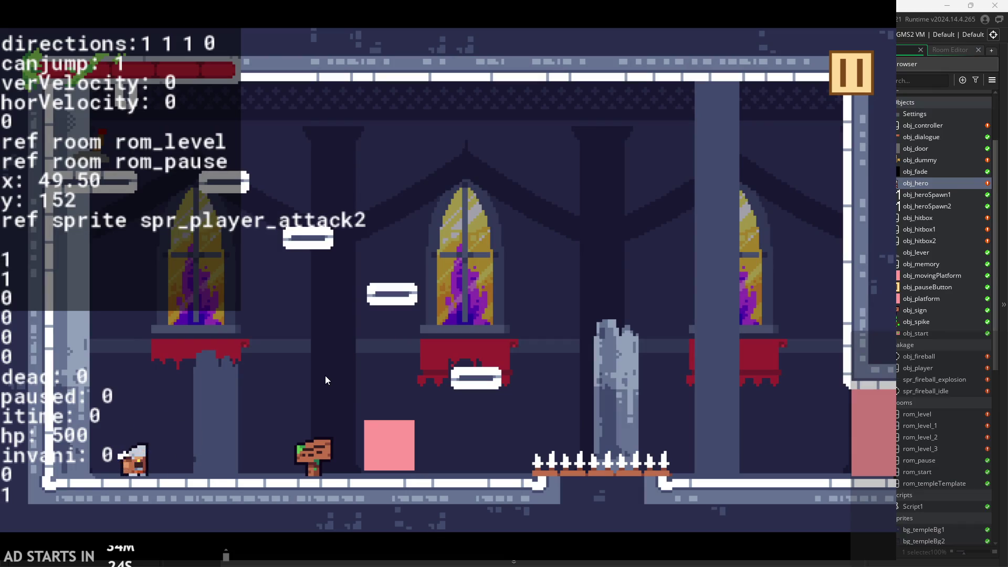
key(Right)
key(space)
key(x)
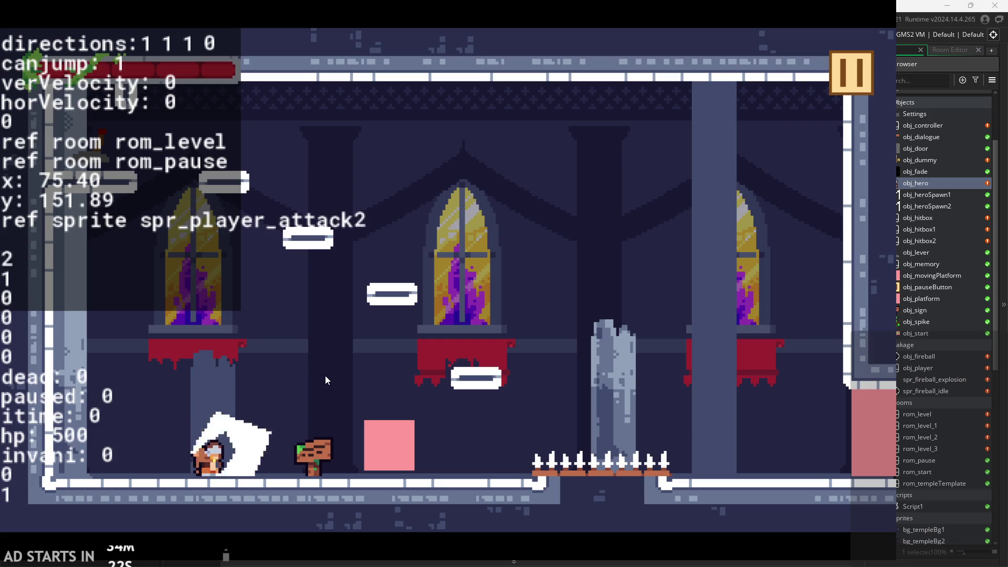
key(Left)
key(x)
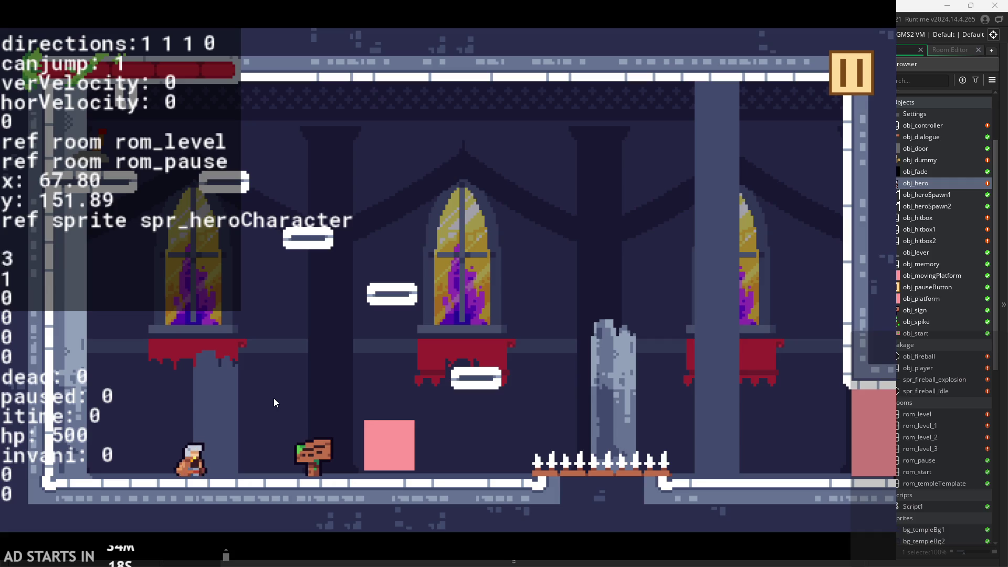
key(x)
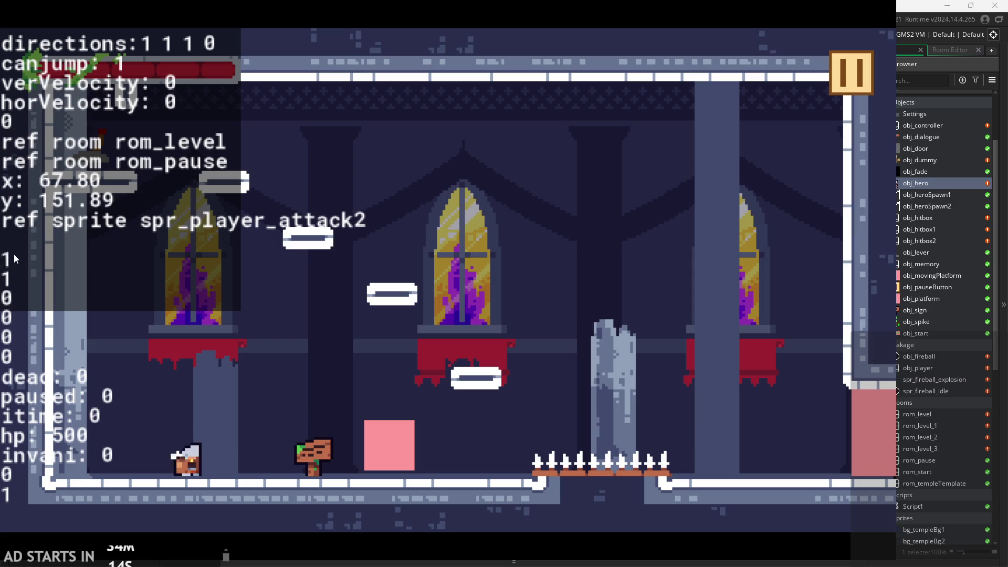
key(x)
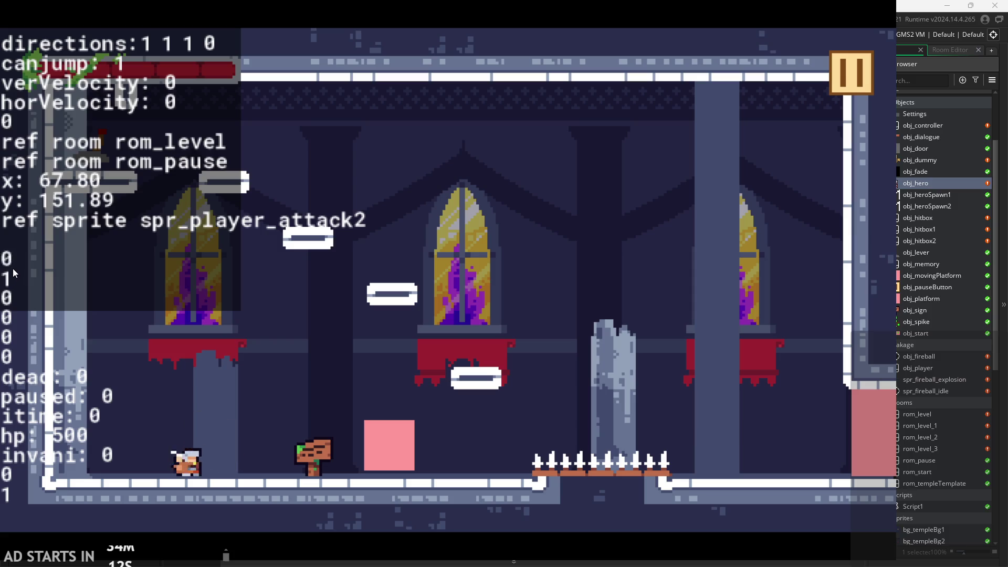
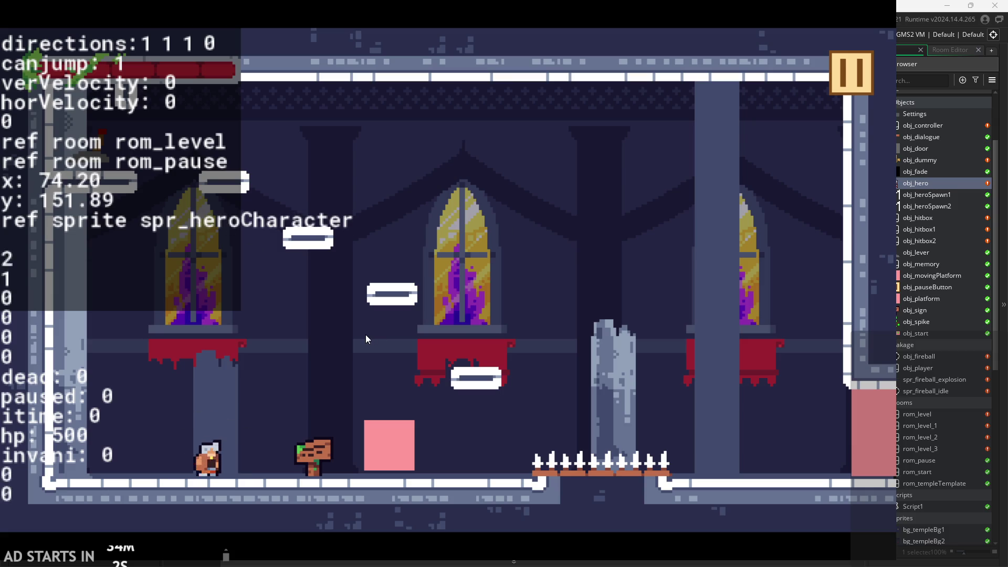
Pause the running game and exit back to the editor
click(861, 78)
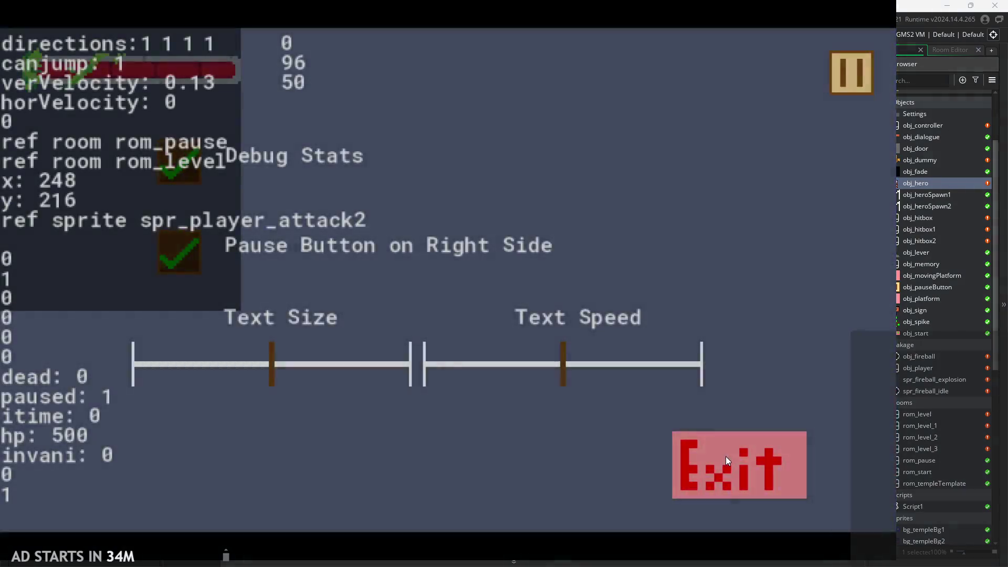
click(725, 460)
click(425, 267)
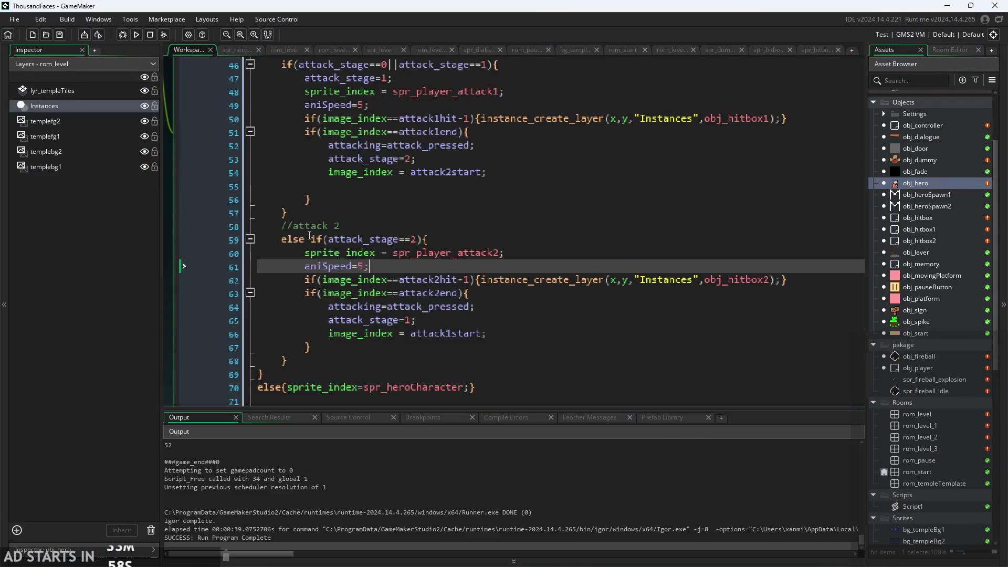
Delete 'else' so obj_hero's attack 2 check becomes a plain if(attack_stage==2)
drag(310, 237, 293, 242)
key(BackSpace)
click(552, 279)
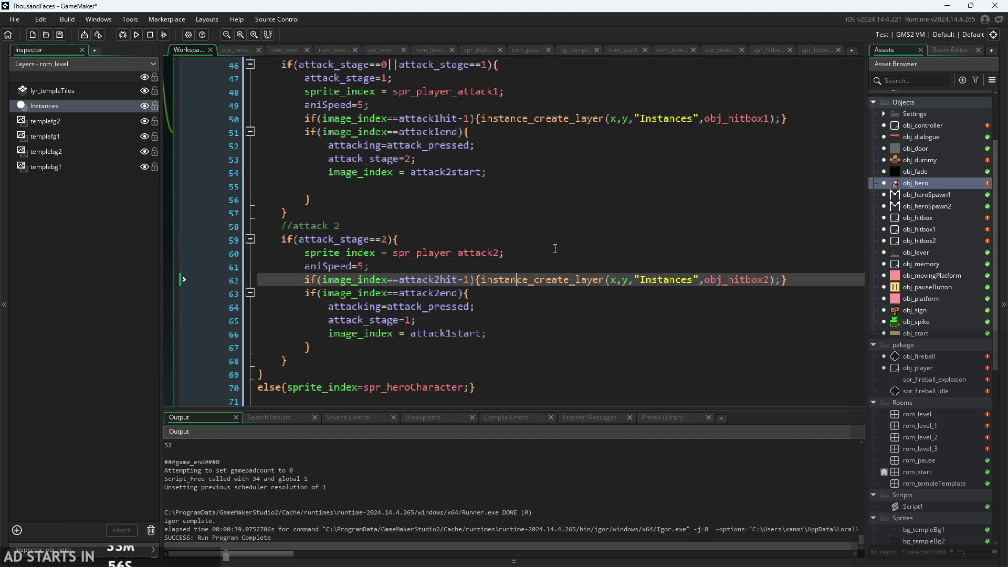
click(554, 253)
scroll(542, 258, up, 1)
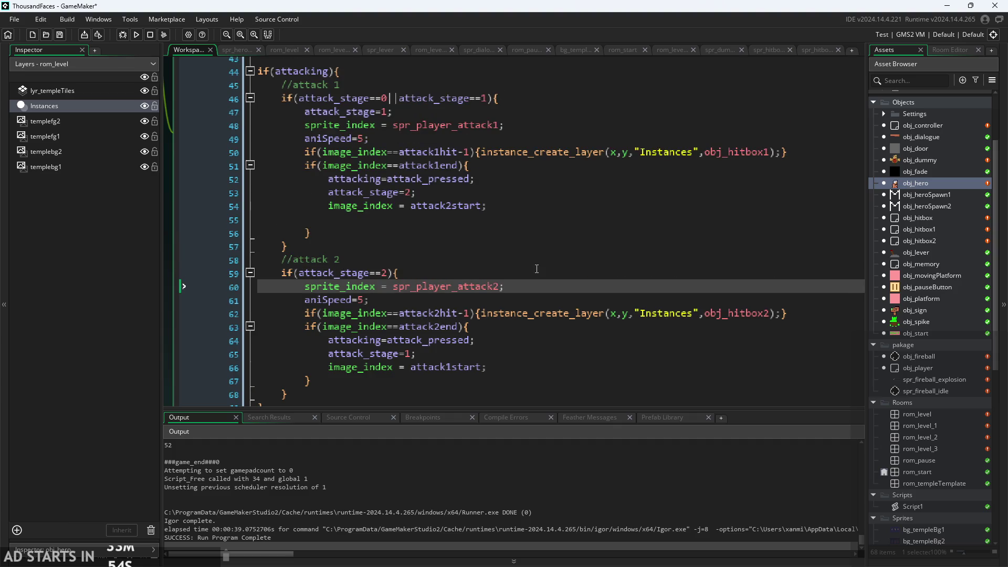
click(483, 276)
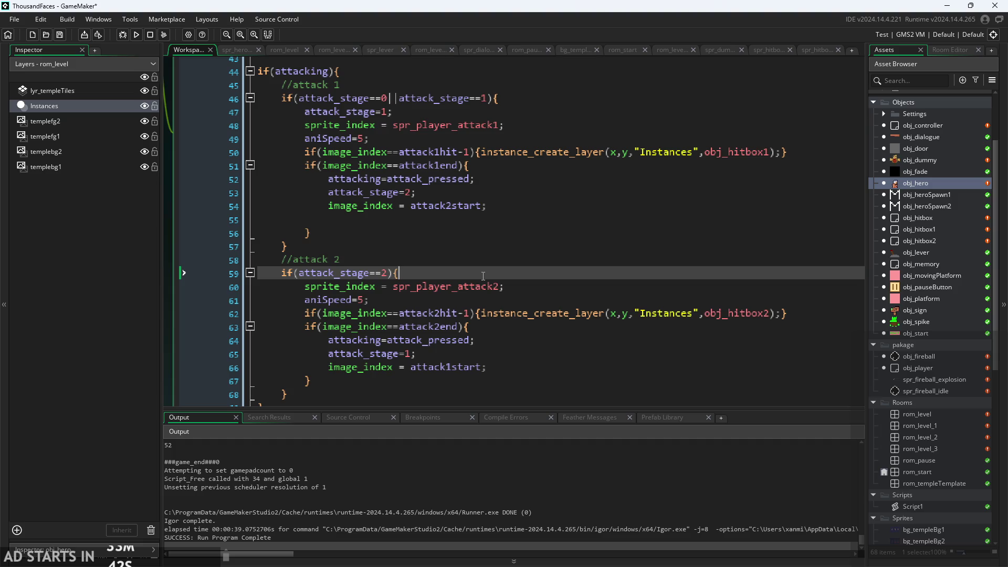
click(473, 206)
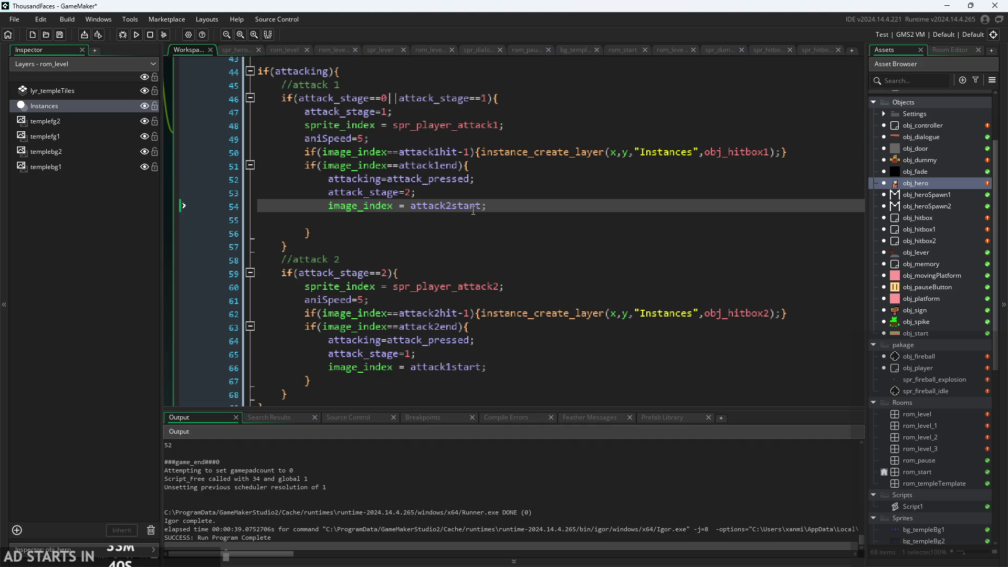
Open obj_controller's Draw code from the Asset Browser
click(416, 54)
click(184, 52)
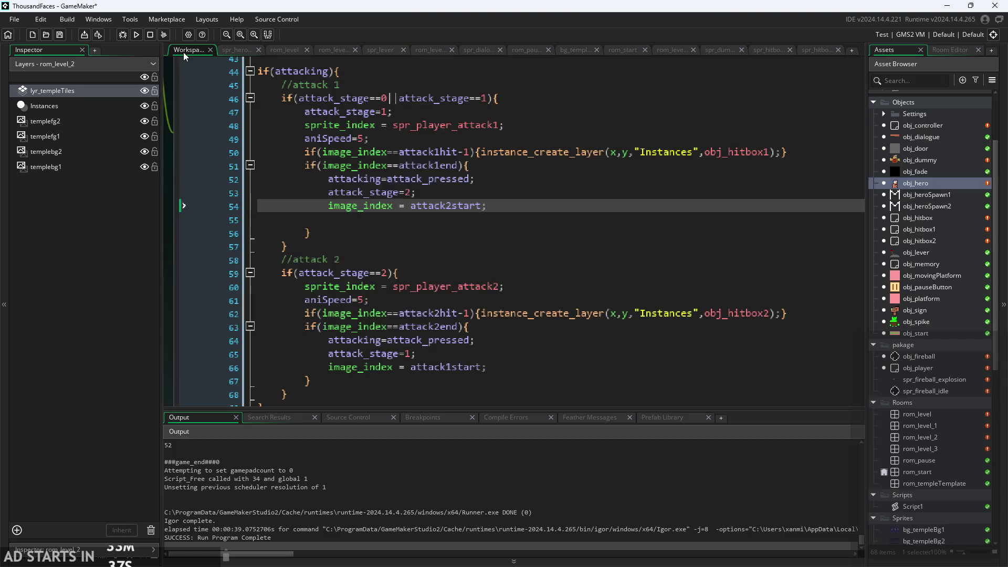
click(477, 231)
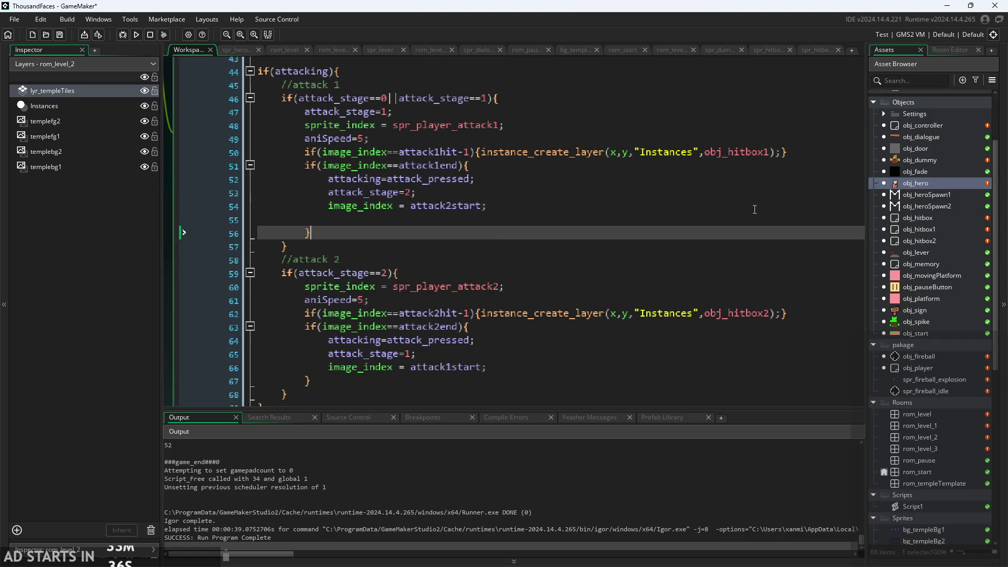
double_click(881, 128)
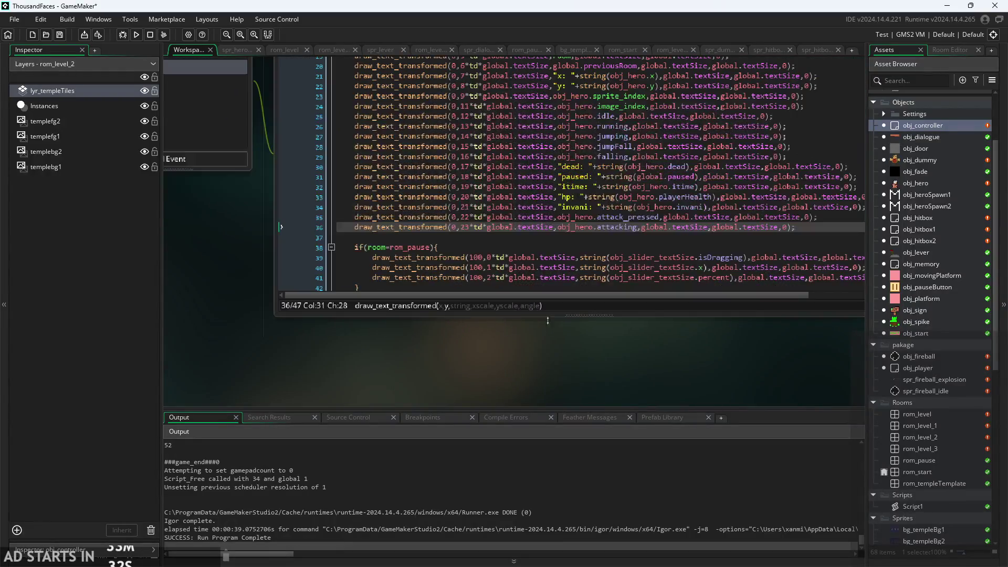
Duplicate the attacking debug line as row 24 printing obj_hero.attack_stage, then run the game
drag(759, 240, 289, 245)
key(ctrl+c)
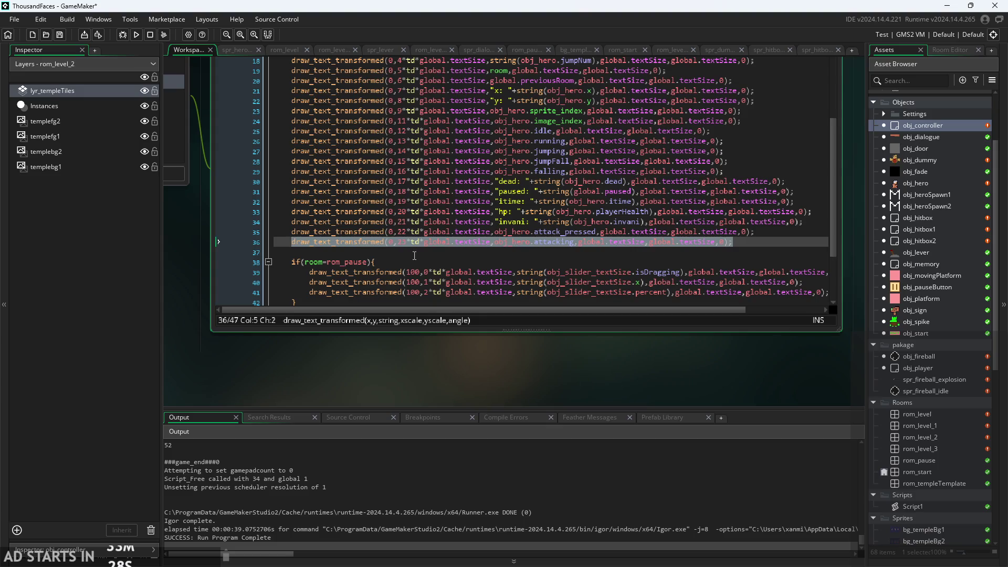
click(743, 241)
key(Return)
key(ctrl+v)
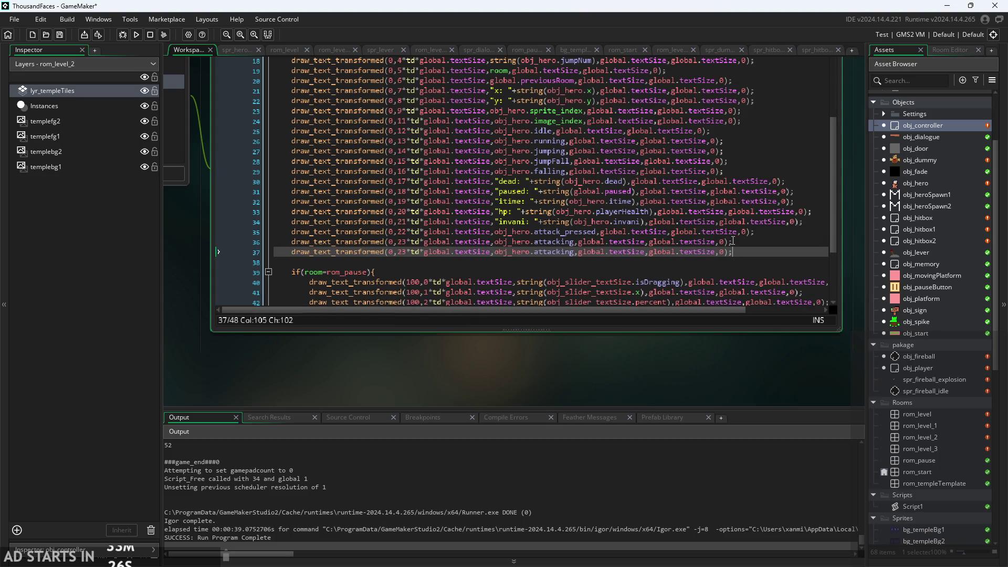
click(408, 253)
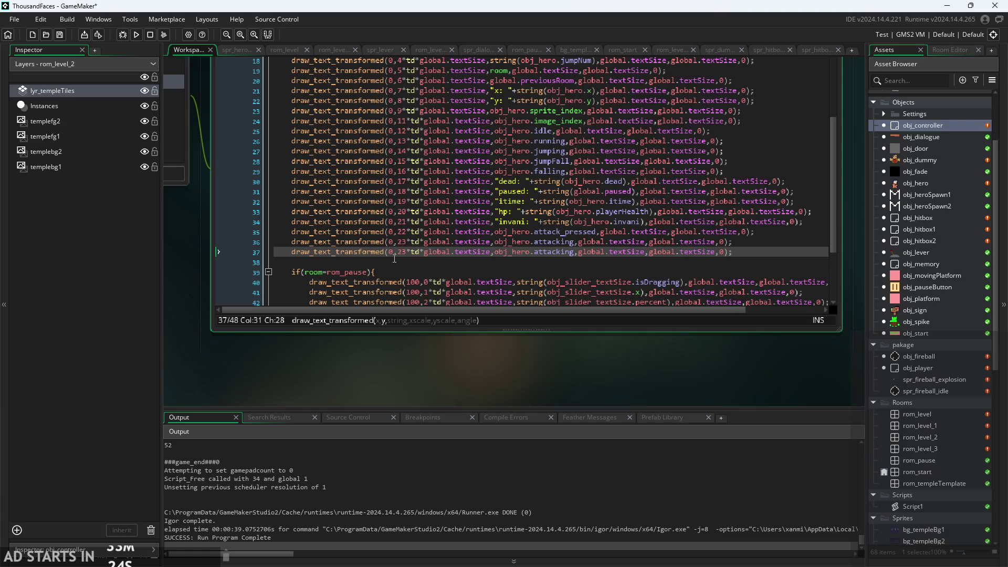
text(4)
click(574, 252)
text(tac)
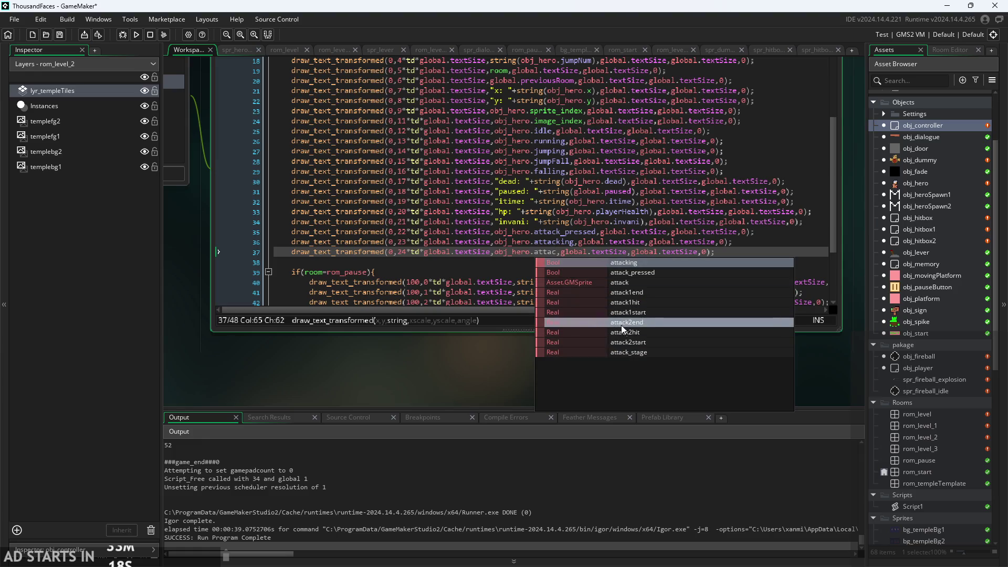
click(634, 351)
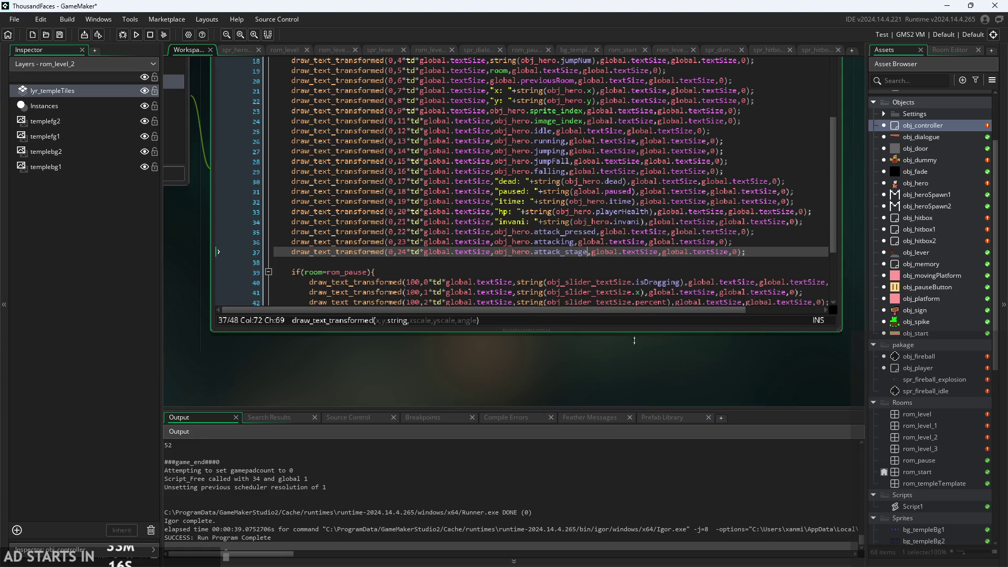
click(138, 33)
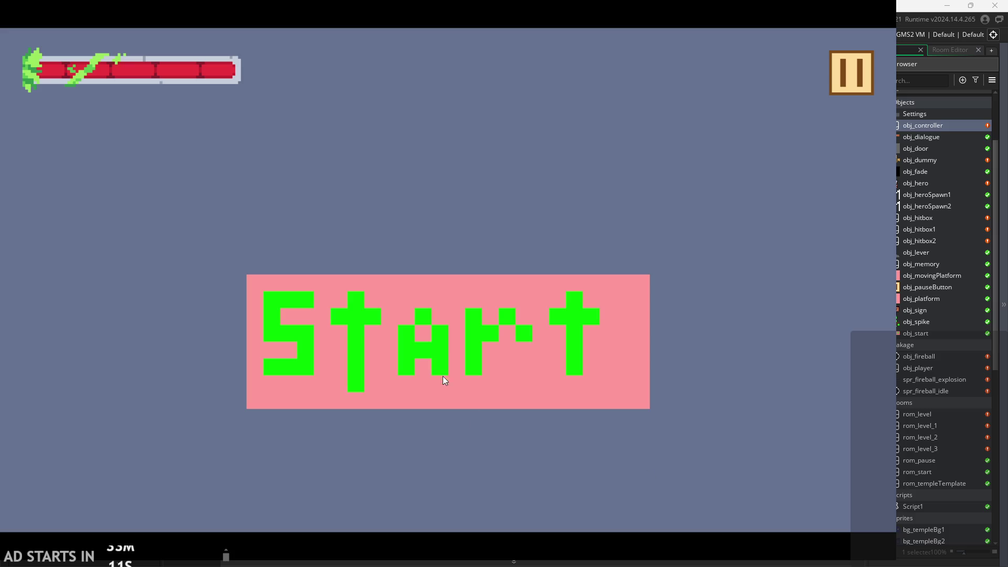
Start the game and turn on the Debug Stats overlay from the pause menu
click(442, 376)
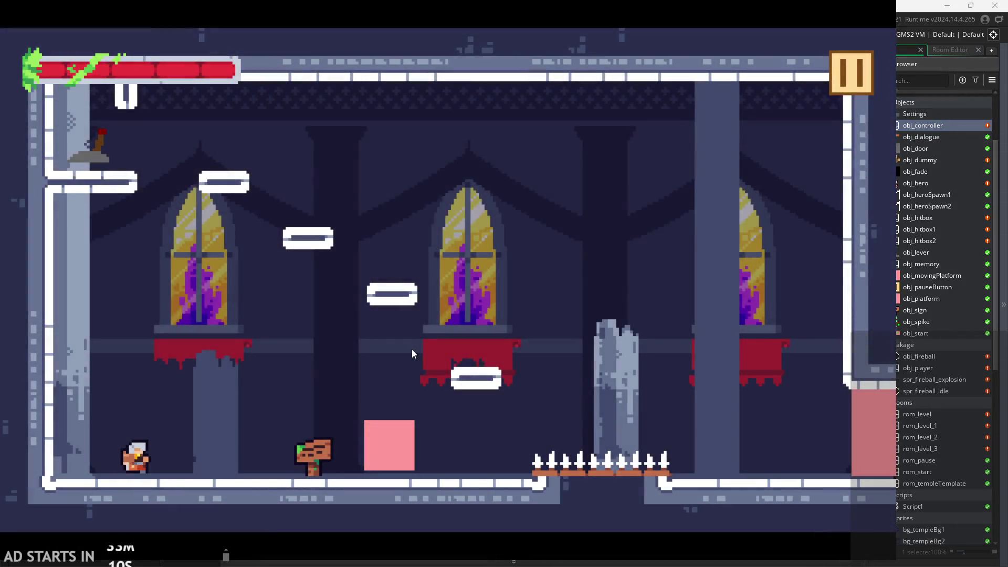
click(836, 79)
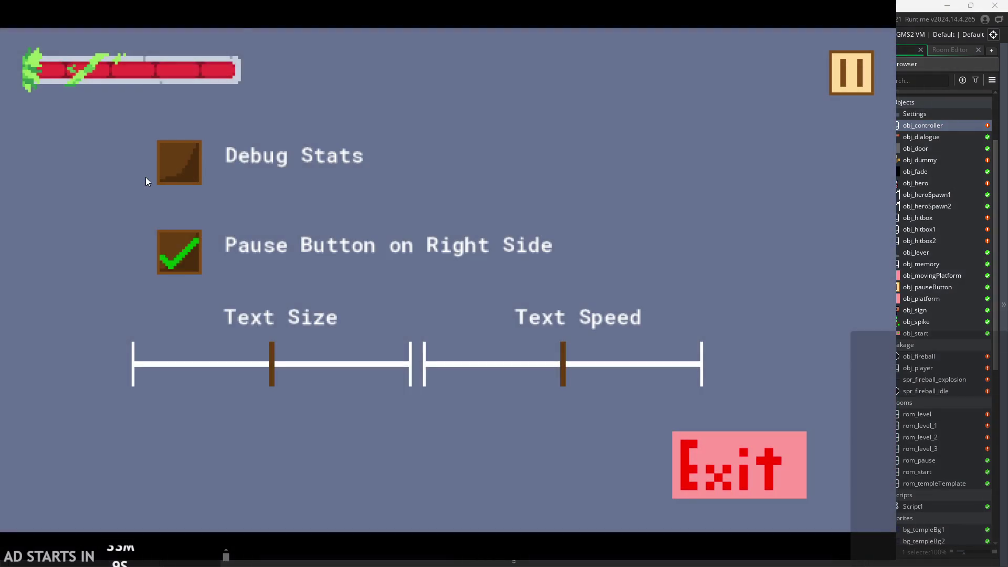
click(176, 162)
click(844, 85)
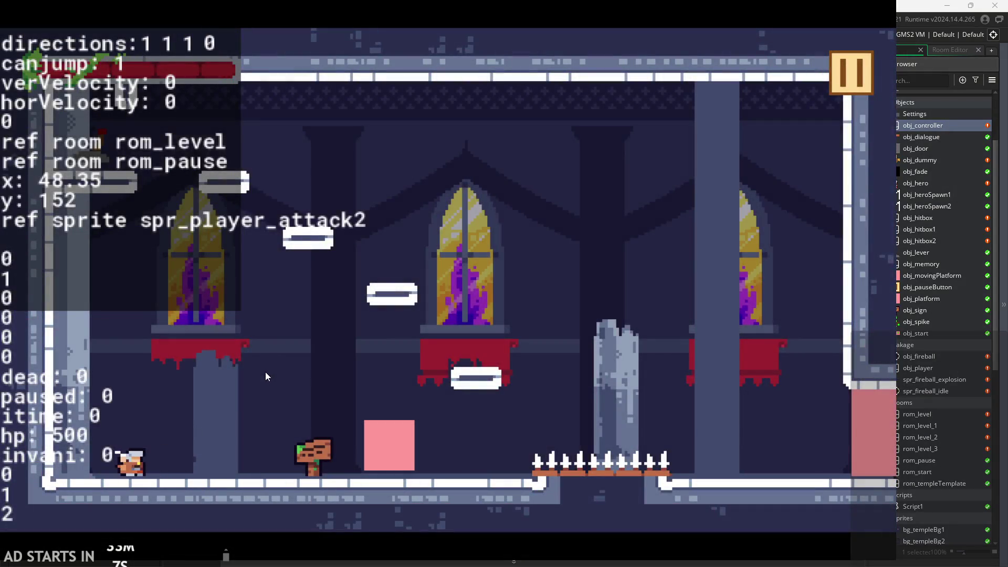
Walk right and attack repeatedly to see attack_stage cycle 1 and 2, then exit
key(Right)
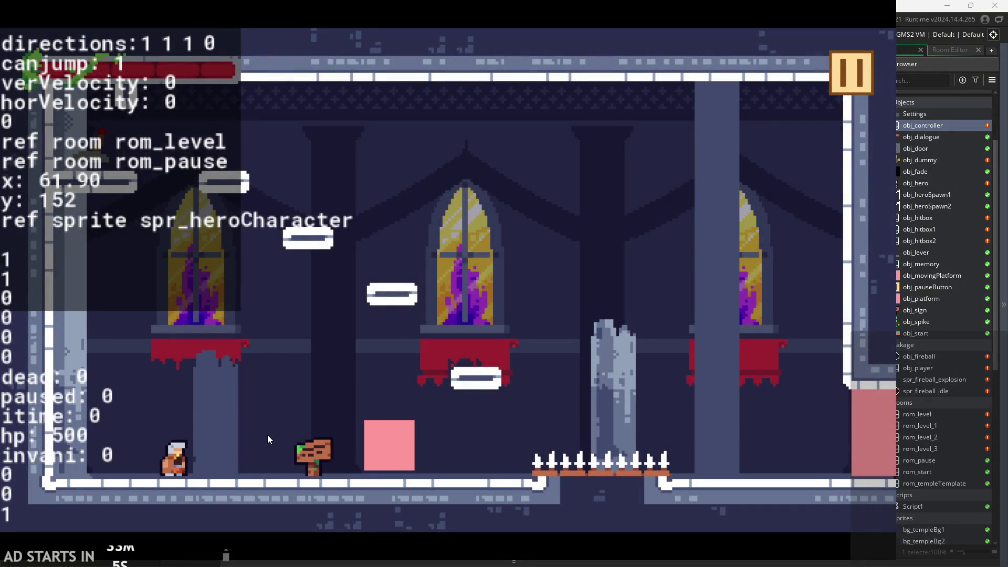
key(Right)
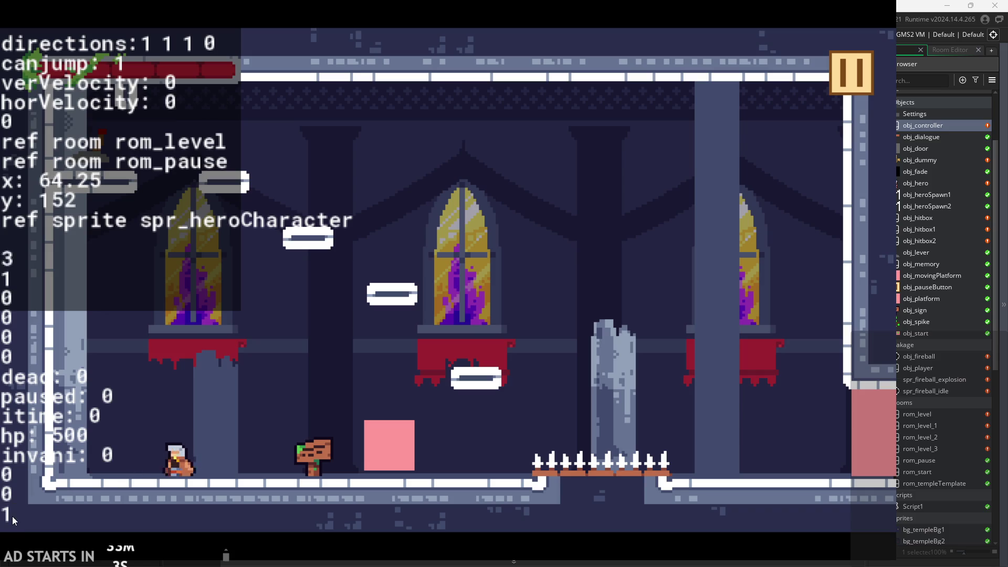
key(Right)
key(x)
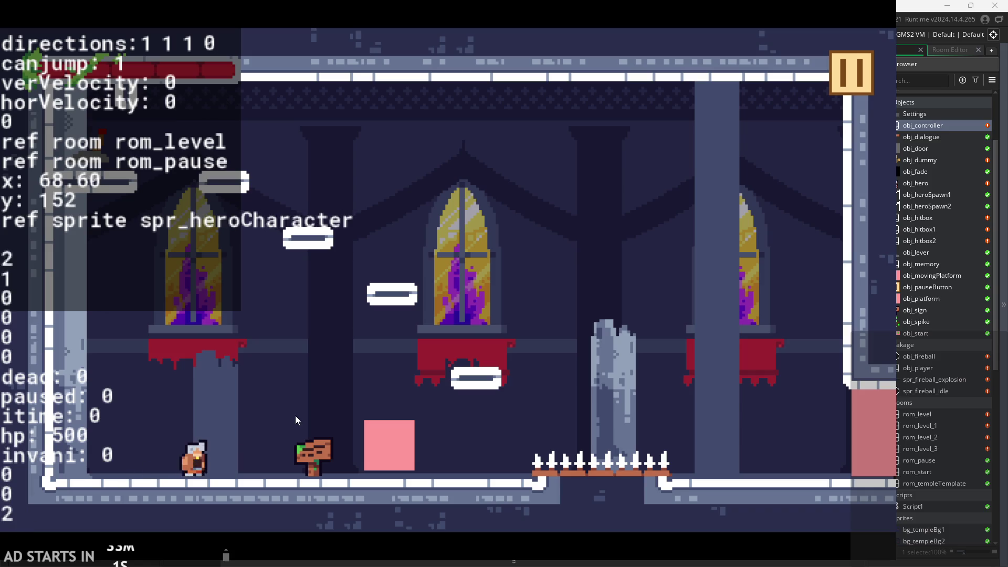
key(Left)
key(Right)
key(x)
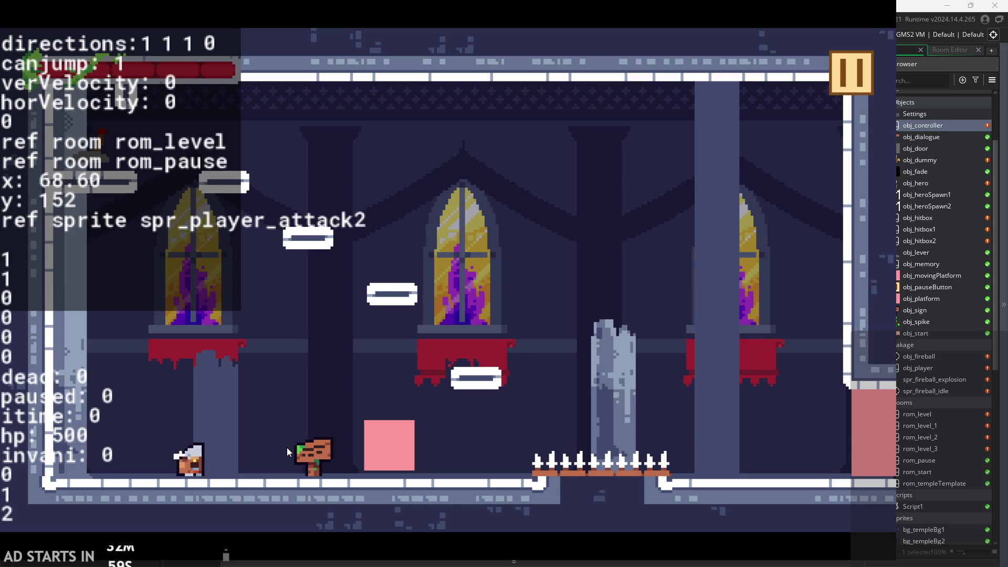
key(x)
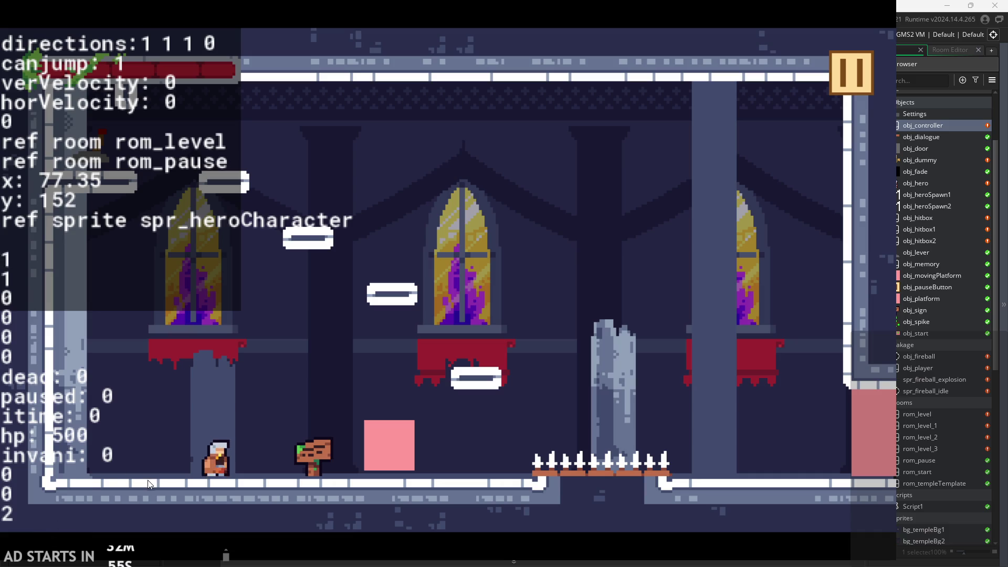
click(838, 73)
click(677, 436)
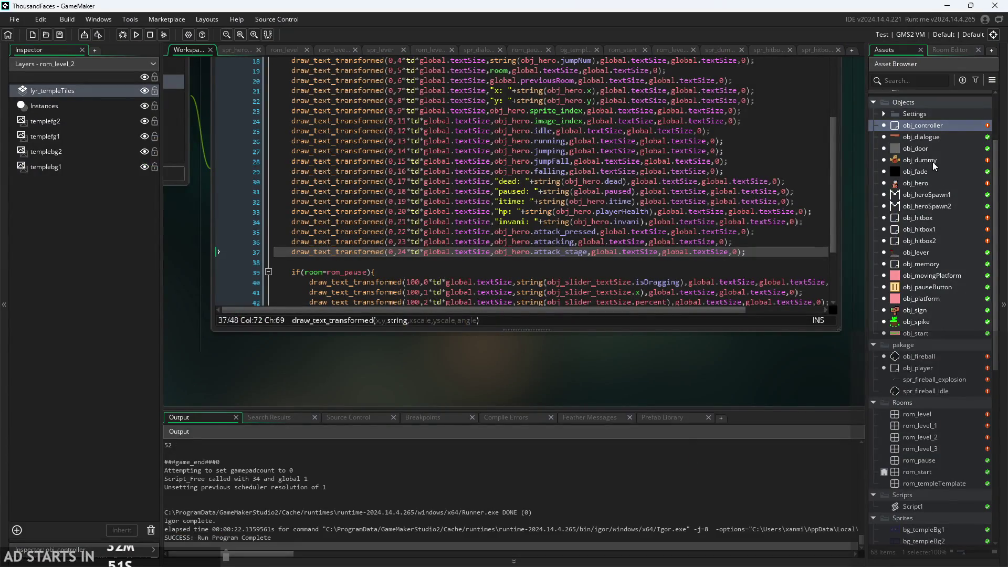
Add attack_stage=0; to obj_hero's non-attacking else branch and run a fresh build
double_click(927, 182)
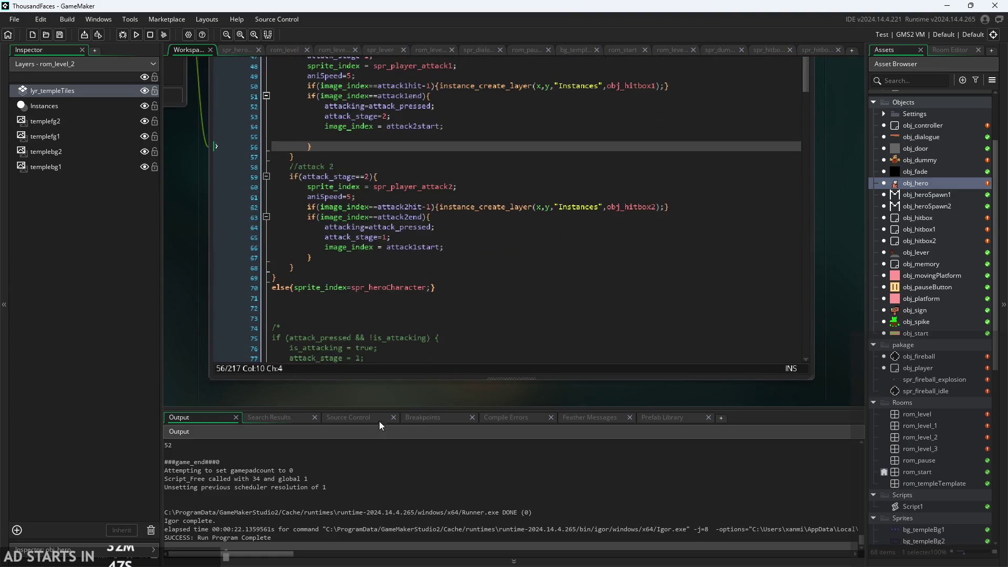
click(294, 288)
key(Return)
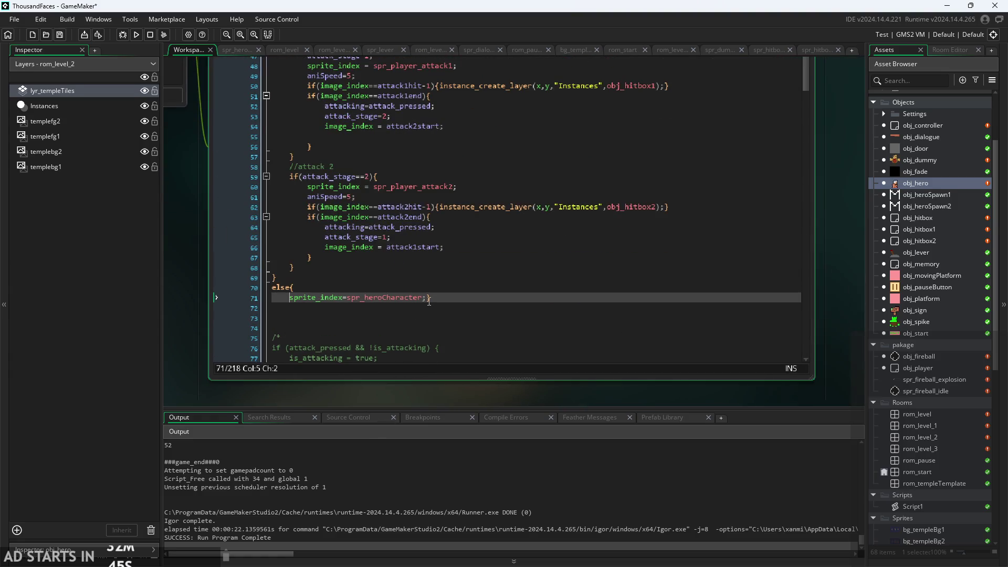
click(425, 298)
key(Return)
key(Return)
click(421, 297)
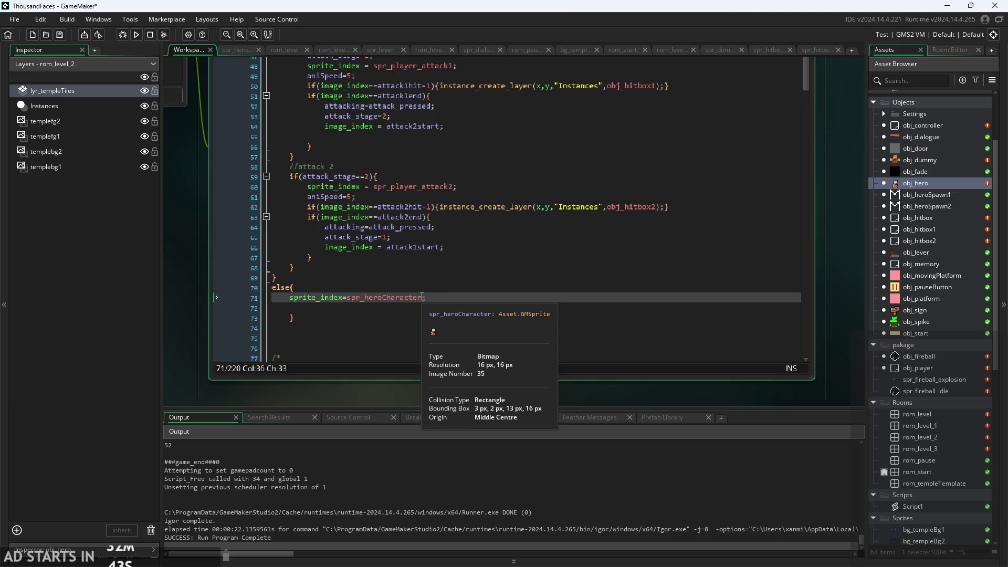
key(Down)
text(ttac)
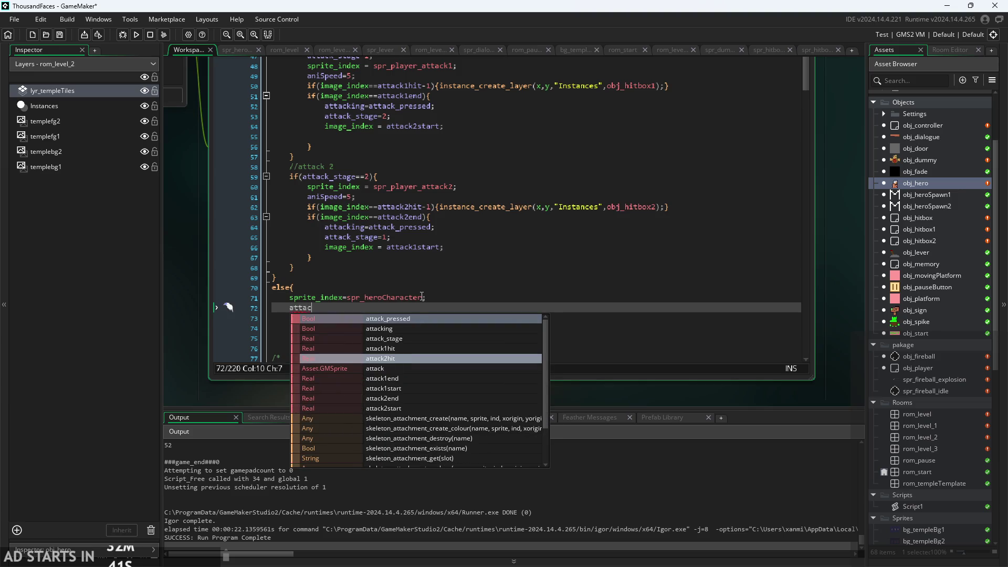
click(484, 338)
text(=)
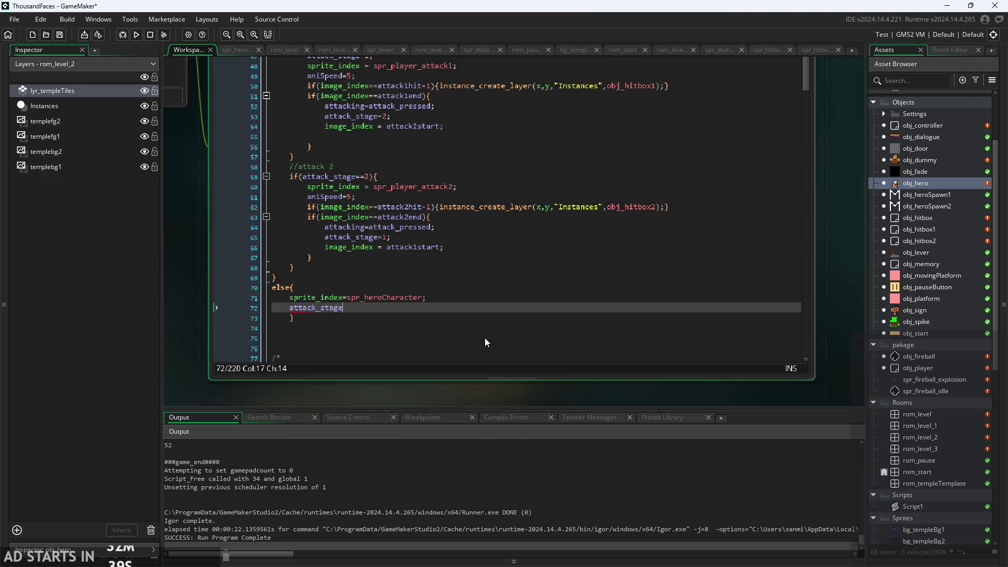
text(0;)
click(136, 34)
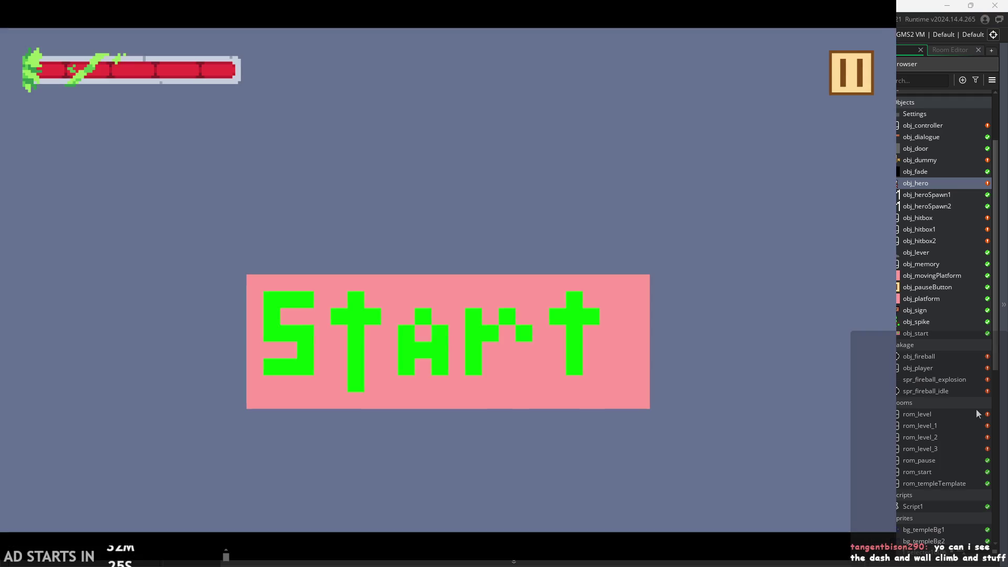
Start the game and chain repeated attacks while facing right and left
click(382, 320)
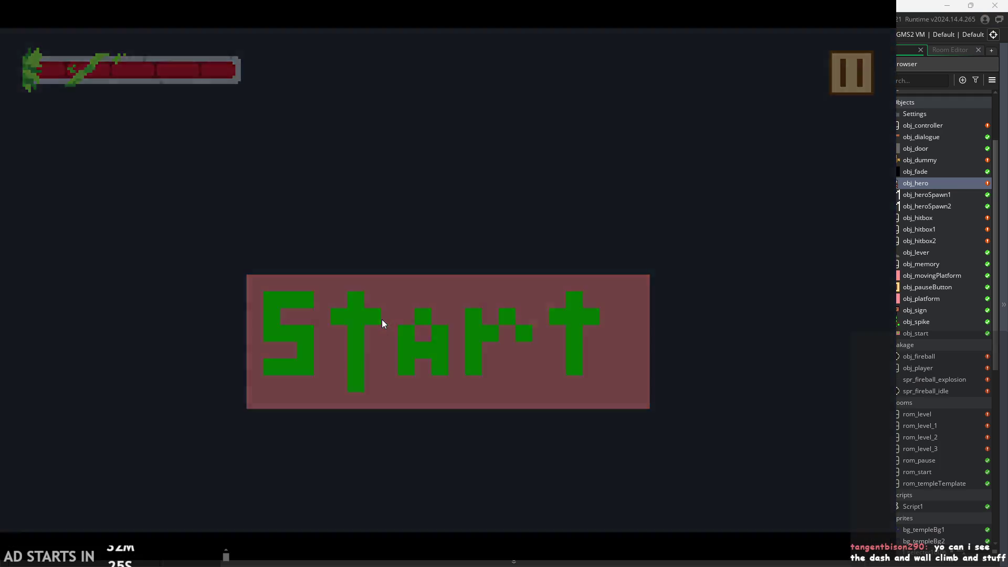
key(x)
key(x)
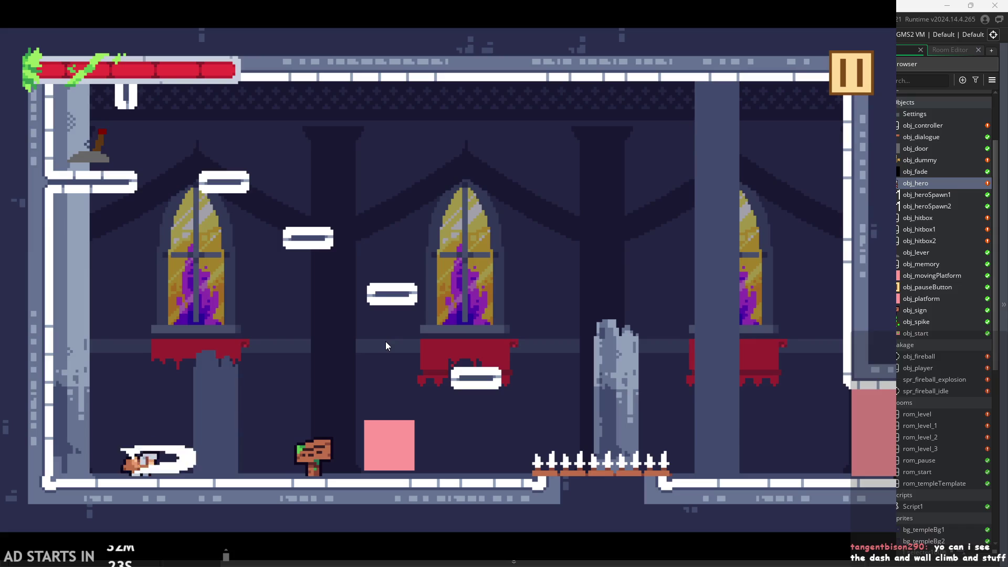
key(x)
key(x)
key(x)
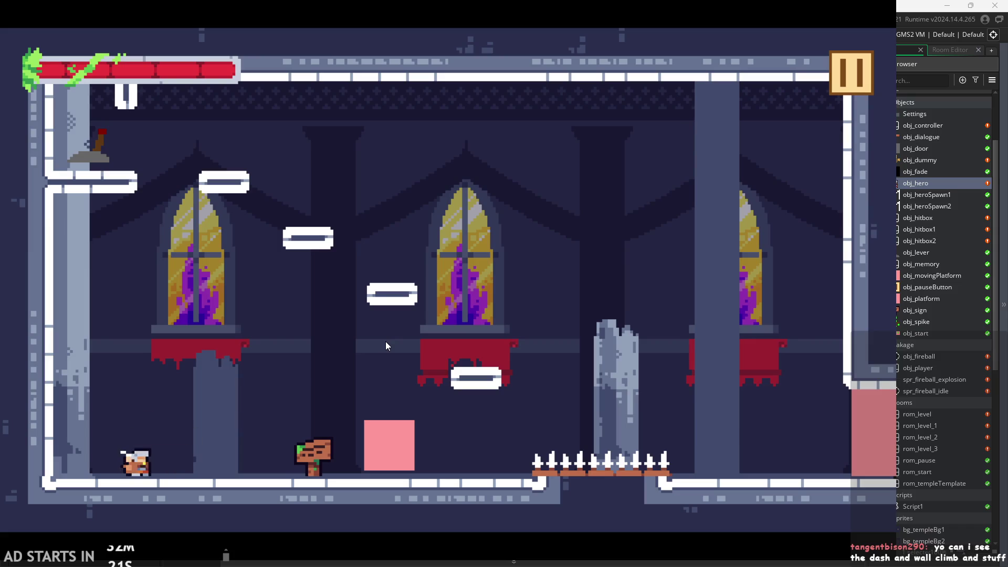
key(Right)
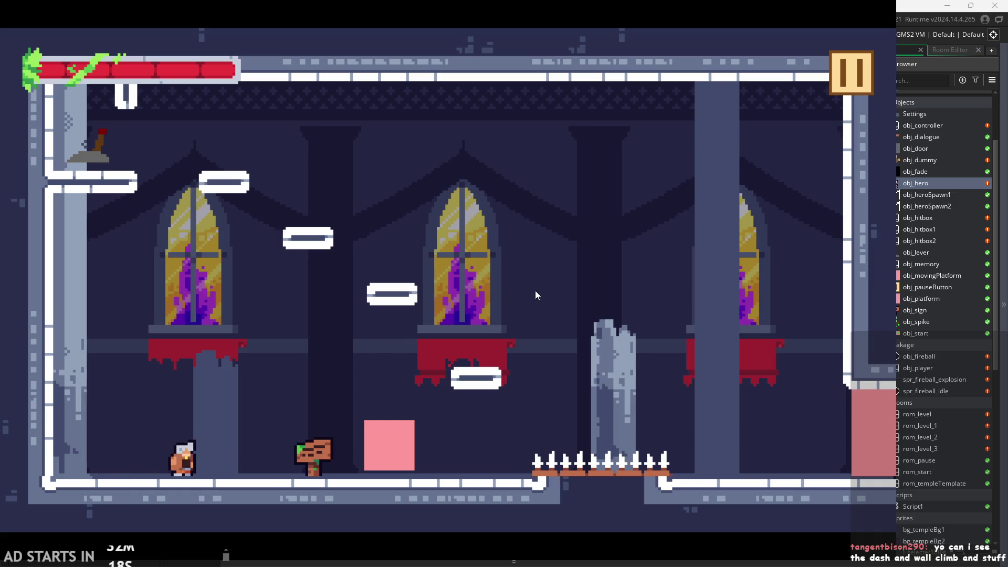
key(x)
key(x)
key(x)
key(x)
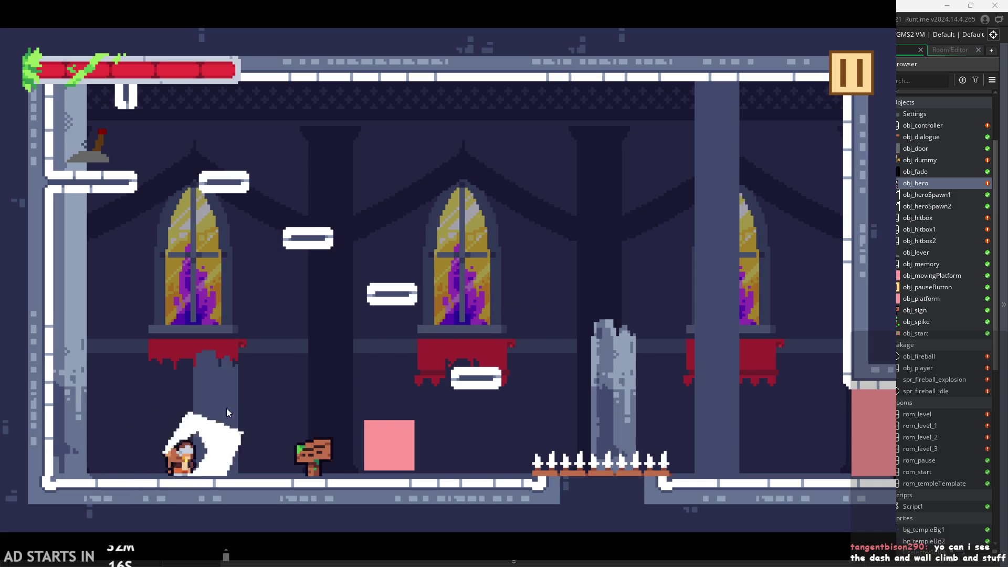
key(x)
key(Left)
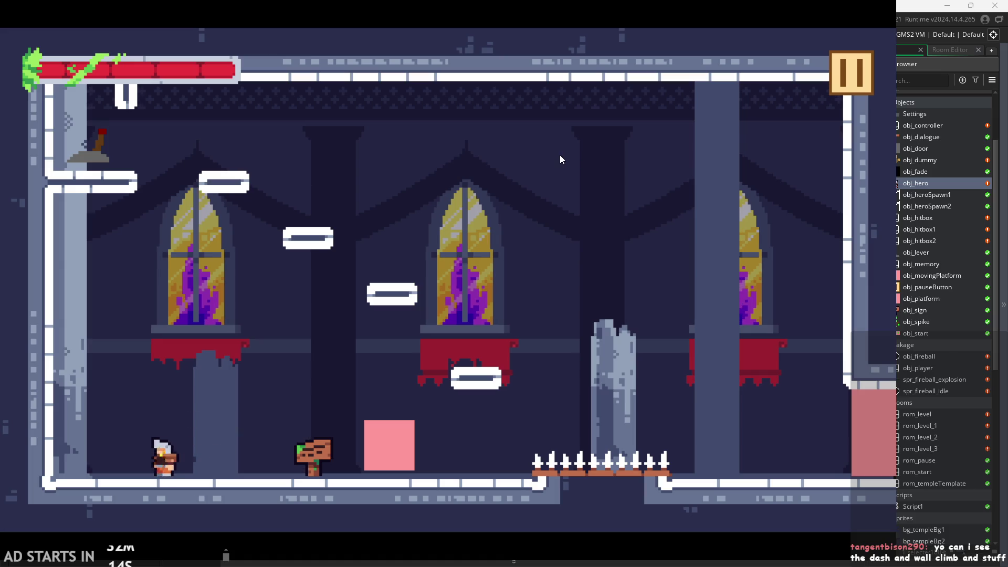
key(x)
key(x)
key(Right)
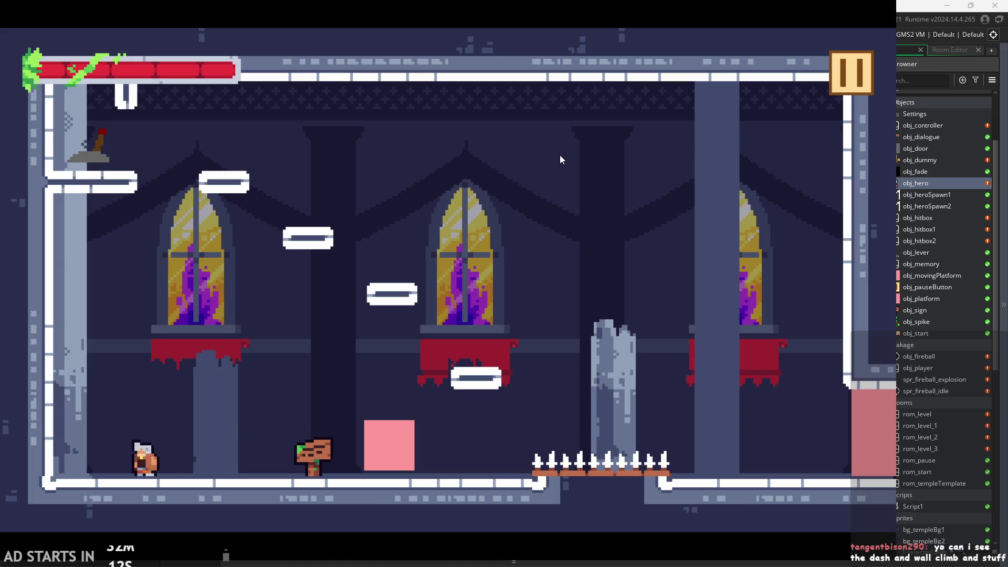
key(x)
key(x)
Turn on the Debug Stats overlay from the pause menu and resume play
click(850, 72)
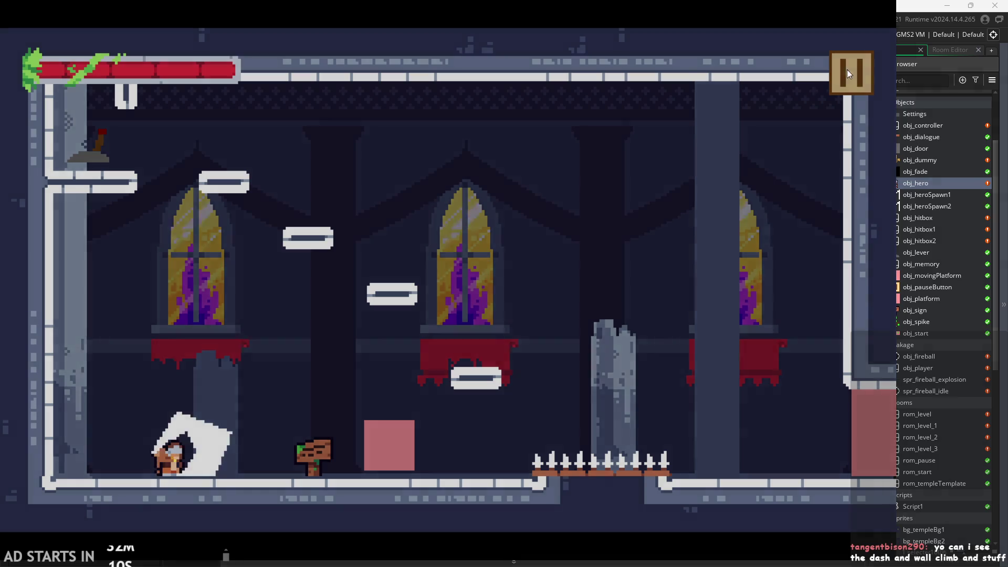
click(173, 163)
click(855, 78)
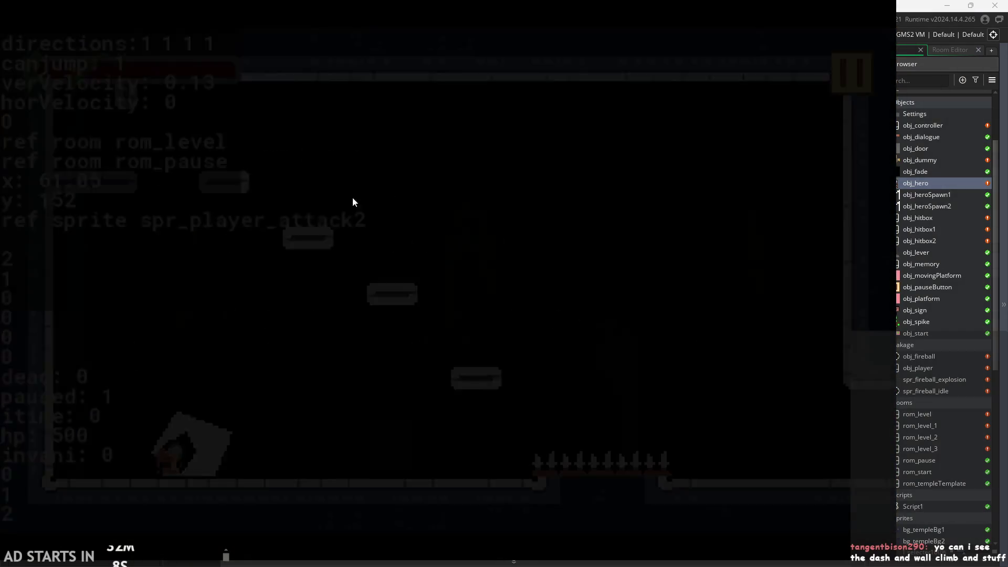
Attack repeatedly to watch the spr_player_attack2 slash, then exit to the editor
key(Right)
key(x)
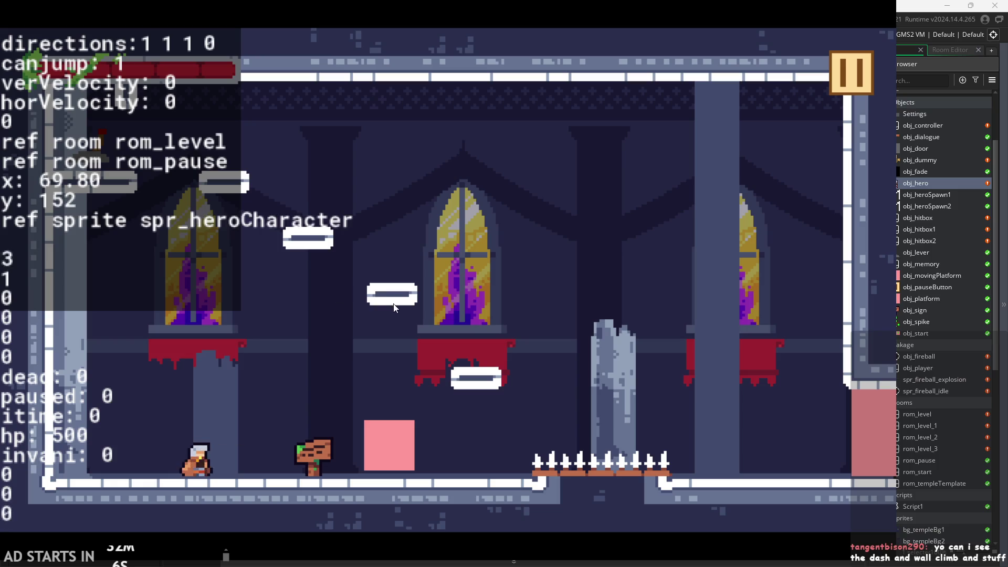
key(Right)
key(x)
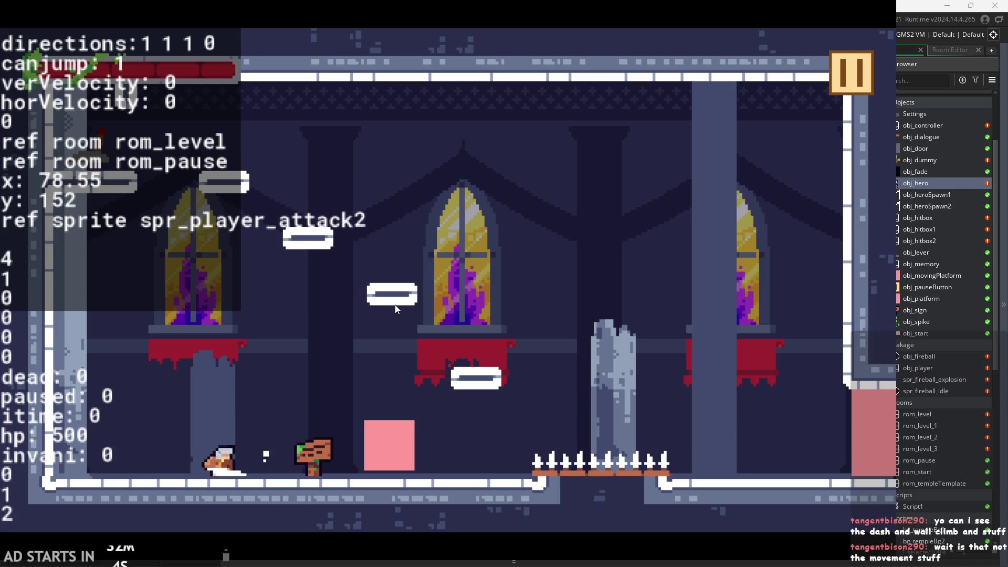
key(x)
key(x)
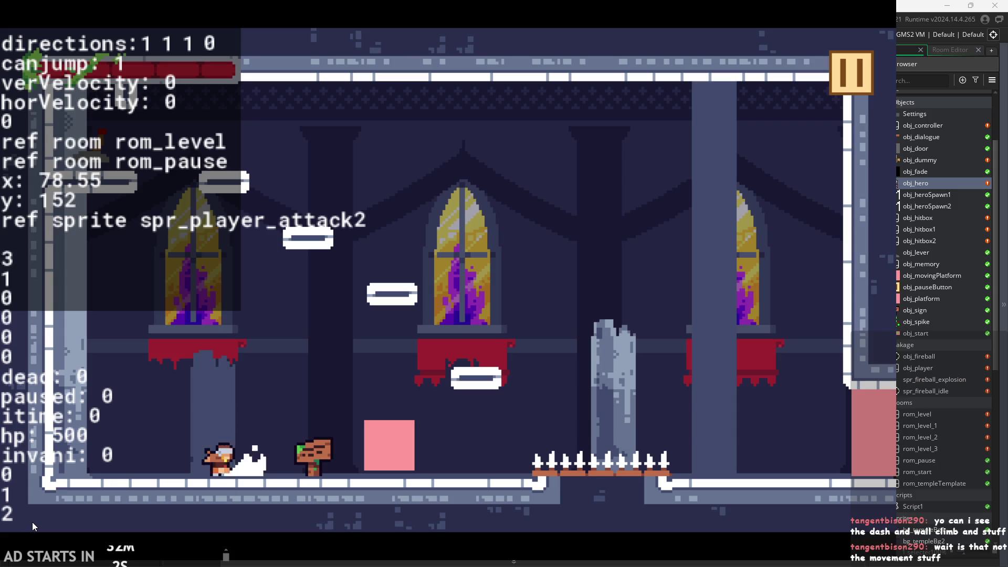
key(x)
key(x)
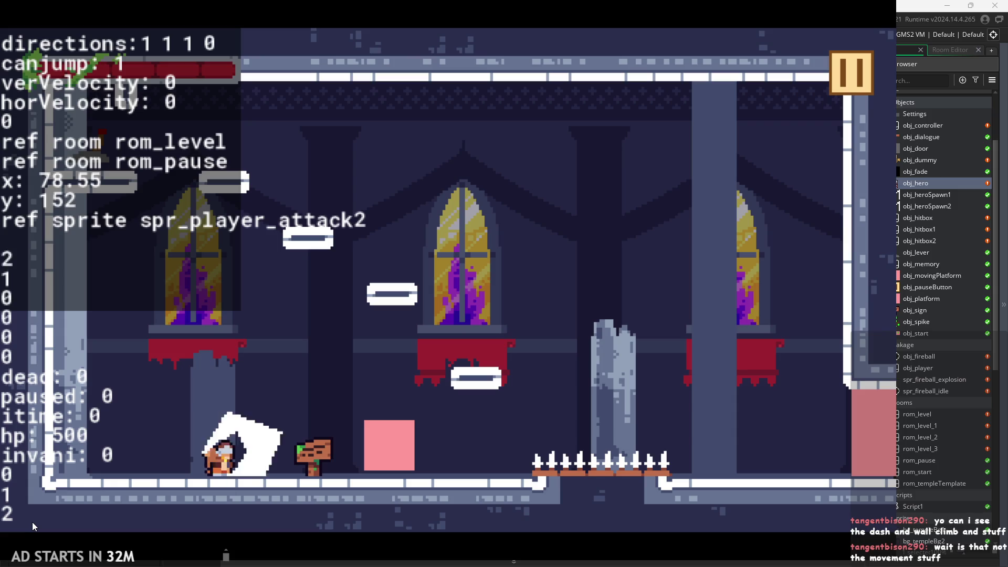
key(x)
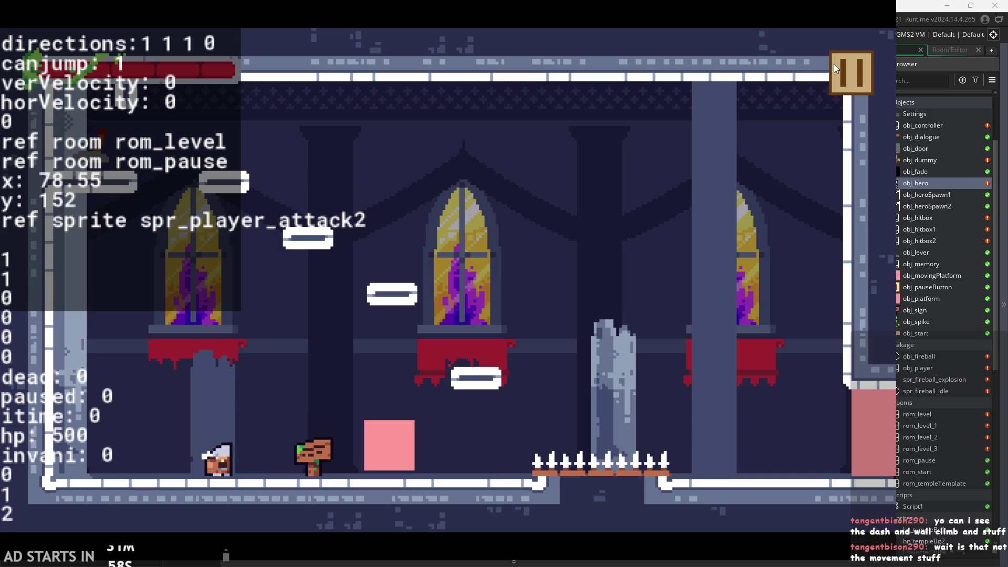
key(x)
click(834, 65)
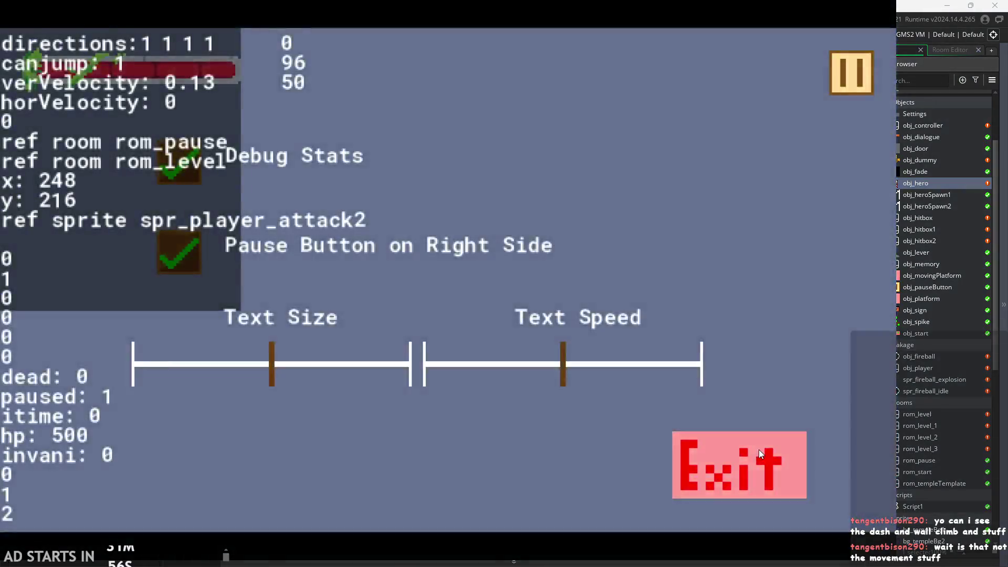
click(758, 450)
Outdent the else block's closing brace with Shift+Tab so it lines up with else
click(953, 360)
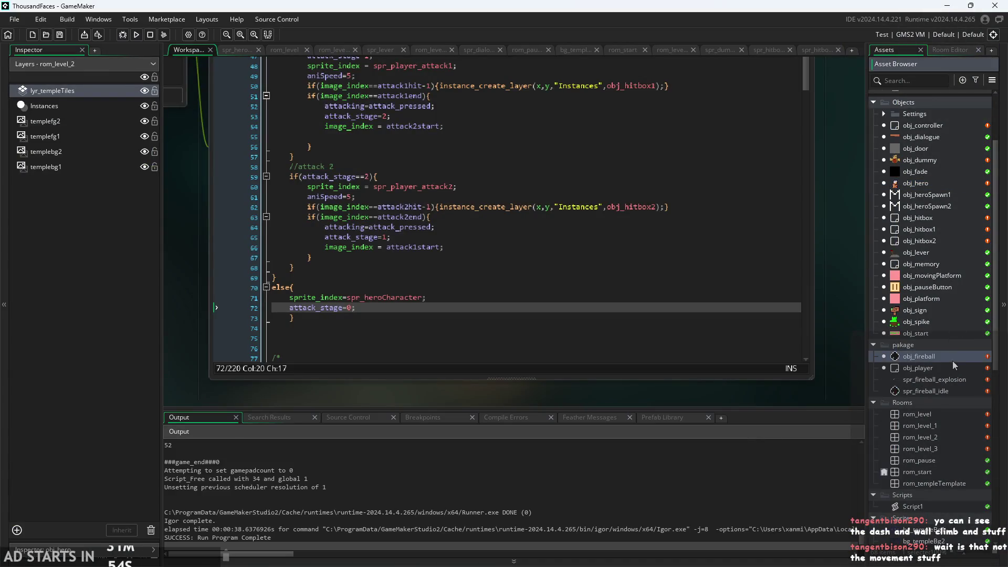
scroll(940, 347, down, 1)
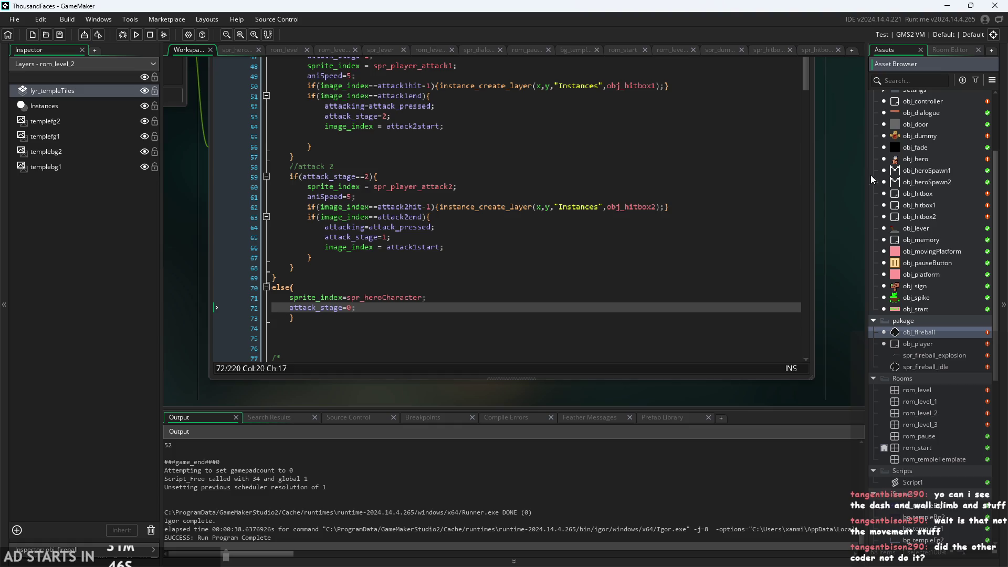
mouse_move(832, 251)
mouse_down()
mouse_move(848, 283)
mouse_move(846, 257)
mouse_up()
click(650, 328)
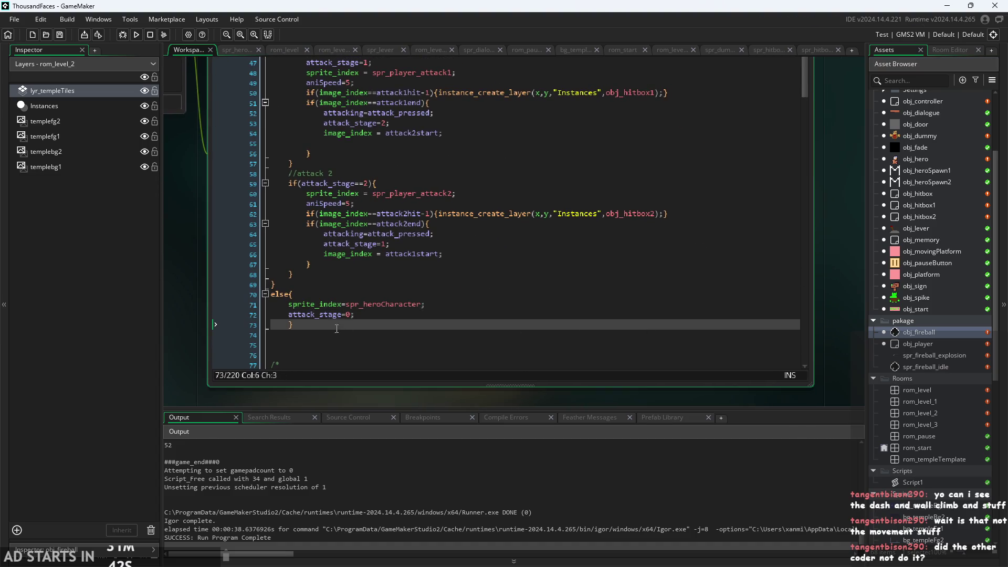
key(shift+Tab)
click(461, 312)
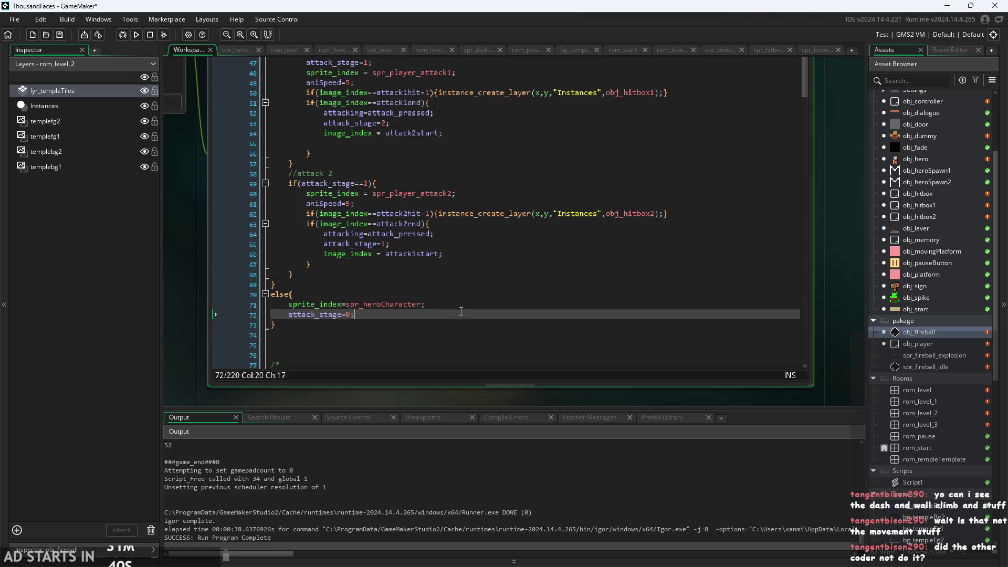
key(Up)
key(Down)
key(Down)
key(Up)
click(486, 303)
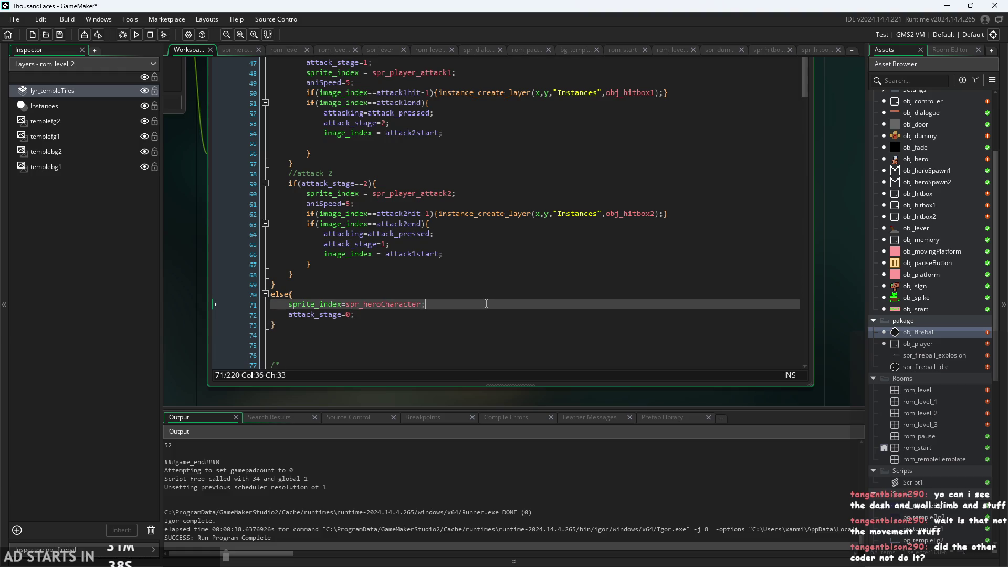
scroll(195, 276, down, 2)
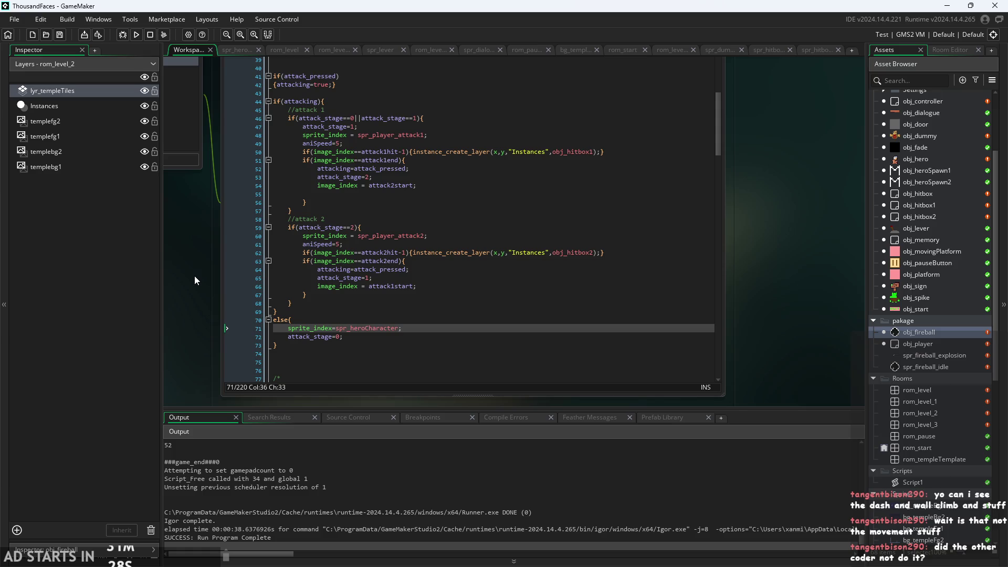
scroll(365, 320, up, 2)
click(397, 324)
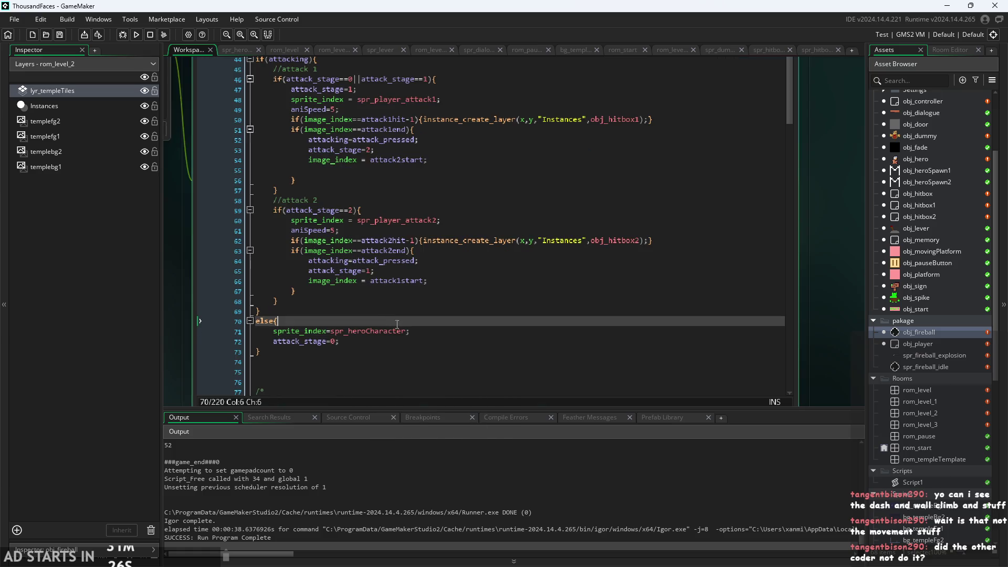
click(401, 343)
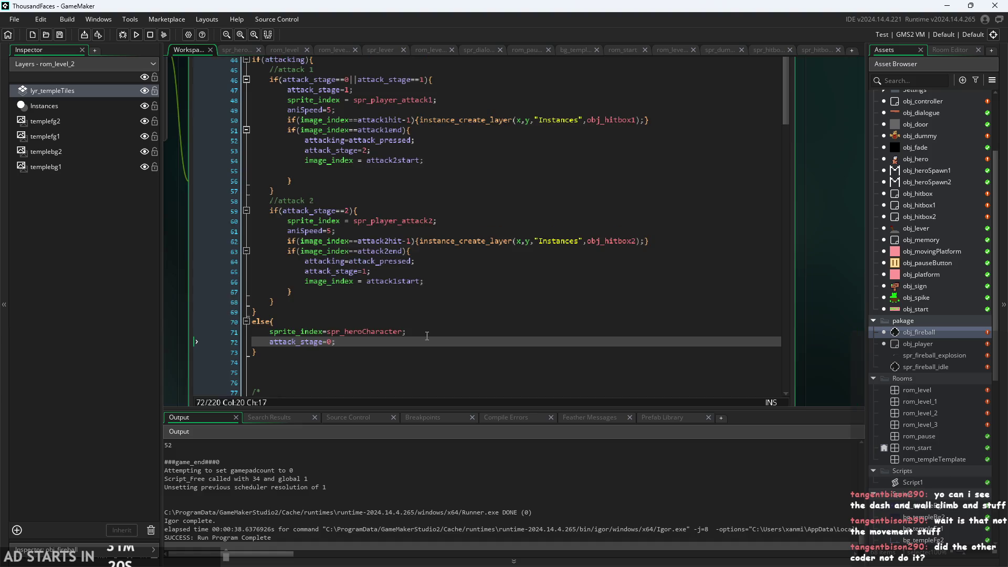
ctrl+scroll(316, 351, up, 3)
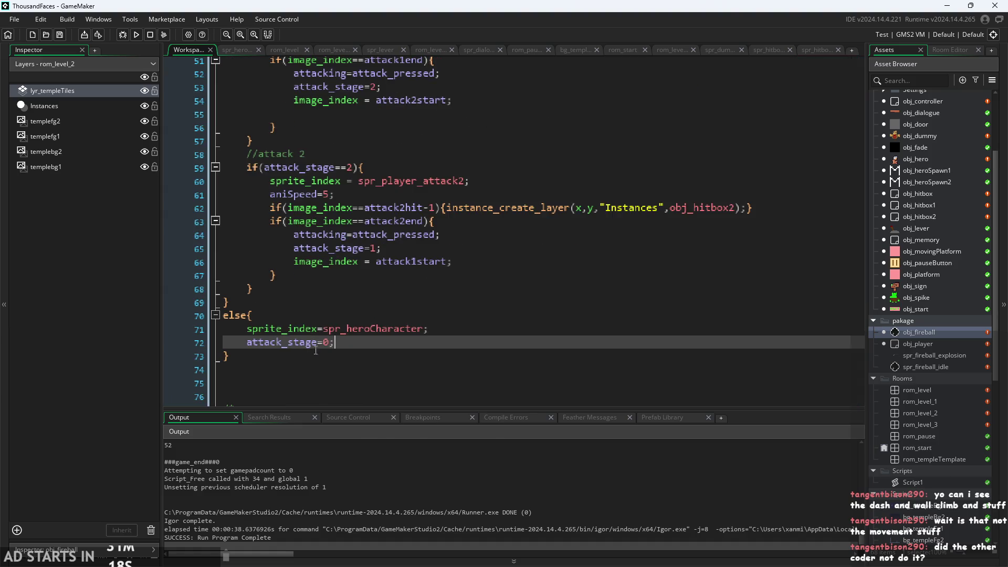
scroll(351, 335, up, 4)
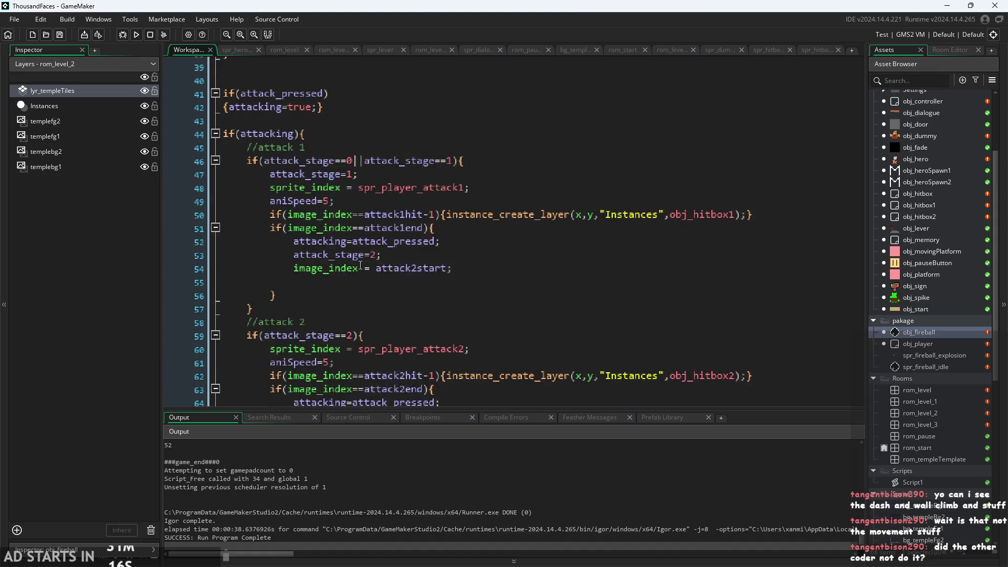
click(360, 267)
scroll(359, 265, down, 2)
click(359, 234)
click(360, 261)
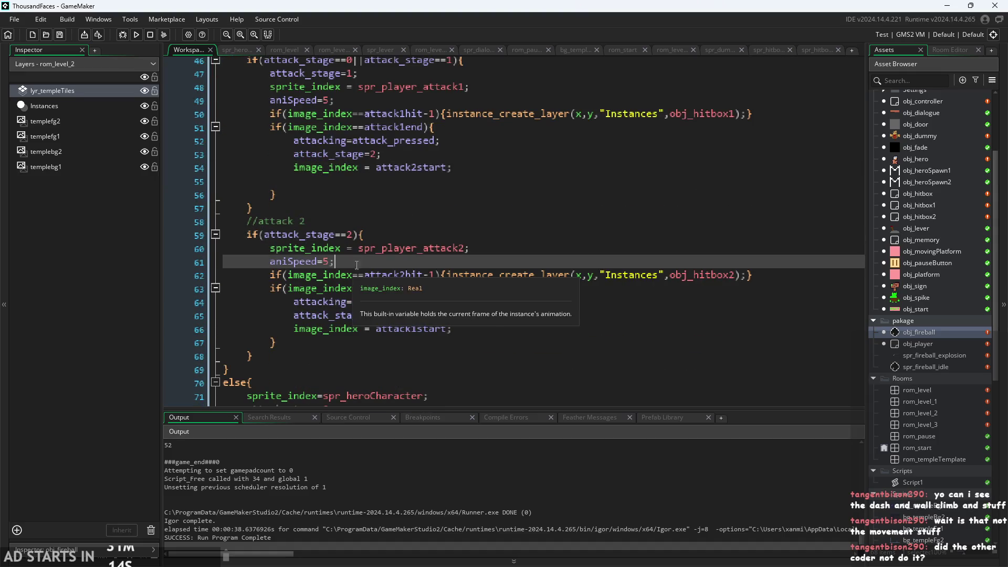
scroll(410, 310, up, 1)
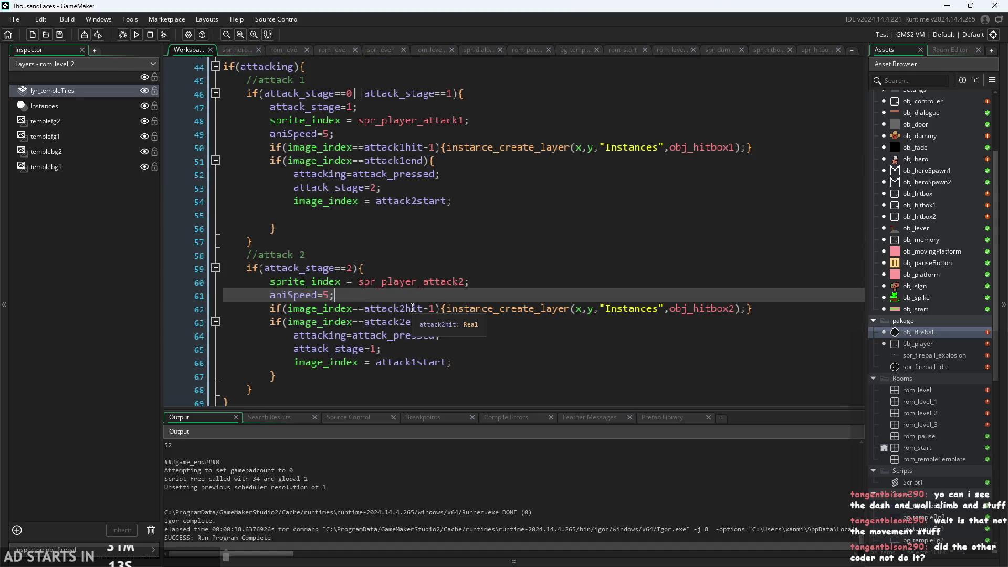
click(394, 308)
click(406, 296)
click(408, 350)
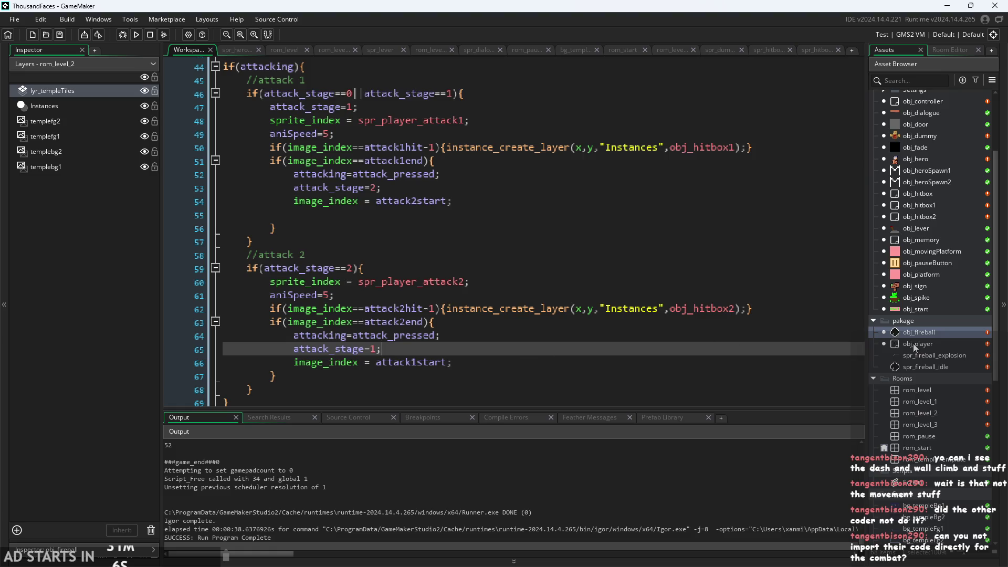
scroll(912, 345, down, 2)
scroll(912, 344, up, 2)
scroll(921, 297, up, 2)
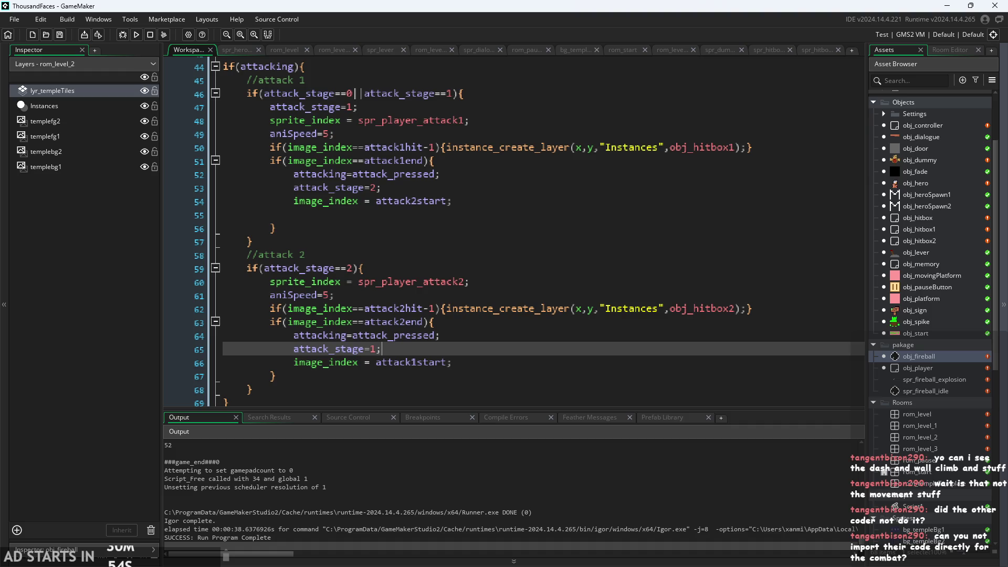
click(703, 324)
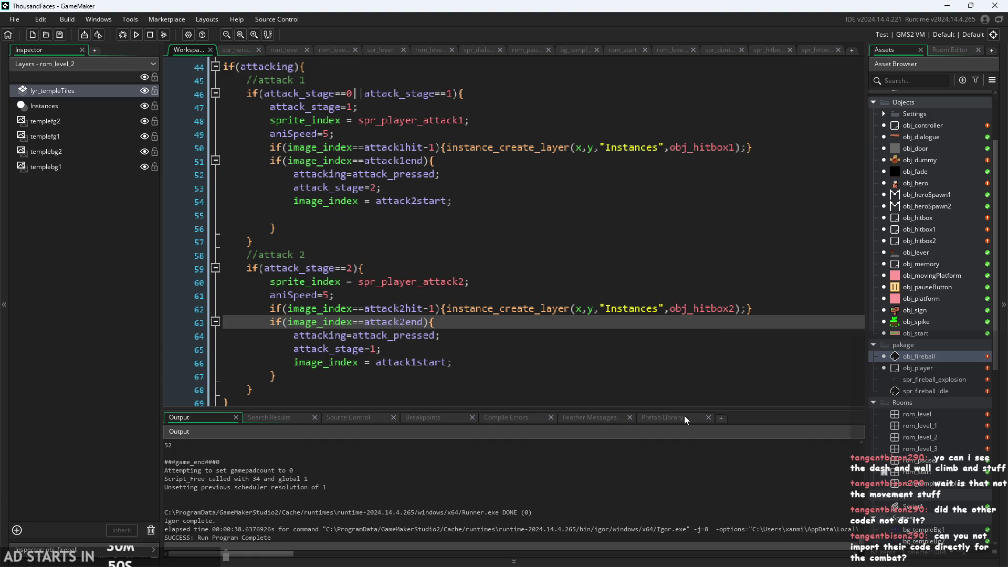
click(694, 337)
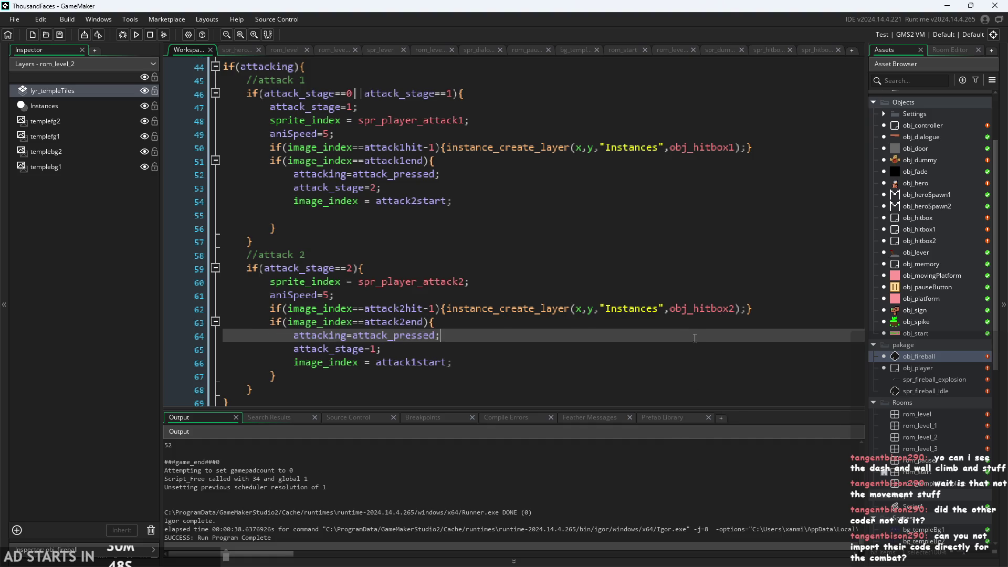
click(693, 357)
click(703, 346)
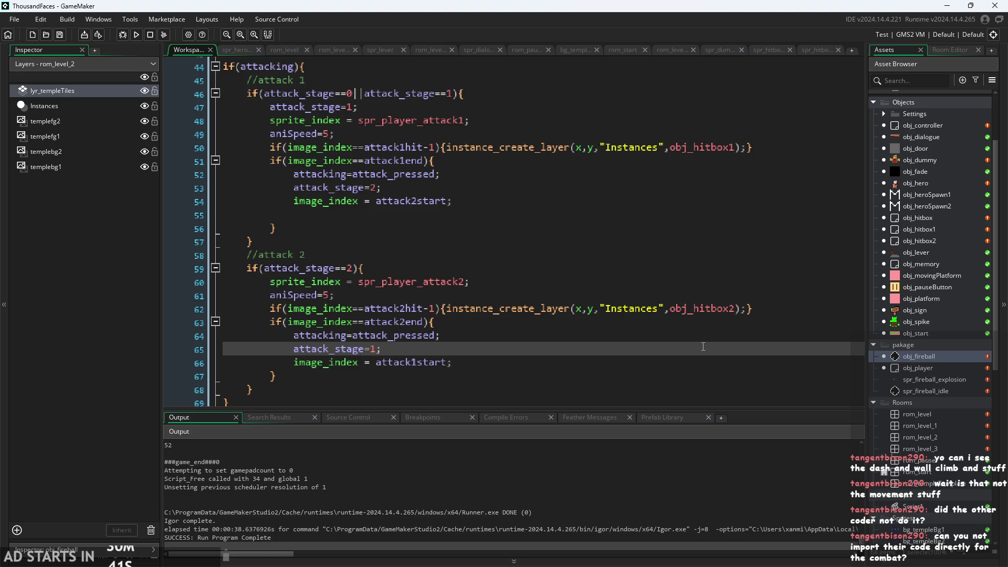
click(603, 282)
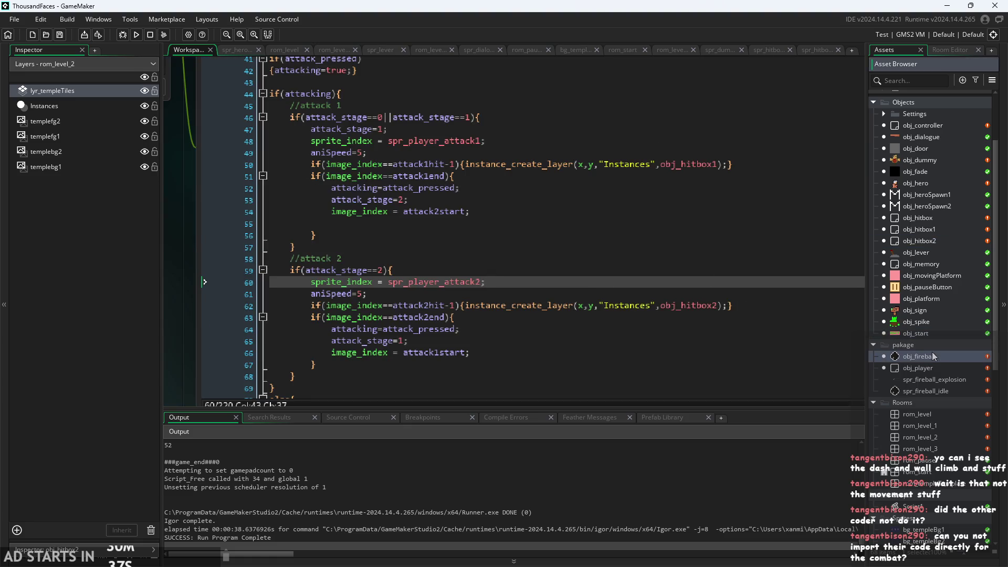
click(931, 354)
click(561, 317)
click(552, 347)
click(540, 307)
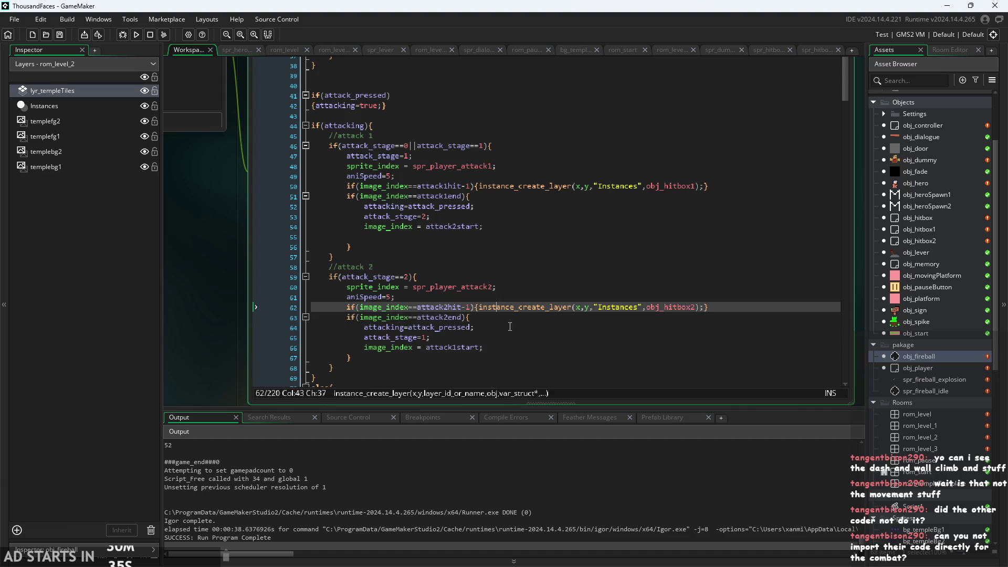
click(531, 328)
click(516, 351)
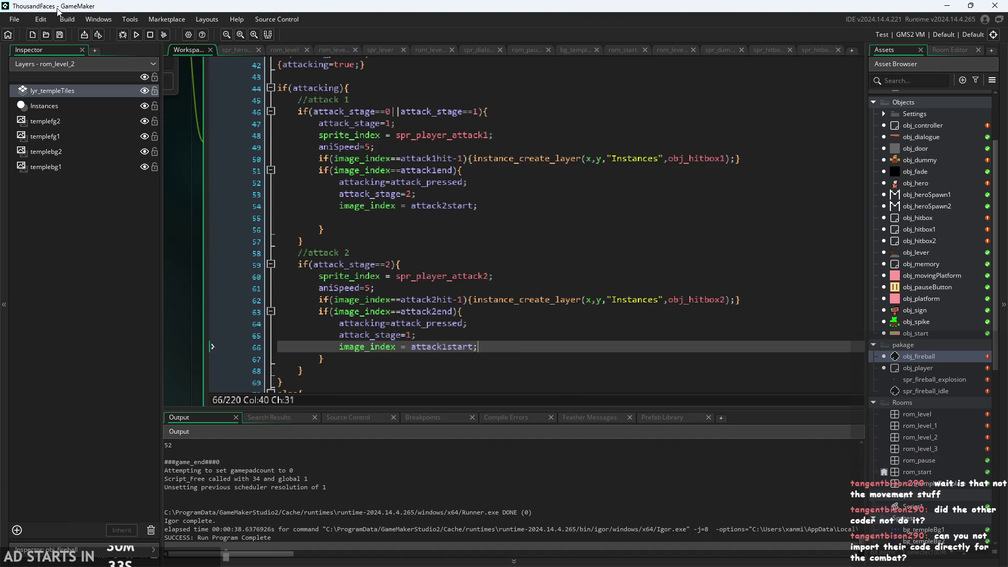
click(604, 328)
scroll(300, 335, up, 3)
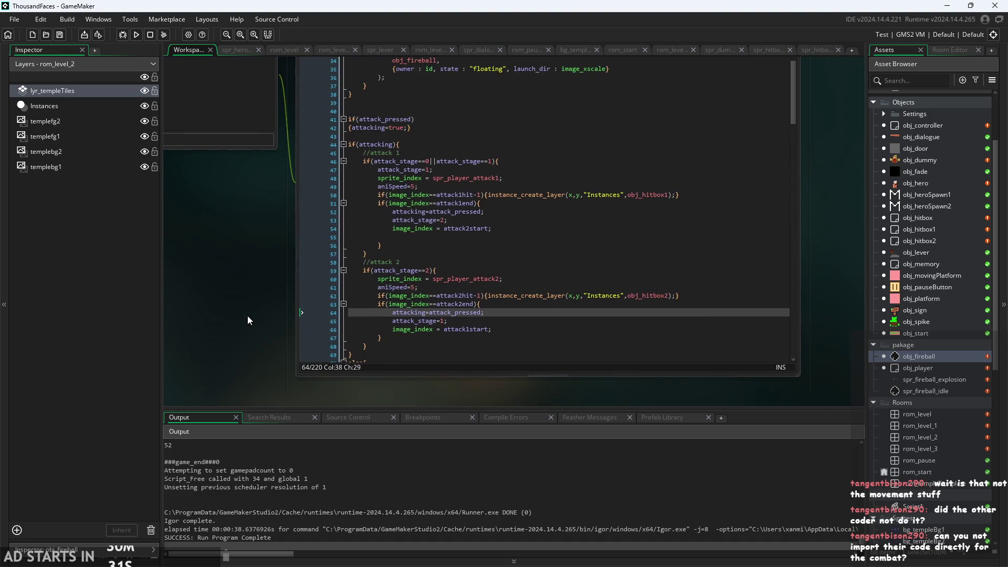
scroll(207, 330, down, 3)
scroll(197, 332, down, 2)
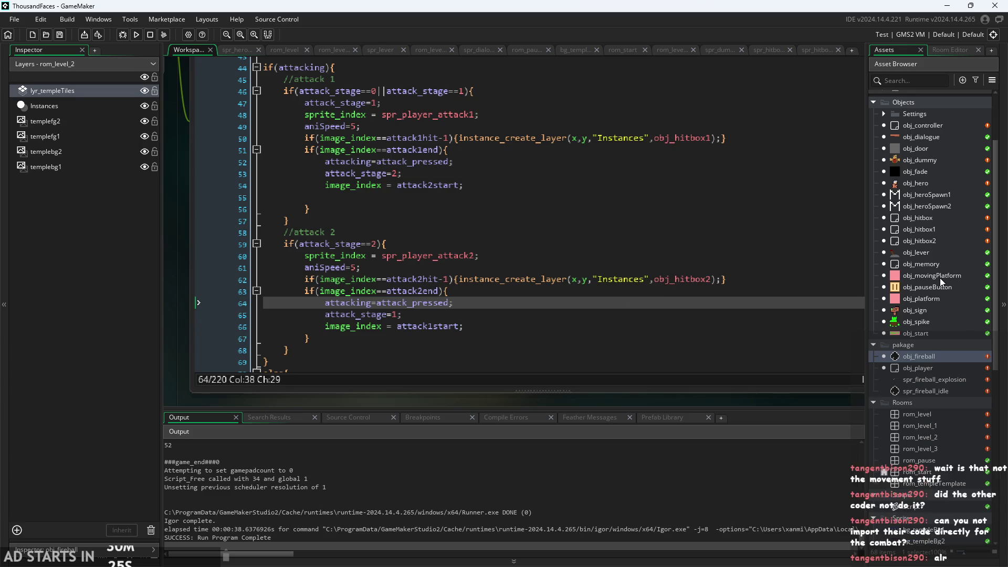
click(751, 282)
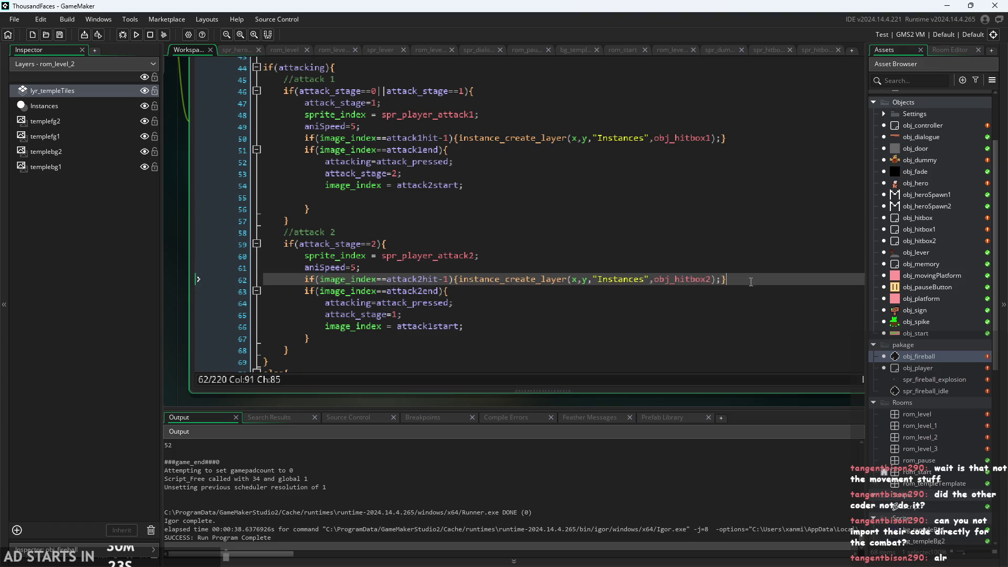
click(650, 286)
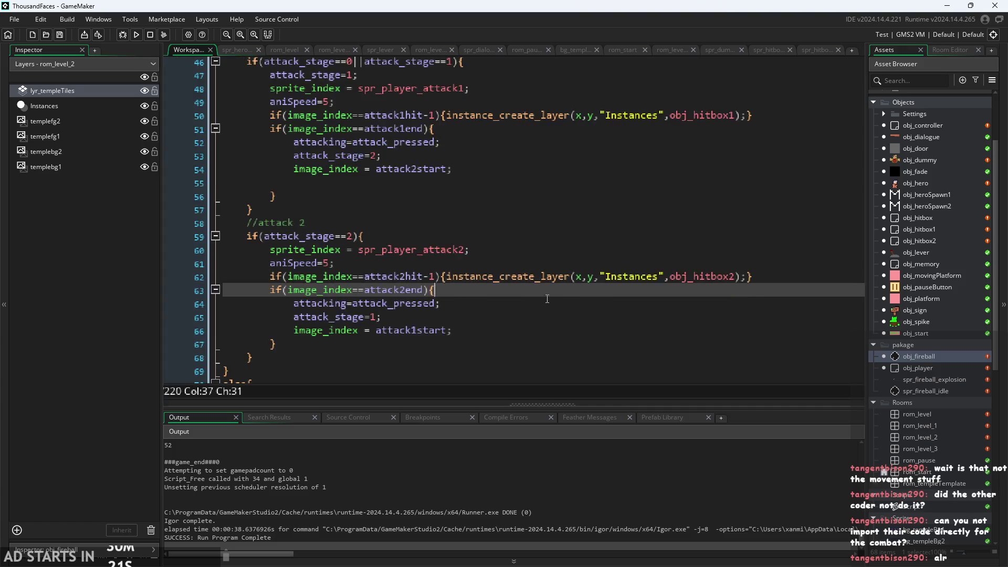
click(490, 323)
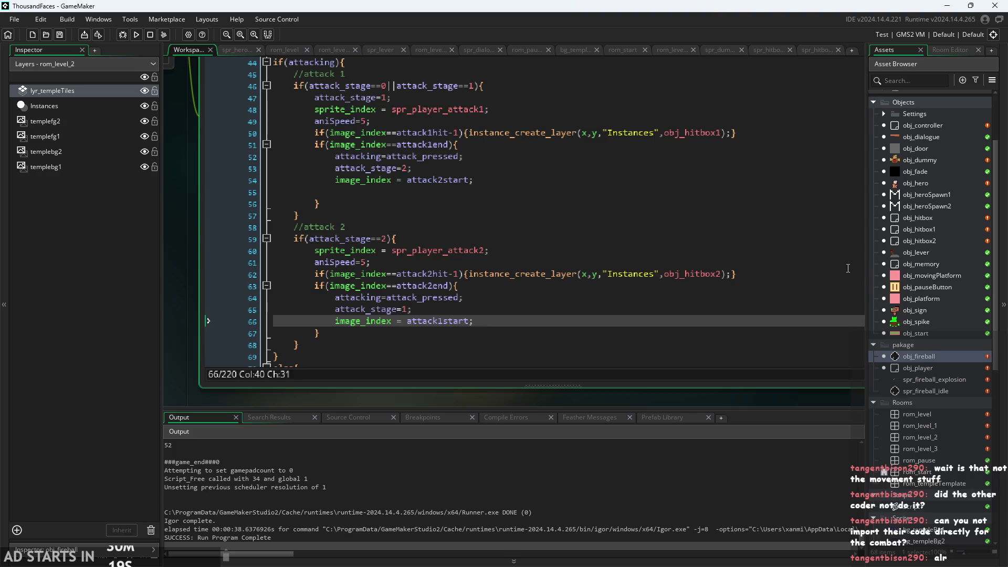
scroll(848, 268, down, 2)
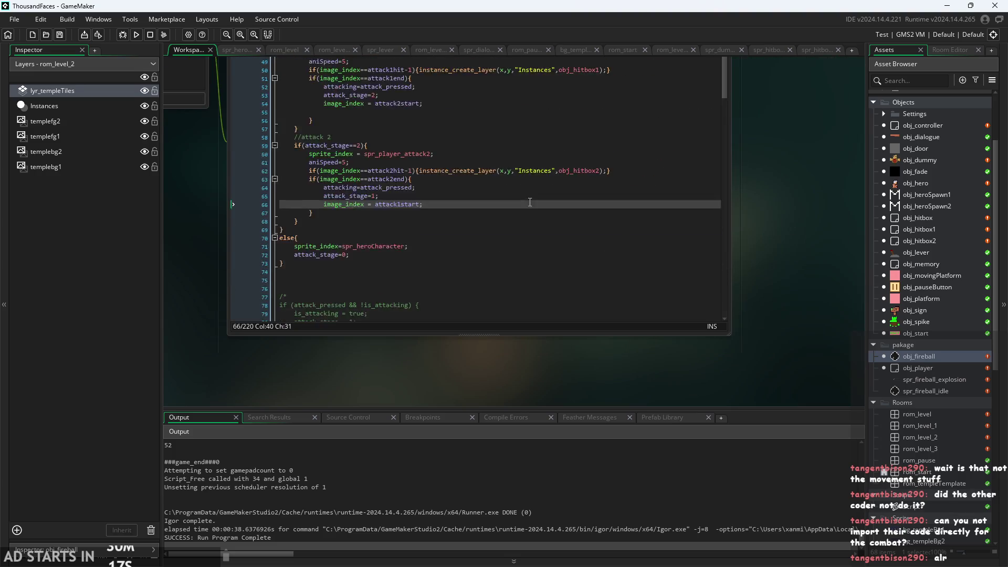
Review the commented-out queued-attack code and its combo_start and combo_end lines
scroll(529, 201, down, 13)
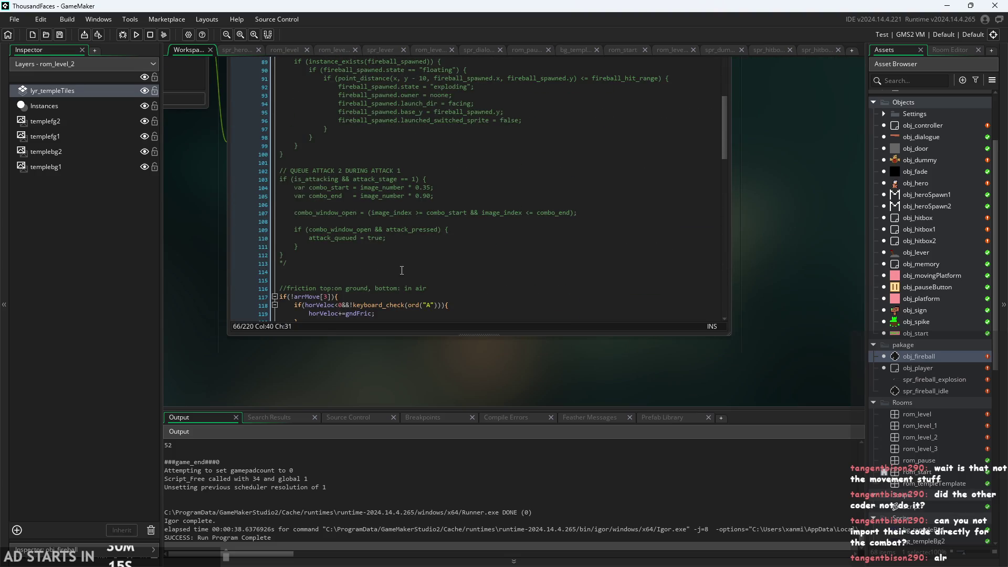
click(401, 269)
scroll(401, 262, up, 1)
click(404, 259)
scroll(415, 289, up, 1)
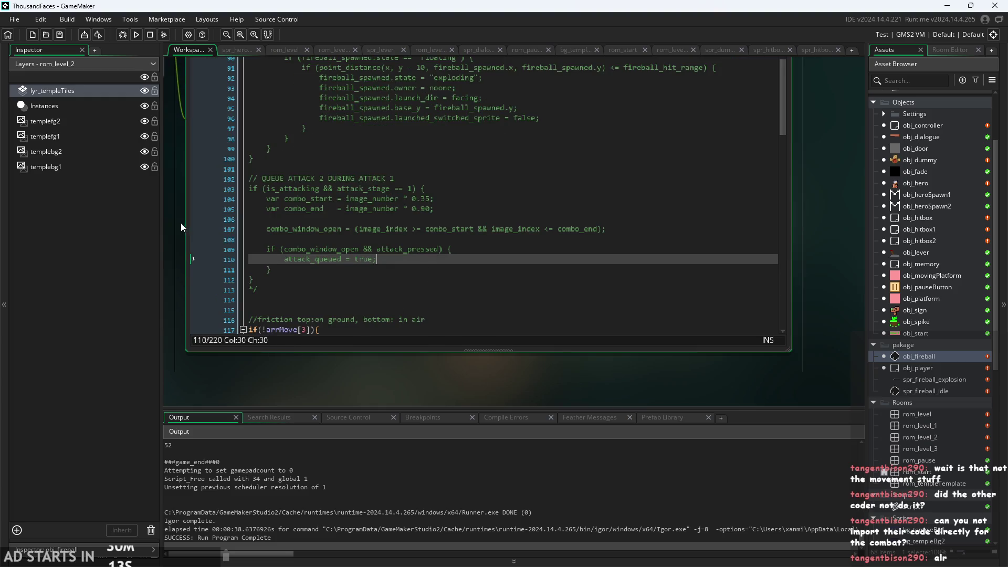
click(517, 317)
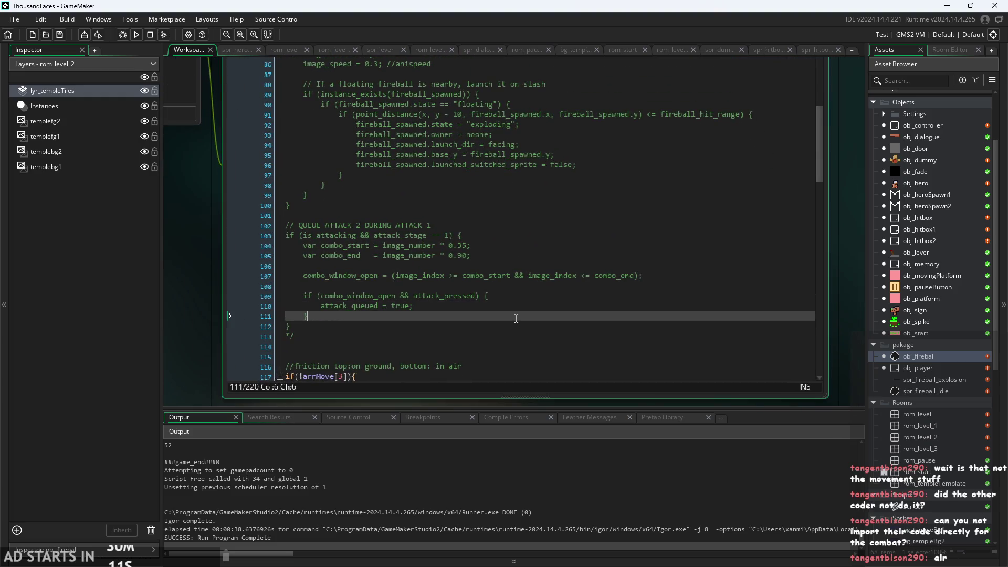
click(519, 333)
click(532, 295)
scroll(531, 296, up, 1)
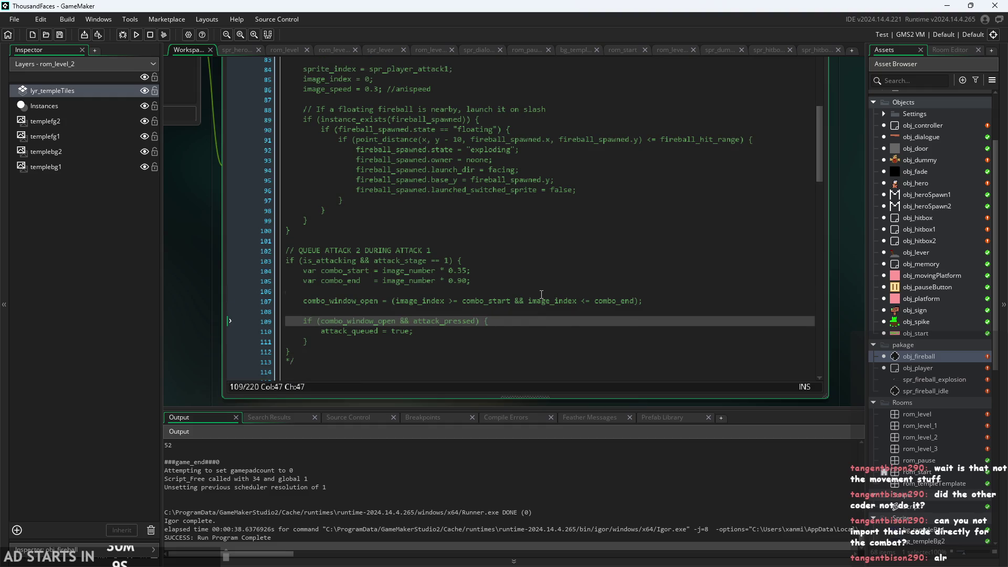
click(538, 291)
click(543, 282)
scroll(543, 283, up, 1)
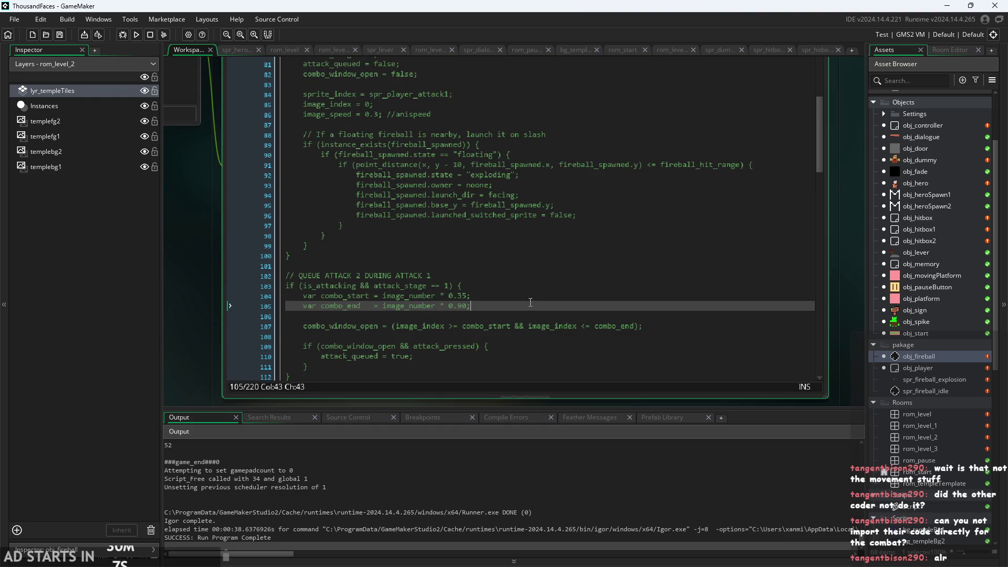
click(531, 296)
scroll(536, 295, up, 1)
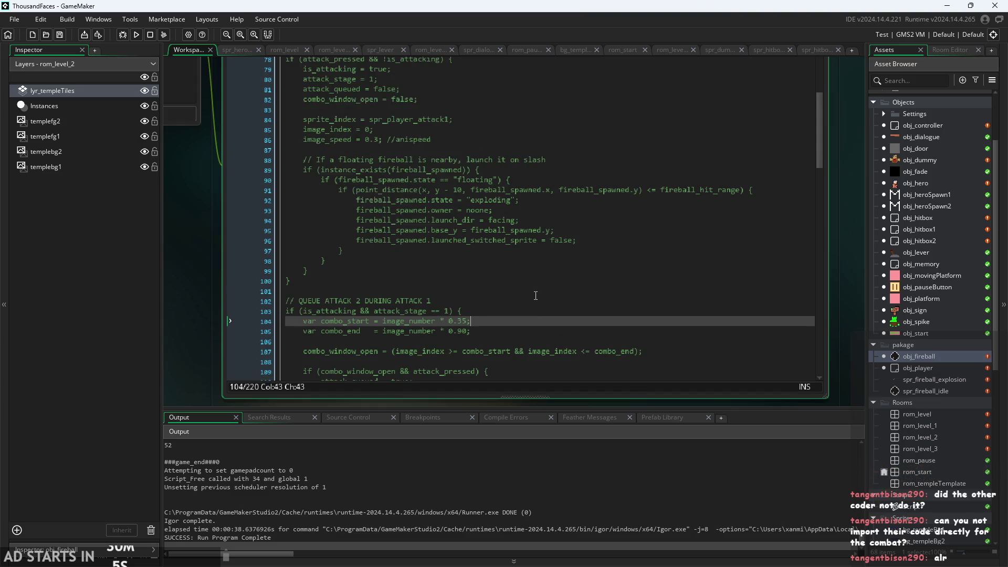
scroll(536, 295, up, 10)
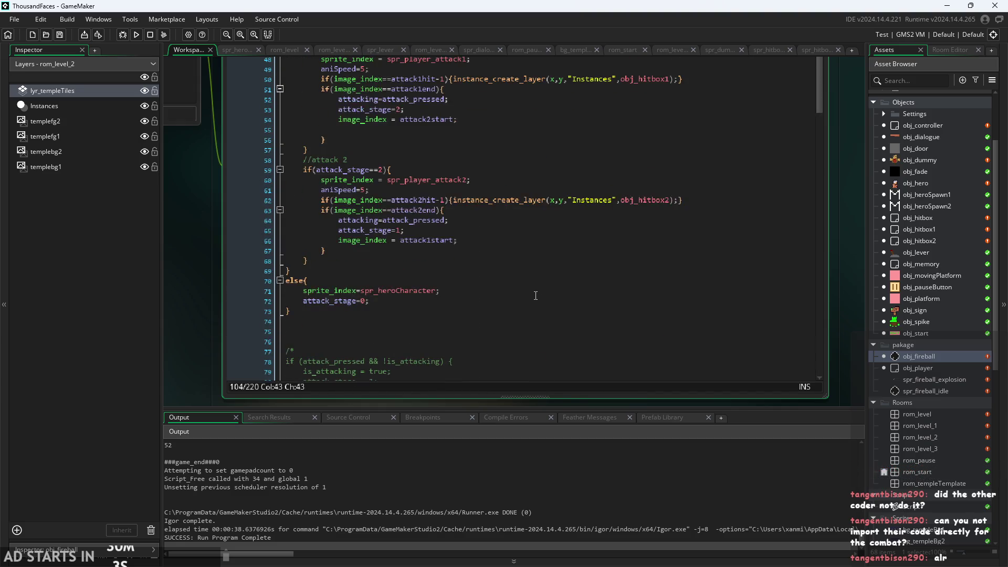
scroll(536, 296, down, 6)
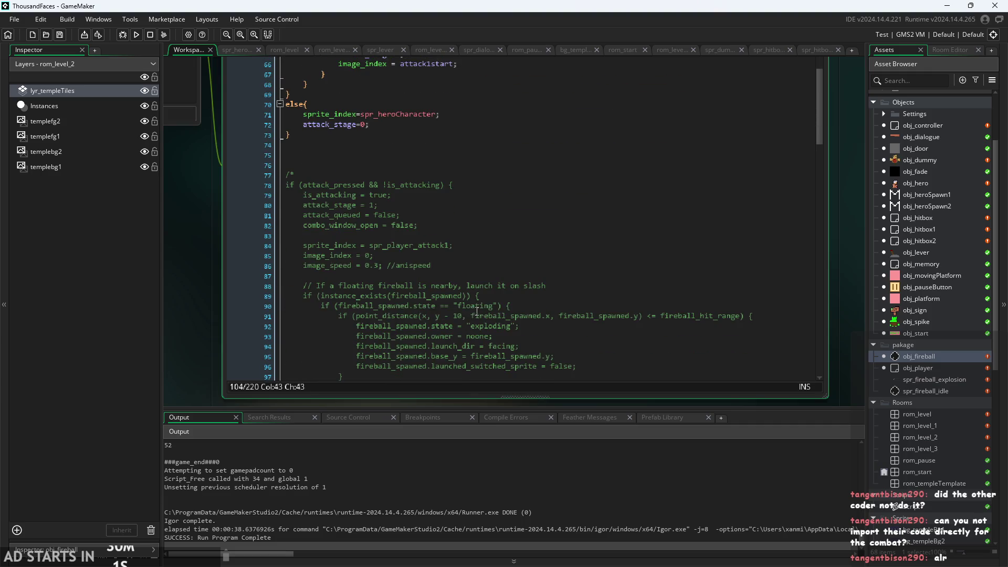
scroll(469, 293, down, 1)
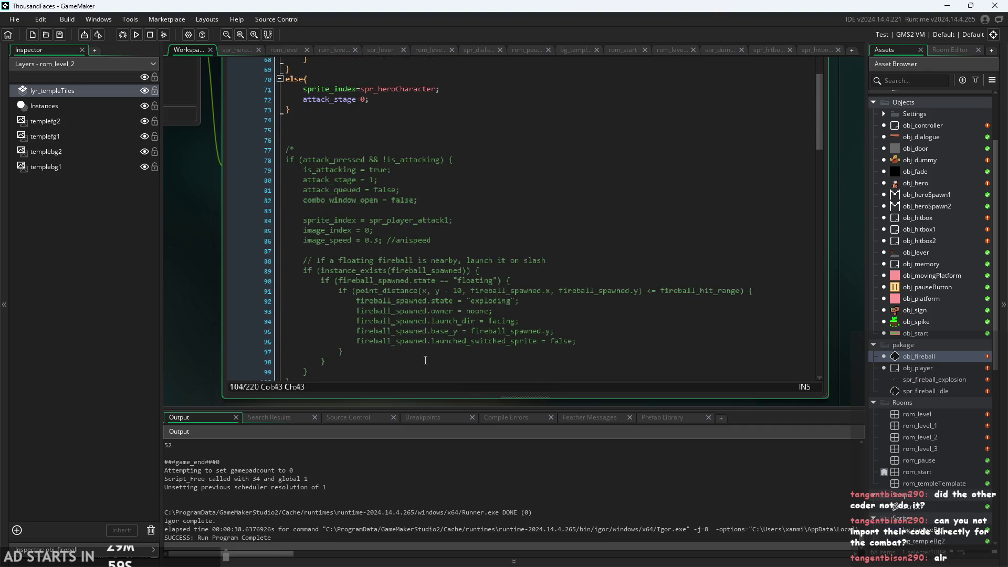
Check the old fireball launch and image_speed lines, then start a test run
mouse_move(425, 360)
mouse_down()
mouse_move(325, 320)
mouse_move(288, 274)
mouse_up()
click(367, 331)
scroll(508, 298, up, 1)
click(507, 298)
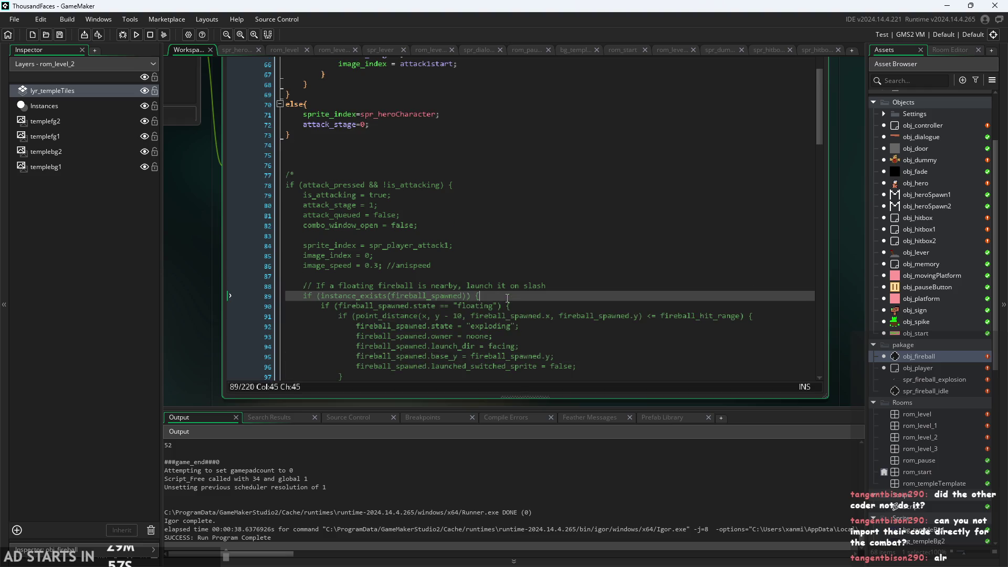
scroll(506, 283, up, 1)
click(506, 279)
mouse_move(197, 246)
mouse_down()
mouse_move(234, 341)
mouse_move(235, 383)
mouse_up()
click(136, 36)
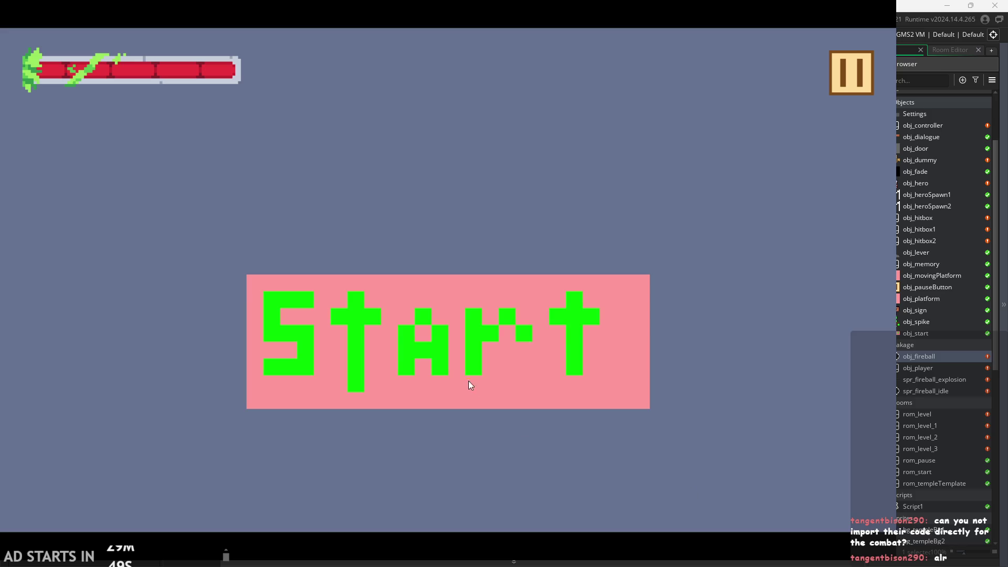
Start play and read the Code Error about unset fireball_spawned at Step line 29
click(469, 383)
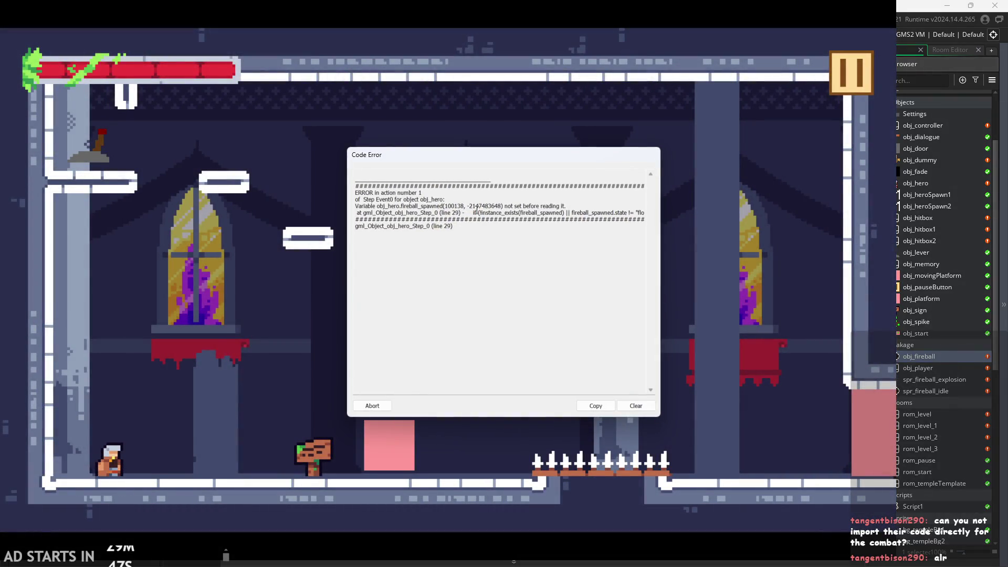
drag(417, 208, 474, 208)
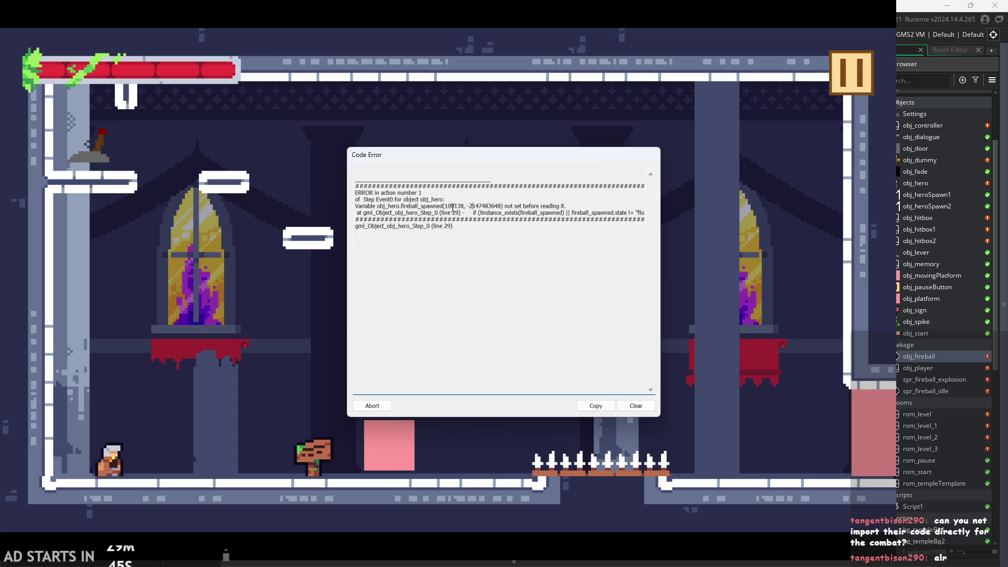
drag(406, 207, 531, 209)
click(544, 209)
click(371, 406)
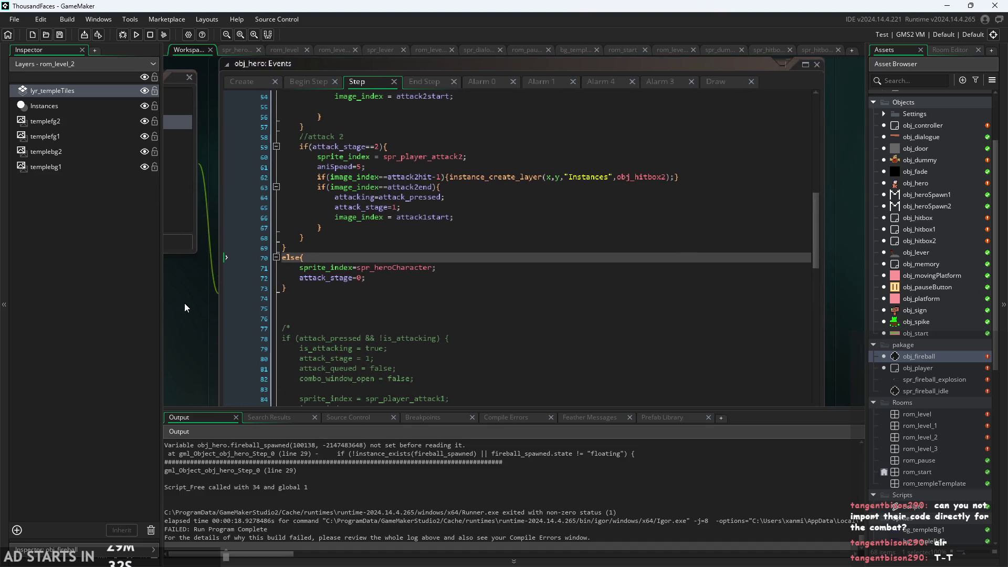
scroll(181, 296, up, 3)
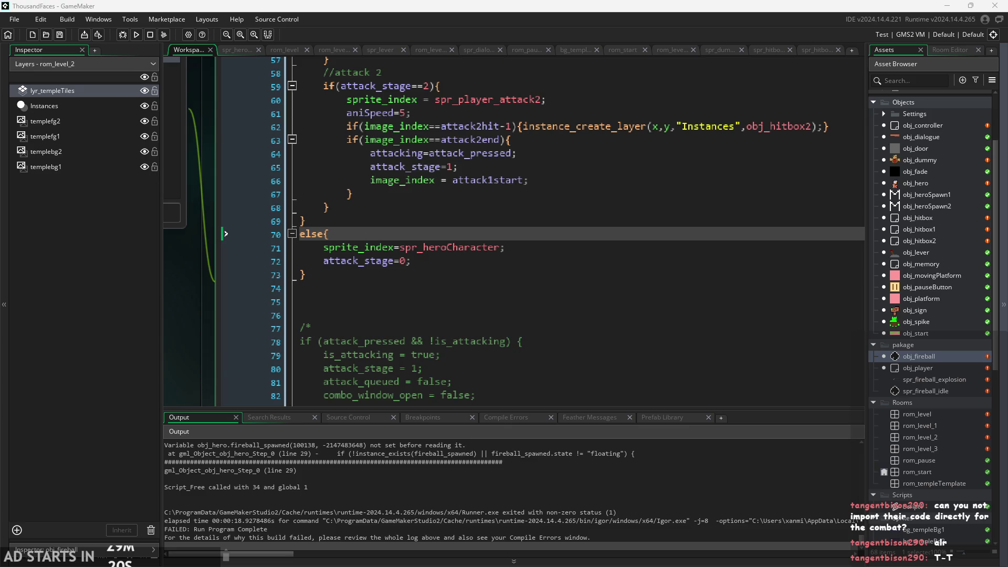
click(614, 368)
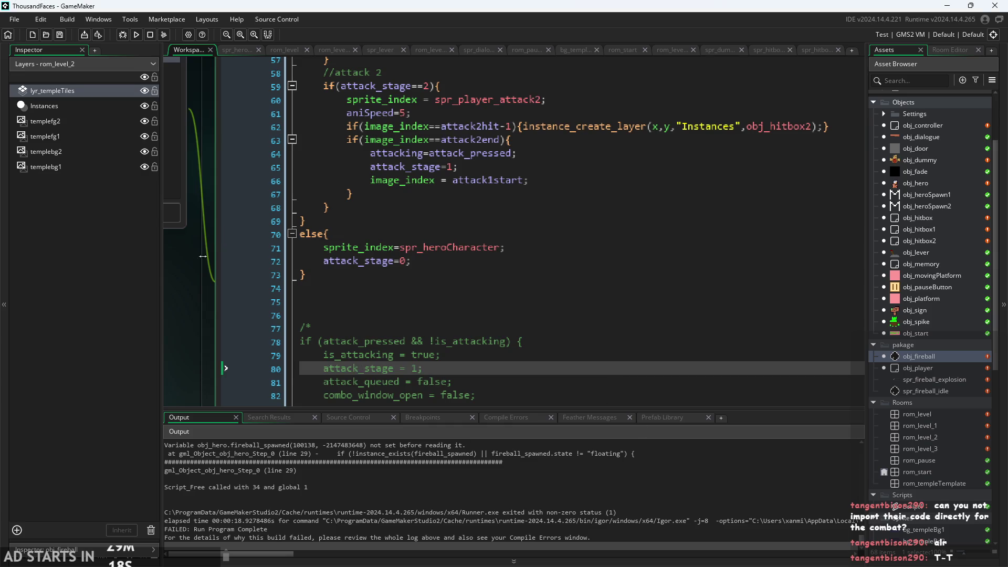
drag(203, 256, 175, 307)
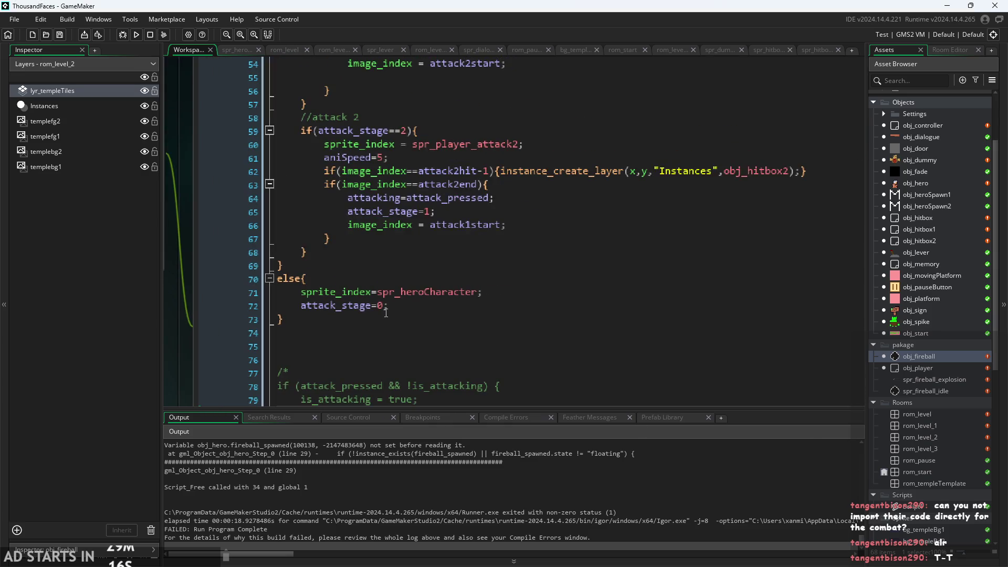
click(386, 313)
click(467, 319)
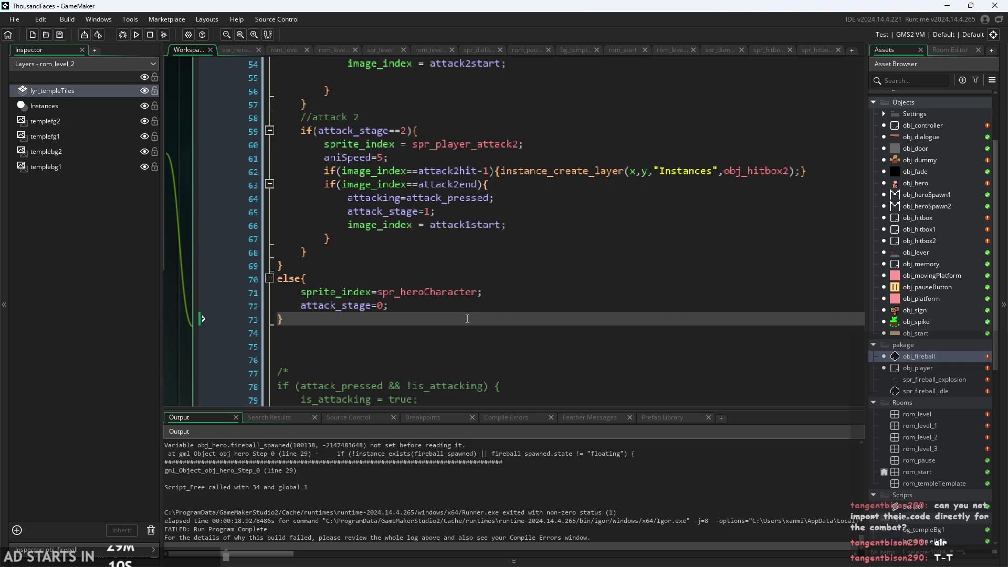
click(514, 308)
scroll(322, 312, down, 2)
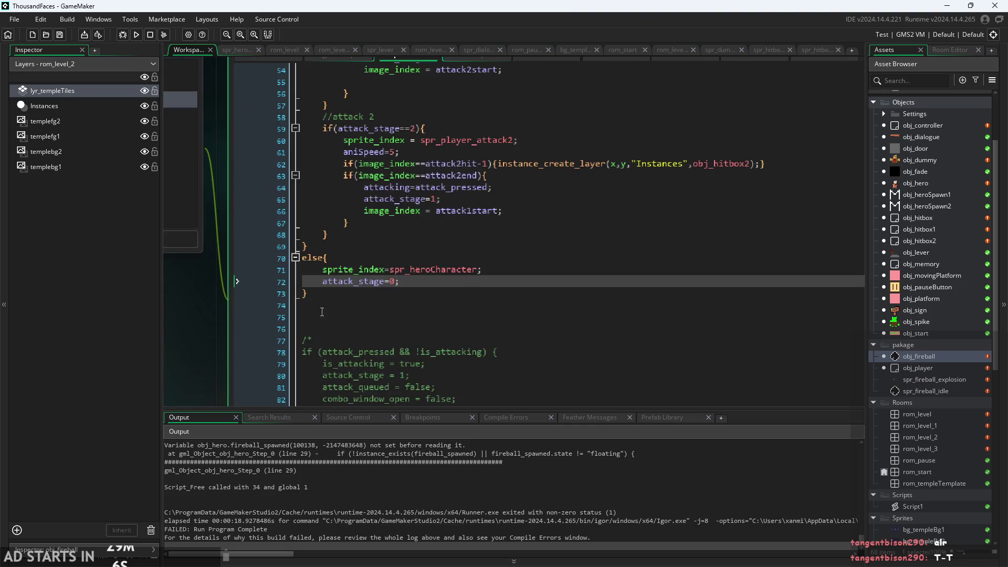
scroll(321, 311, up, 5)
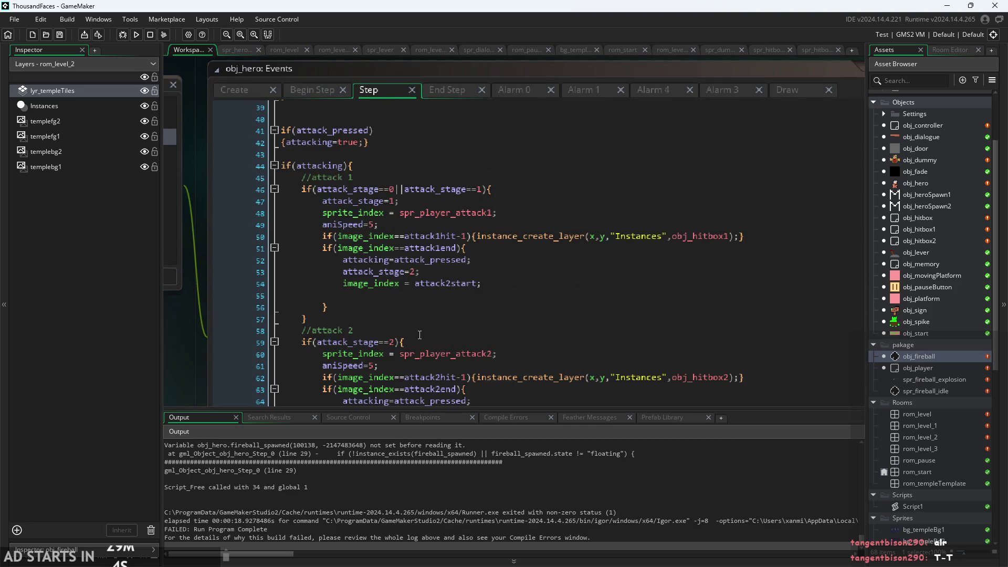
scroll(419, 334, up, 1)
click(376, 146)
scroll(331, 137, down, 1)
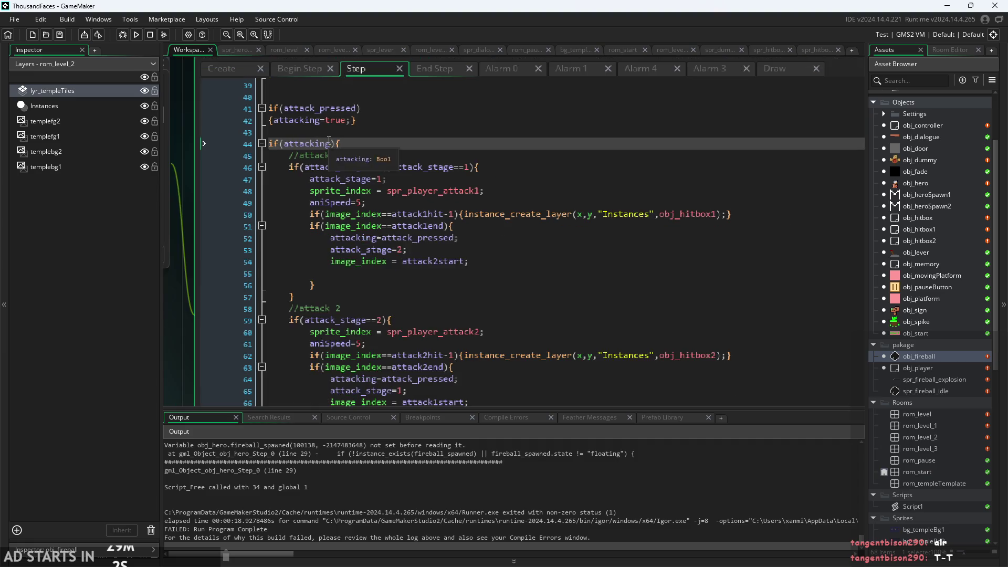
scroll(329, 133, up, 1)
scroll(357, 131, up, 1)
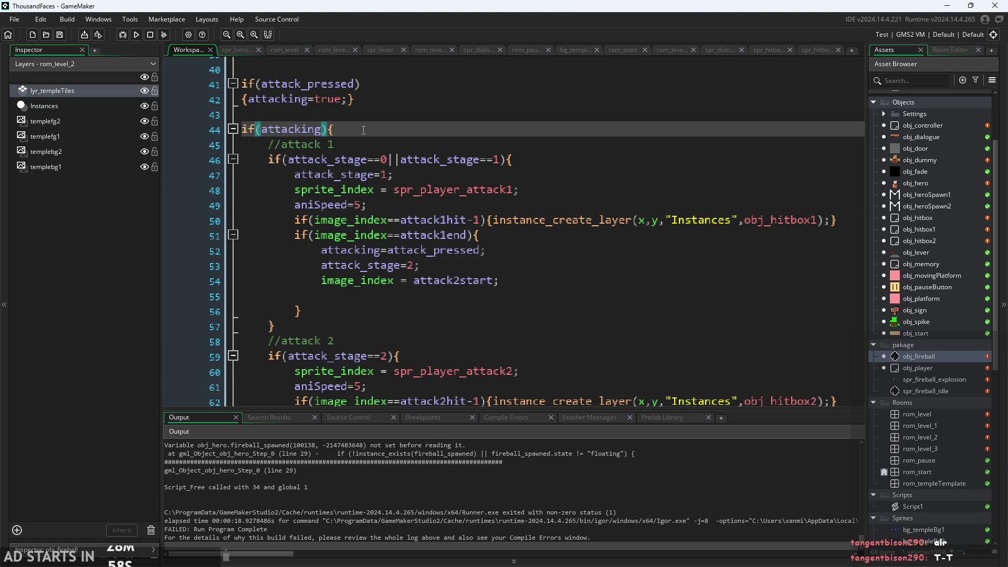
scroll(514, 241, down, 1)
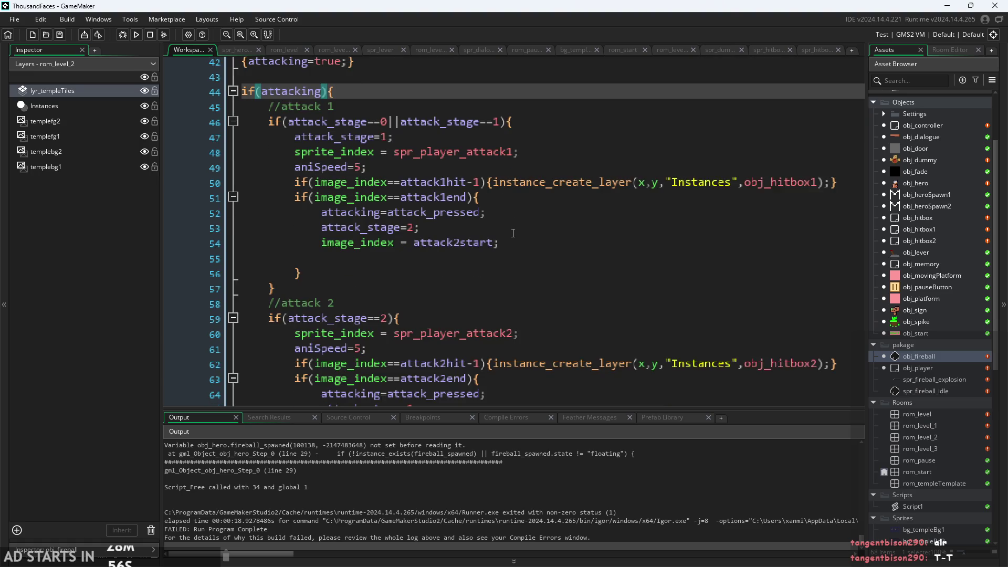
scroll(518, 248, up, 1)
scroll(518, 248, up, 1)
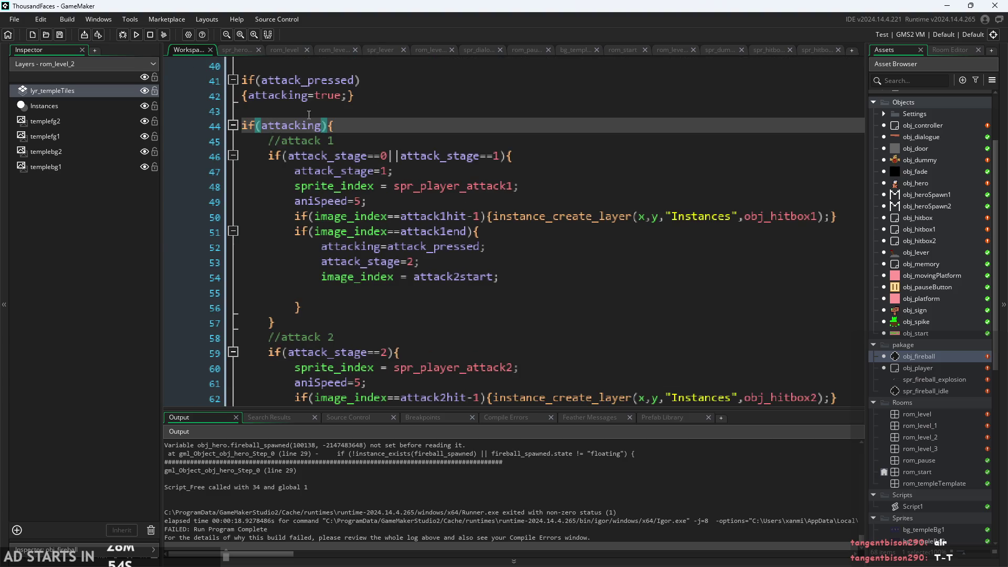
click(433, 142)
click(571, 268)
click(572, 293)
click(571, 245)
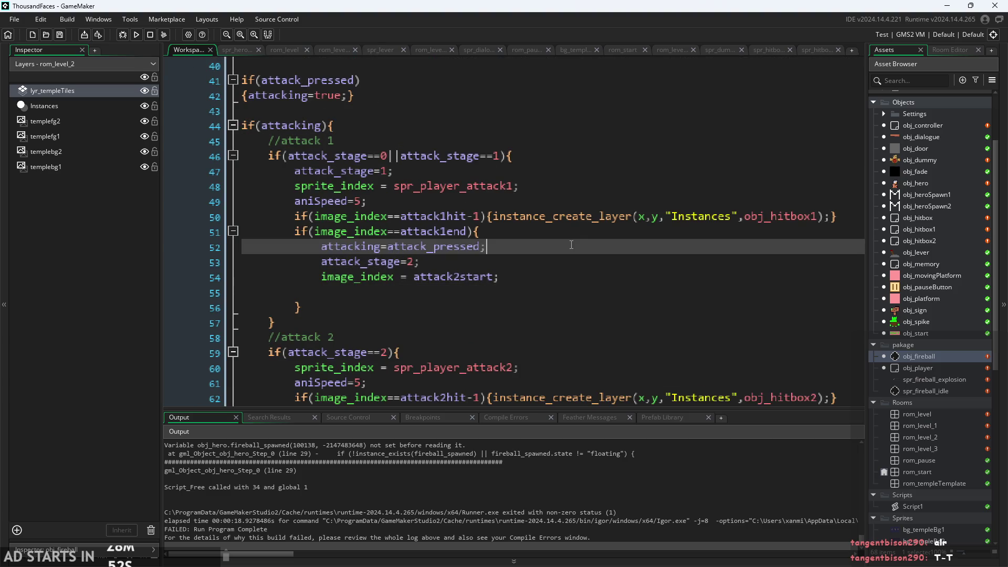
scroll(531, 246, down, 3)
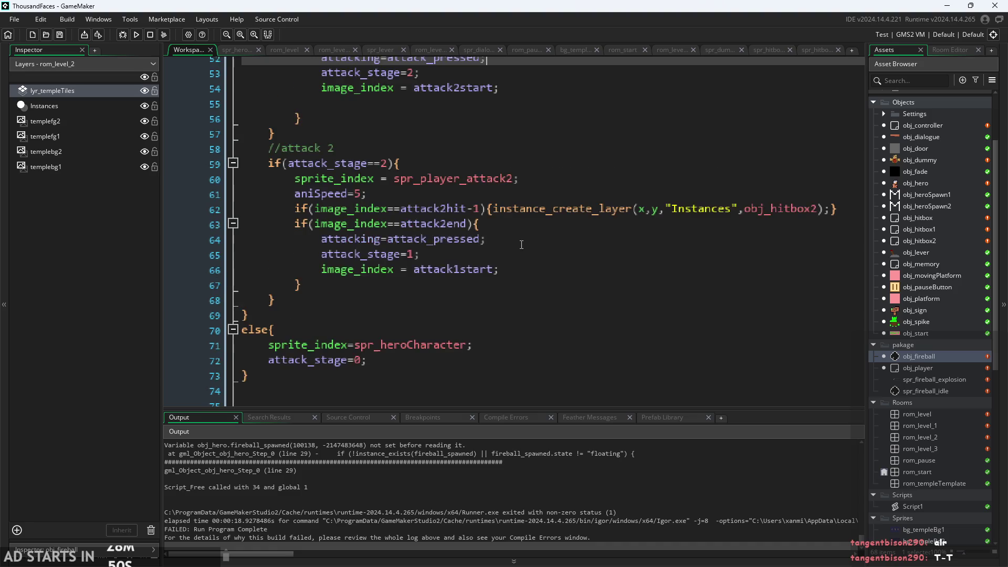
click(522, 241)
scroll(490, 225, down, 1)
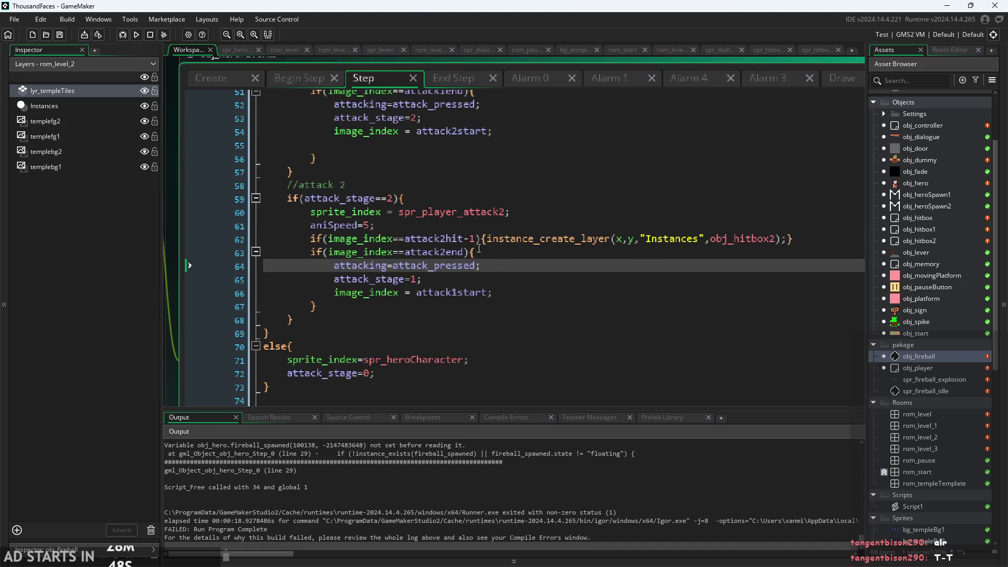
click(493, 284)
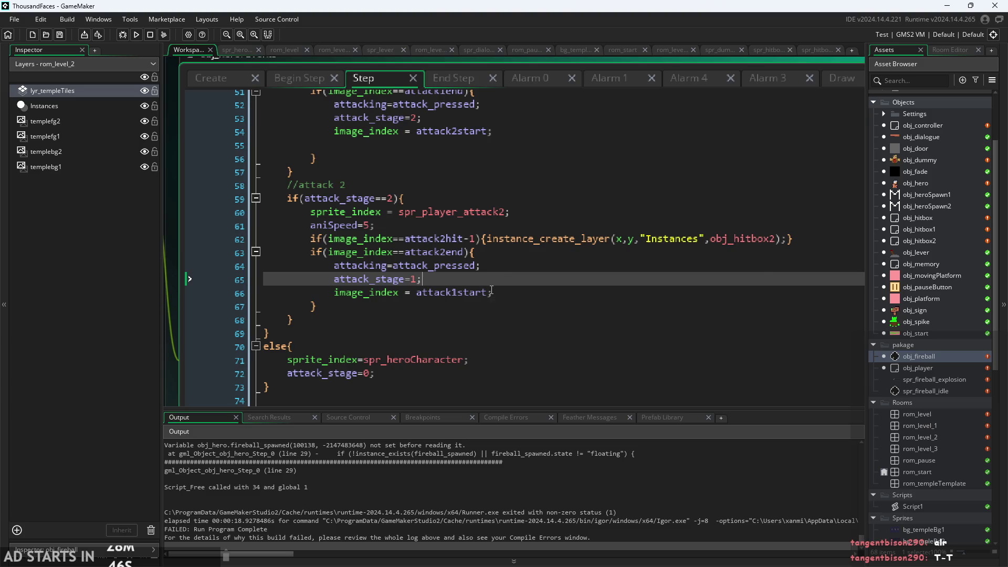
scroll(496, 278, up, 2)
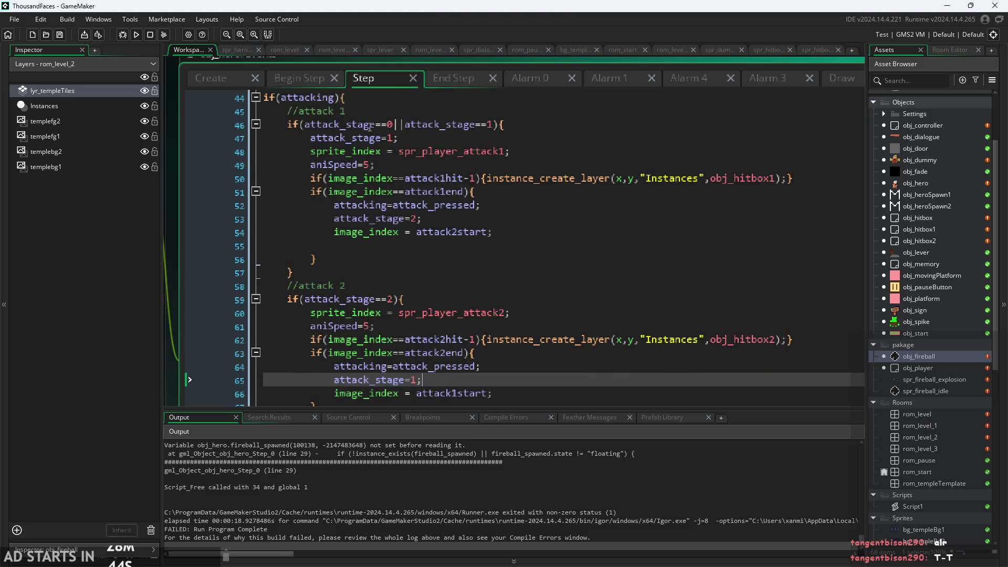
scroll(368, 294, down, 1)
click(365, 267)
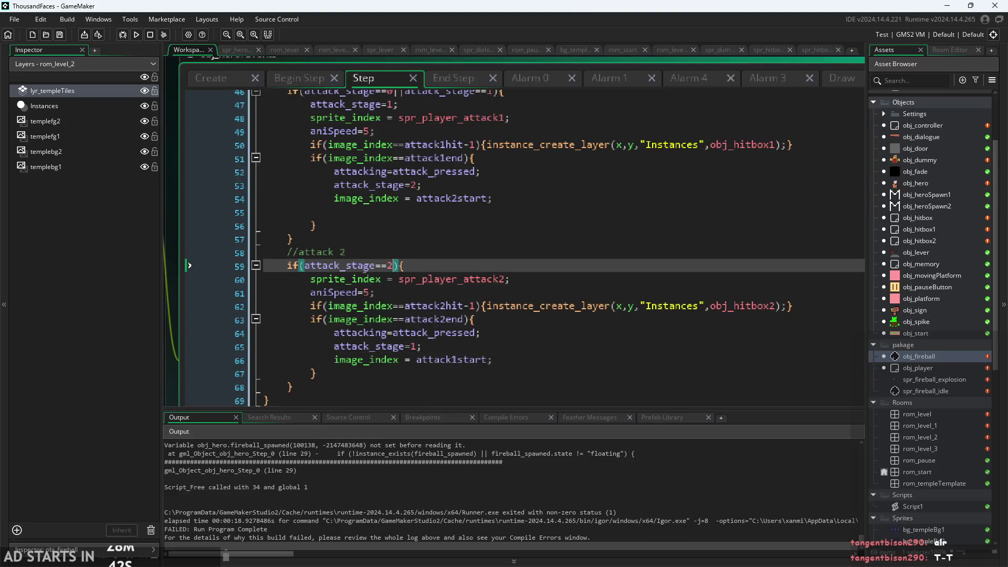
click(407, 266)
click(502, 279)
scroll(503, 279, down, 1)
key(Up)
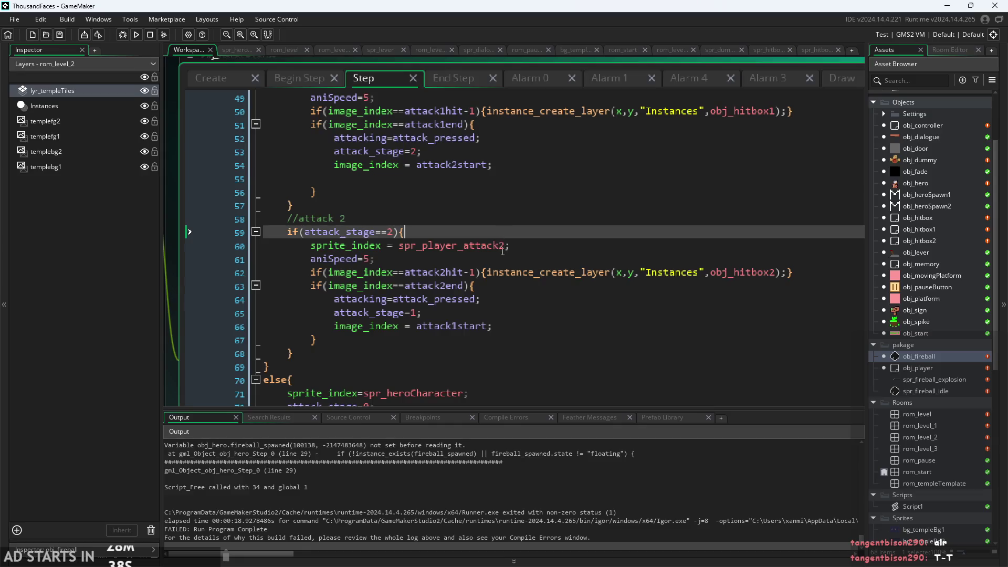
key(Down)
key(Down)
key(Down)
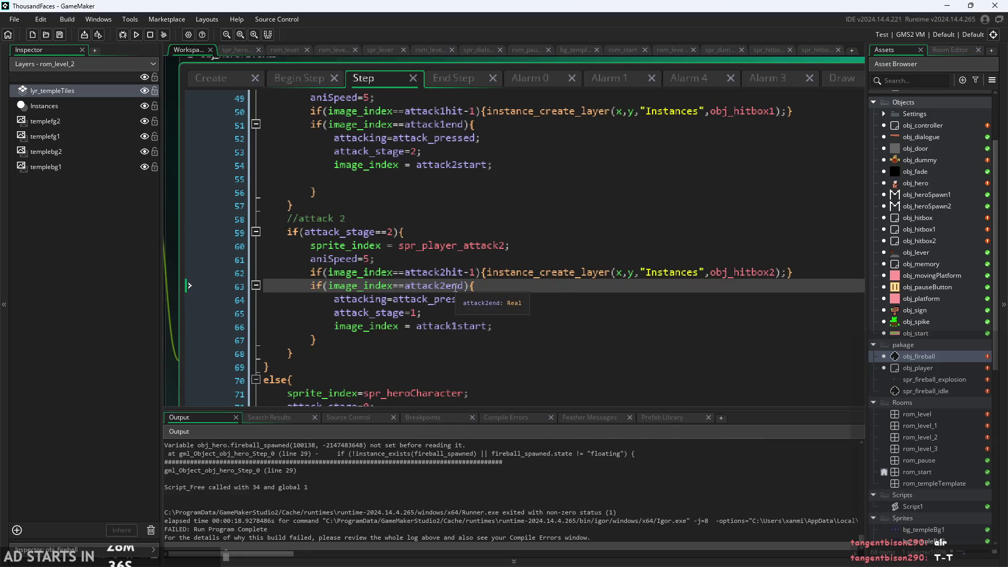
scroll(509, 313, up, 3)
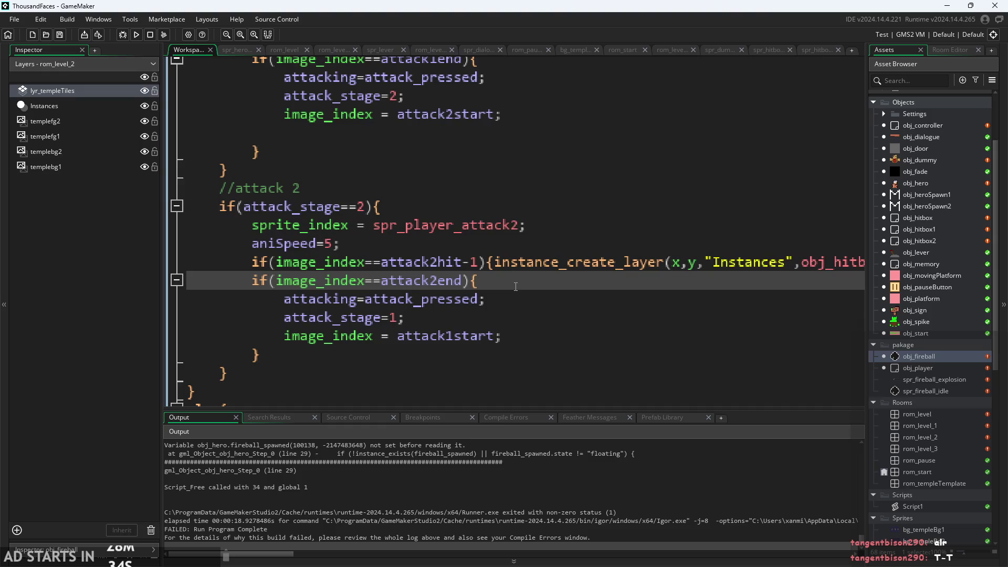
scroll(516, 287, down, 3)
key(Down)
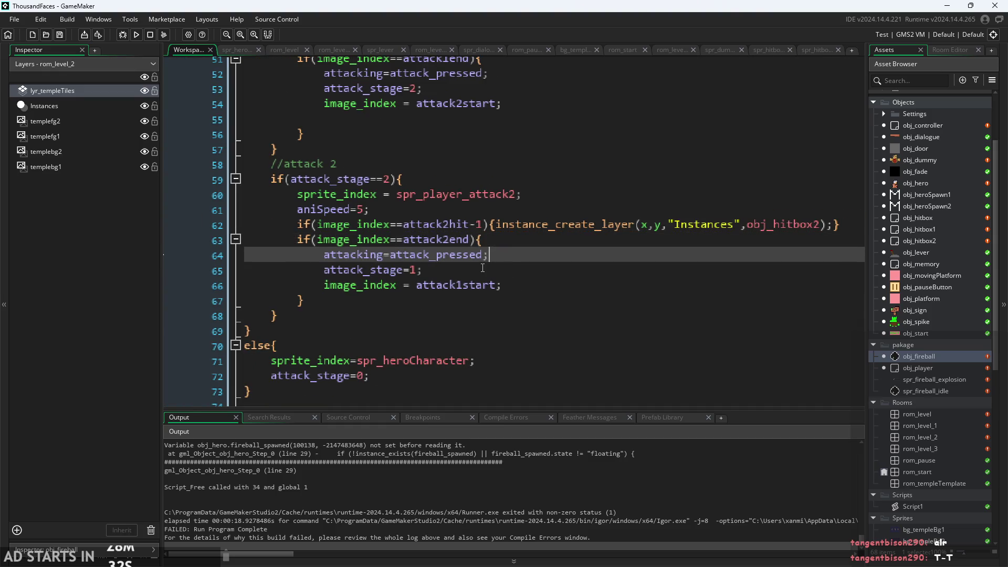
click(427, 266)
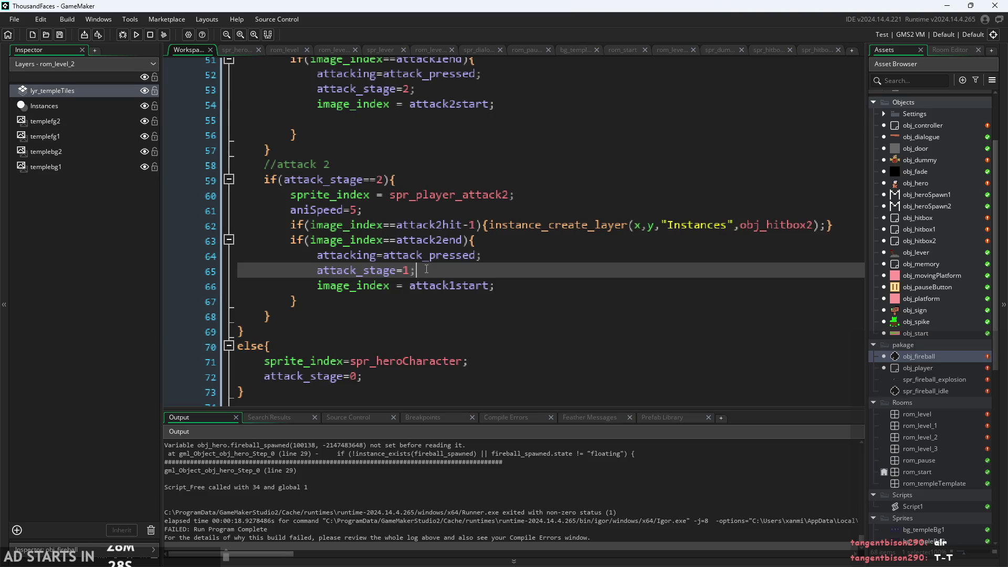
scroll(427, 267, up, 4)
click(398, 202)
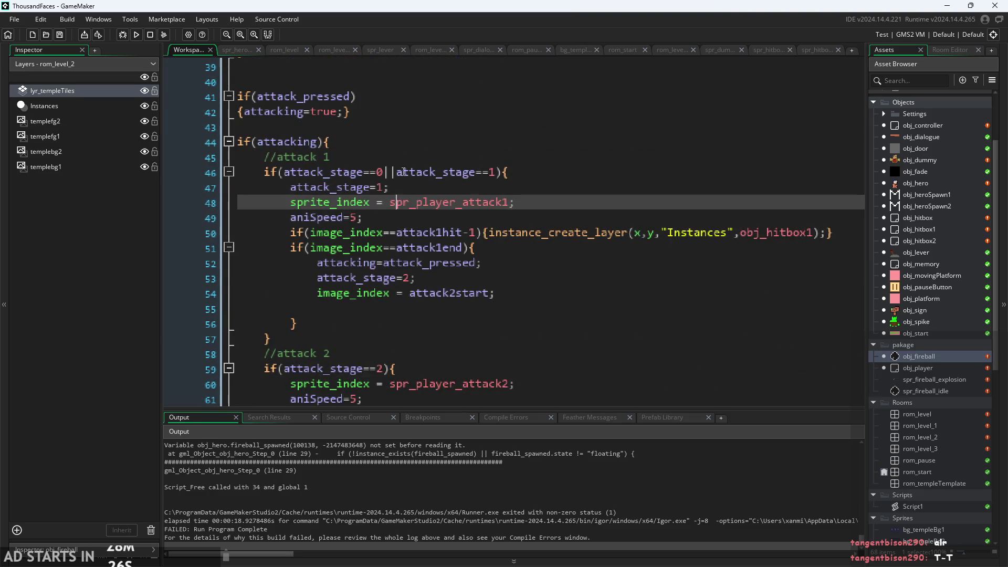
click(465, 172)
click(472, 202)
click(475, 217)
click(488, 262)
click(486, 203)
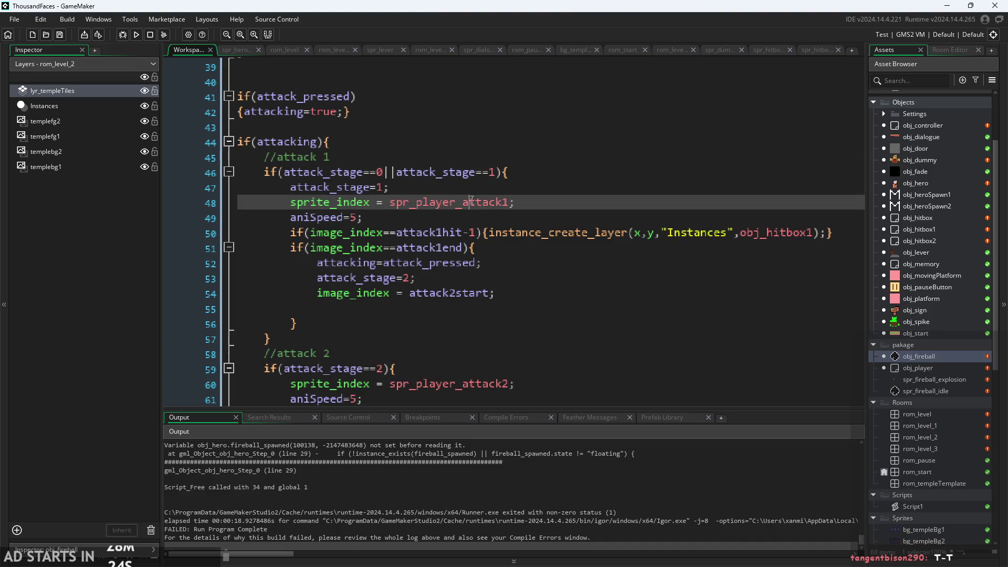
click(485, 187)
click(495, 215)
scroll(494, 214, down, 3)
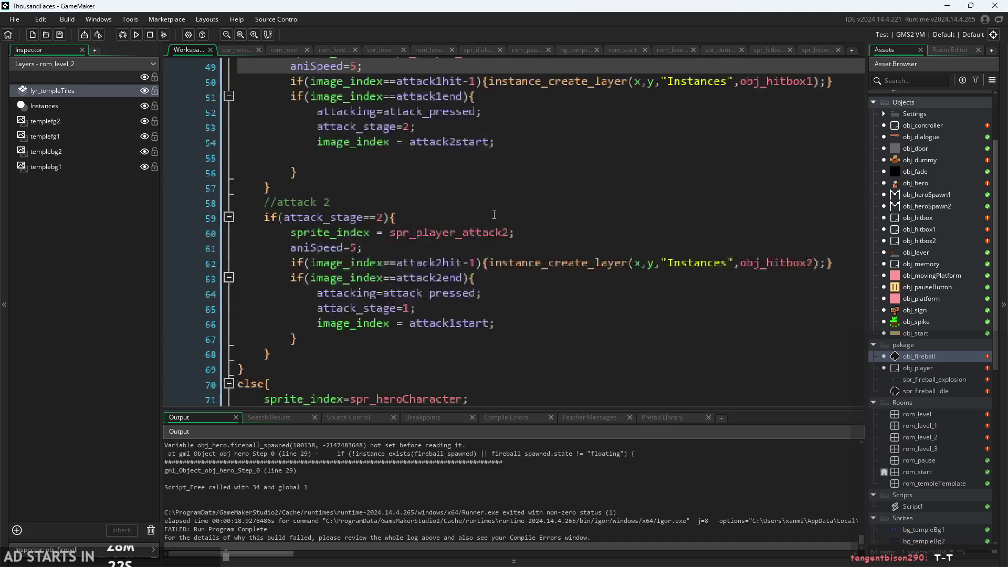
click(492, 309)
scroll(493, 310, up, 2)
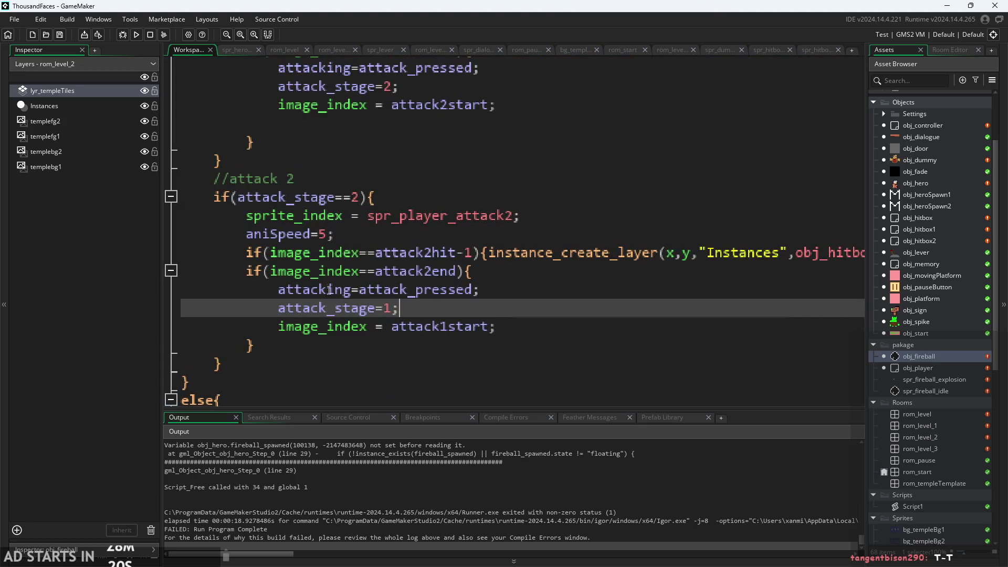
click(497, 272)
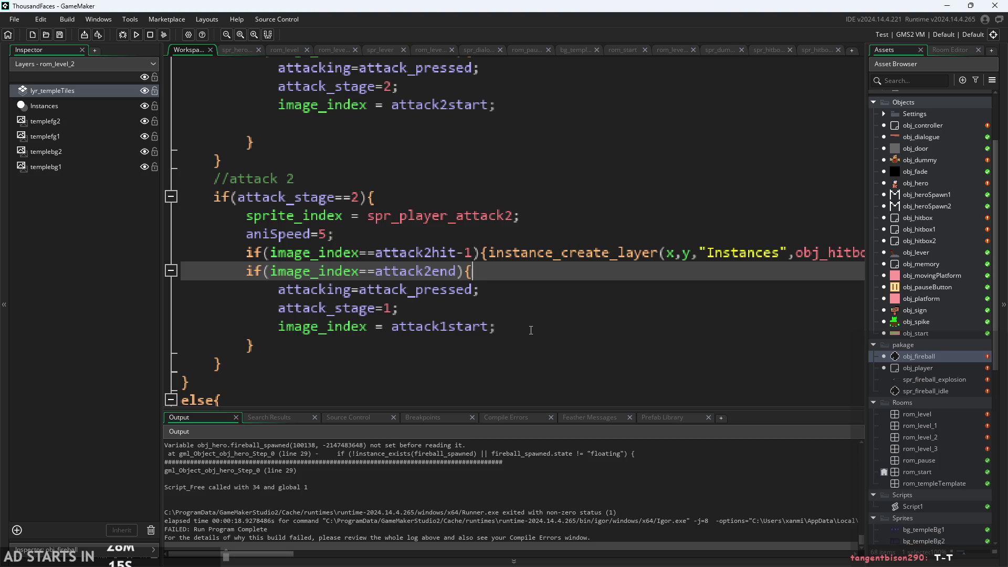
Move the image_index = attack1start line to the top of the attack2end block
drag(531, 330, 277, 328)
key(ctrl+c)
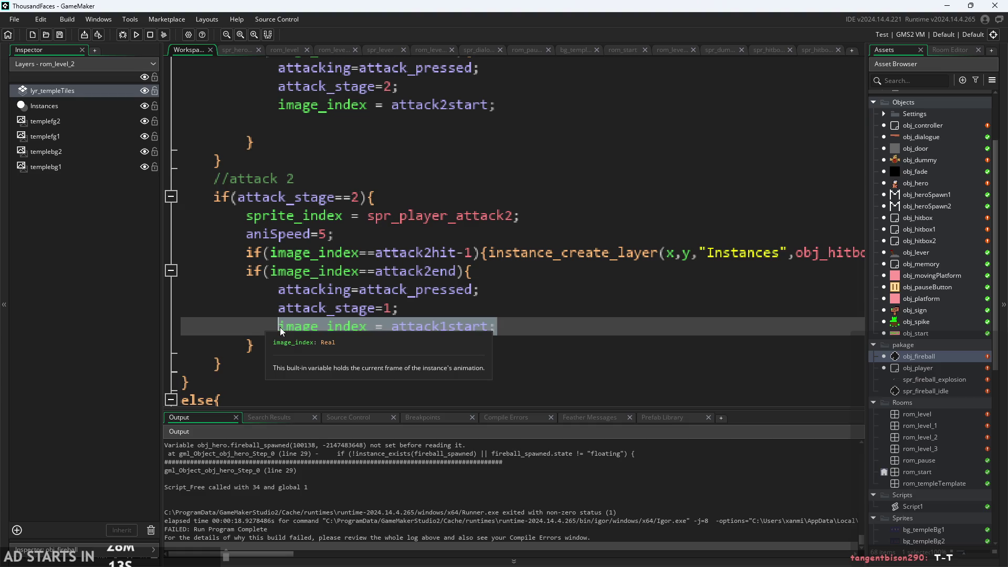
key(BackSpace)
click(518, 273)
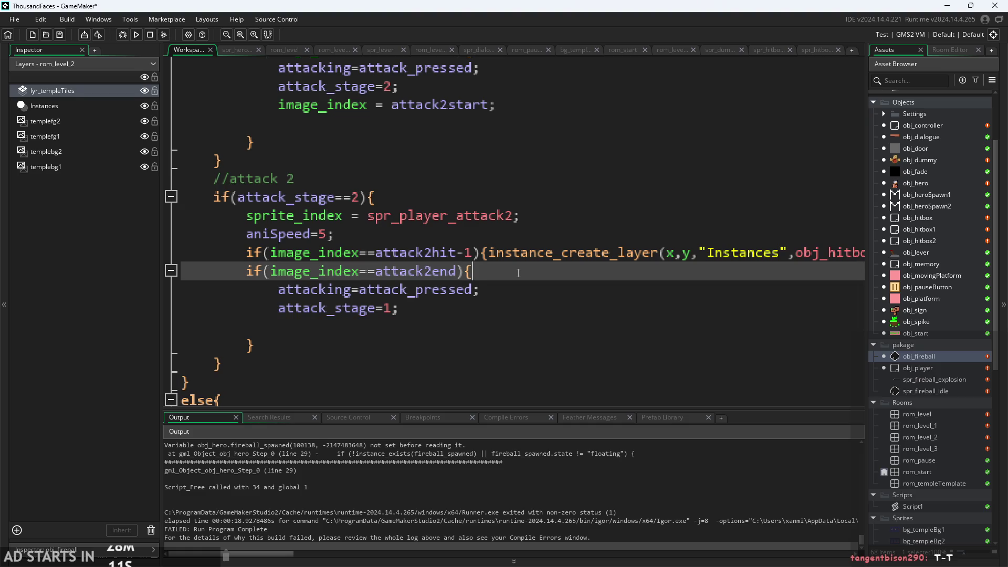
key(Return)
key(ctrl+v)
ctrl+scroll(513, 269, down, 1)
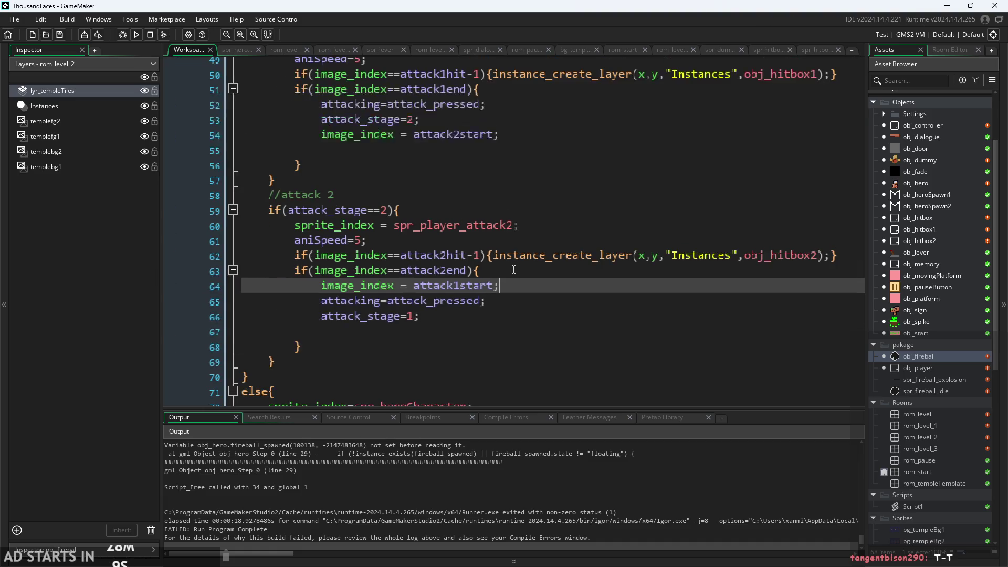
ctrl+scroll(525, 300, up, 1)
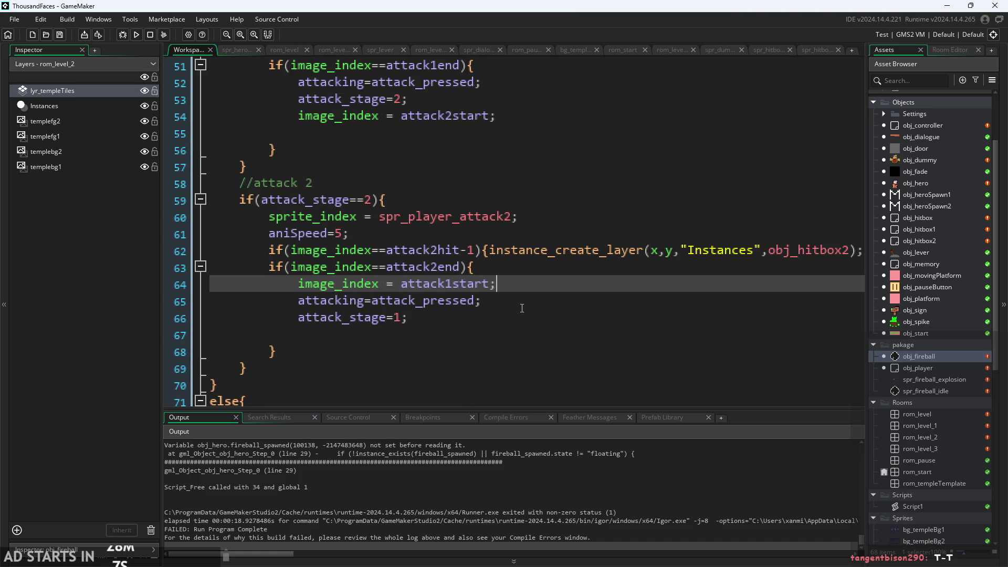
Move attack_stage=1 above it as the block's first line and delete the leftover blank lines
drag(517, 317, 316, 321)
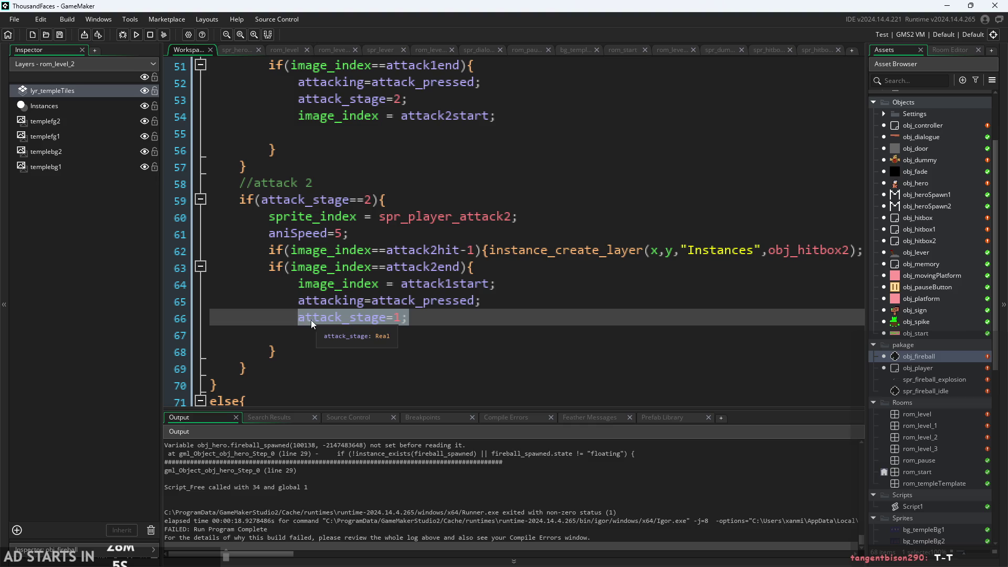
key(ctrl+x)
click(502, 260)
key(Return)
key(ctrl+v)
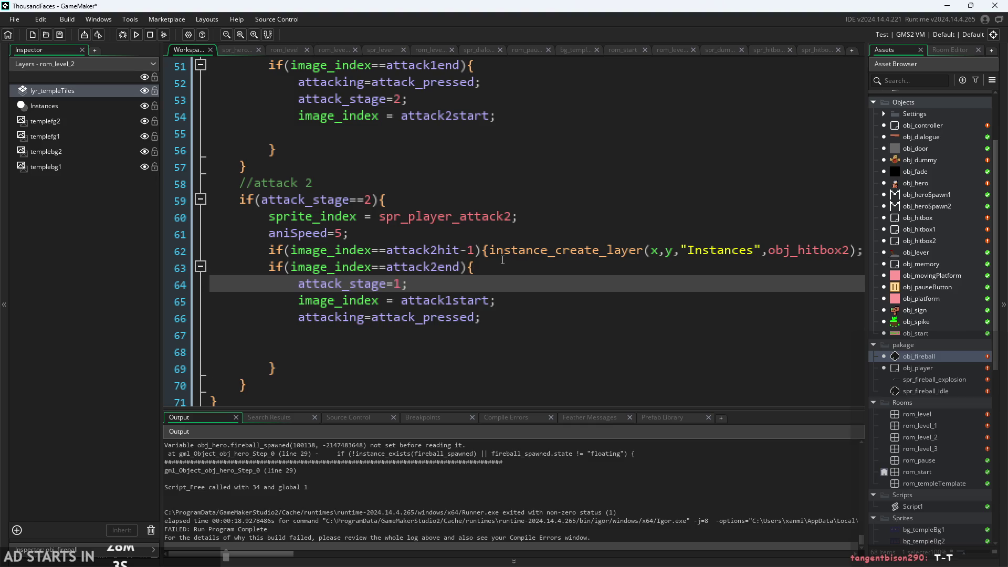
click(310, 334)
key(Delete)
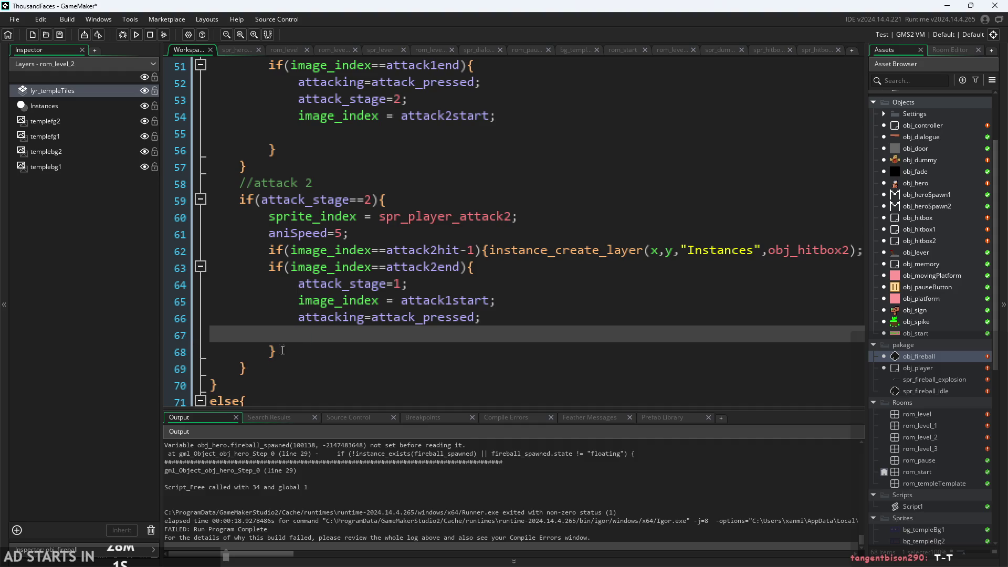
key(BackSpace)
key(Up)
key(Up)
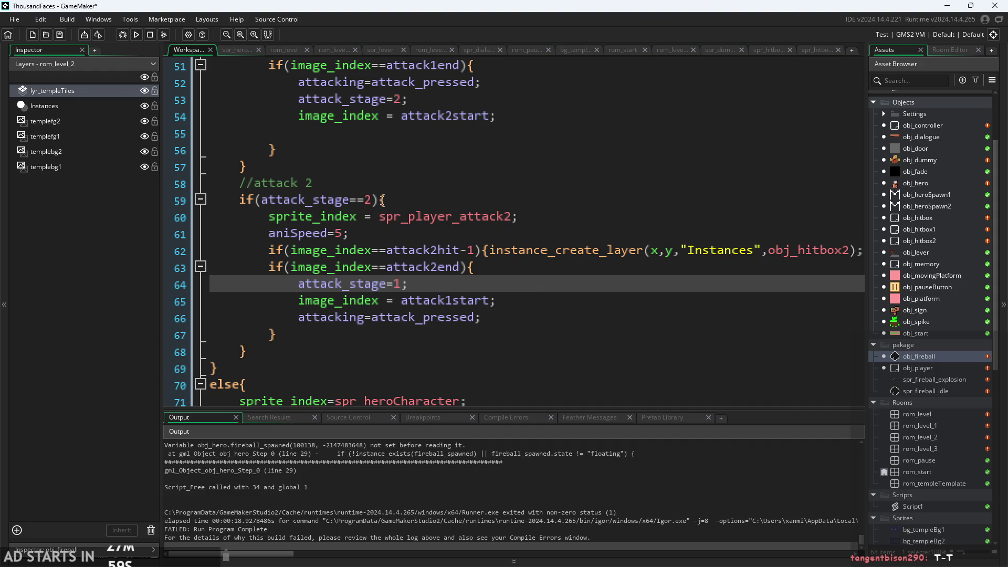
click(415, 227)
scroll(446, 242, down, 1)
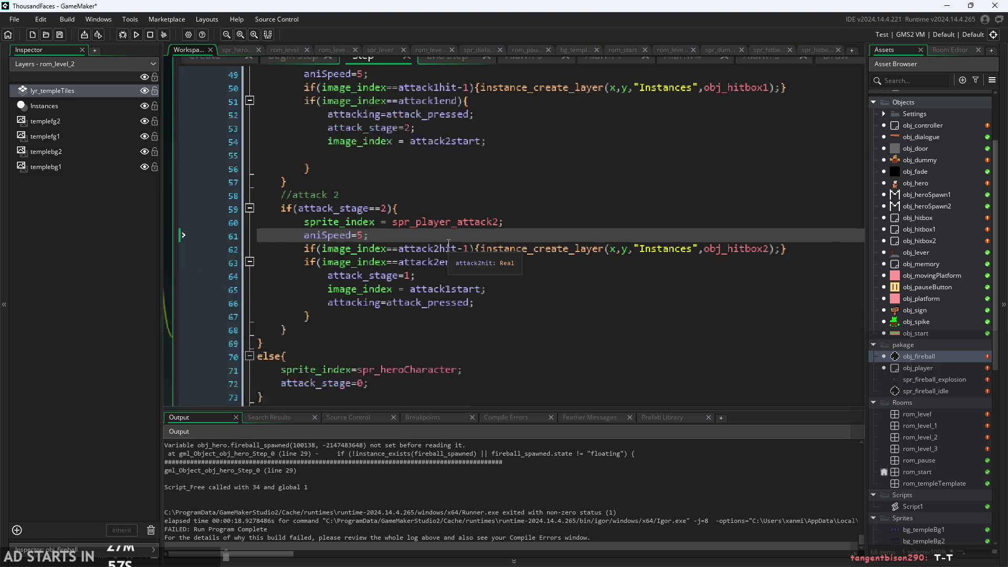
Run the game, start from the title screen, and attack facing right then left
click(137, 35)
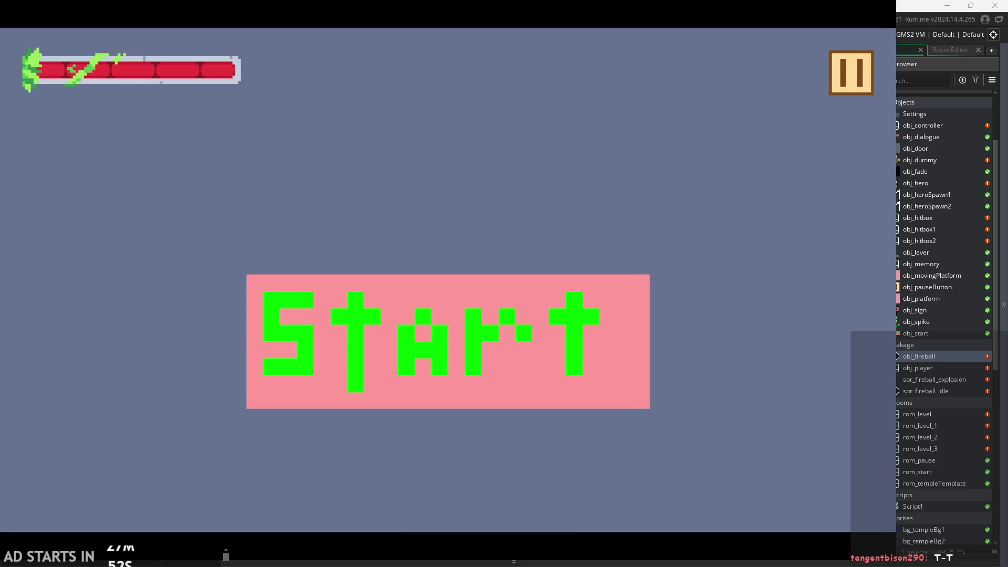
click(386, 349)
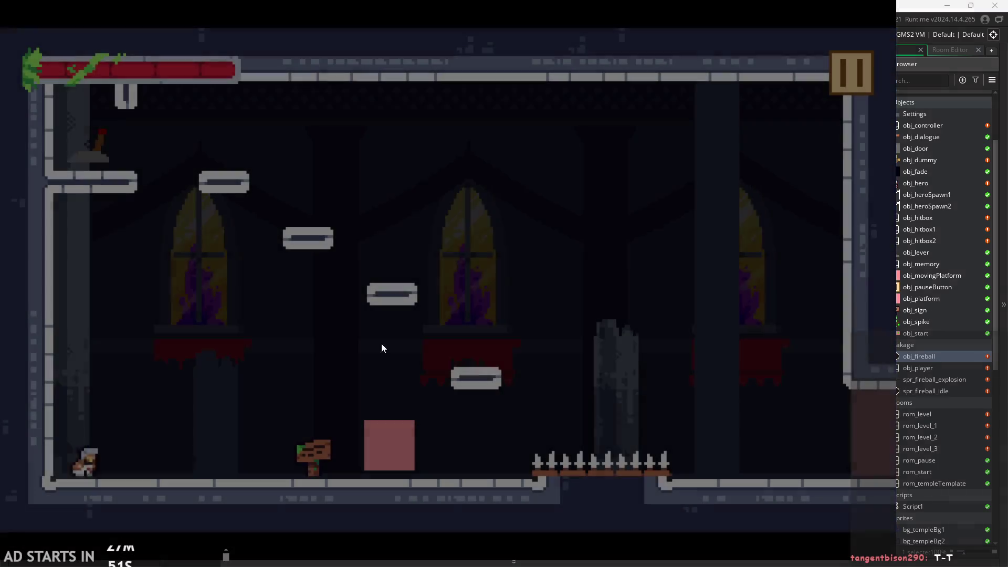
key(Right)
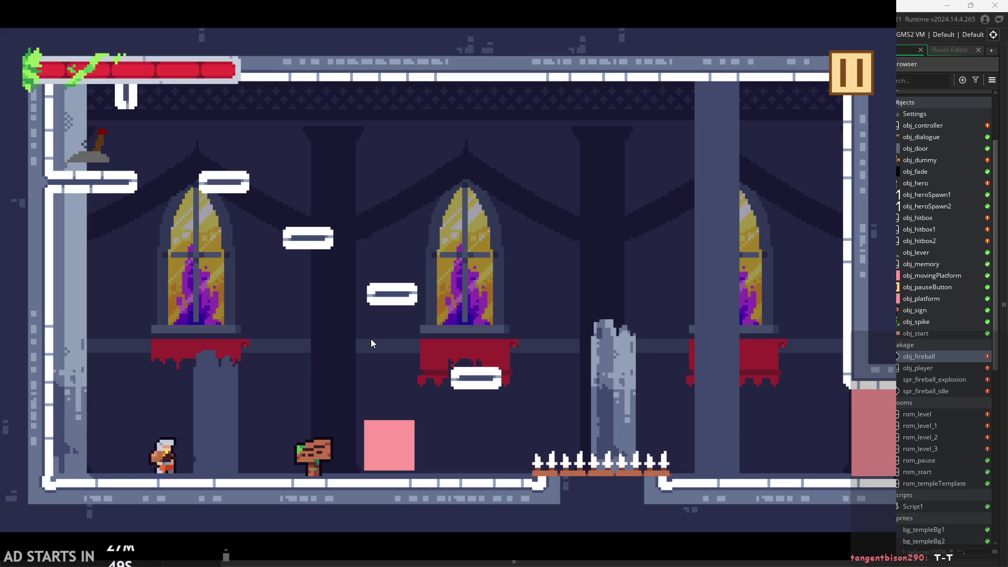
key(x)
key(Left)
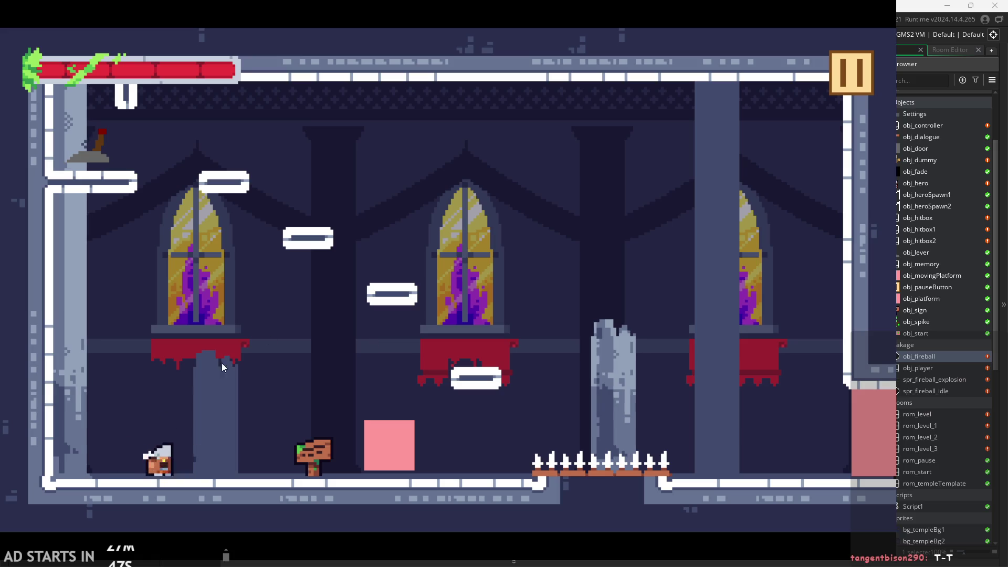
key(x)
key(x)
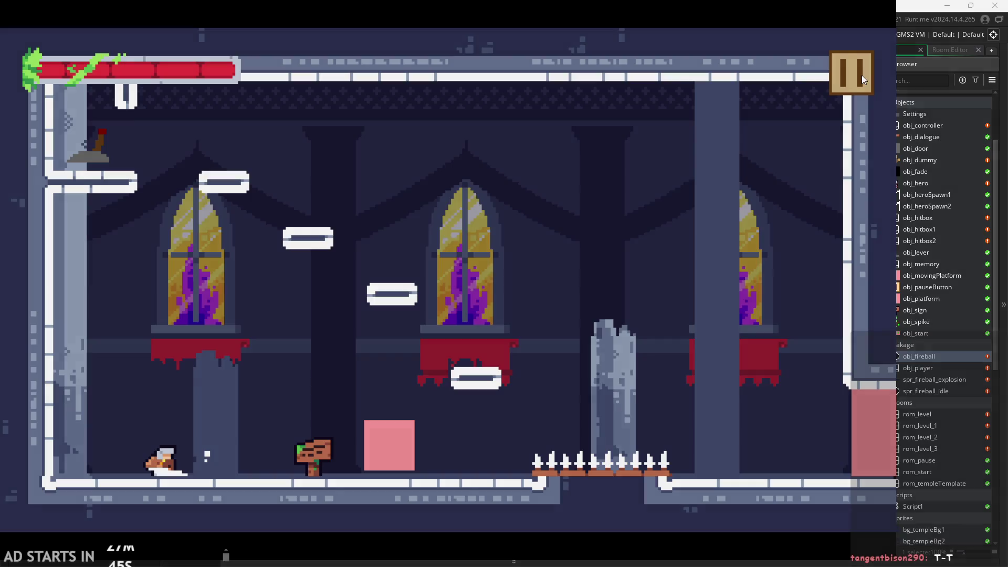
Pause, enable Debug Stats, resume, and chain six attacks to test the combo
click(862, 75)
click(179, 162)
click(840, 79)
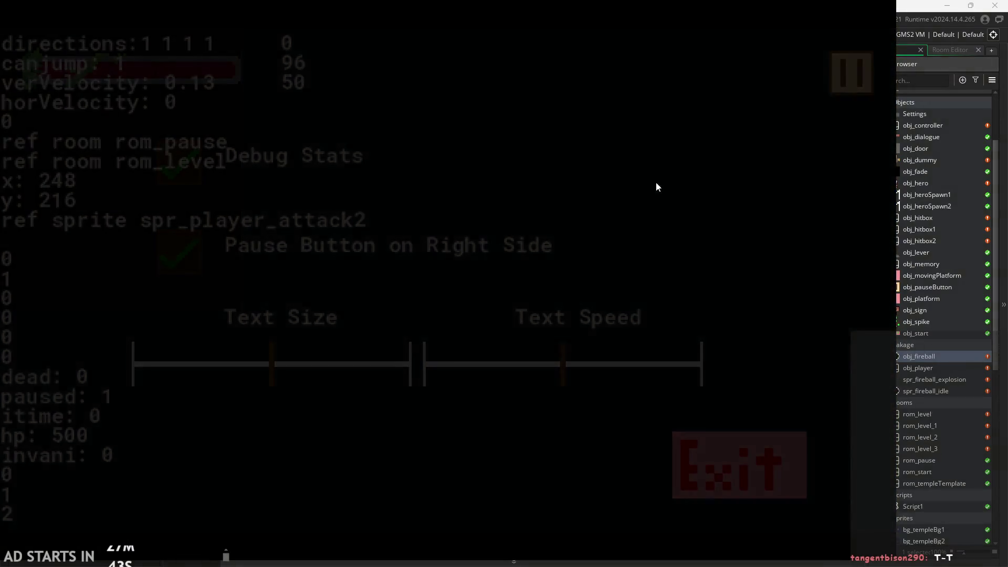
key(x)
key(x)
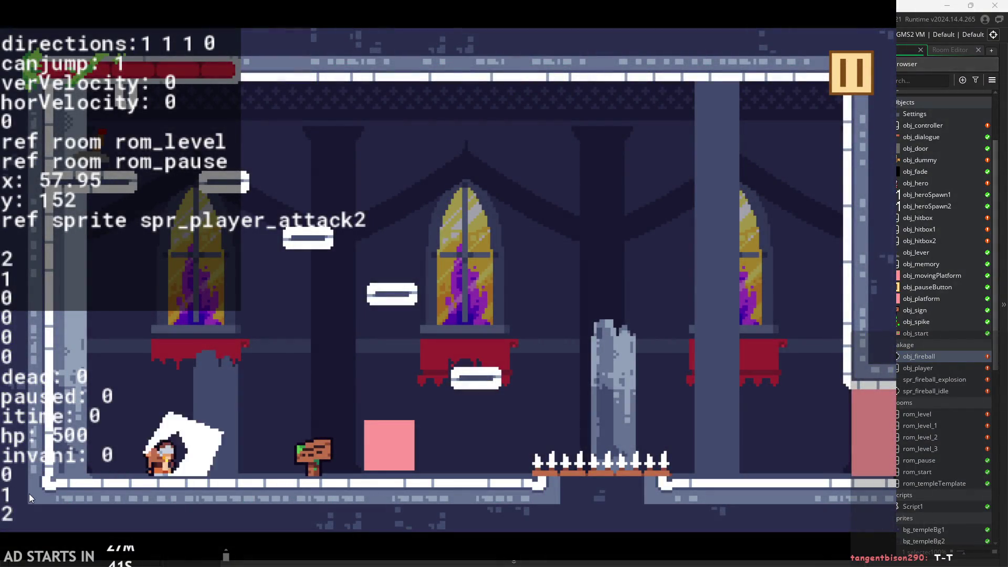
key(x)
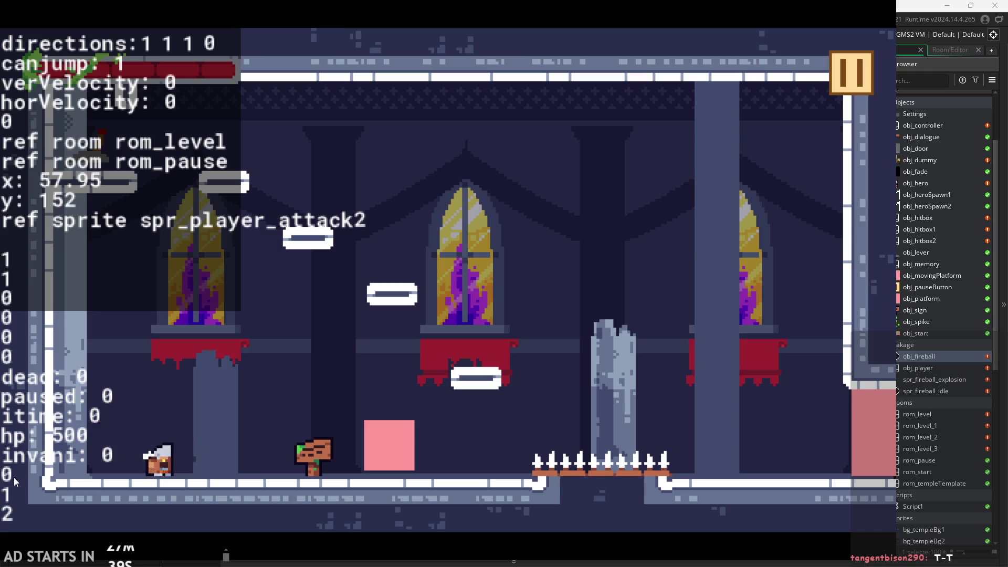
key(x)
key(x)
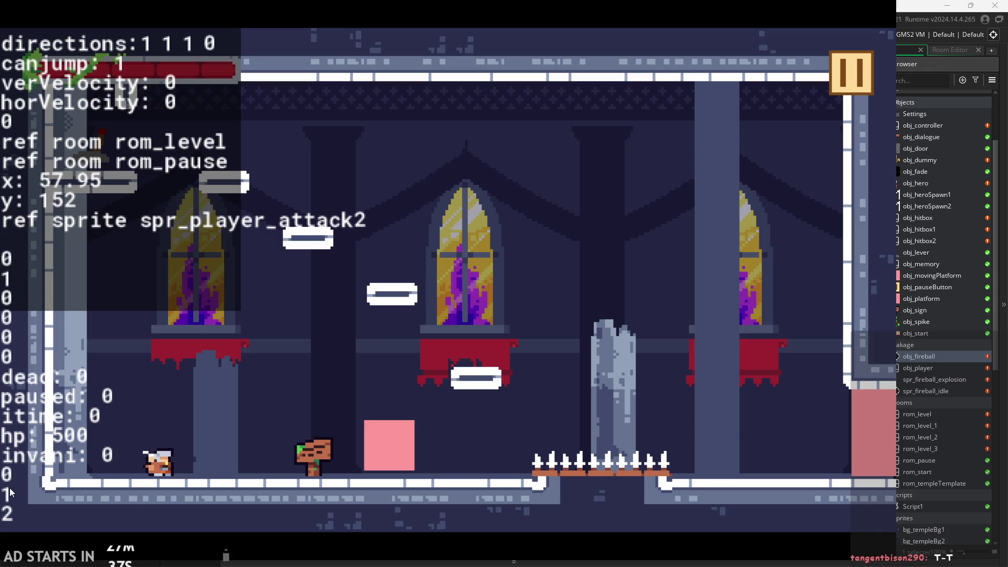
key(x)
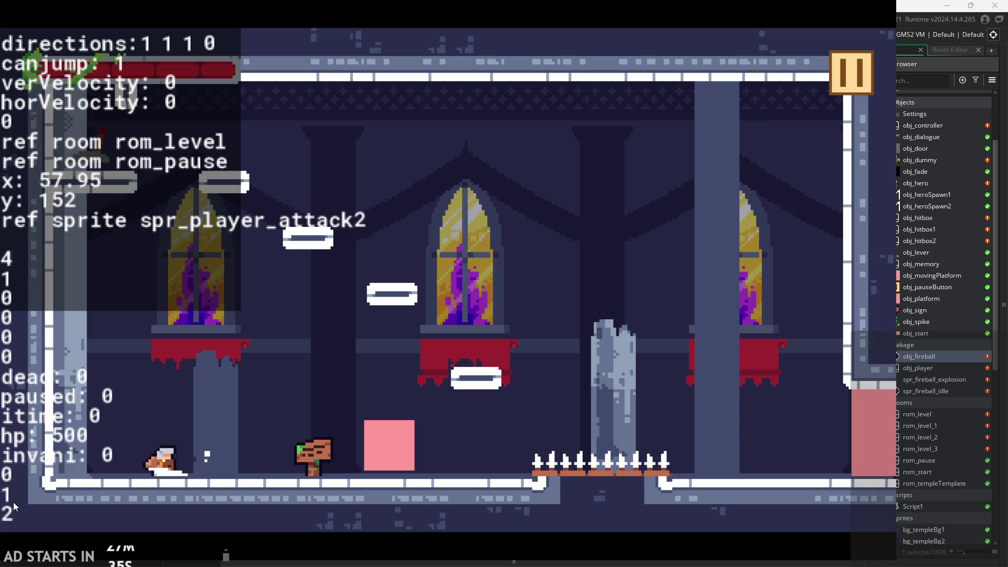
key(x)
key(x)
key(x)
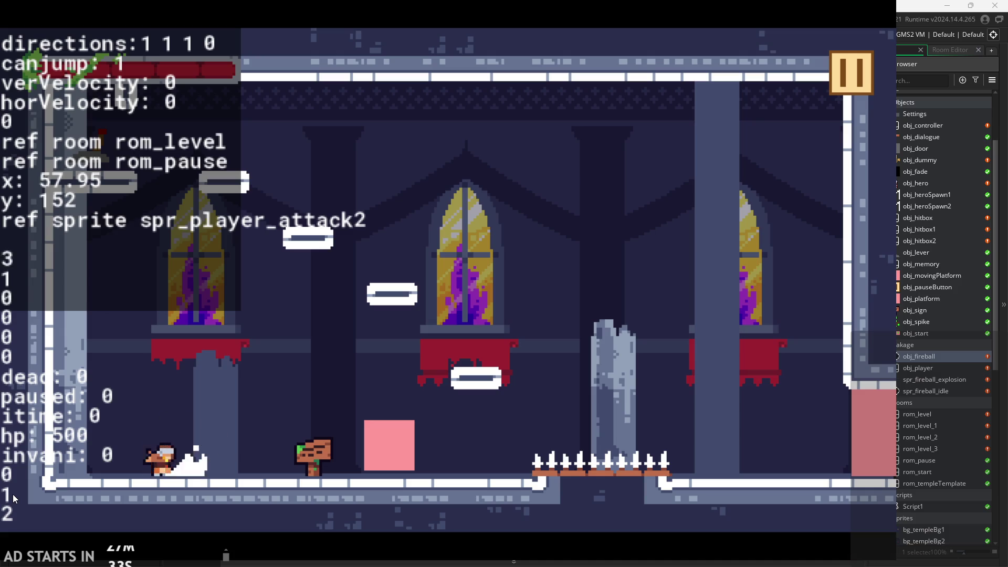
key(x)
key(x)
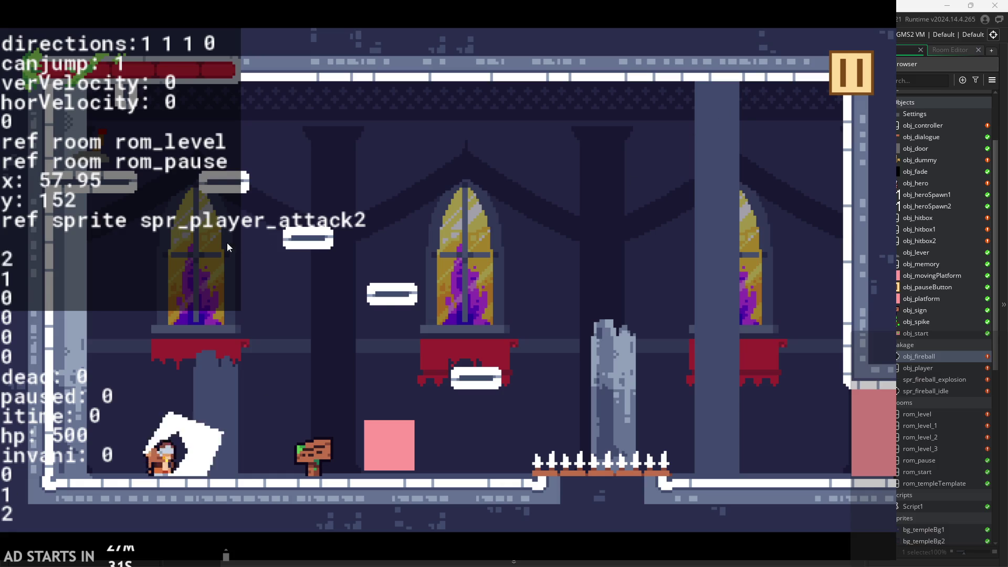
Pause the game and exit back to obj_hero's Step code
click(843, 85)
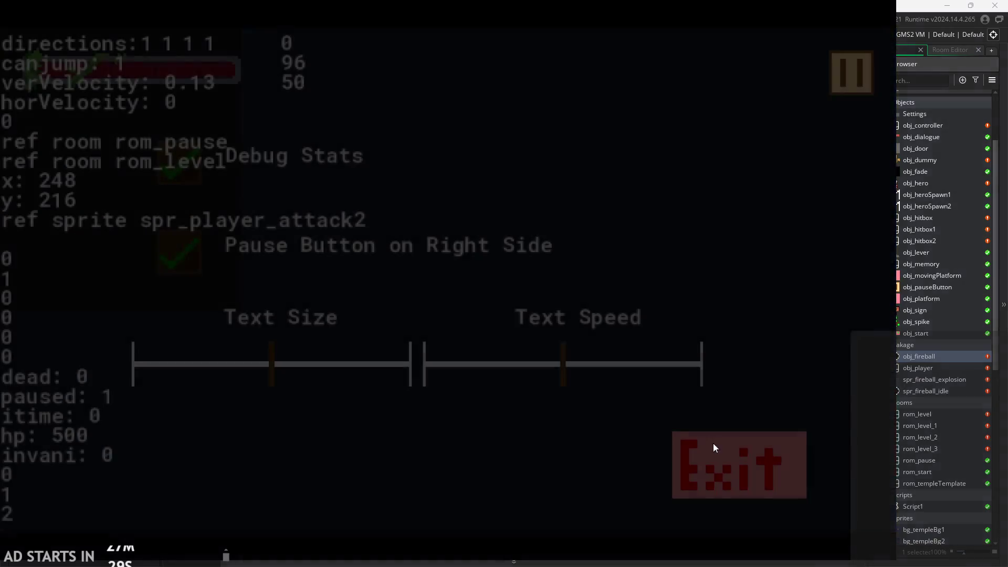
click(714, 446)
scroll(444, 323, up, 2)
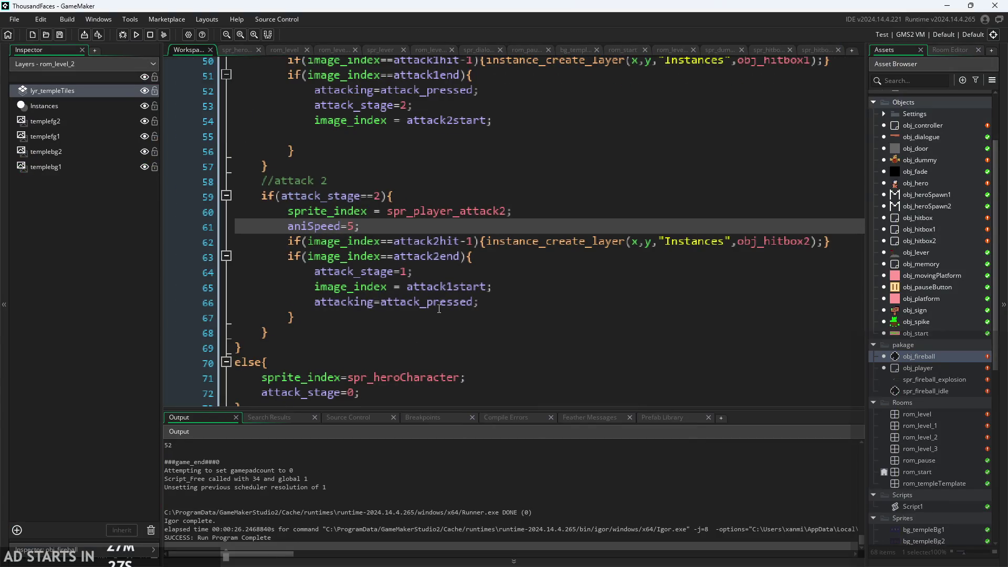
Look over the Step code's spr_player_attack1 and spr_player_attack2 lines
scroll(439, 309, up, 1)
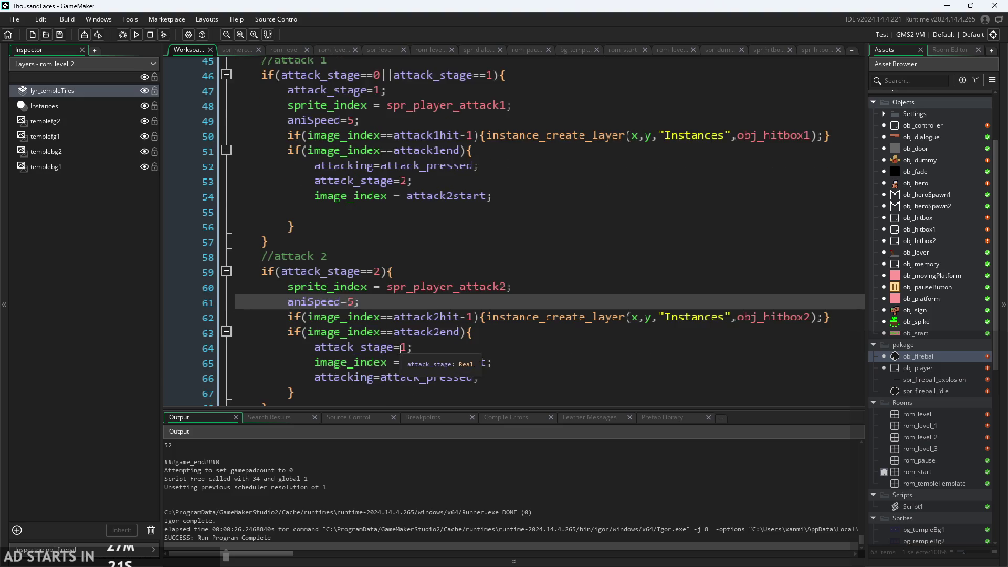
scroll(404, 351, up, 1)
scroll(404, 350, down, 1)
scroll(404, 350, up, 1)
scroll(409, 347, down, 3)
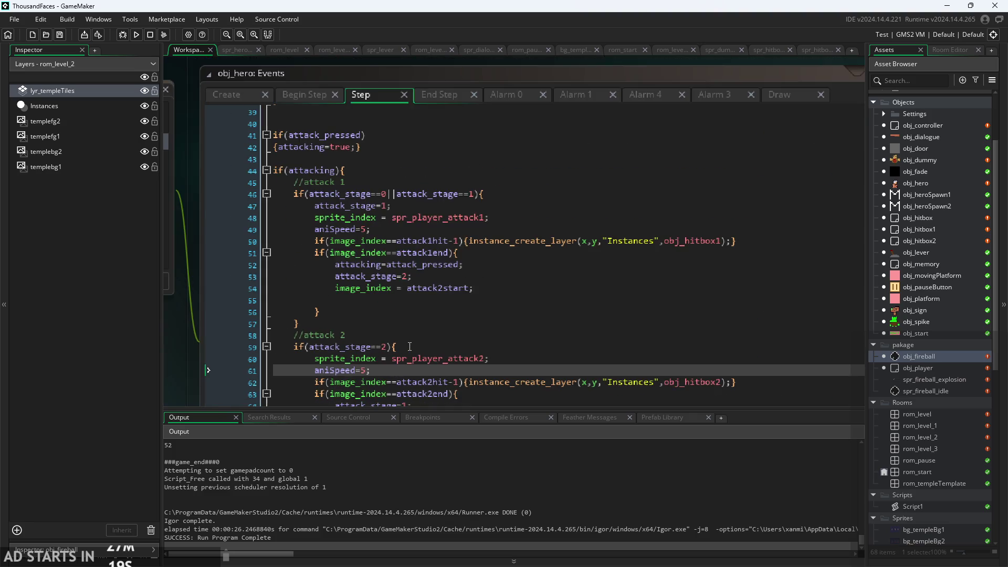
scroll(413, 344, up, 3)
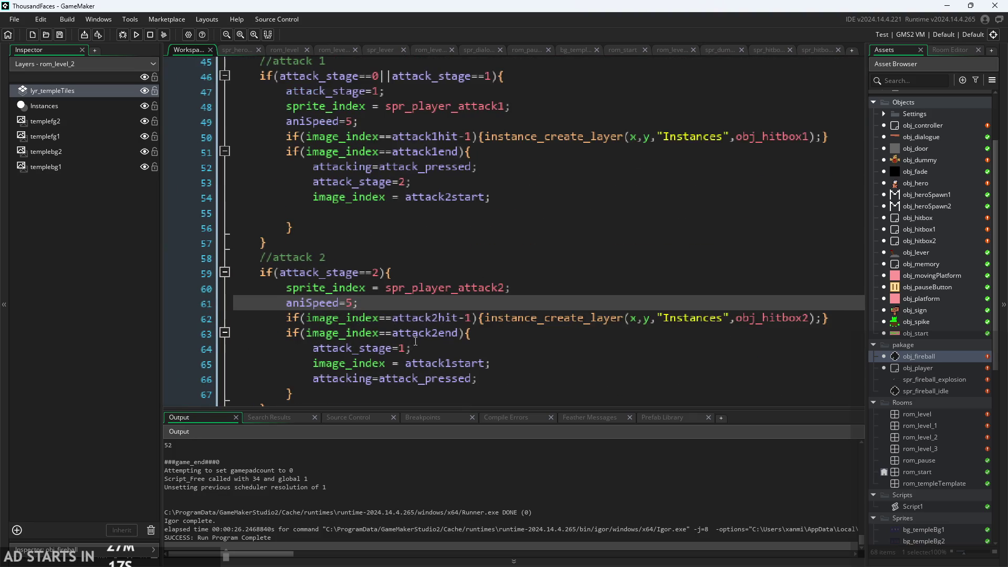
click(471, 143)
click(490, 326)
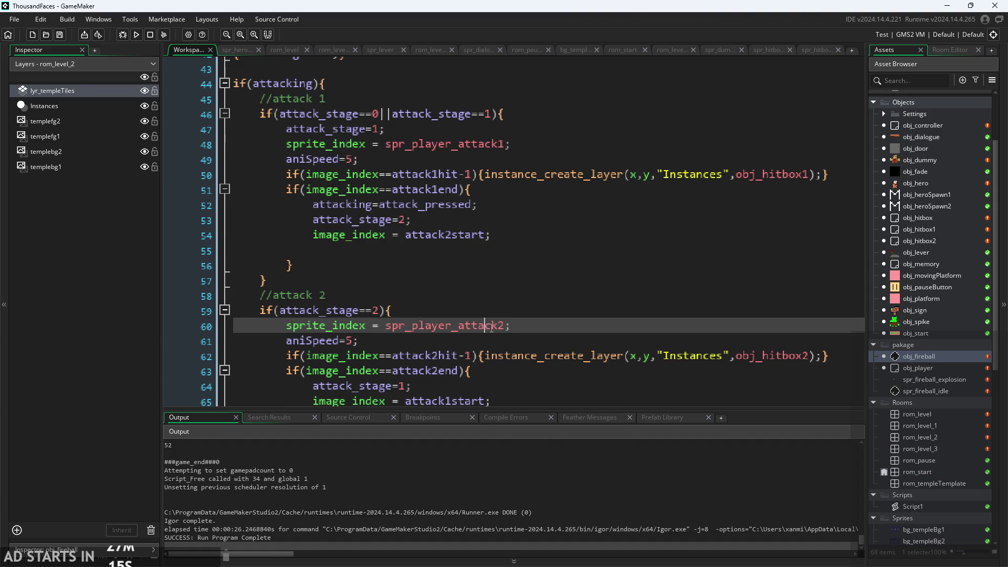
Launch the game again to reach its Start screen
scroll(504, 347, down, 2)
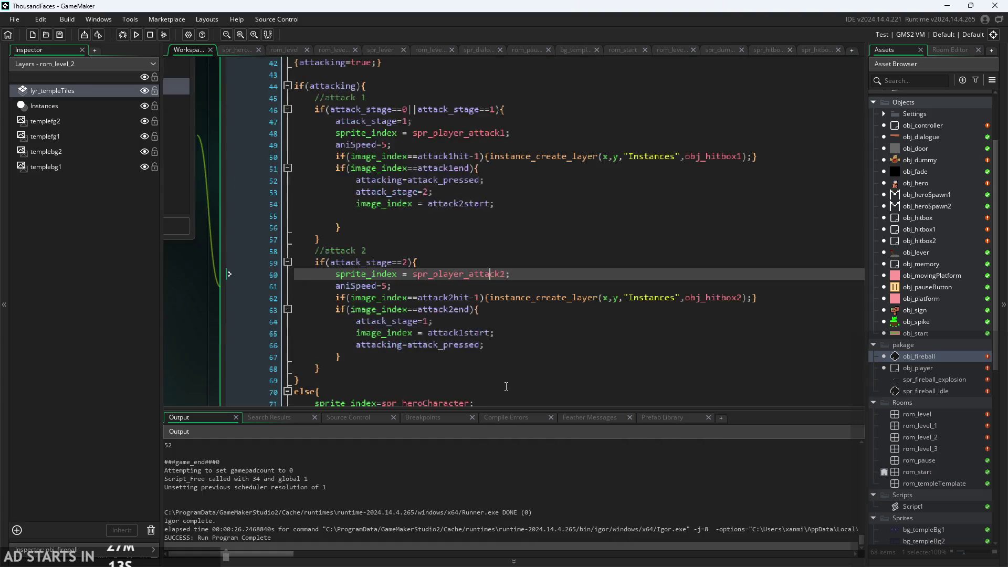
scroll(503, 346, up, 1)
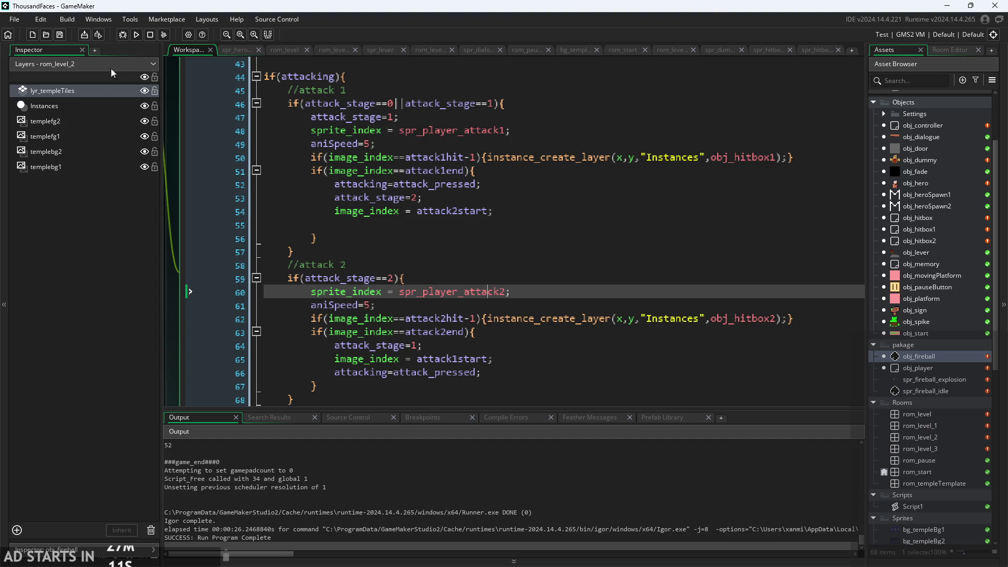
click(134, 35)
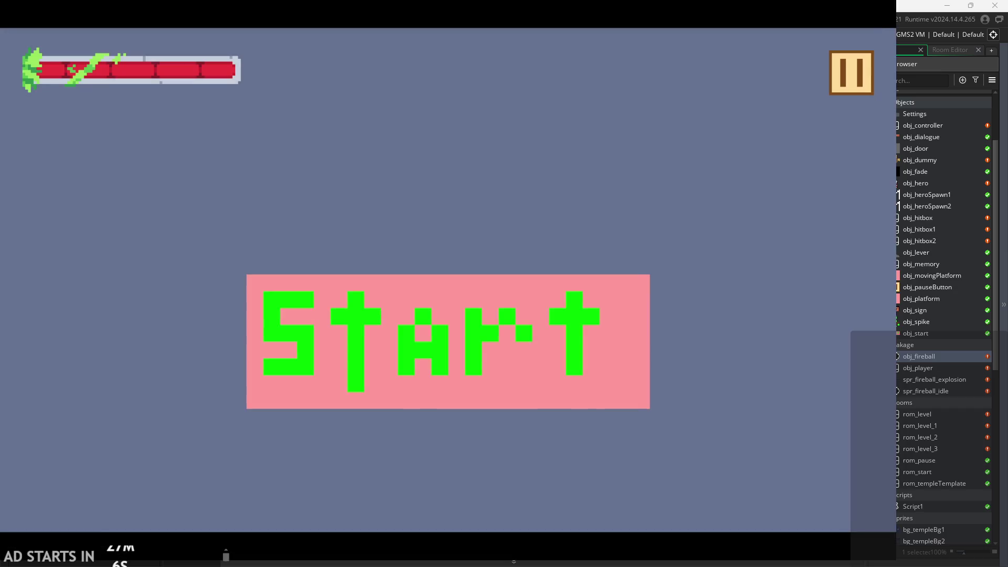
Start the temple level and turn on the Debug Stats overlay from the pause menu
click(383, 358)
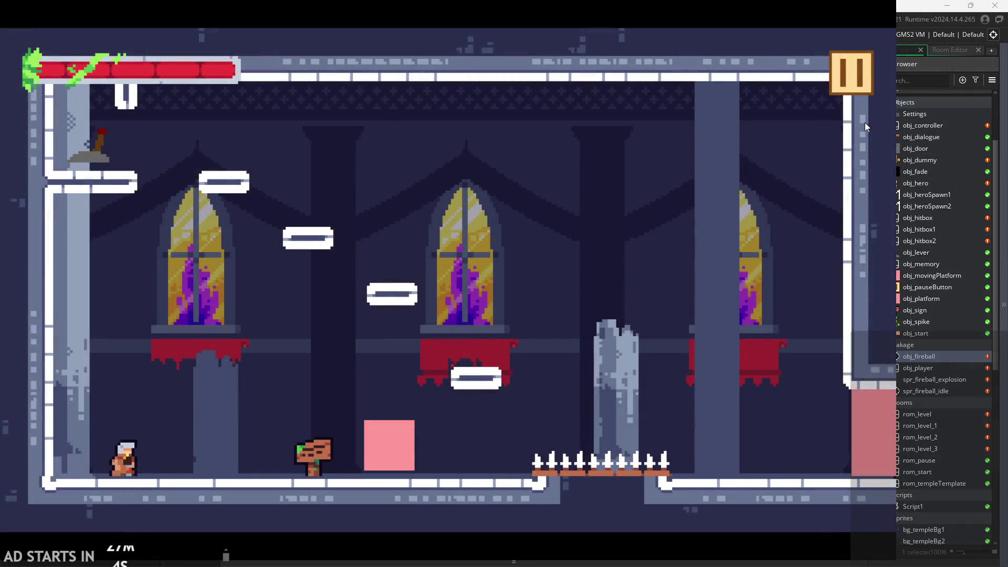
click(851, 74)
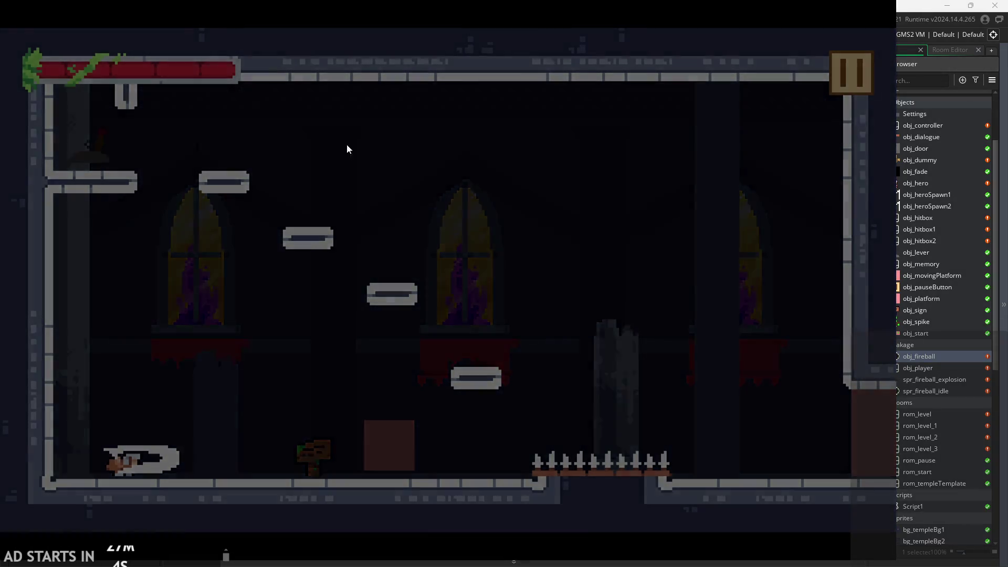
click(178, 159)
click(834, 75)
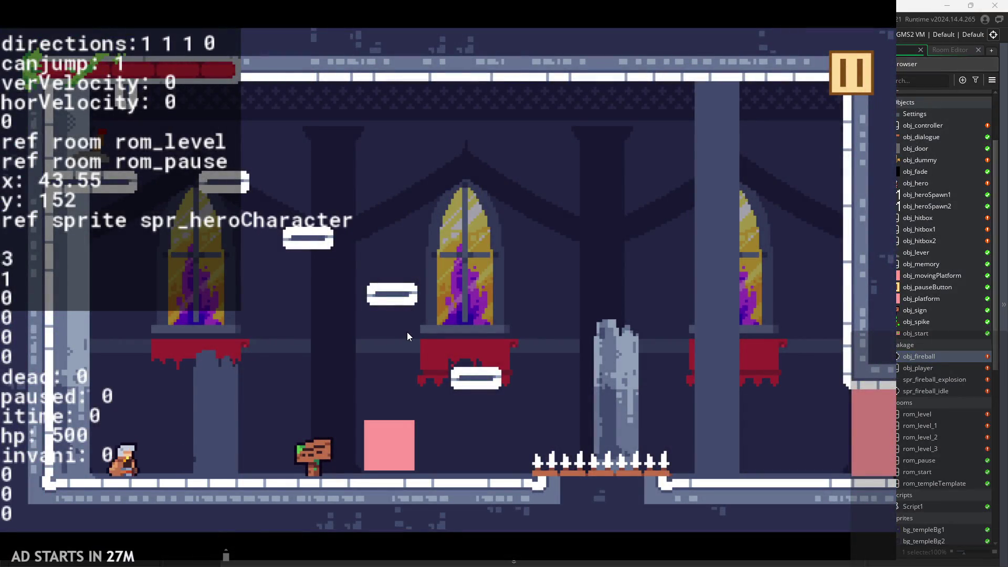
Walk right, attack three times to test the combo, then exit to the editor
key(Right)
key(x)
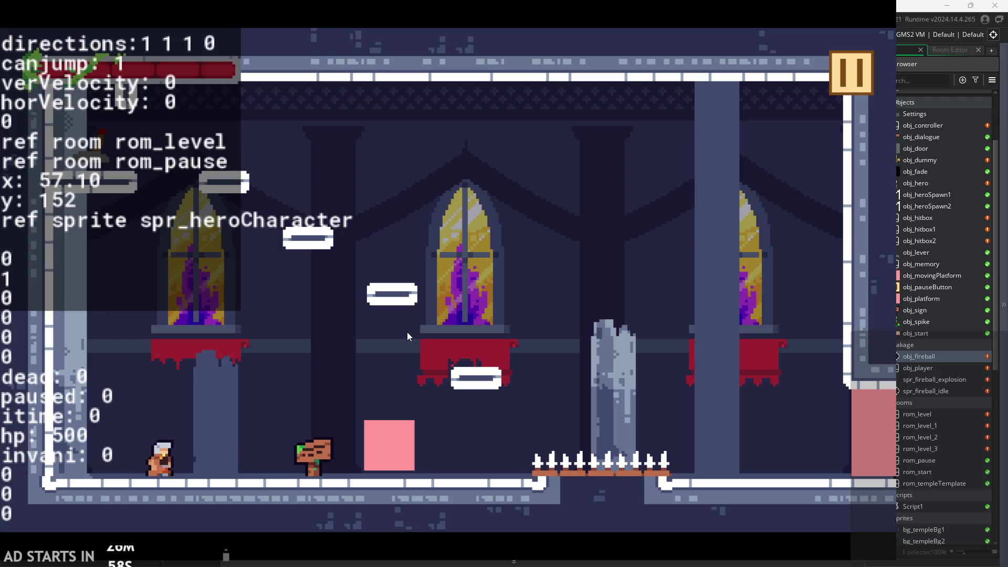
key(x)
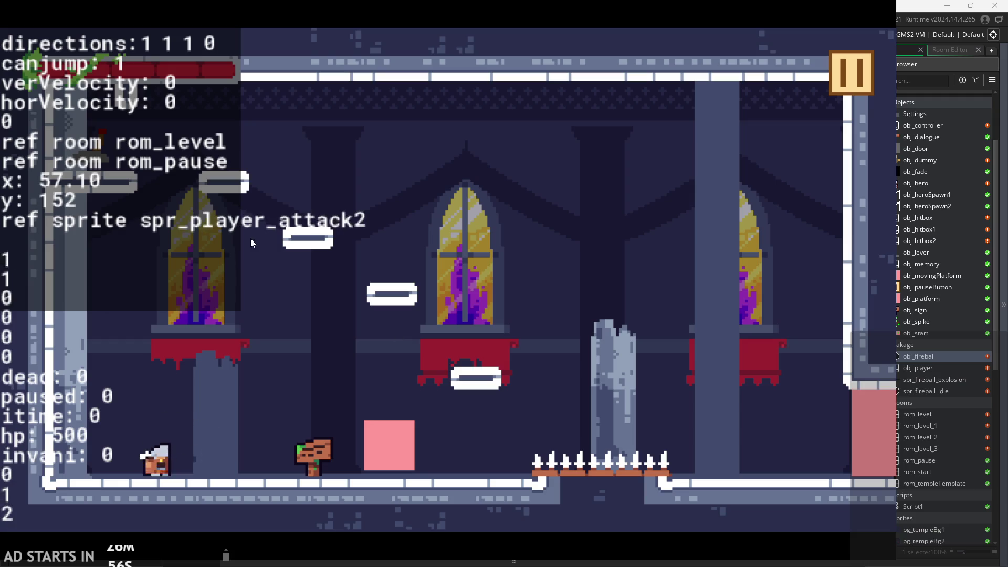
key(x)
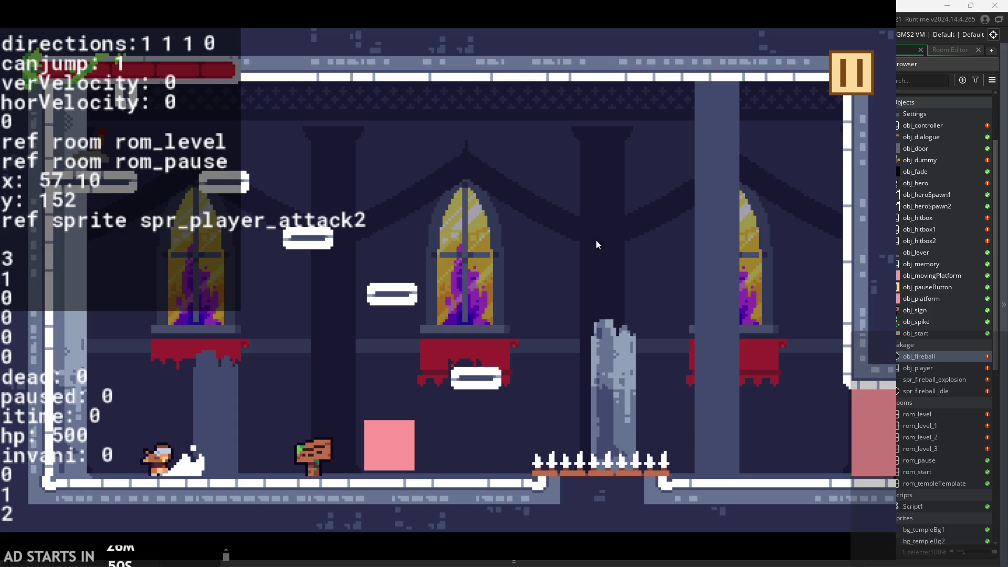
click(861, 66)
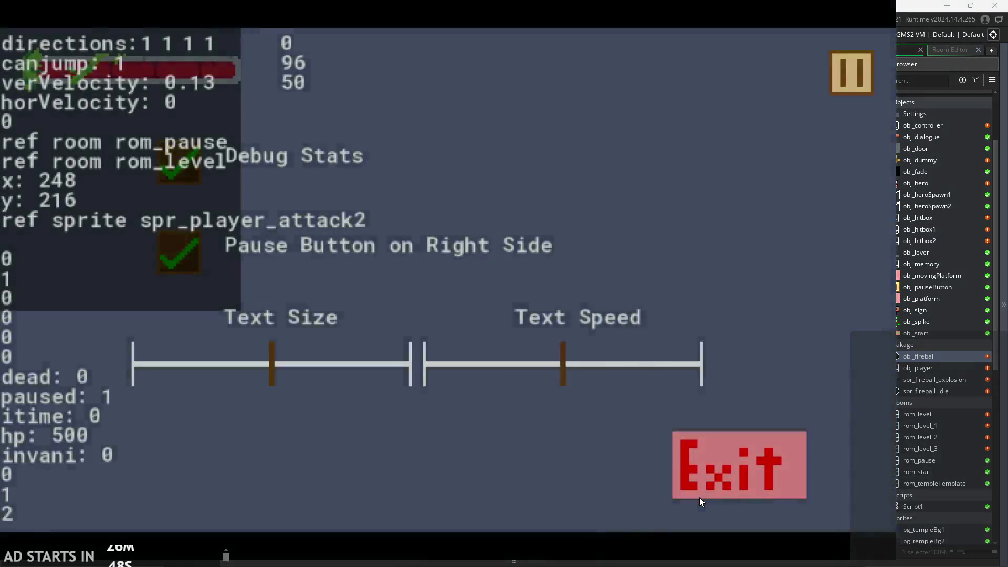
click(740, 464)
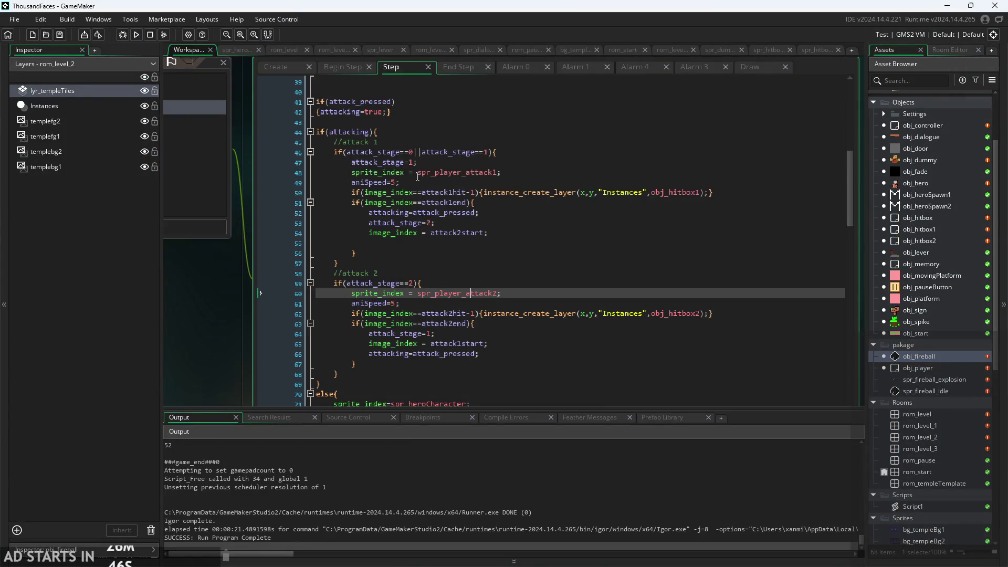
Add an attack_stage=2; line inside the attack 2 condition block
ctrl+scroll(421, 143, up, 2)
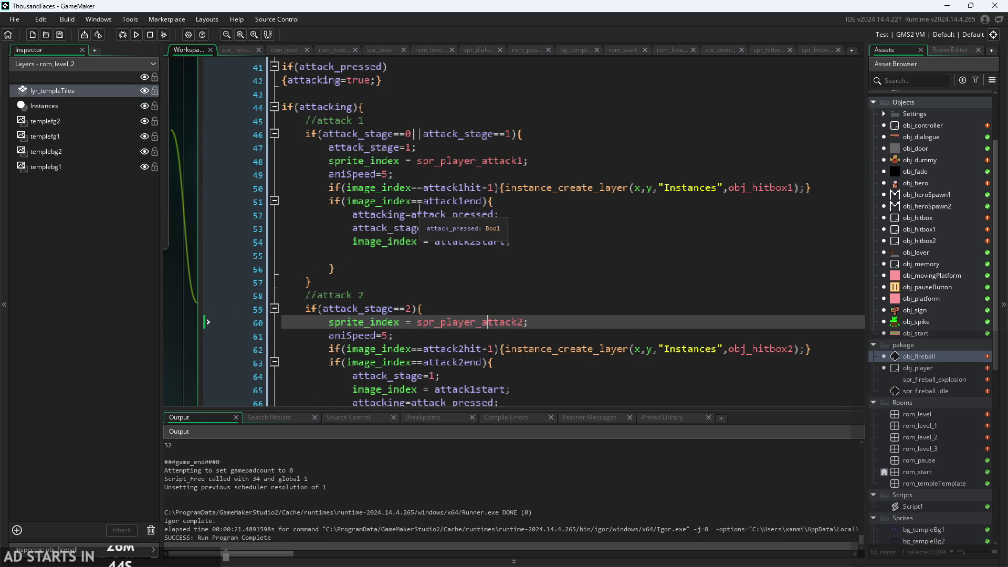
click(452, 145)
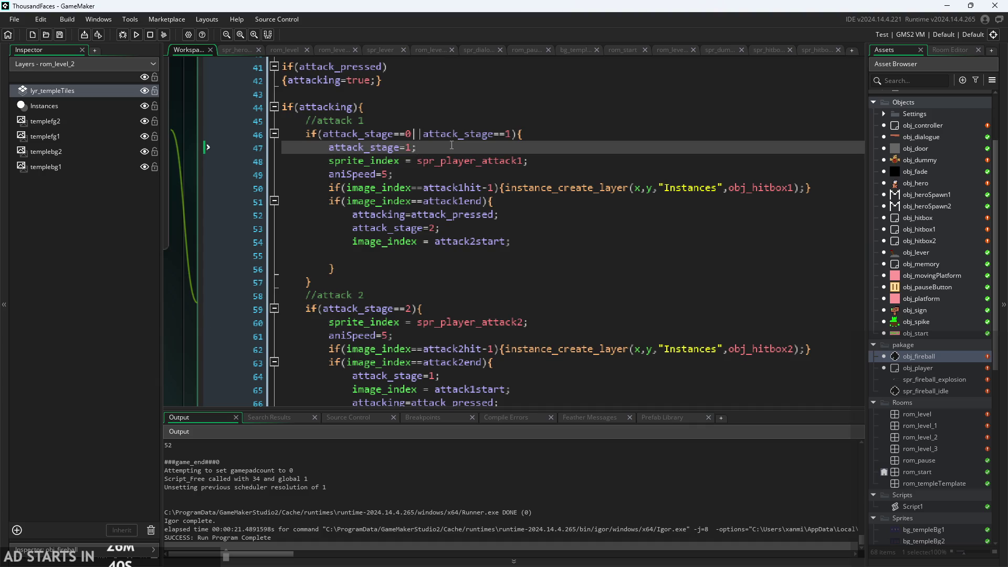
click(538, 311)
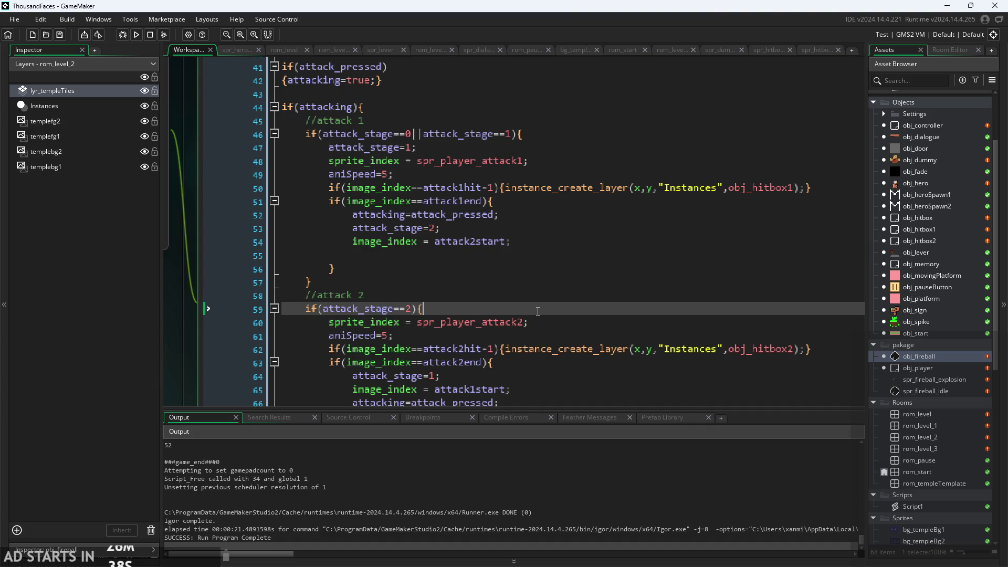
key(Return)
text(attac)
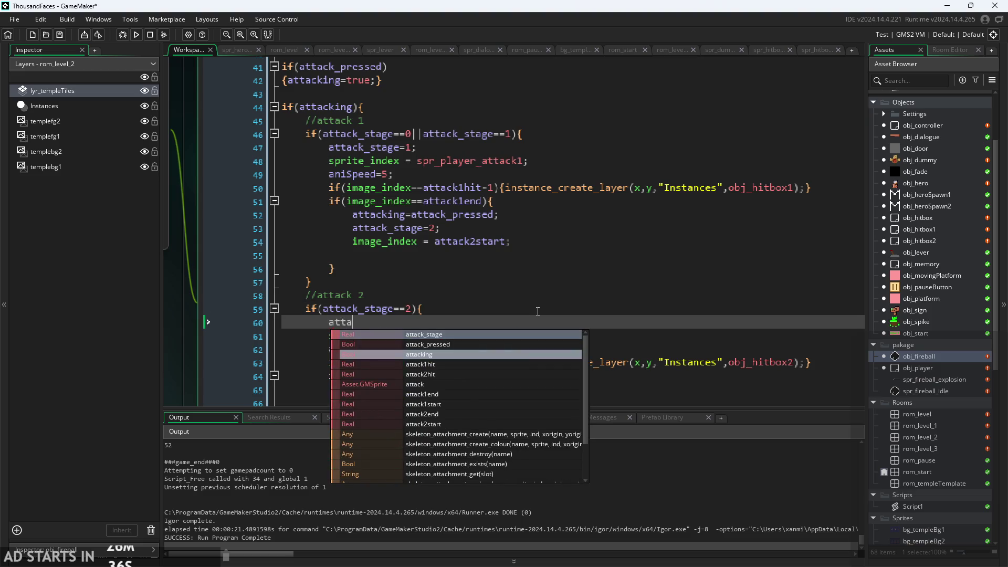
key(Return)
text(=2;)
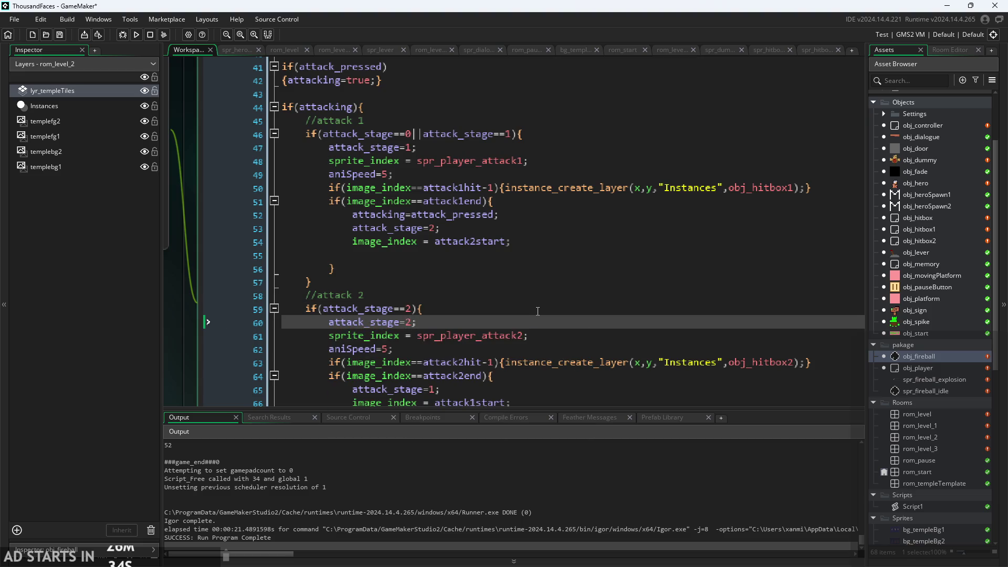
Inspect the attack 1 block and highlight the attack_stage==0 condition on line 46
scroll(534, 259, down, 2)
ctrl+scroll(534, 257, down, 1)
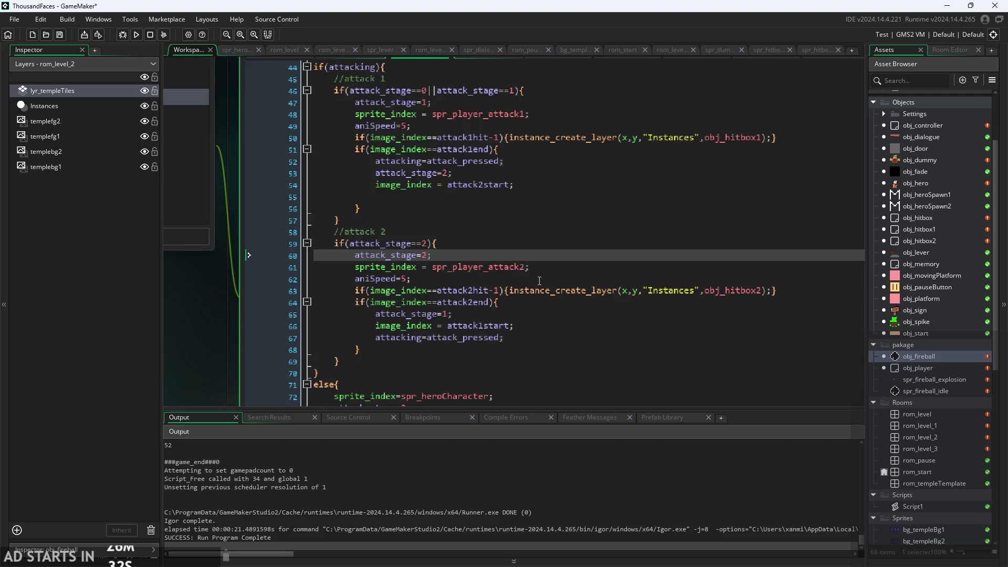
scroll(556, 246, up, 1)
click(584, 238)
click(549, 205)
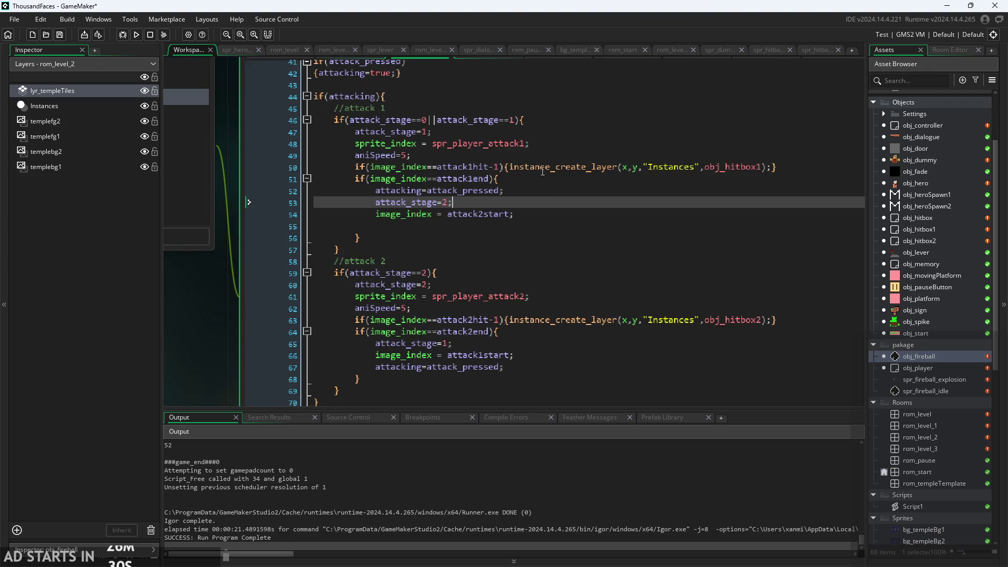
click(488, 120)
click(428, 132)
key(Up)
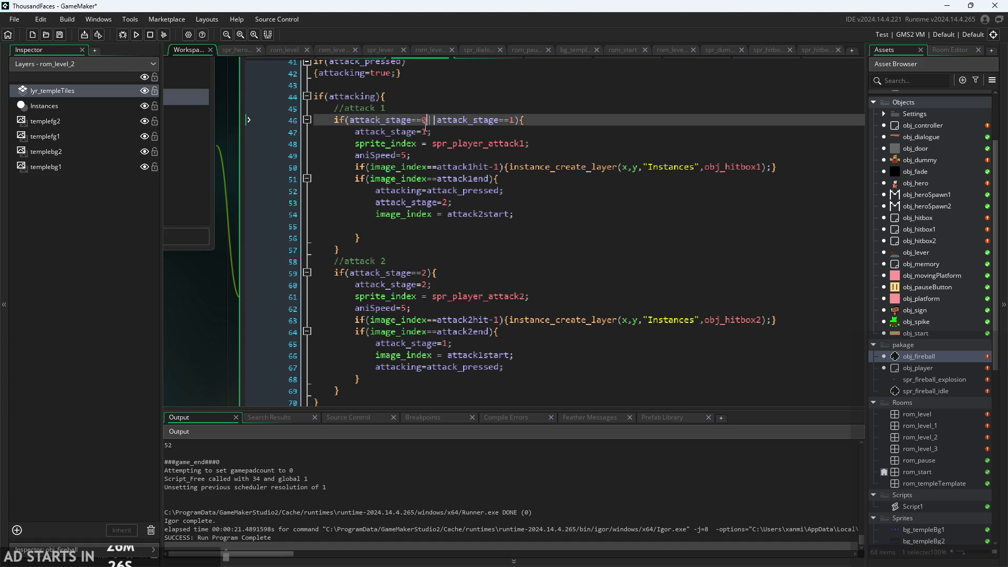
drag(429, 120, 349, 120)
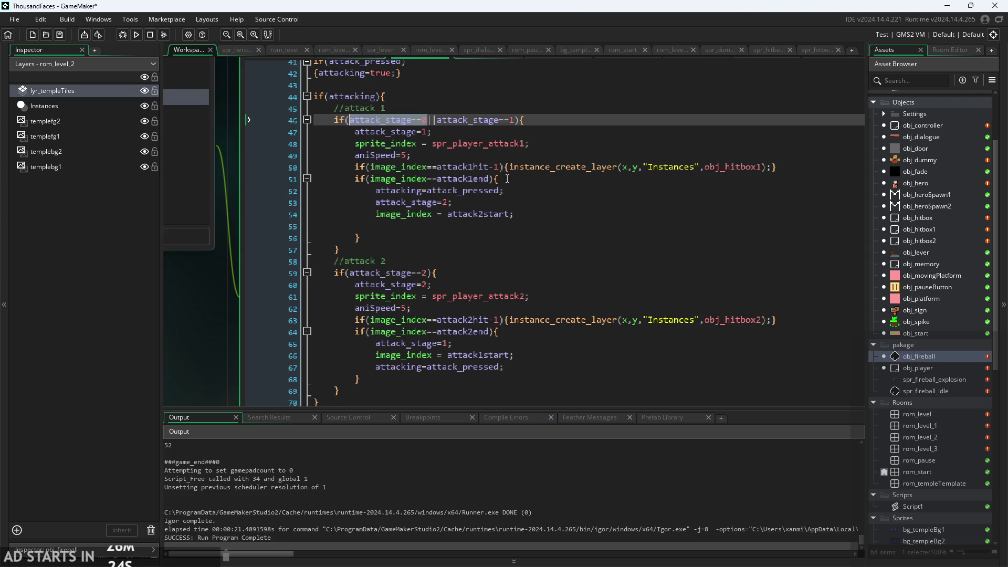
Delete the empty line 55 under image_index = attack2start
click(546, 225)
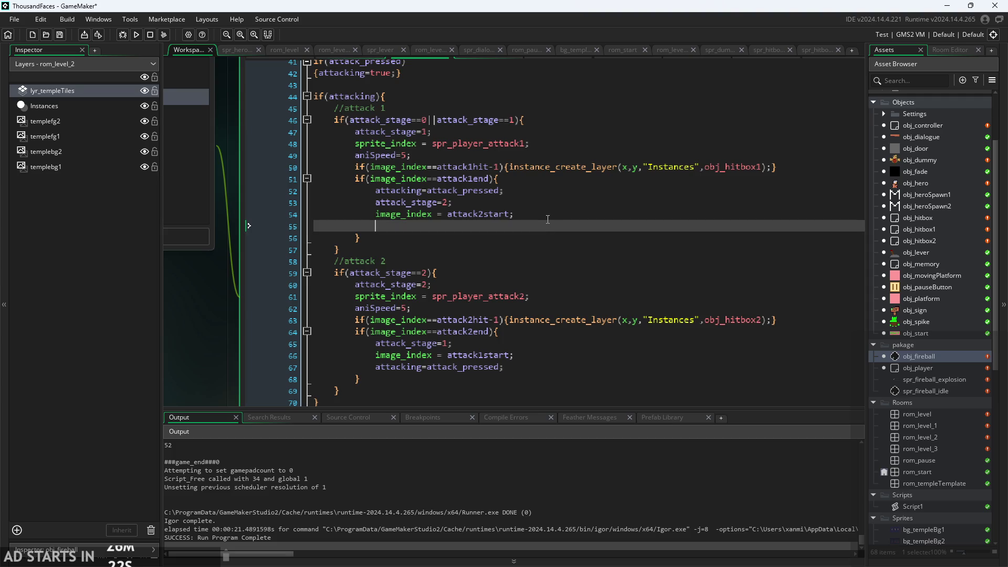
scroll(528, 194, up, 1)
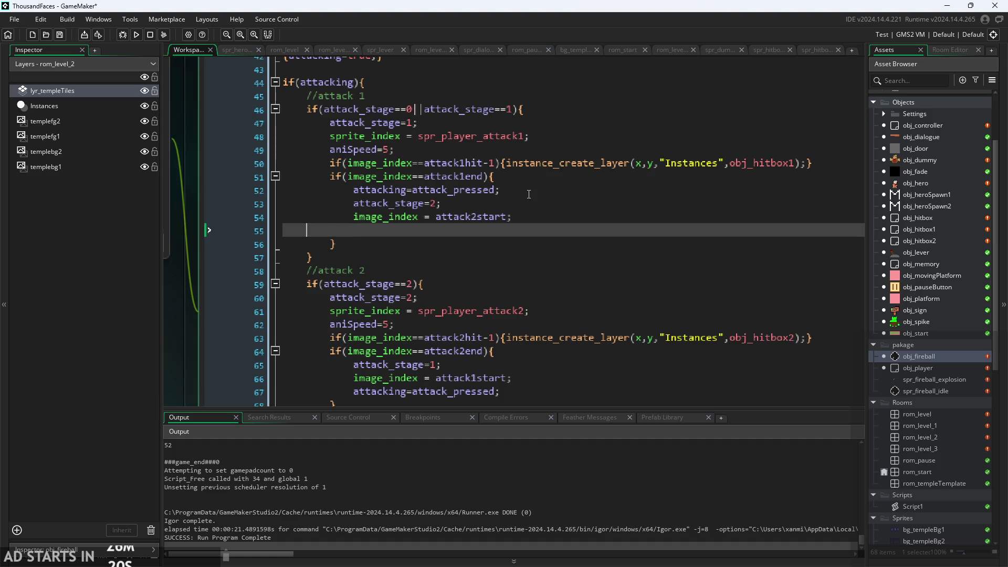
key(BackSpace)
key(BackSpace)
Replace the attacking=attack_pressed; line with an if(!attack_pressed) condition
click(544, 185)
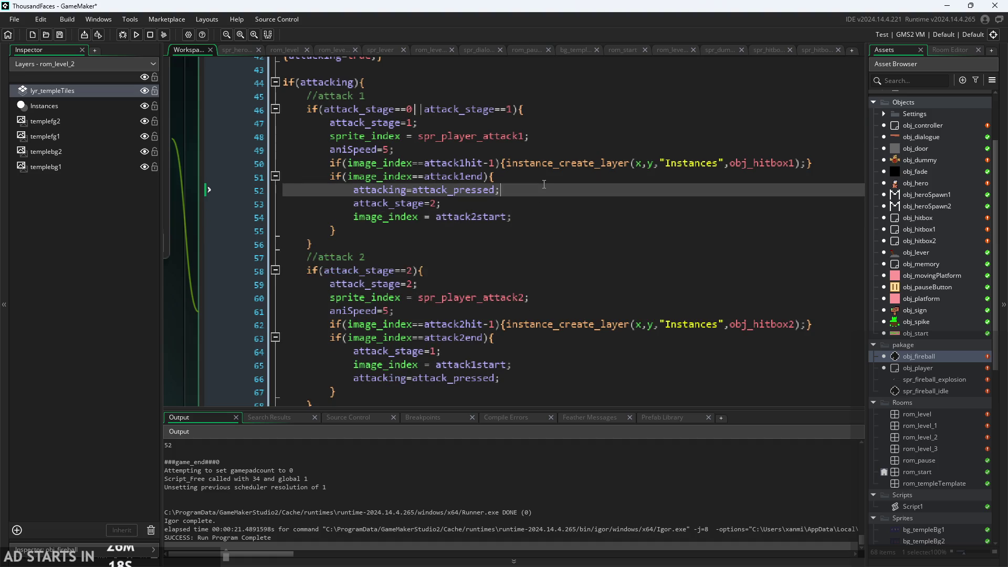
text(if(att)
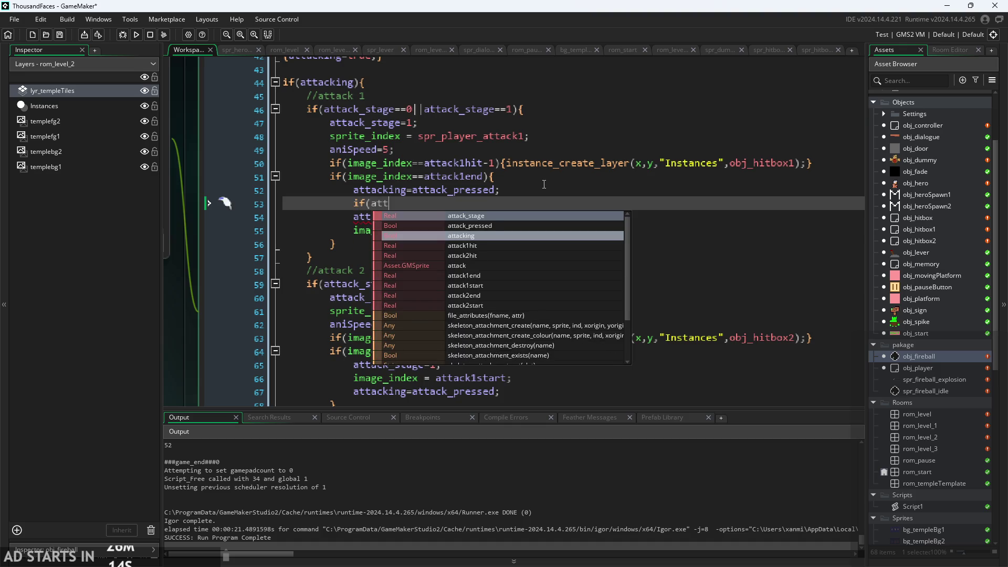
double_click(511, 226)
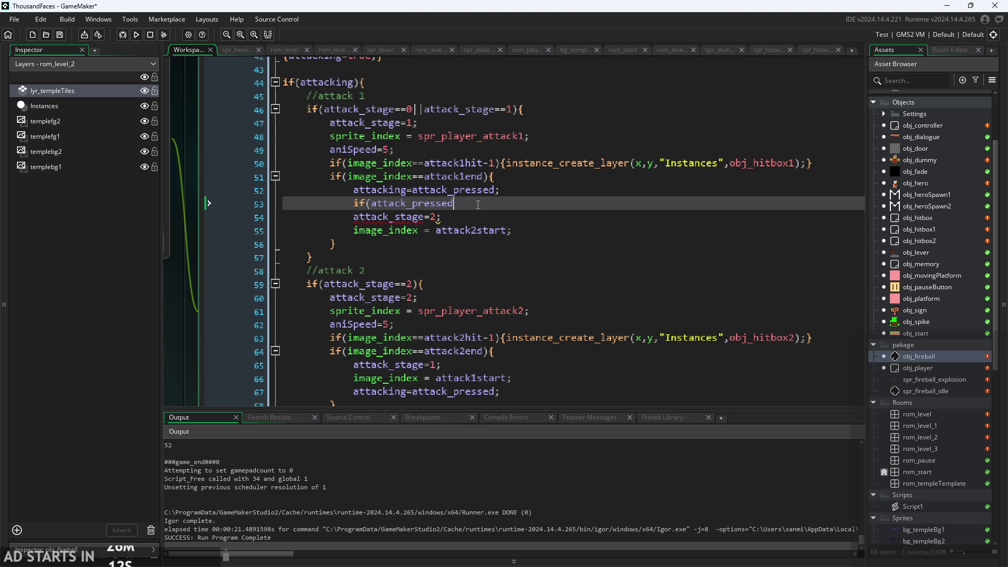
text())
click(372, 205)
text(!)
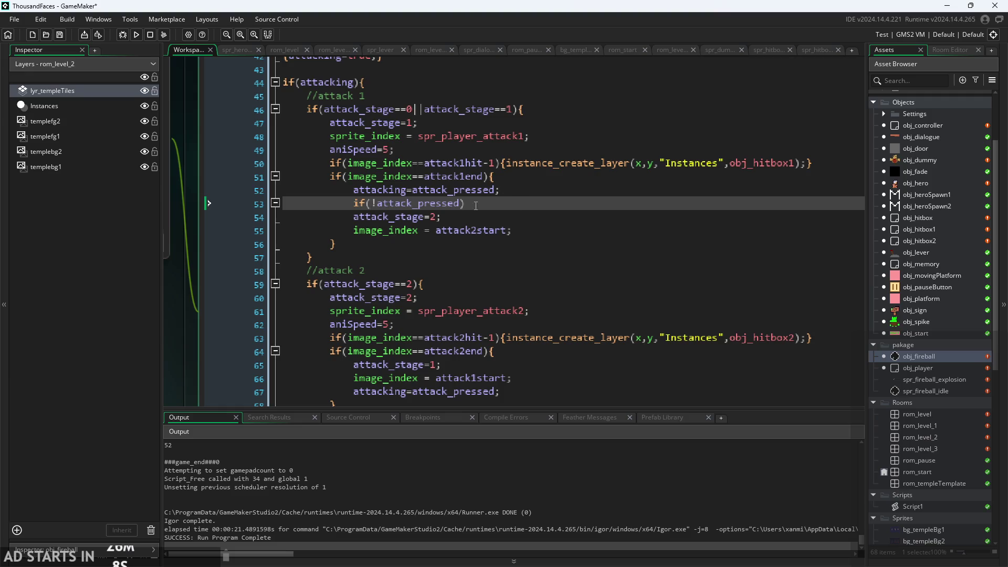
drag(522, 194, 173, 187)
key(BackSpace)
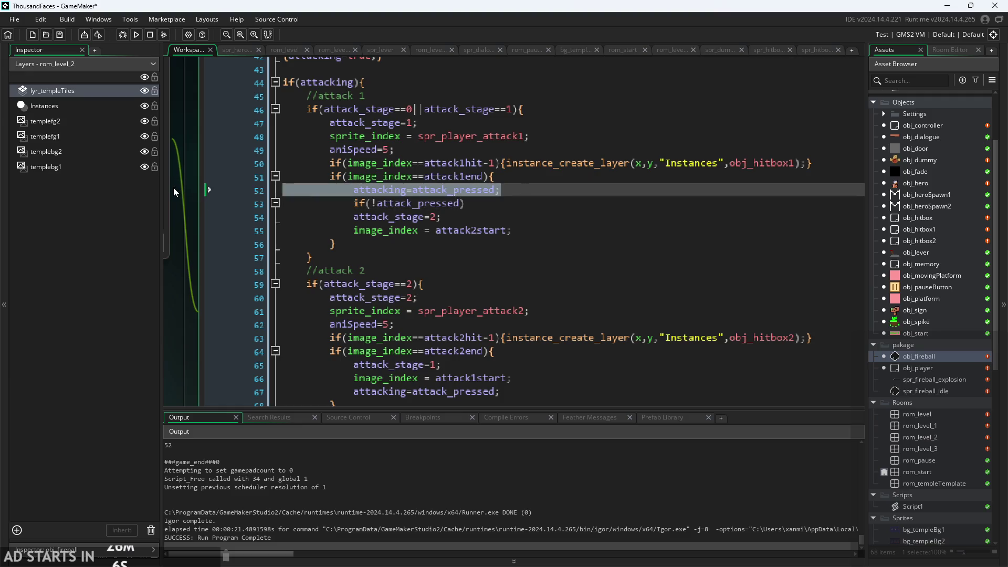
key(BackSpace)
Open a block under if(!attack_pressed) setting attacking=false and attack_stage=0
click(504, 189)
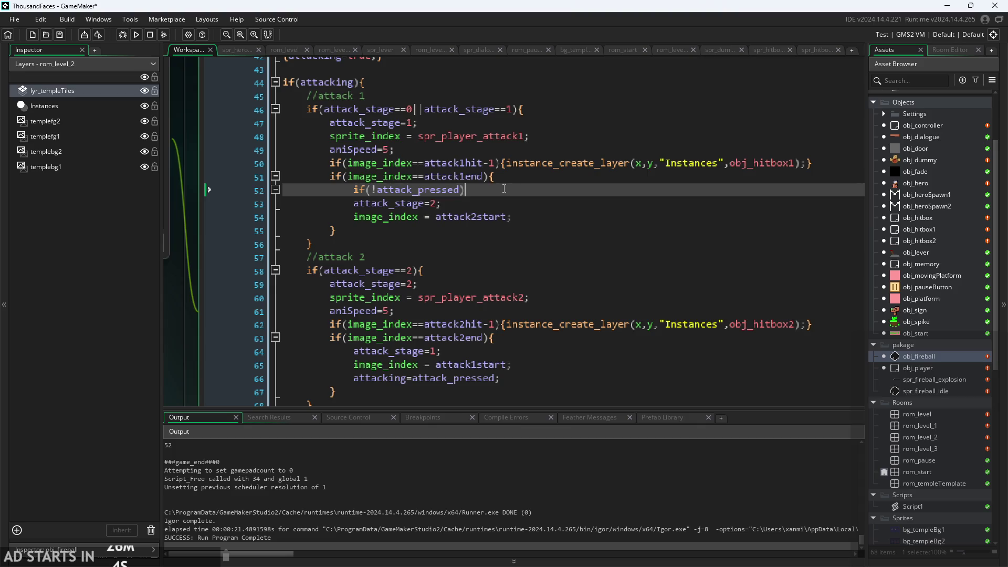
text({)
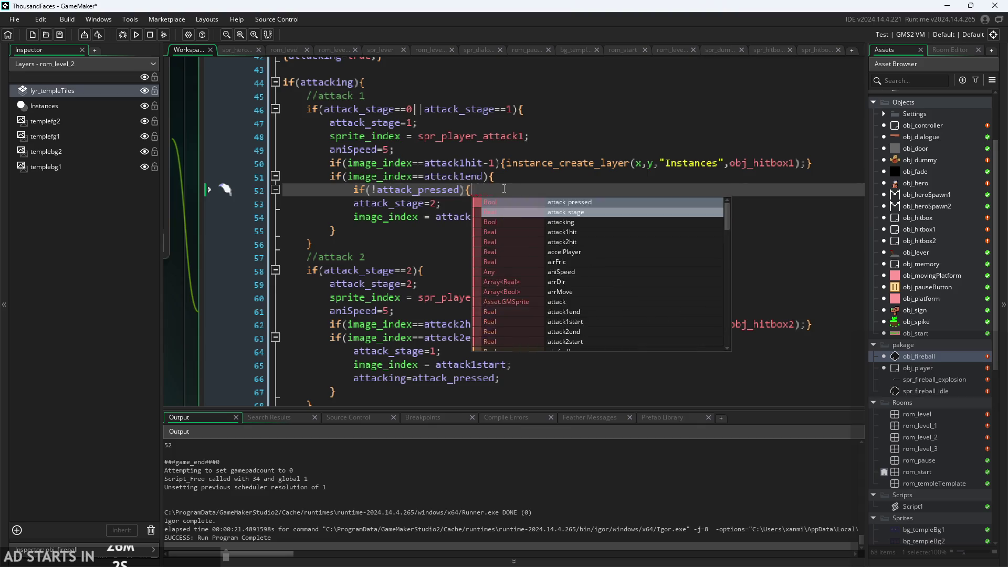
key(Escape)
key(Return)
text(attacki)
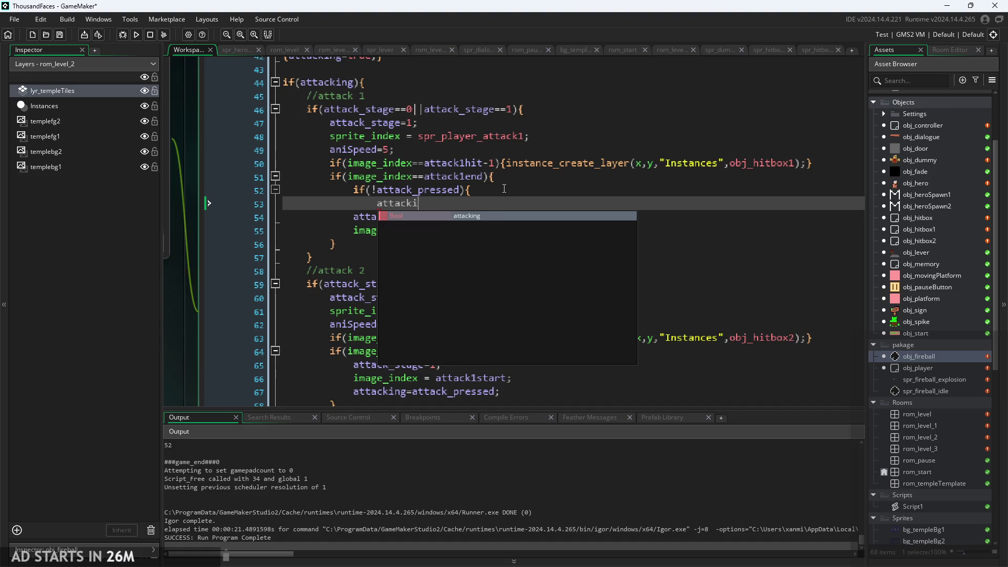
key(Return)
text(=false;)
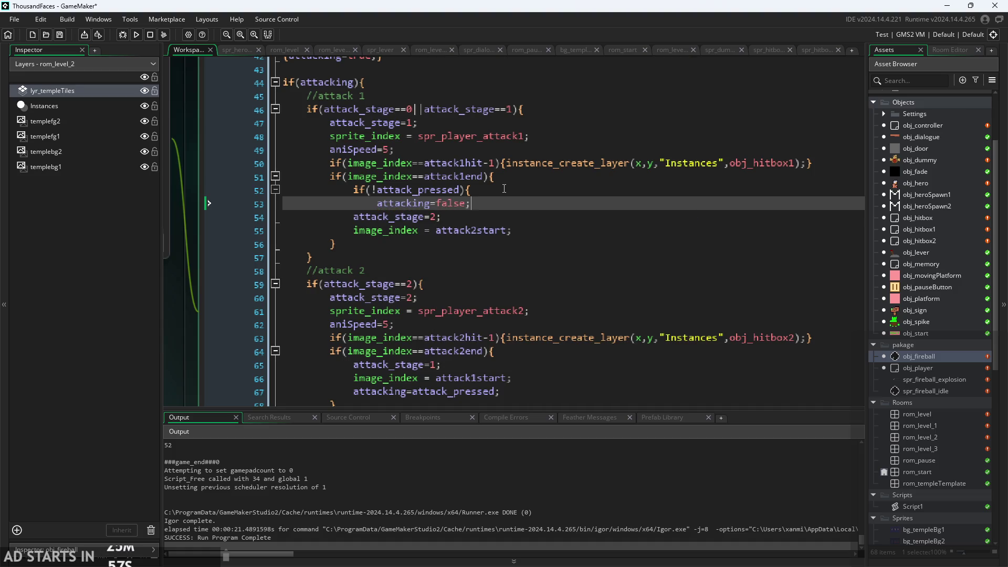
key(Return)
text(attack)
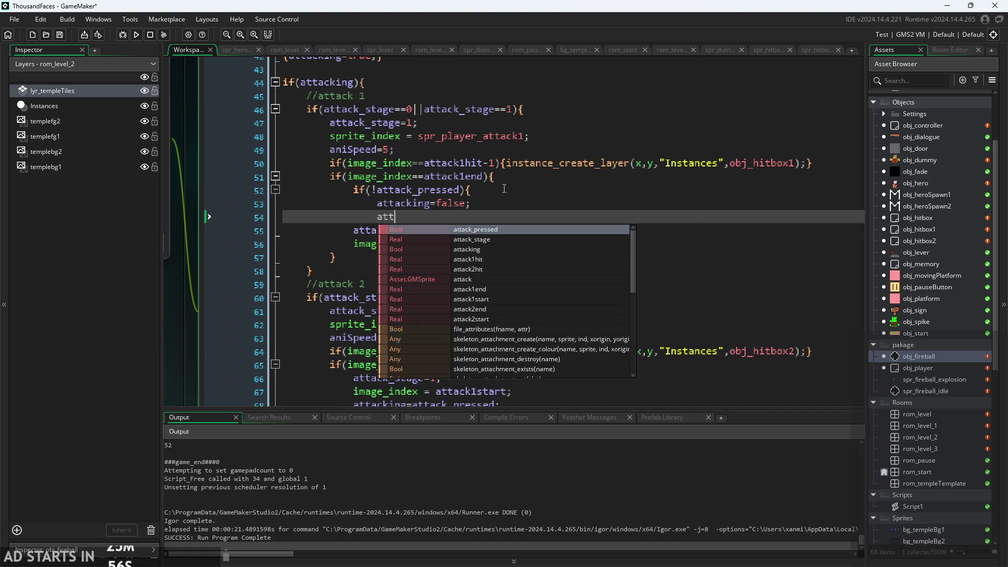
text(_s)
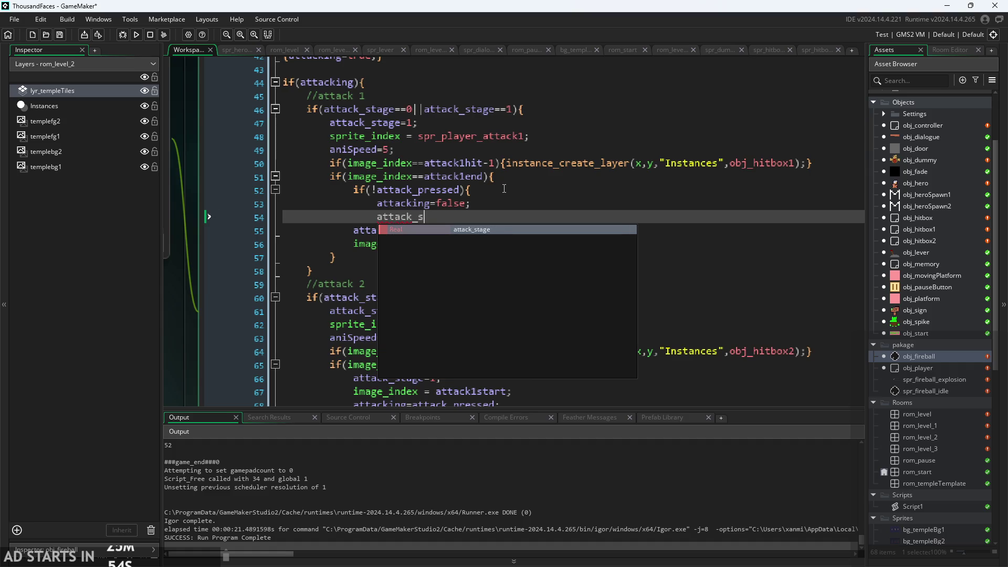
text(tage=0;)
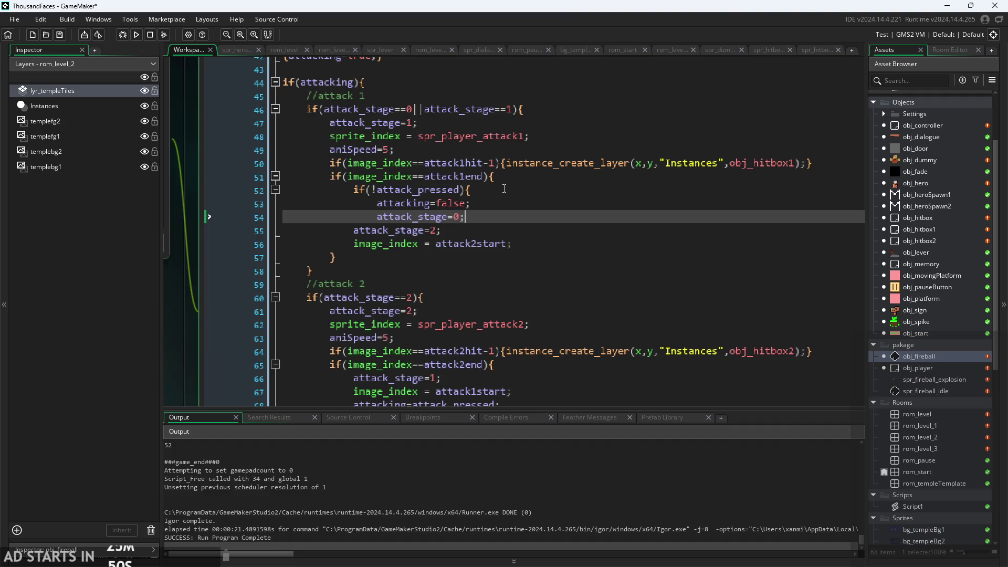
key(Return)
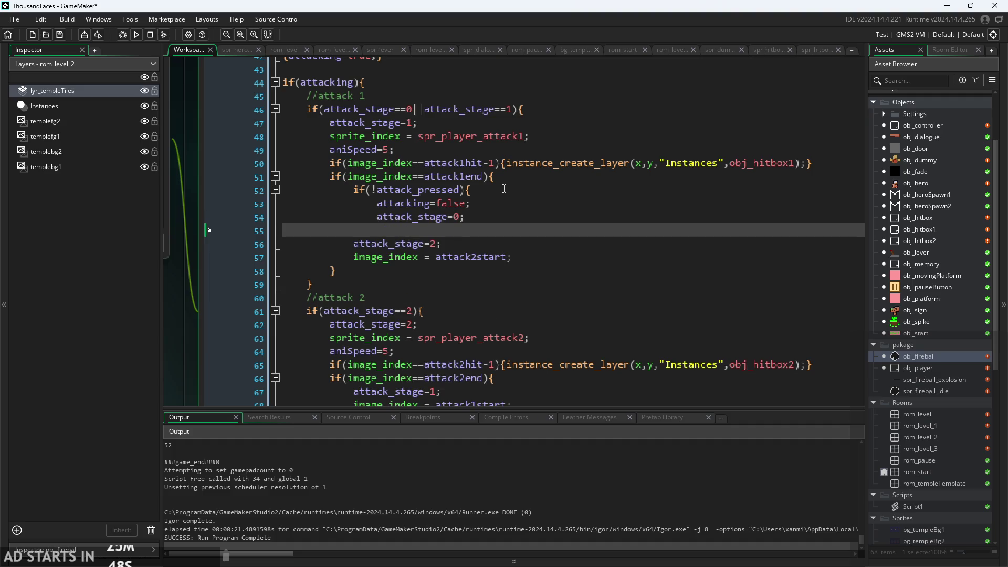
Start a sprite_index= line and delete the old else block on lines 73–76
text(image)
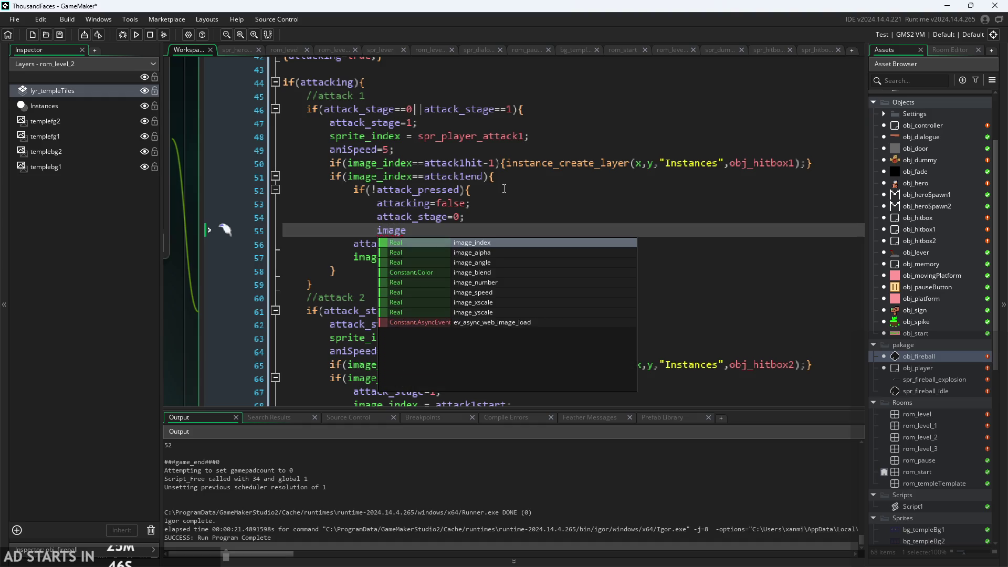
key(Return)
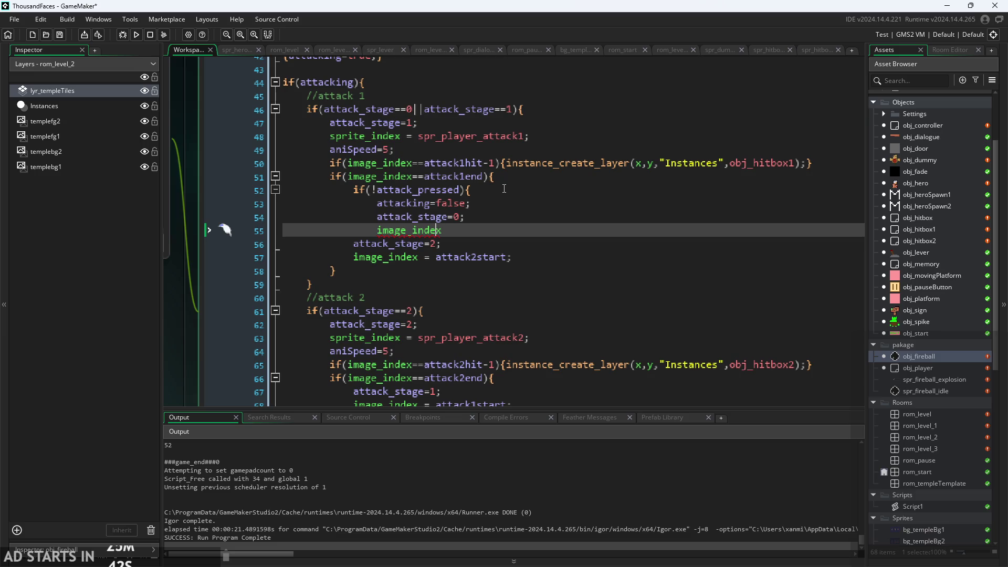
key(shift+Left)
key(shift+Left)
key(shift+Left)
text(spre)
key(BackSpace)
text(ite)
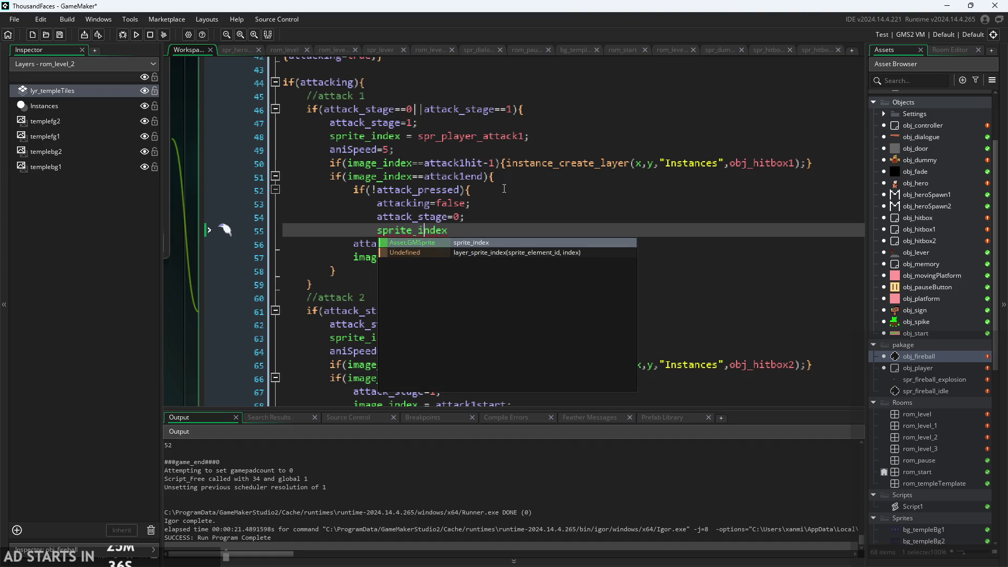
text(=)
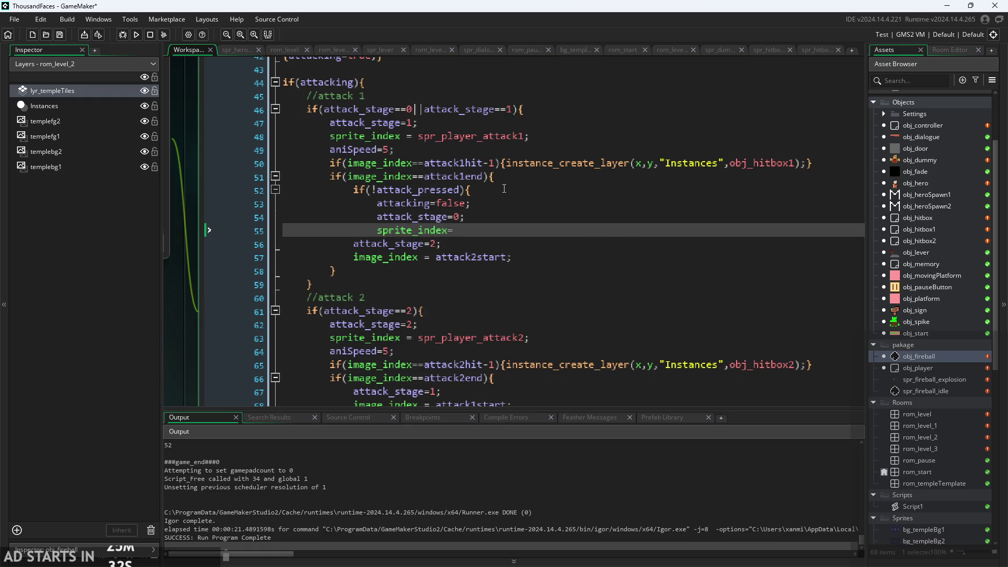
scroll(398, 330, down, 6)
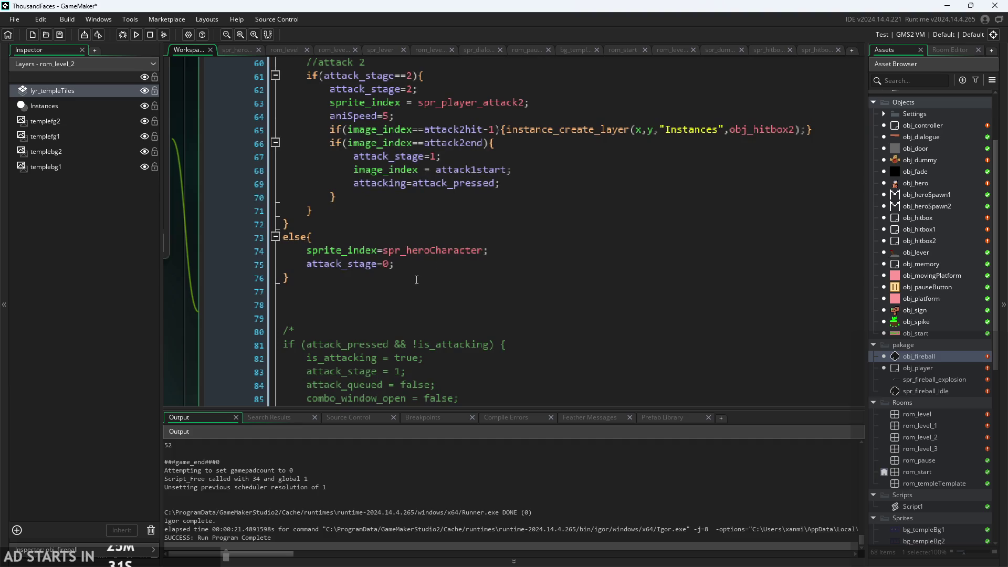
drag(417, 280, 83, 243)
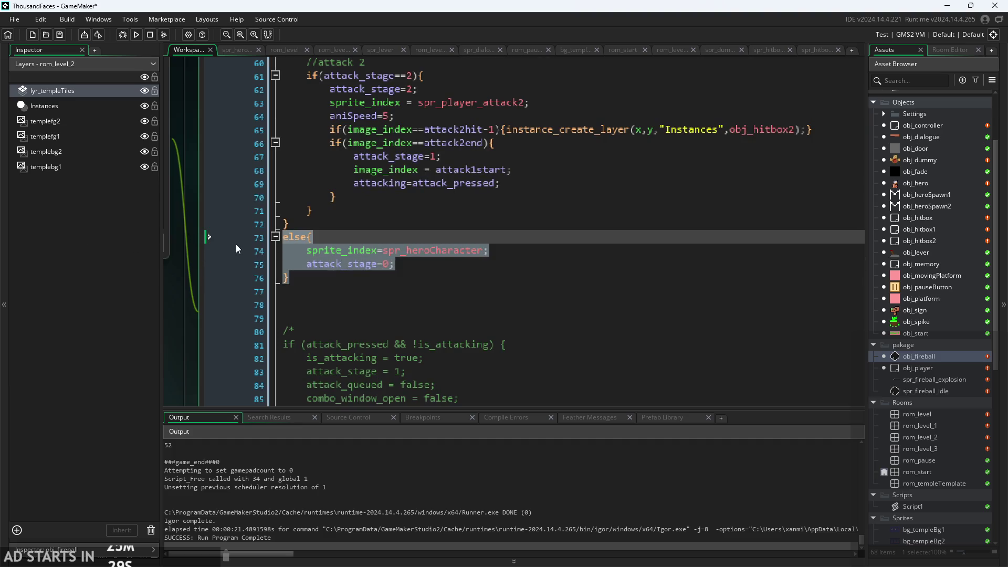
key(Delete)
Finish the line as sprite_index=spr_heroCharacter and close the if block
scroll(456, 185, up, 4)
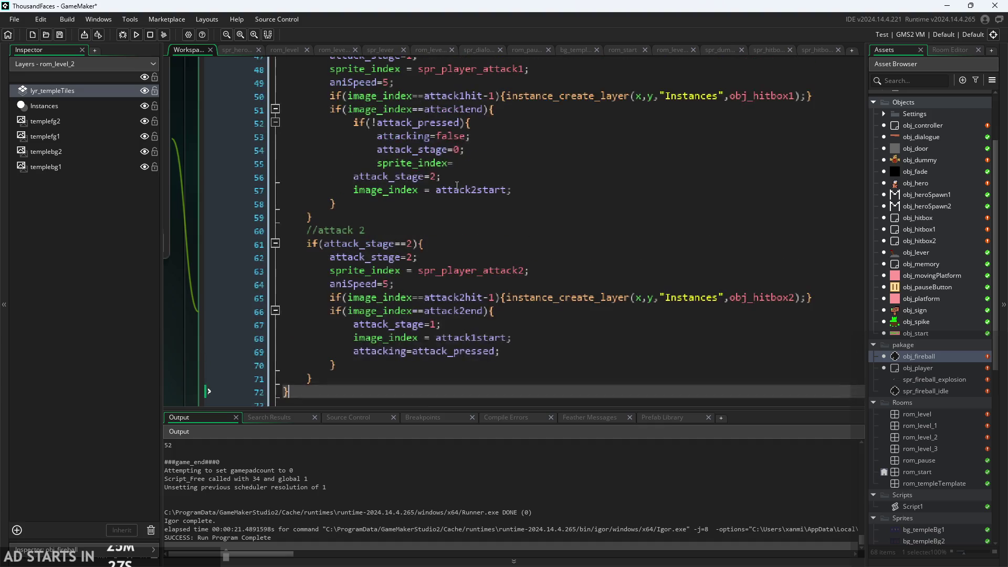
click(464, 164)
text(spr)
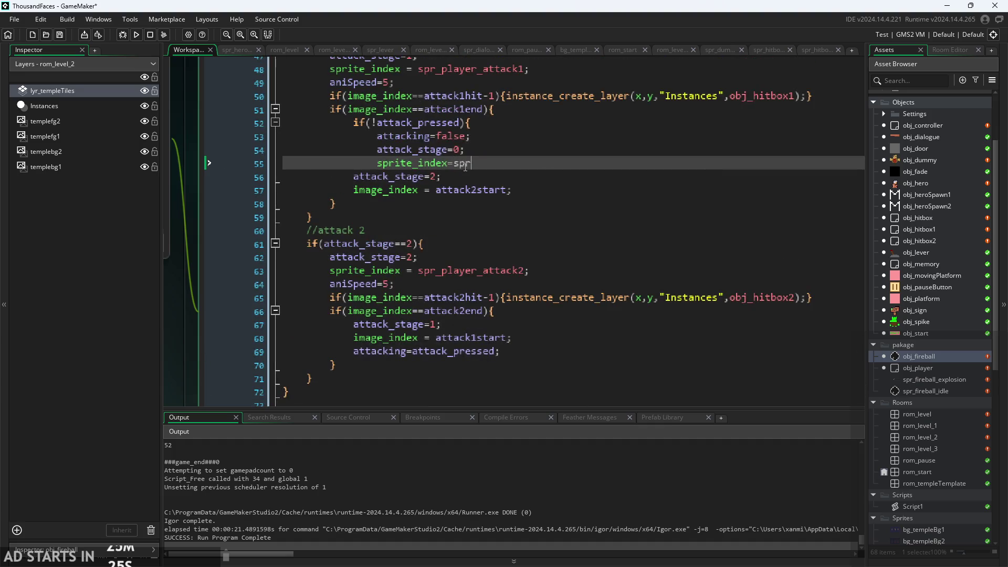
text(_he)
key(Return)
key(Return)
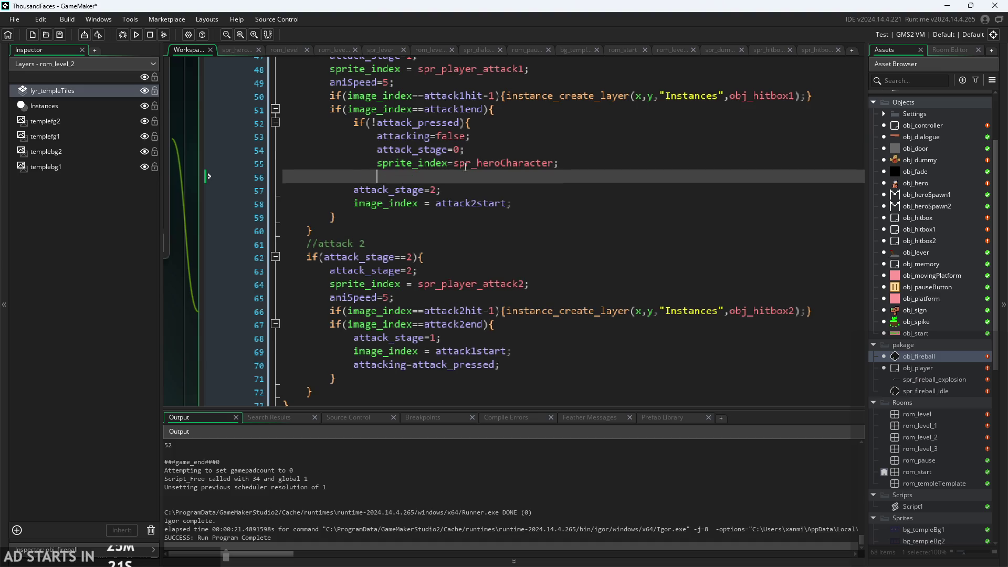
text(})
Wrap the following lines through image_index = attack2start in an indented else{ } branch
ctrl+scroll(465, 167, down, 2)
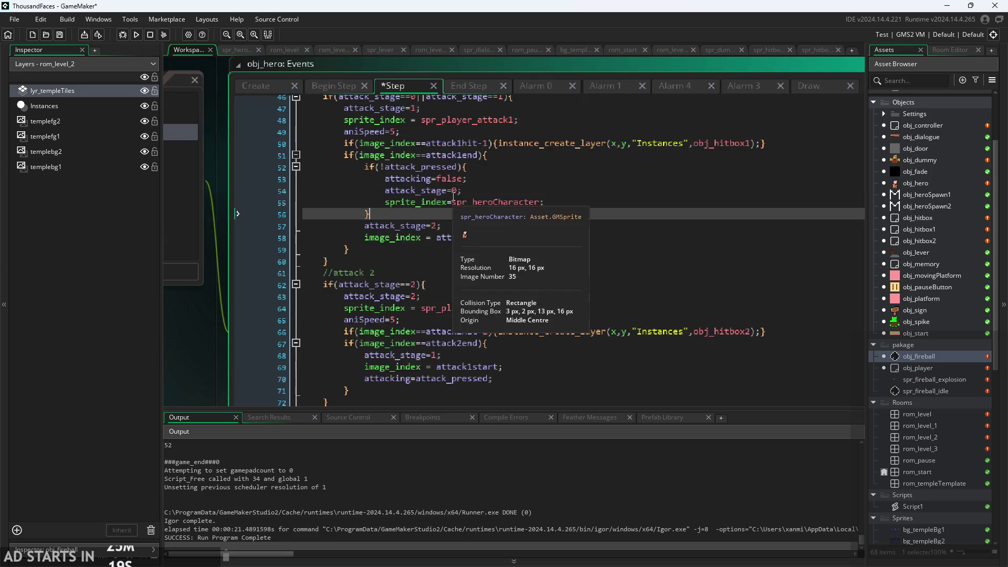
scroll(454, 196, up, 1)
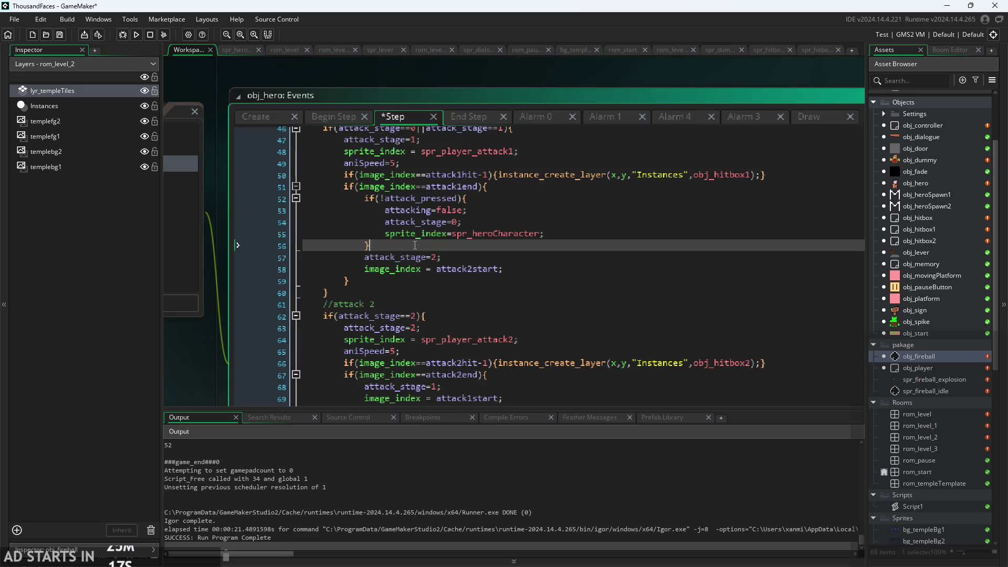
key(Return)
text(else)
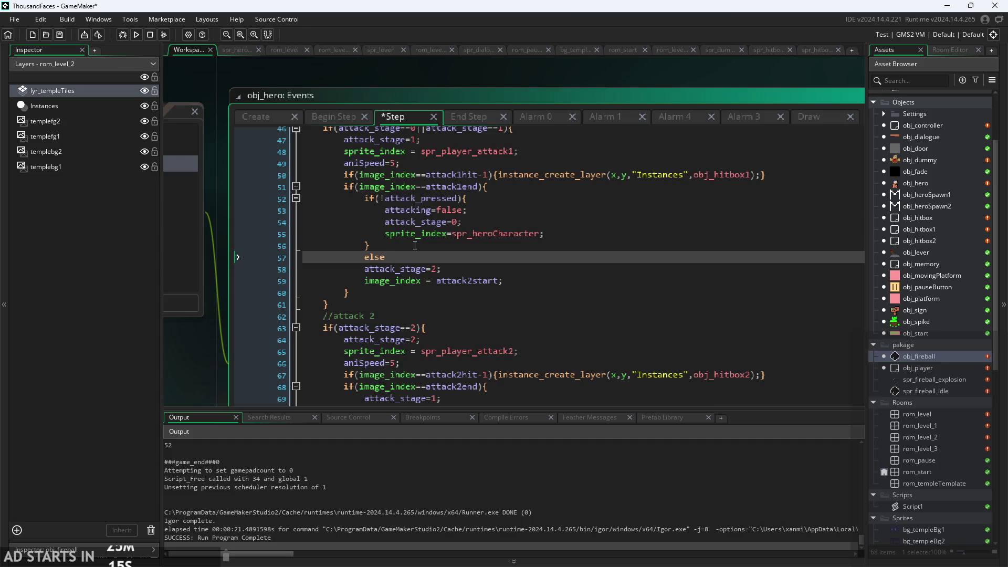
text({)
click(528, 280)
key(Return)
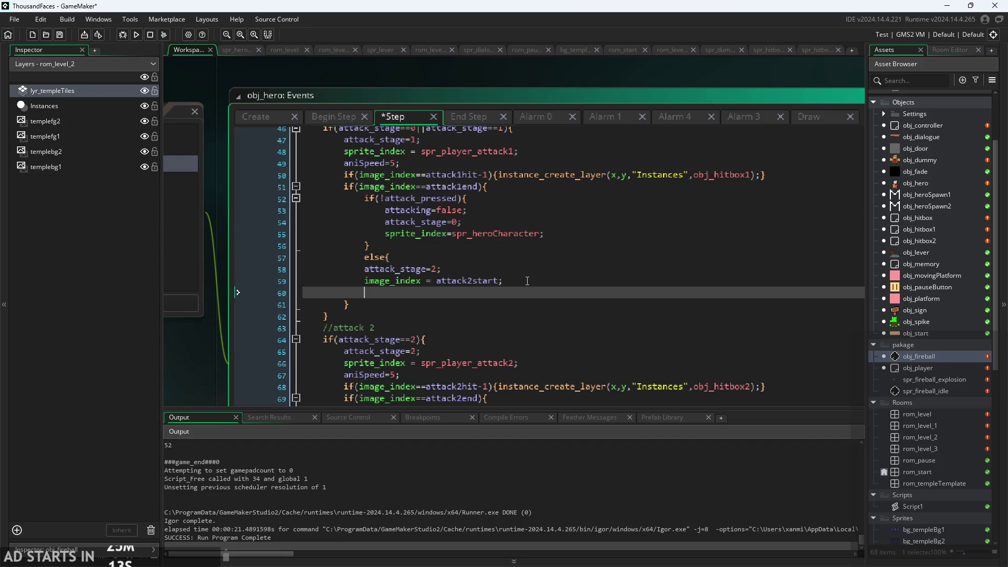
text(})
click(366, 267)
key(Tab)
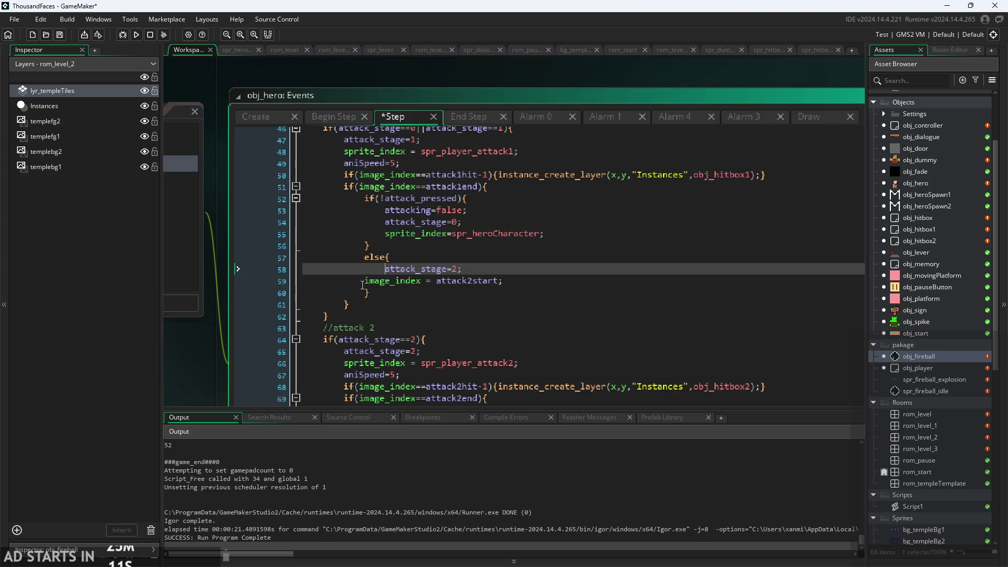
click(365, 280)
key(Tab)
Cut the sprite_index = spr_player_attack2; line out of the attack 2 block
scroll(488, 269, up, 2)
click(488, 269)
key(Up)
key(Up)
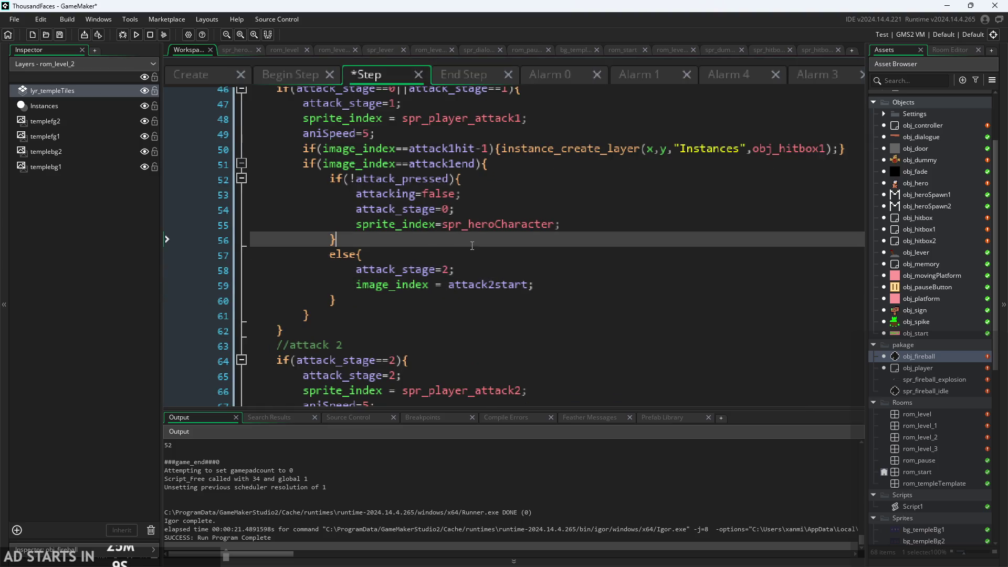
scroll(488, 269, down, 1)
click(489, 230)
scroll(491, 231, down, 1)
scroll(525, 235, up, 1)
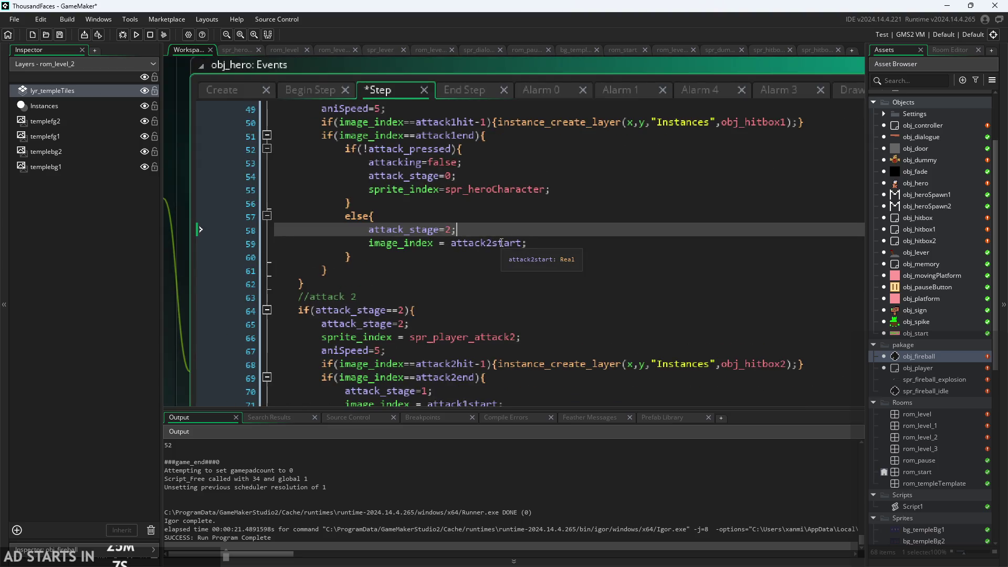
scroll(551, 237, down, 1)
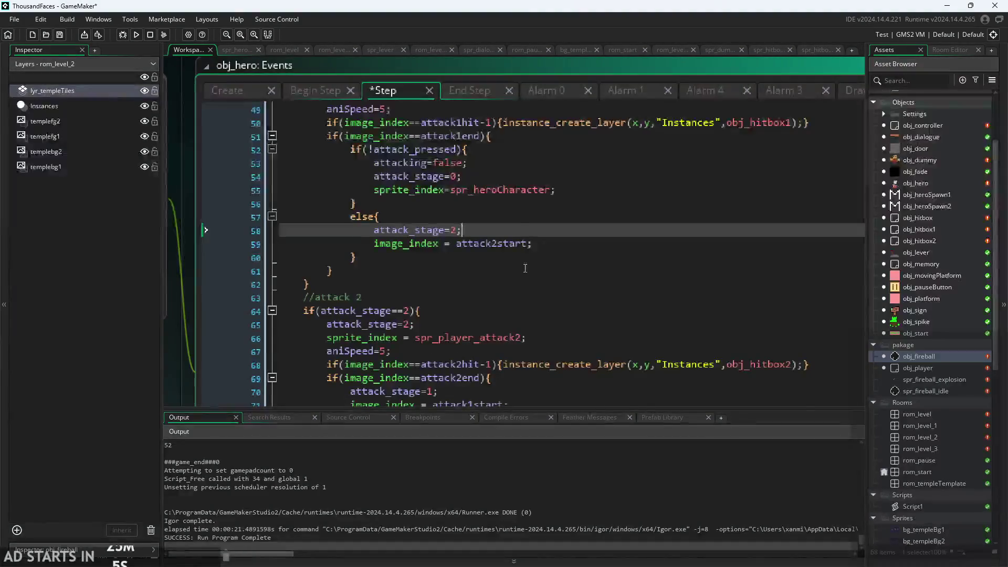
scroll(524, 270, down, 1)
scroll(524, 271, down, 3)
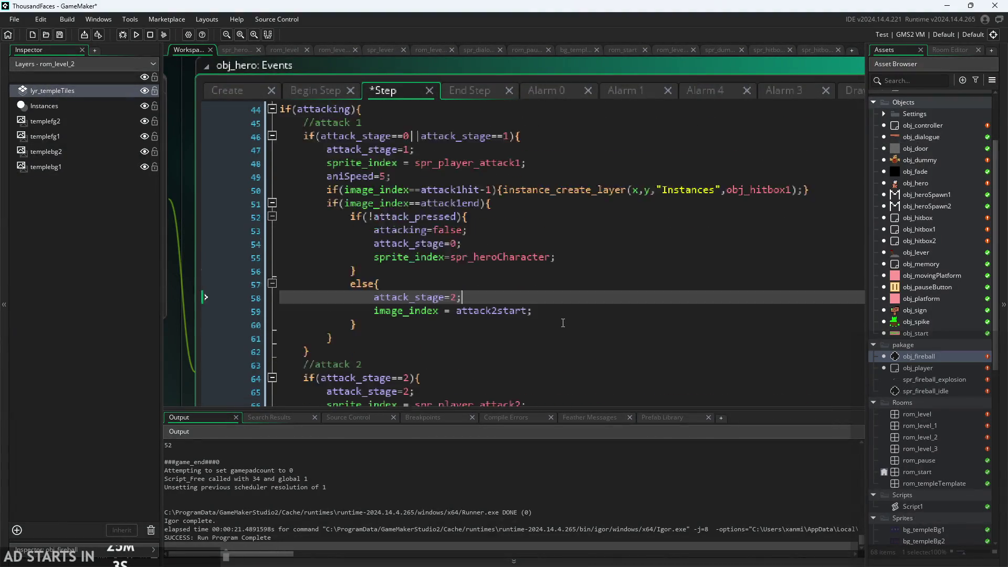
scroll(560, 321, down, 1)
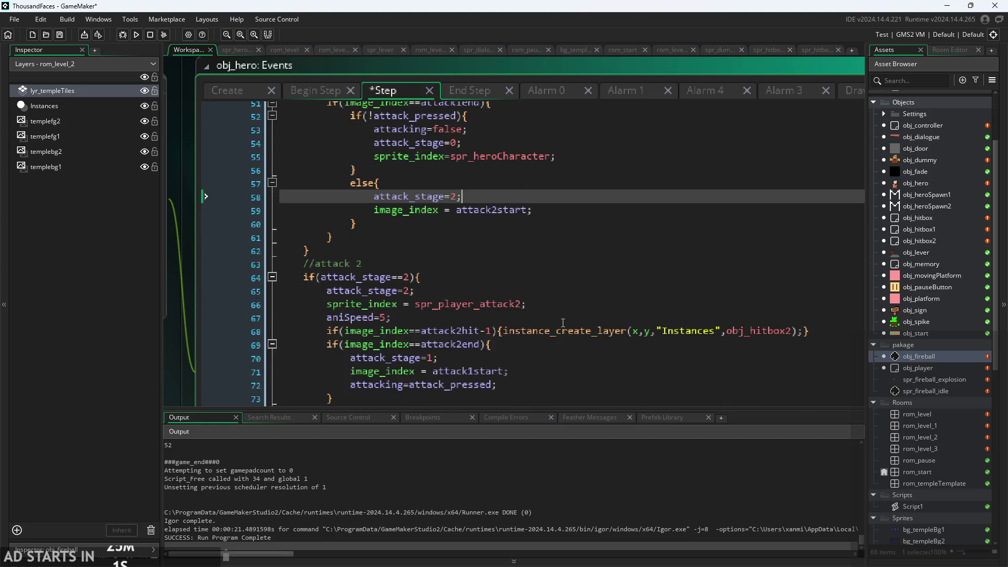
drag(547, 307, 339, 303)
key(ctrl+c)
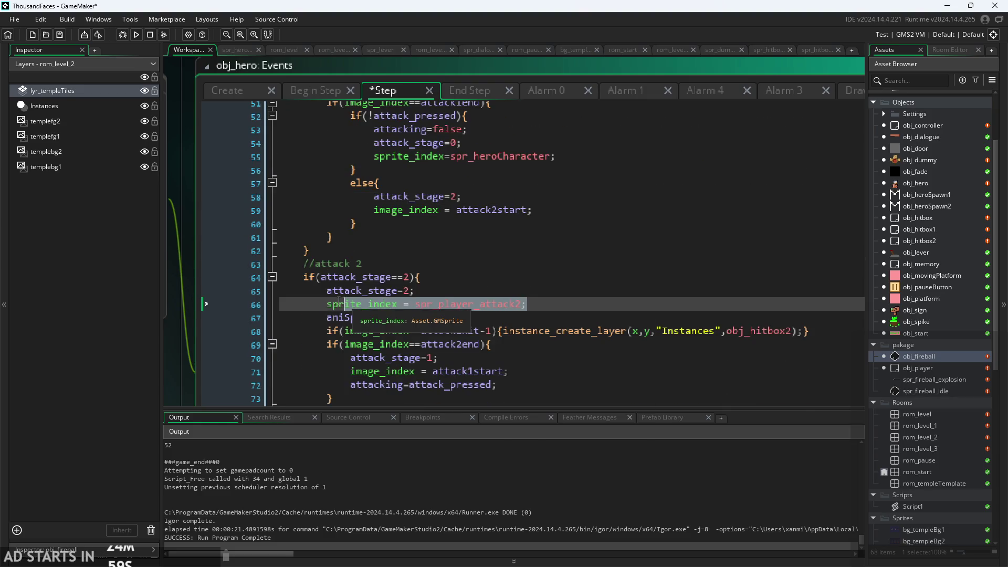
key(BackSpace)
Paste it below image_index in the else branch and remove the leftover empty line 67
click(541, 216)
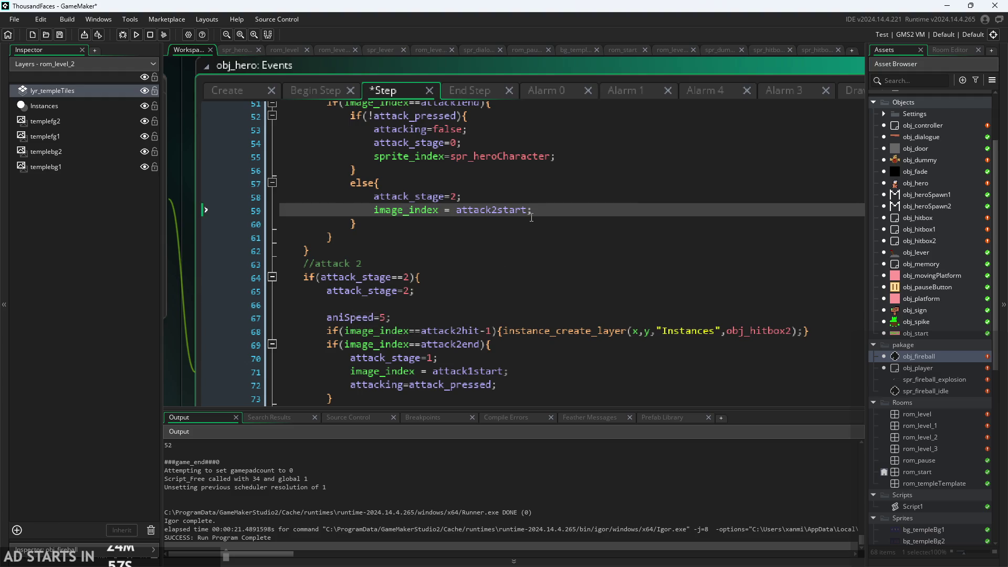
key(Return)
key(ctrl+v)
click(235, 320)
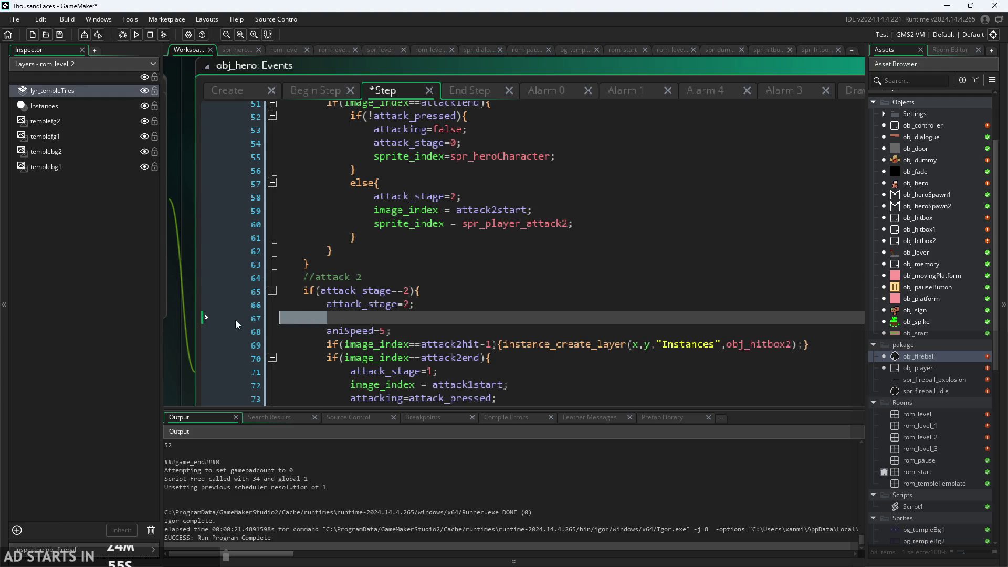
key(BackSpace)
Review the edited else branch, checking the spr_player_attack2 assignment on line 60
scroll(492, 306, up, 4)
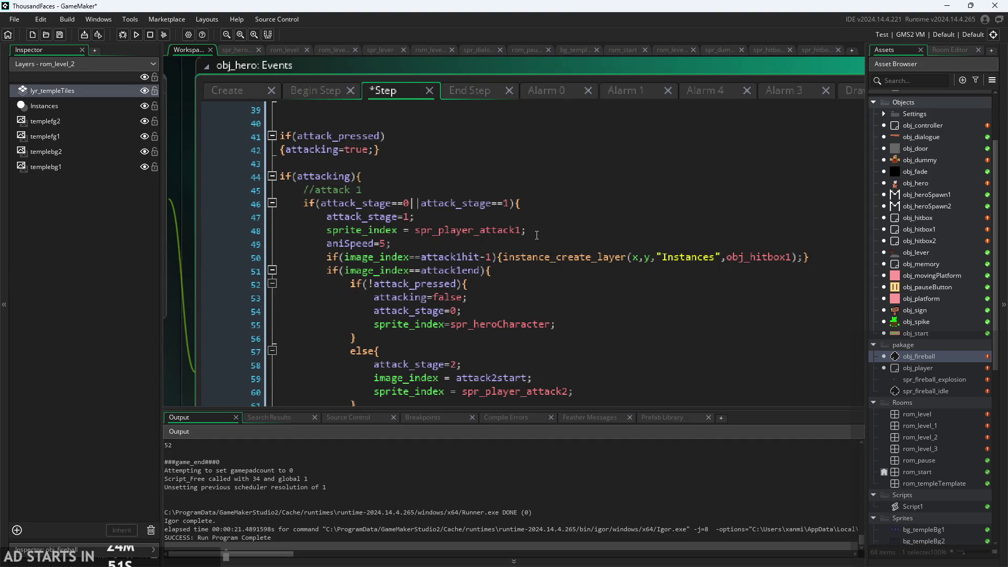
scroll(537, 235, down, 1)
scroll(537, 235, down, 3)
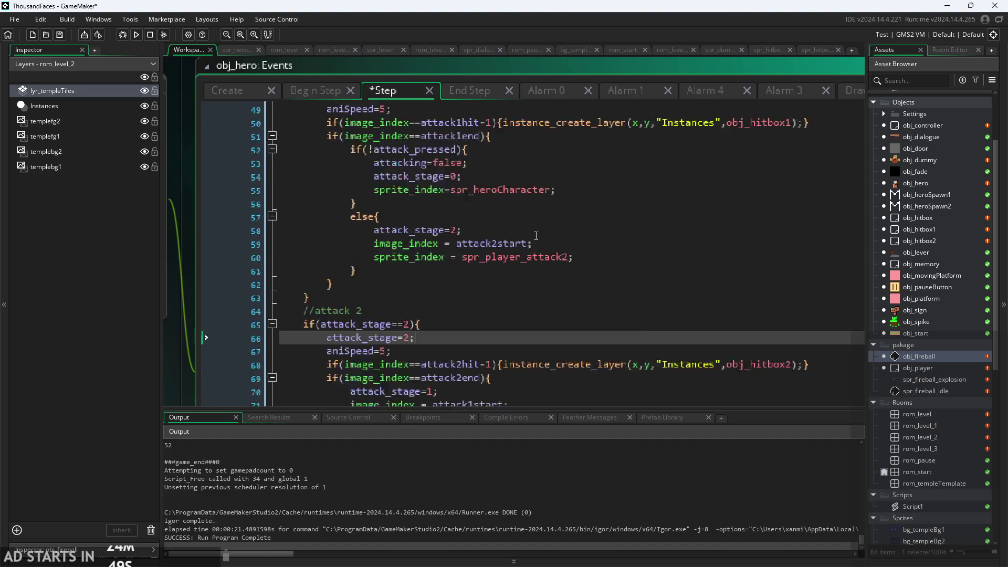
scroll(533, 244, down, 1)
scroll(489, 317, up, 1)
scroll(490, 317, down, 1)
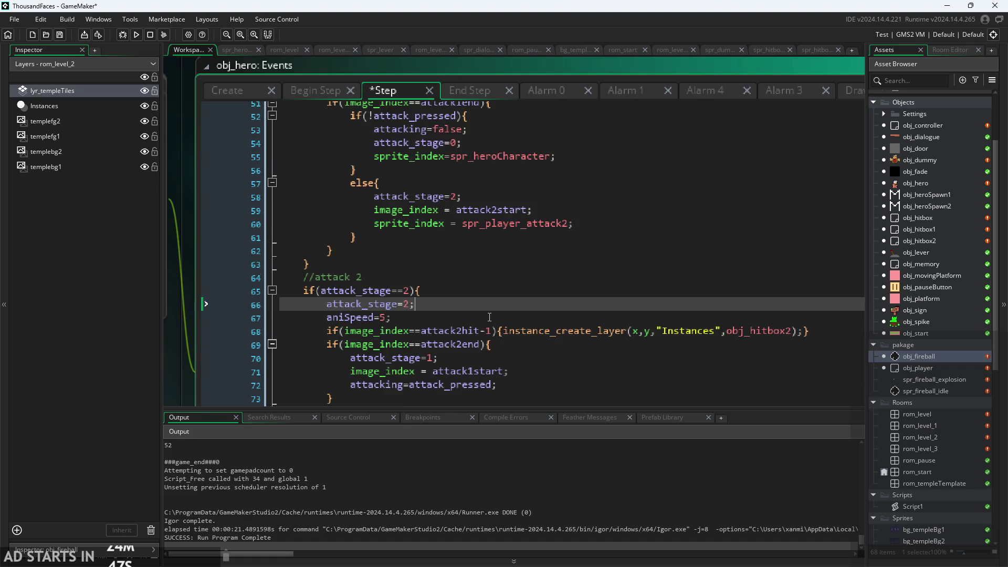
scroll(490, 317, up, 4)
scroll(423, 145, down, 2)
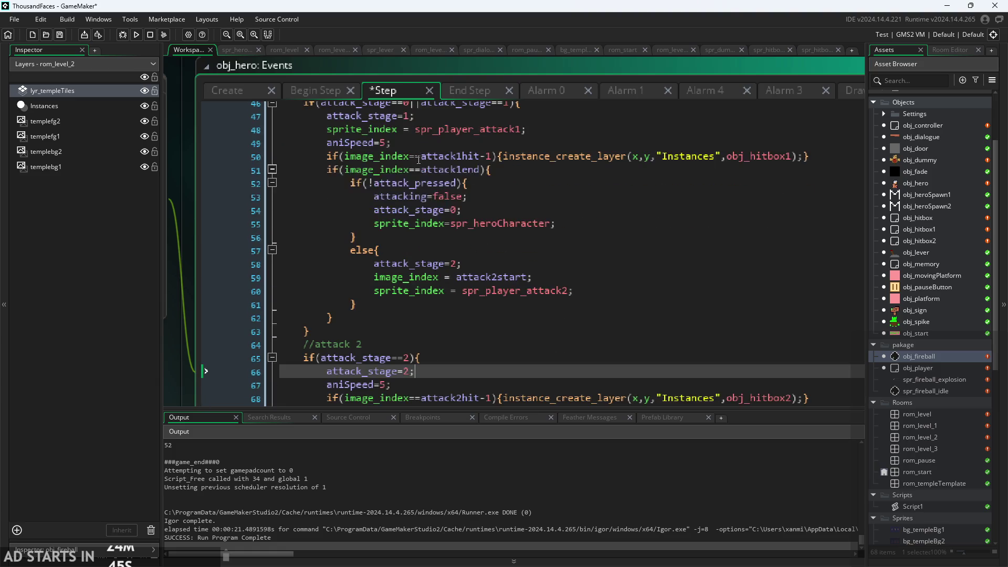
click(451, 335)
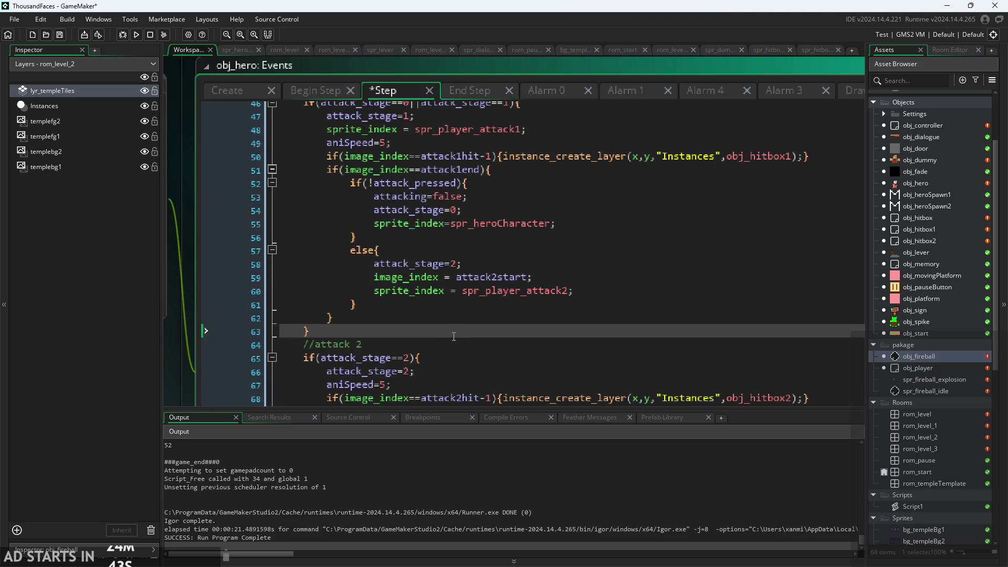
click(506, 304)
click(585, 287)
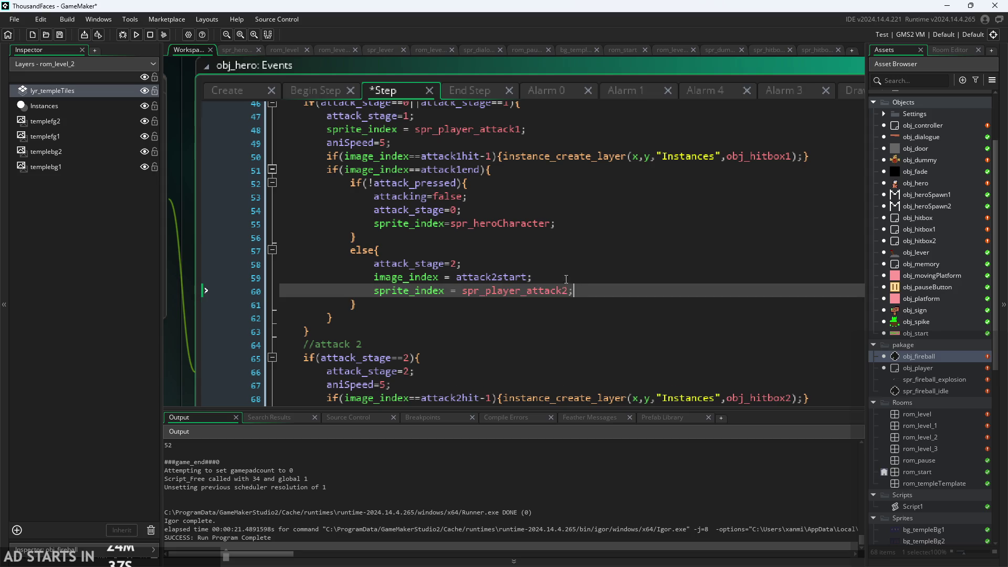
scroll(578, 291, up, 3)
click(400, 256)
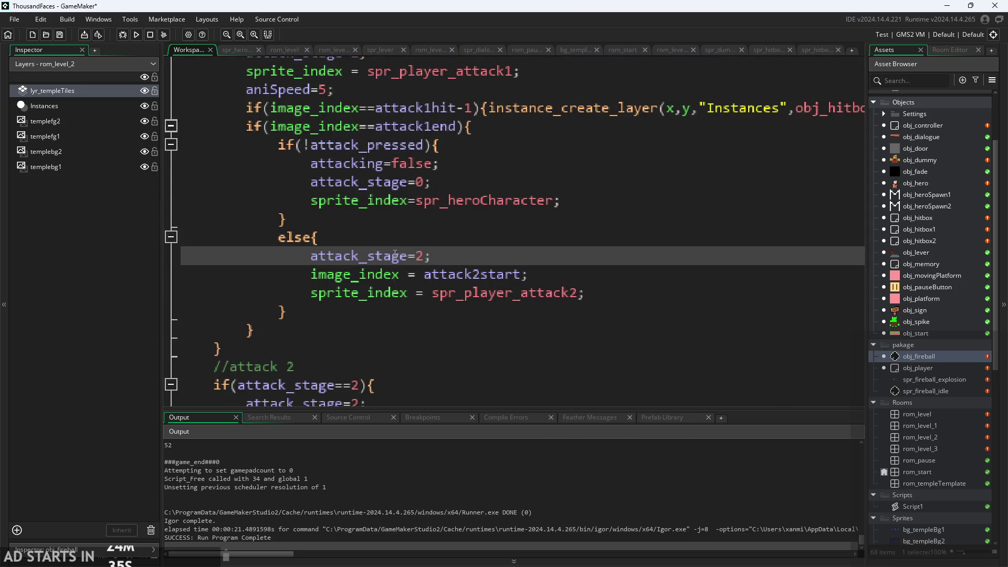
scroll(443, 260, down, 3)
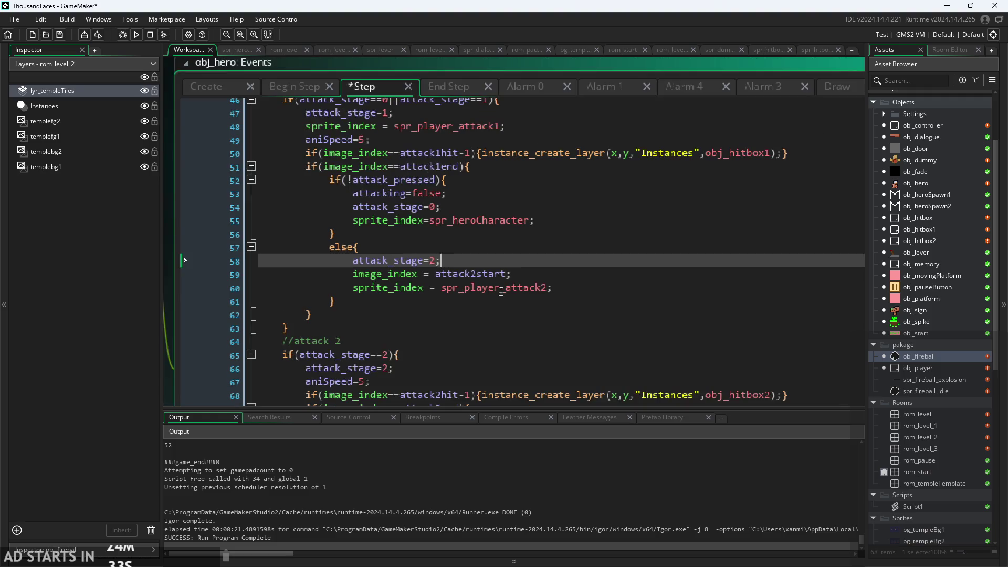
click(499, 287)
scroll(431, 205, down, 2)
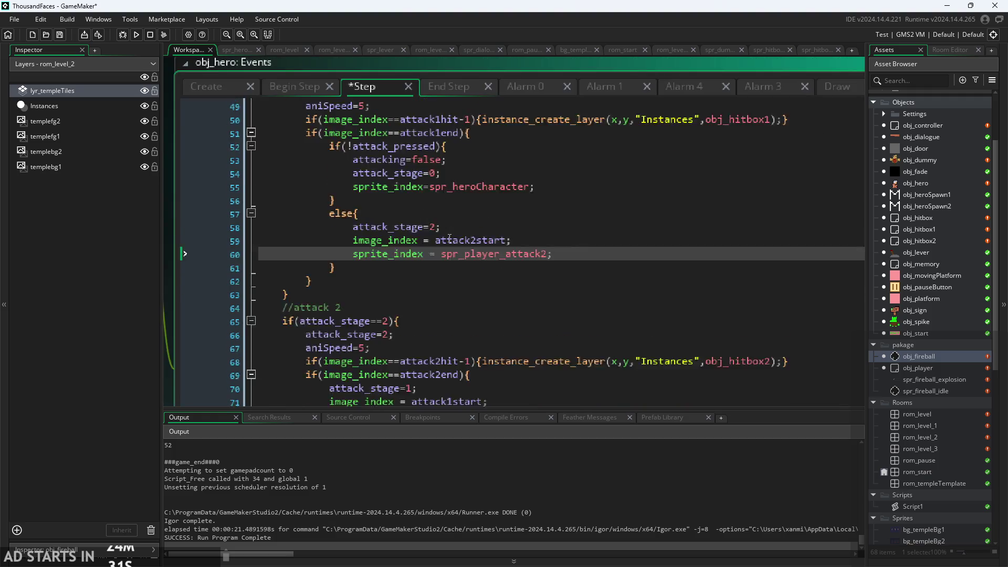
scroll(432, 205, up, 1)
drag(336, 268, 331, 145)
key(ctrl+c)
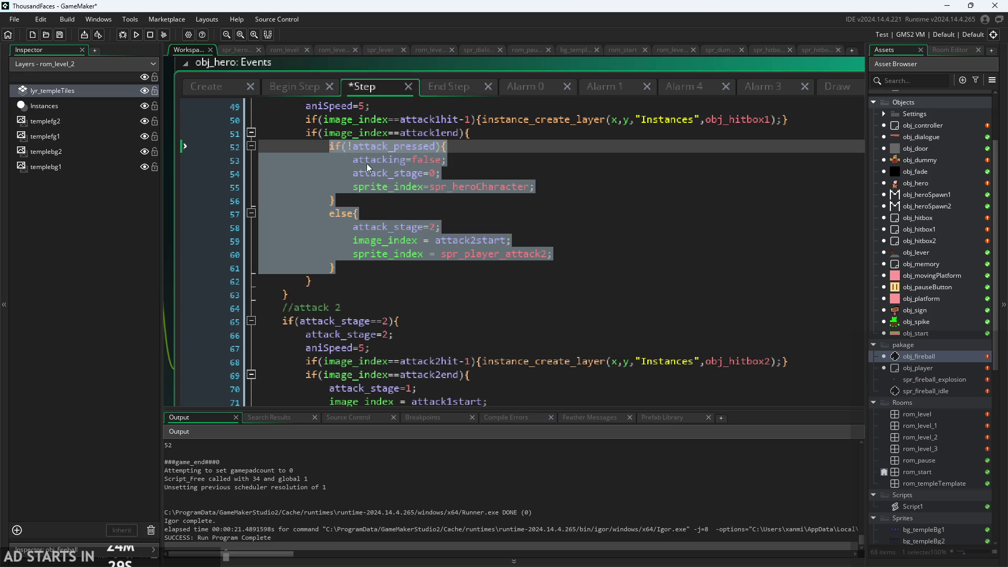
scroll(367, 167, down, 4)
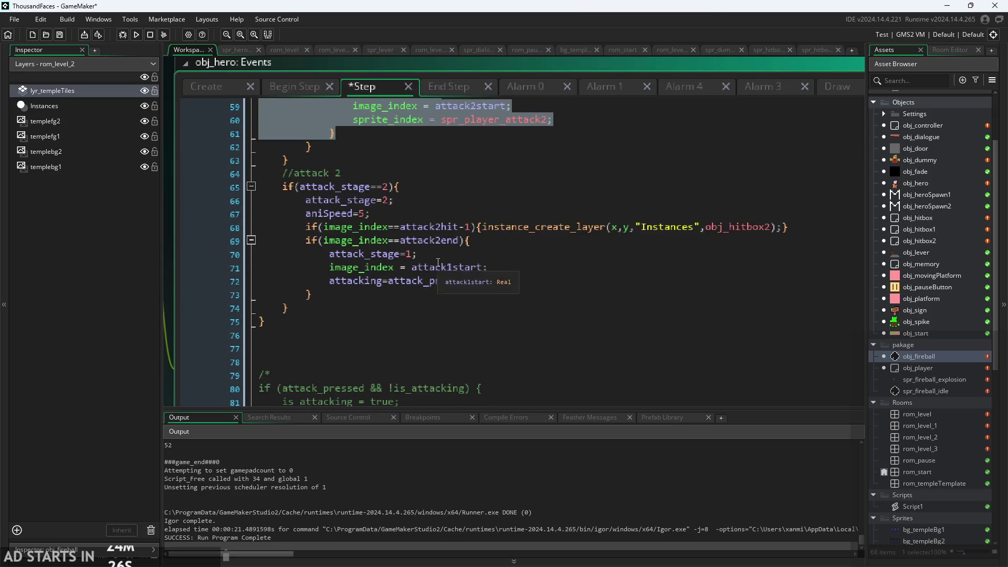
scroll(375, 279, up, 1)
scroll(441, 310, down, 2)
scroll(441, 311, up, 3)
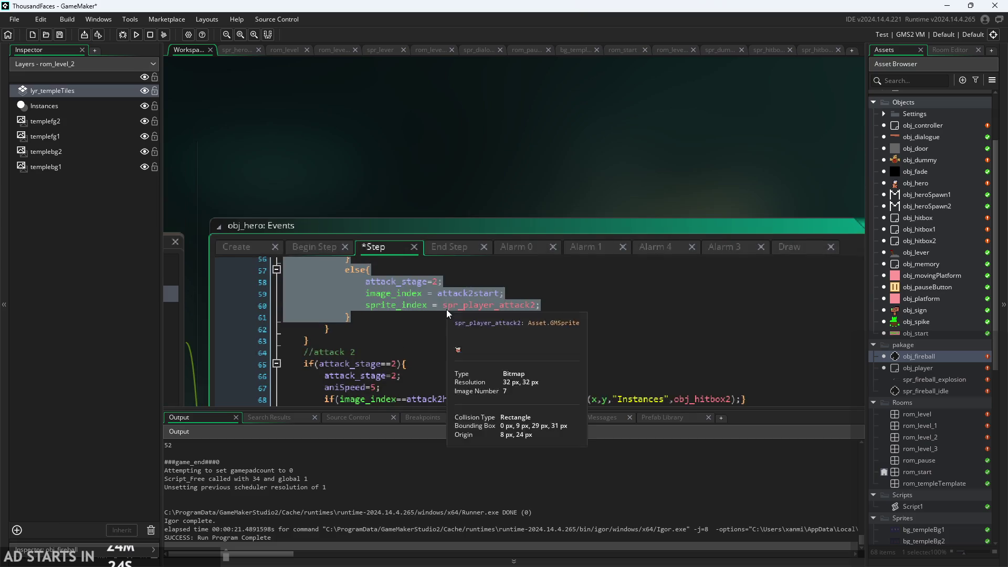
click(447, 315)
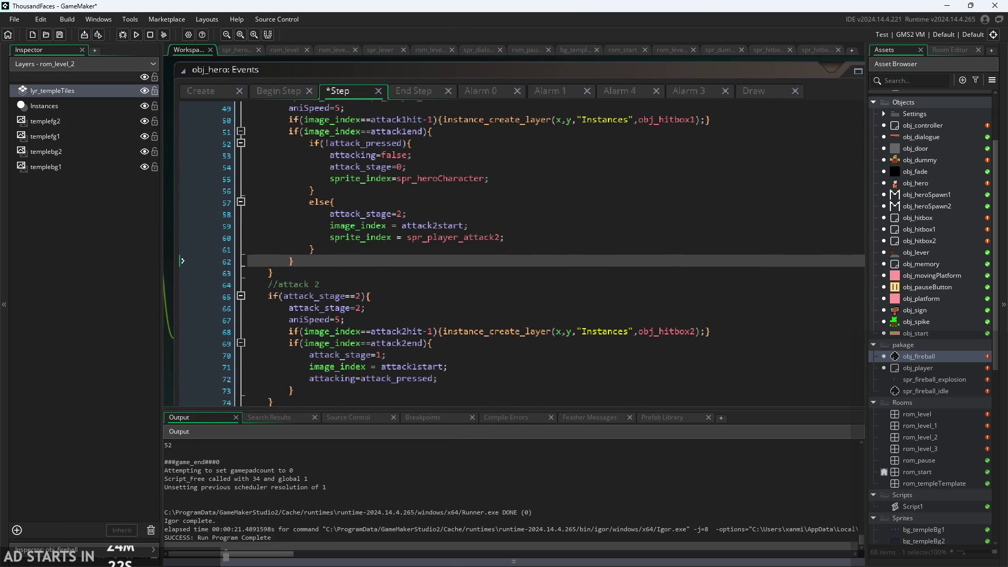
drag(171, 384, 212, 334)
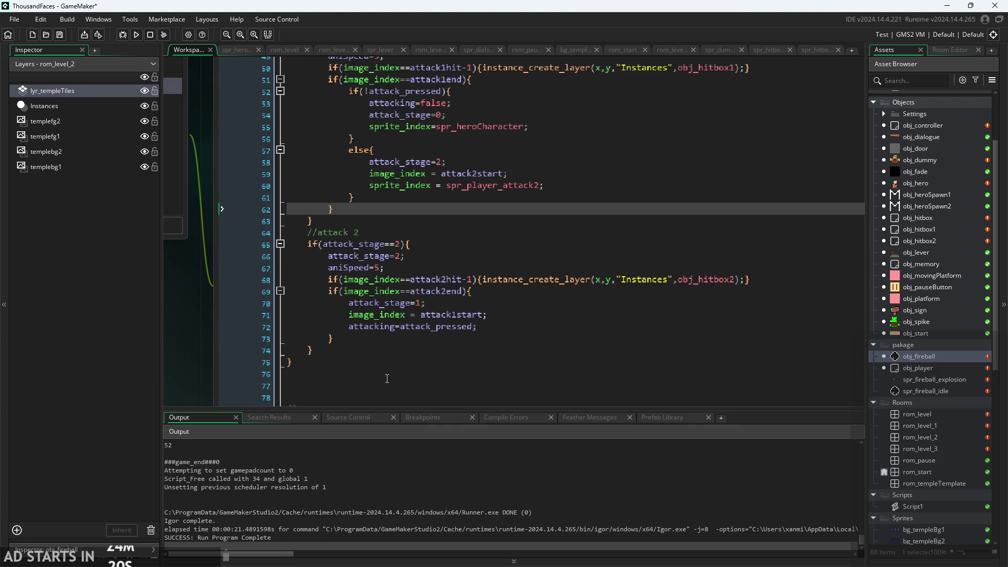
click(493, 329)
click(478, 292)
key(Return)
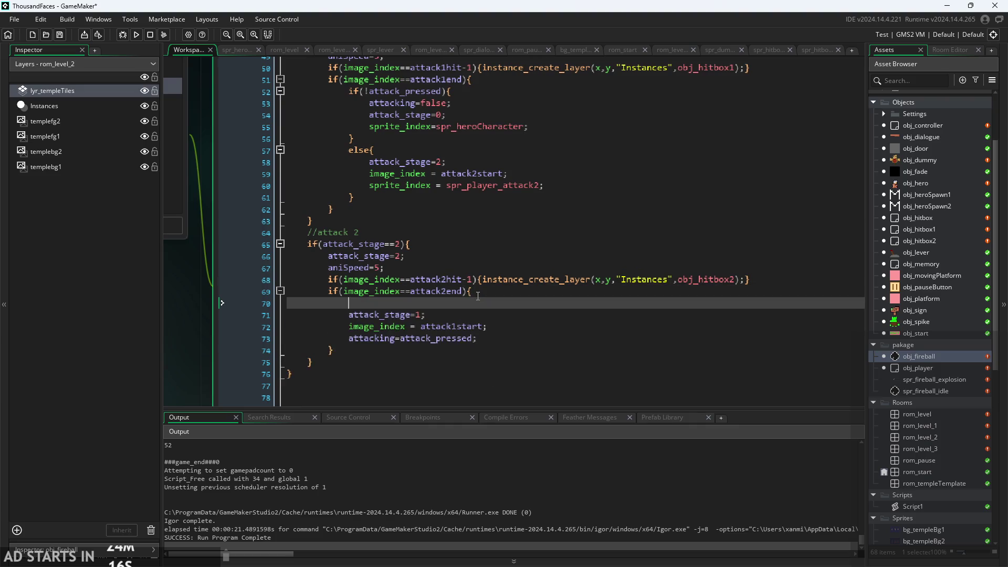
key(ctrl+v)
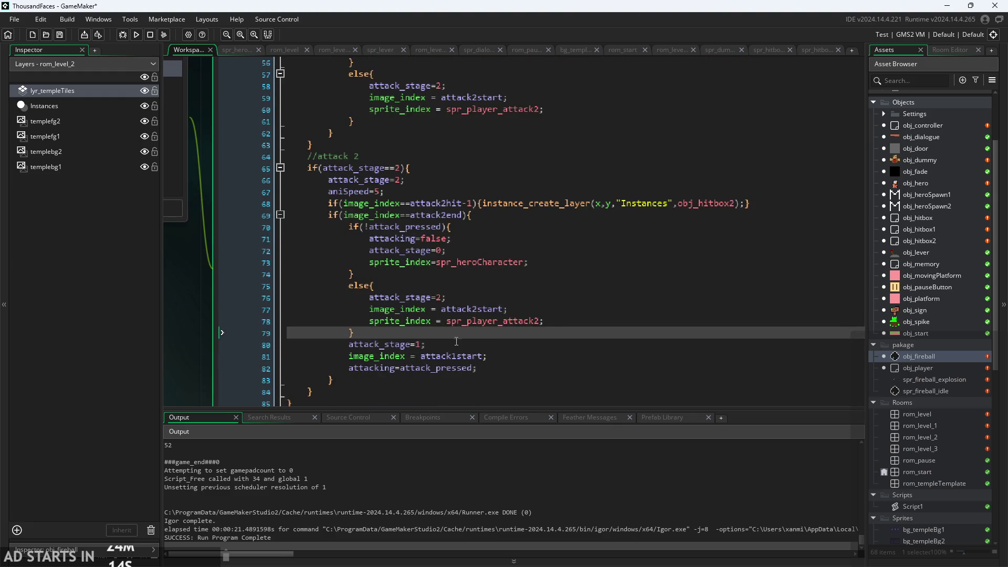
click(443, 298)
key(BackSpace)
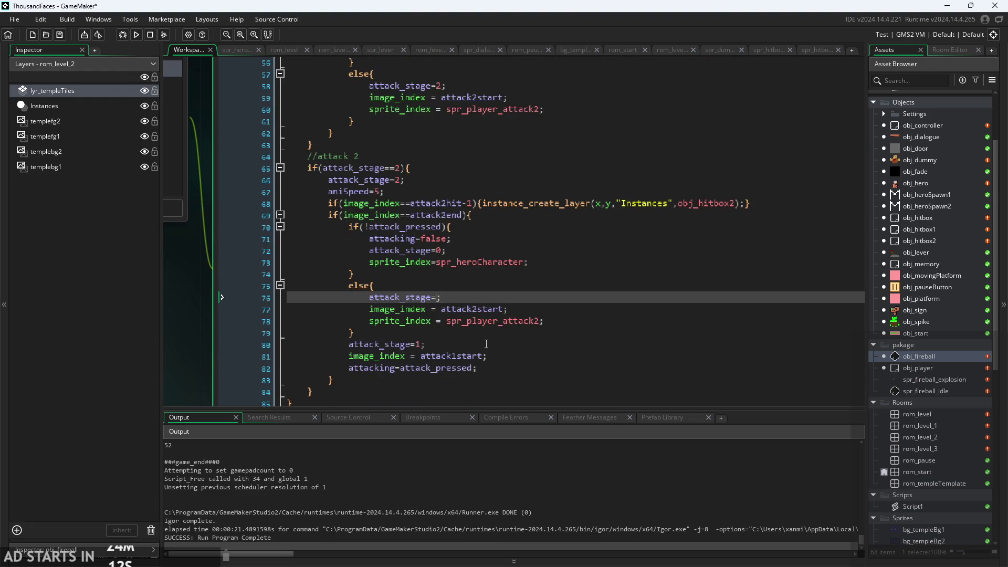
text(1)
key(Down)
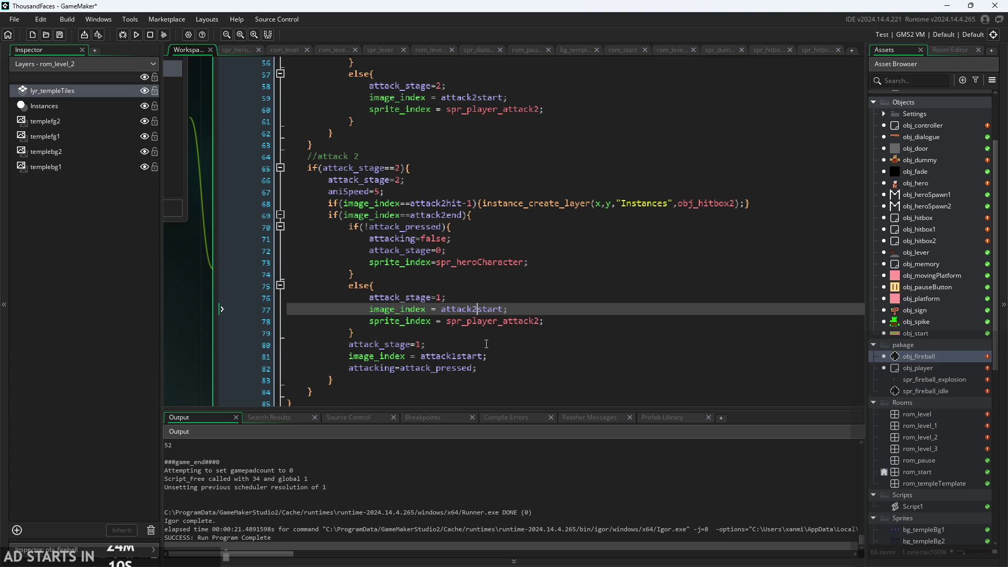
key(BackSpace)
text(1)
key(Down)
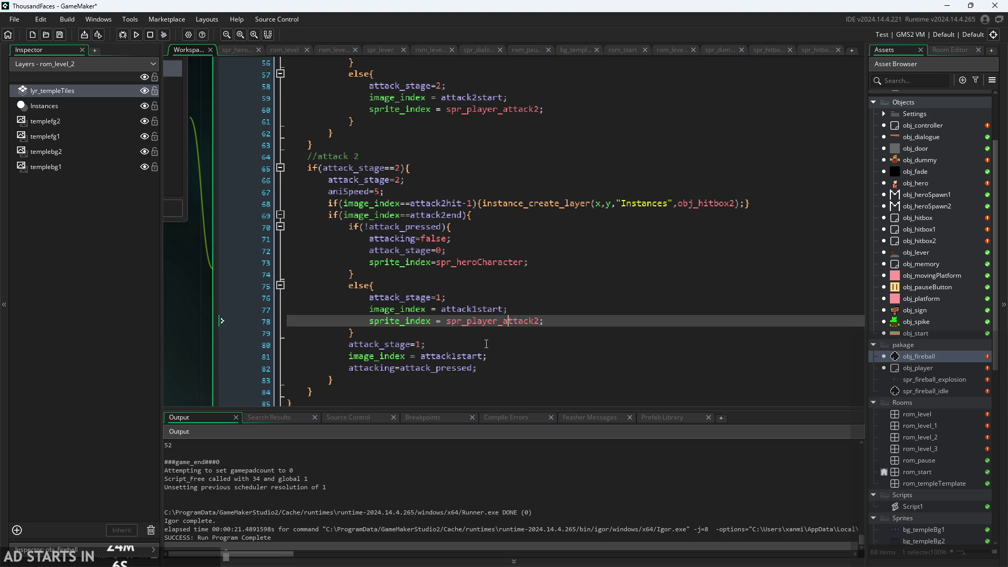
key(Right)
key(Right)
key(Right)
key(Delete)
text(1)
click(478, 367)
drag(478, 368, 184, 346)
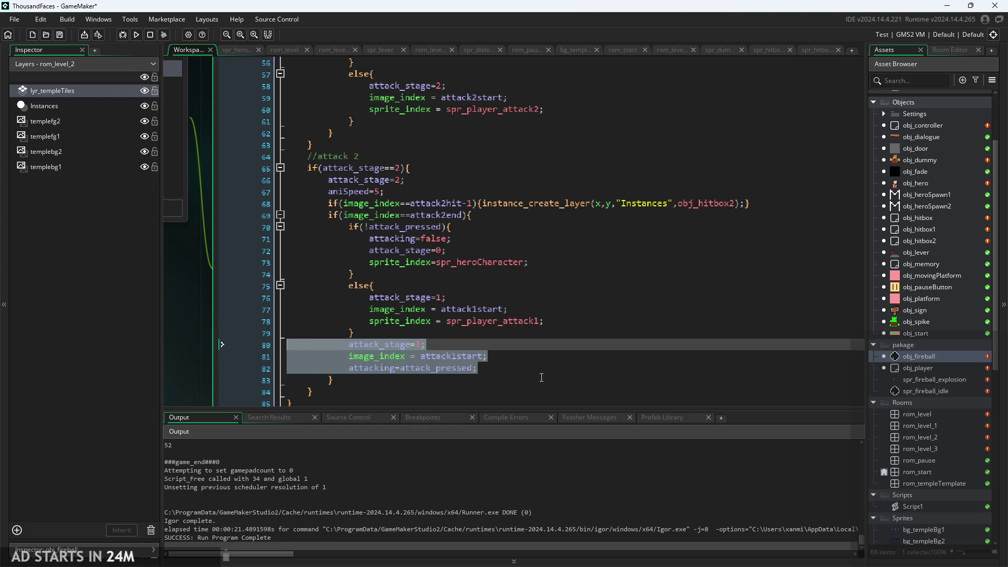
key(BackSpace)
key(BackSpace)
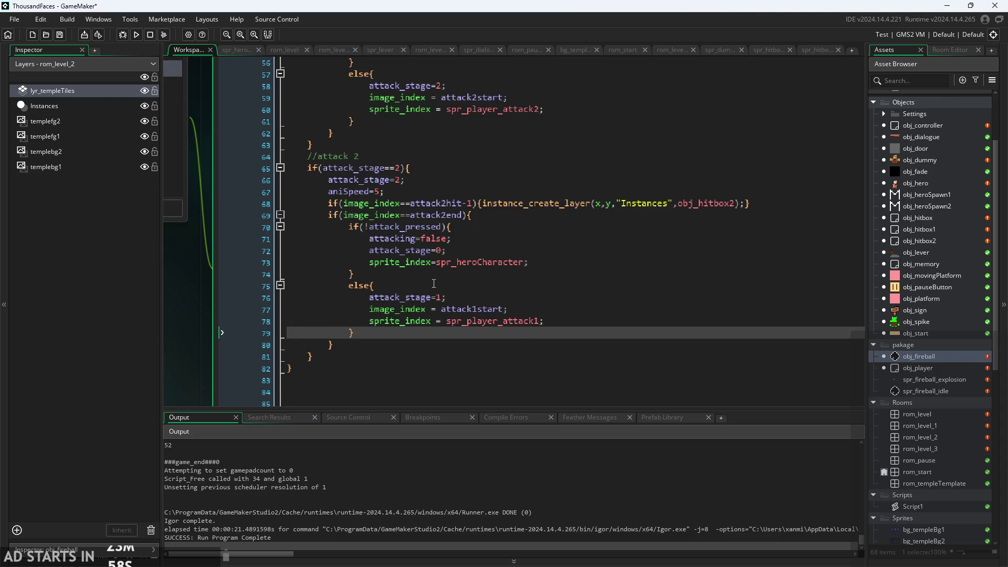
scroll(401, 310, up, 1)
click(409, 273)
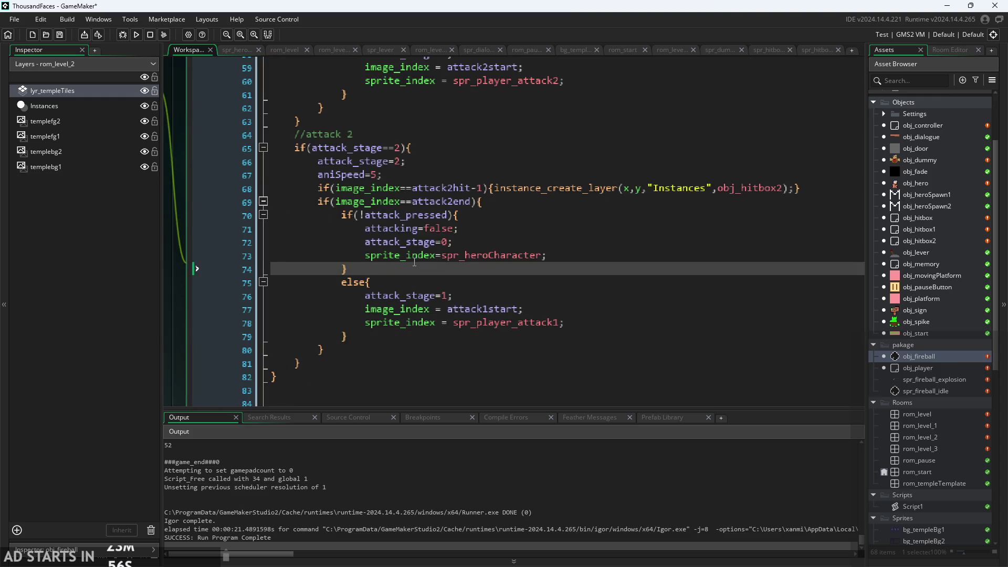
scroll(414, 262, up, 1)
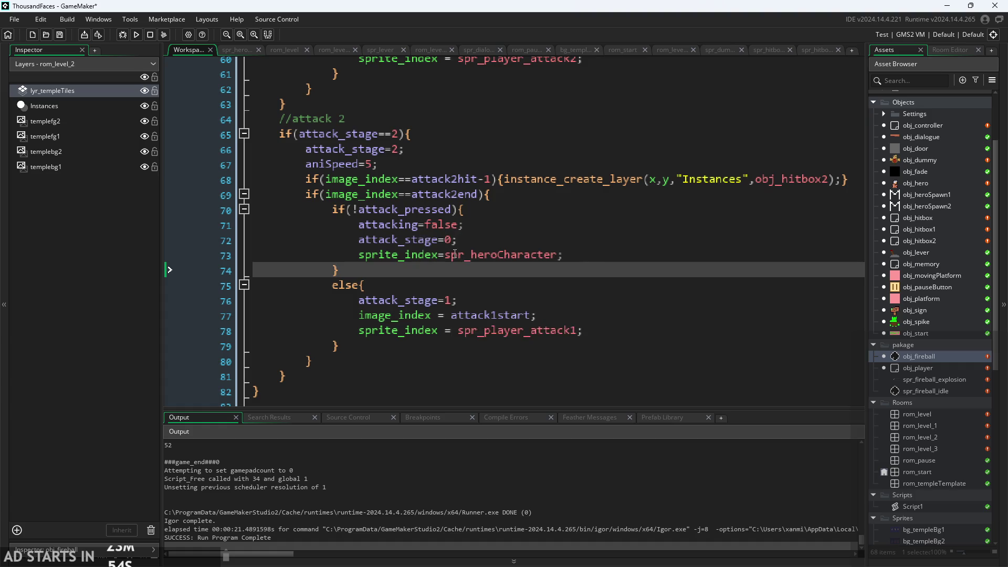
click(451, 240)
click(545, 254)
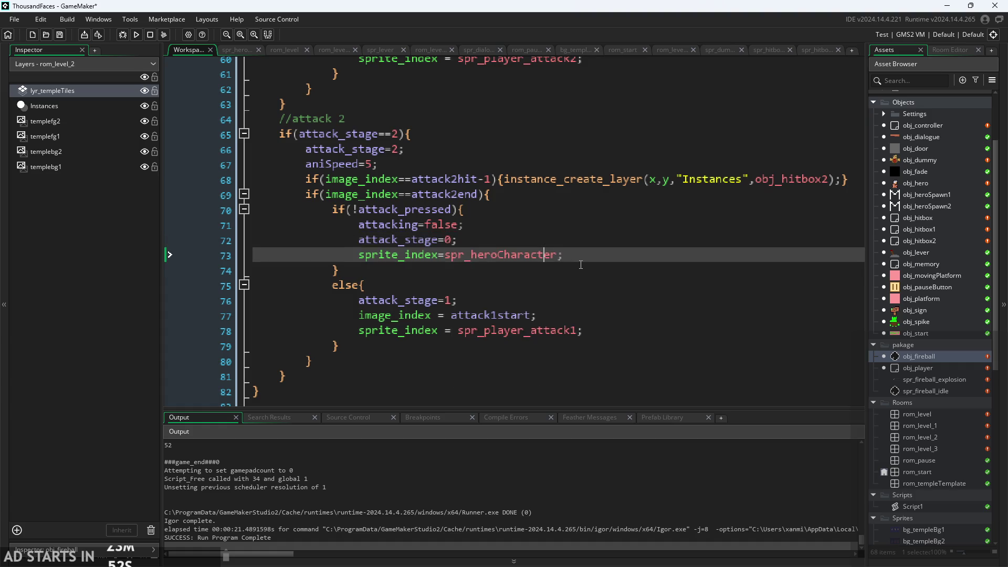
scroll(581, 265, down, 1)
mouse_move(516, 258)
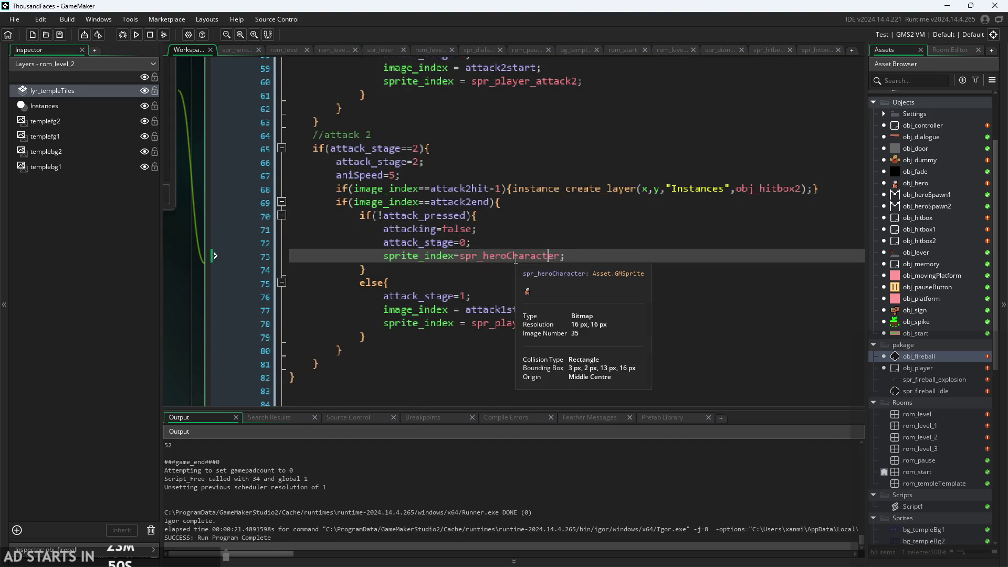
scroll(516, 258, up, 1)
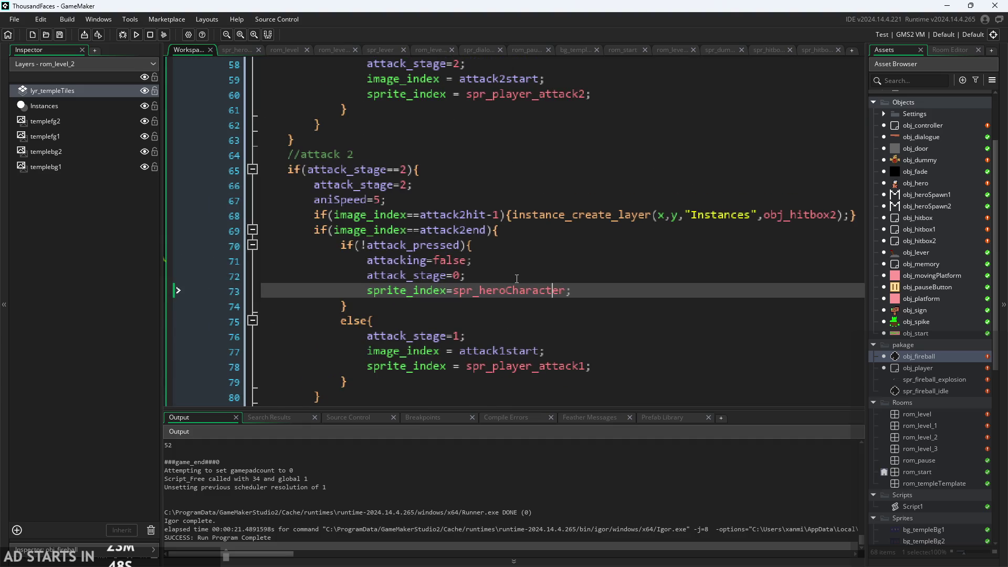
scroll(504, 252, down, 1)
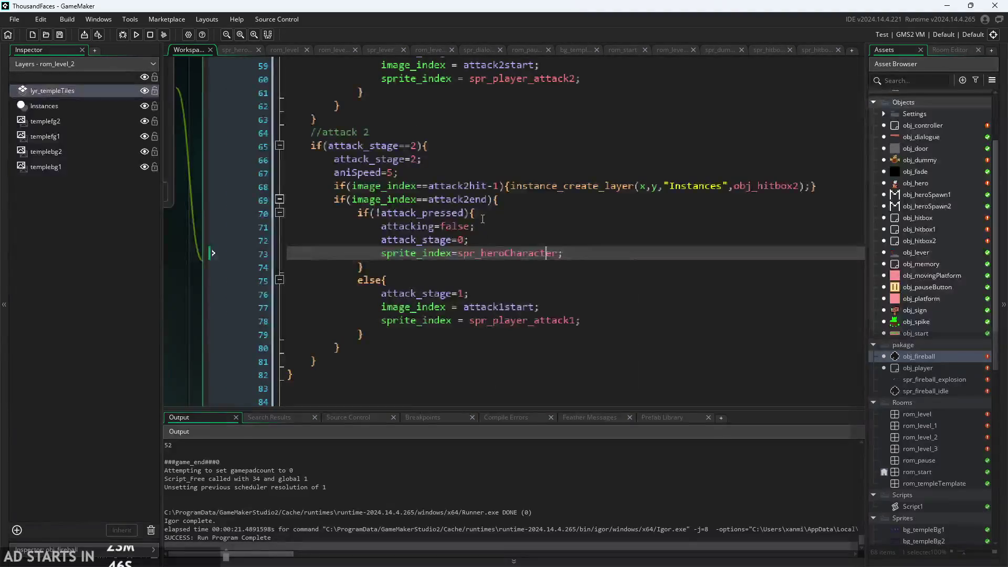
click(486, 228)
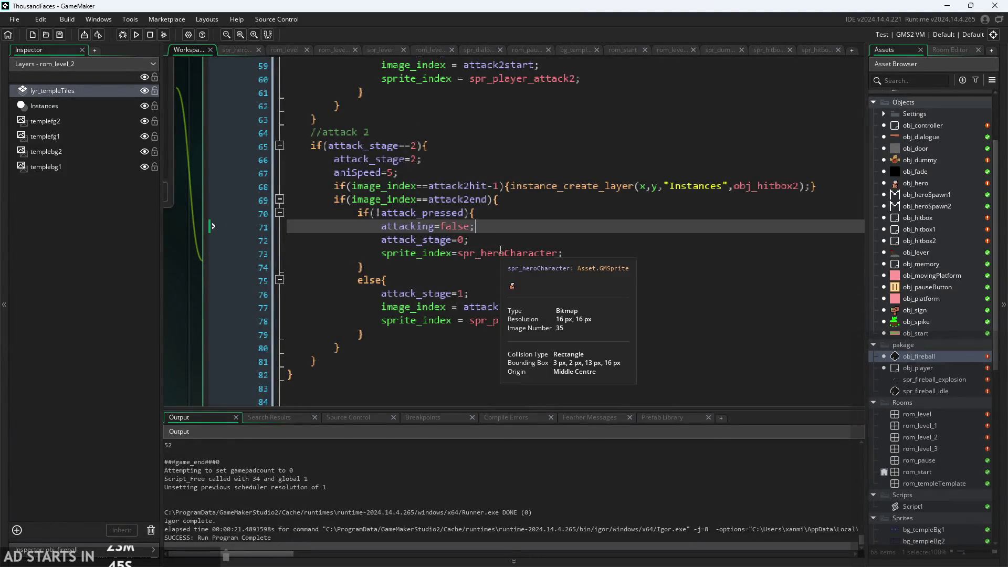
click(136, 35)
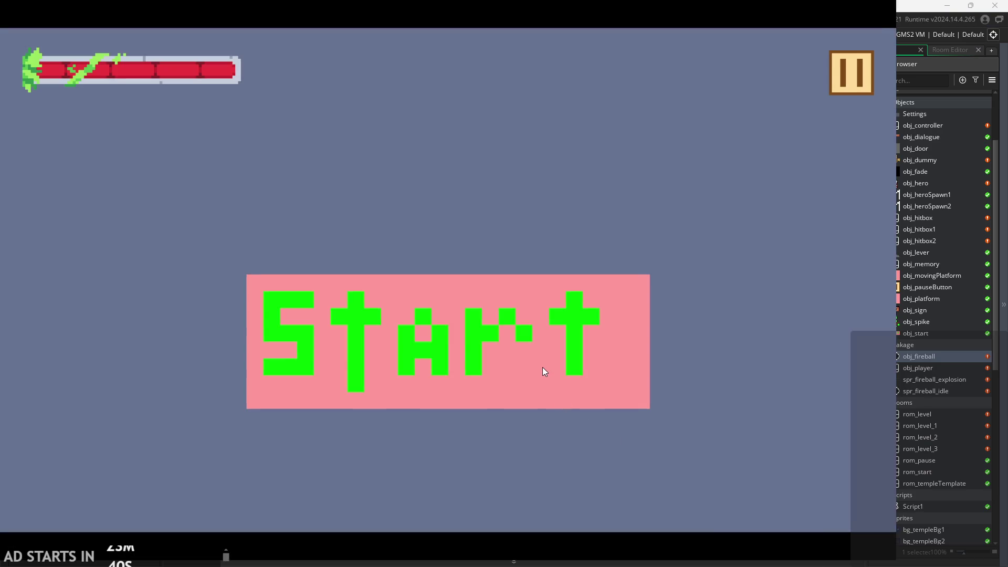
click(543, 367)
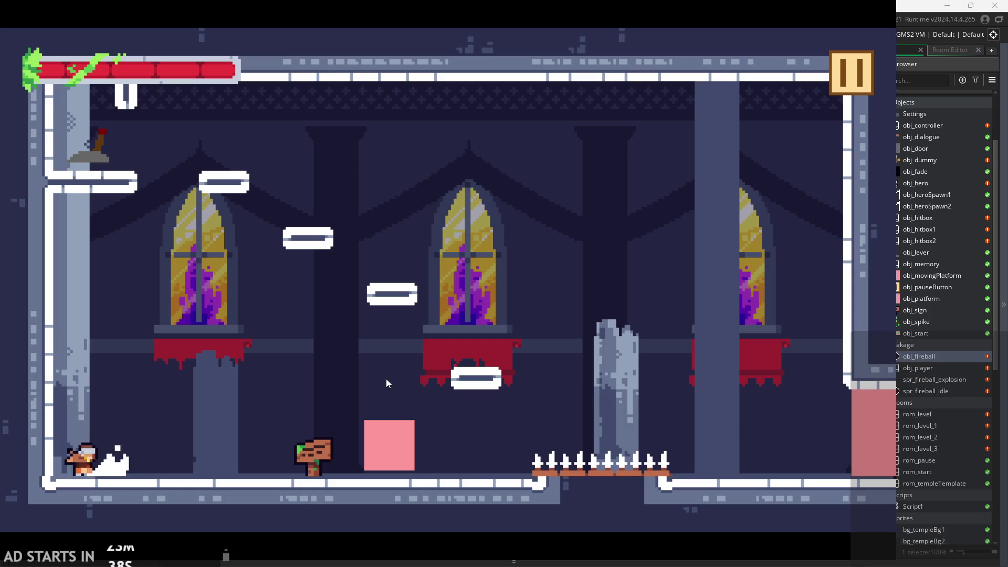
key(Right)
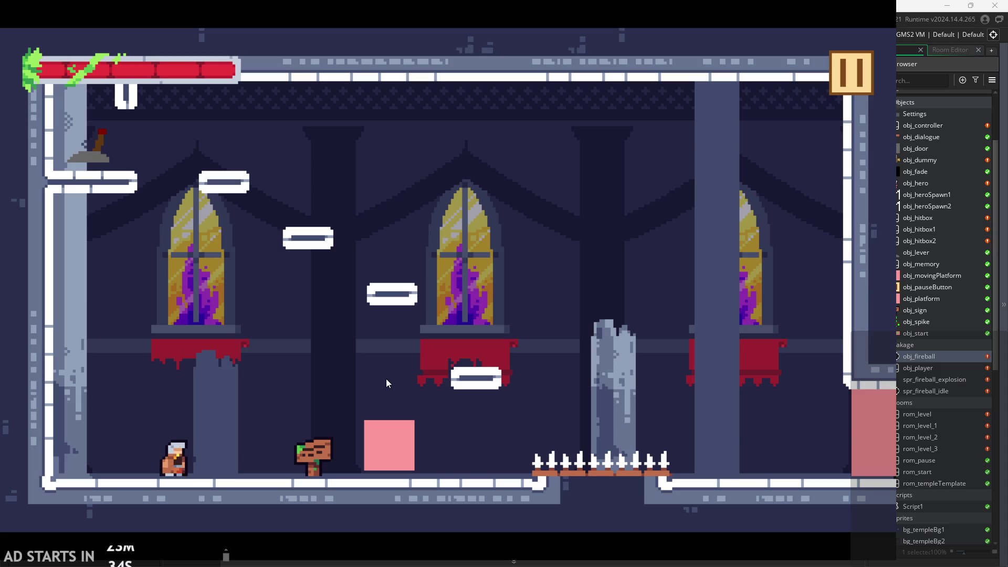
key(Left)
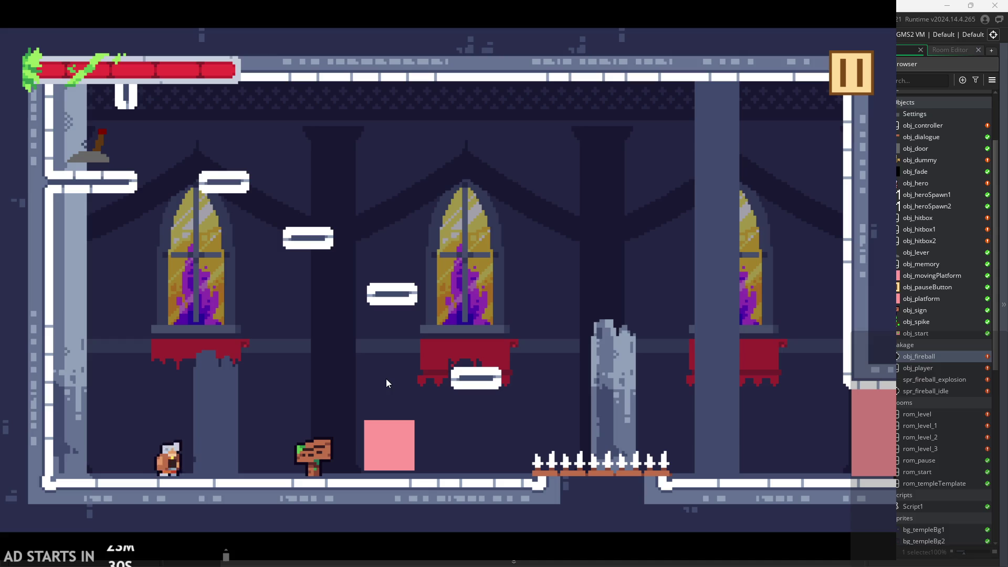
key(Right)
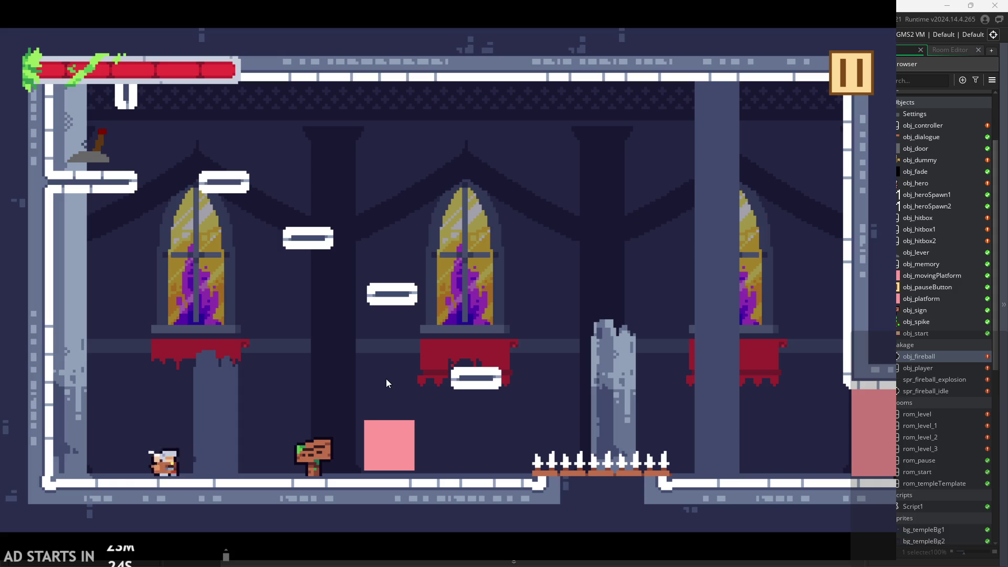
key(x)
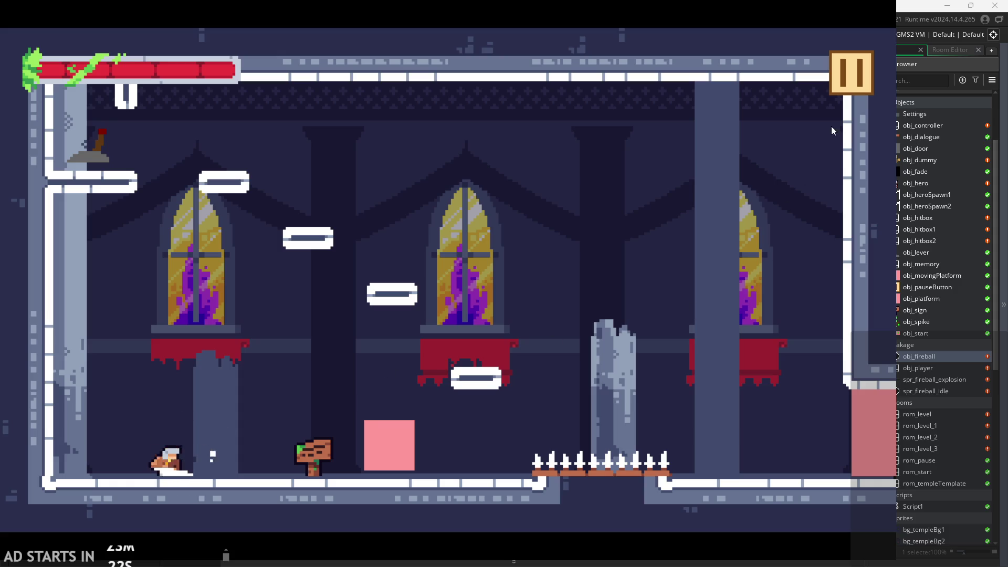
key(Escape)
click(764, 479)
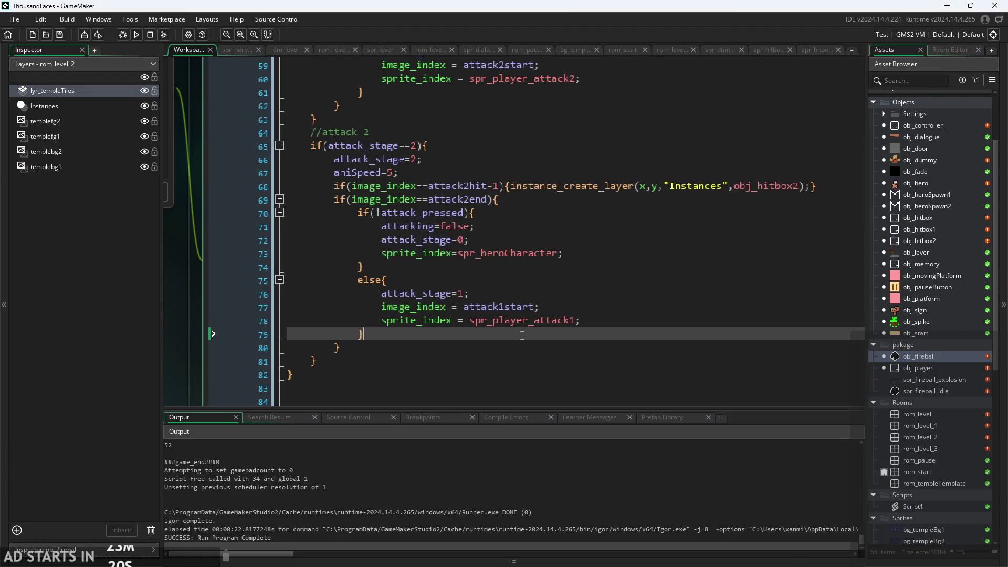
ctrl+scroll(521, 334, down, 3)
ctrl+scroll(515, 326, up, 1)
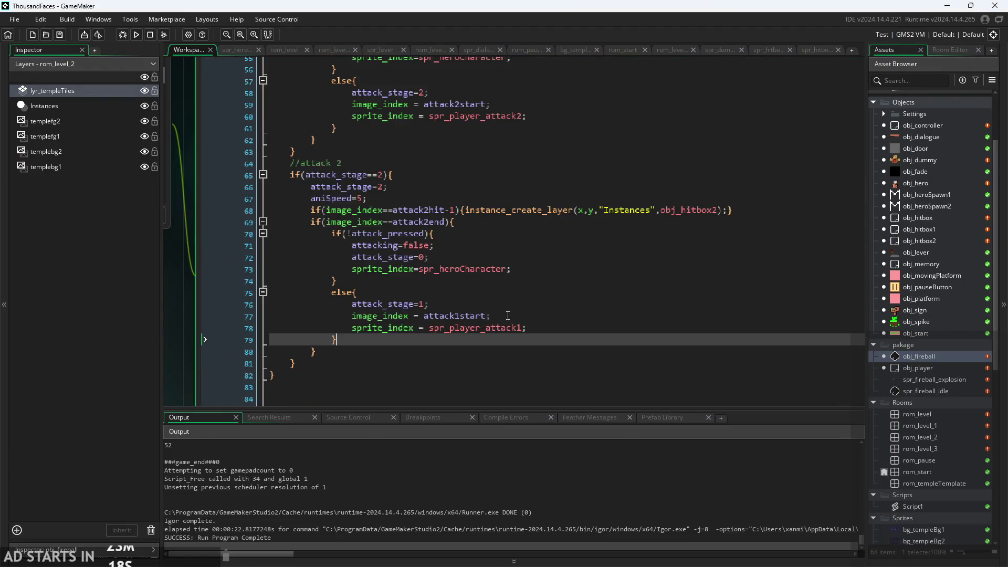
Delete the redundant attack_stage=2; line from the attack 2 block
ctrl+scroll(508, 315, up, 1)
click(386, 156)
click(388, 164)
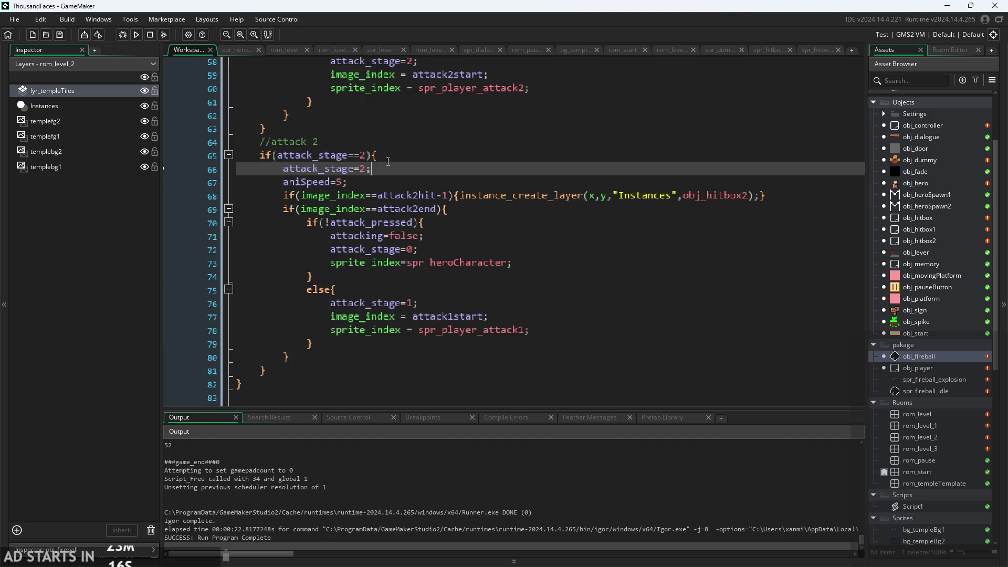
key(shift+Home)
key(shift+Home)
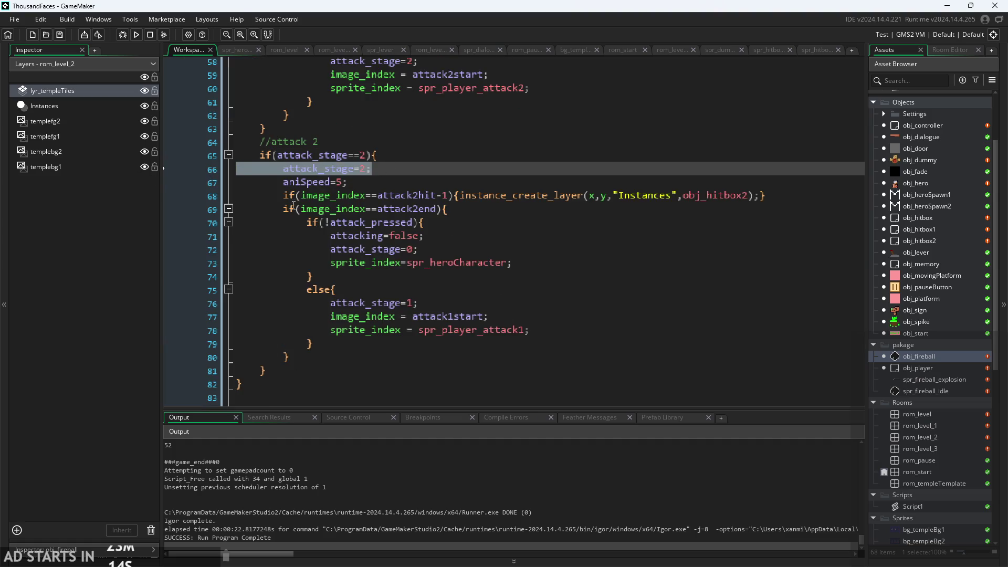
key(BackSpace)
key(BackSpace)
Review the attack 1 code: stage condition, spr_player_attack1 sprite line and frame restart
scroll(464, 263, up, 6)
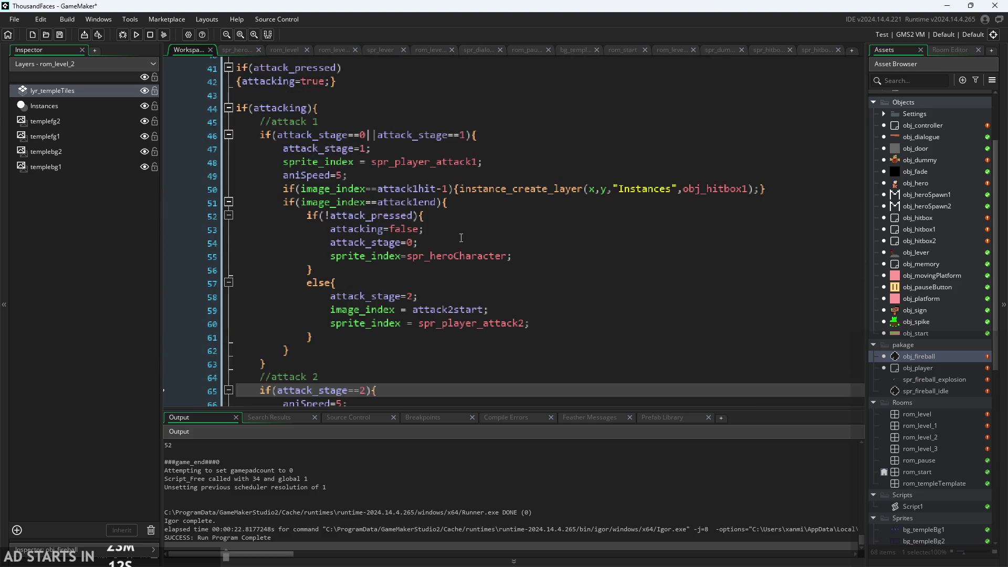
click(390, 147)
click(383, 135)
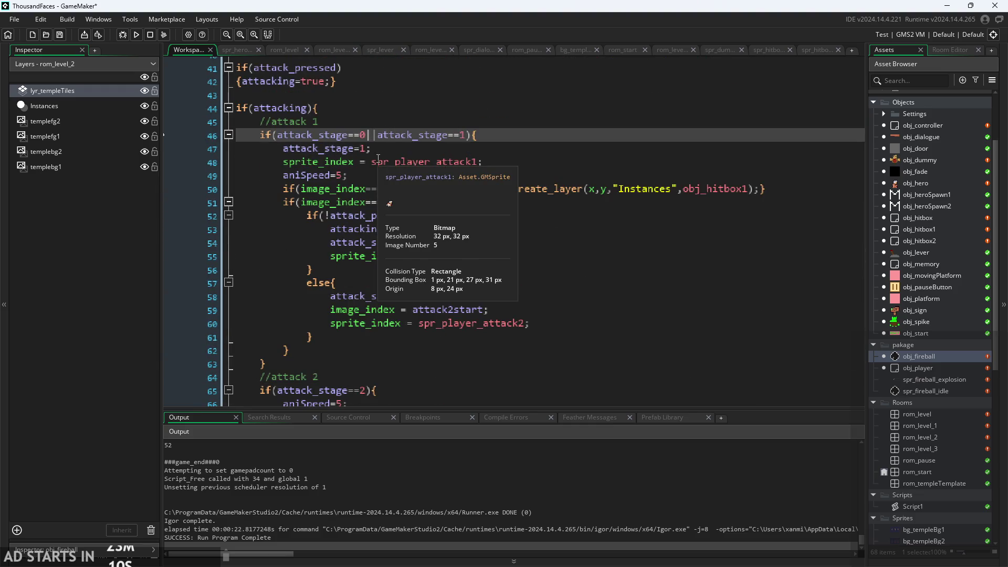
click(531, 166)
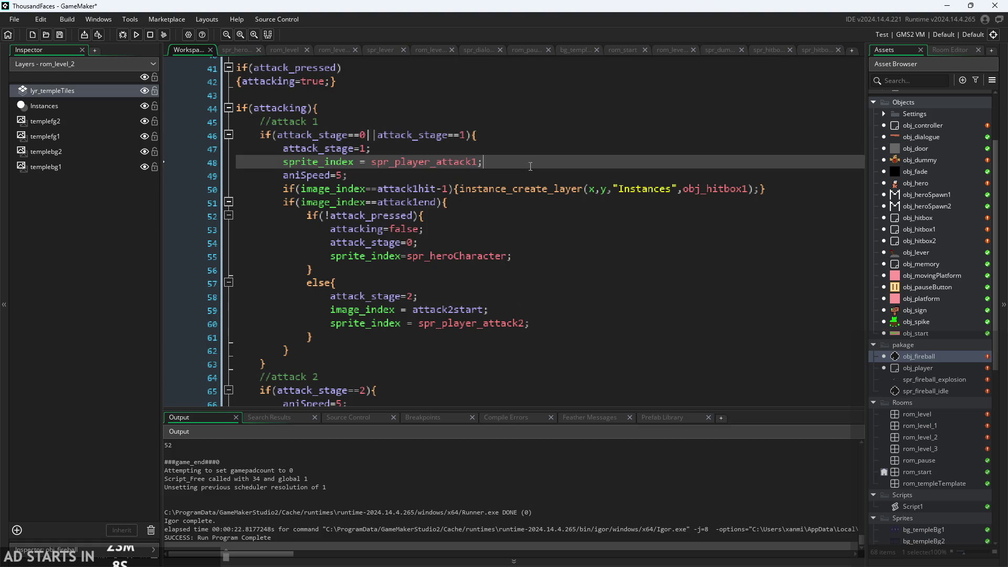
scroll(525, 242, down, 5)
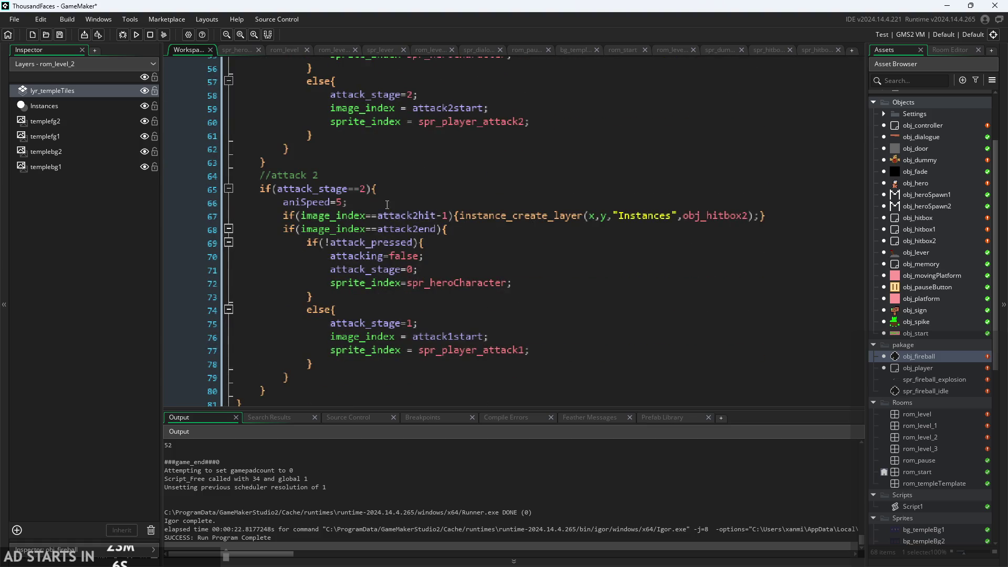
scroll(414, 271, up, 5)
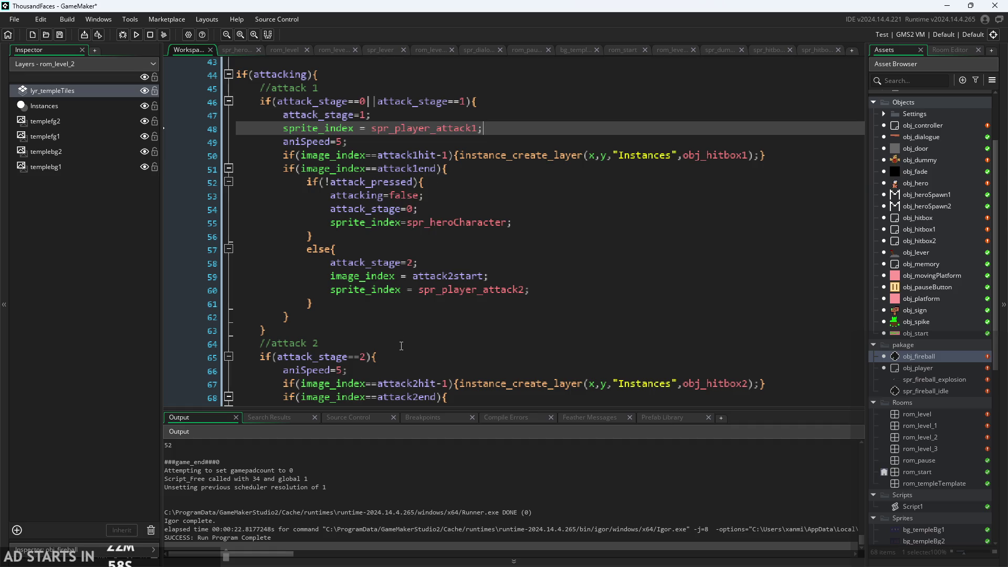
scroll(406, 334, down, 4)
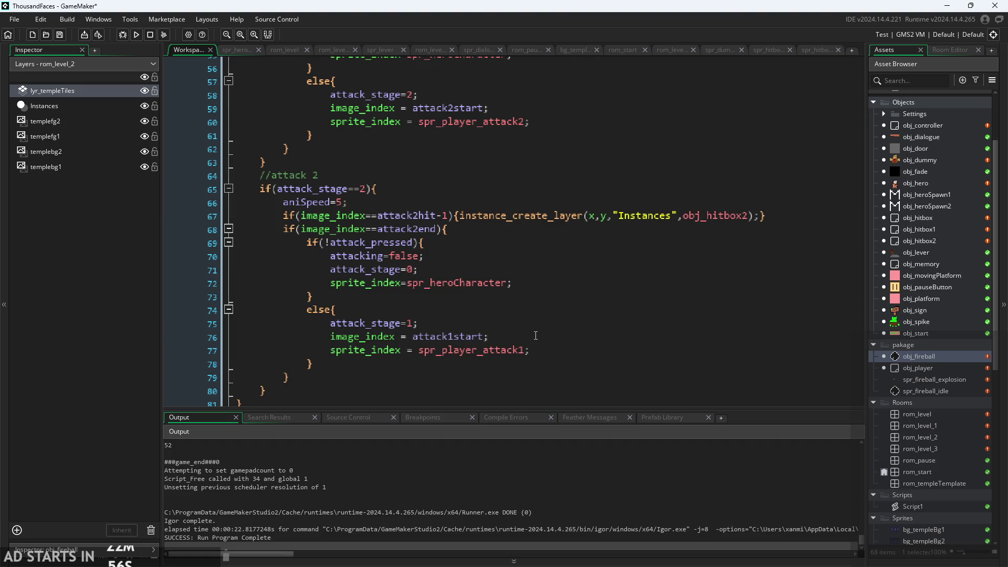
scroll(477, 351, up, 1)
click(559, 341)
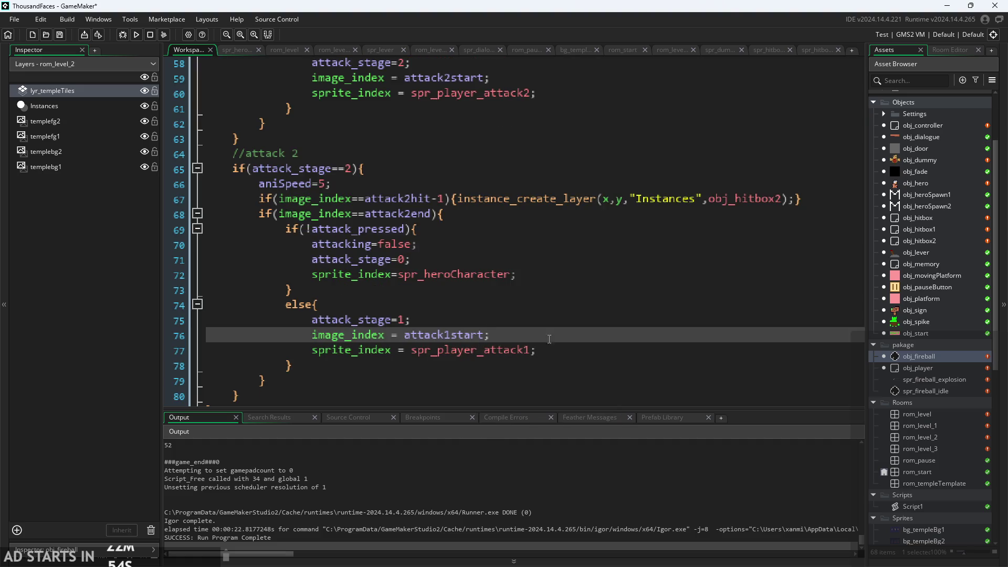
Add attacking=false; as the first line inside the attack2end check and run a test build
click(479, 217)
key(Return)
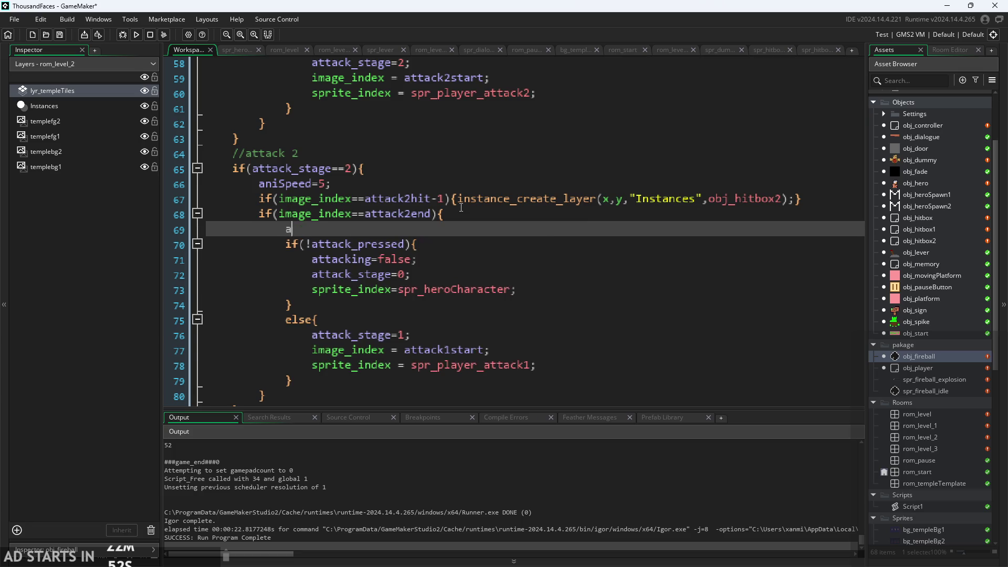
text(attacking=f)
text(alse;)
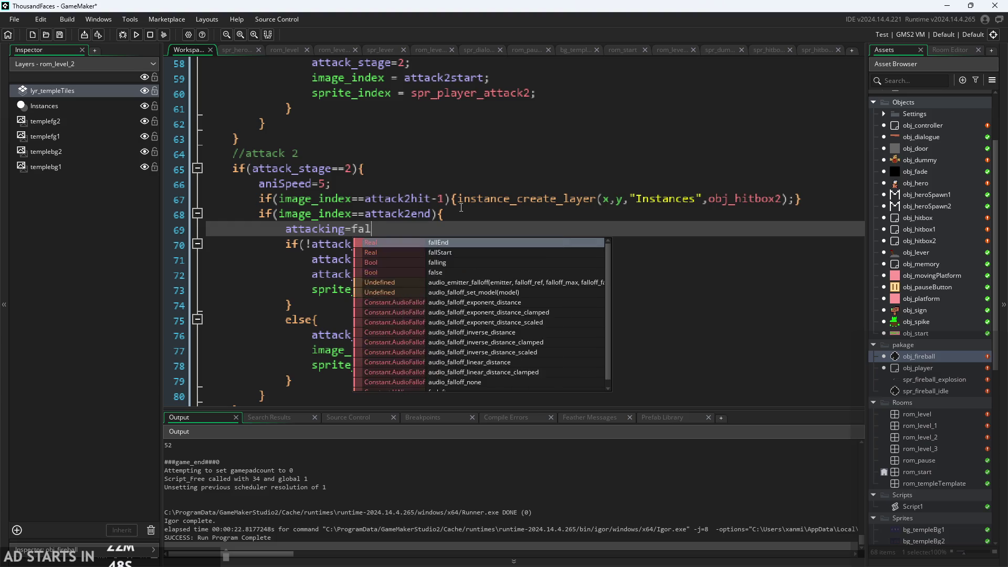
click(136, 35)
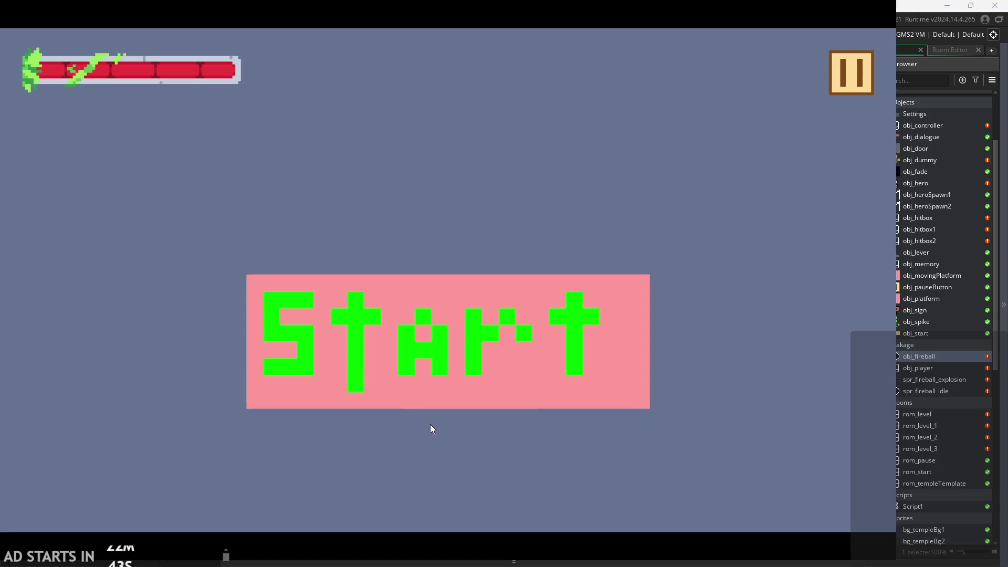
Start the game and turn on the Debug Stats display from the pause menu
click(405, 376)
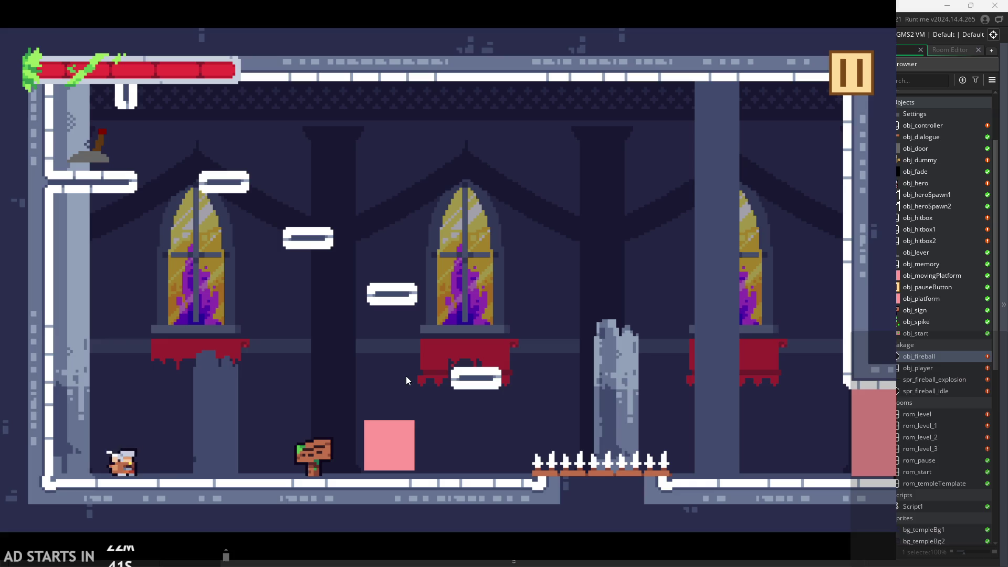
click(866, 67)
click(181, 166)
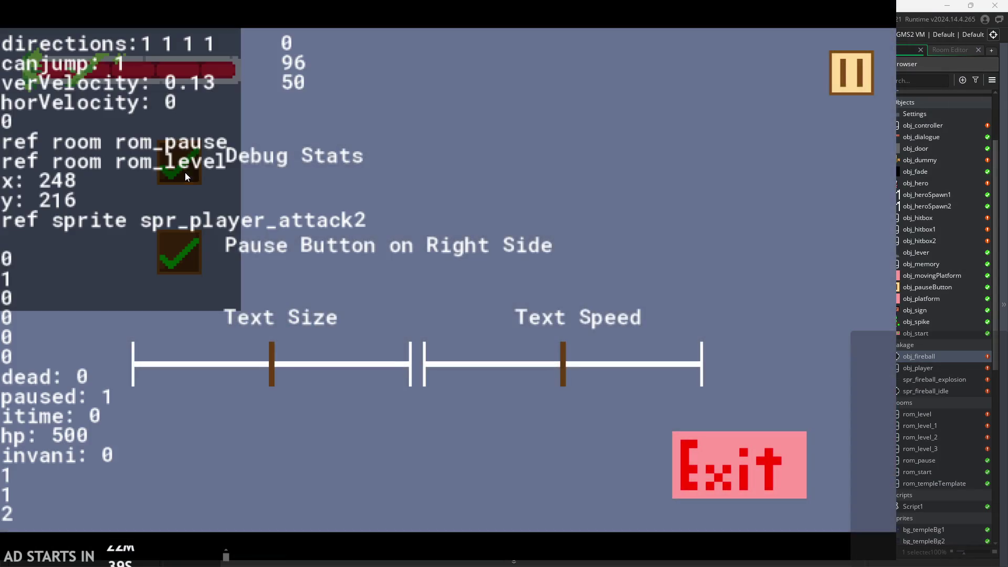
click(867, 68)
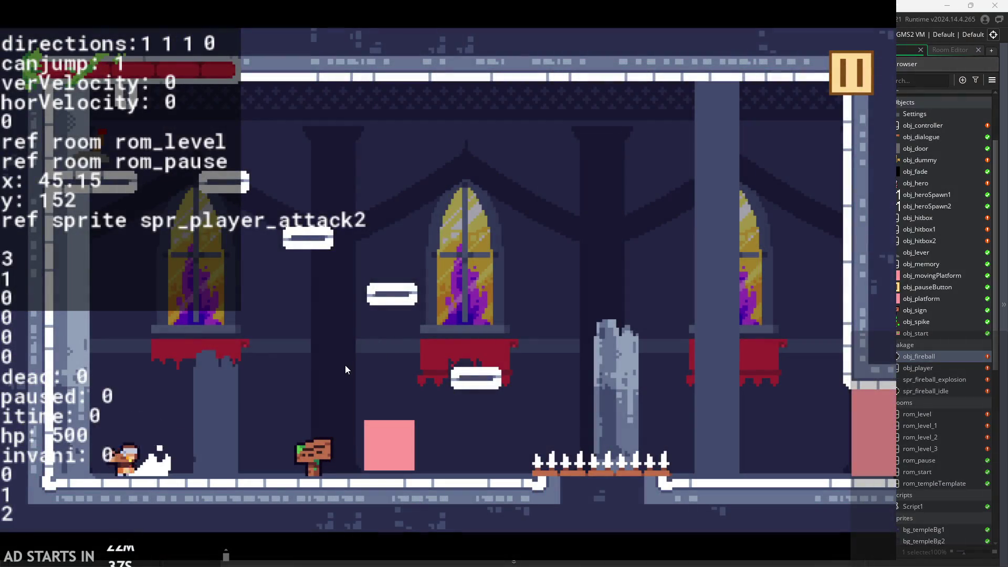
Chain three attacks to test the combo, then pause and exit the game
click(16, 497)
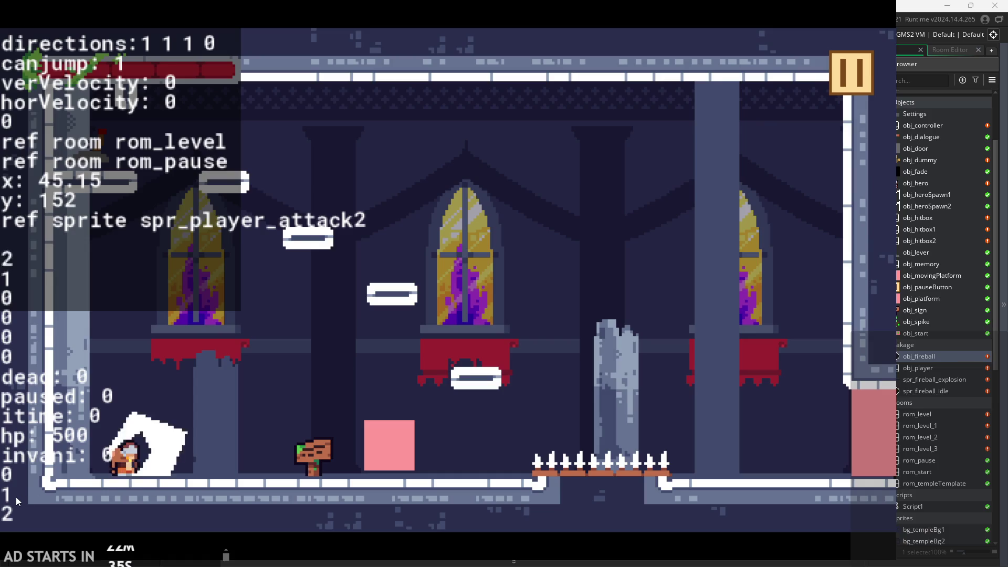
click(15, 496)
click(16, 497)
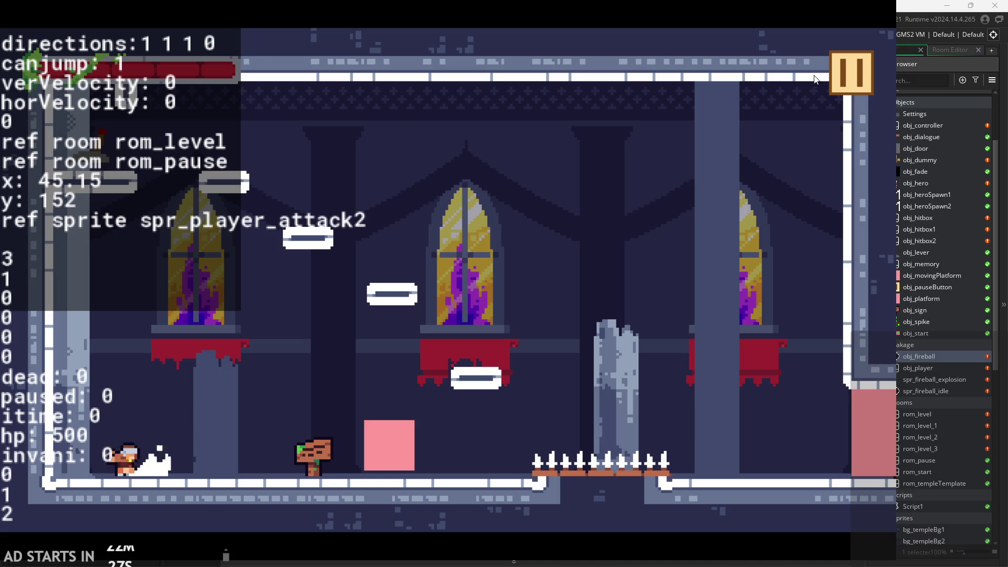
click(855, 75)
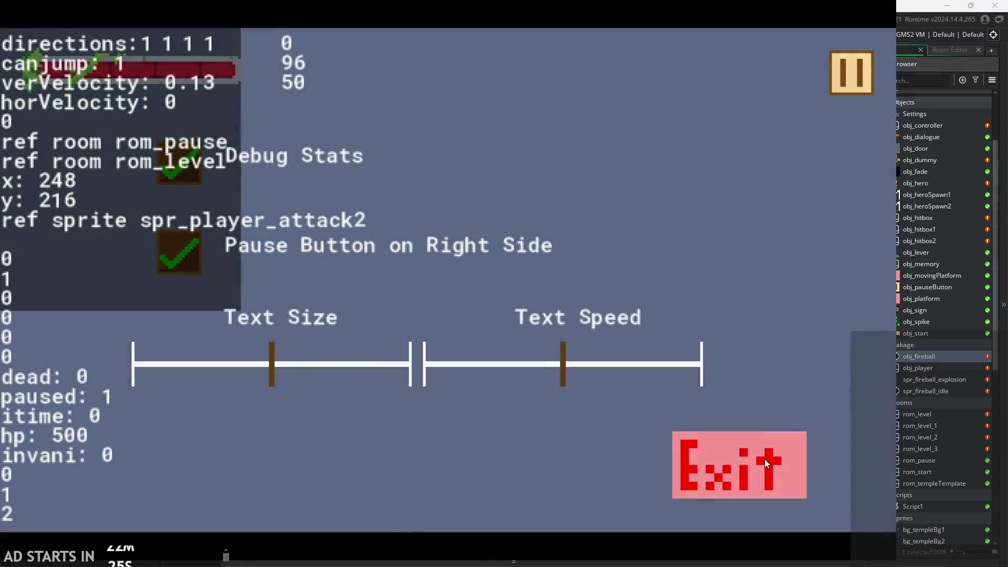
click(764, 461)
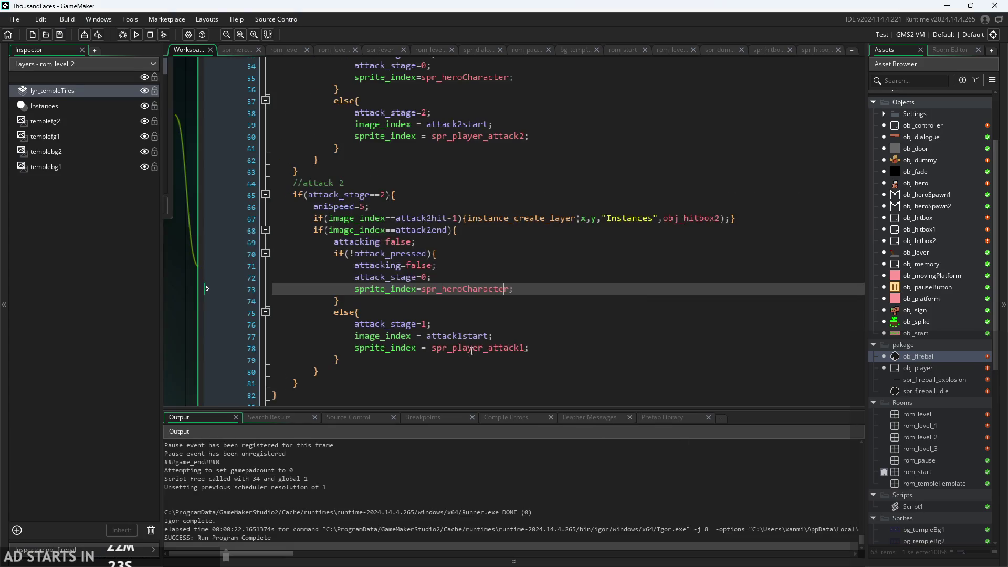
Move the sprite_index=spr_heroCharacter line to the first line inside if(!attack_pressed){
click(415, 349)
scroll(414, 350, up, 1)
click(445, 219)
scroll(445, 219, up, 2)
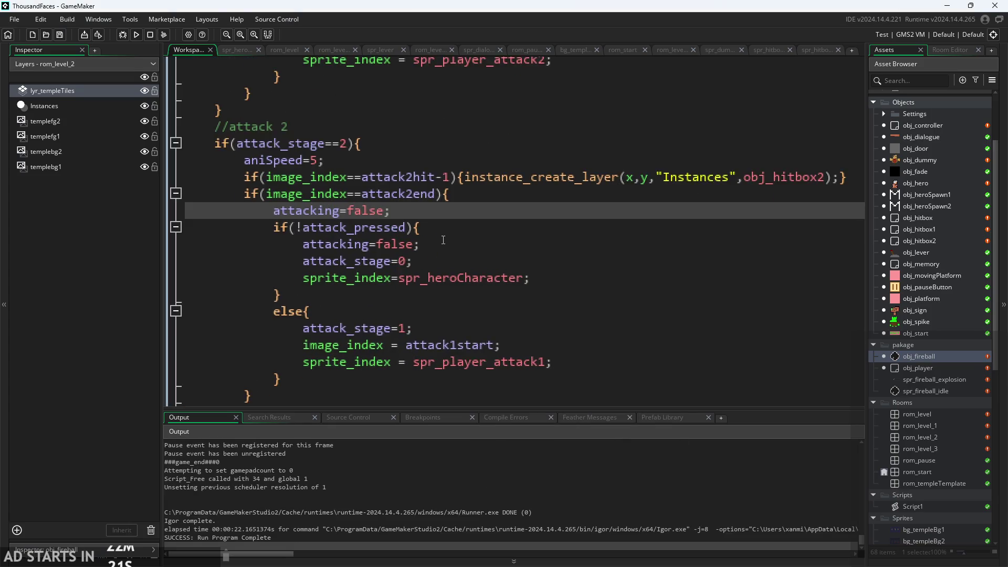
click(435, 278)
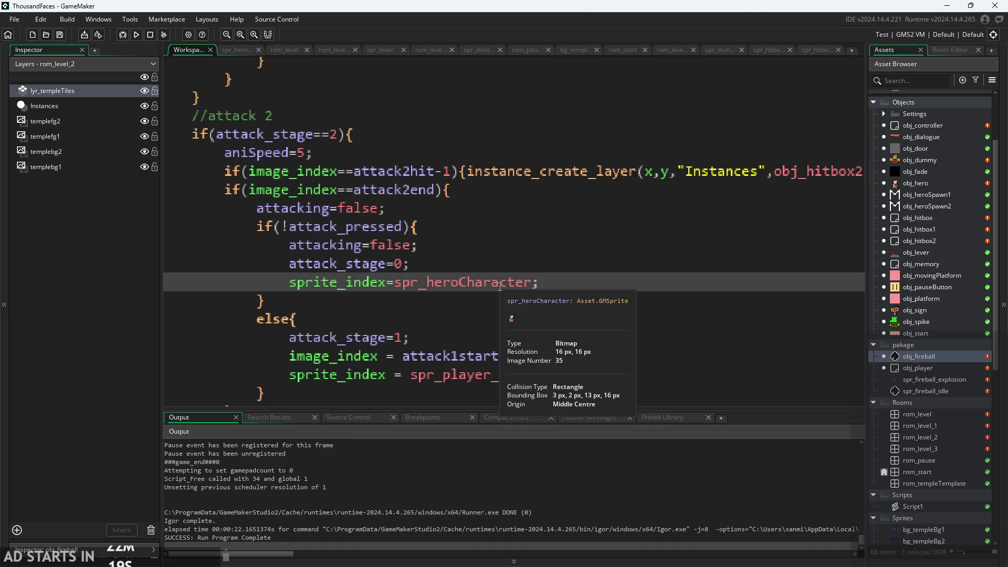
mouse_move(566, 281)
mouse_down()
mouse_move(378, 282)
mouse_move(289, 263)
mouse_move(289, 283)
mouse_up()
key(ctrl+x)
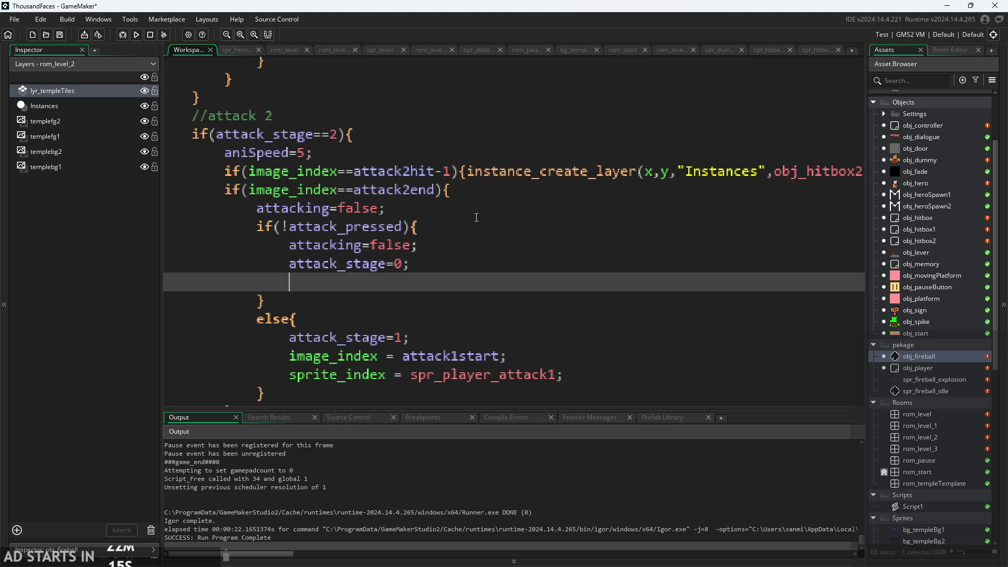
click(467, 226)
key(Return)
key(ctrl+v)
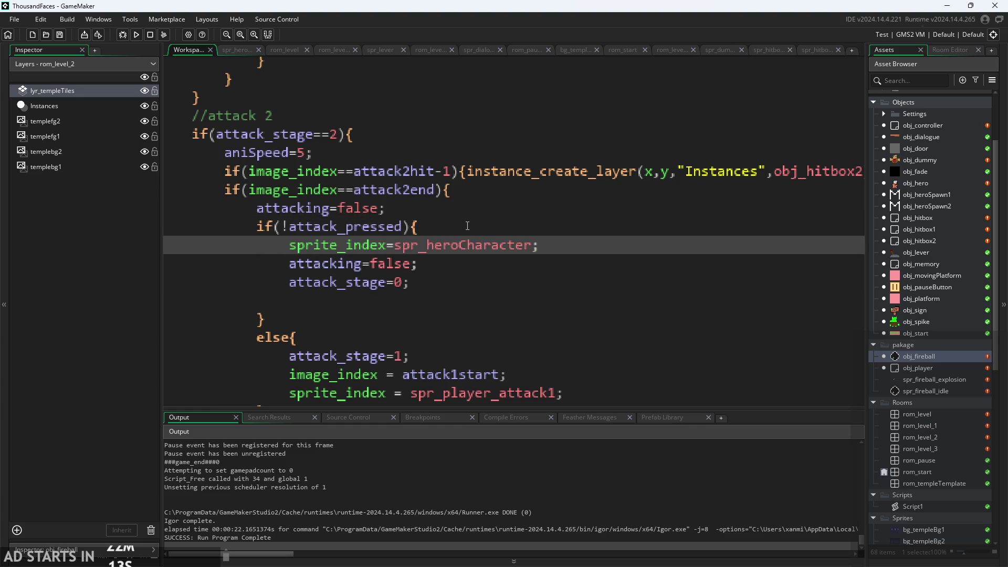
Change line 68's check to attack2end-1 and launch a test build with F5
ctrl+scroll(452, 232, down, 2)
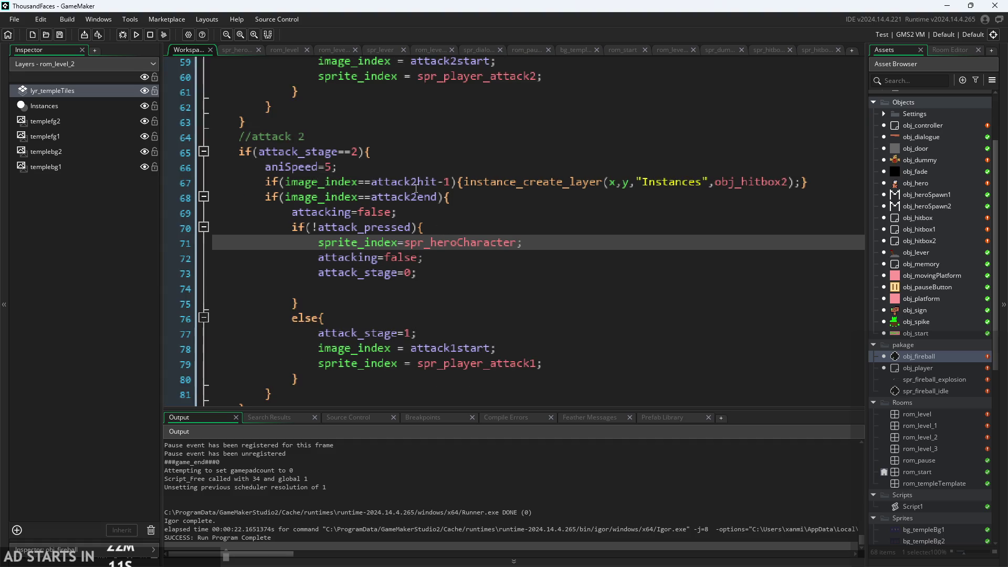
click(435, 197)
text(-1)
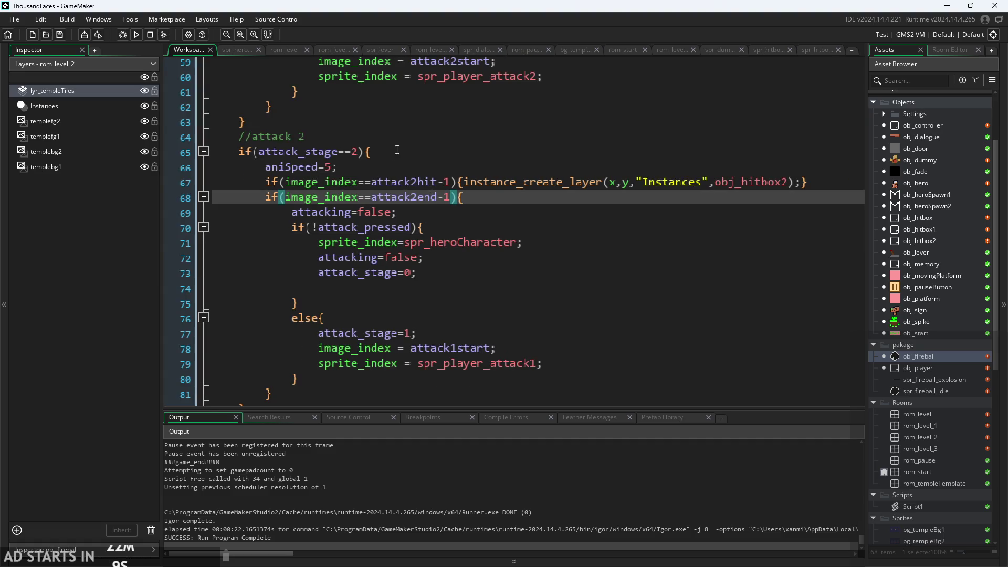
key(F5)
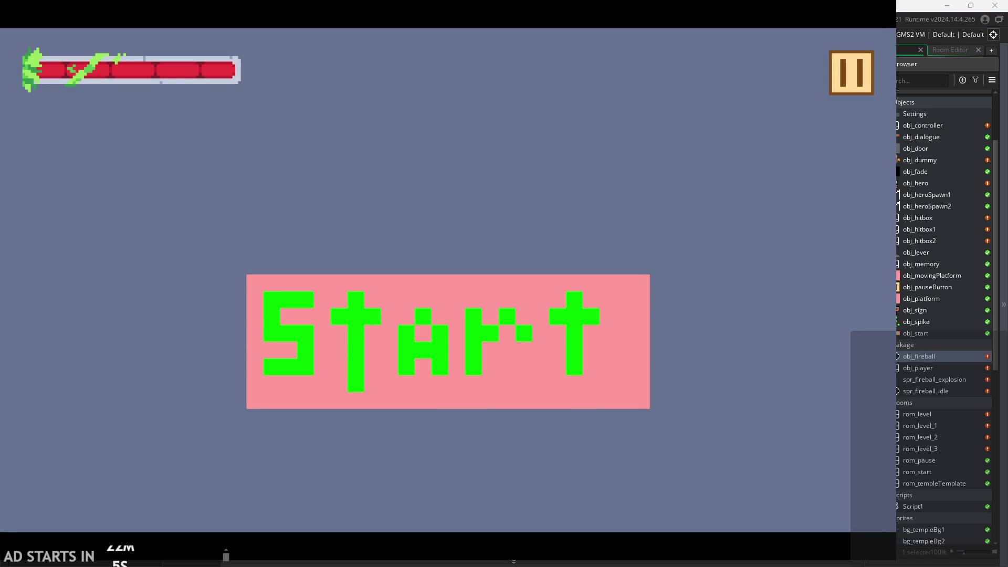
Start the game, trigger the hero's attack, then pause and exit the test run
click(449, 336)
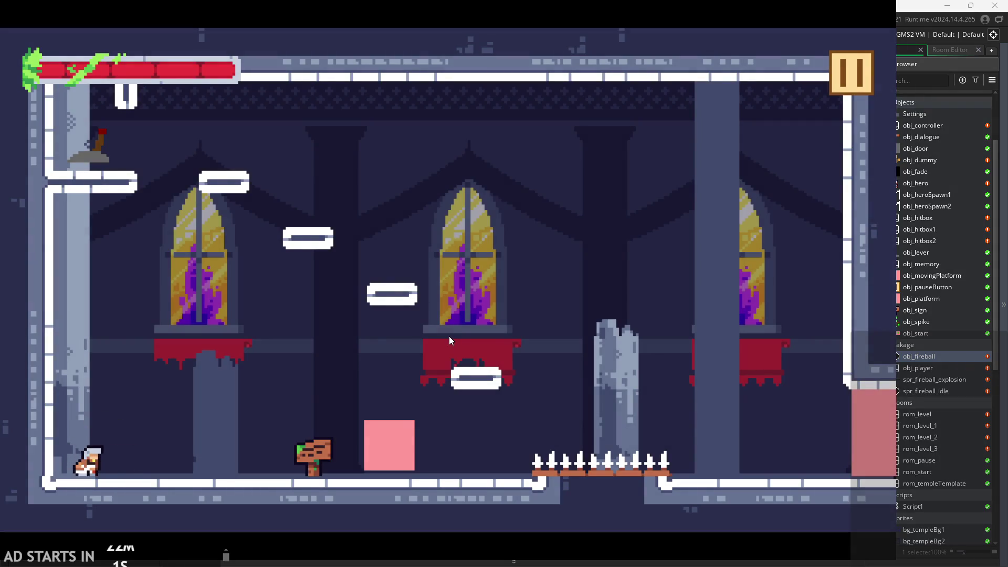
key(Right)
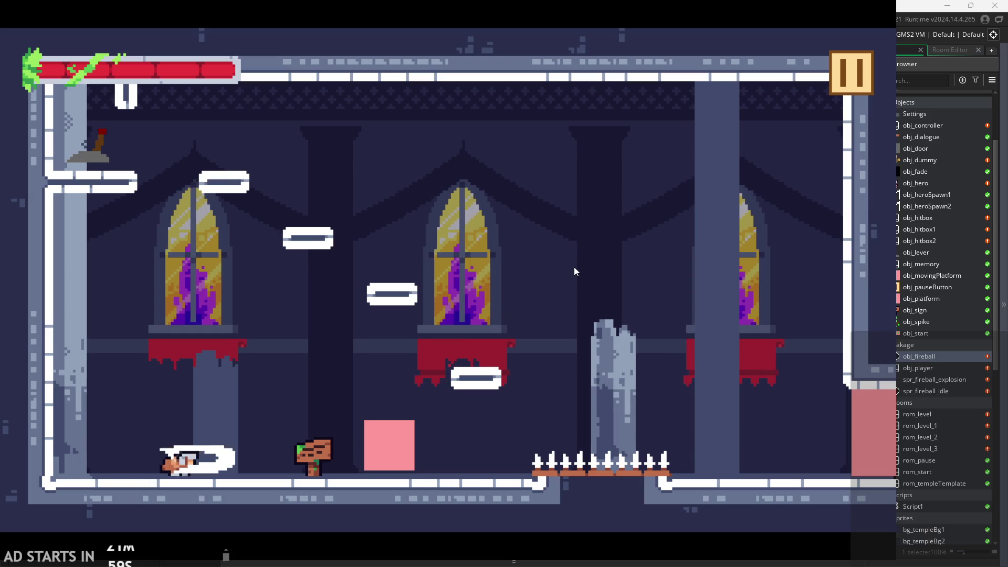
click(851, 73)
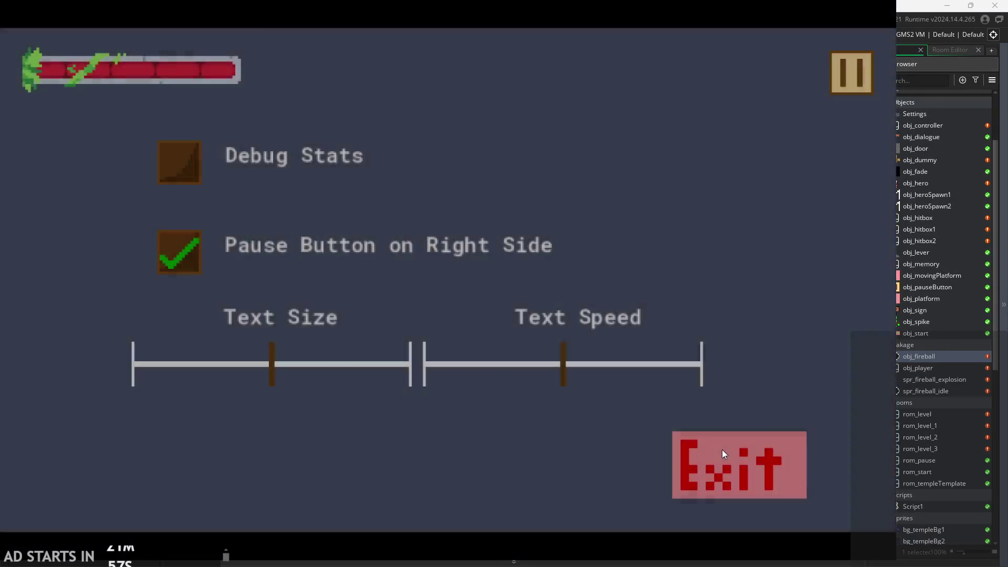
click(723, 454)
Revert line 68 to plain attack2end, run another test, then pause and exit
key(BackSpace)
key(BackSpace)
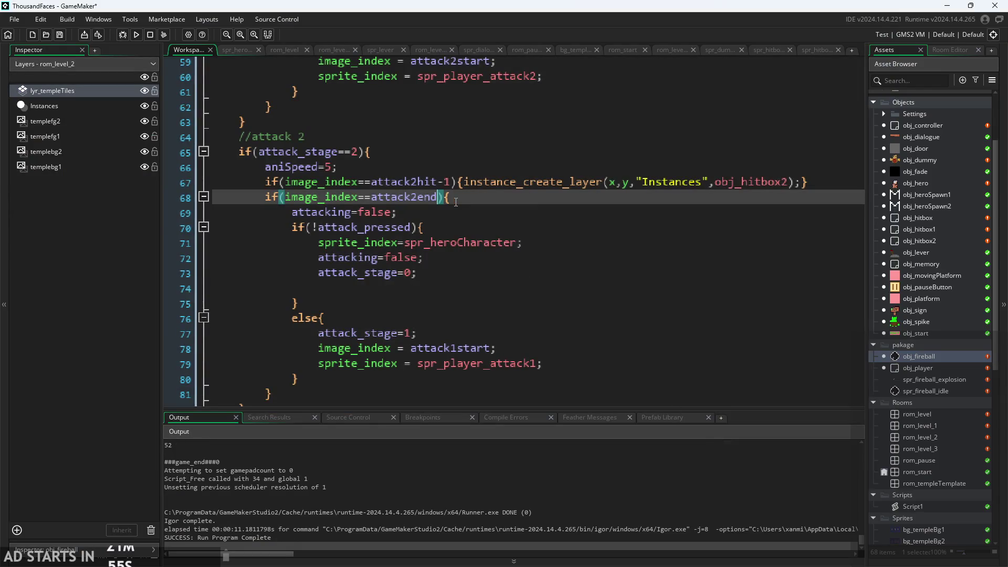
click(136, 34)
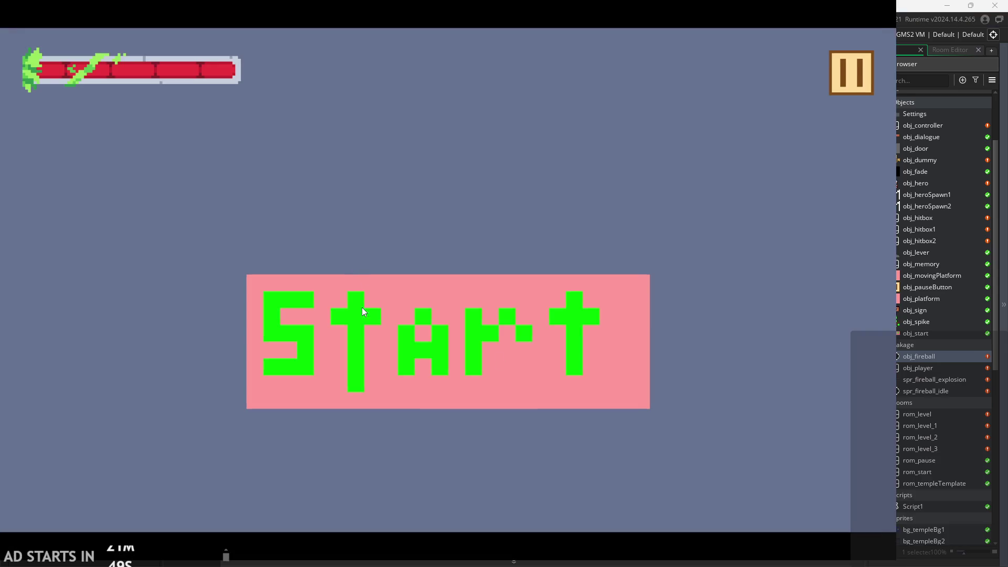
click(363, 313)
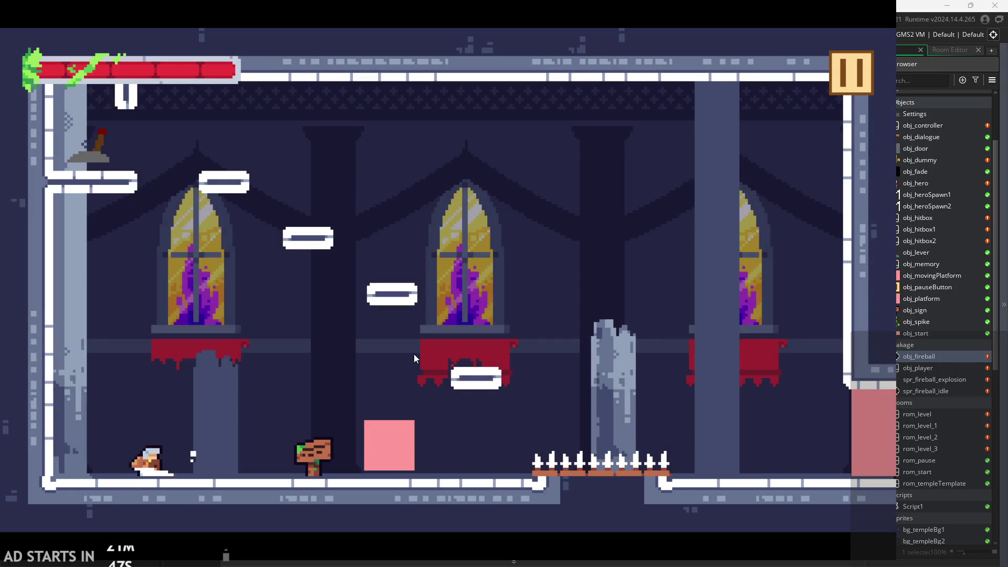
click(852, 84)
click(742, 452)
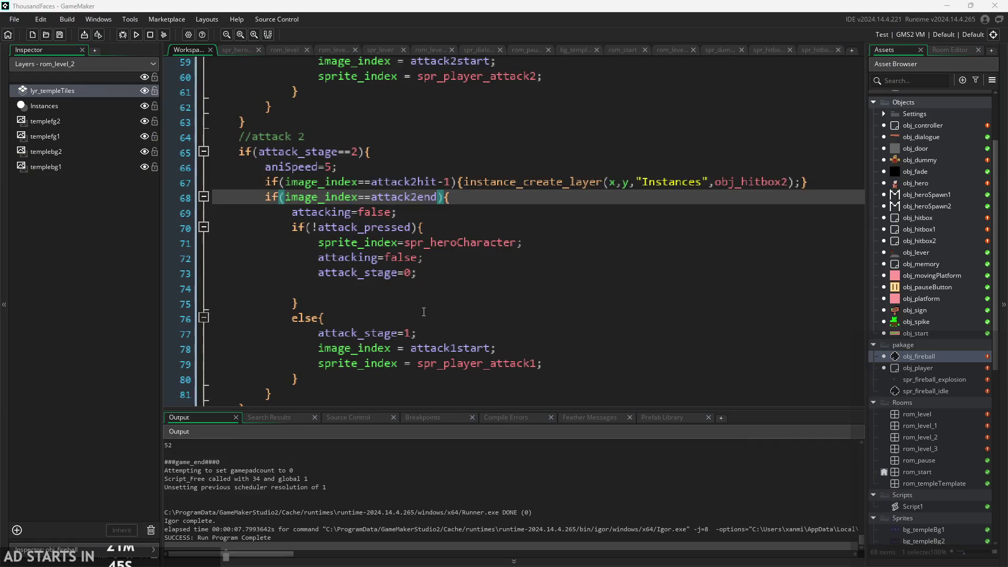
click(419, 231)
In obj_hero's Create code, find the attack 2 frame constants: start 0, hit 2, end 6
ctrl+scroll(435, 208, down, 2)
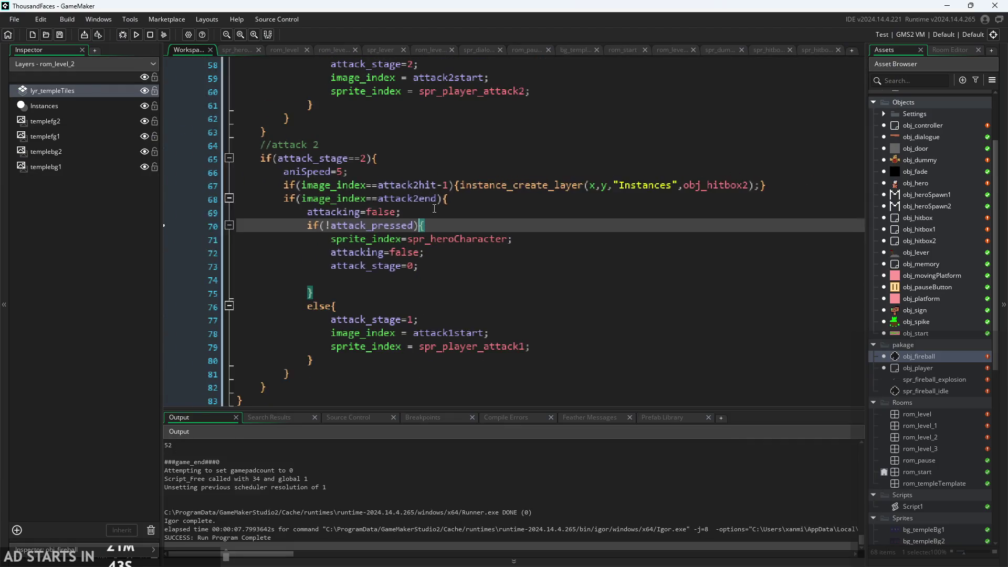
ctrl+scroll(194, 219, down, 3)
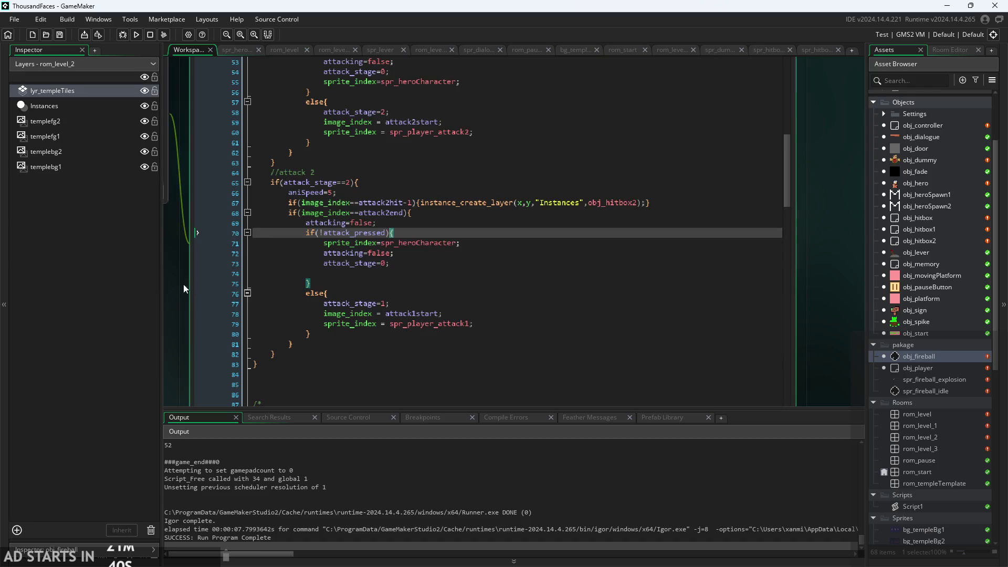
click(277, 142)
ctrl+scroll(201, 244, up, 3)
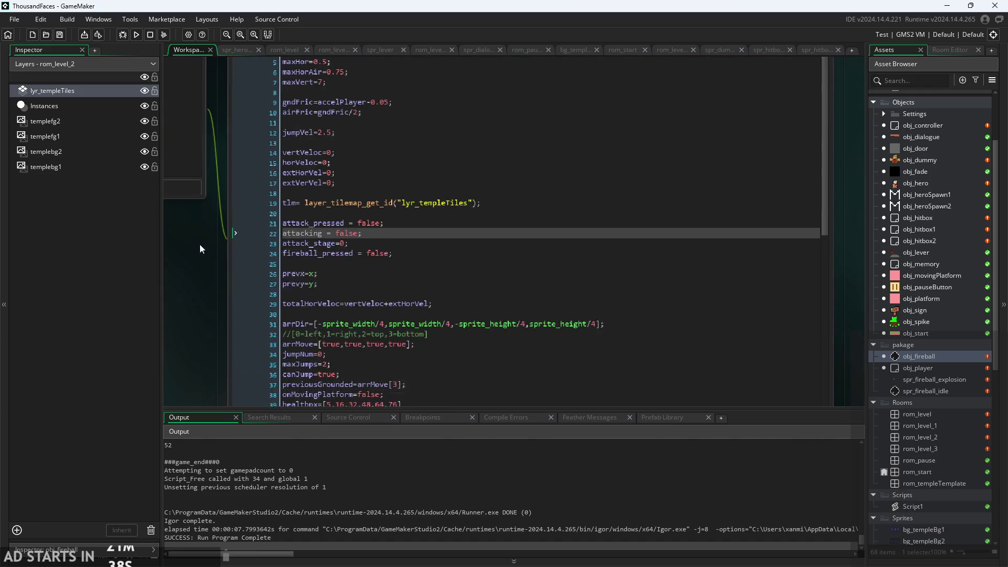
ctrl+scroll(207, 238, up, 2)
click(294, 245)
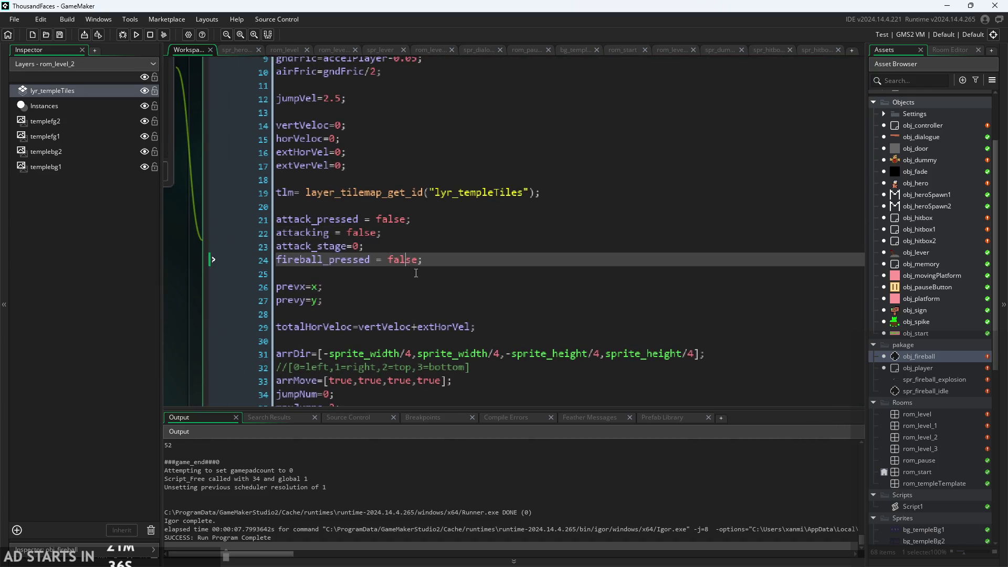
scroll(415, 282, down, 4)
scroll(415, 282, down, 3)
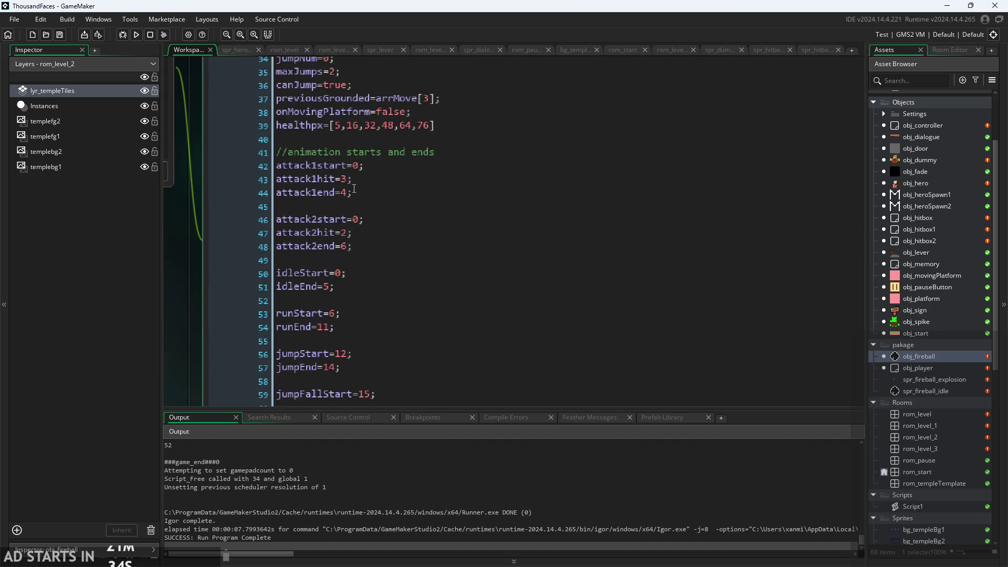
scroll(367, 205, down, 2)
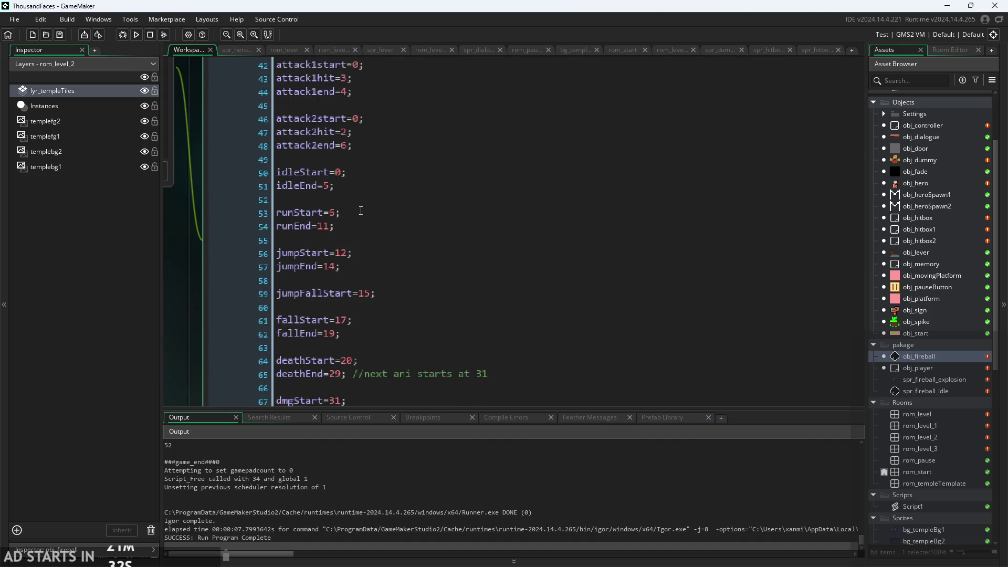
scroll(362, 209, up, 2)
click(354, 215)
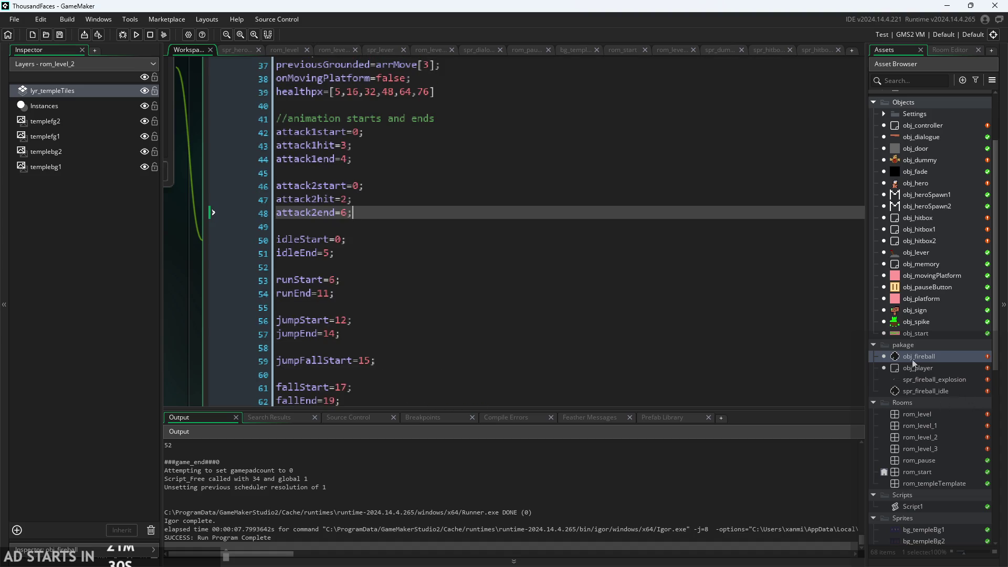
scroll(924, 443, down, 8)
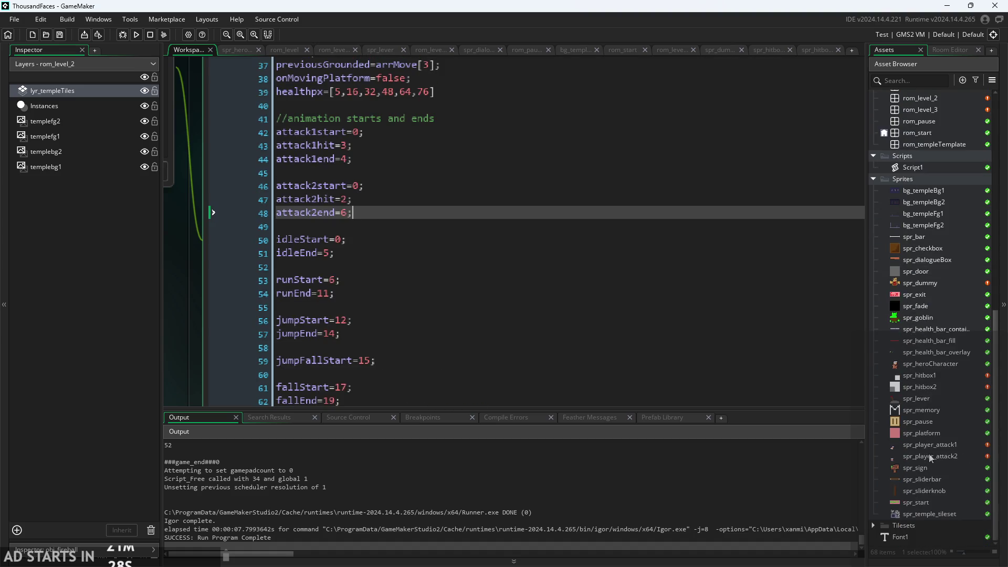
Open spr_player_attack2 and step through its frames to the last one, 7 of 7
double_click(935, 453)
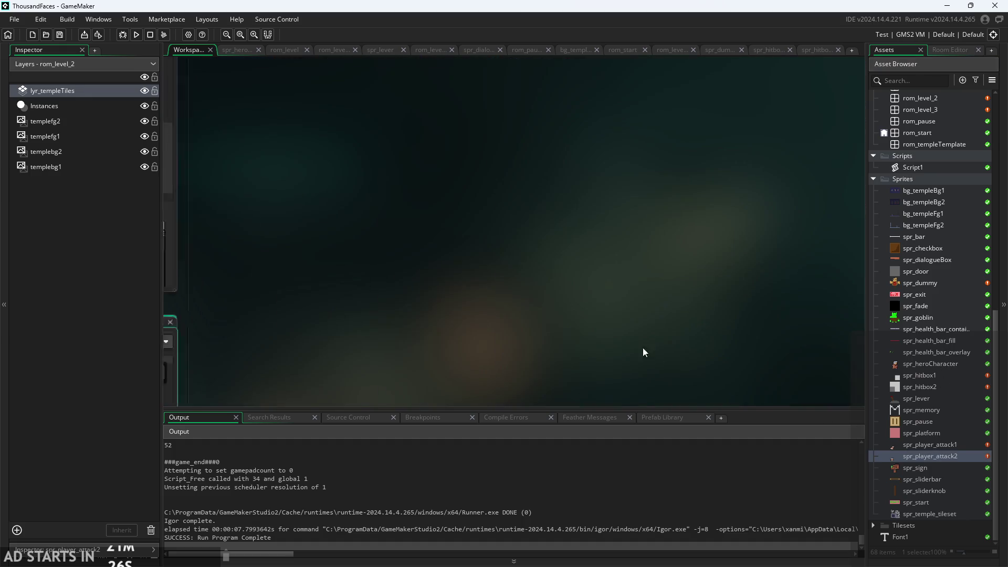
click(427, 364)
click(458, 364)
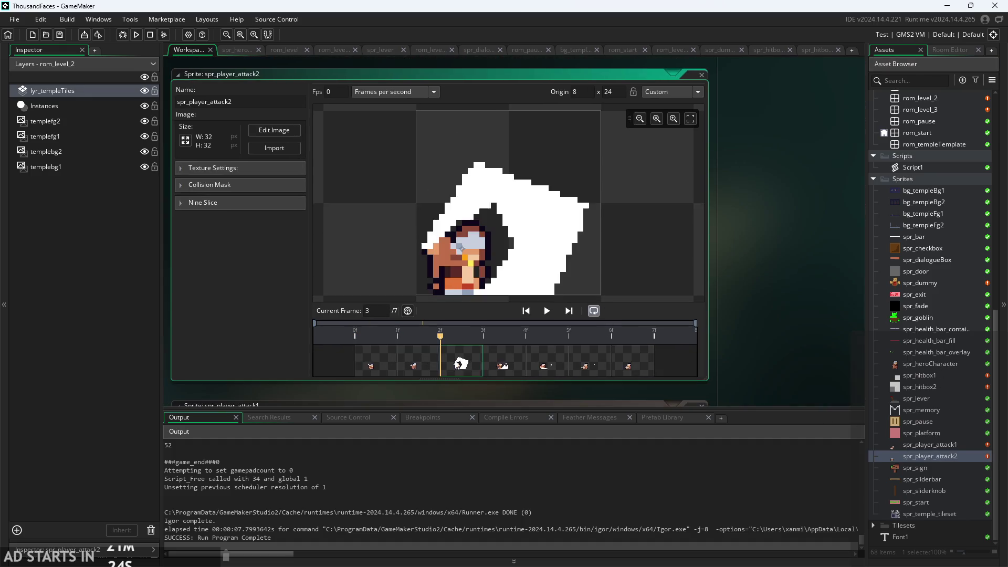
click(502, 364)
click(543, 364)
click(588, 364)
click(638, 364)
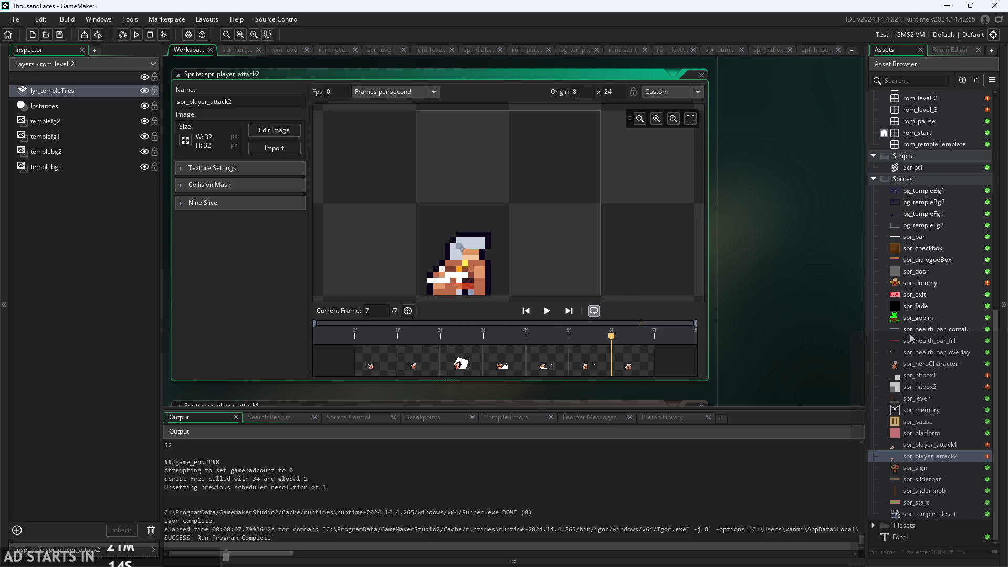
Open obj_hero from the Asset Browser and show its Begin Step event code
scroll(932, 399, up, 3)
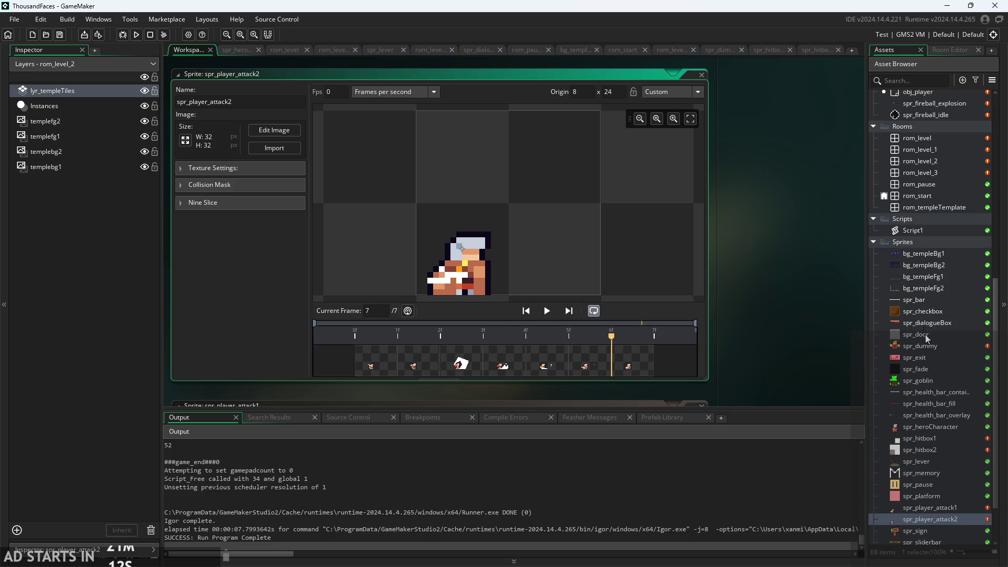
scroll(924, 350, up, 10)
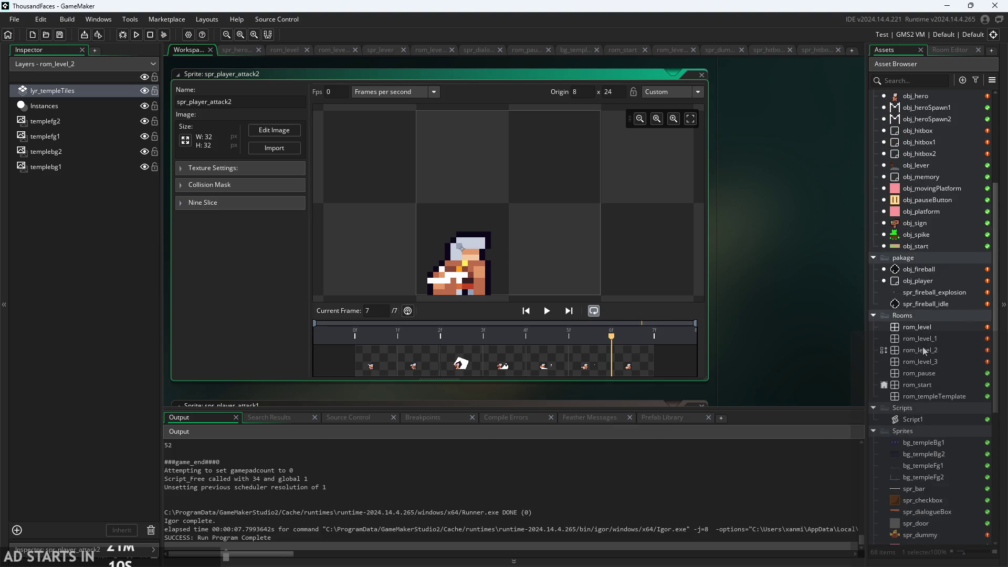
scroll(941, 255, up, 2)
double_click(927, 227)
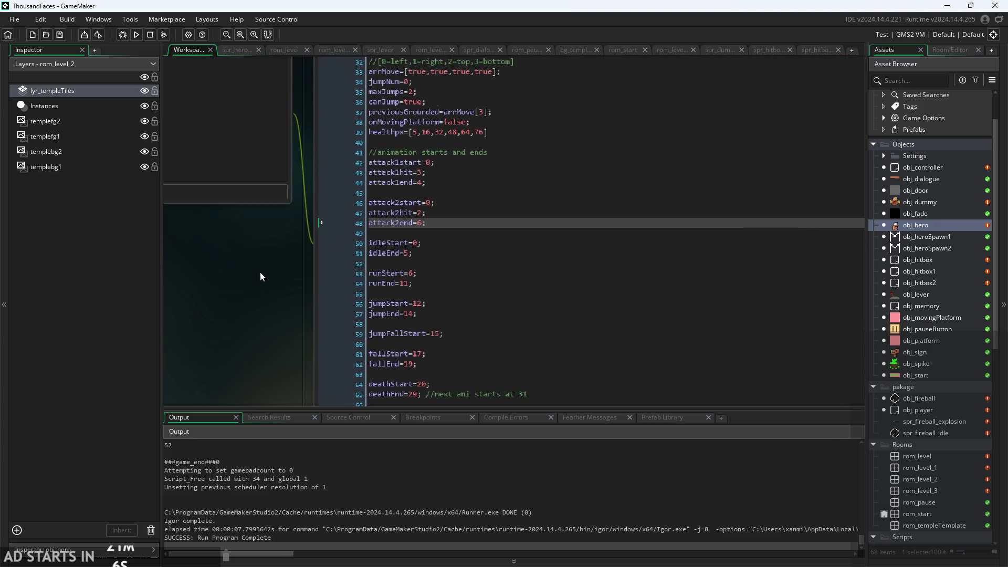
click(401, 219)
click(415, 203)
scroll(439, 260, down, 2)
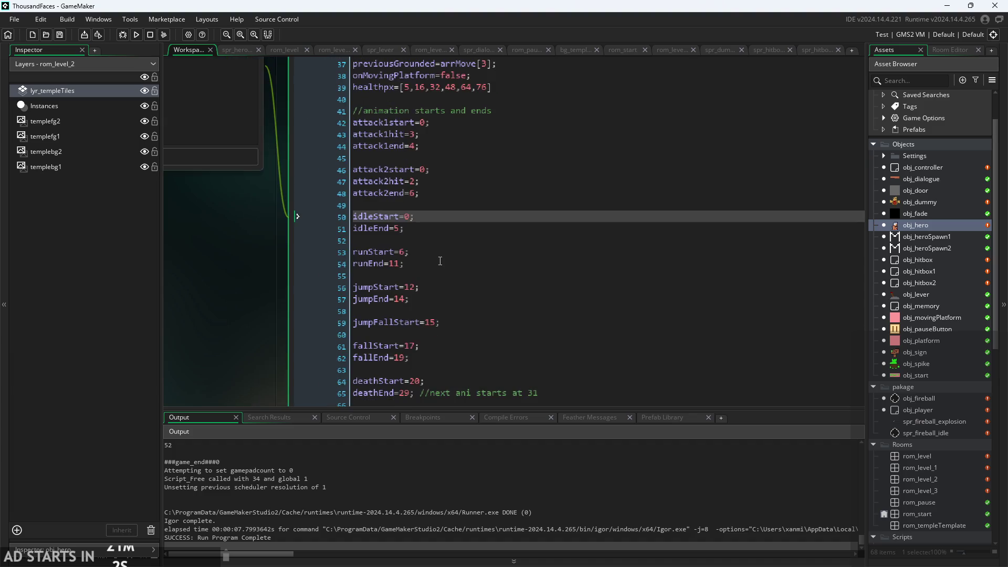
mouse_move(254, 280)
mouse_down()
mouse_move(156, 363)
mouse_move(174, 394)
mouse_up()
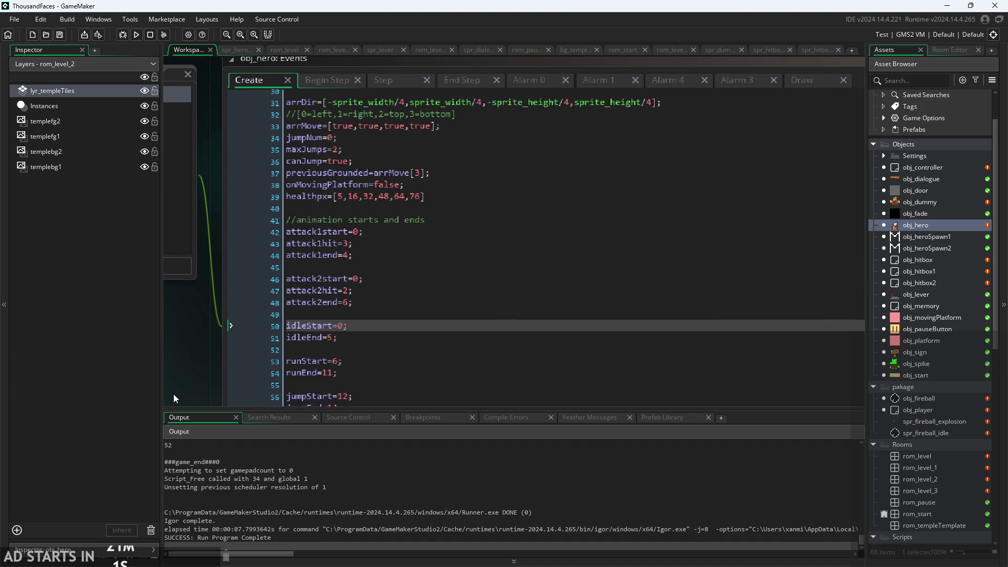
click(334, 83)
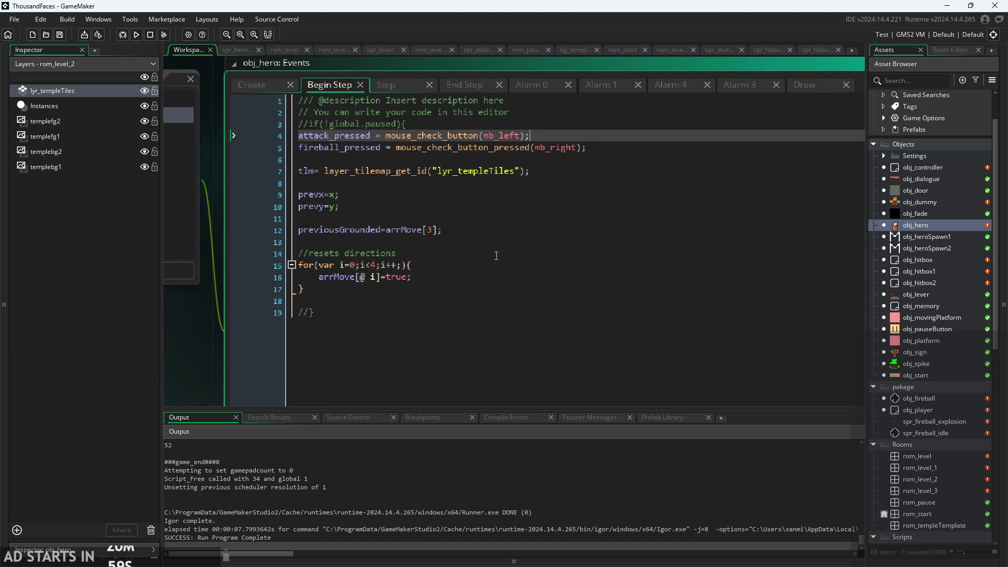
Show the Step event and inspect the attack2end, attack1end and attack_pressed checks
click(416, 85)
scroll(489, 263, down, 2)
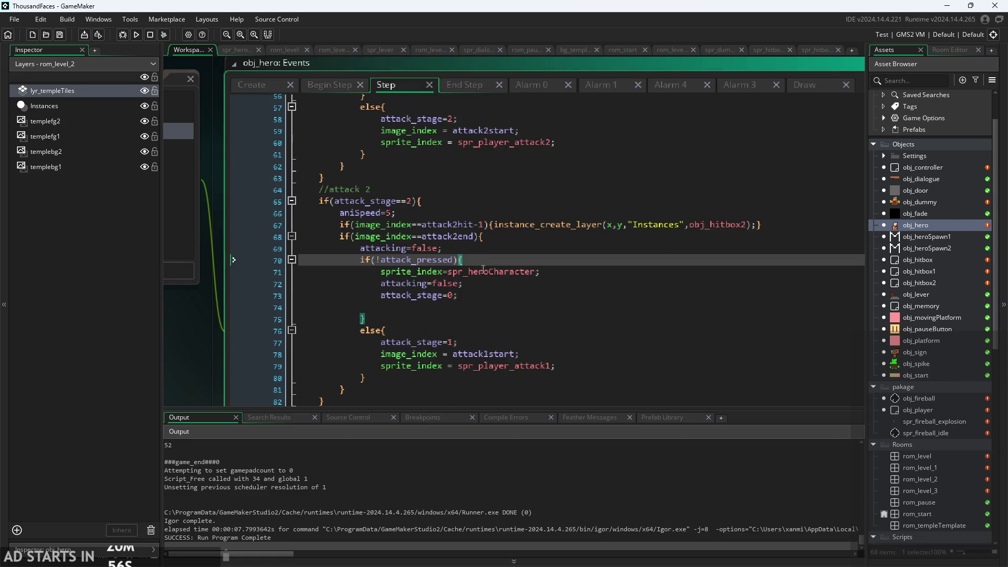
click(488, 293)
scroll(491, 288, down, 3)
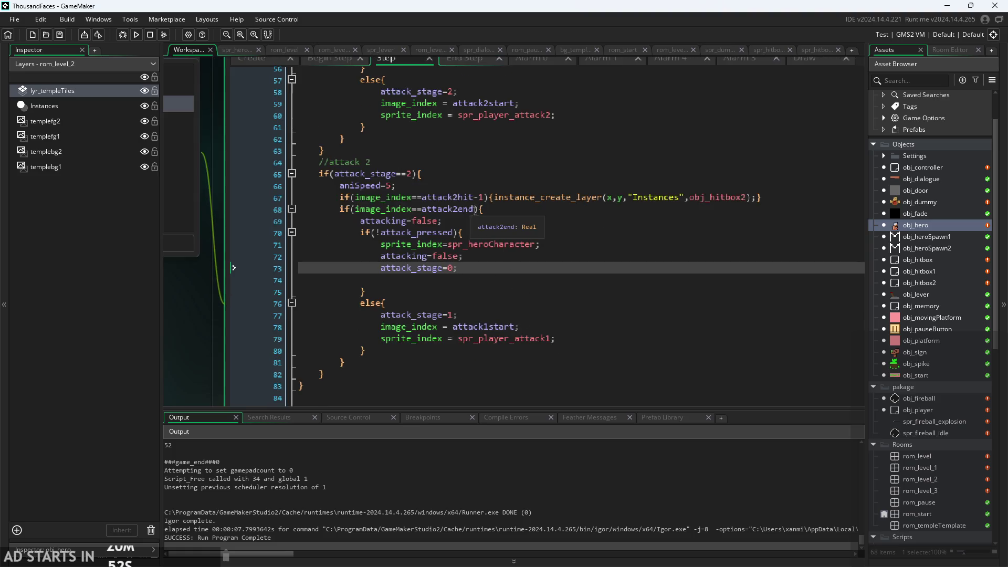
click(477, 210)
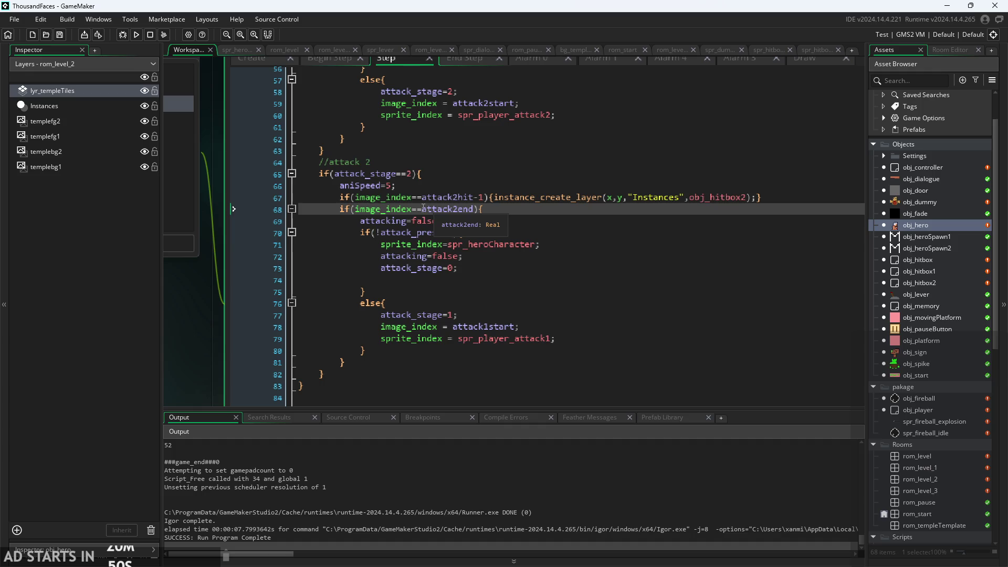
click(478, 210)
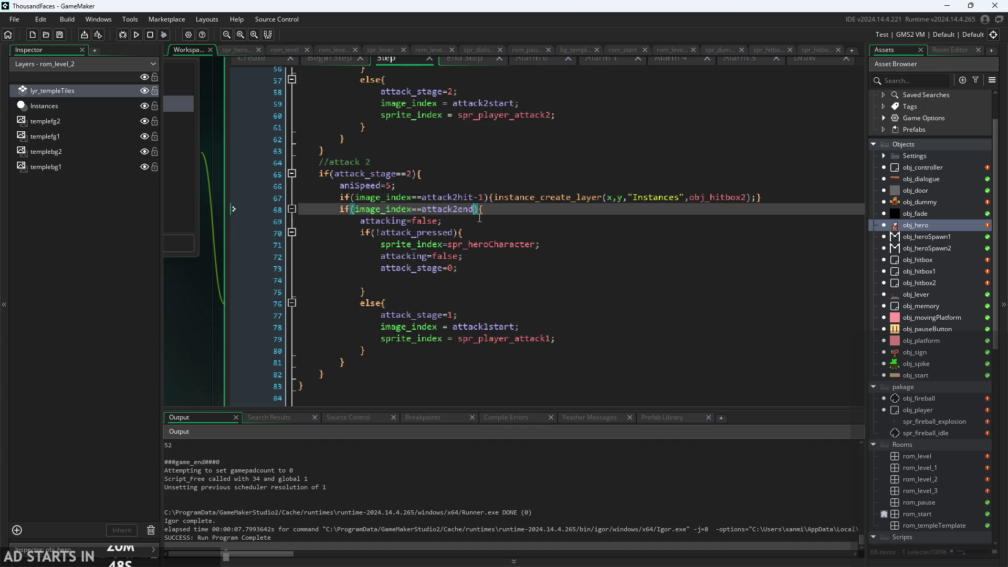
scroll(482, 204, up, 3)
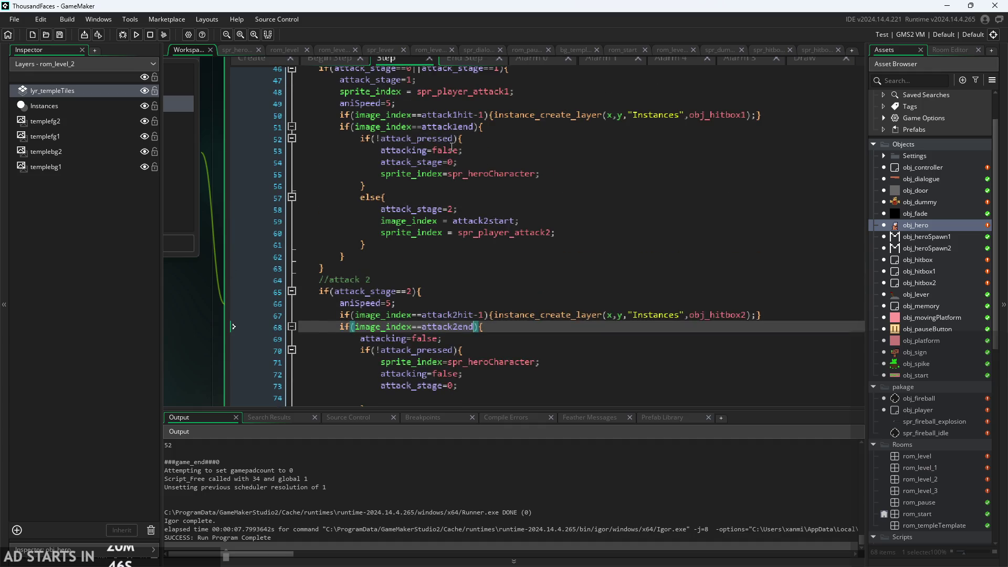
scroll(452, 147, up, 1)
click(471, 156)
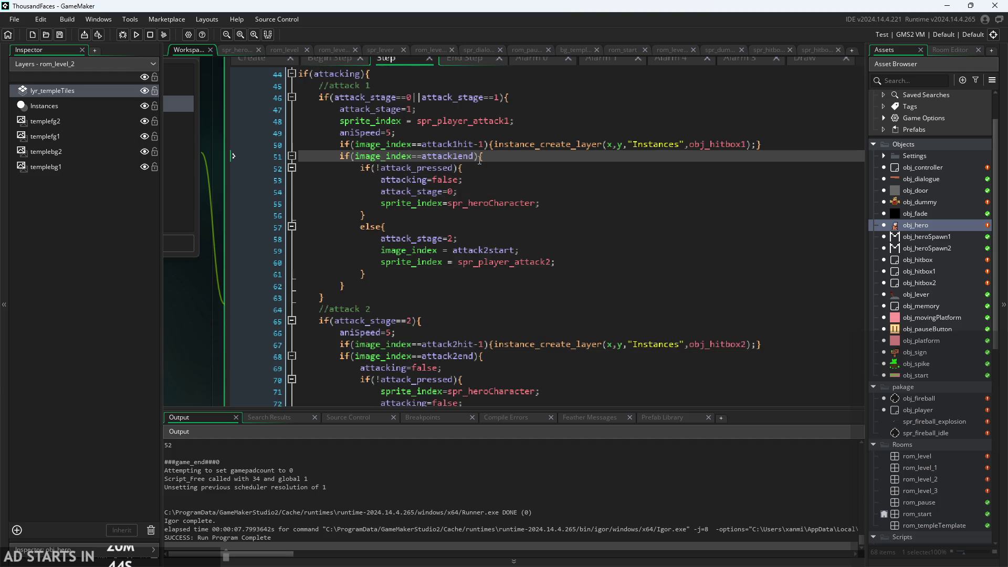
click(475, 172)
Read further down the combo code to the attacking=false and spr_player_attack1 lines
scroll(485, 220, down, 1)
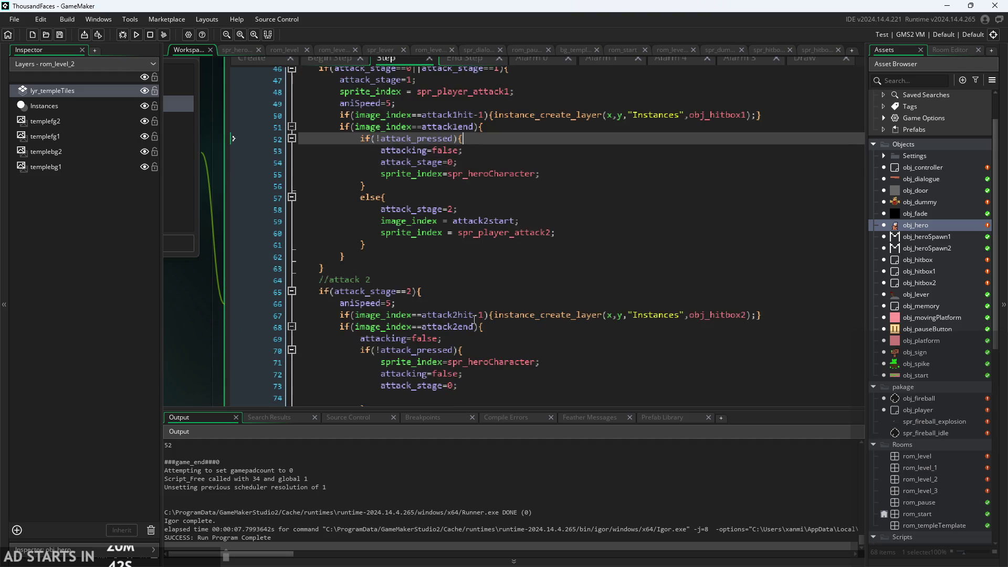
click(494, 331)
click(492, 338)
scroll(492, 341, down, 1)
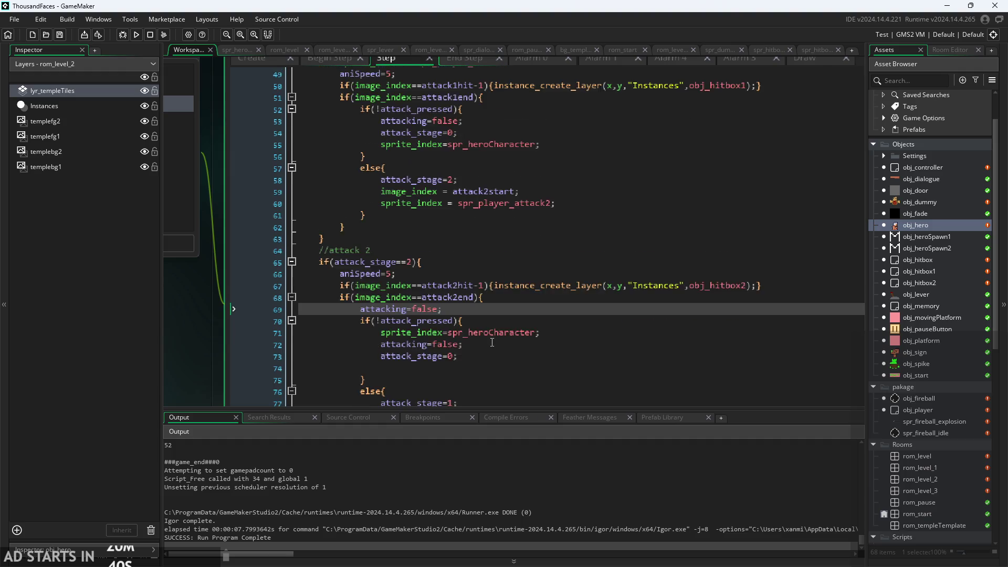
scroll(492, 342, down, 1)
scroll(494, 337, down, 2)
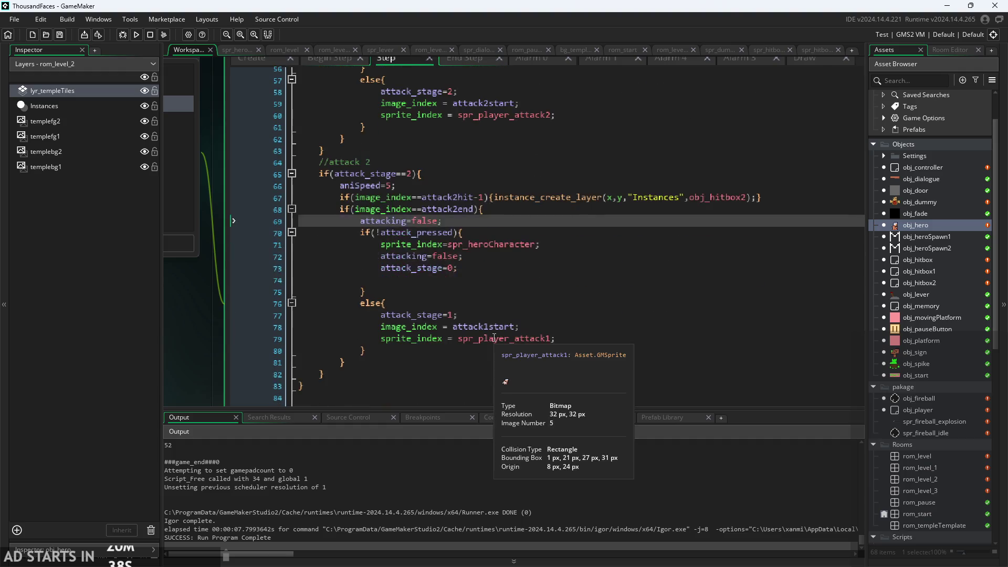
scroll(576, 347, down, 3)
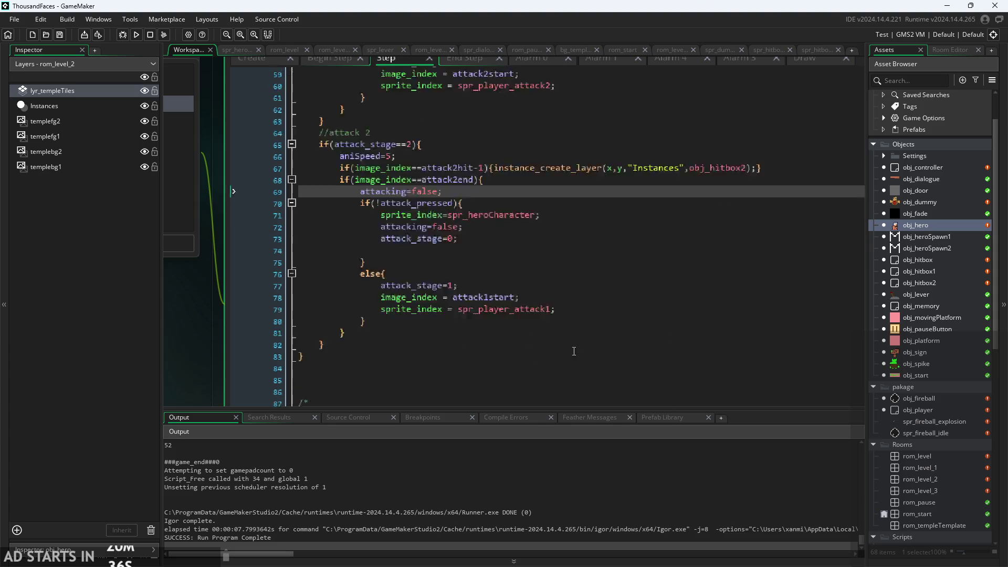
click(369, 297)
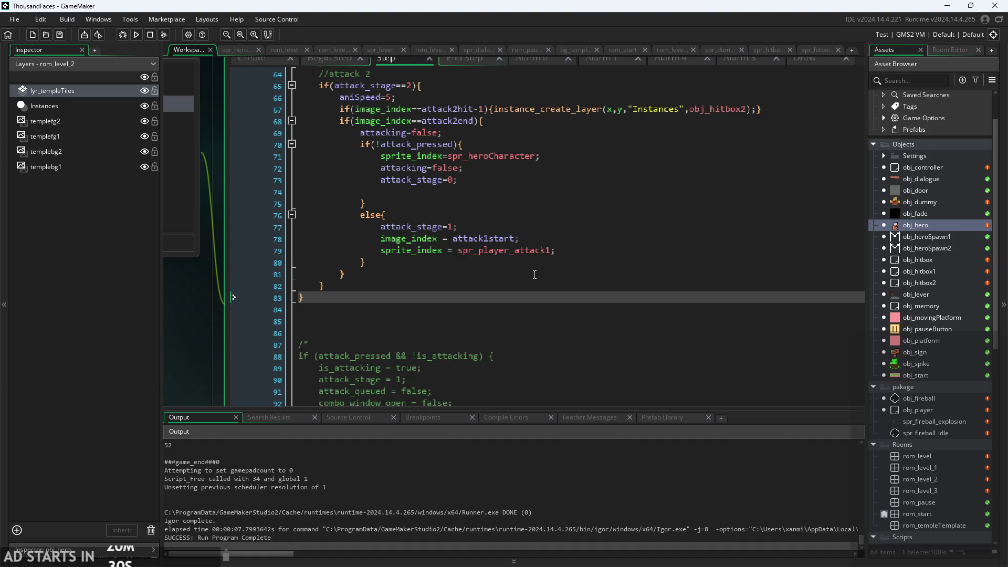
click(538, 251)
Review the attack_stage reset, attacking=false and attack2end condition lines of the combo logic
scroll(548, 250, up, 2)
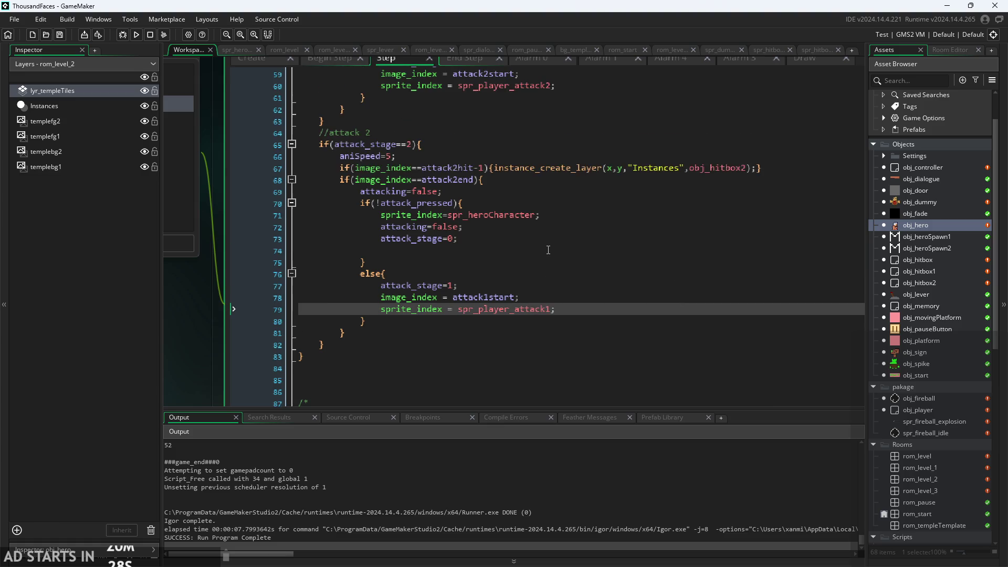
click(512, 236)
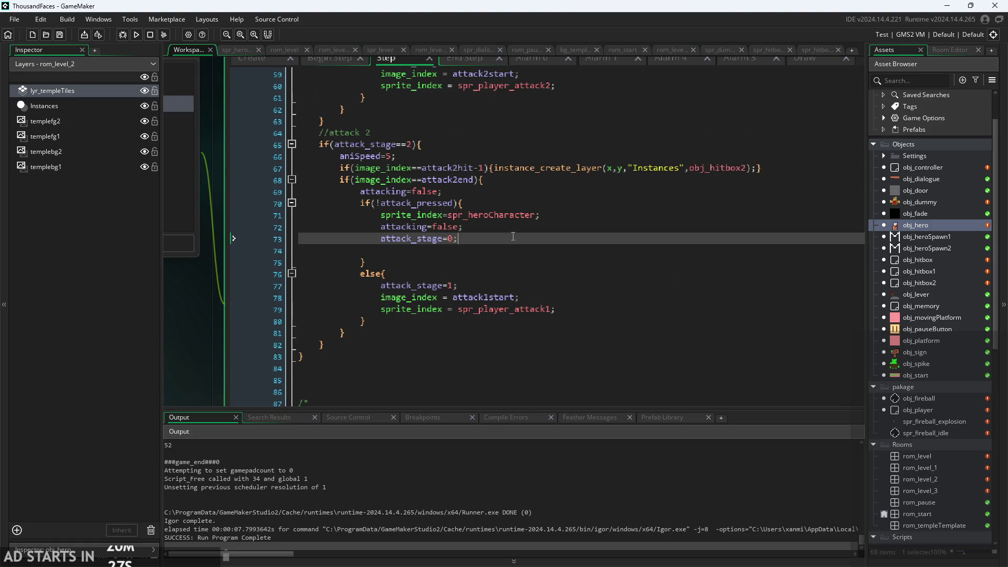
click(489, 224)
ctrl+scroll(506, 307, up, 3)
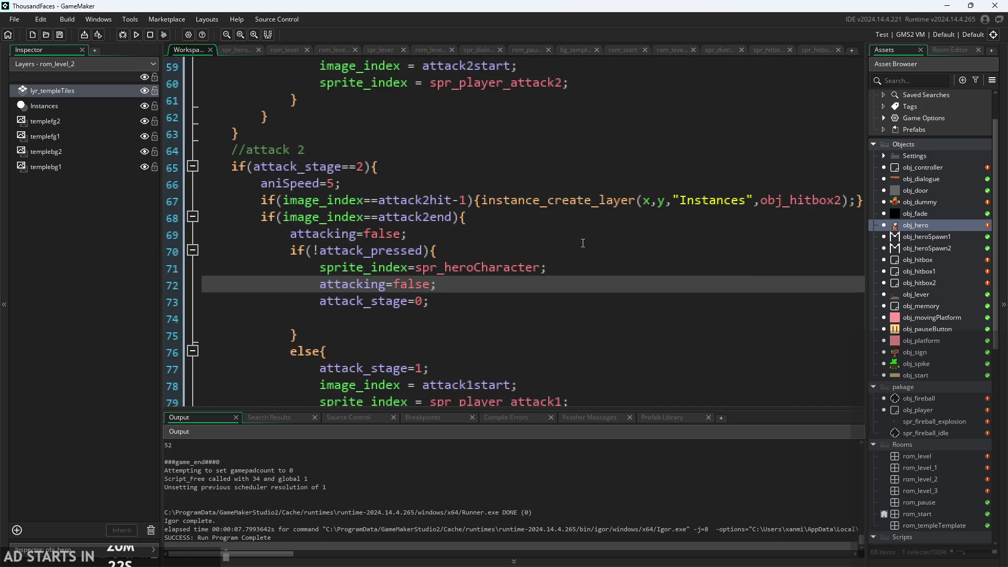
scroll(467, 223, up, 4)
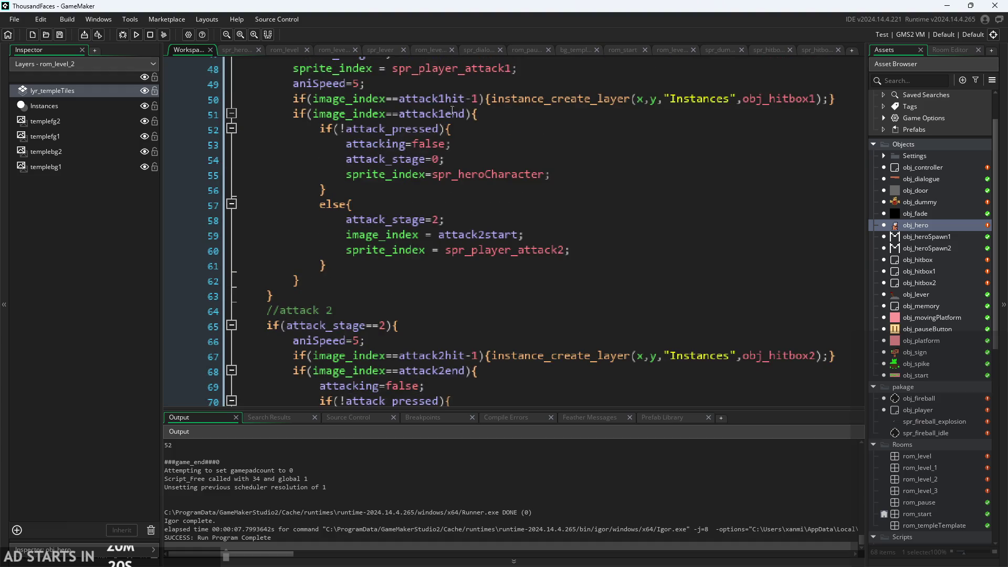
click(470, 371)
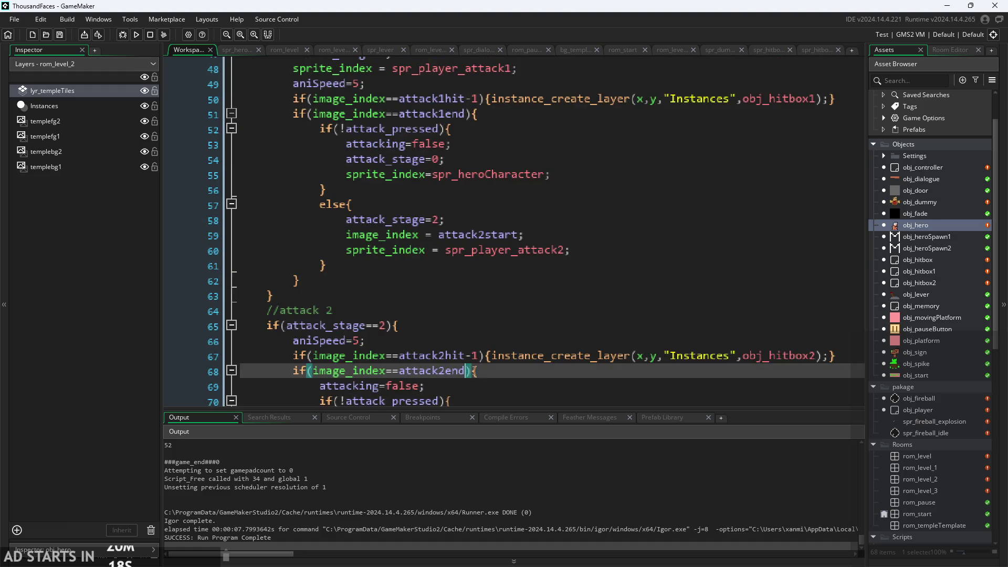
scroll(486, 369, down, 1)
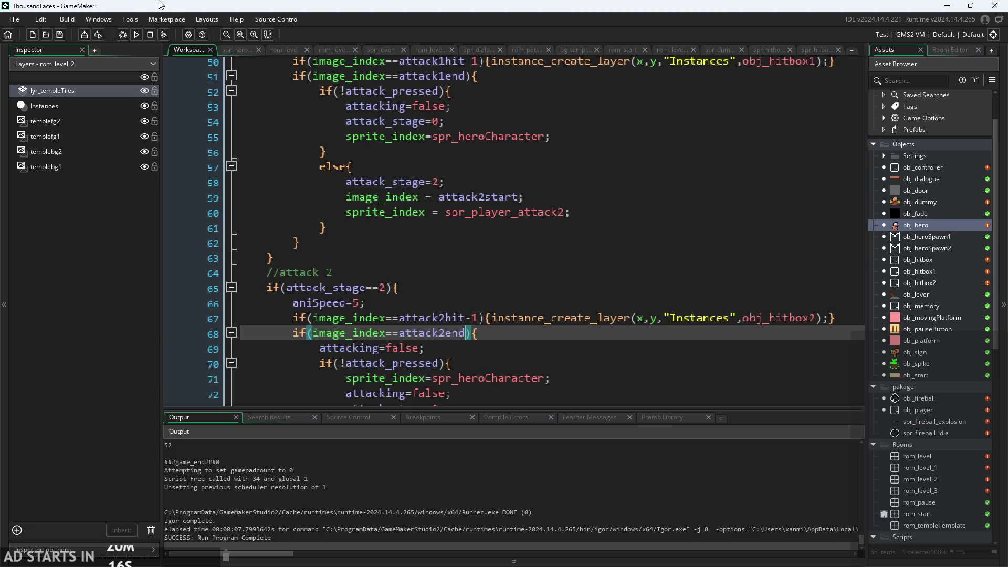
scroll(474, 278, down, 2)
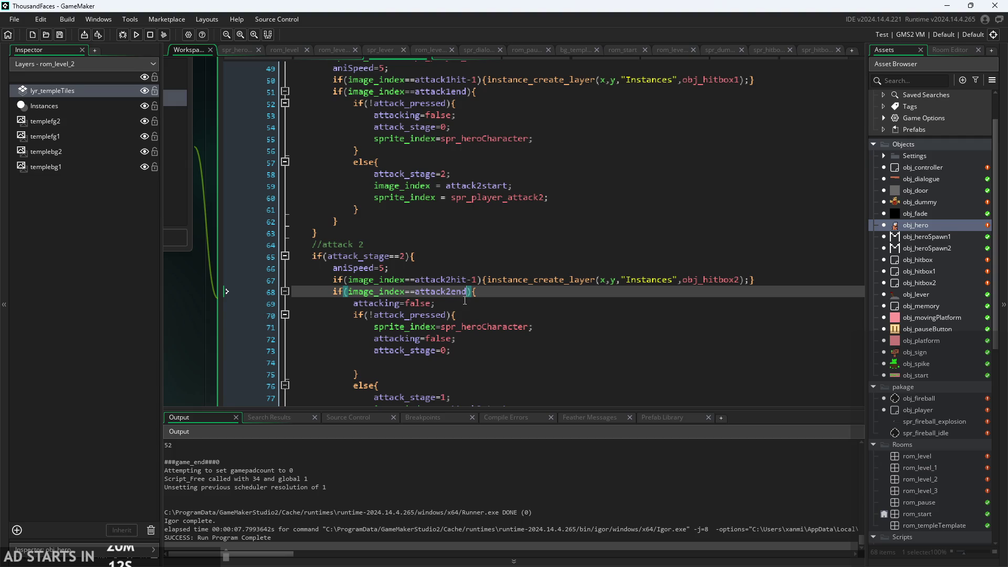
scroll(464, 300, up, 2)
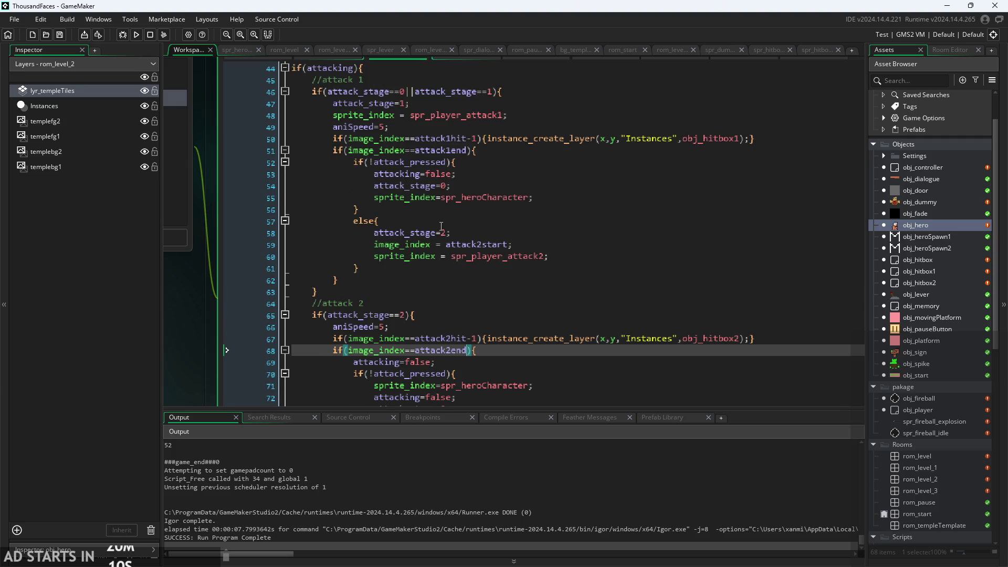
scroll(300, 169, up, 1)
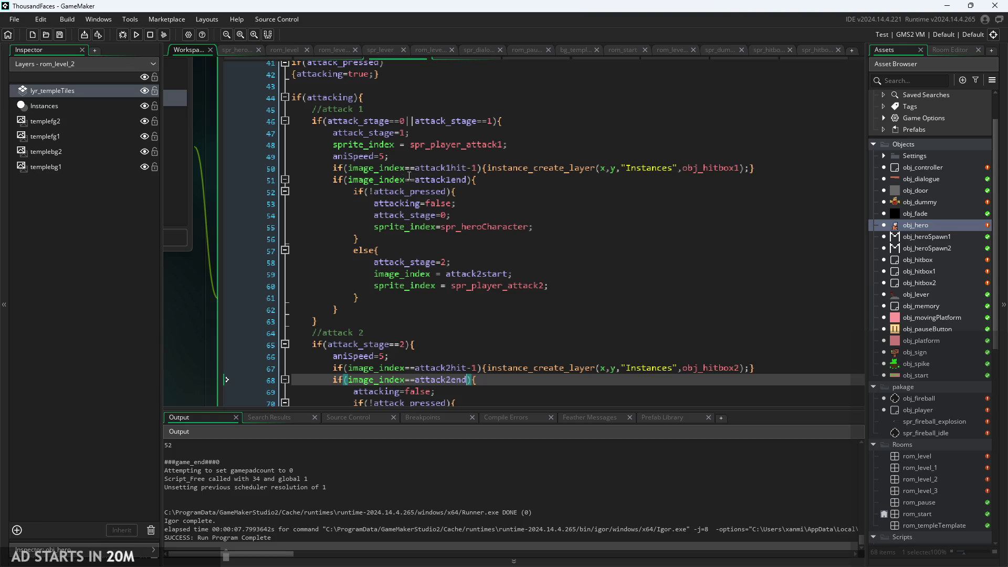
Run the game, walk the hero left and right swinging two x attacks, then pause
click(137, 35)
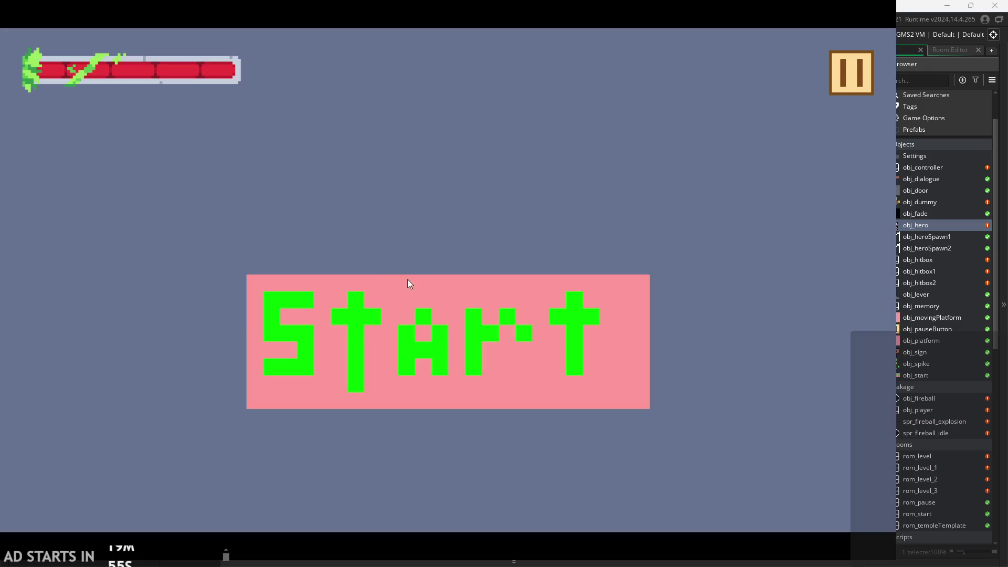
click(418, 329)
key(Right)
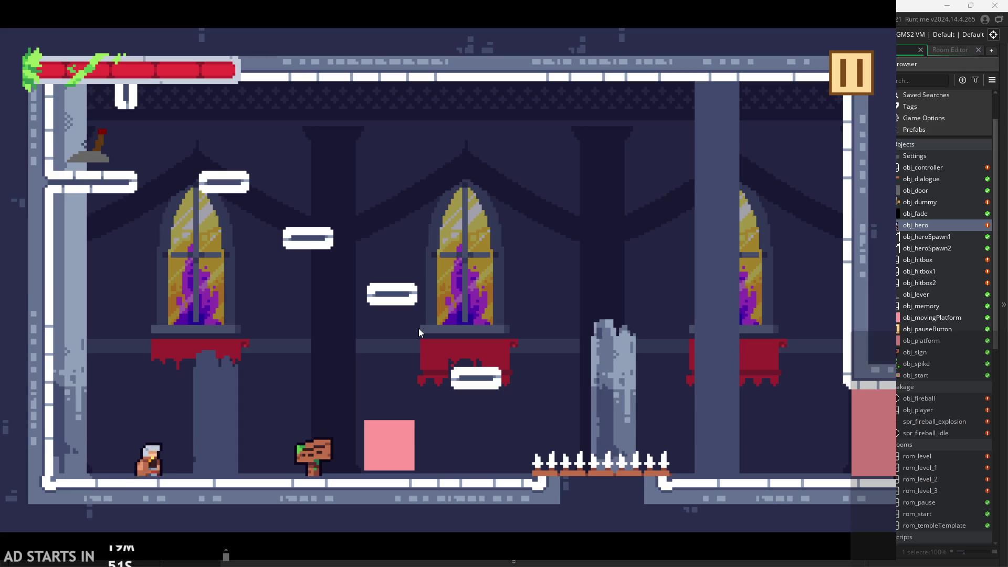
key(x)
key(Right)
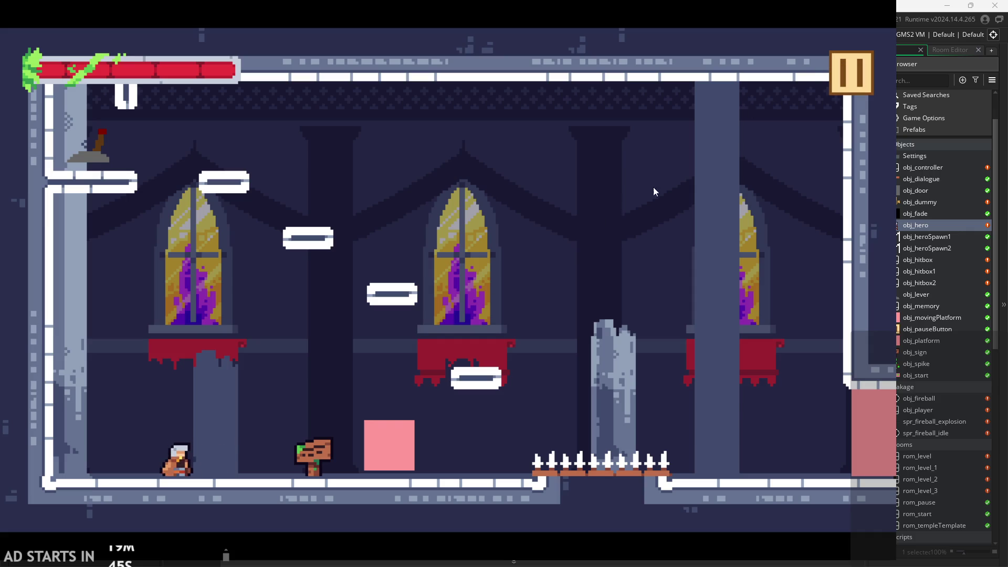
key(x)
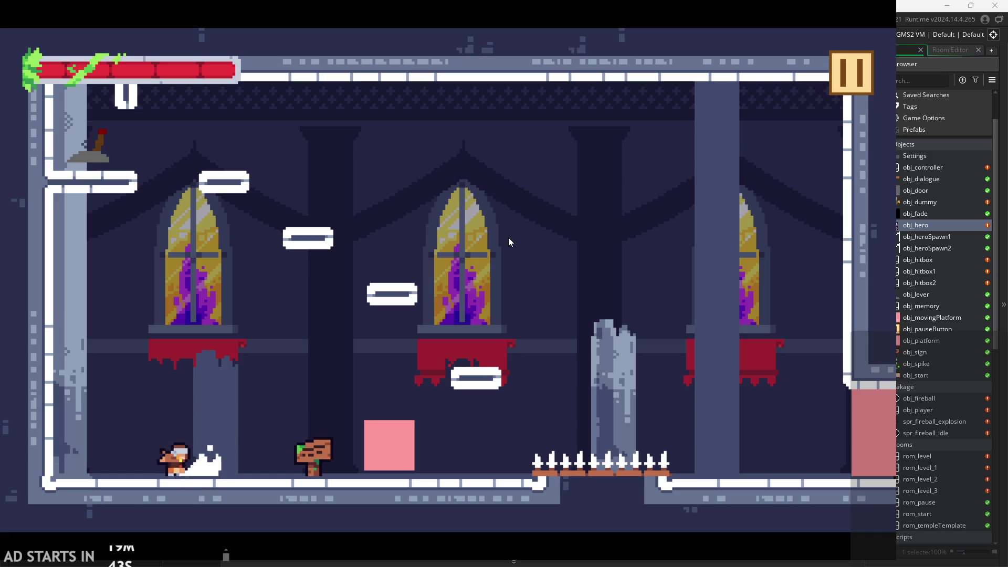
key(Left)
key(Right)
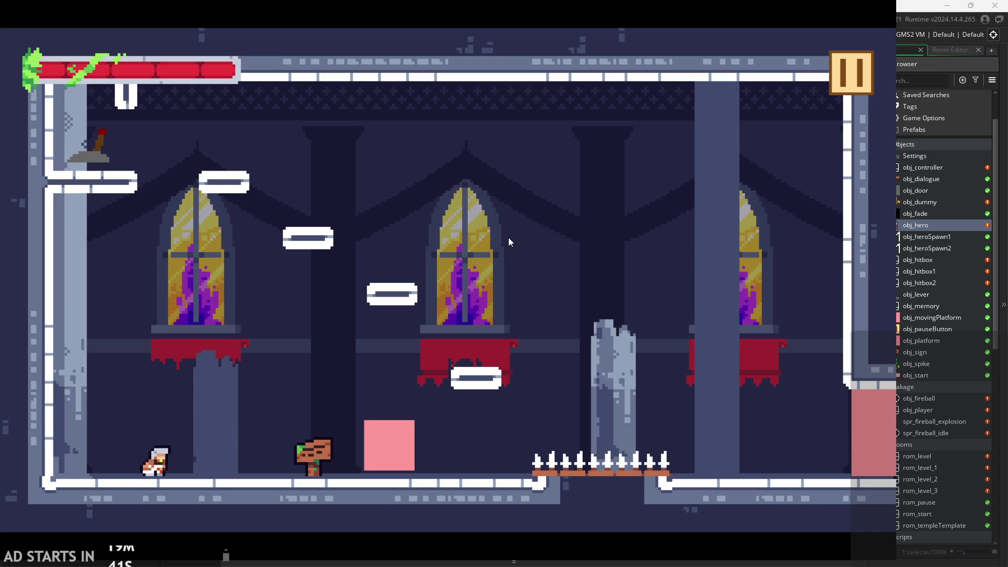
click(835, 84)
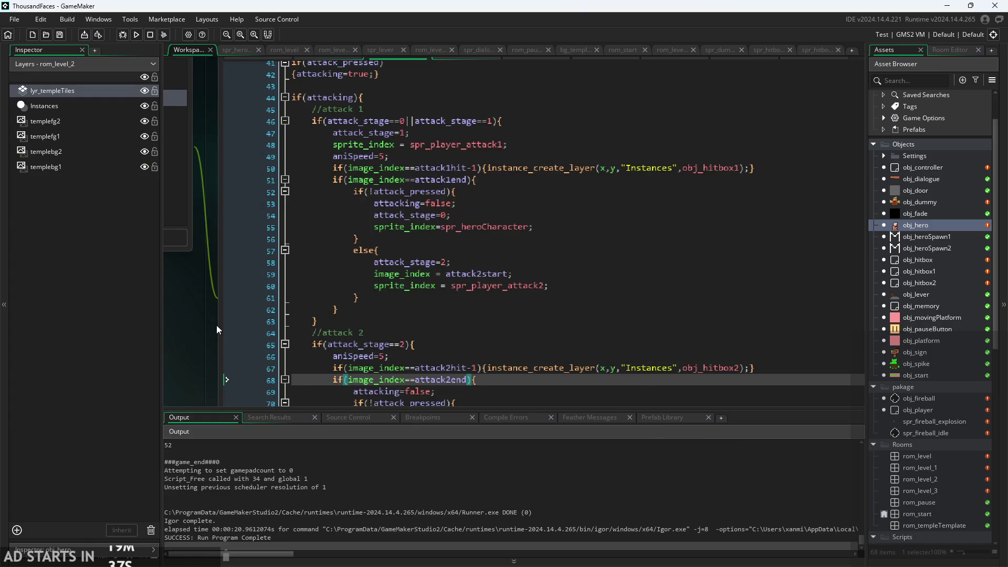
Check obj_hero's Create event, then open the spr_player_attack2 sprite from the Asset Browser
scroll(219, 330, down, 2)
click(311, 113)
scroll(231, 293, up, 2)
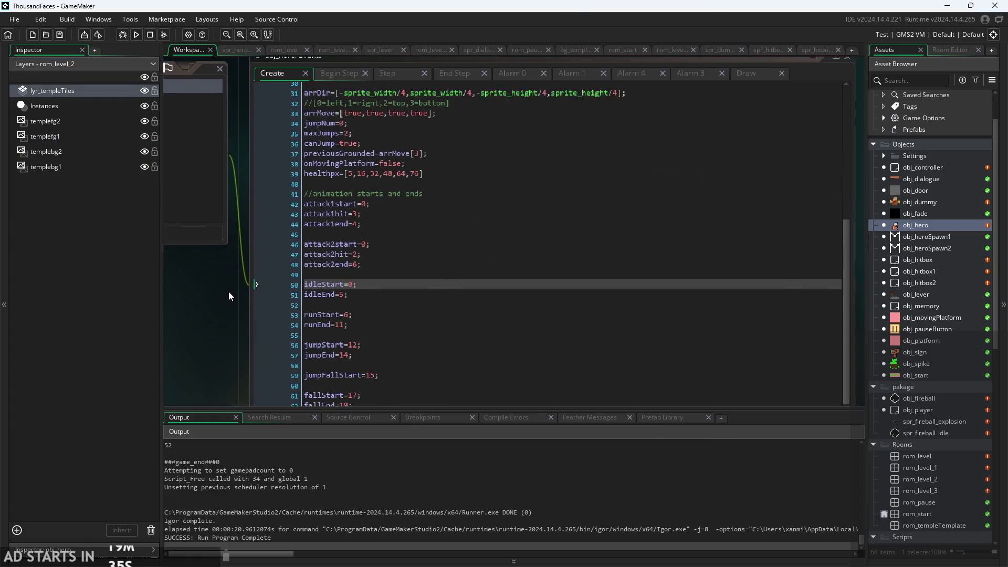
scroll(215, 323, up, 2)
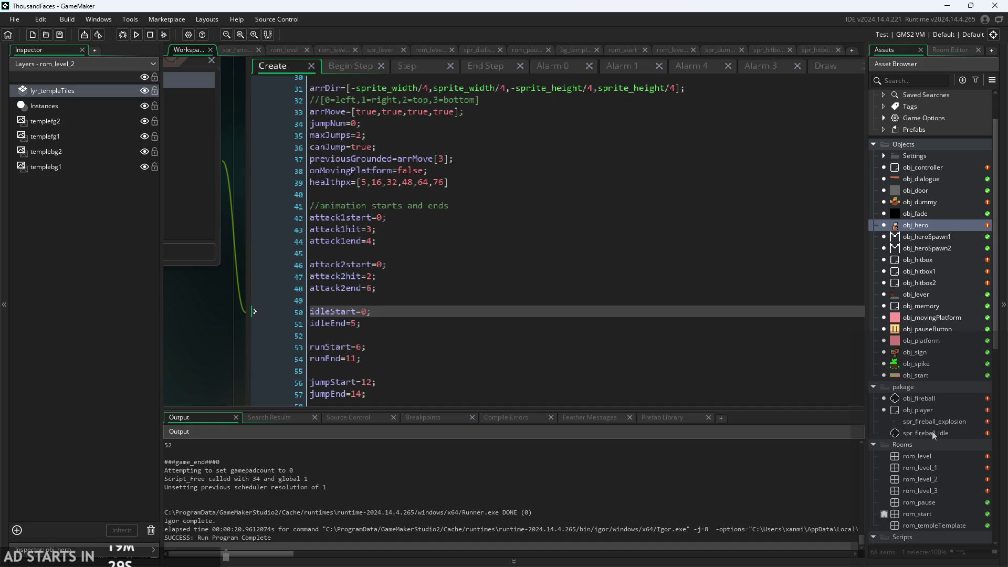
scroll(932, 431, down, 6)
scroll(925, 447, down, 5)
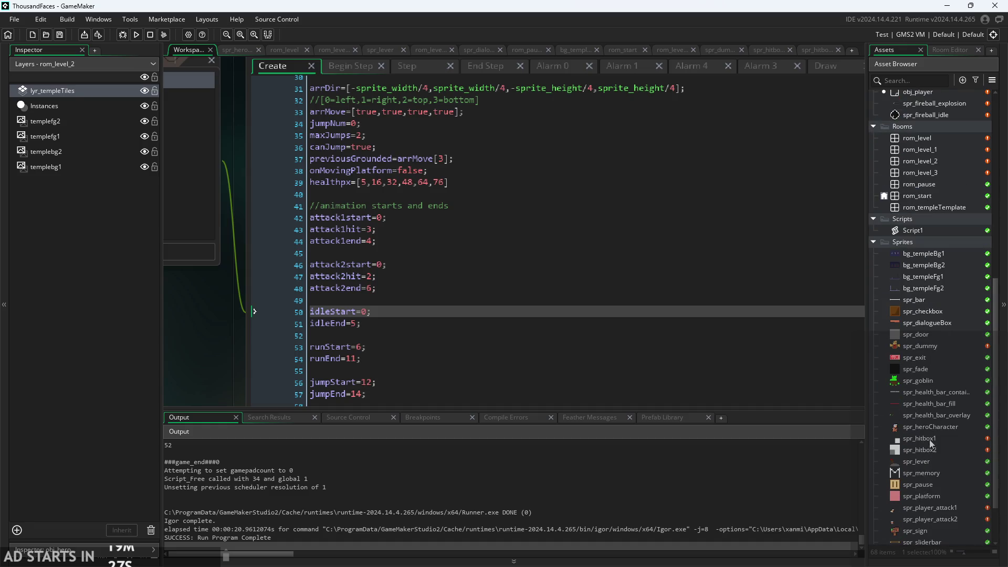
double_click(921, 516)
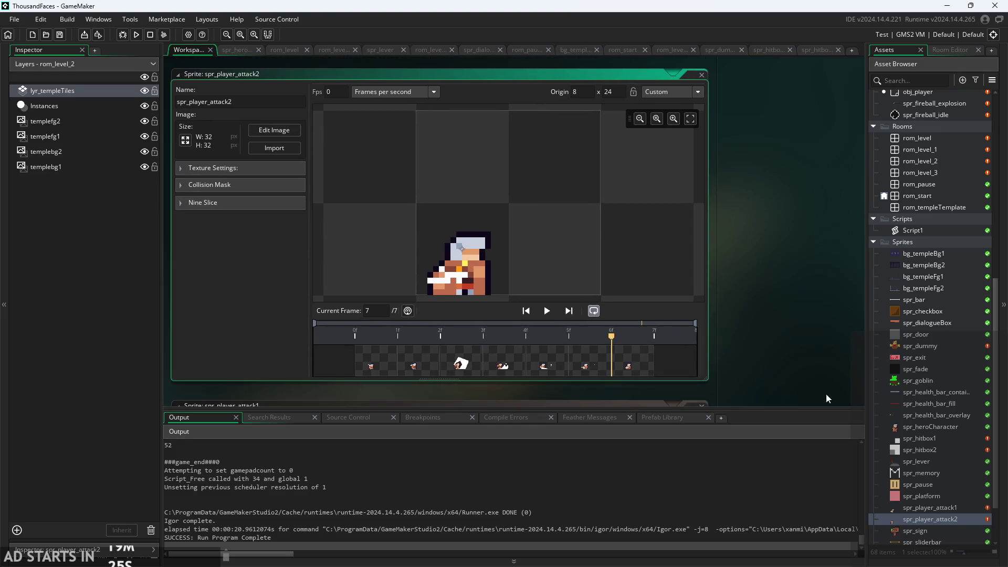
Open spr_player_attack1 and step through its frames 1 to 5
double_click(929, 507)
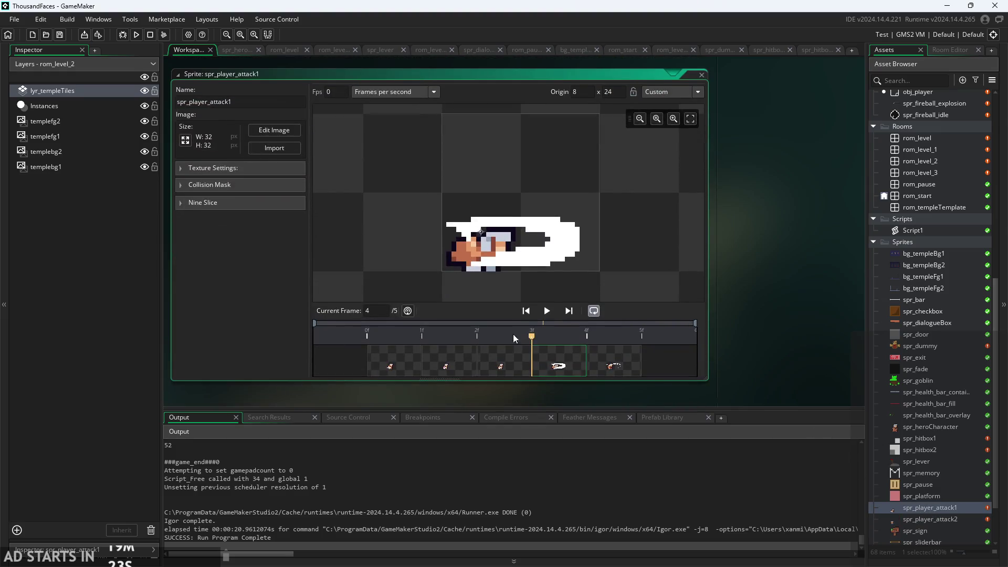
click(398, 355)
click(453, 367)
click(515, 361)
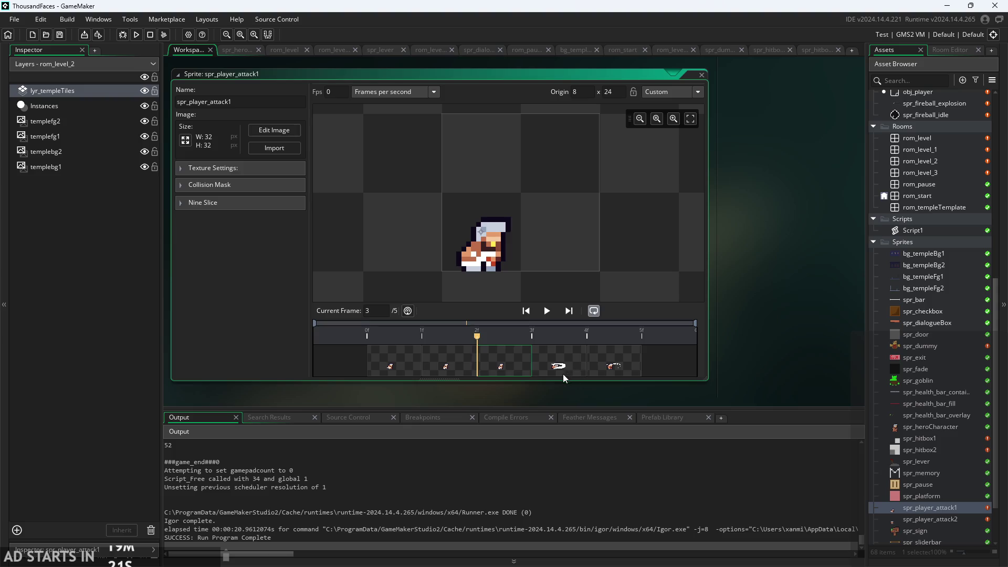
click(563, 374)
click(601, 366)
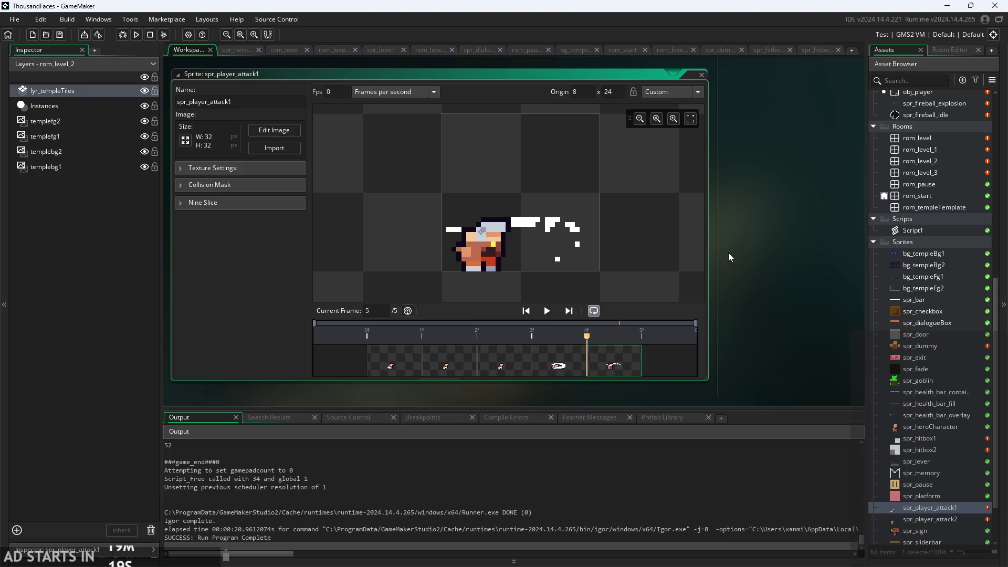
Scroll and pan around the spr_player_attack1 sprite editor to inspect the slash frame
scroll(729, 253, down, 5)
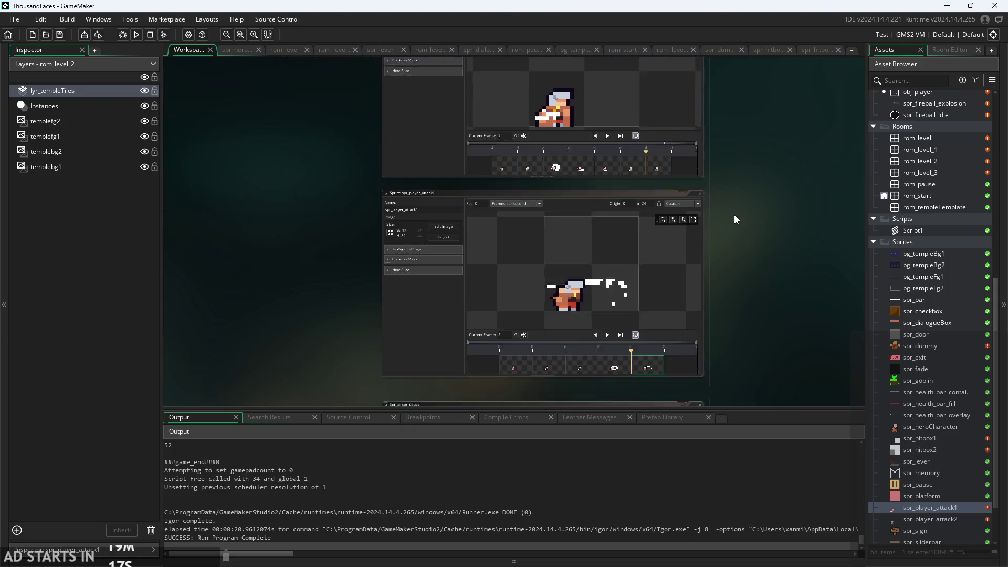
scroll(726, 219, up, 4)
scroll(734, 188, down, 3)
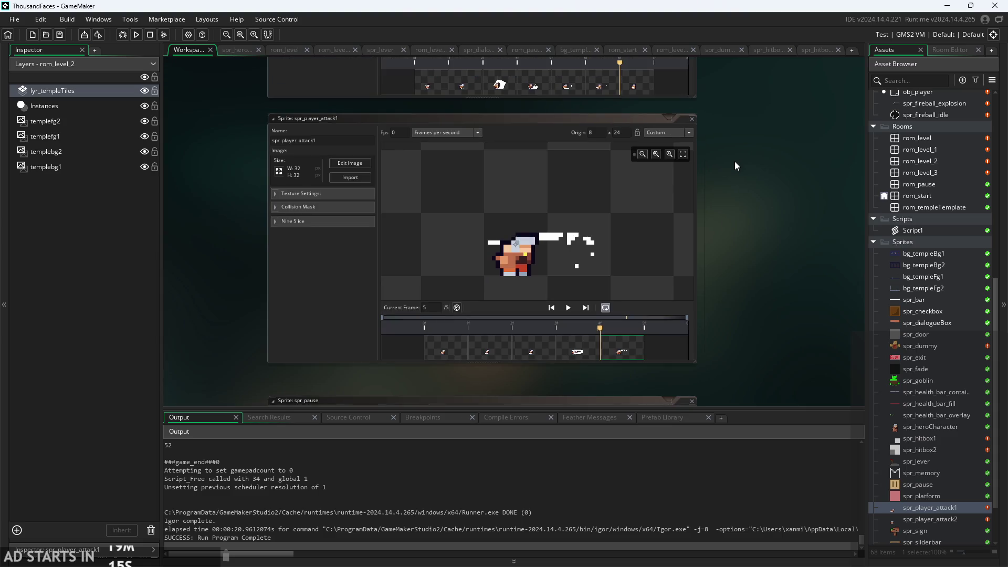
scroll(721, 228, up, 2)
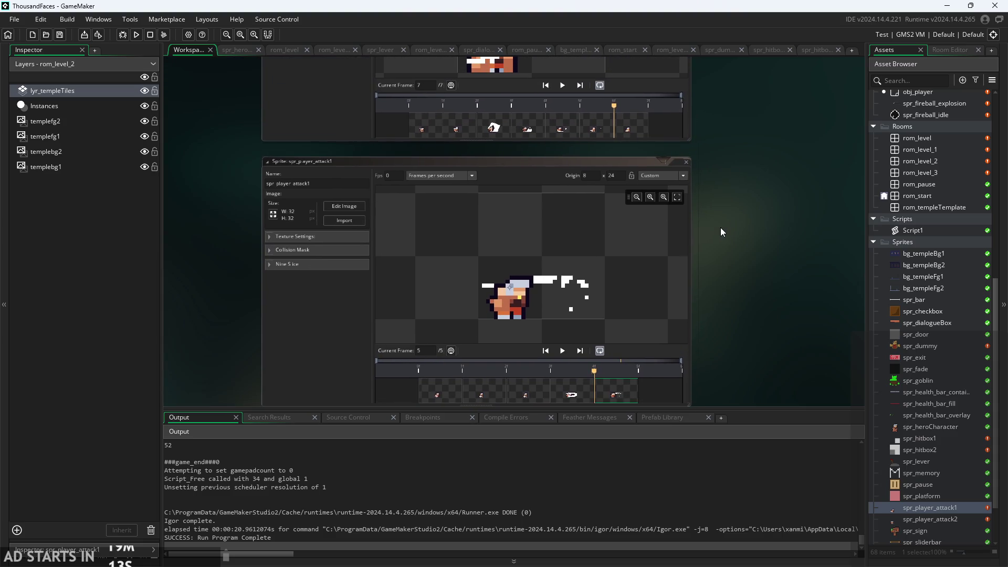
scroll(725, 230, up, 2)
drag(736, 232, 768, 192)
scroll(921, 167, up, 3)
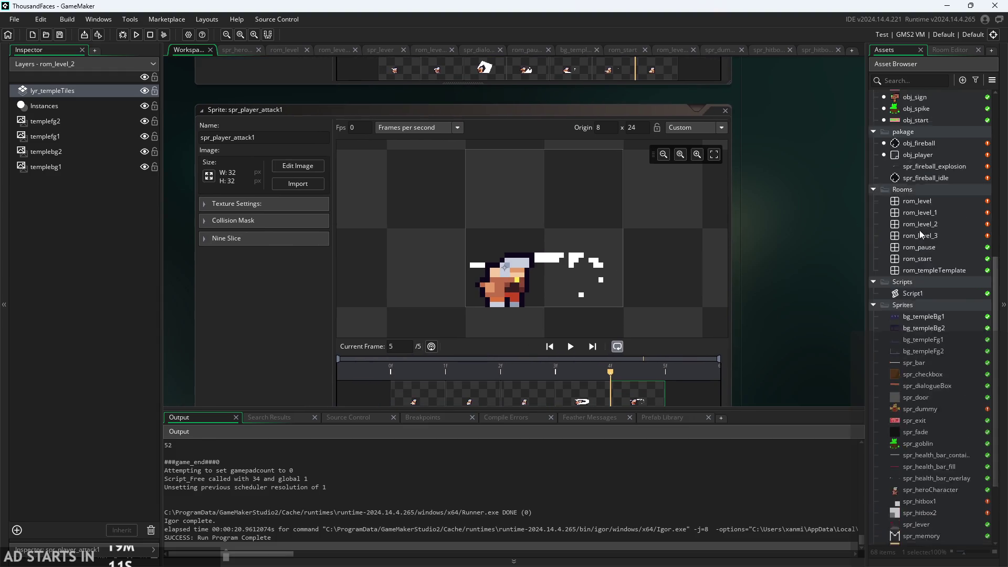
scroll(923, 185, up, 5)
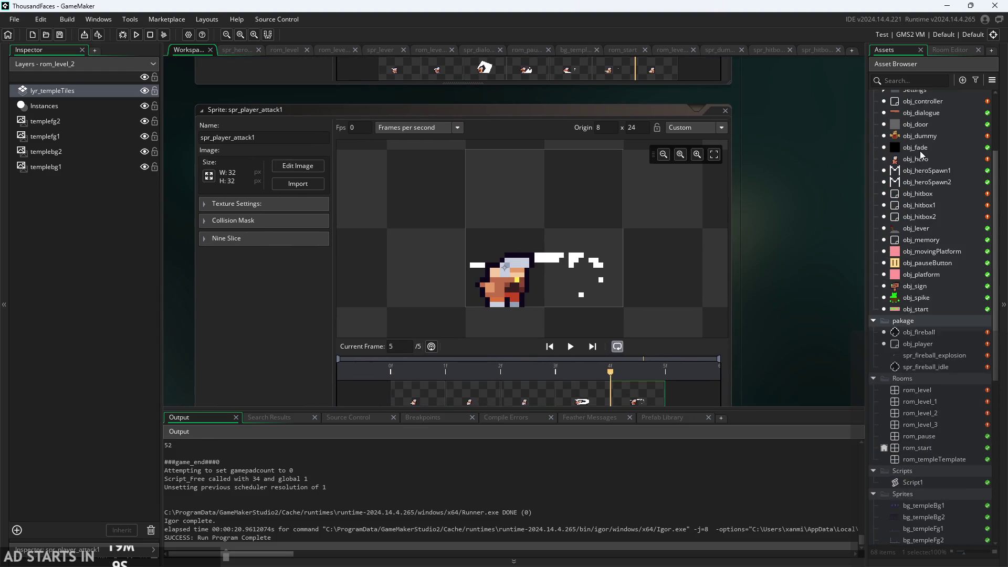
Reopen obj_hero and check the attack1end, attack2hit and attack2end values in Create
double_click(918, 159)
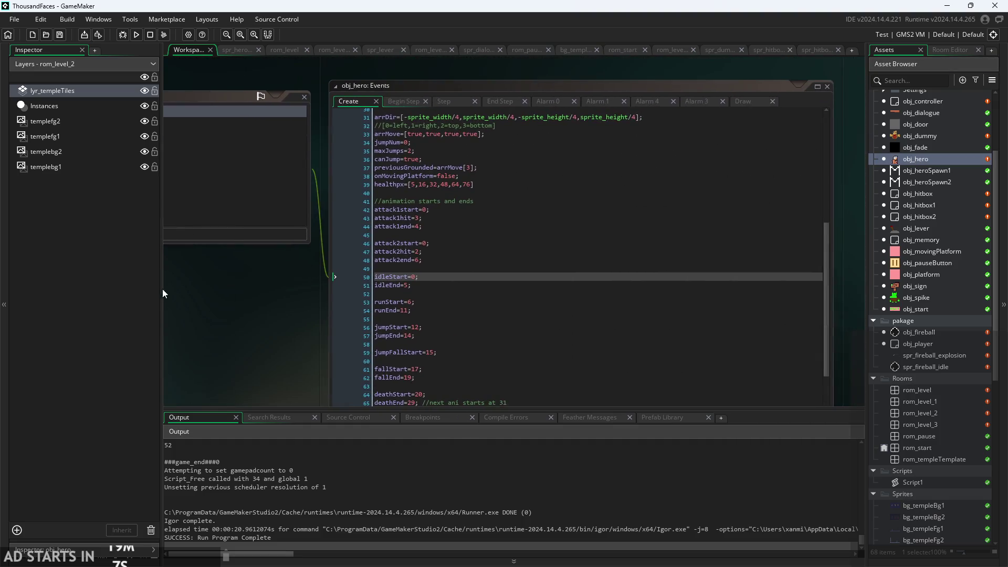
click(451, 234)
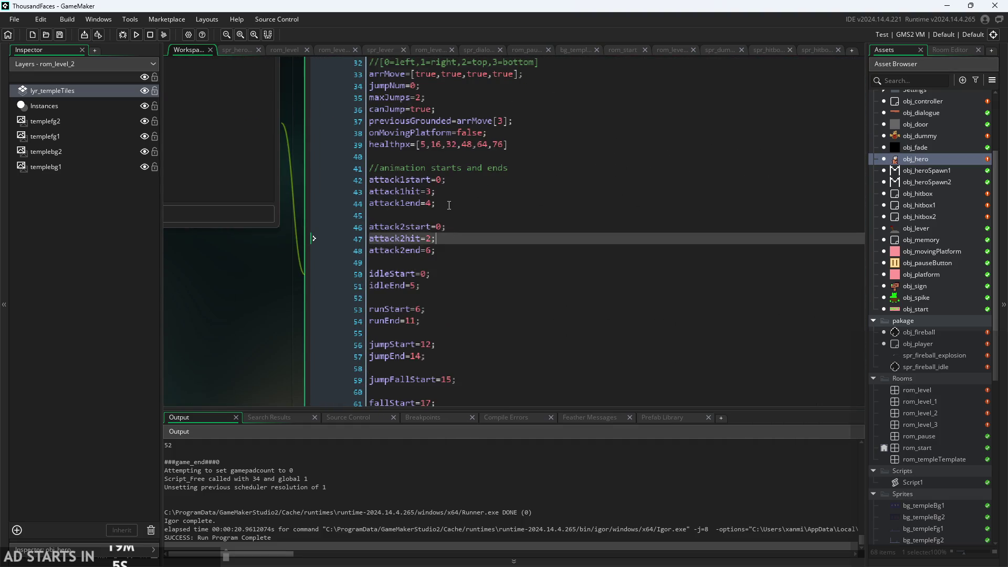
click(449, 204)
scroll(449, 204, up, 1)
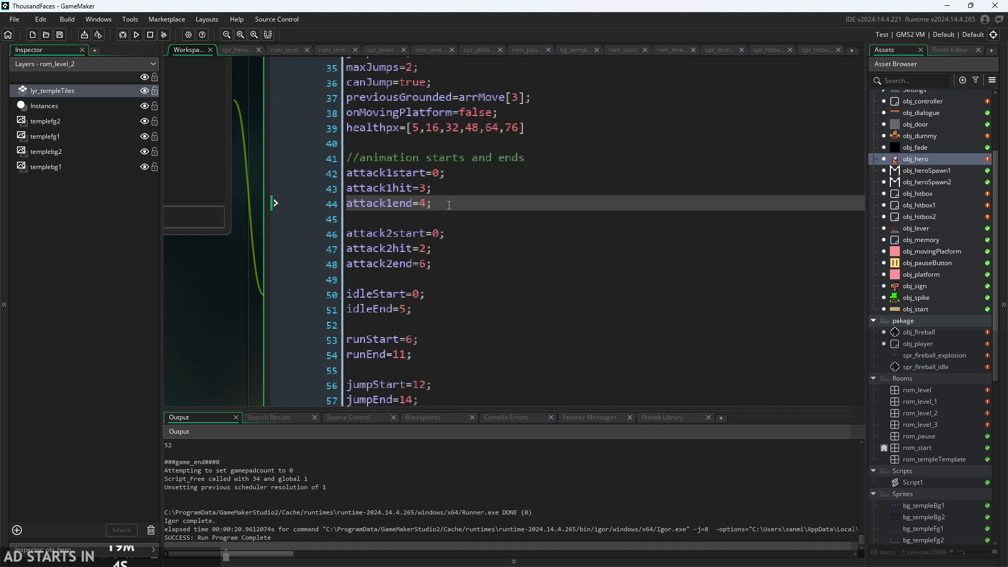
click(443, 264)
click(445, 233)
click(448, 265)
Recentre the obj_hero code window and show its Begin Step event
scroll(450, 269, down, 1)
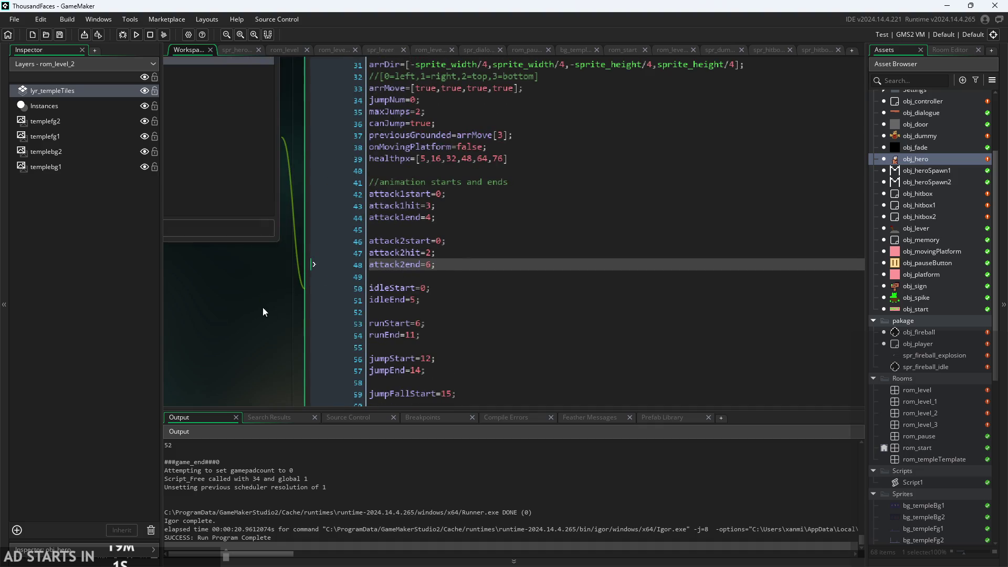
mouse_move(264, 312)
mouse_down()
mouse_move(198, 339)
mouse_move(174, 400)
mouse_up()
scroll(265, 325, up, 1)
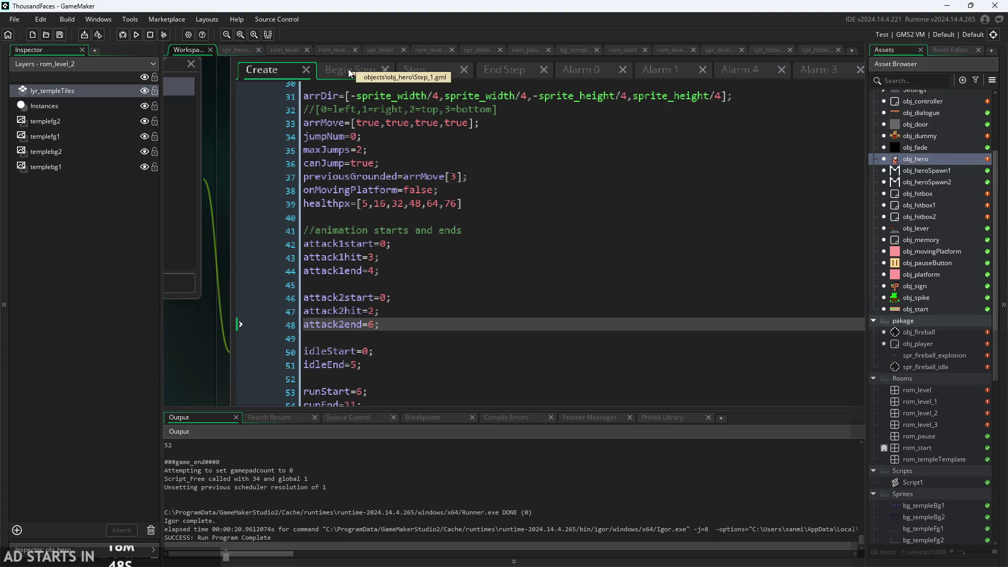
scroll(380, 228, down, 2)
scroll(381, 228, up, 2)
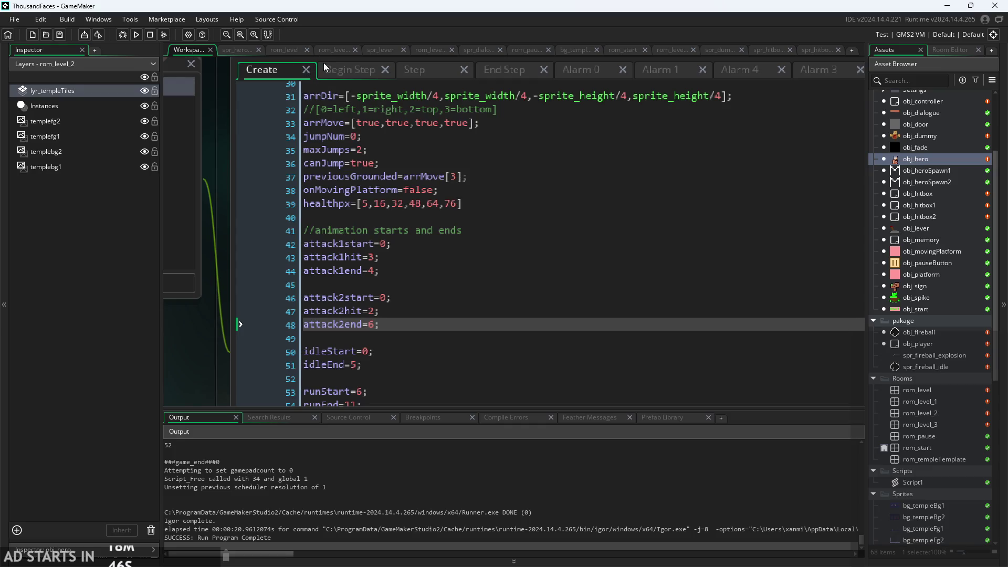
click(342, 70)
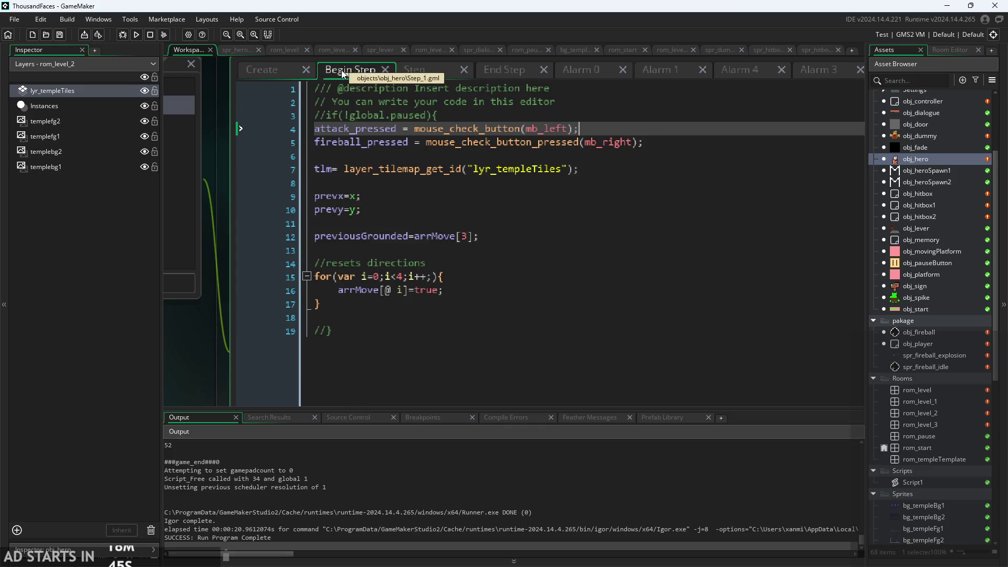
In obj_hero's End Step, find 'attack' and change line 87's !attack_pressed to !attacking
click(416, 65)
click(504, 91)
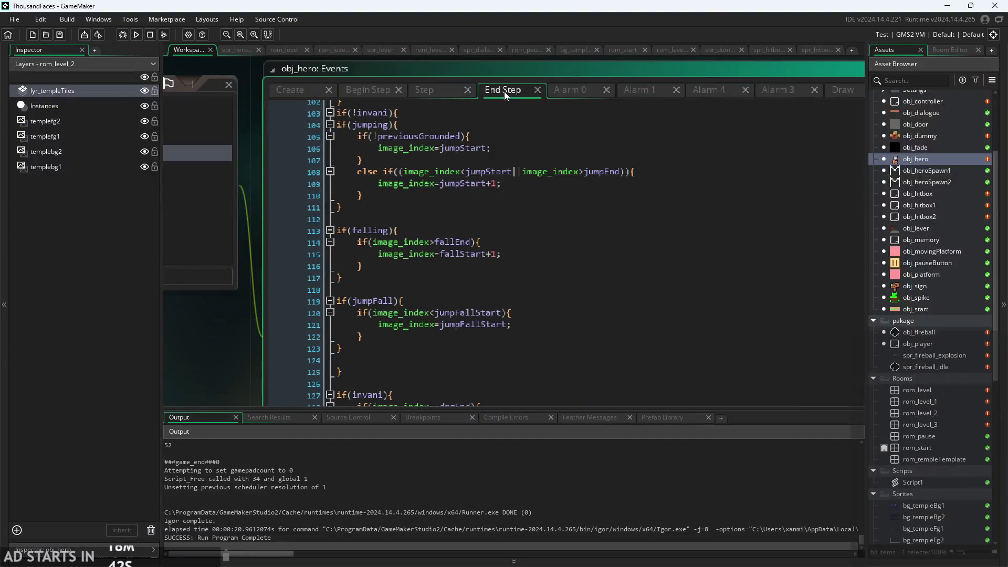
click(530, 206)
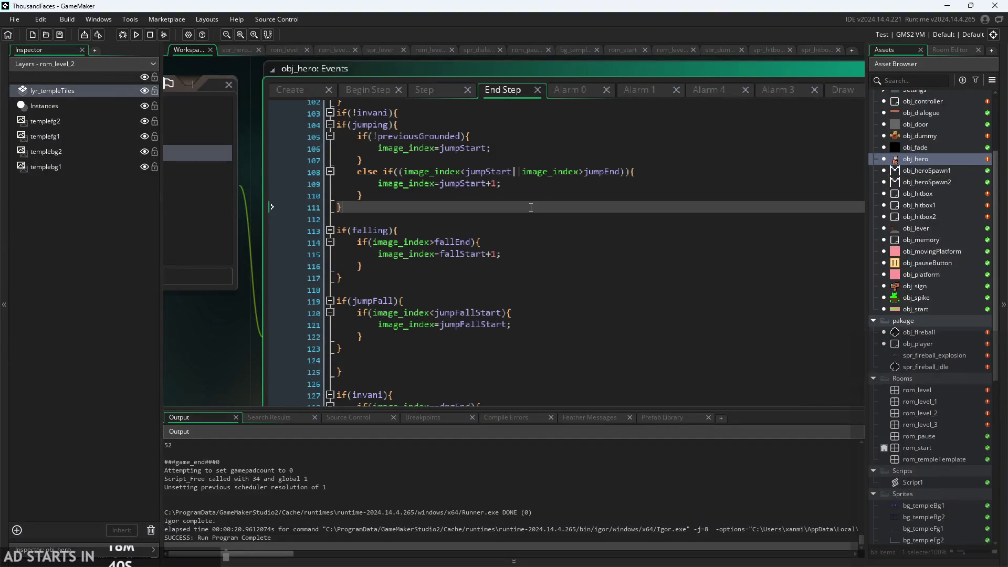
key(ctrl+f)
text(atta)
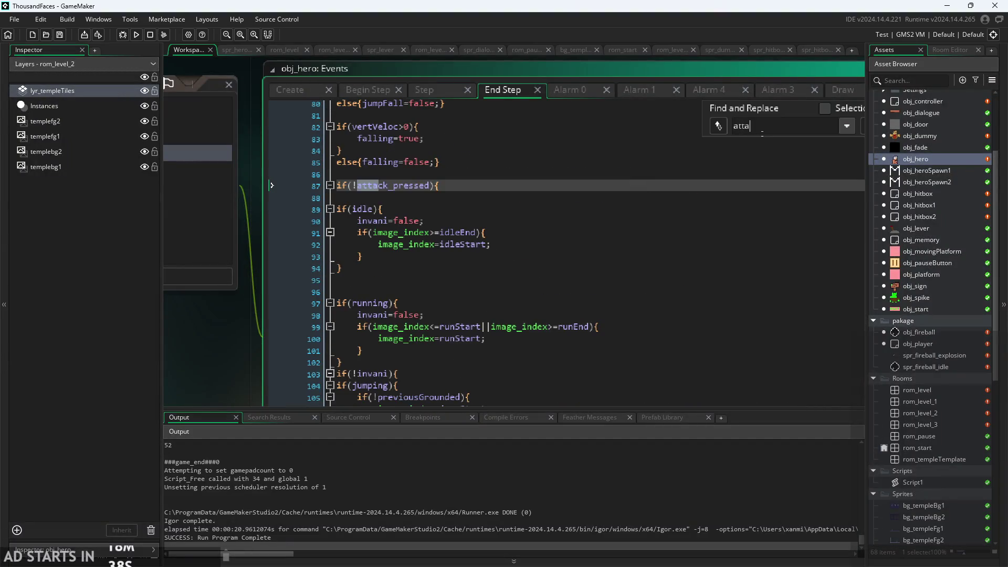
text(ck)
click(428, 185)
drag(429, 185, 393, 190)
text(inbg)
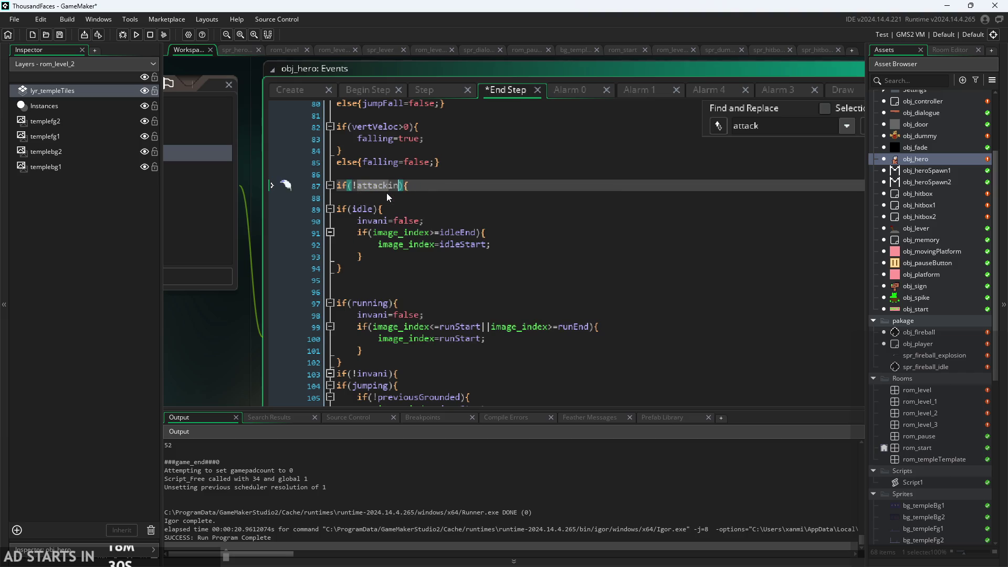
text(g)
click(502, 188)
scroll(808, 141, down, 3)
click(830, 132)
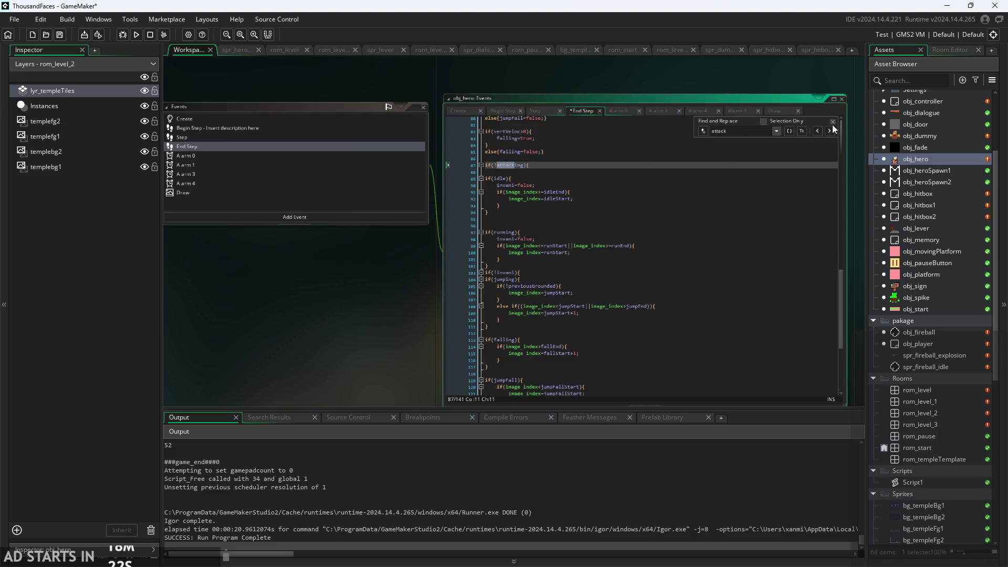
click(833, 121)
scroll(436, 274, up, 5)
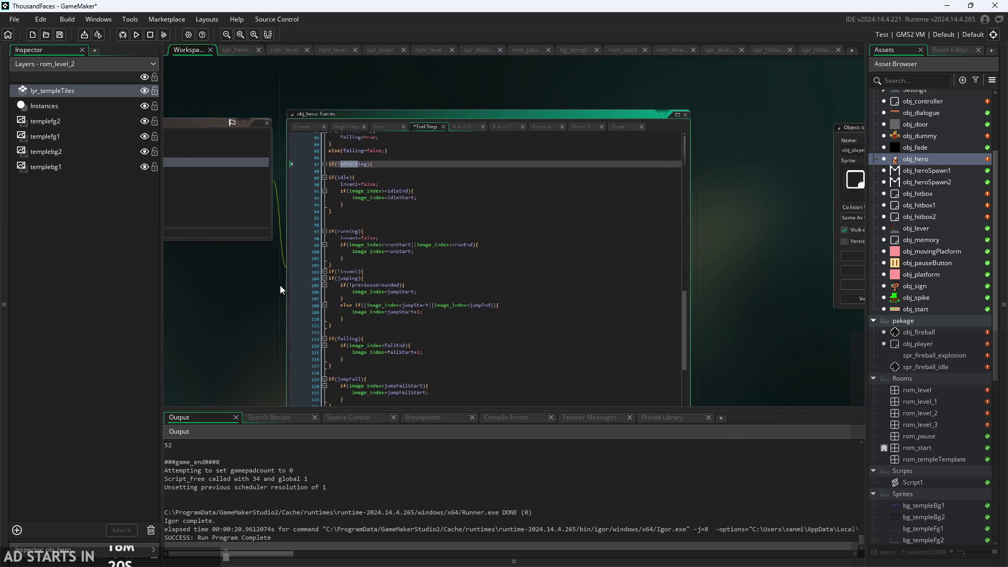
scroll(345, 242, up, 2)
scroll(467, 255, up, 10)
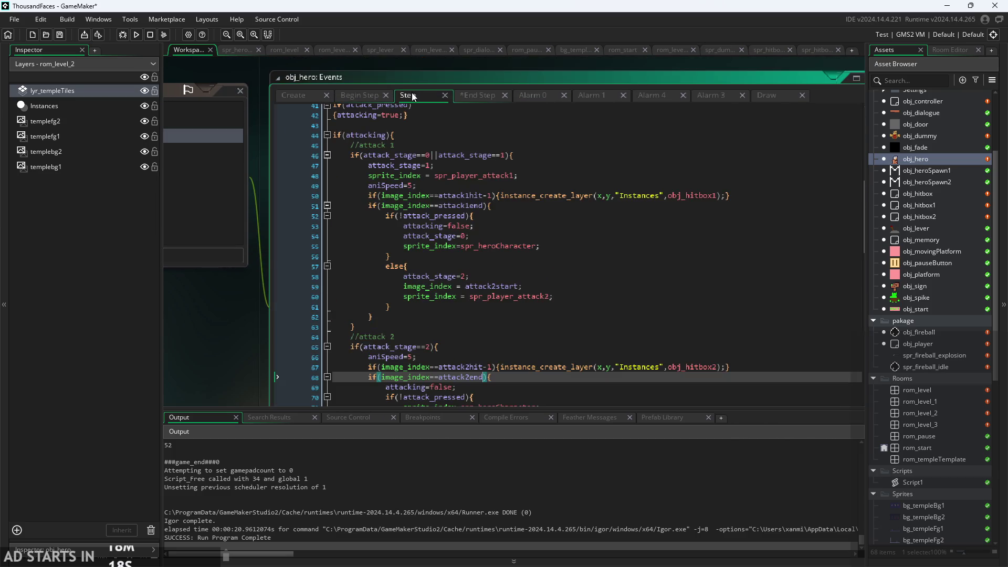
click(467, 255)
scroll(467, 255, up, 2)
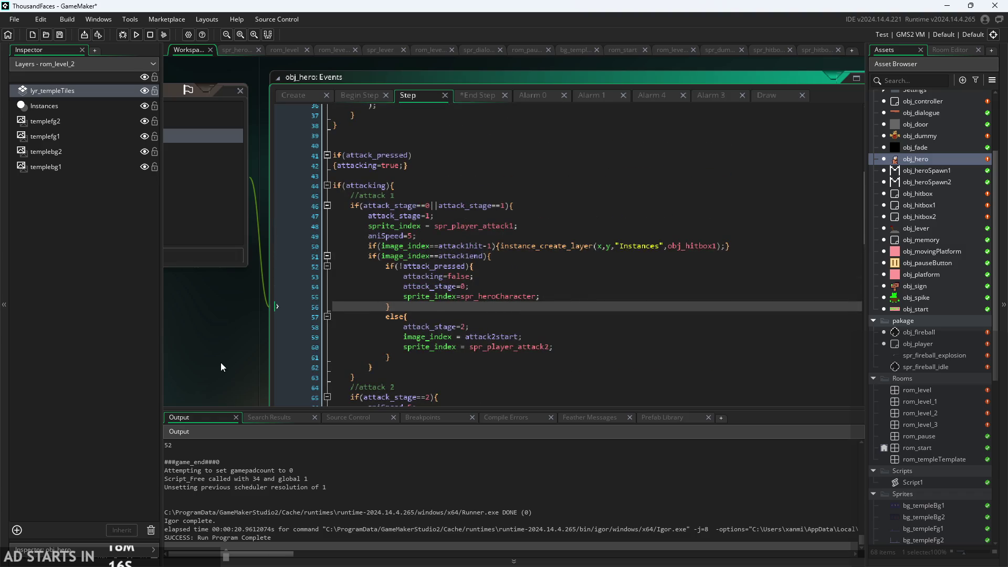
scroll(221, 363, up, 3)
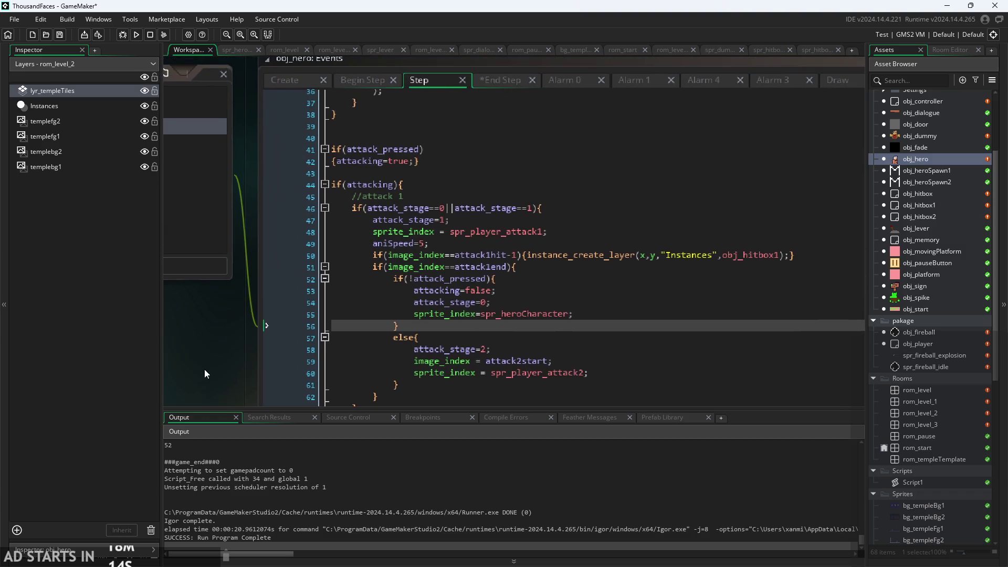
drag(206, 369, 236, 362)
scroll(236, 357, up, 1)
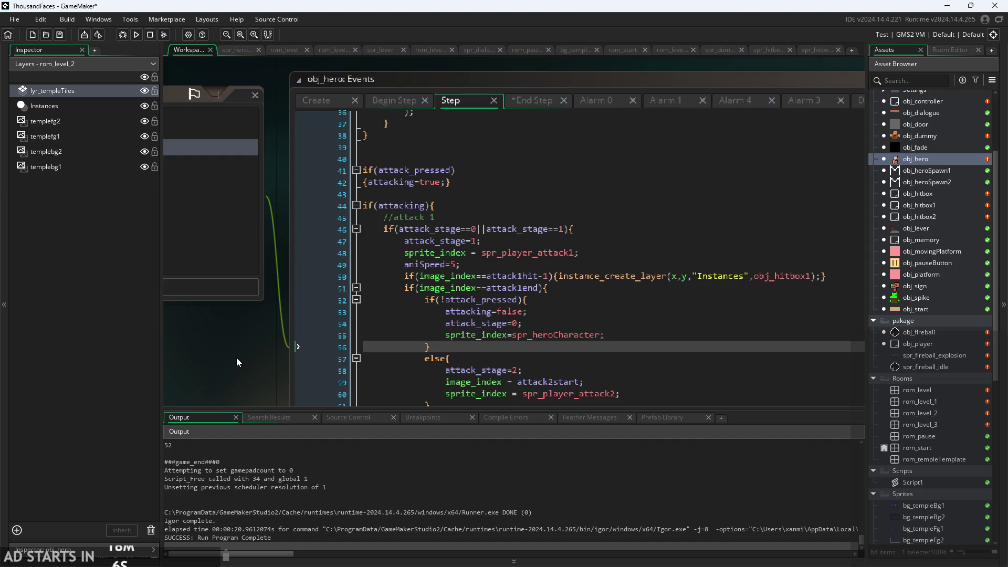
scroll(207, 340, down, 3)
scroll(420, 269, down, 3)
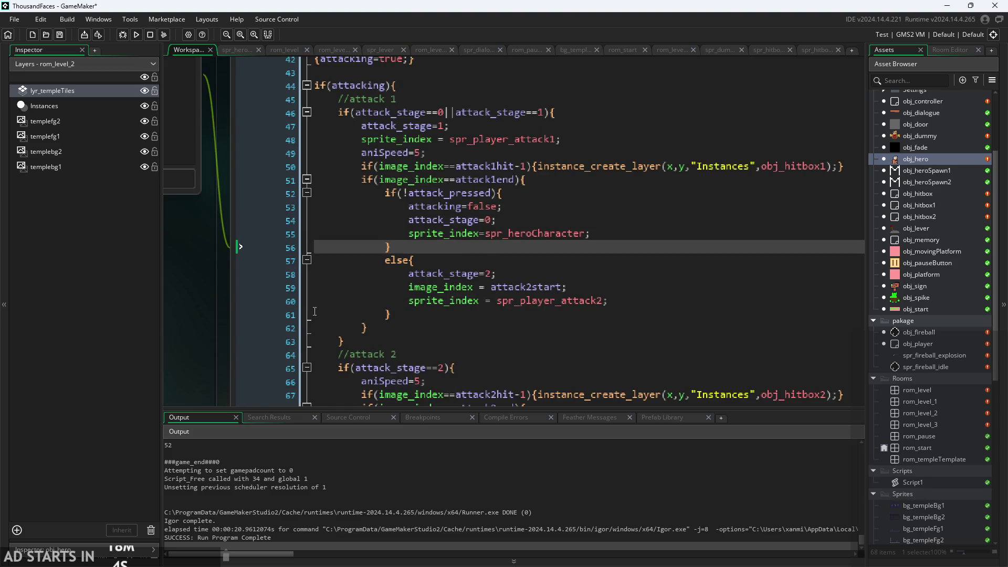
click(473, 236)
click(555, 269)
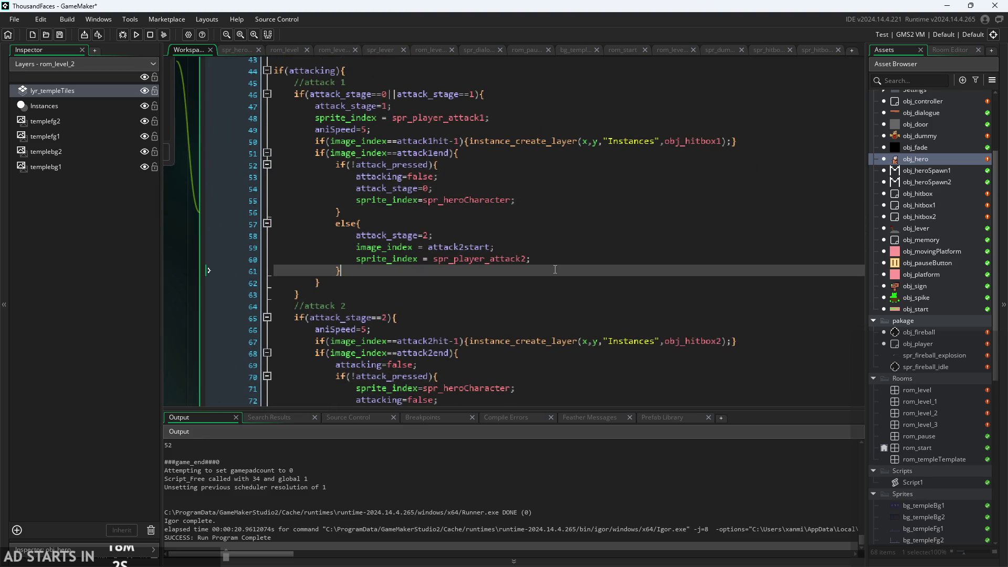
scroll(555, 269, up, 2)
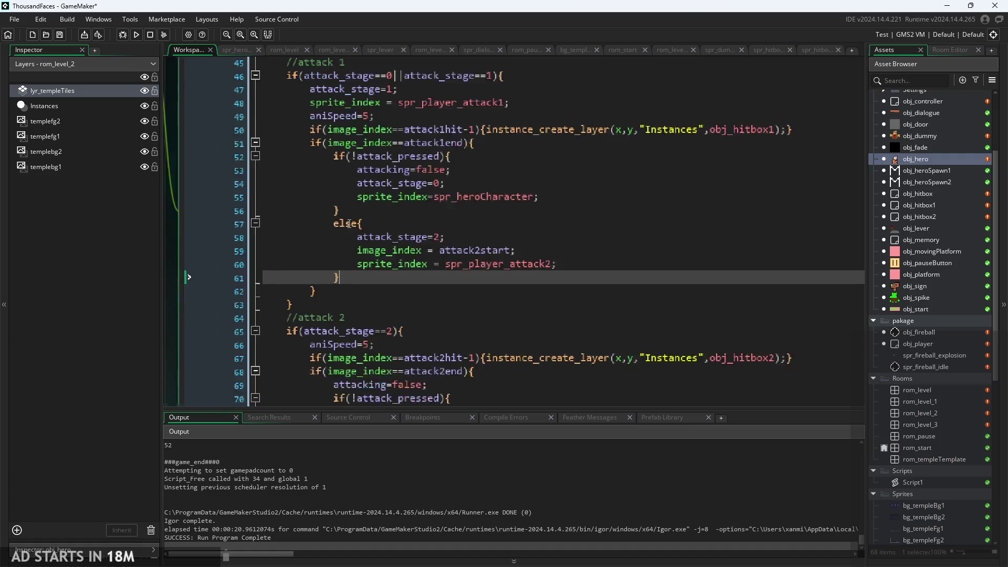
click(325, 248)
scroll(324, 247, up, 1)
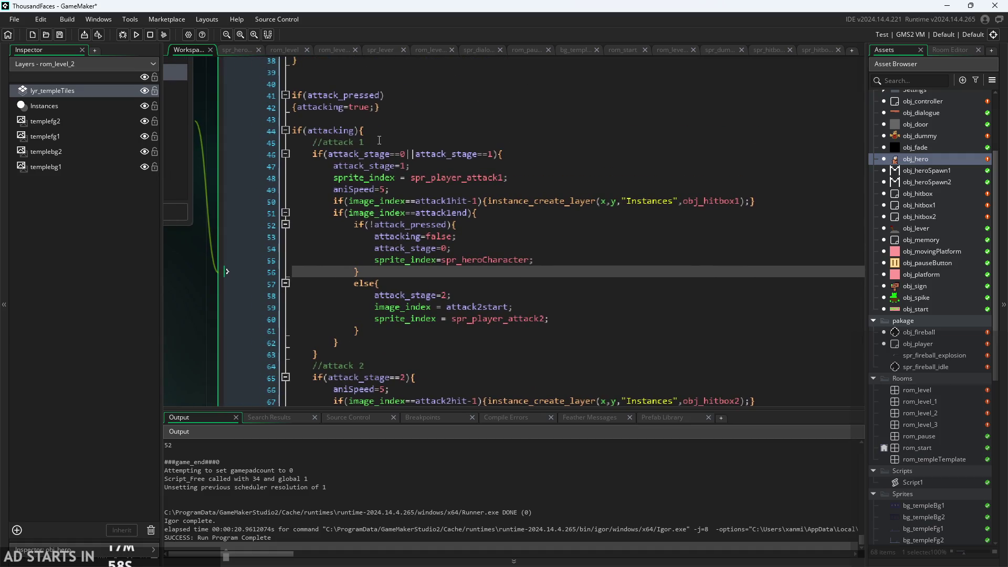
click(388, 147)
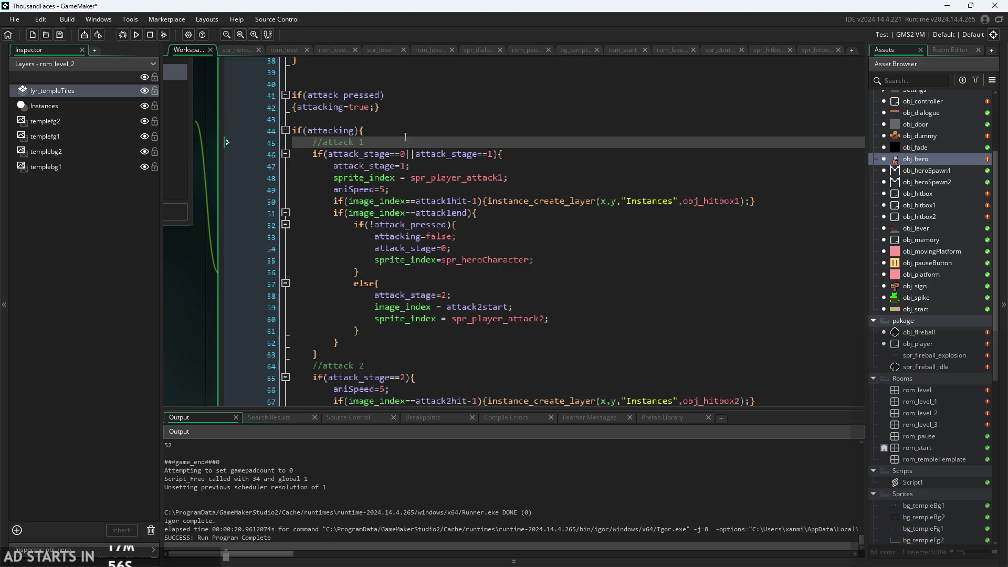
click(398, 131)
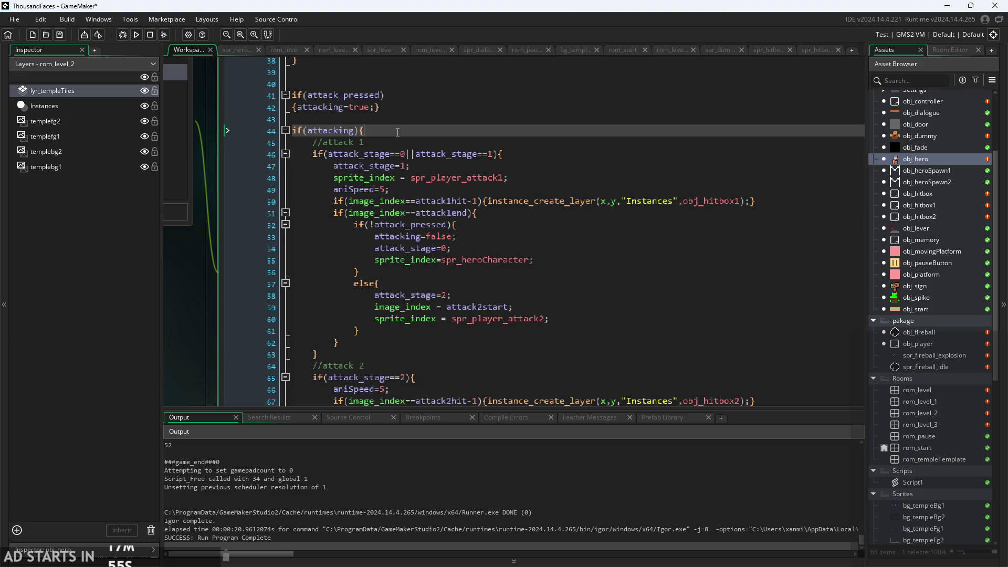
click(387, 103)
click(381, 94)
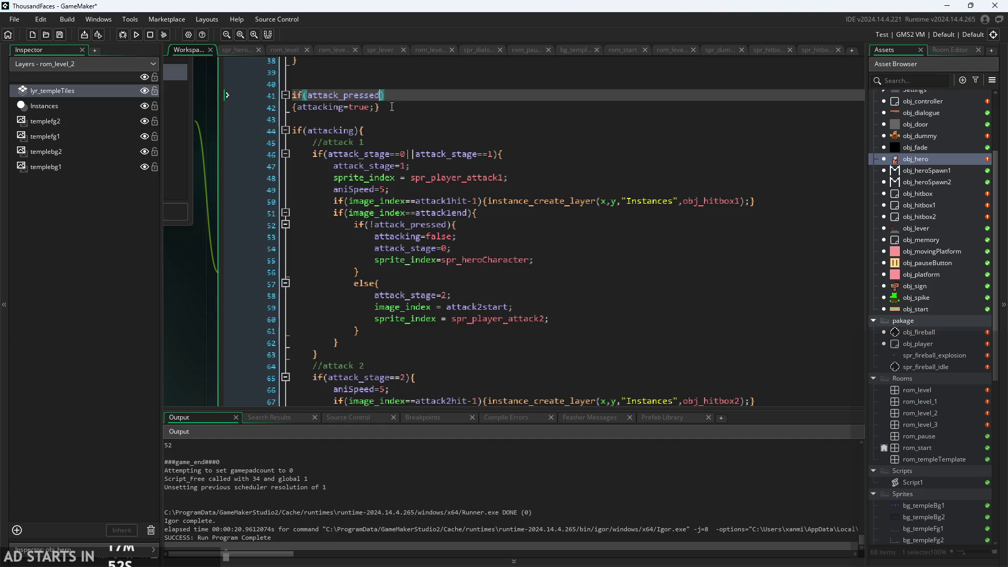
click(405, 104)
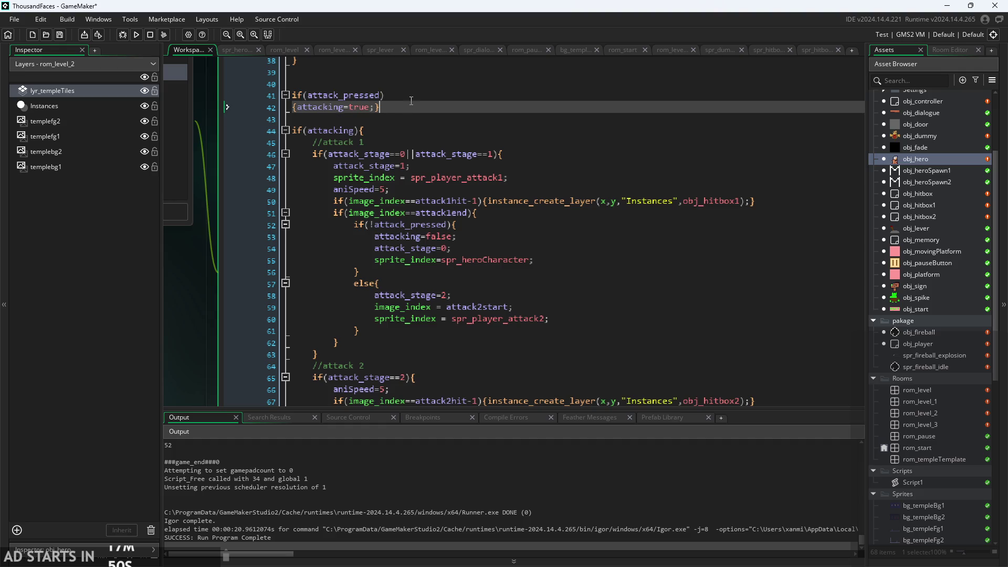
drag(407, 105, 215, 98)
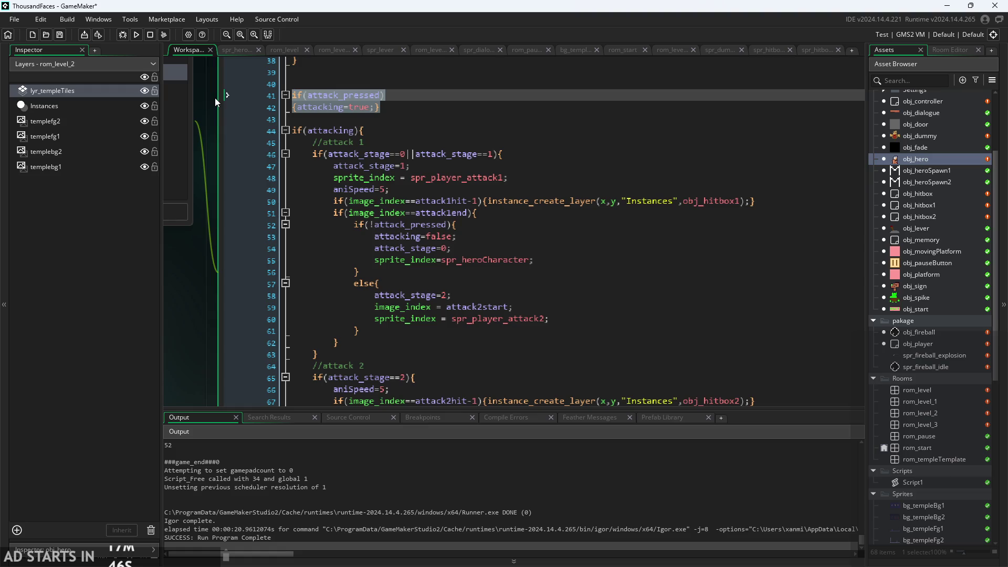
click(409, 99)
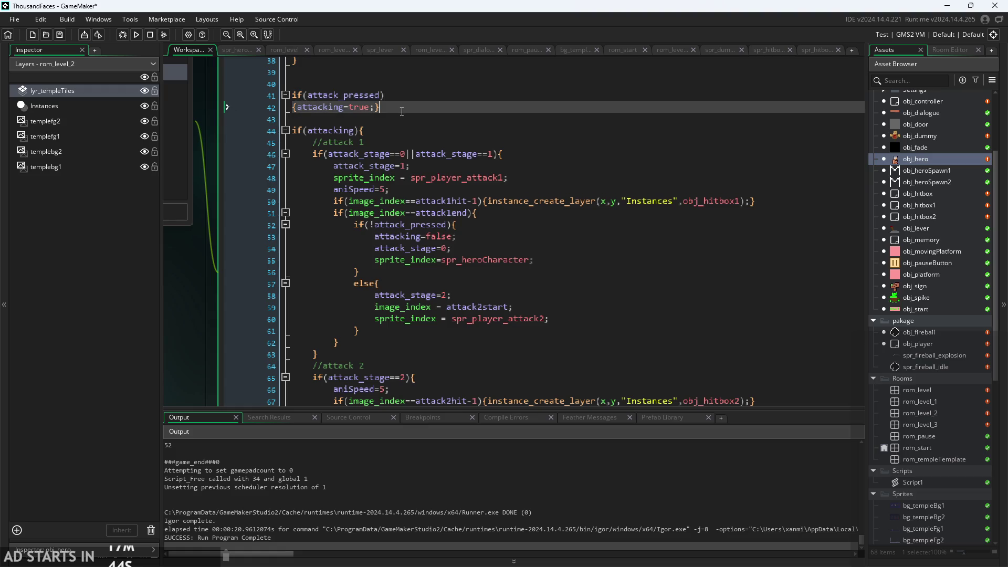
click(383, 96)
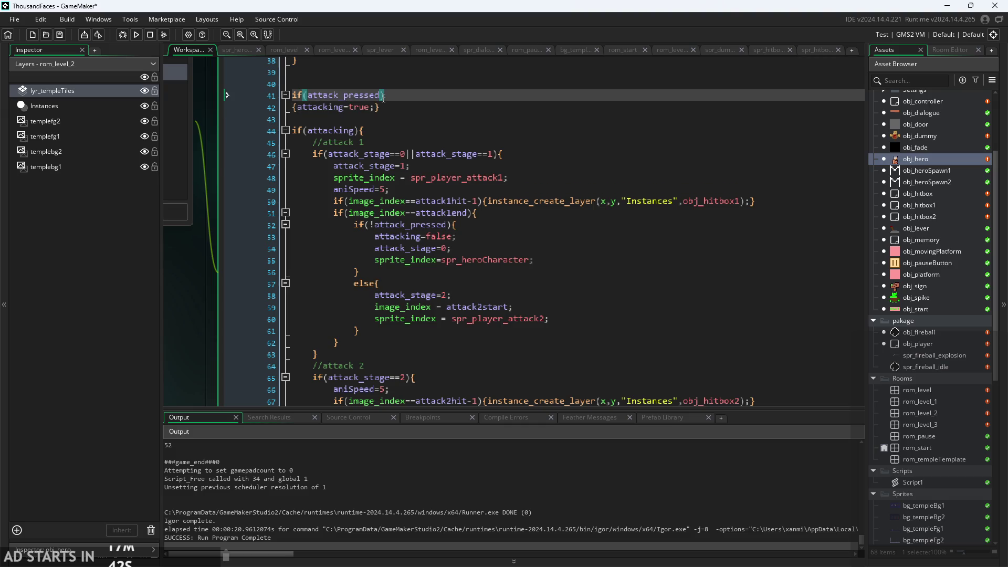
click(441, 154)
click(443, 143)
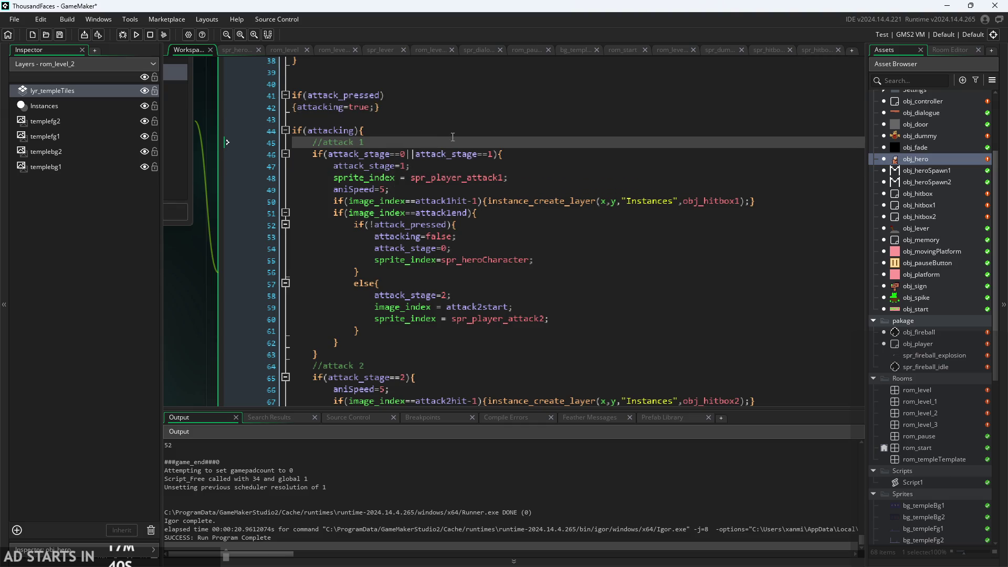
click(519, 248)
click(518, 236)
click(519, 224)
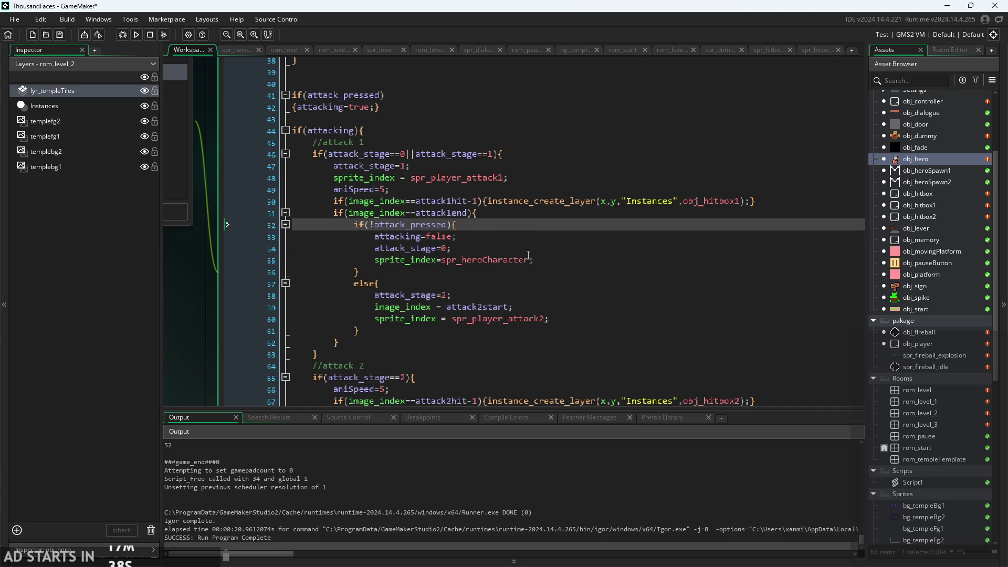
click(464, 240)
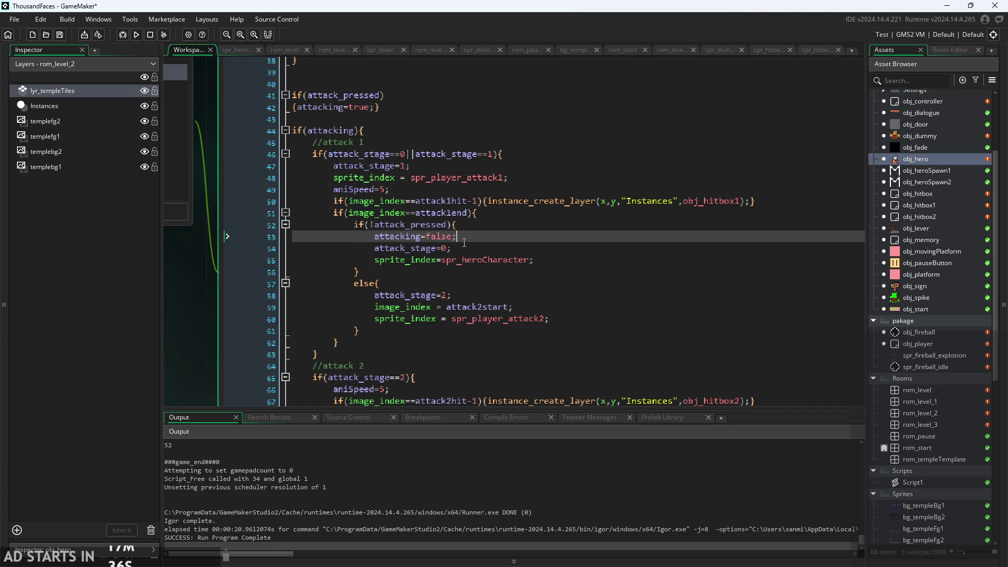
scroll(532, 216, down, 2)
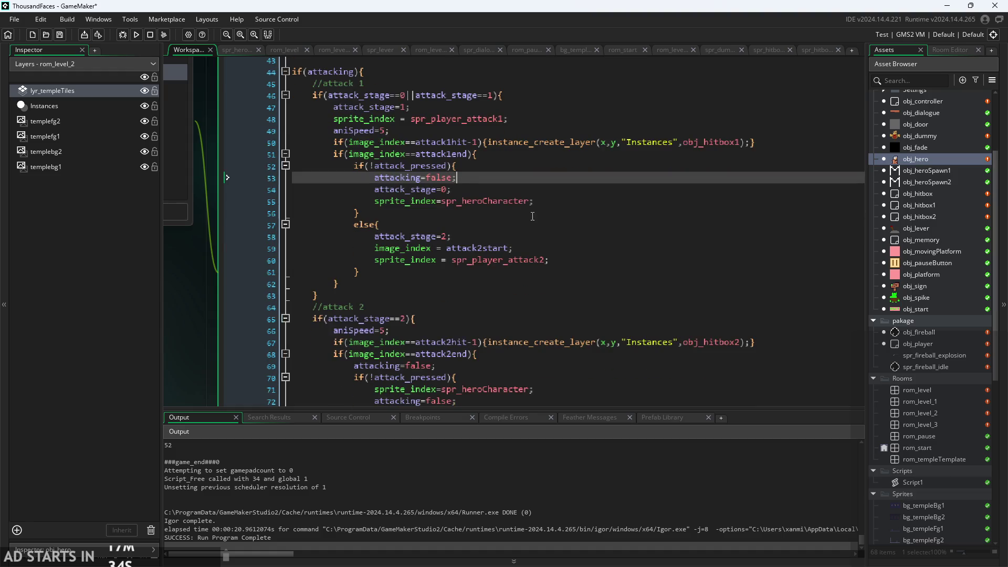
click(553, 202)
scroll(548, 210, down, 2)
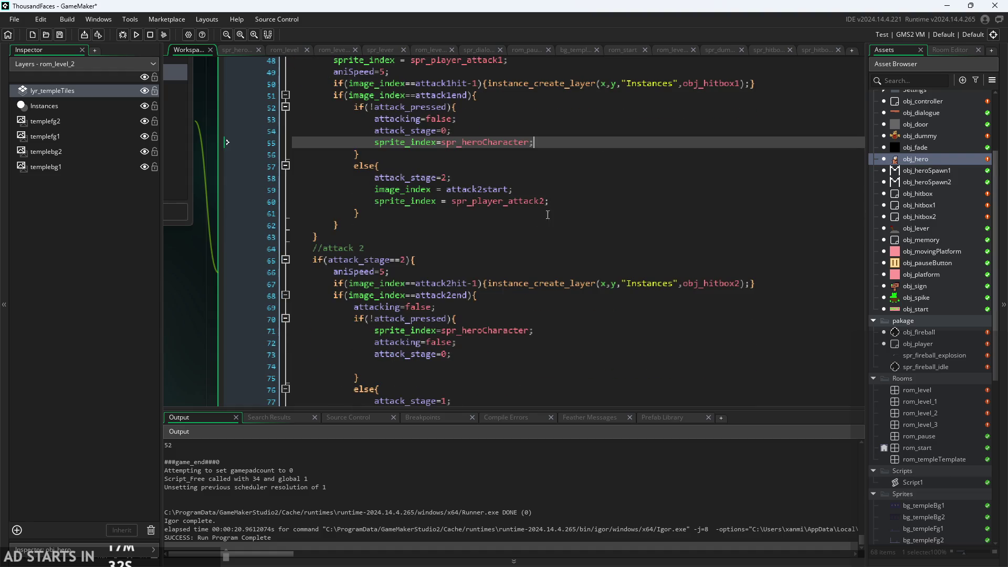
scroll(494, 374, down, 3)
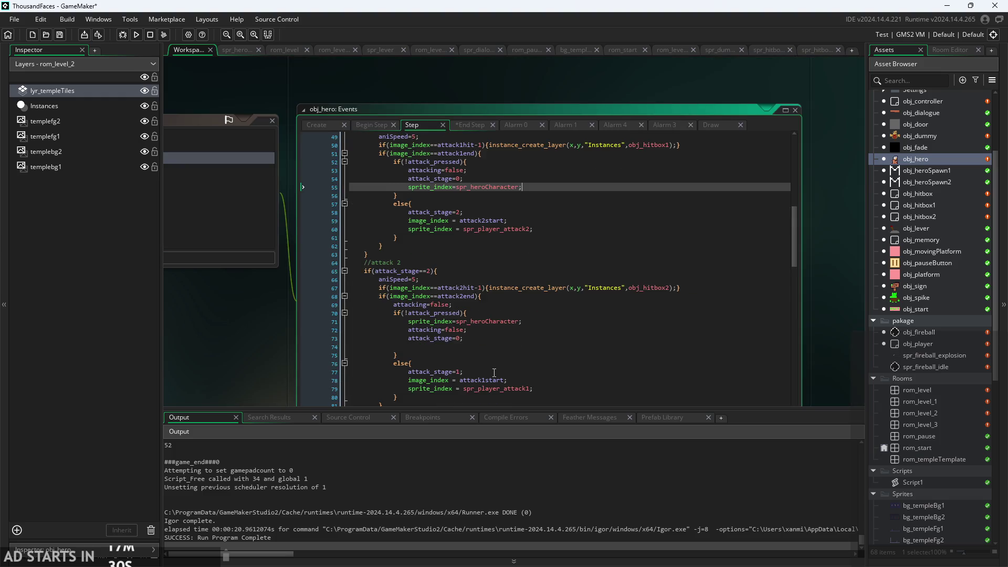
scroll(496, 326, up, 1)
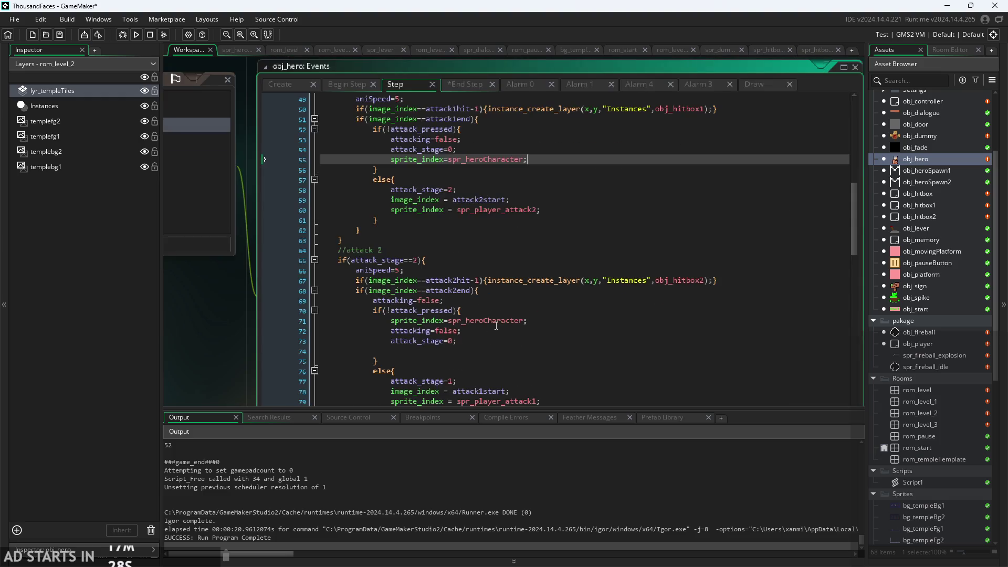
click(469, 338)
click(468, 320)
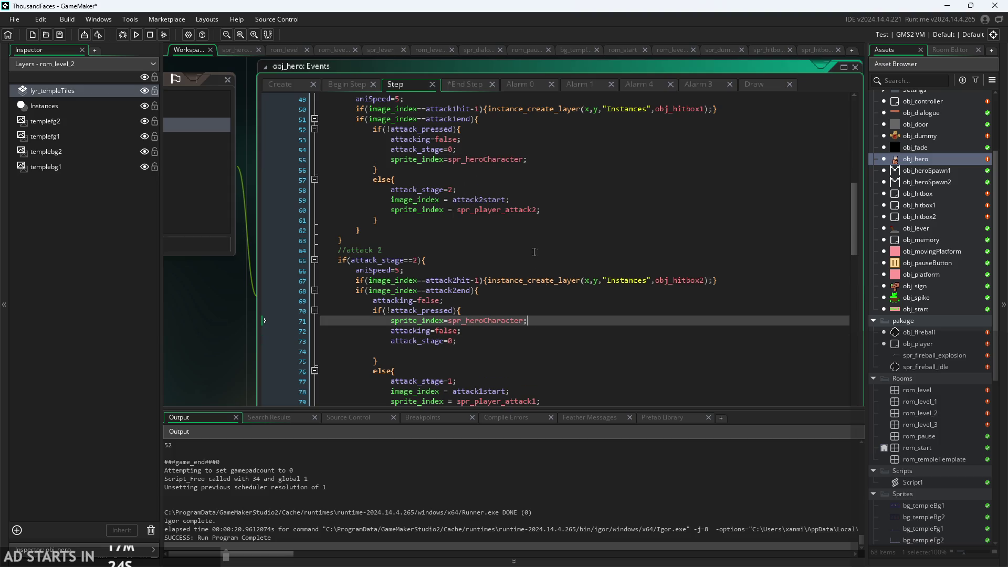
click(560, 221)
key(Up)
key(Up)
scroll(443, 317, up, 2)
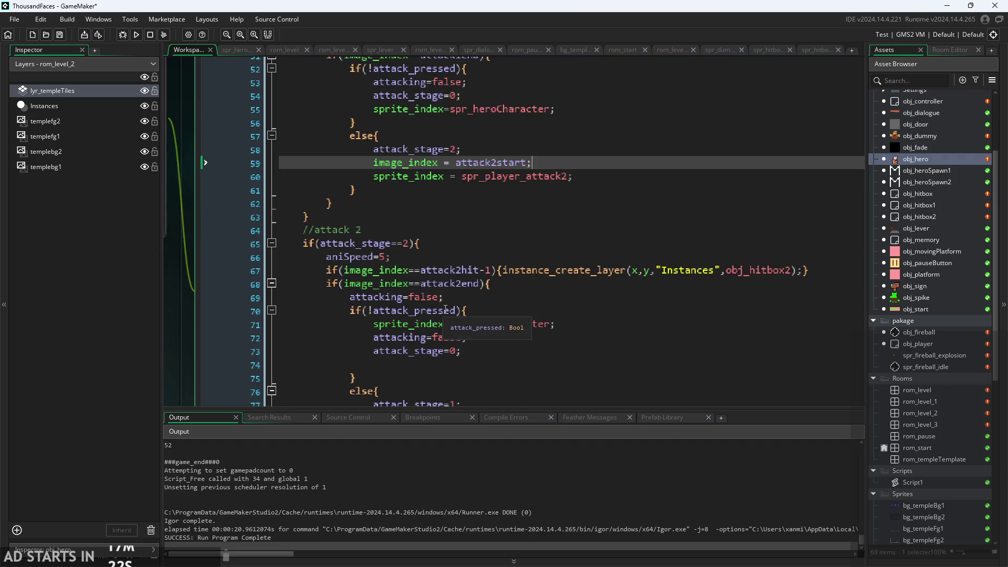
scroll(499, 299, up, 1)
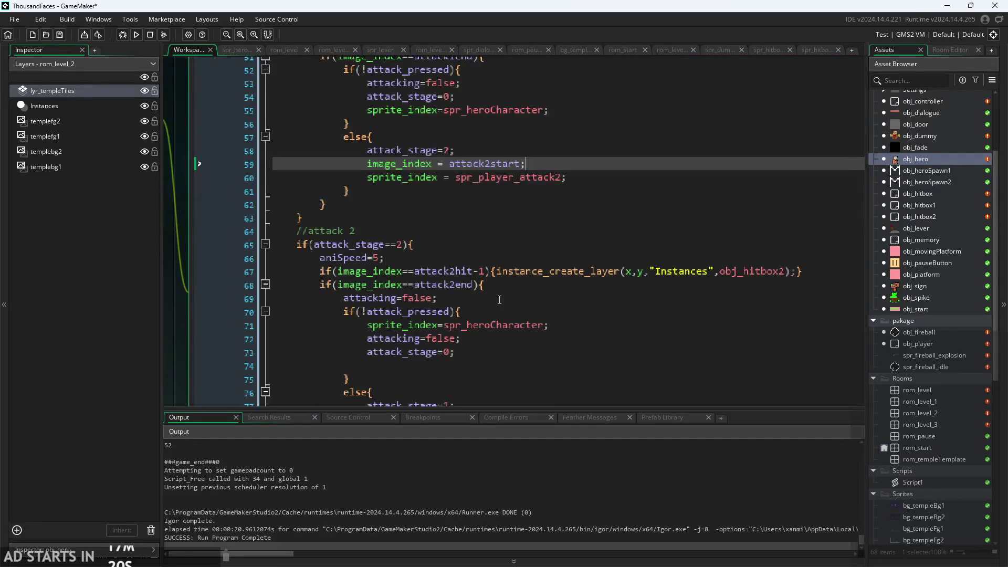
scroll(499, 300, down, 1)
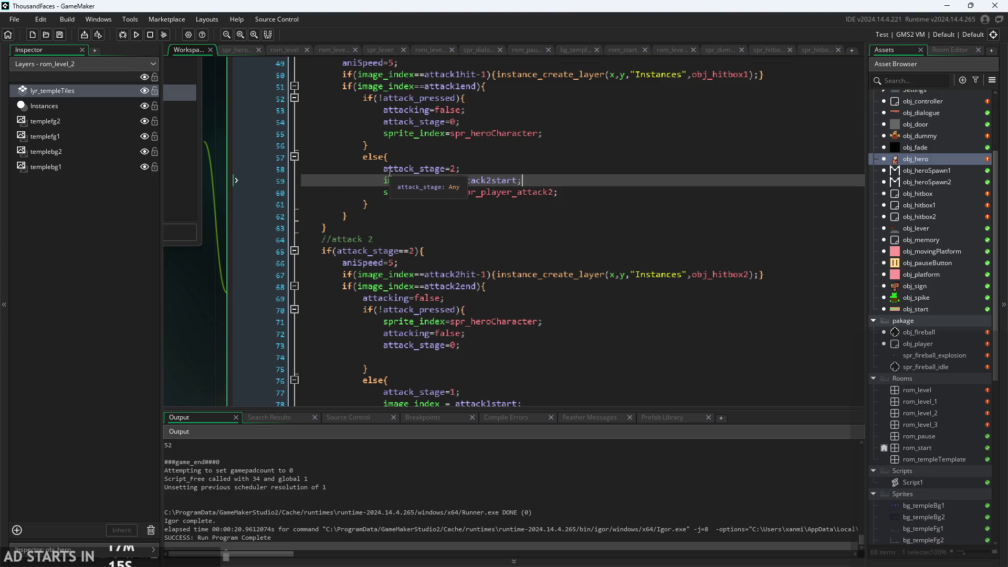
Run the game, chain repeated x-key slashes into a combo, then quit with Escape
click(136, 35)
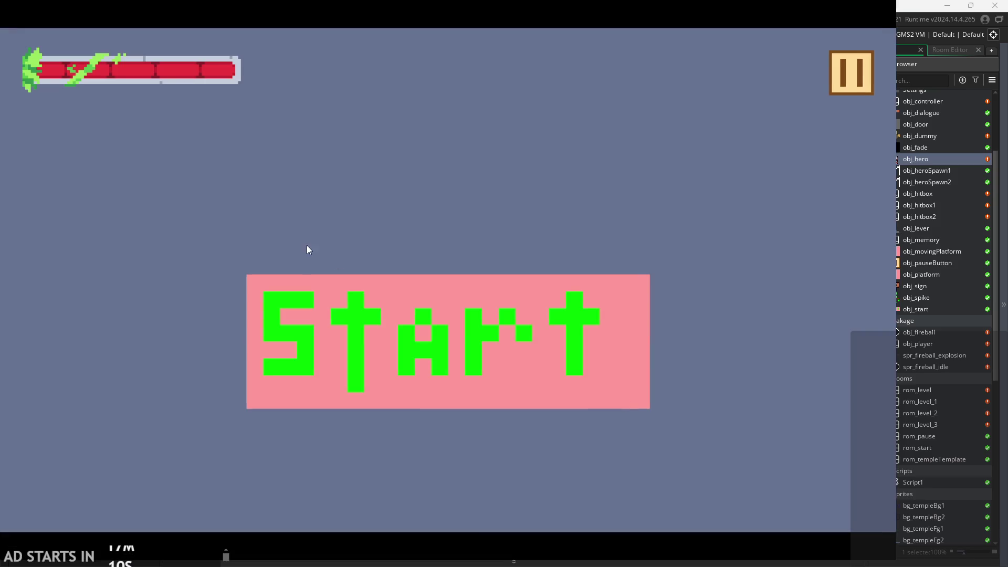
click(351, 343)
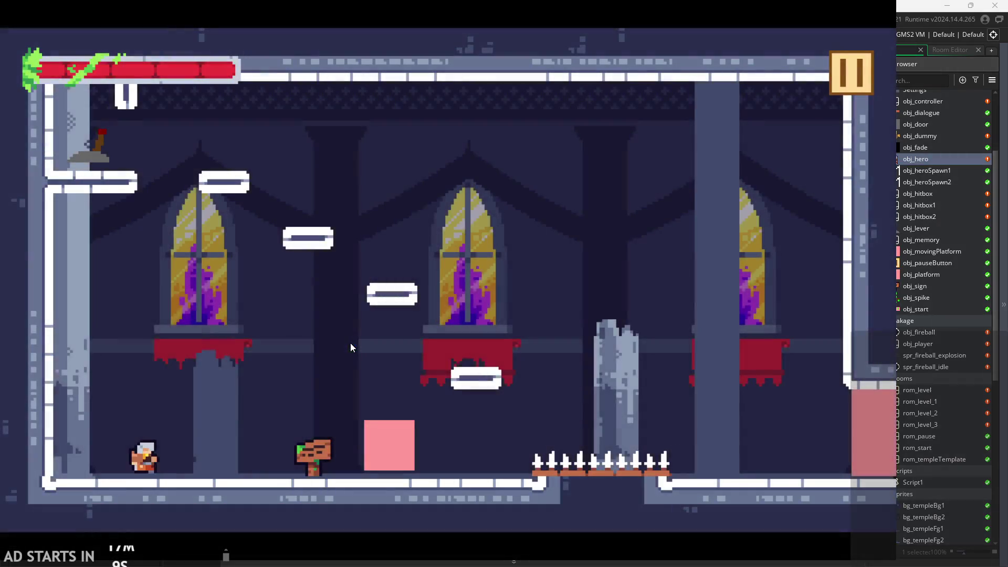
key(x)
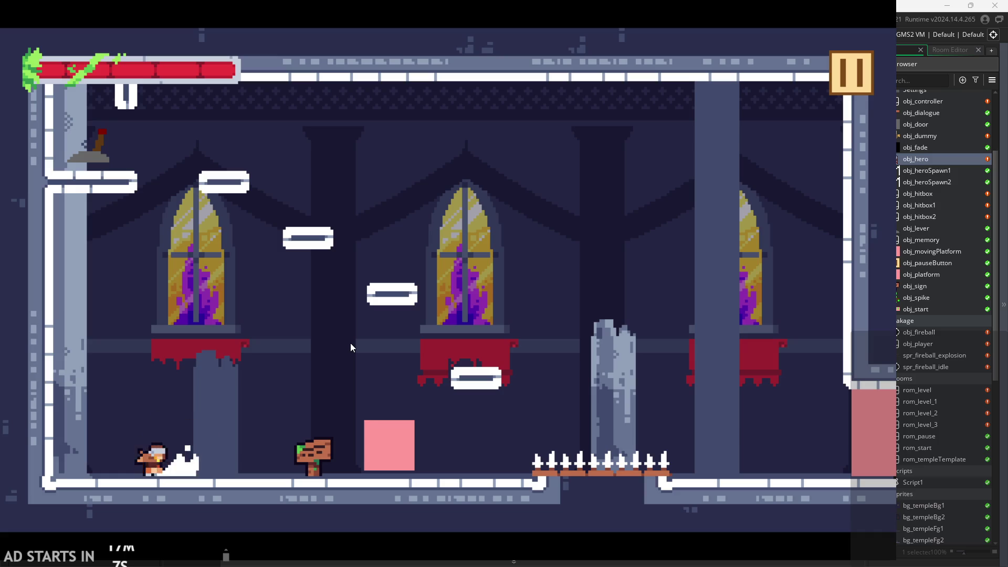
key(Left)
key(x)
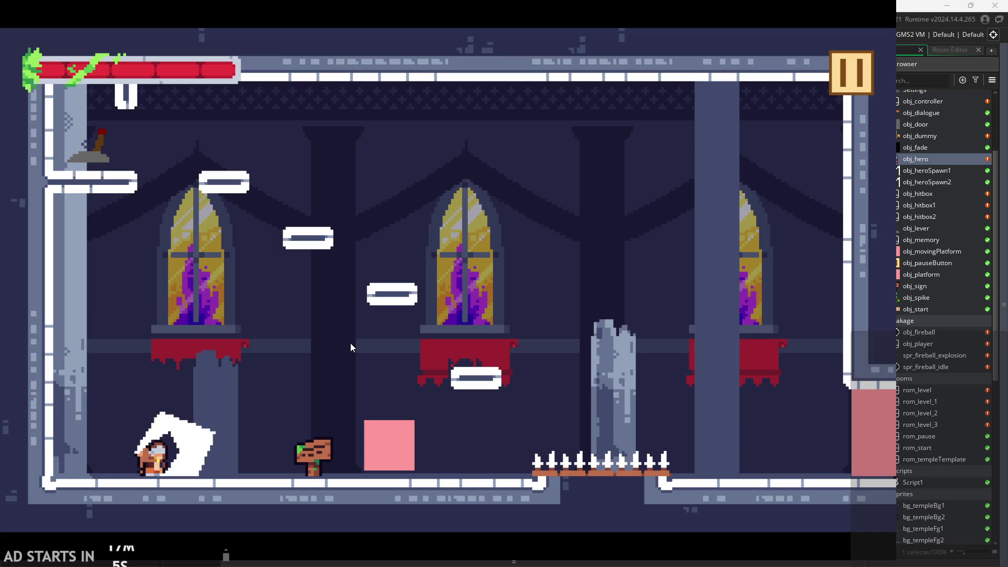
key(x)
key(x)
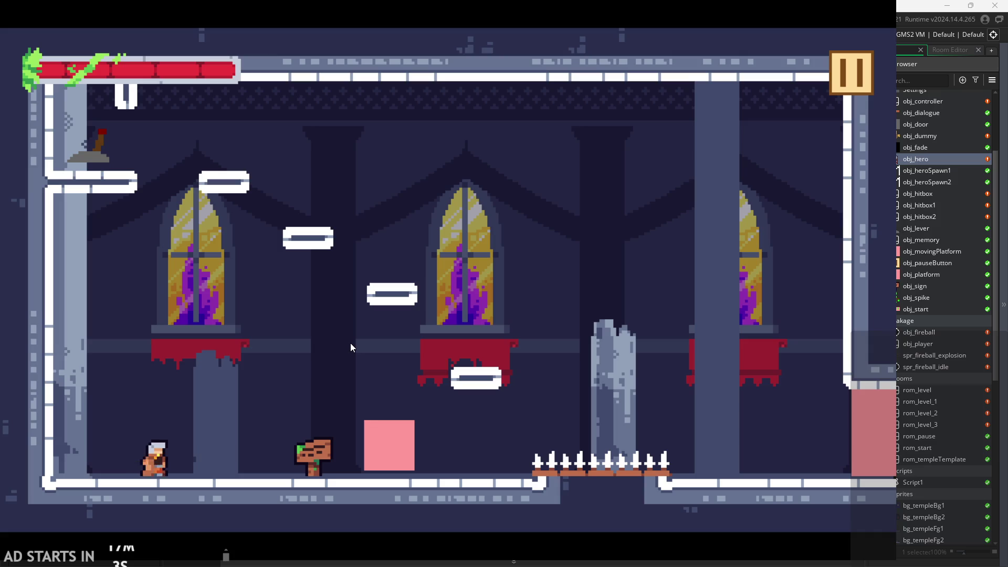
key(x)
key(x)
key(x)
key(Escape)
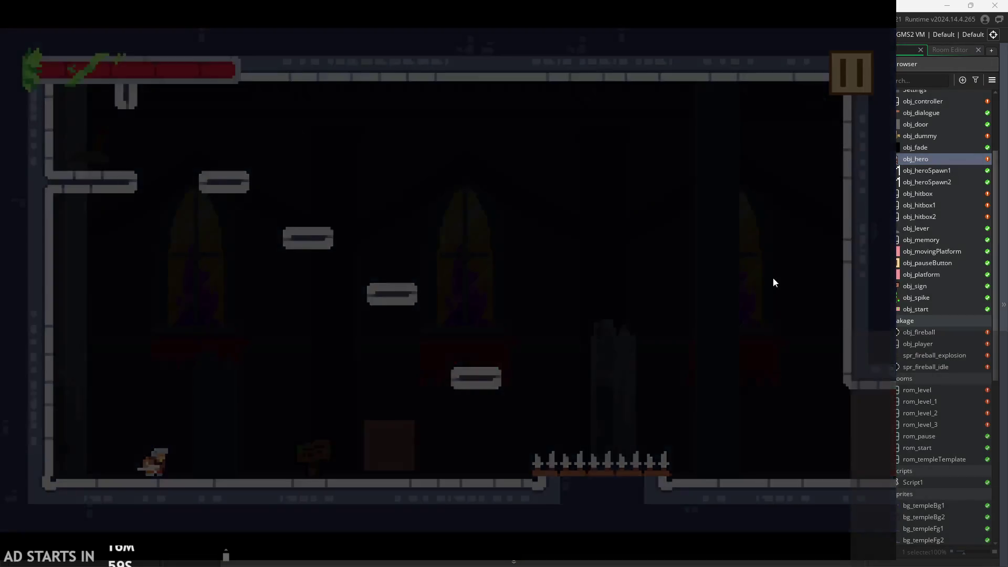
Change attack 1's aniSpeed from 5 to 8 on line 49 and rebuild the game
scroll(401, 263, up, 2)
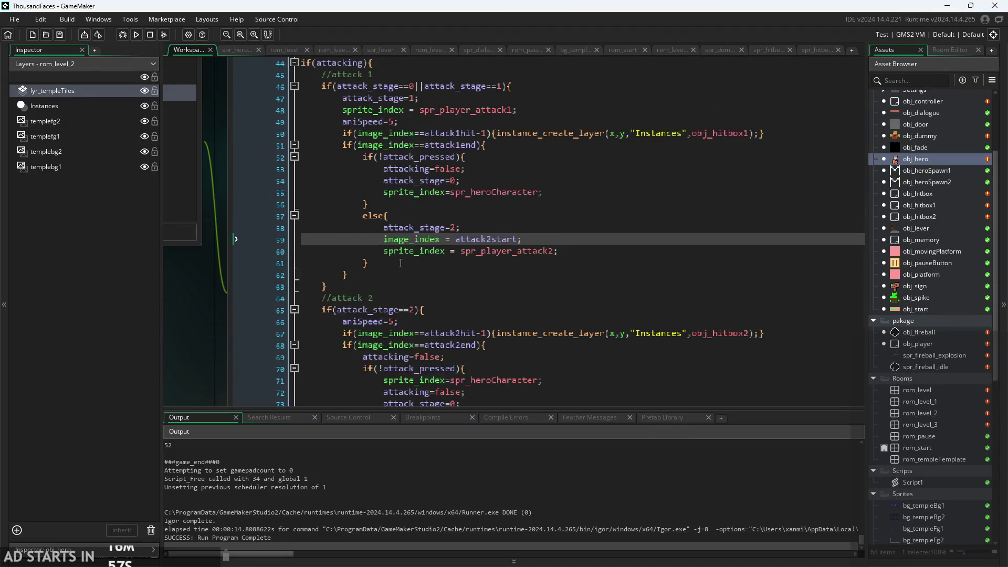
click(397, 118)
text(8)
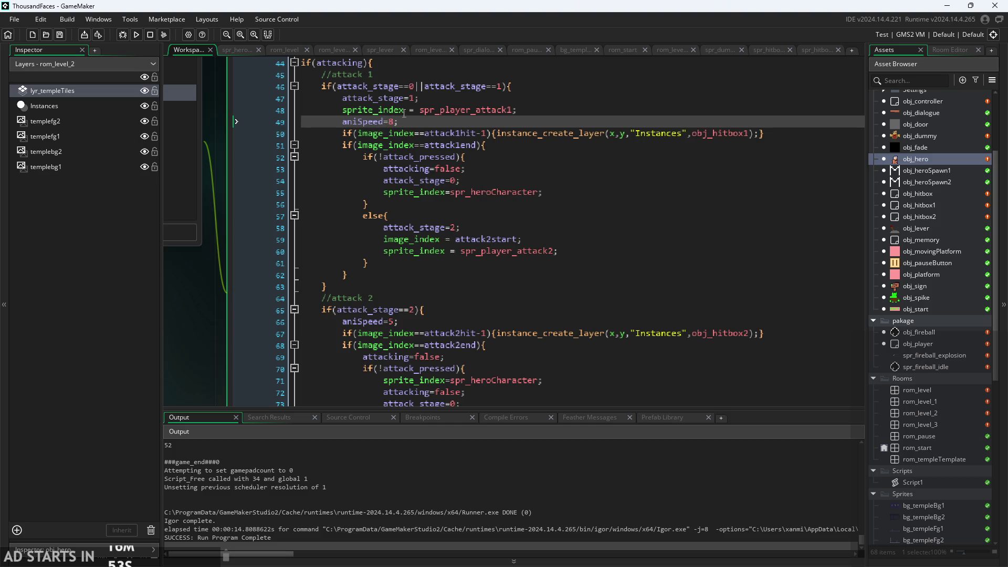
click(136, 34)
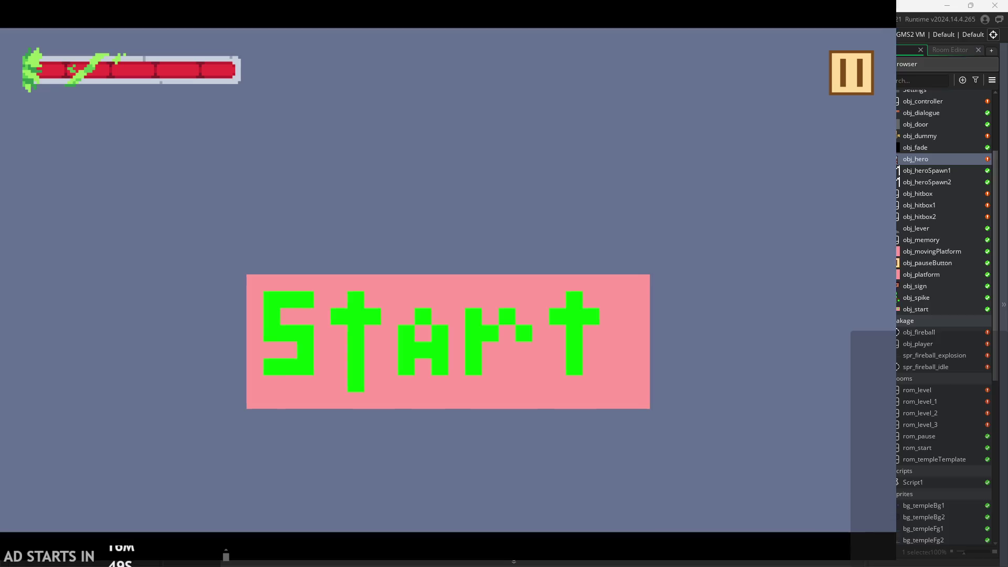
Start the game, attack once, then pause, enable Debug Stats and resume
click(356, 303)
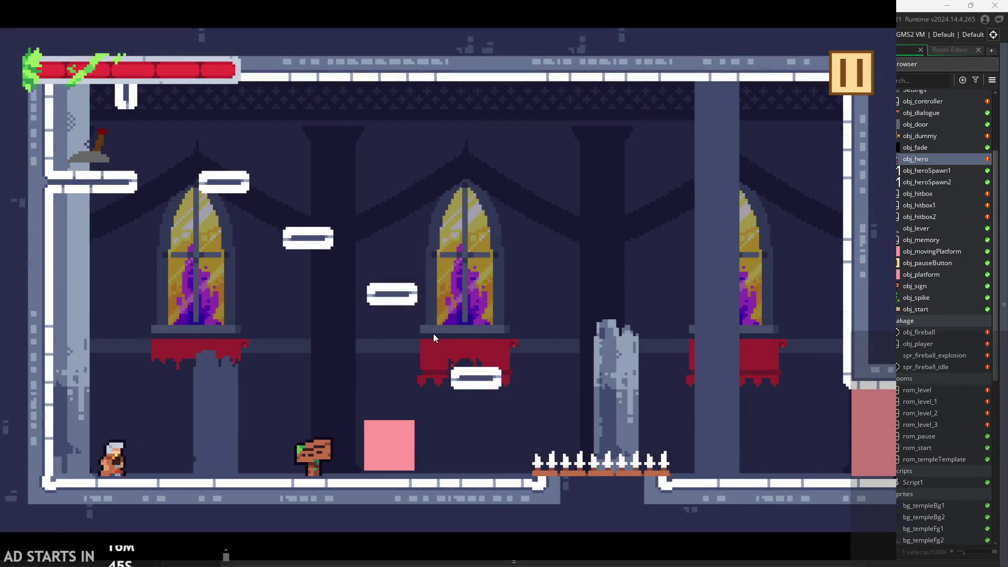
key(x)
key(Escape)
click(178, 159)
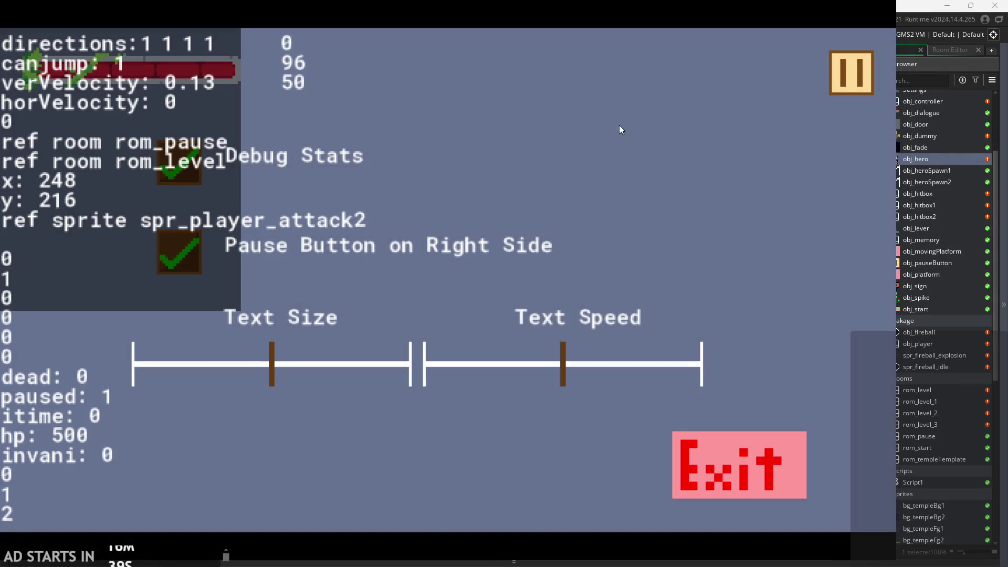
click(853, 77)
key(Escape)
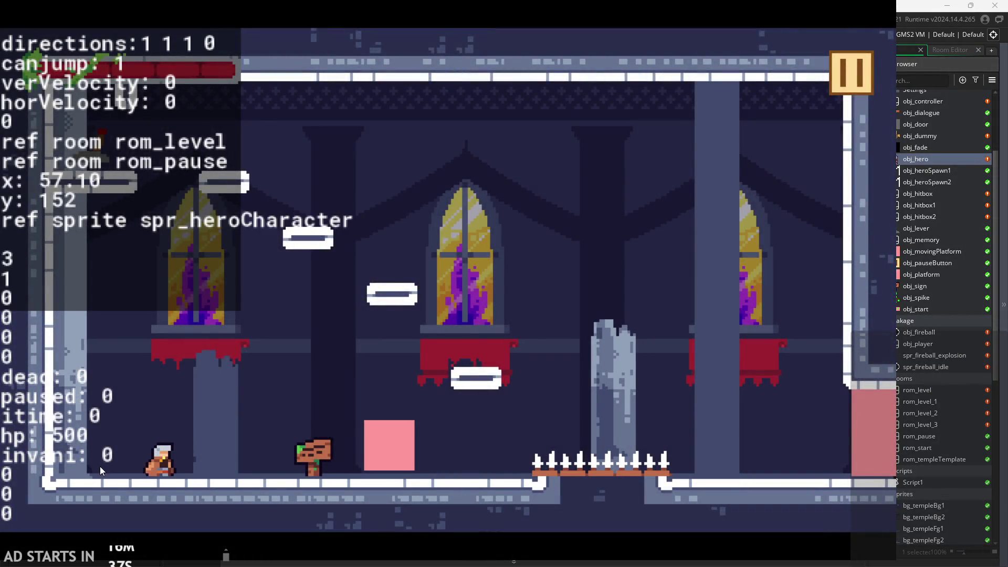
click(100, 466)
Attack repeatedly in place to chain the first and second attack stages
click(289, 377)
click(289, 377)
click(289, 377)
click(289, 377)
click(289, 377)
click(288, 377)
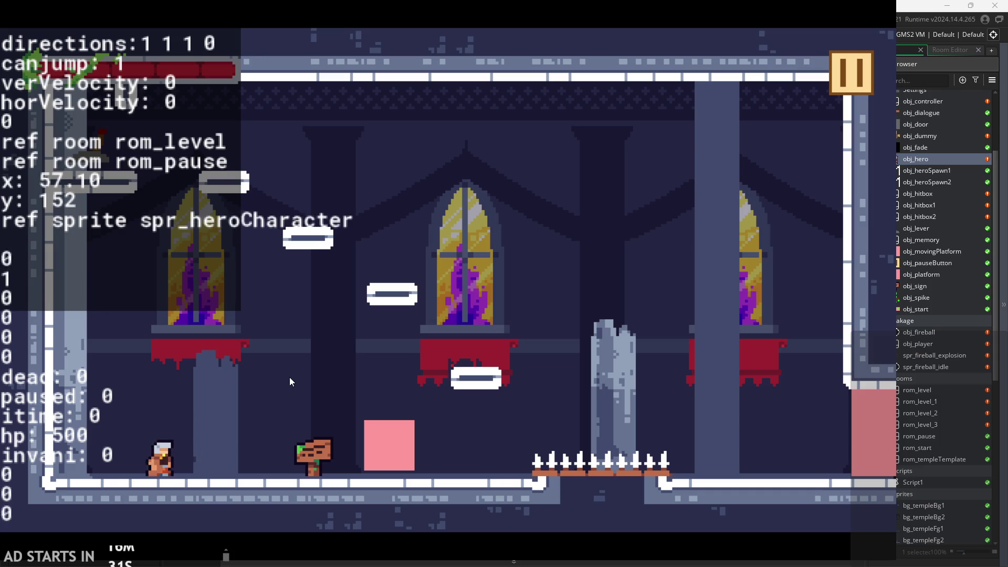
click(289, 377)
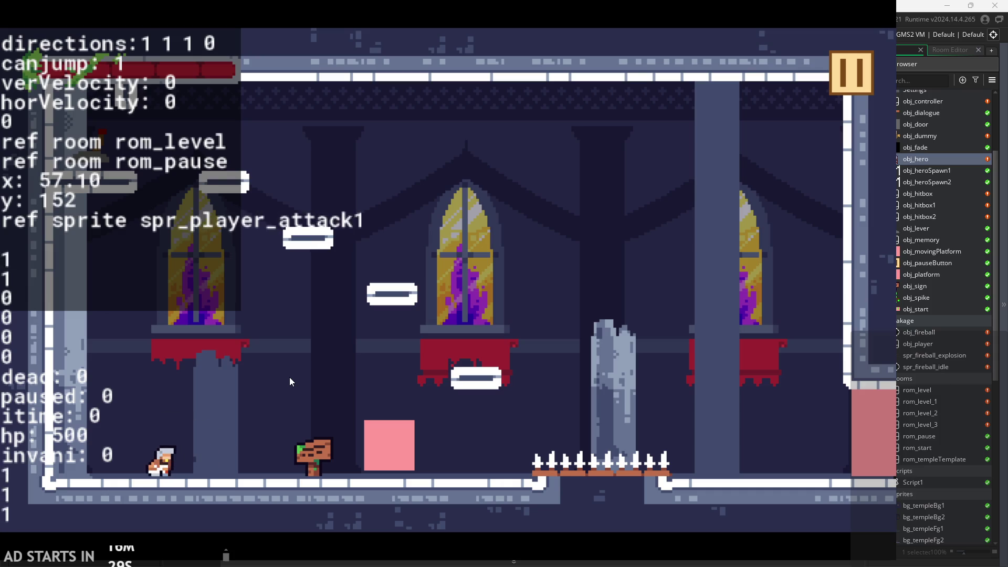
click(290, 378)
click(289, 378)
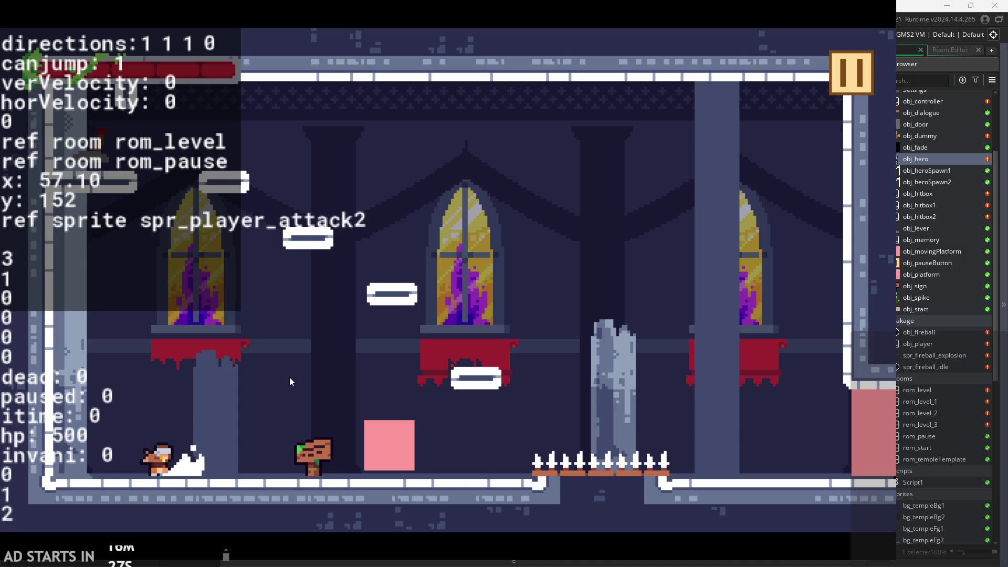
click(289, 377)
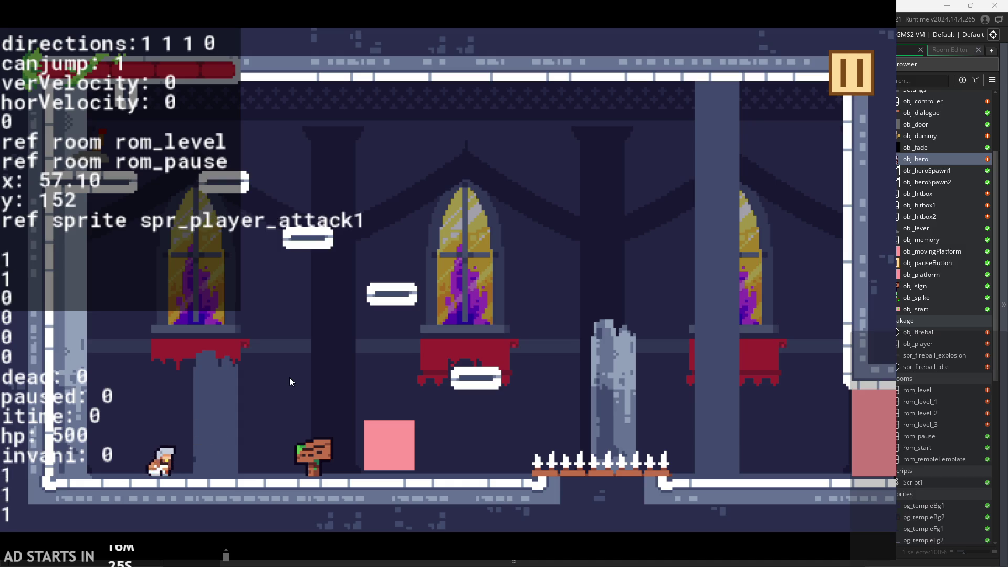
Run, jump and slash through the temple level, chaining both attack stages up onto the ledge
key(Right)
key(Up)
click(290, 379)
key(Left)
key(Up)
key(Right)
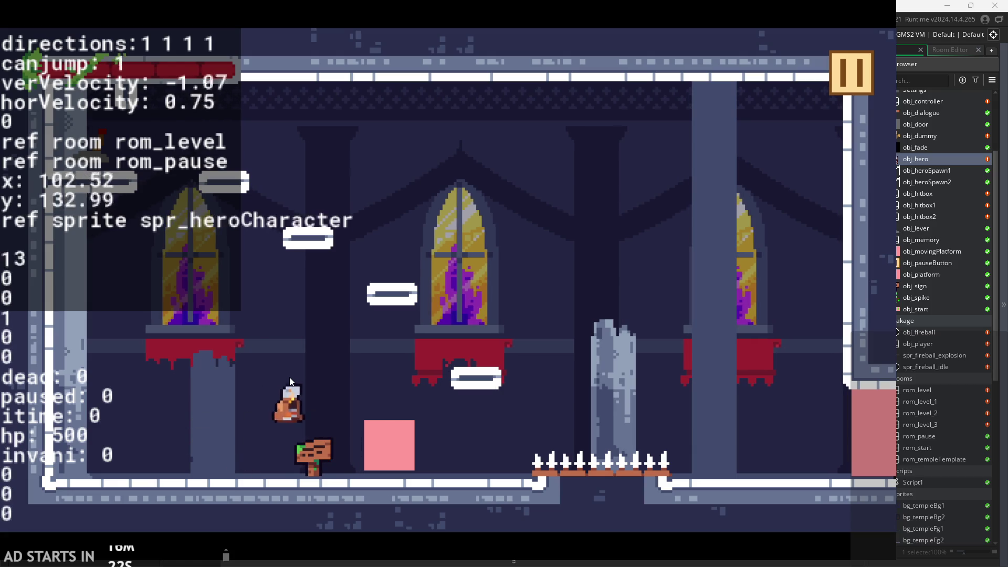
click(289, 379)
click(290, 379)
click(290, 379)
key(Right)
click(289, 379)
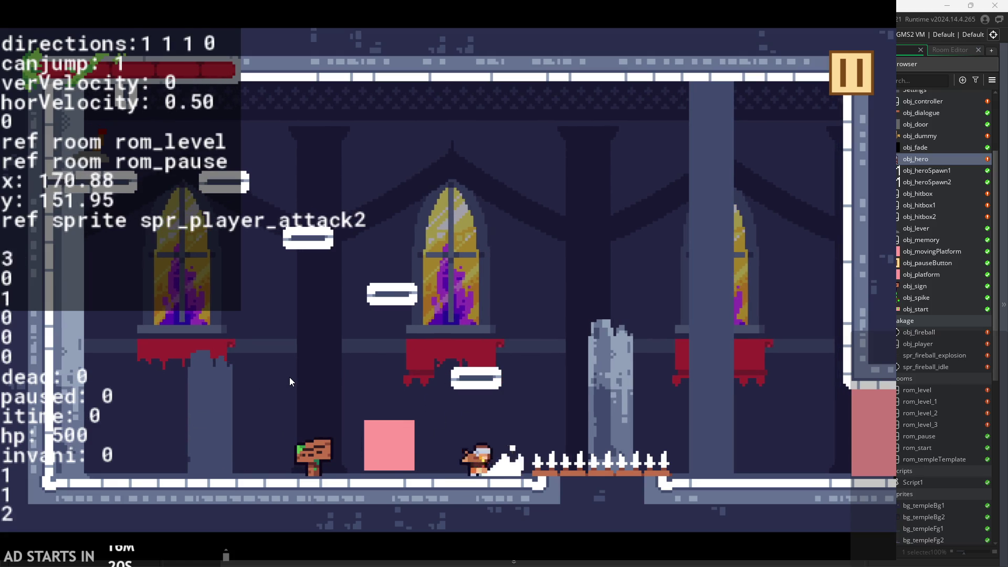
key(Left)
key(Up)
click(290, 378)
key(Left)
click(290, 378)
click(290, 378)
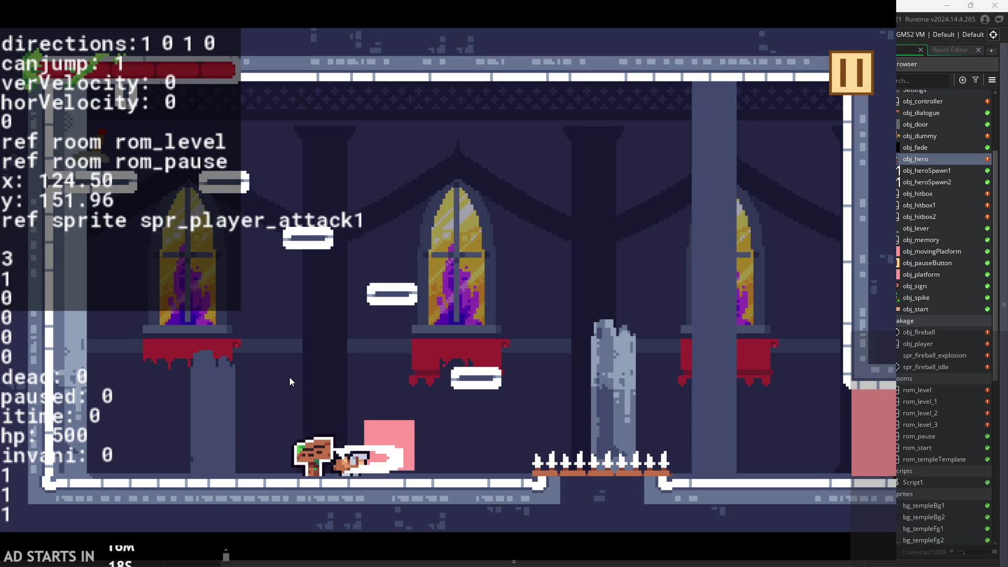
click(290, 378)
key(Up)
key(Right)
click(290, 380)
click(290, 379)
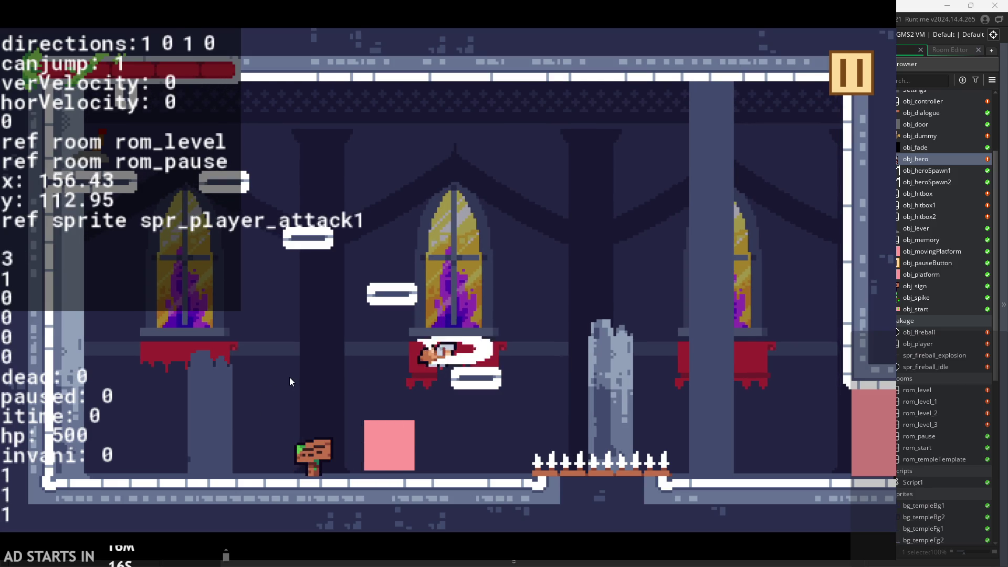
click(289, 379)
Drop onto the pink block, keep slashing through the combo, then pause the game
key(Left)
click(290, 378)
click(290, 378)
click(290, 378)
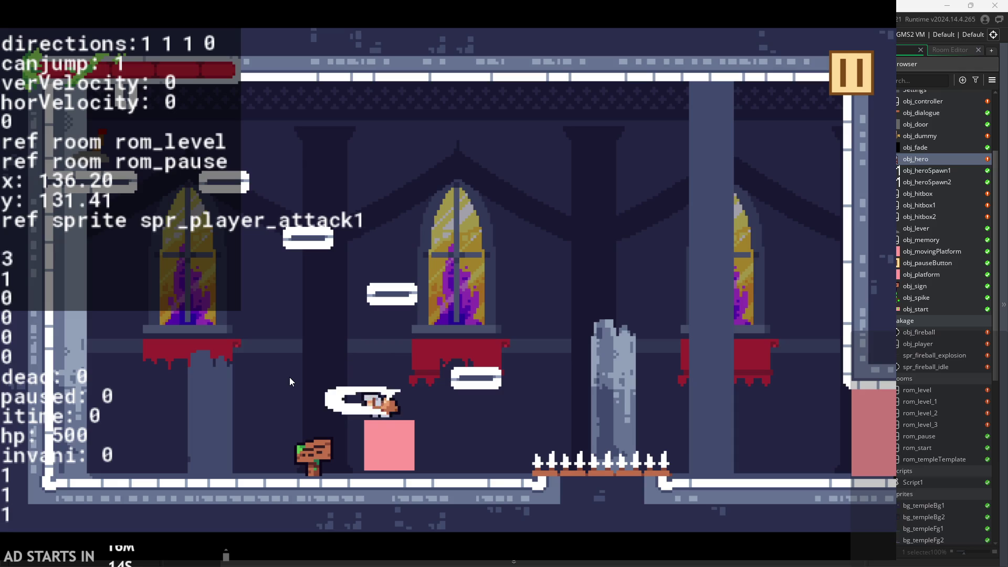
click(290, 378)
click(290, 378)
click(289, 378)
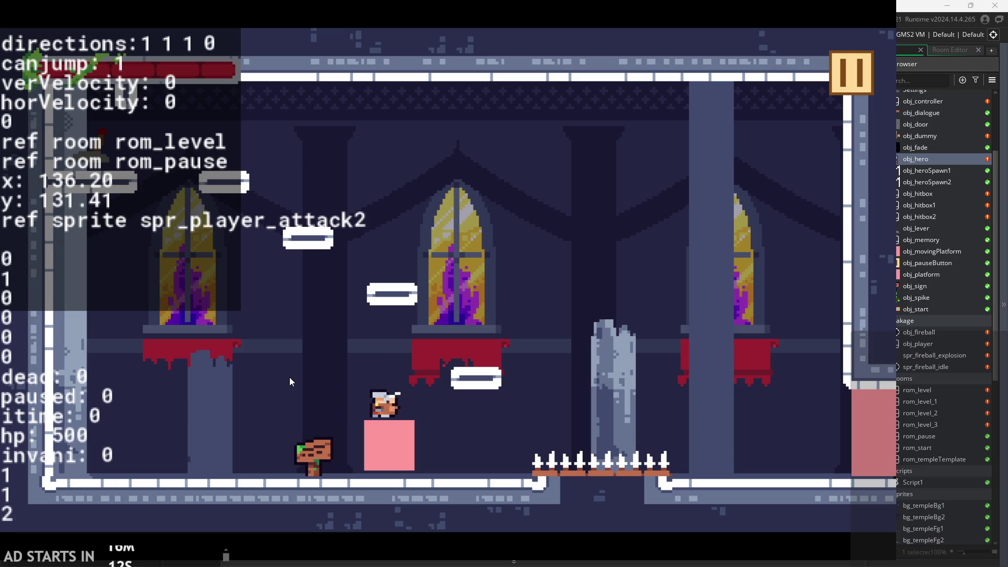
click(290, 378)
click(289, 379)
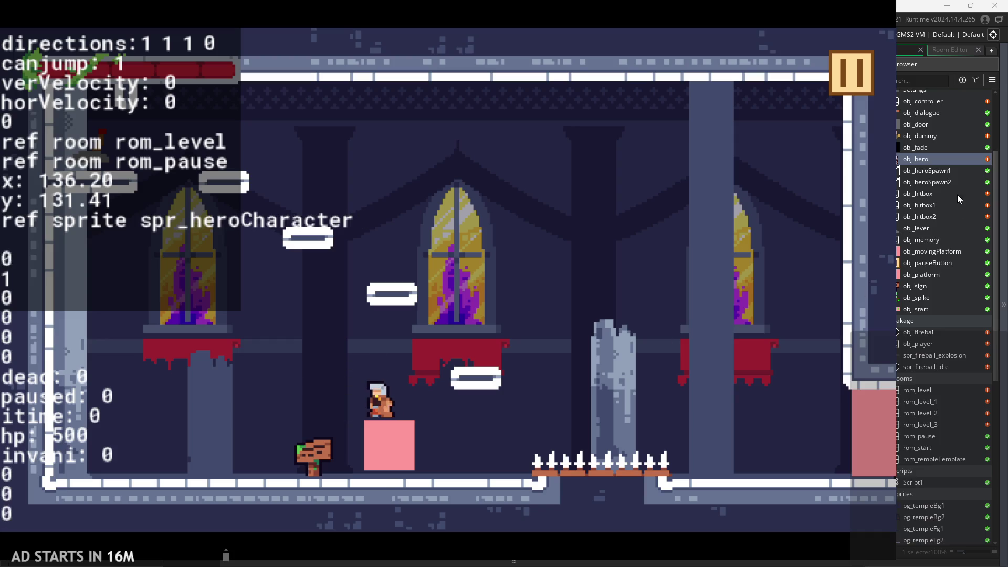
click(853, 74)
Exit the game and inspect attack 2's end check around line 68 of obj_hero's Step code
click(756, 459)
click(480, 345)
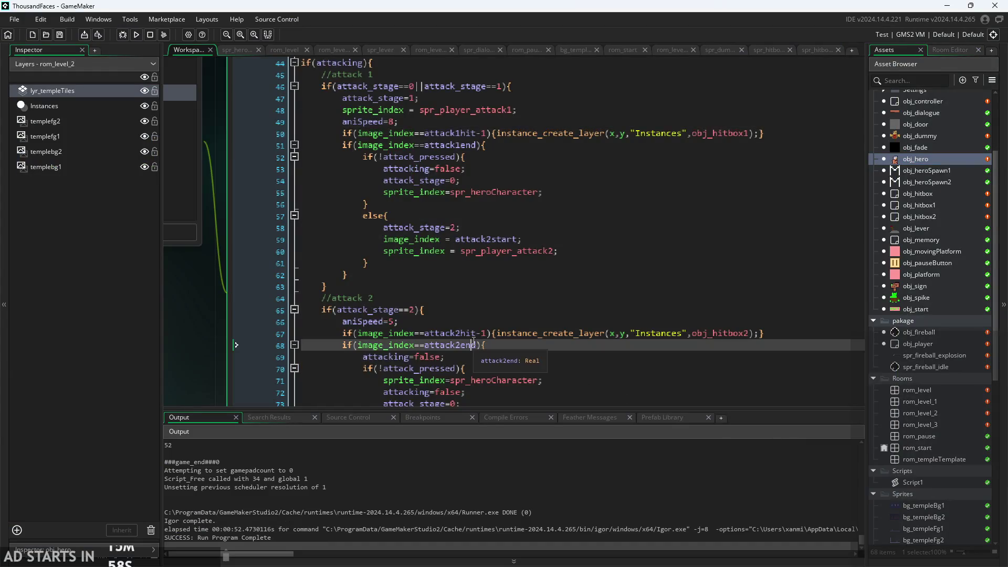
scroll(480, 337, down, 2)
scroll(486, 345, down, 3)
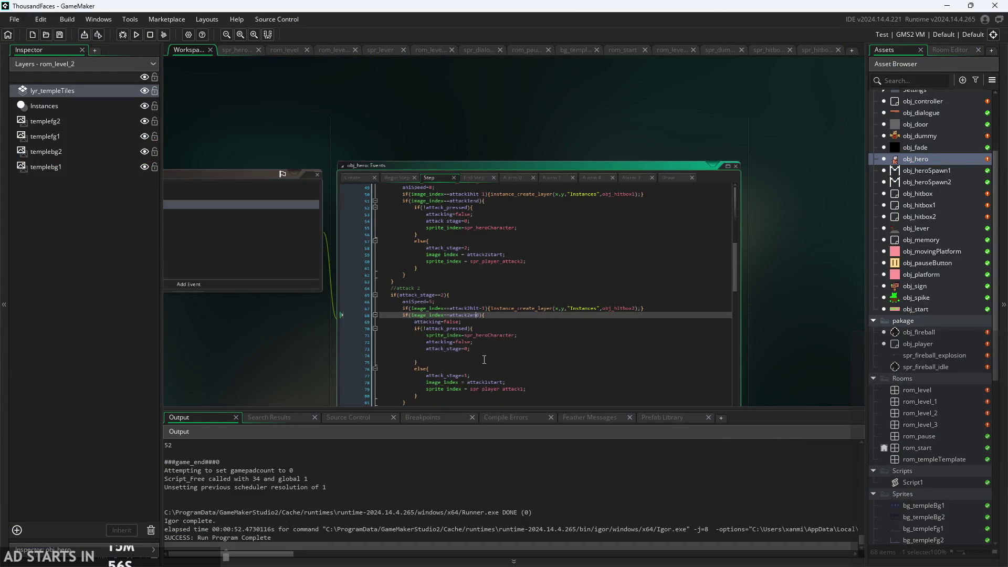
click(515, 339)
scroll(515, 337, up, 3)
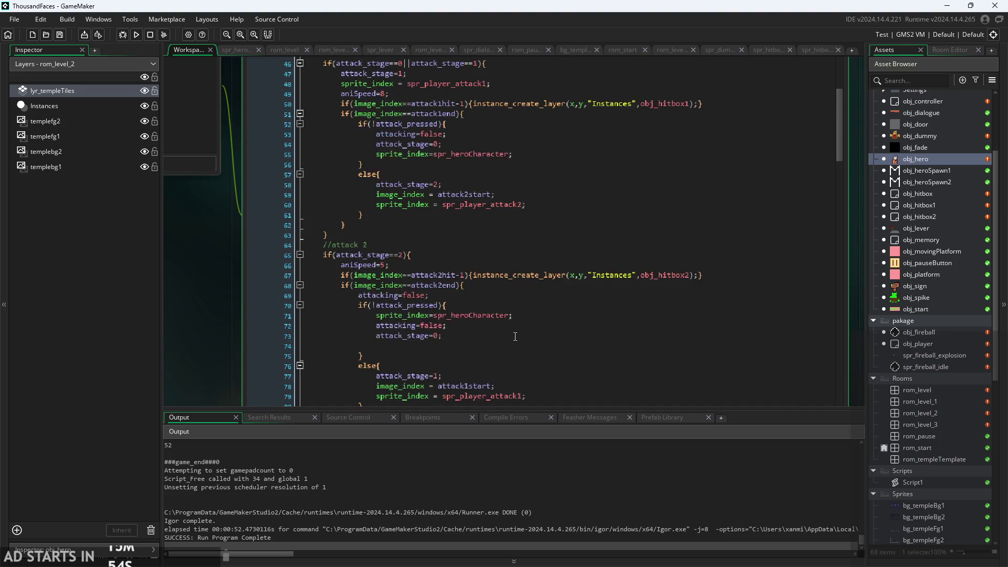
scroll(511, 338, up, 3)
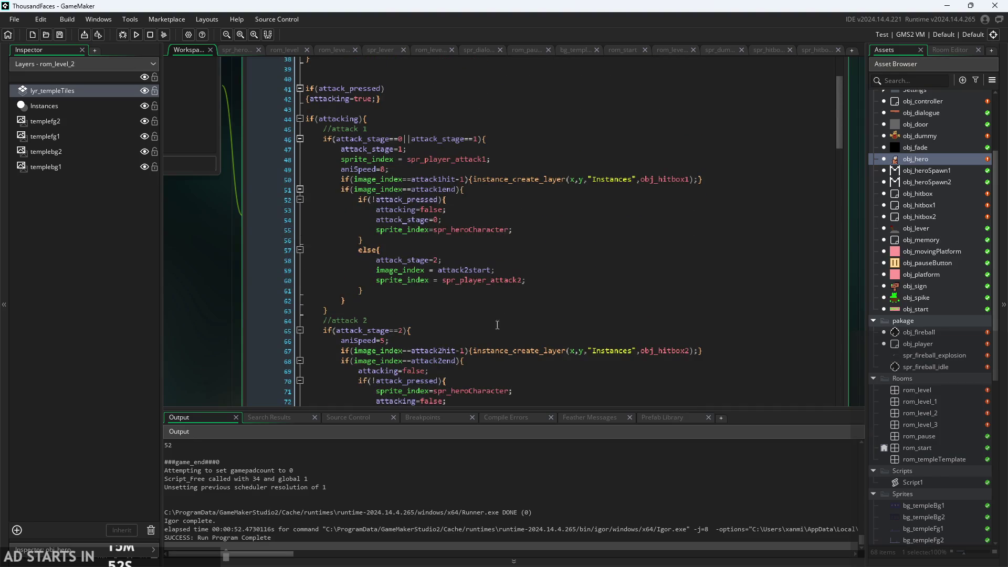
ctrl+scroll(367, 241, up, 3)
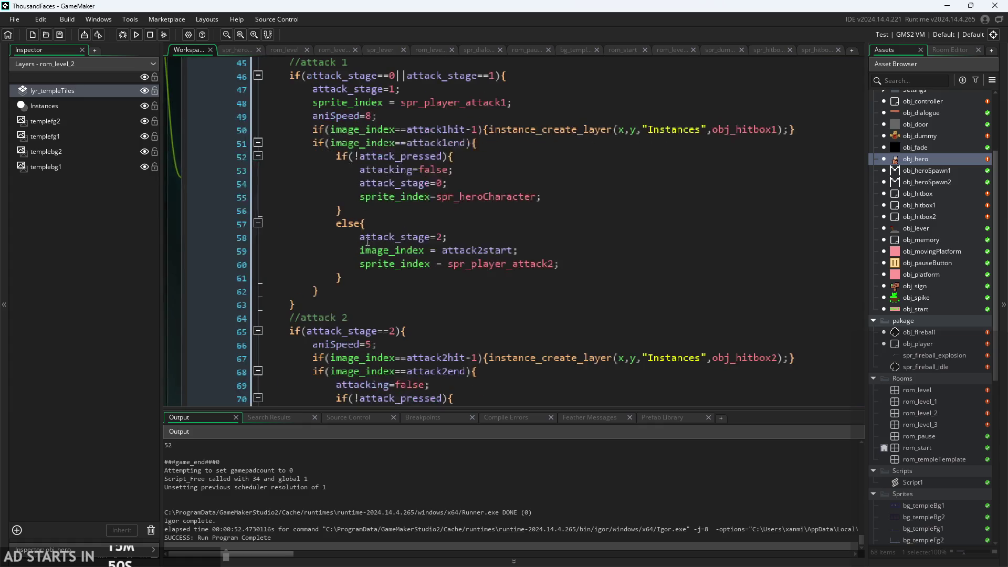
Review attack 1's end logic and attack 2's release branch with its attack_stage lines
click(455, 152)
key(Down)
key(Down)
key(Down)
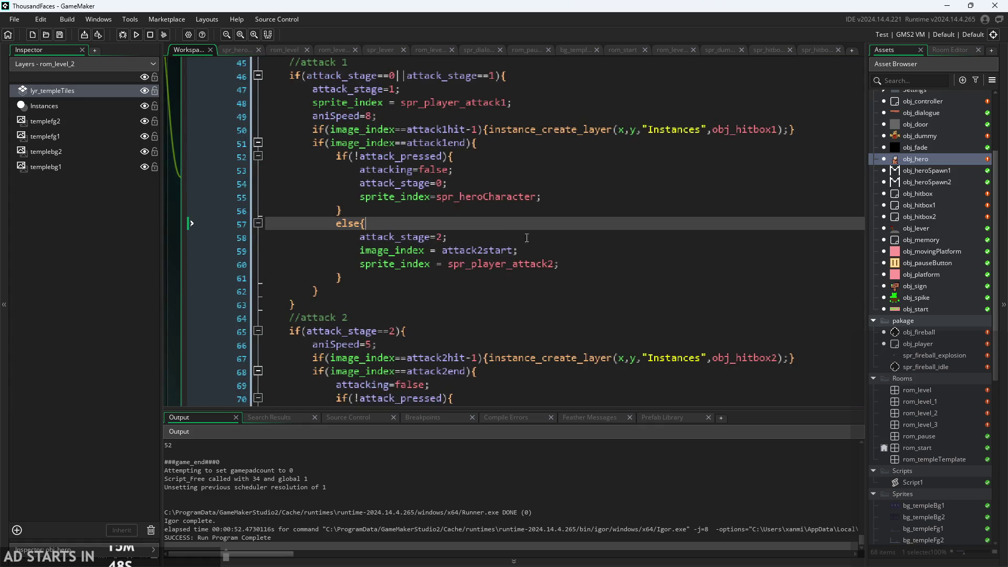
scroll(569, 250, down, 4)
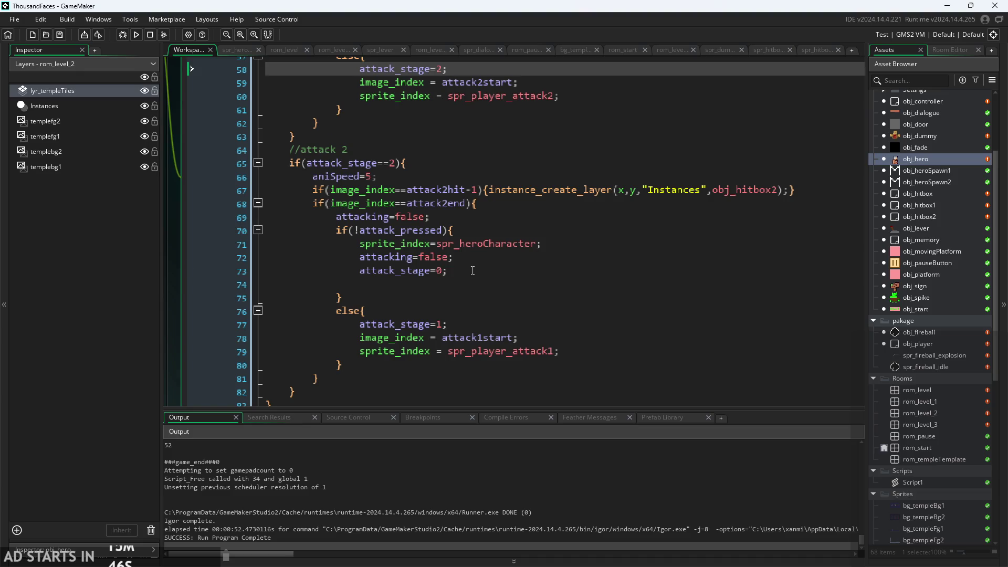
click(488, 257)
key(Down)
key(Down)
key(Down)
ctrl+scroll(487, 258, up, 1)
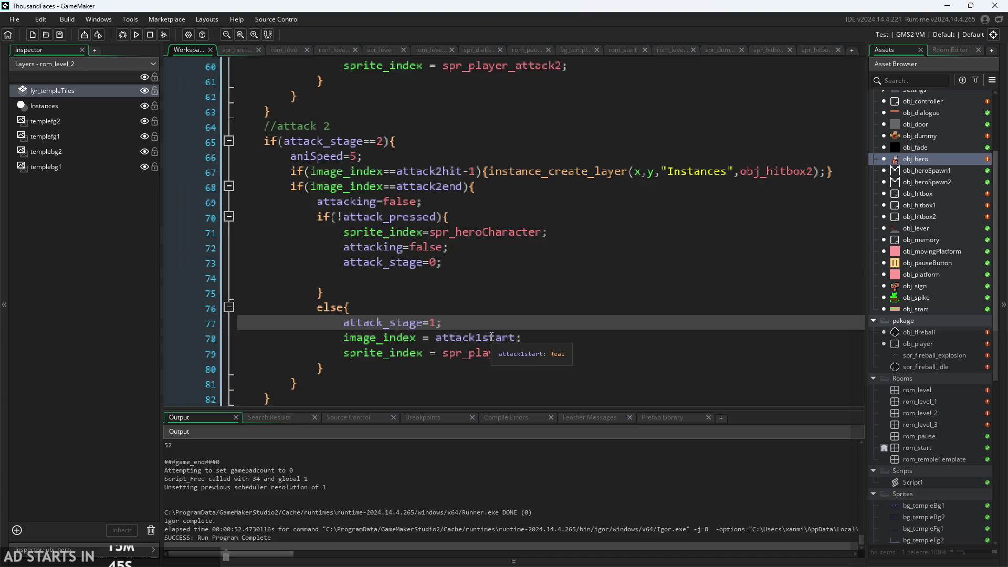
click(479, 251)
ctrl+scroll(474, 248, down, 1)
Delete the attacking=false; line from attack 2's end block and rerun the game
click(435, 207)
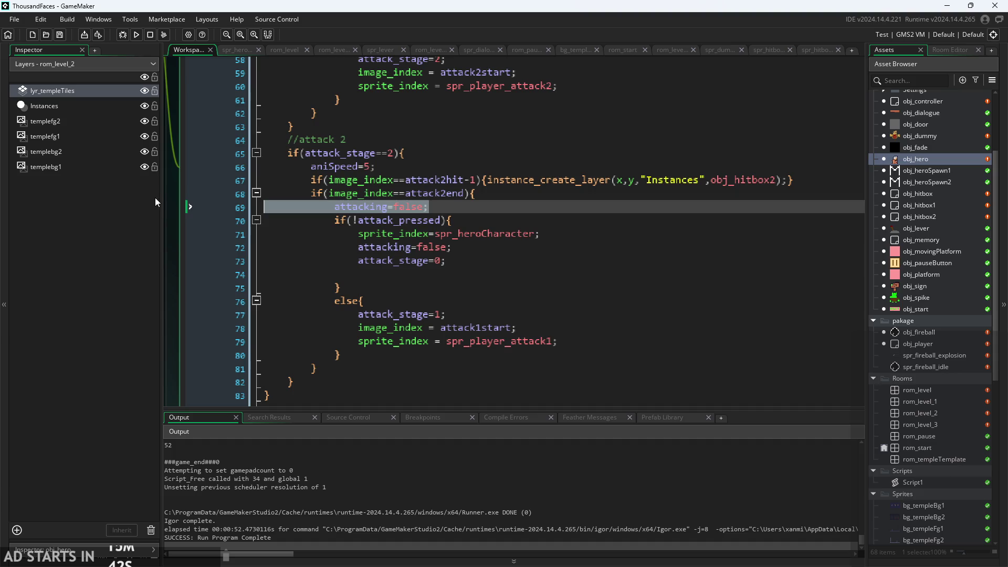
key(shift+Home)
key(BackSpace)
key(BackSpace)
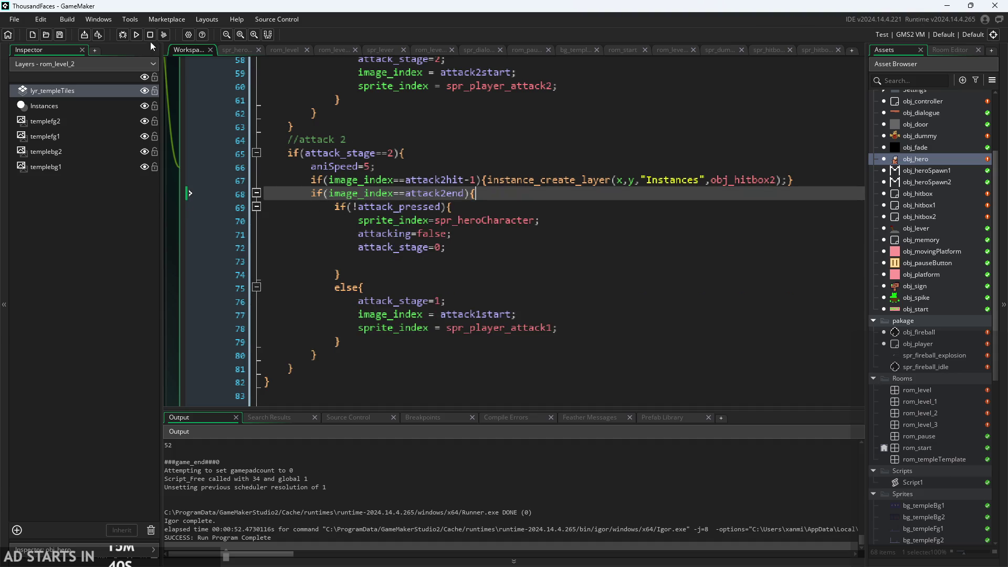
click(137, 35)
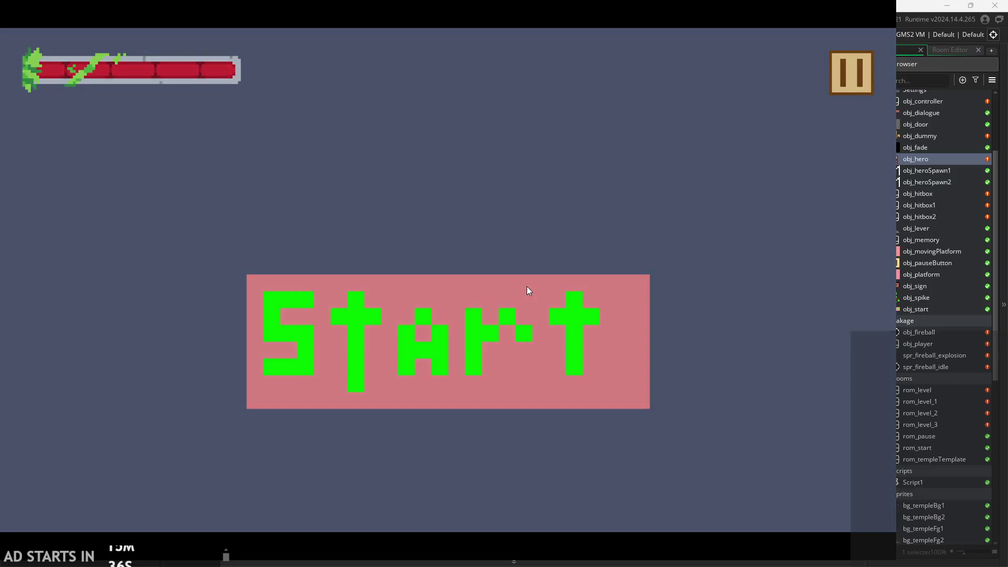
Start the game and test single slashes and the two-hit combo facing right and left
click(527, 286)
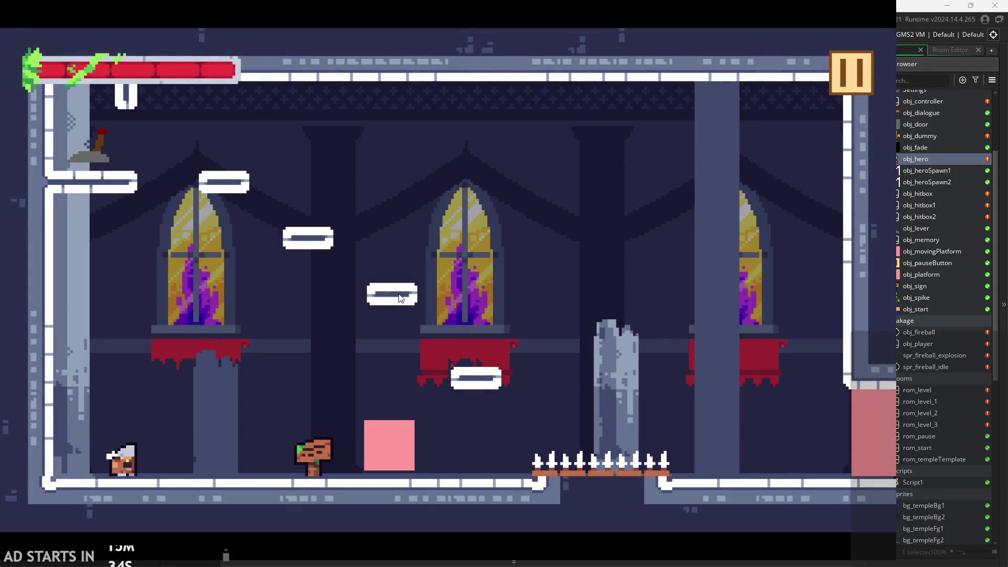
key(x)
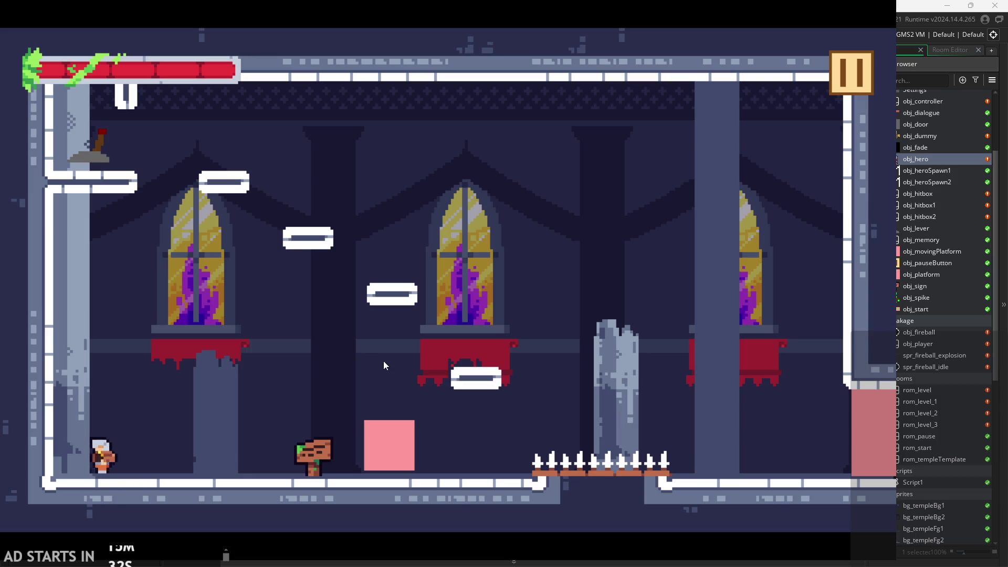
key(Right)
key(x)
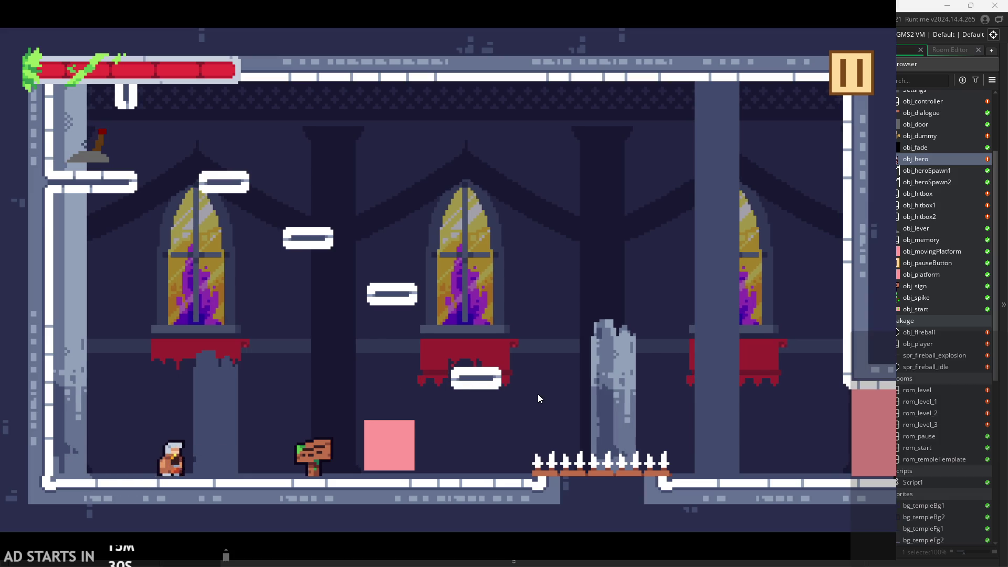
key(x)
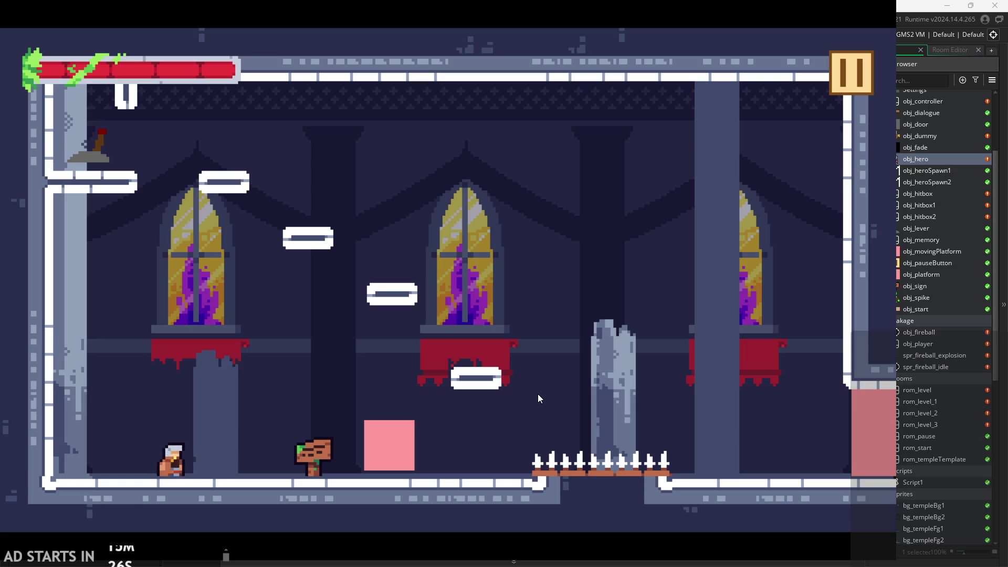
key(Left)
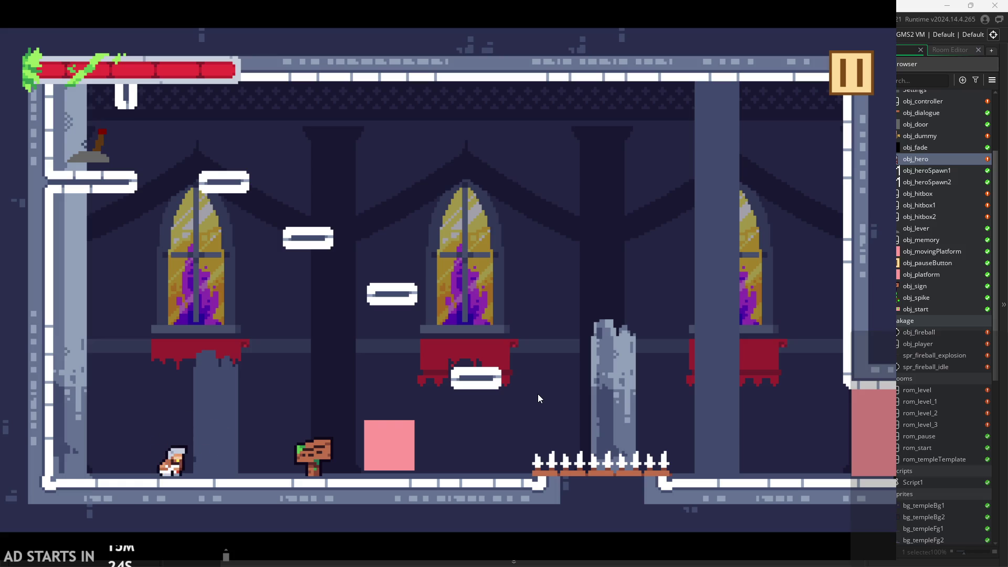
key(x)
Jump around the temple room toward the upper-left ledge while slashing mid-air
key(x)
key(Right)
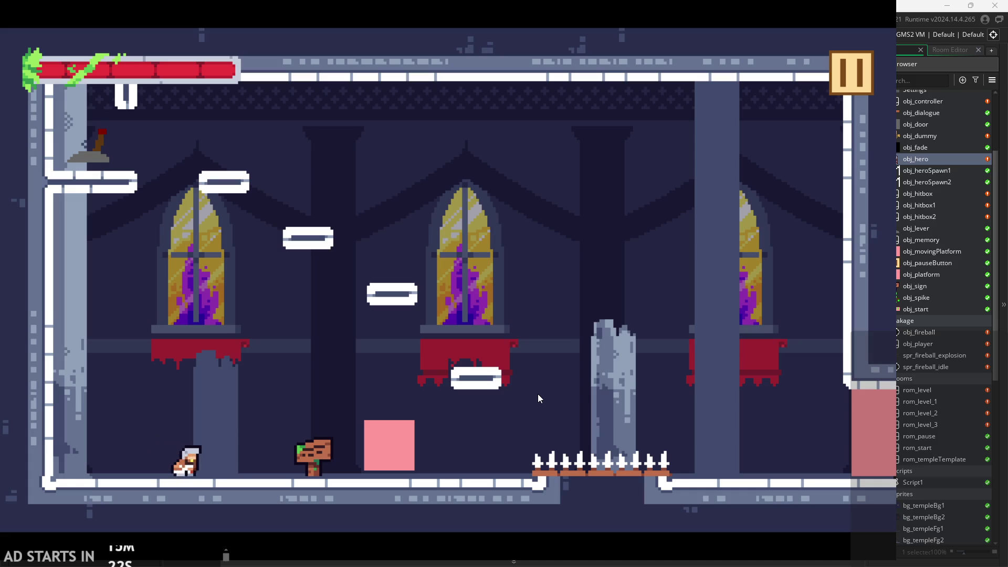
key(space)
key(x)
key(x)
key(Left)
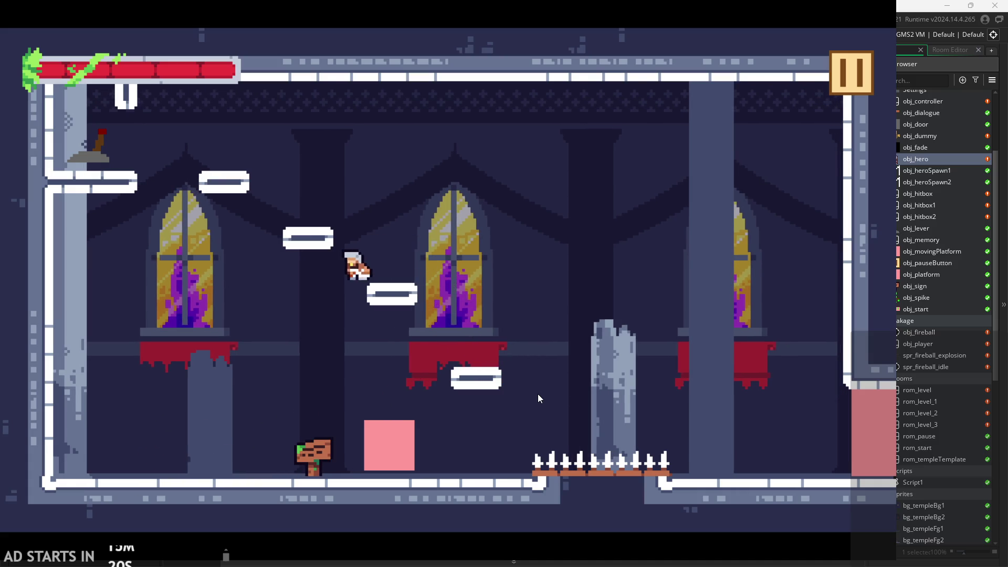
key(space)
key(x)
key(Left)
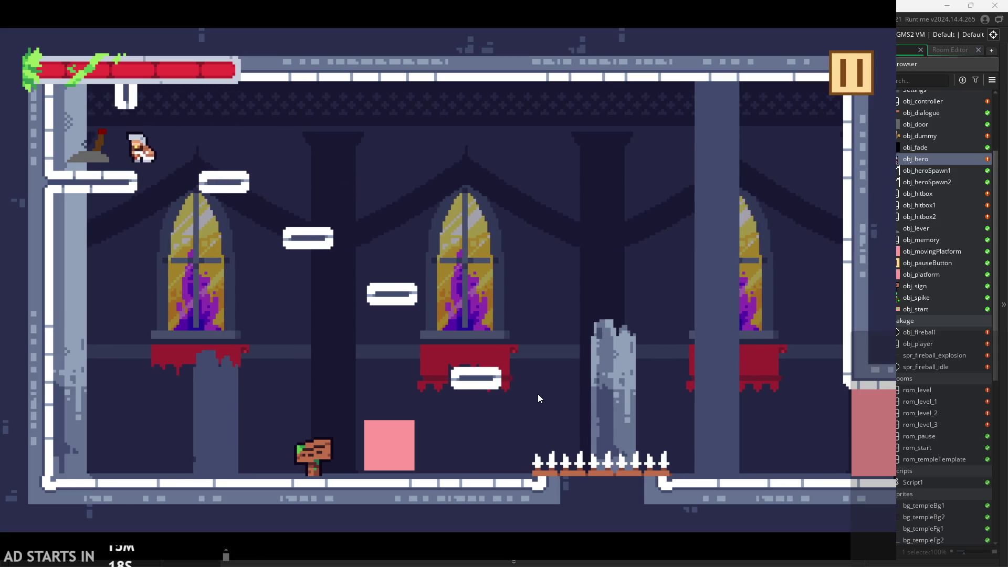
key(space)
key(Right)
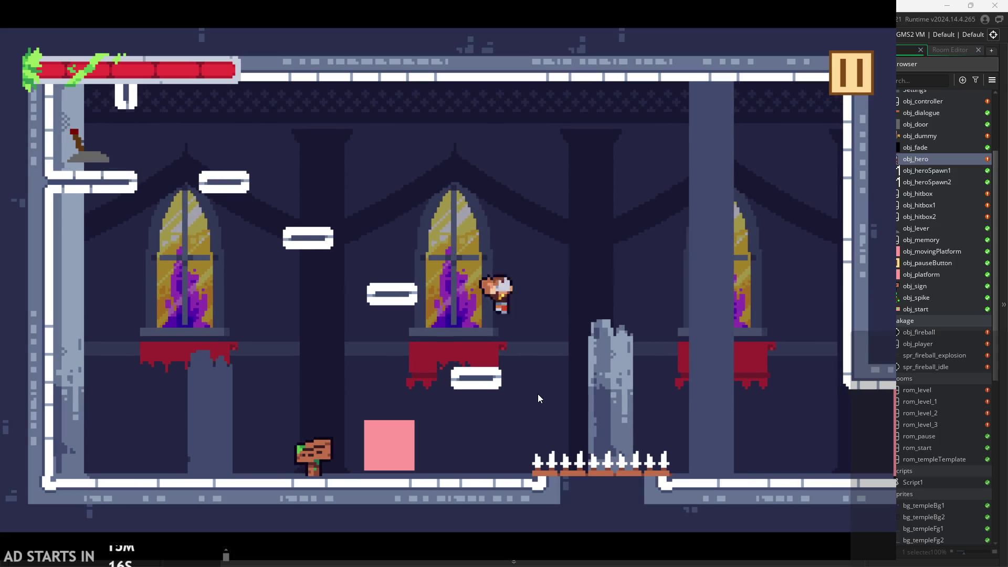
Run right into the next room and slash the training dummy with combos
key(Right)
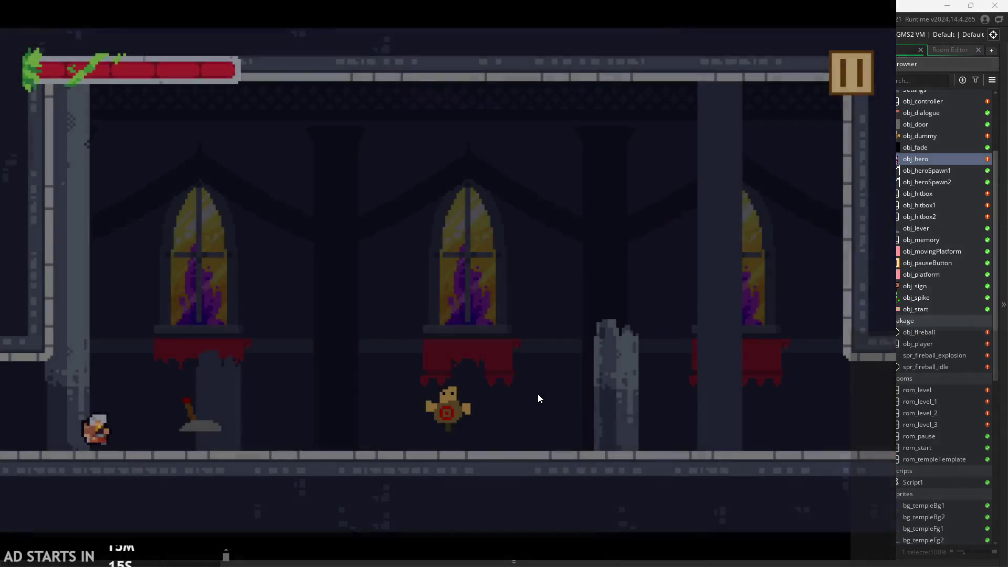
key(Right)
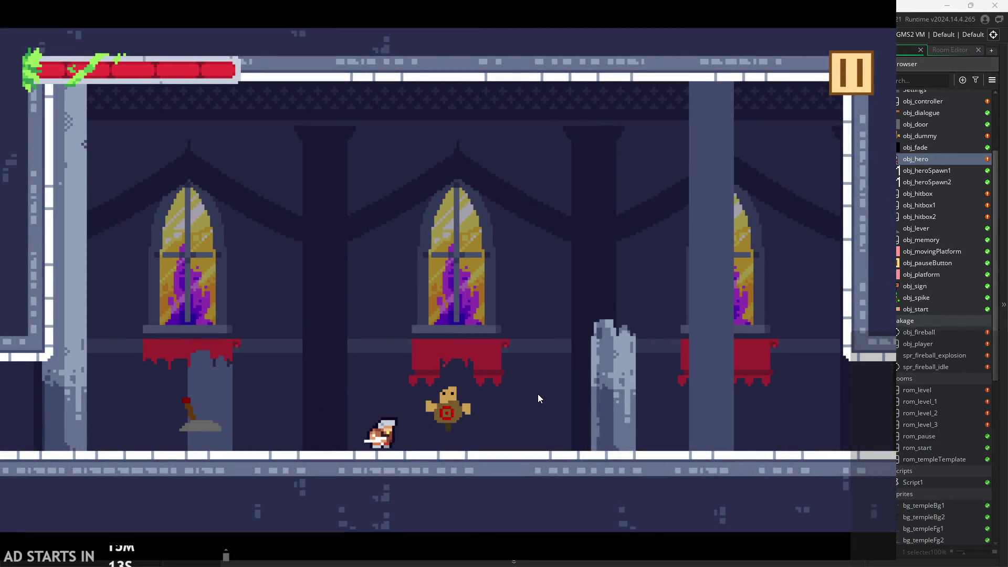
key(Right)
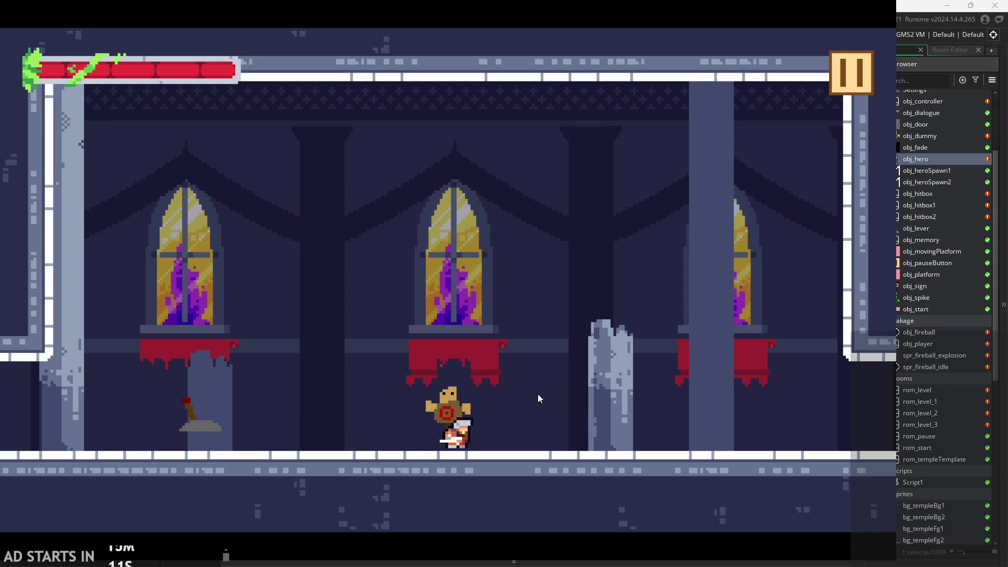
key(x)
key(x)
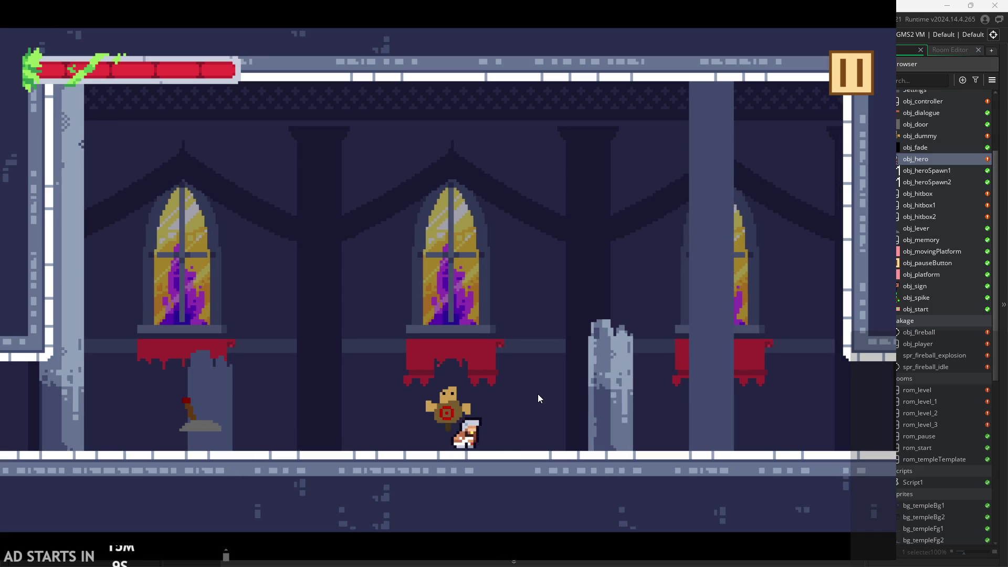
key(x)
key(x)
key(x)
key(x)
key(x)
key(x)
key(x)
key(x)
key(x)
key(x)
key(x)
key(x)
key(x)
key(x)
key(x)
key(x)
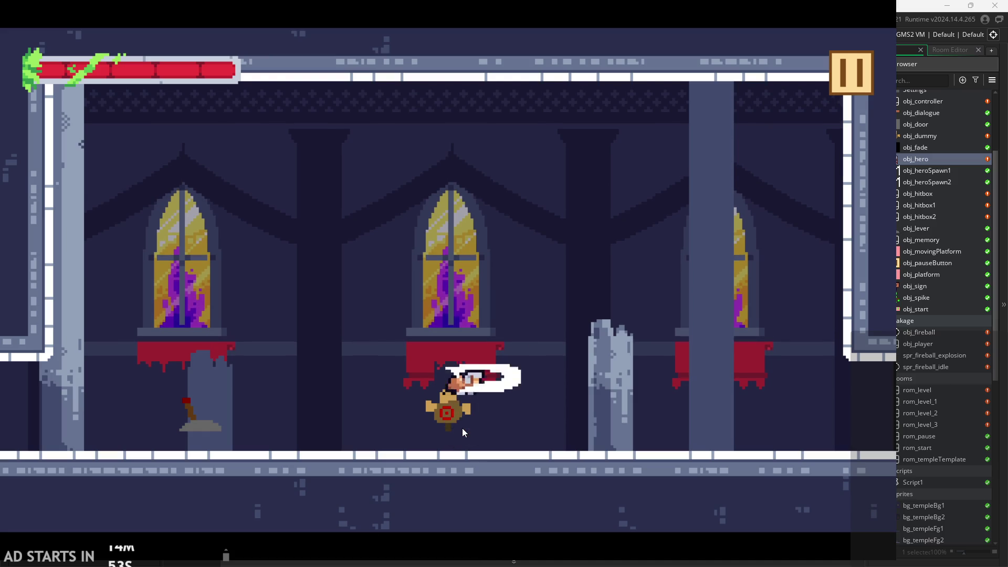
key(x)
key(x)
Exit the test run and open spr_hitbox1's image in the sprite editor
click(857, 65)
click(727, 452)
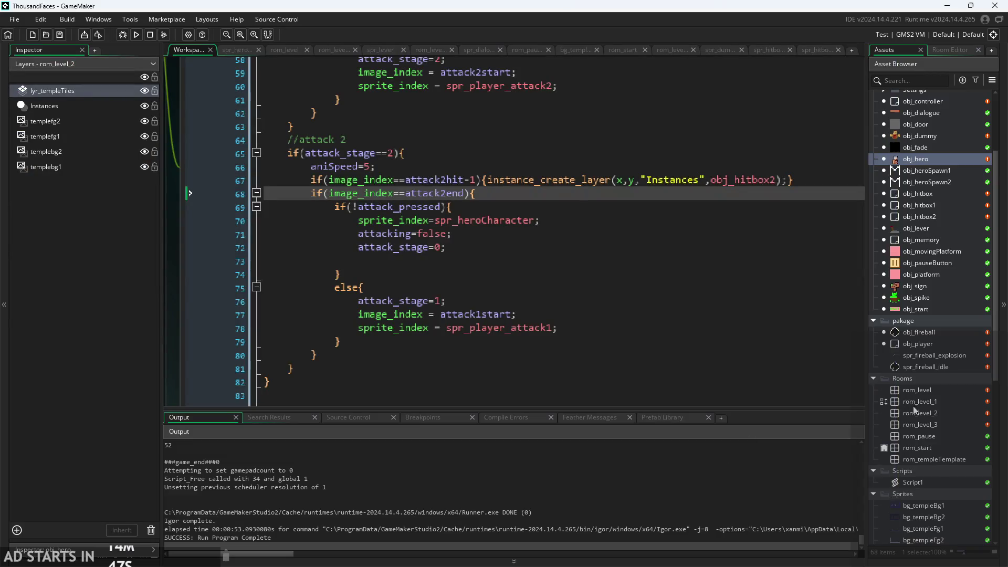
scroll(914, 411, down, 9)
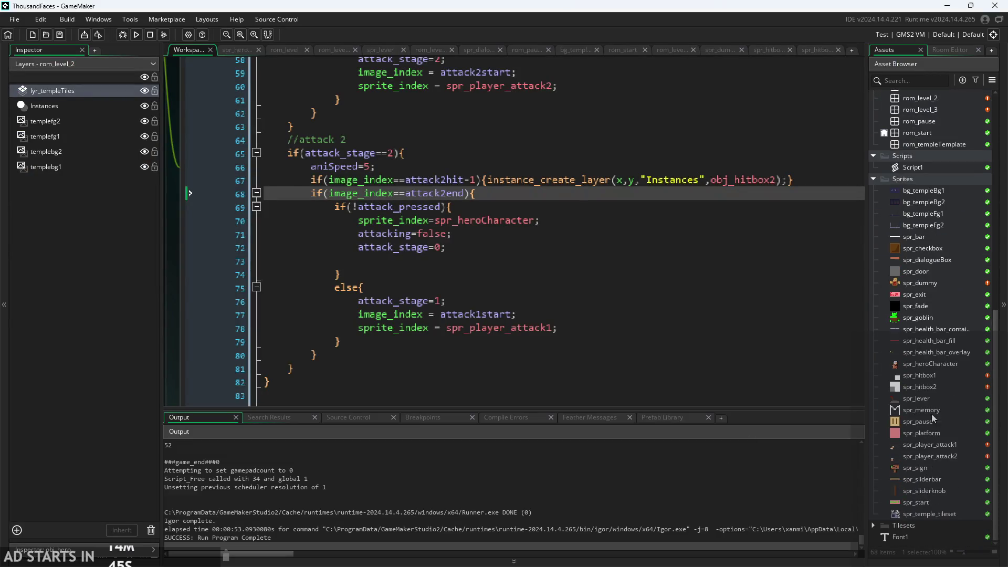
double_click(920, 375)
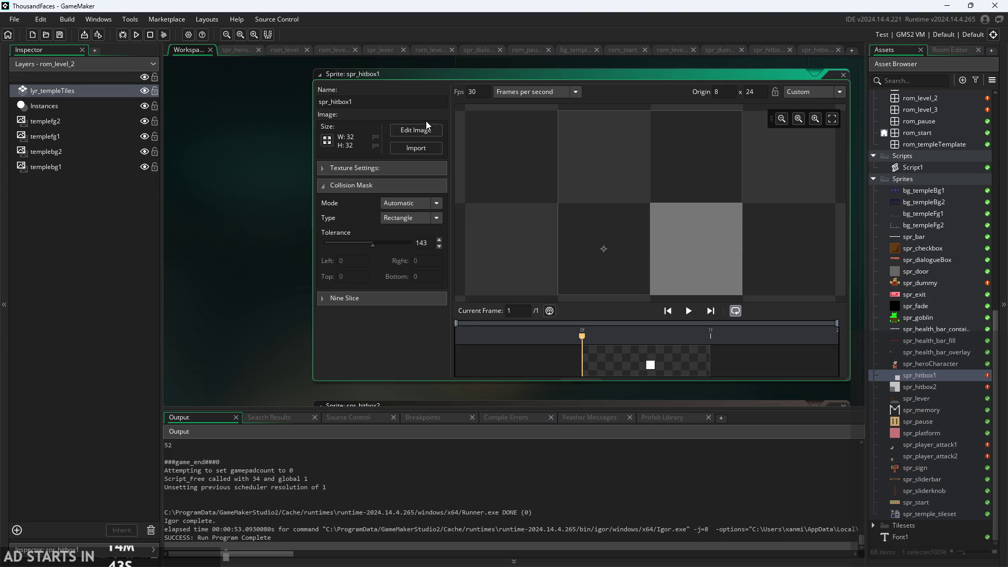
click(426, 126)
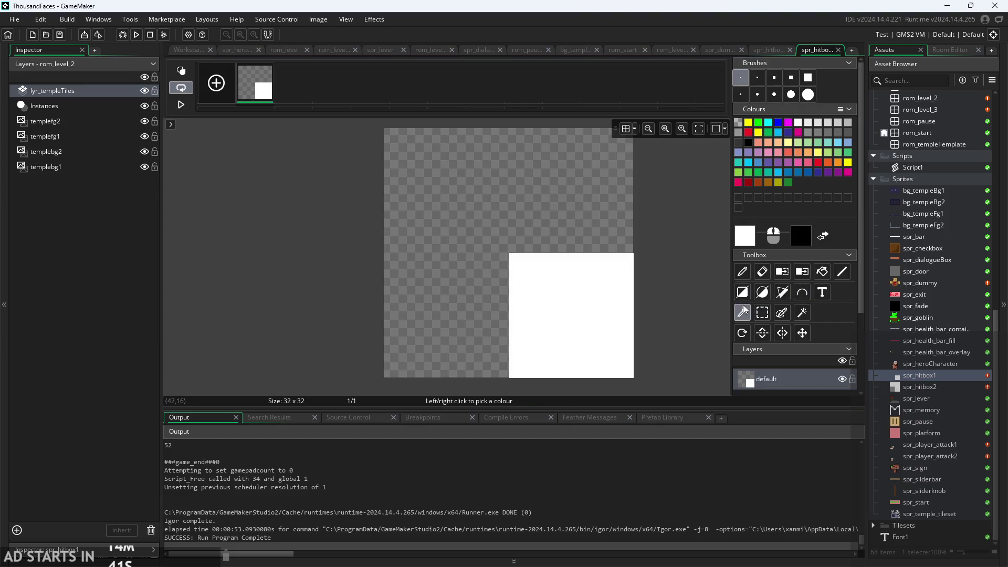
Pencil white pixels along row 16 and down column 15, erase one bottom pixel, and select the Eraser
click(741, 273)
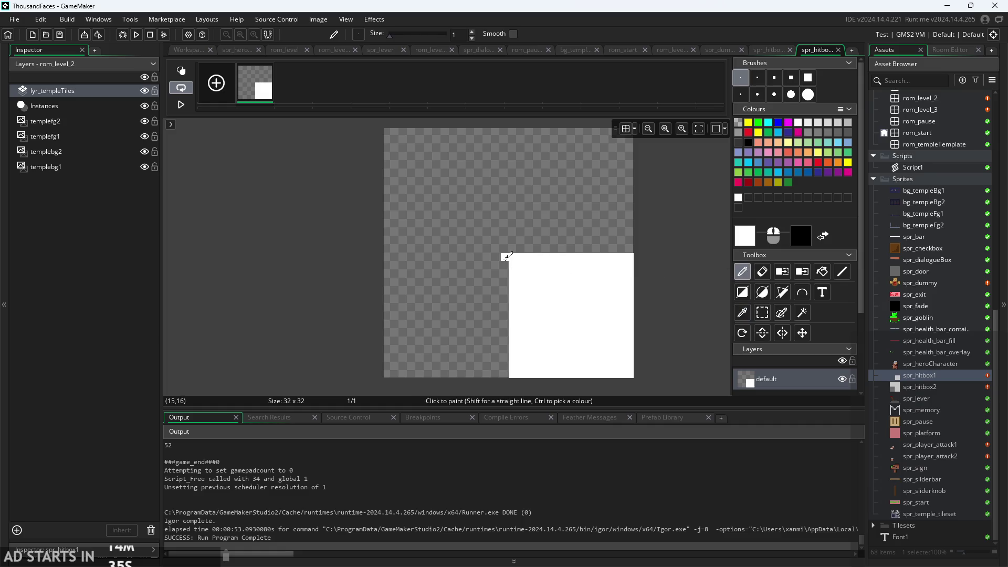
mouse_move(503, 258)
mouse_down()
mouse_move(423, 257)
mouse_move(501, 265)
mouse_up()
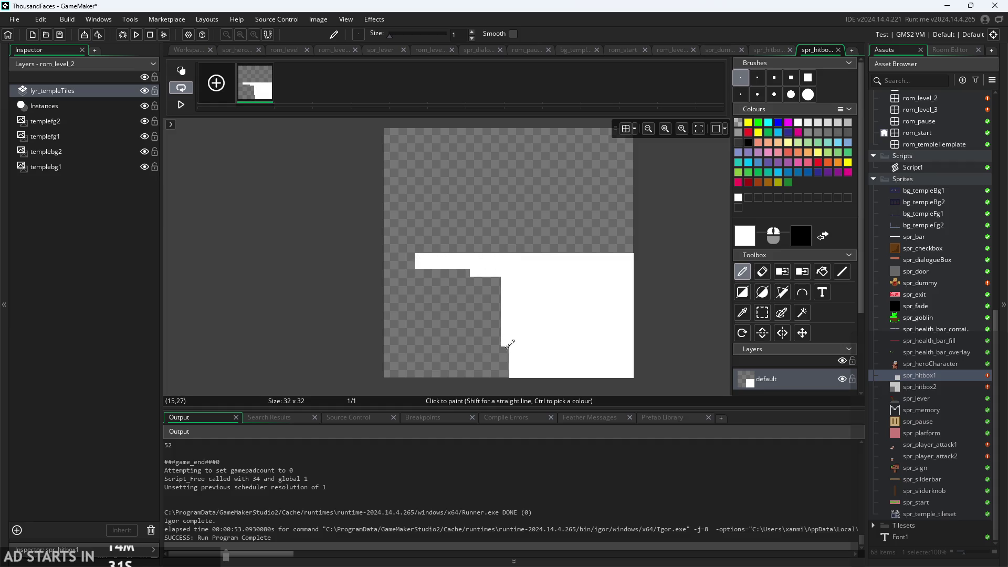
drag(507, 347, 506, 375)
right_click(489, 373)
key(e)
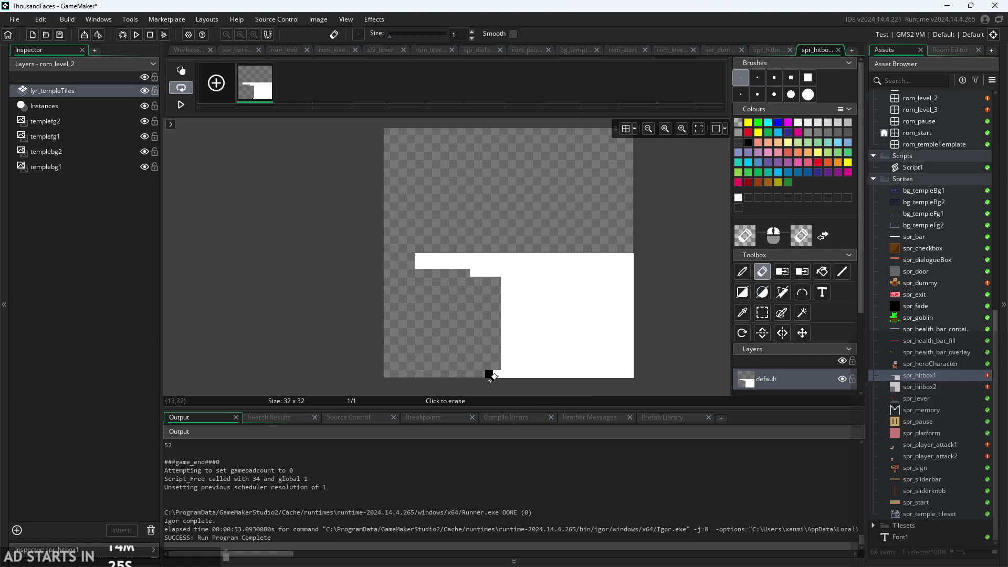
drag(340, 292, 322, 292)
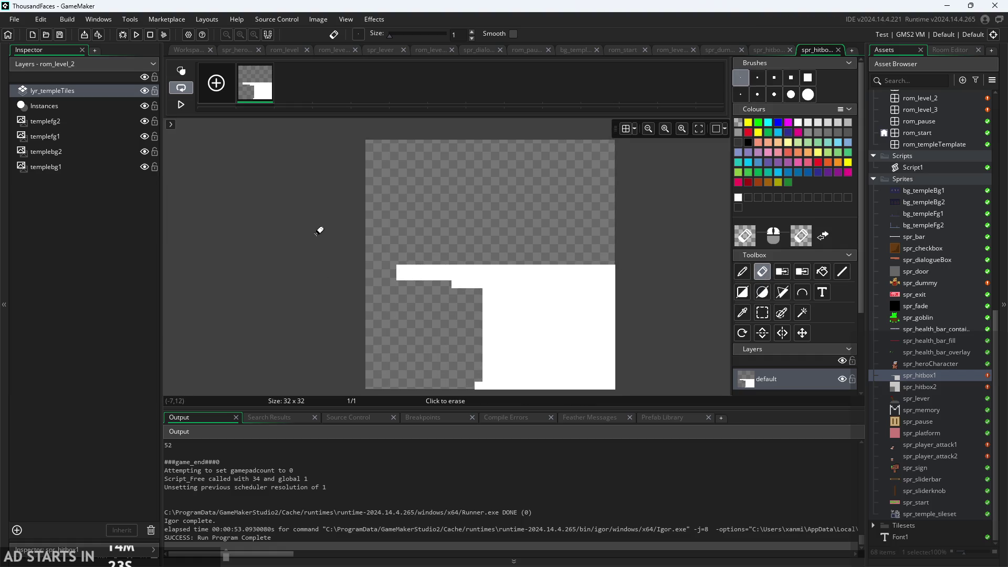
Extend spr_hitbox2's white hitbox rightward along row 16 and return to the workspace
double_click(932, 391)
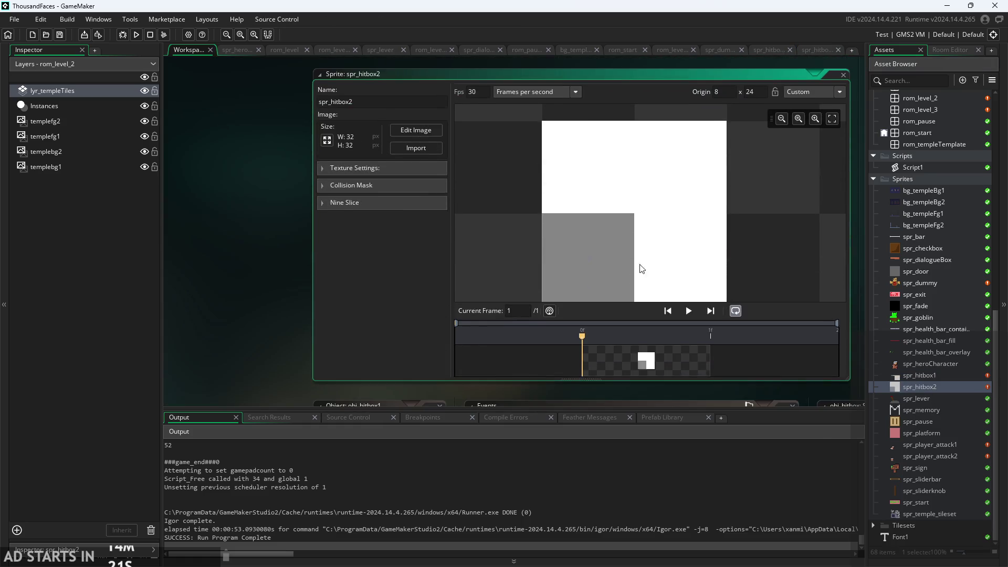
click(410, 133)
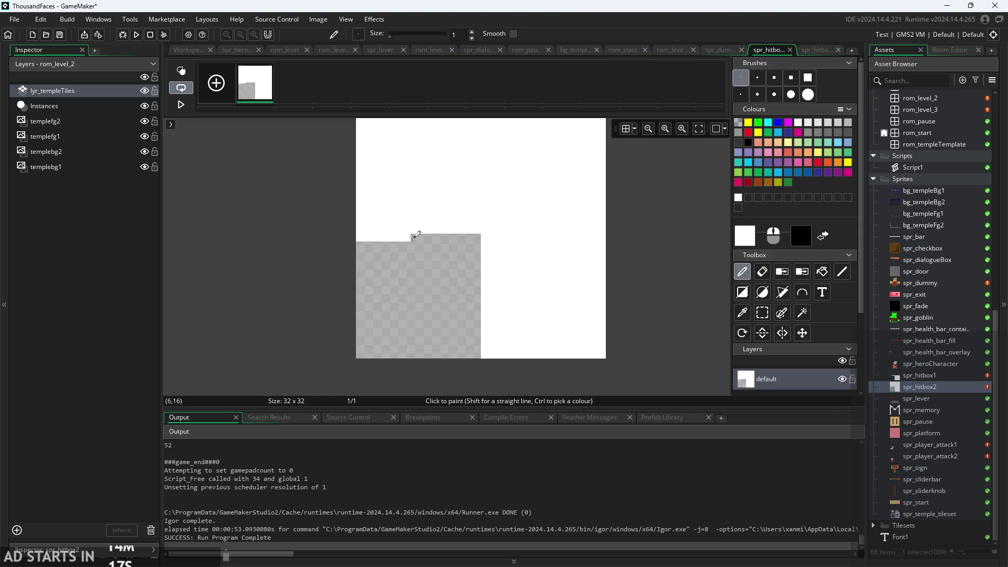
mouse_move(412, 238)
mouse_down()
mouse_move(463, 235)
mouse_move(475, 350)
mouse_move(462, 241)
mouse_move(373, 239)
mouse_up()
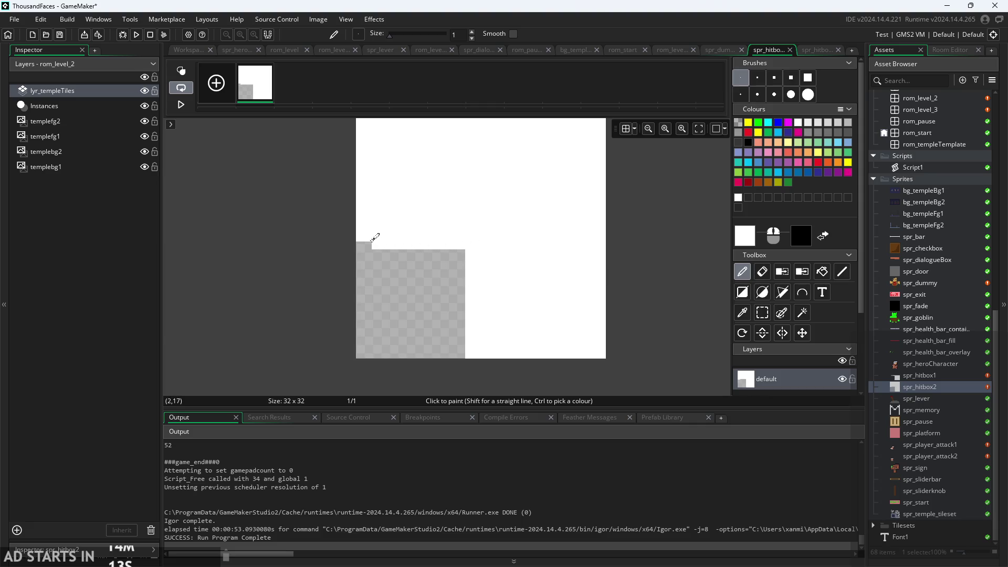
click(177, 51)
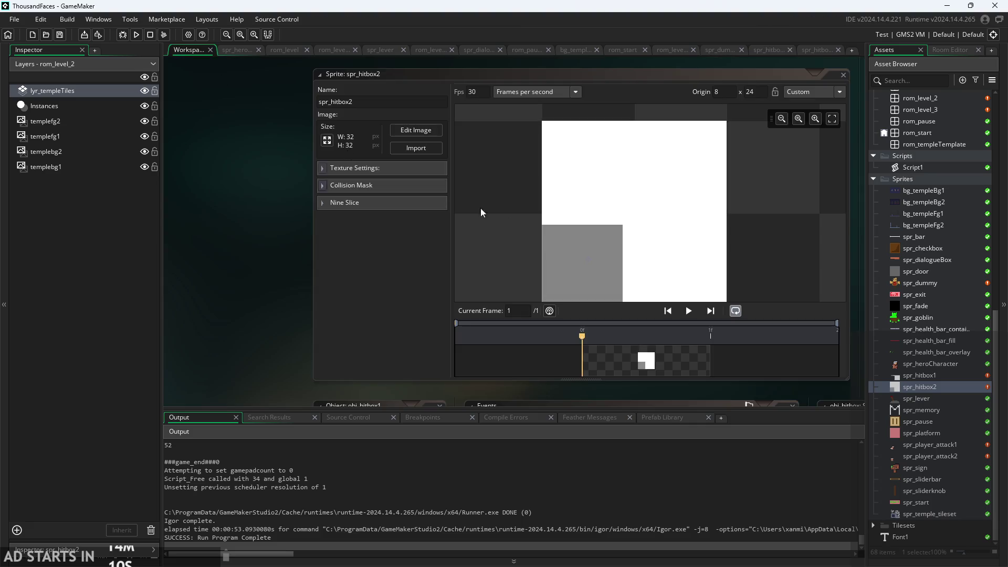
Reopen spr_hitbox1's image editor and select the colour picker tool
double_click(919, 375)
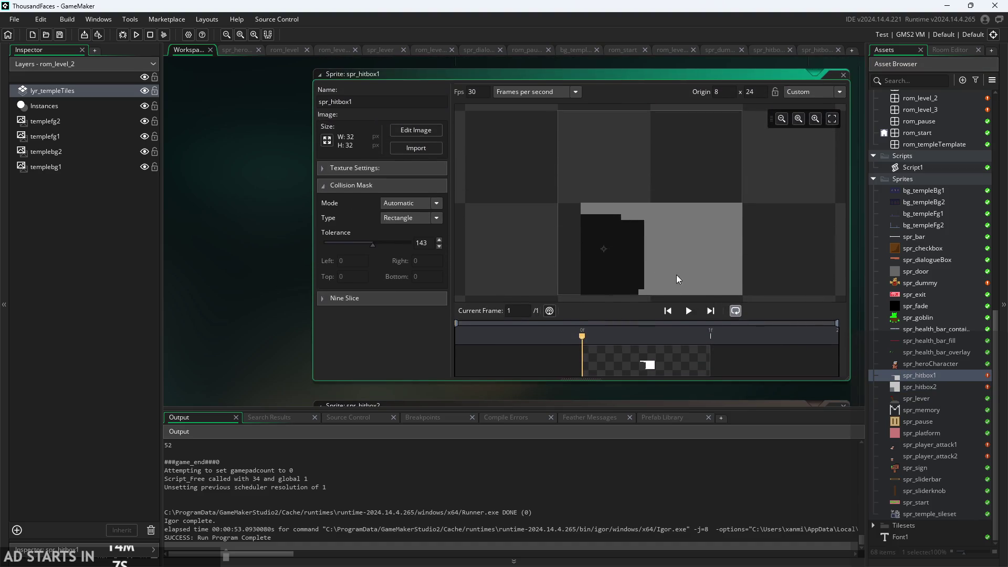
mouse_move(612, 251)
mouse_down()
mouse_move(568, 228)
mouse_move(556, 206)
mouse_up()
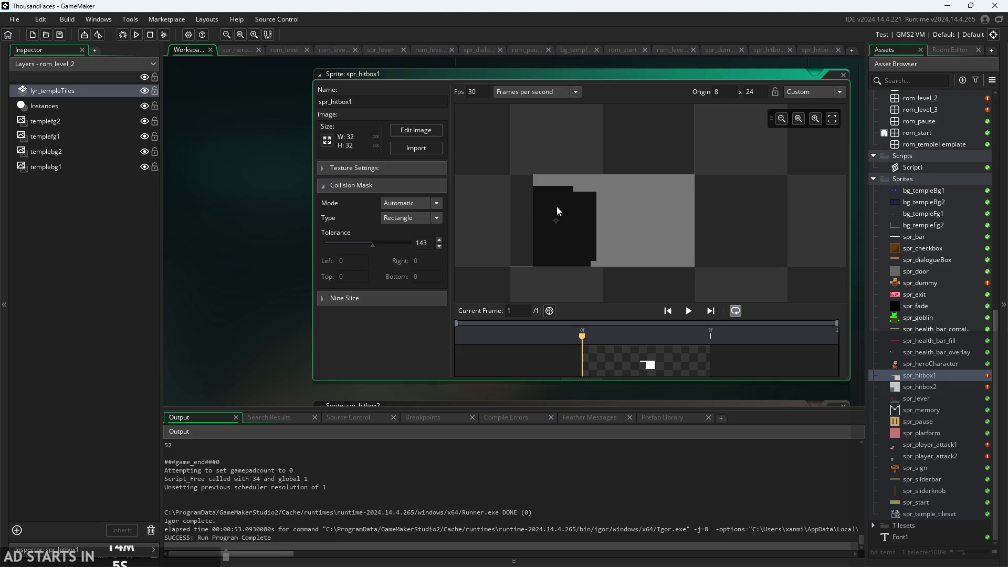
click(405, 138)
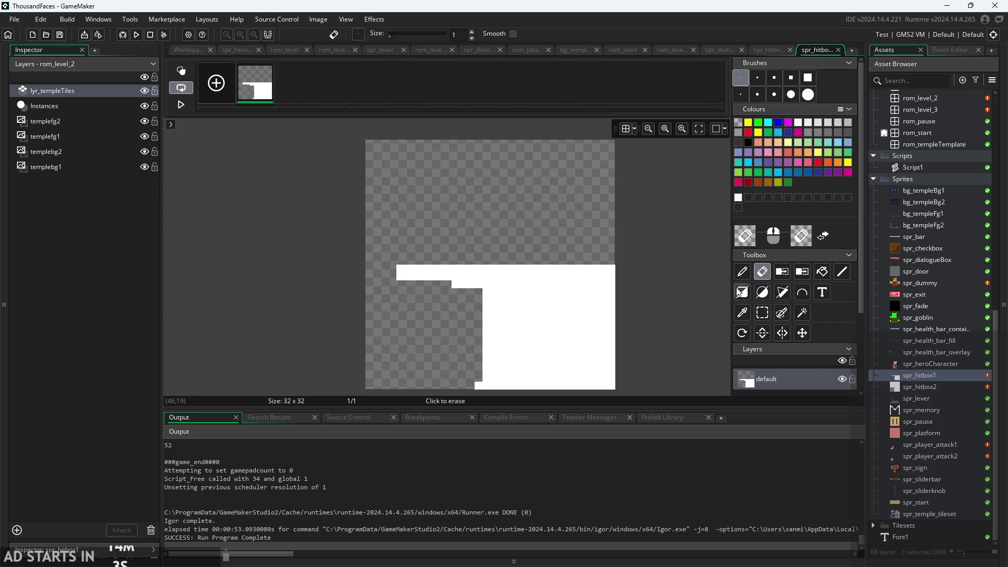
click(742, 312)
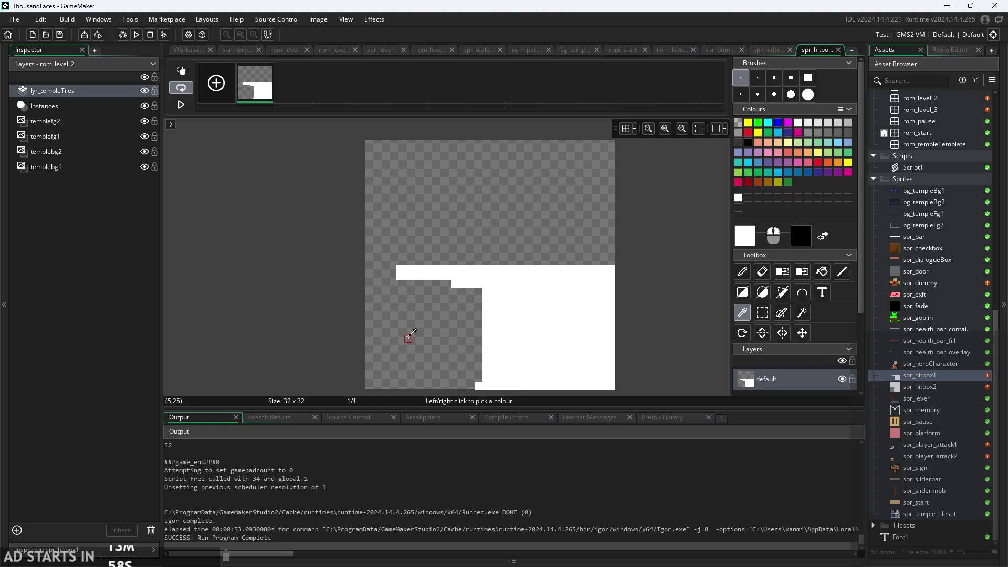
click(188, 49)
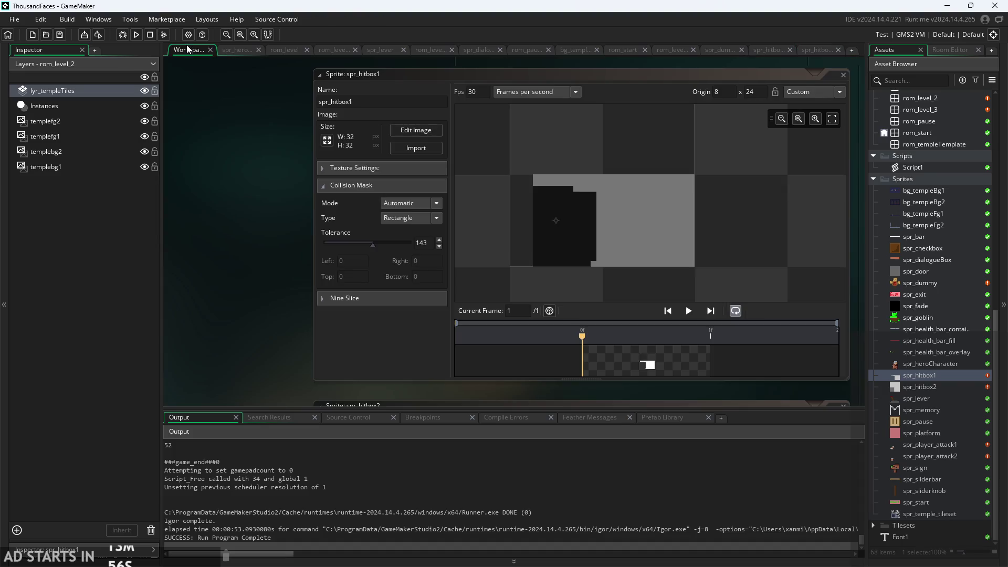
Arrange the workspace so spr_hitbox1's Automatic Rectangle mask (tolerance 143) sits above spr_hitbox2's editor
drag(269, 278, 217, 272)
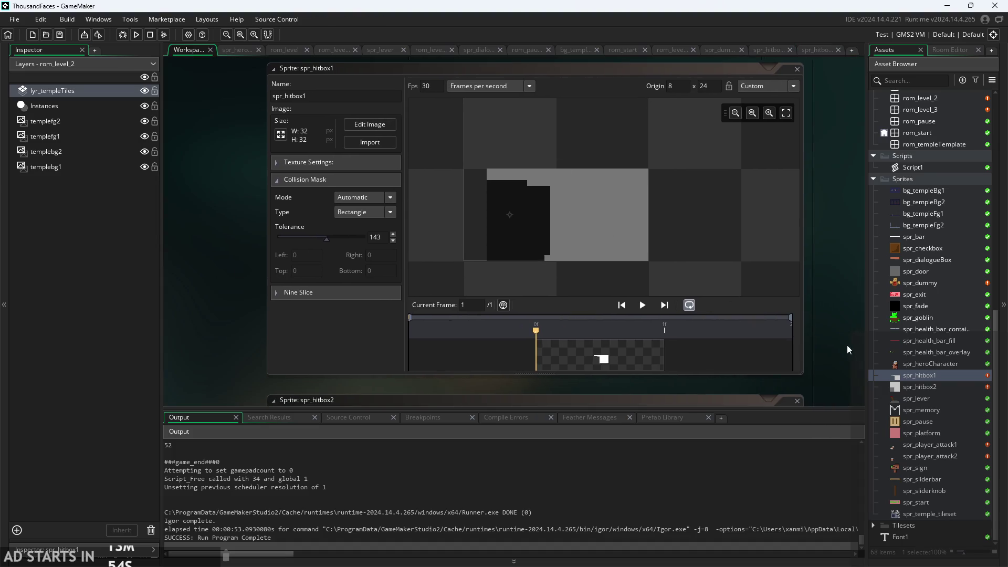
double_click(917, 386)
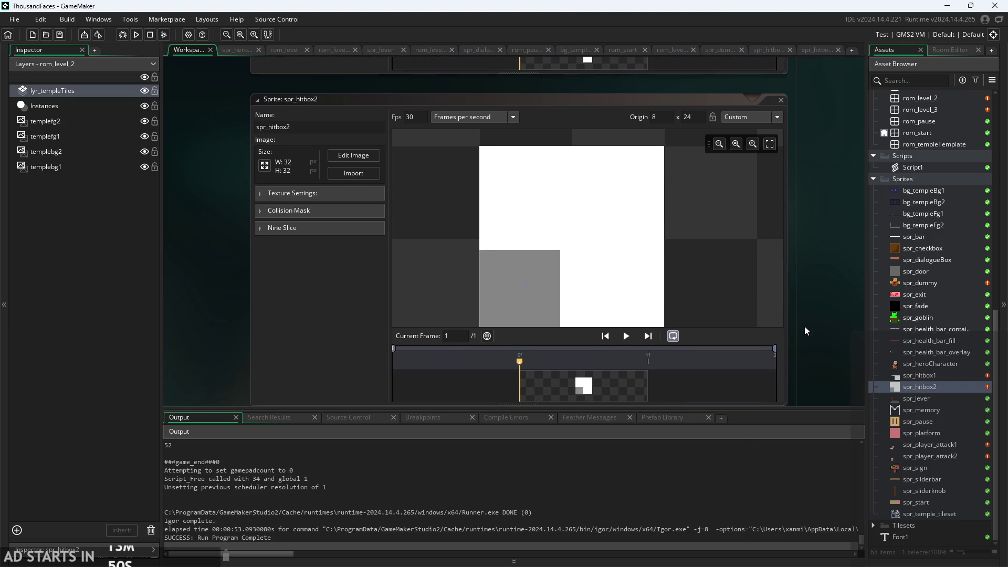
scroll(793, 298, up, 3)
mouse_move(784, 277)
mouse_down()
mouse_move(791, 142)
mouse_move(795, 410)
mouse_up()
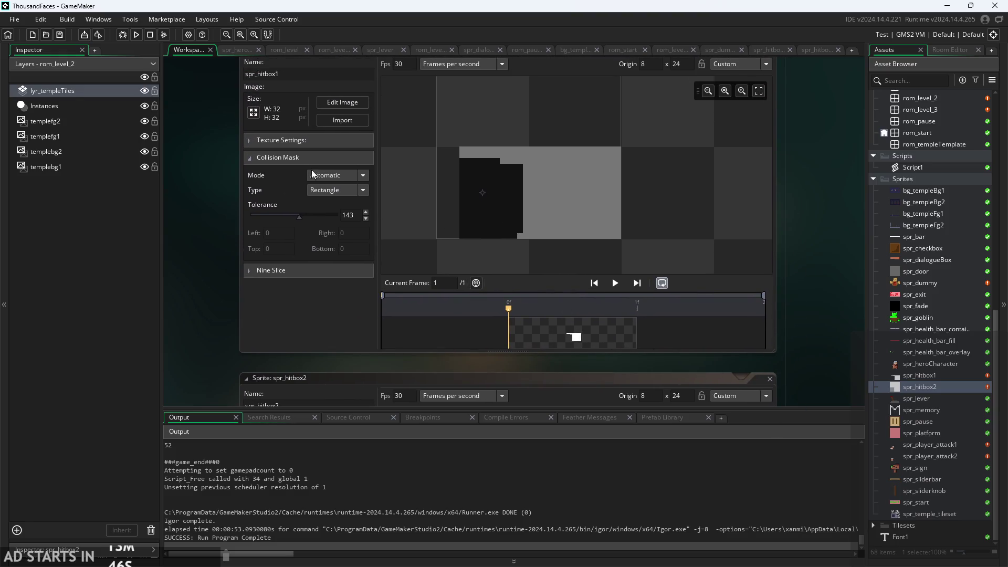
Set spr_hitbox1's mask type to Precise (Slow) and check spr_hitbox2's Precise mask at 174
click(352, 190)
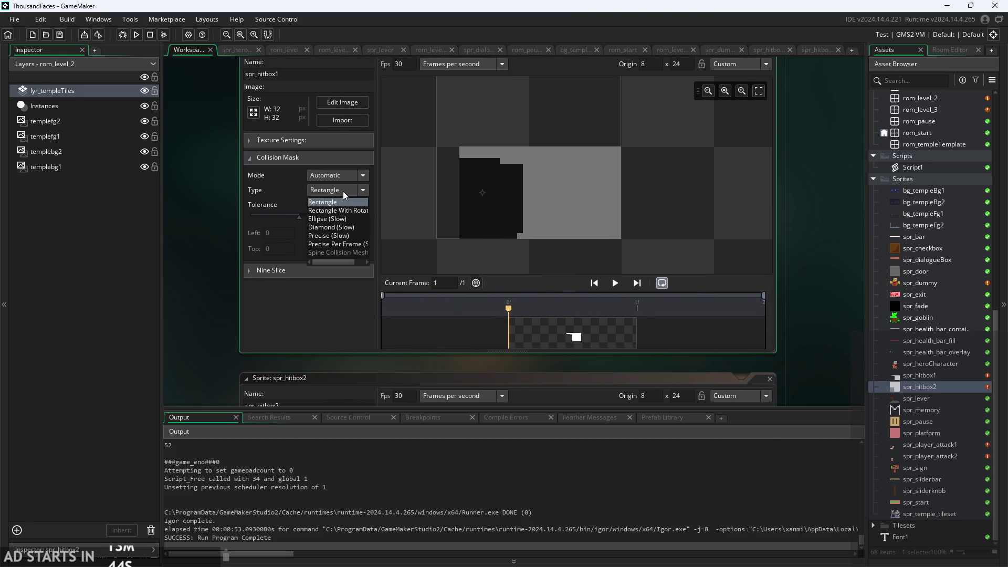
click(341, 237)
drag(237, 301, 269, 80)
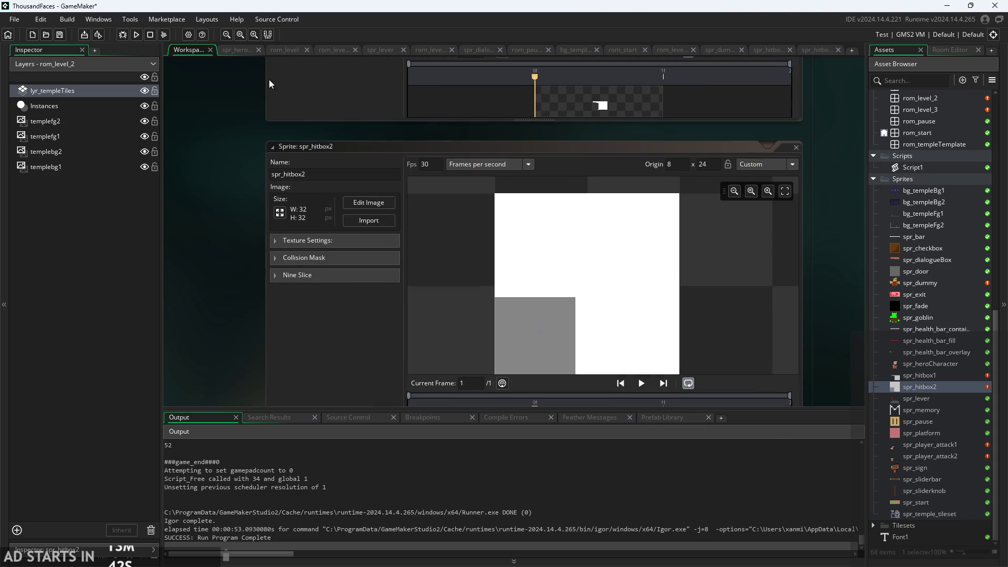
click(298, 262)
scroll(285, 244, up, 5)
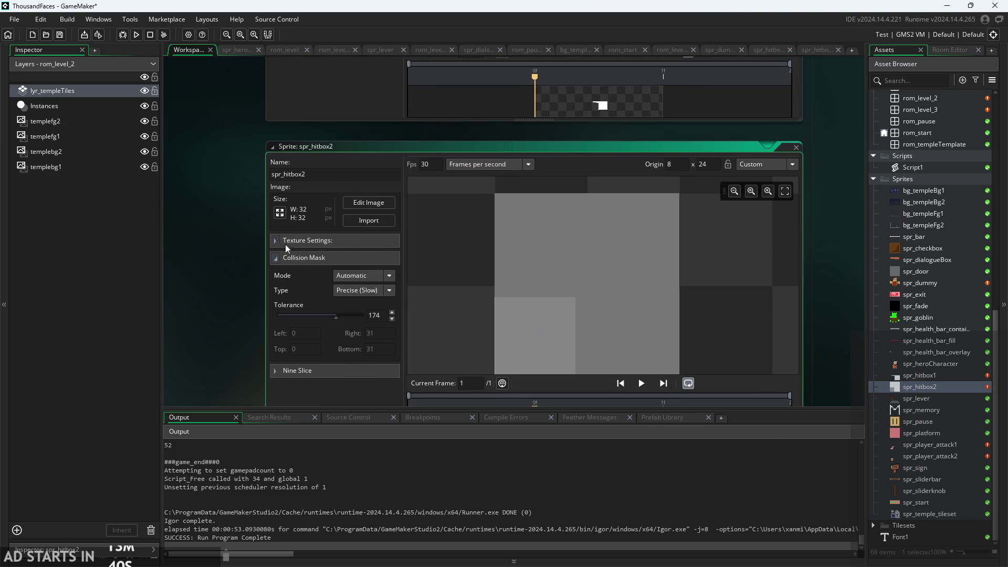
drag(222, 207, 253, 91)
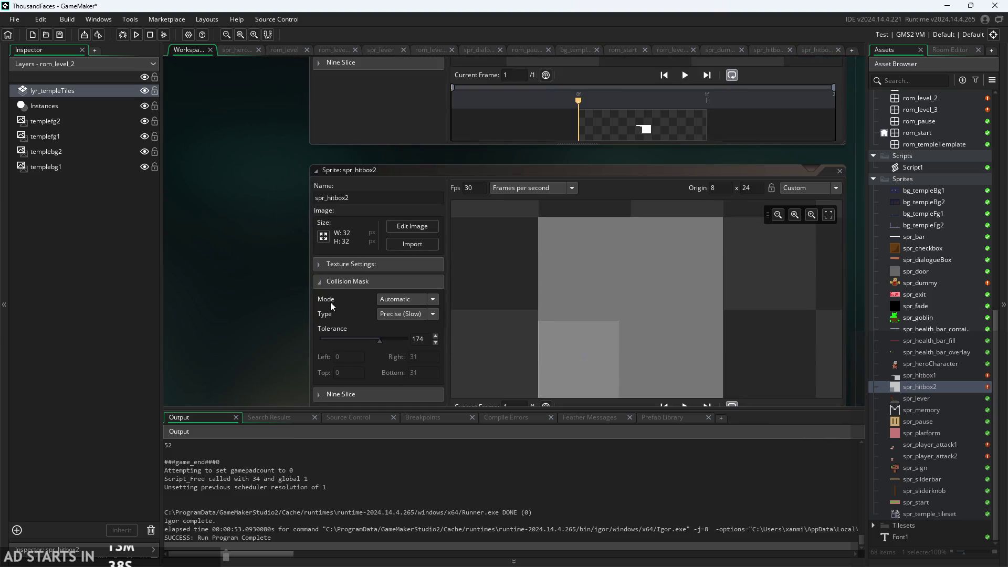
click(313, 265)
scroll(260, 168, up, 4)
Lower spr_hitbox1's collision mask tolerance to 131
drag(262, 181, 198, 224)
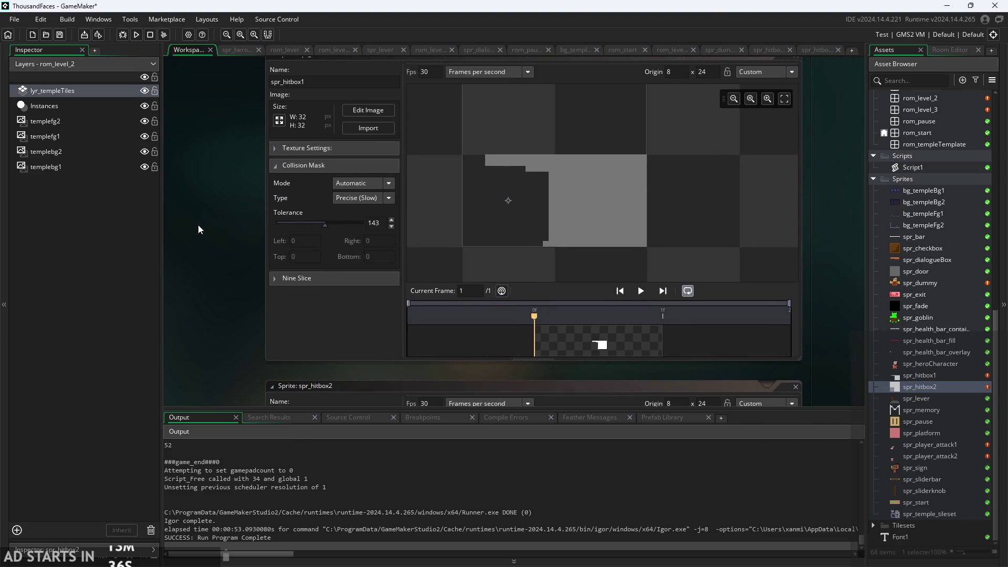
click(326, 228)
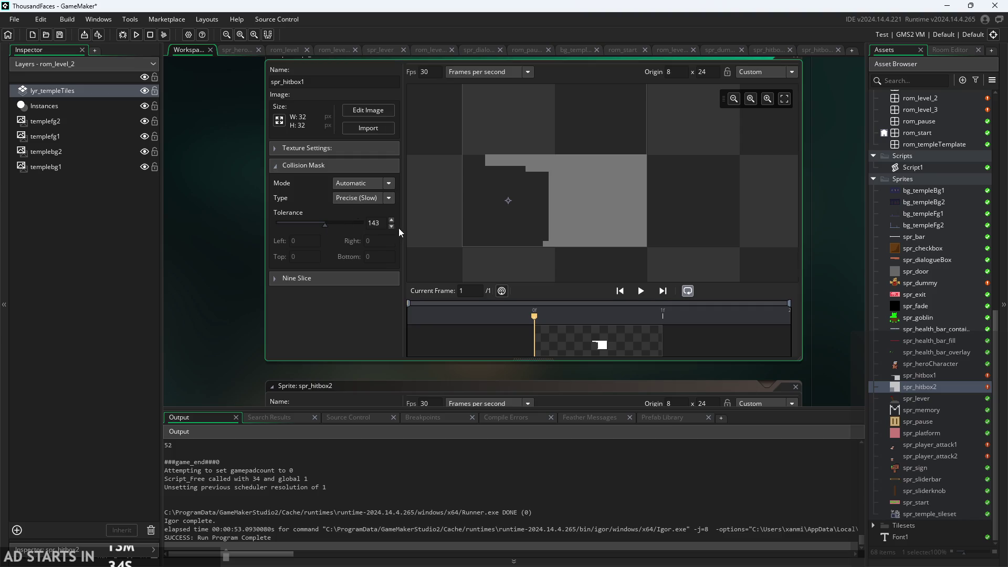
mouse_move(336, 228)
mouse_down()
mouse_move(376, 226)
mouse_move(229, 233)
mouse_up()
drag(321, 229, 325, 229)
Open spr_hitbox1 in the image editor and set the drawing colour to translucent white with alpha 74
click(382, 110)
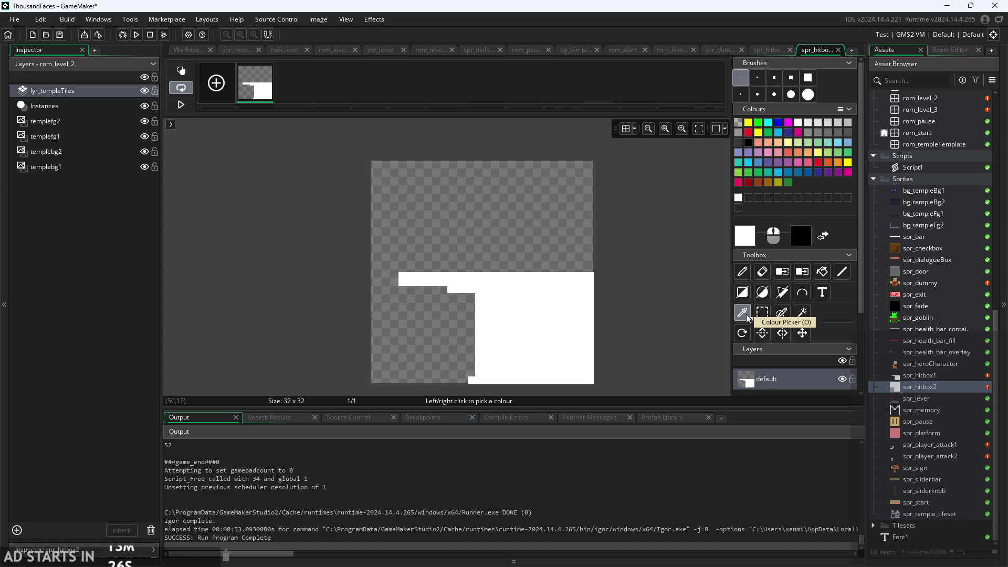
click(744, 235)
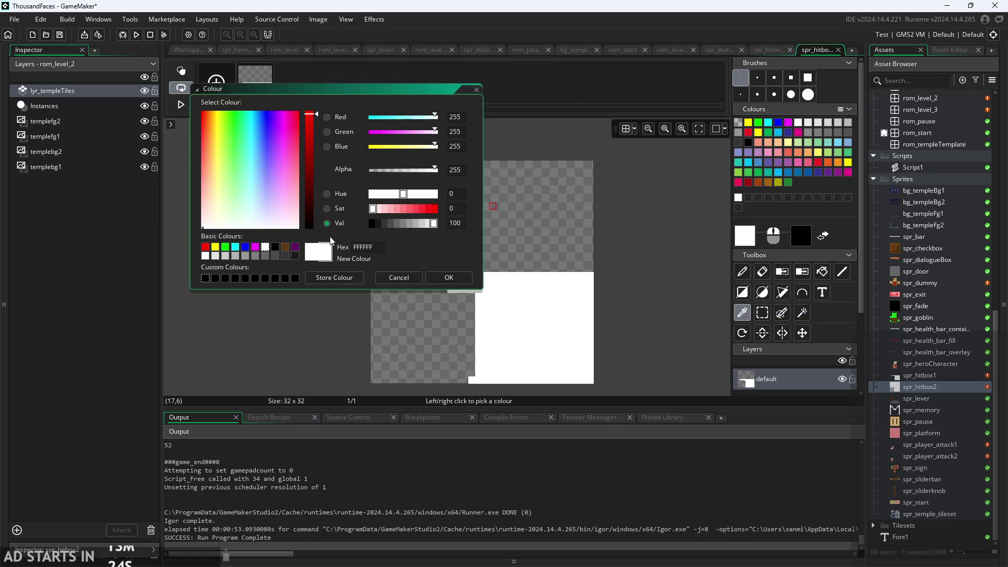
drag(437, 167, 393, 175)
click(450, 277)
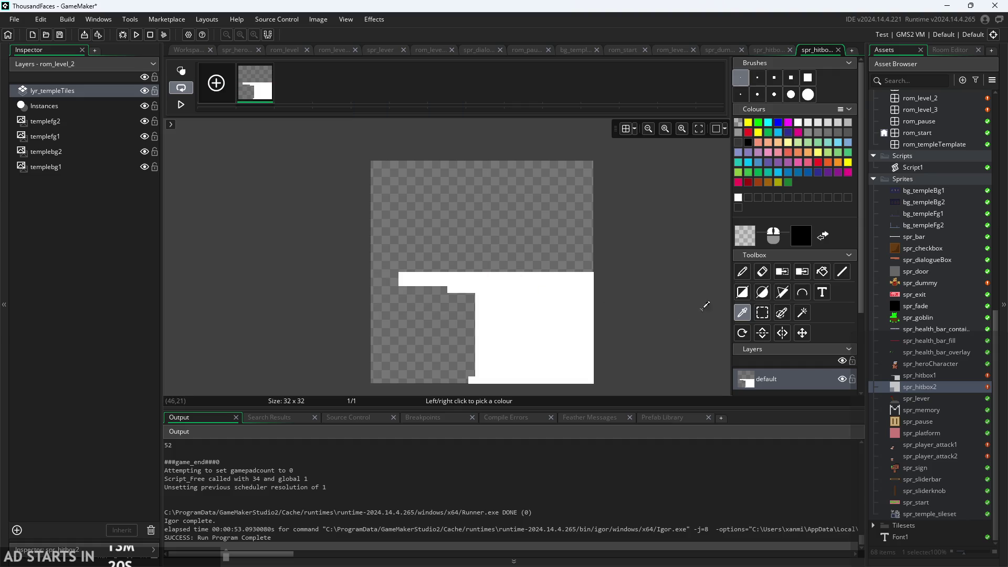
Flood-fill the empty lower-left area with the translucent colour and erase the stray left-edge line
click(738, 277)
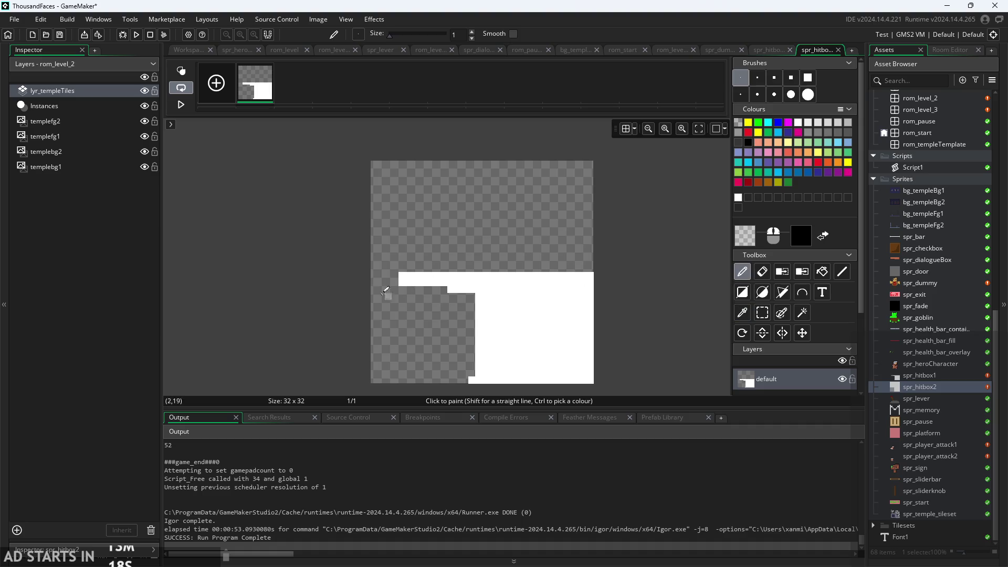
scroll(395, 274, up, 2)
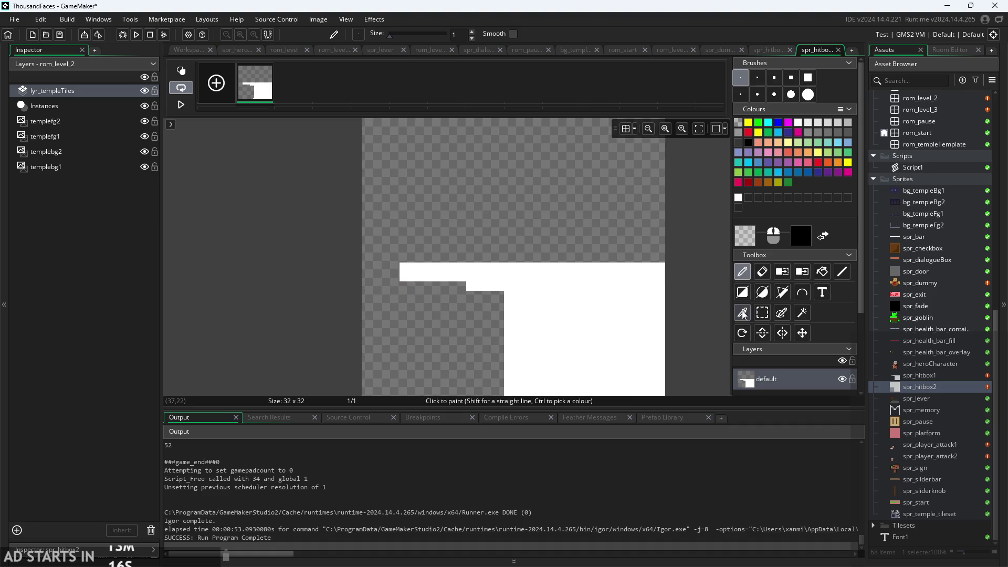
scroll(547, 346, down, 1)
scroll(544, 326, up, 1)
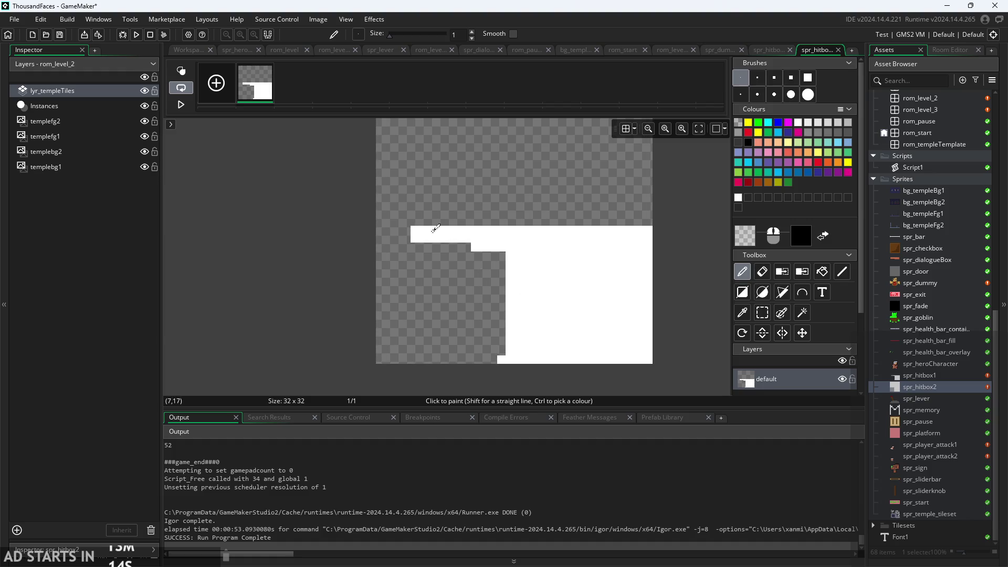
drag(382, 220, 413, 220)
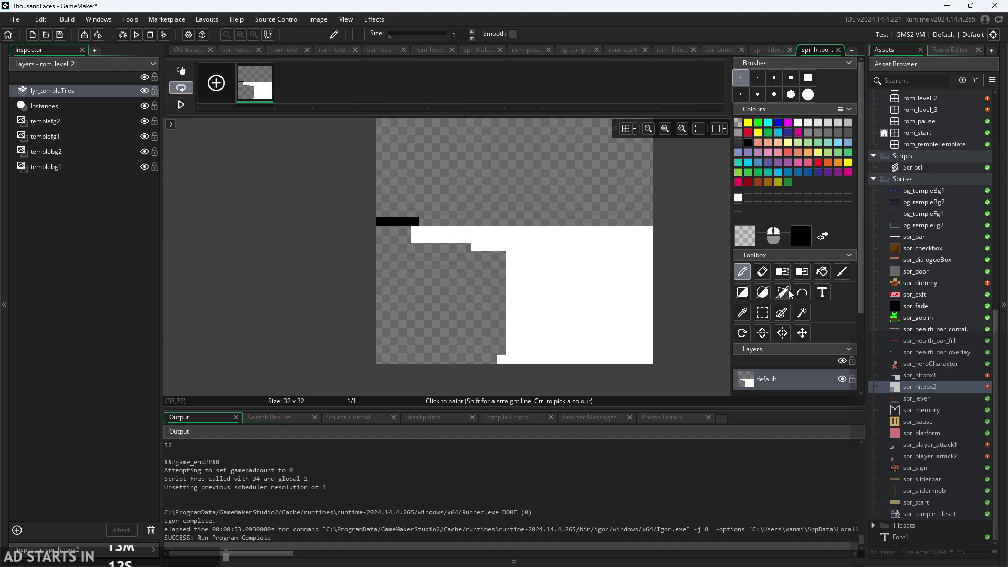
click(822, 272)
click(459, 288)
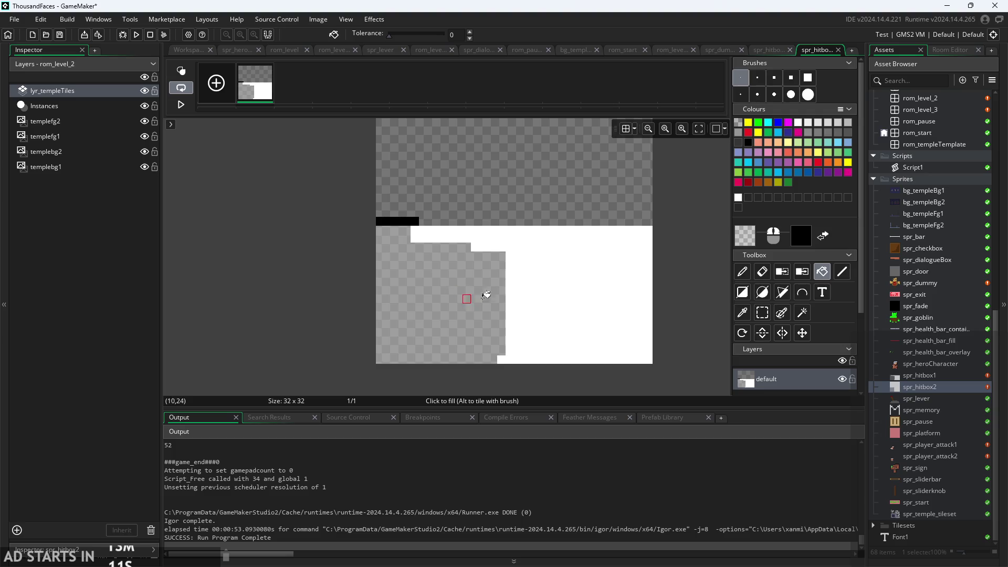
click(759, 274)
drag(416, 219, 363, 218)
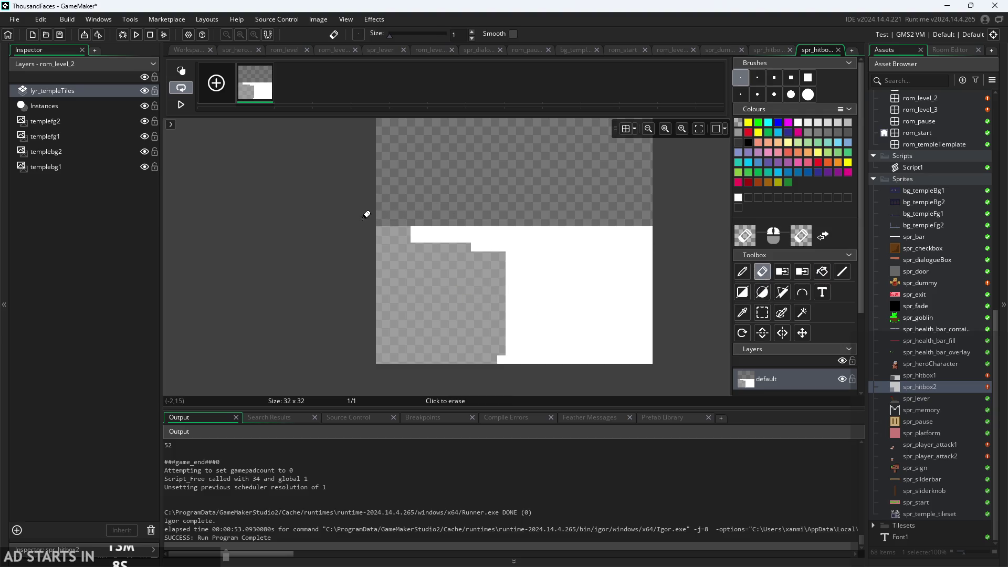
Back in the workspace, lower spr_hitbox1's precise mask tolerance to about 45
click(194, 53)
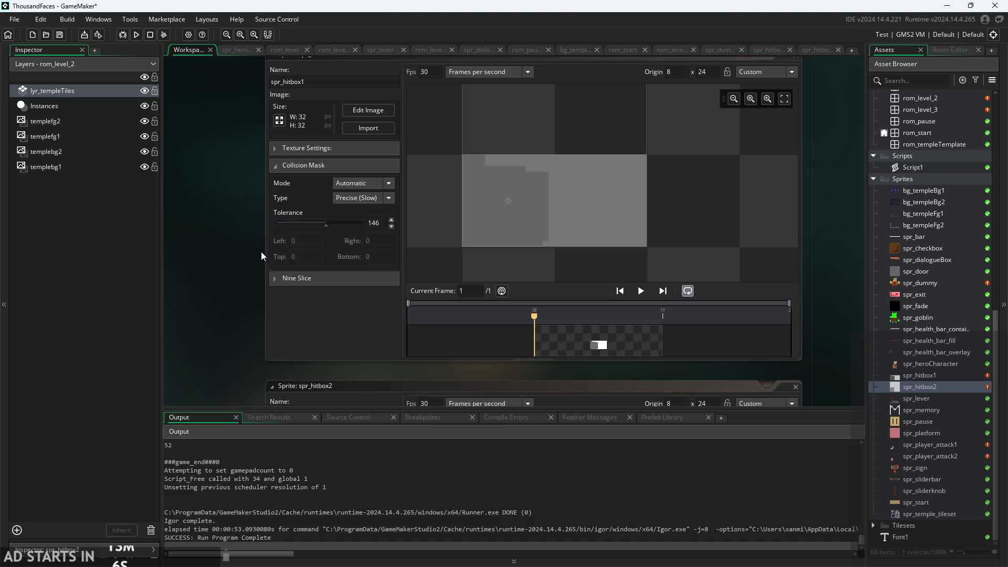
scroll(309, 251, up, 1)
mouse_move(319, 238)
mouse_down()
mouse_move(287, 254)
mouse_move(368, 241)
mouse_move(299, 243)
mouse_up()
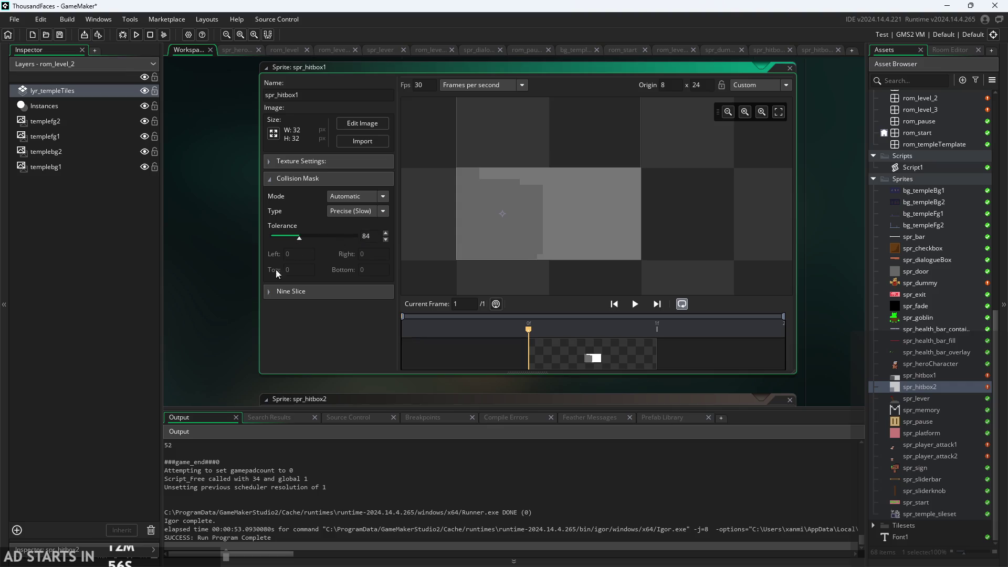
Adjust spr_hitbox1's mask tolerance, trying about 103 and then 67
scroll(198, 113, down, 3)
scroll(197, 112, down, 5)
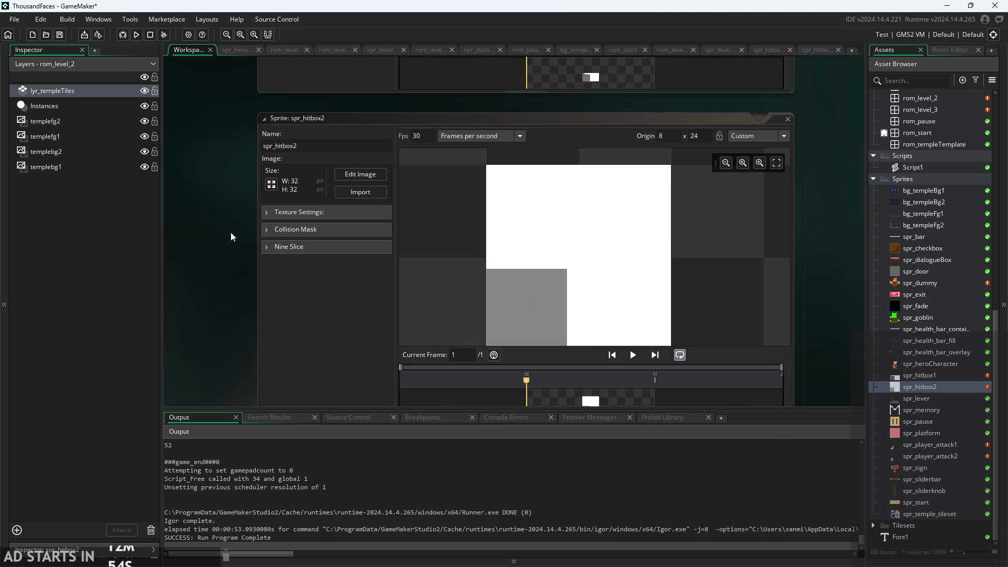
scroll(231, 234, up, 2)
scroll(230, 208, up, 6)
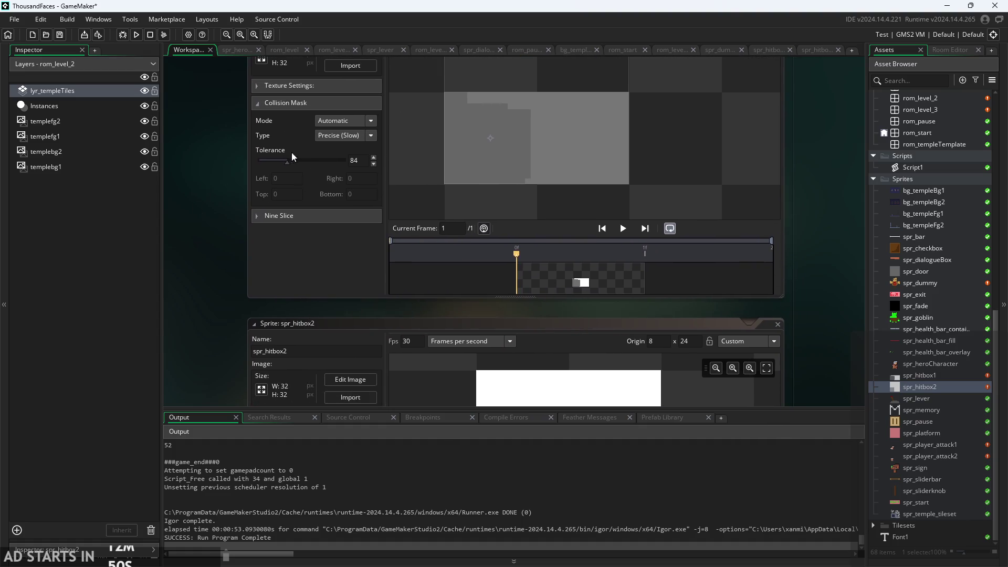
mouse_move(288, 164)
mouse_down()
mouse_move(345, 165)
mouse_move(241, 171)
mouse_move(298, 163)
mouse_move(282, 168)
mouse_up()
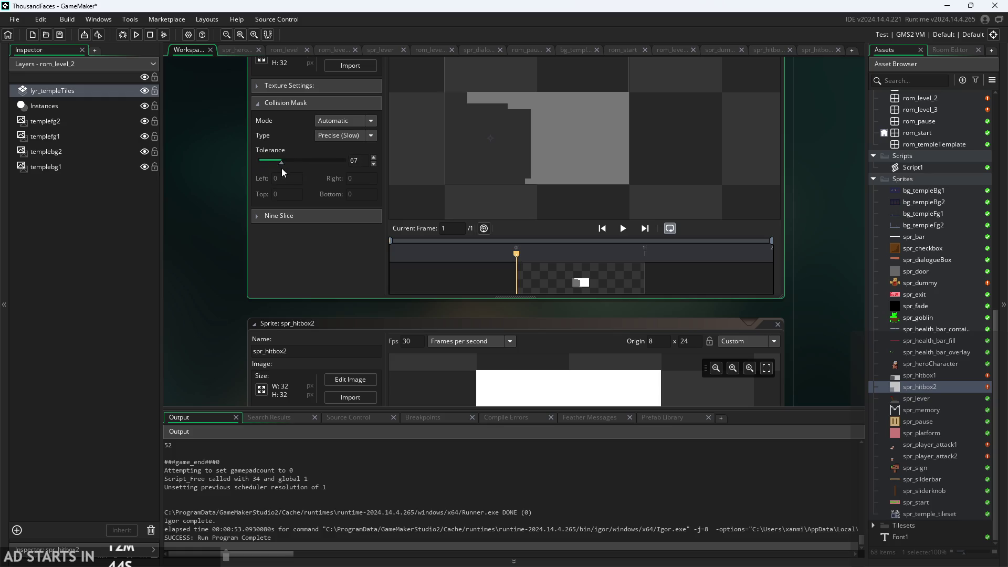
drag(196, 278, 186, 105)
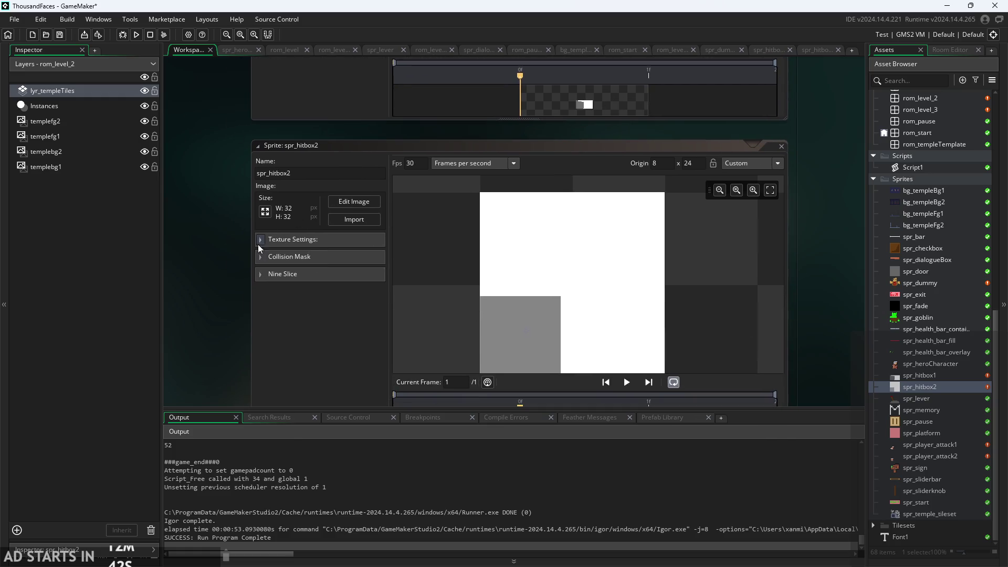
Show spr_hitbox2's collision mask settings and move its tolerance from 84 to 160
click(260, 257)
mouse_move(237, 264)
mouse_down()
mouse_move(192, 173)
mouse_move(206, 168)
mouse_up()
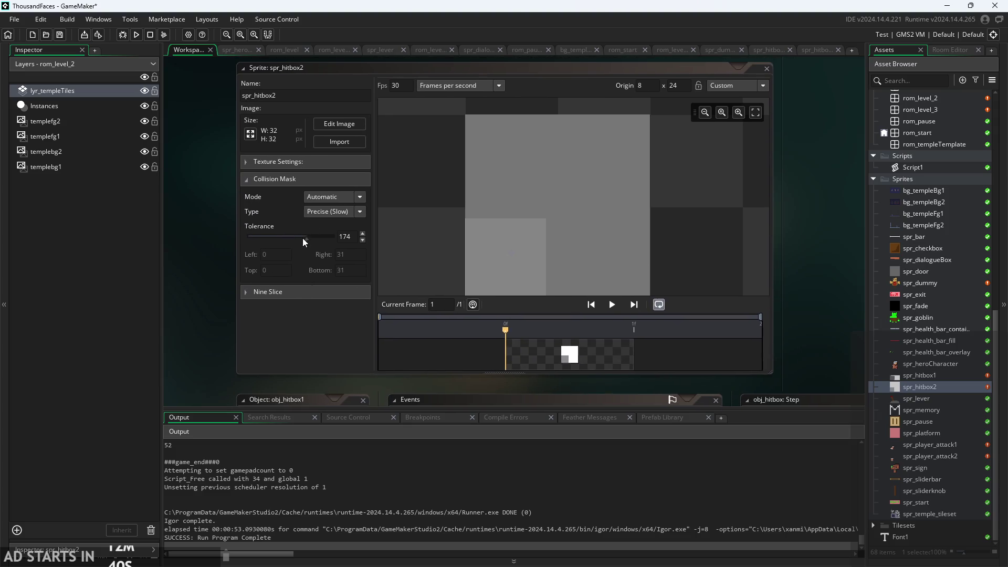
mouse_move(322, 235)
mouse_down()
mouse_move(275, 247)
mouse_move(301, 239)
mouse_up()
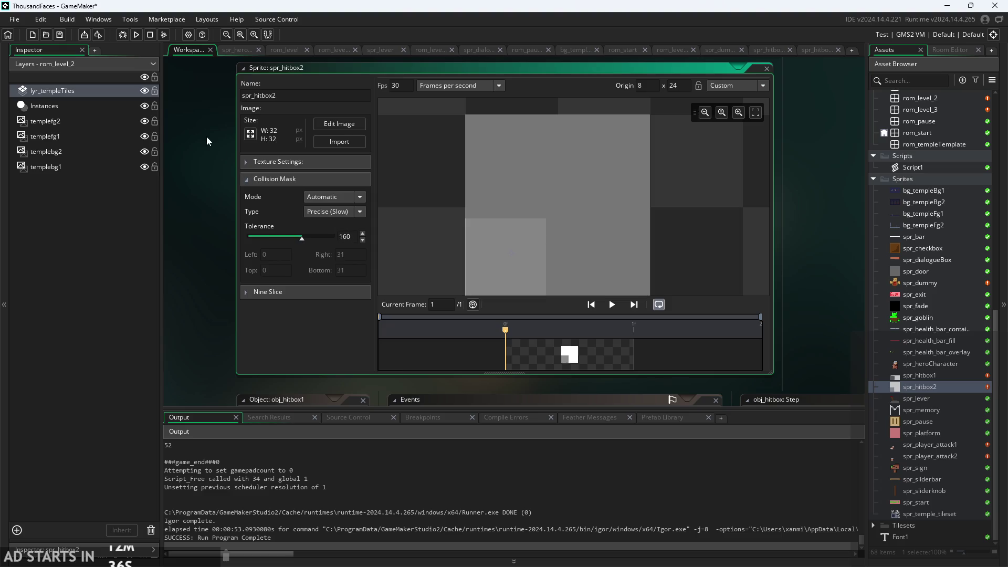
drag(192, 74, 223, 253)
Retune spr_hitbox1's tolerance through 0, 219 and 208, settle it at 150, and return to spr_hitbox2
scroll(226, 278, up, 3)
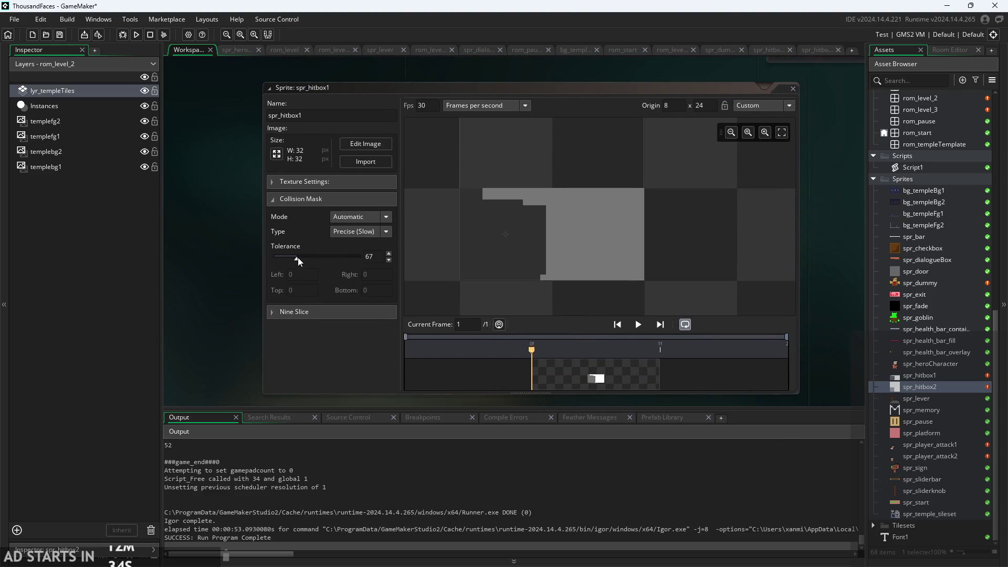
mouse_move(298, 257)
mouse_down()
mouse_move(340, 254)
mouse_move(267, 280)
mouse_move(385, 260)
mouse_up()
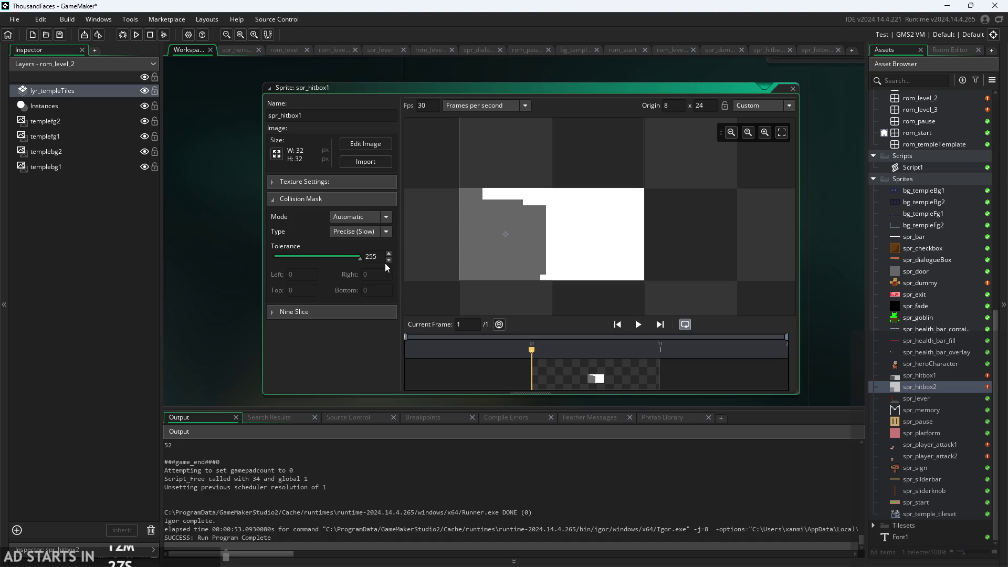
drag(386, 263, 348, 273)
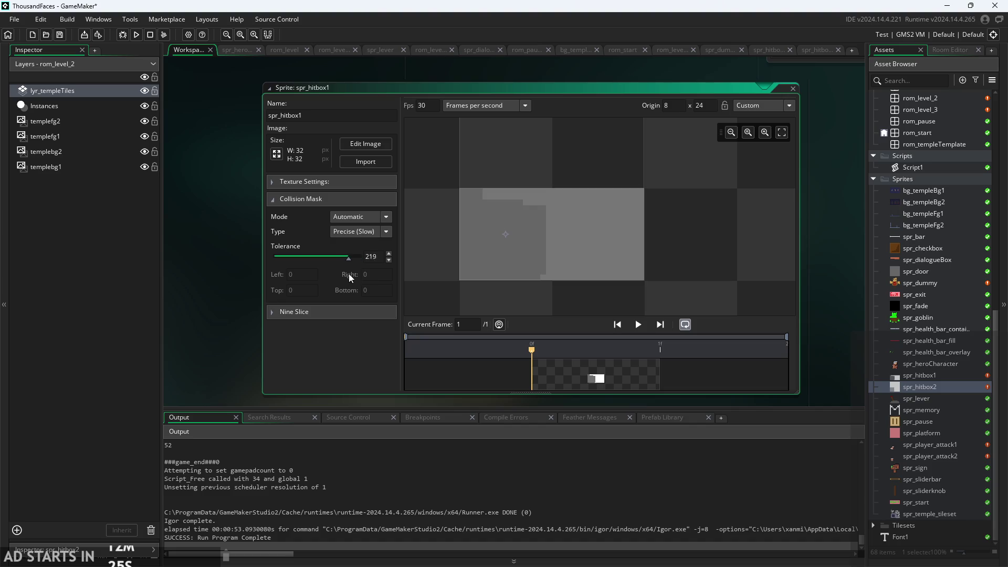
scroll(205, 236, down, 5)
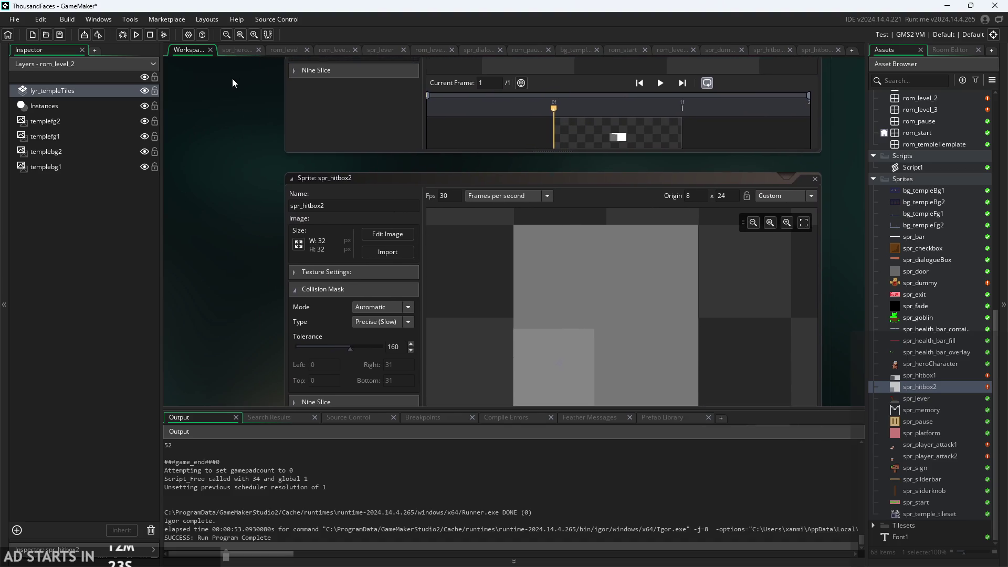
scroll(226, 210, up, 5)
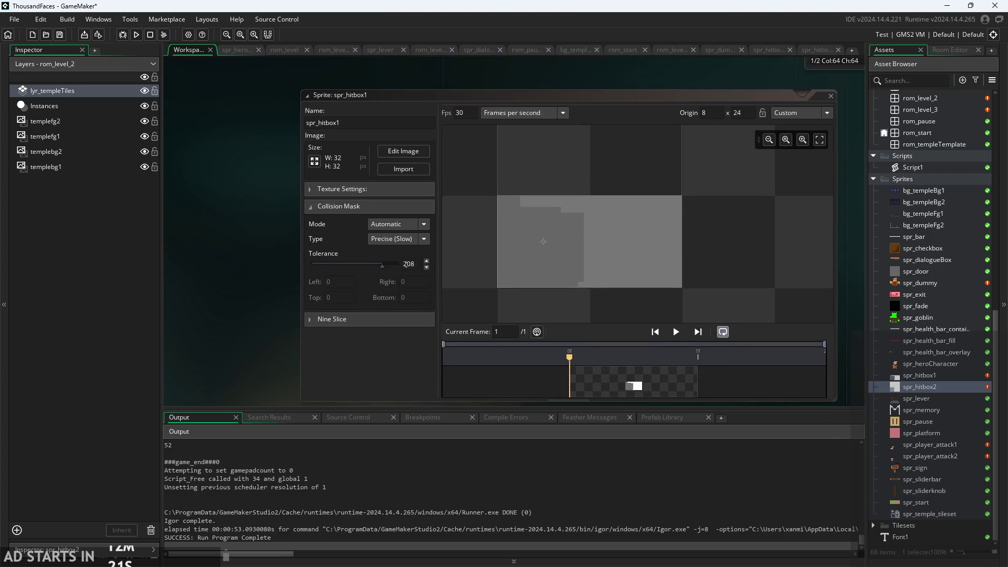
mouse_move(381, 266)
mouse_down()
mouse_move(330, 273)
mouse_move(352, 266)
mouse_up()
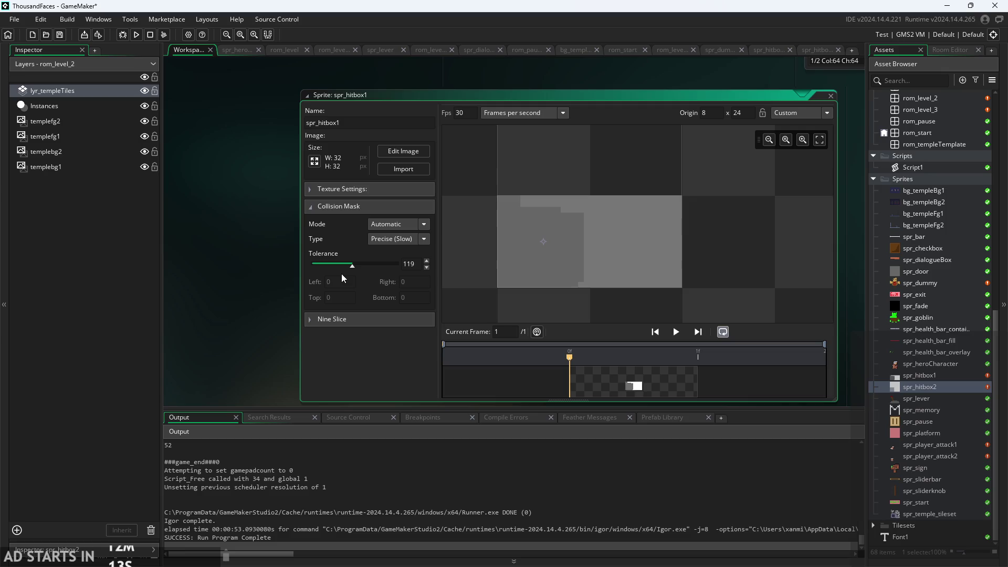
mouse_move(349, 266)
mouse_down()
mouse_move(328, 267)
mouse_move(410, 263)
mouse_move(362, 270)
mouse_up()
scroll(213, 229, down, 3)
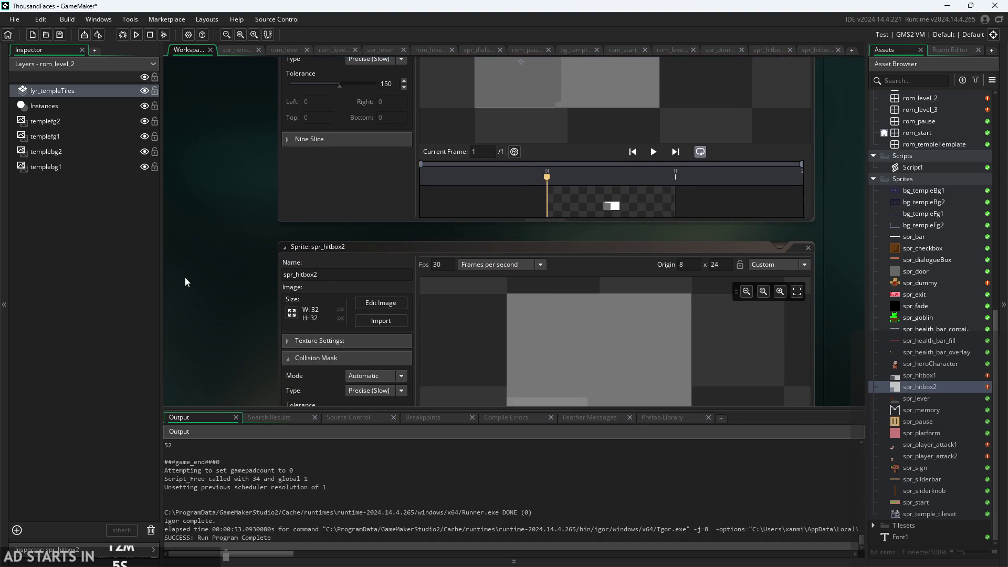
Set spr_hitbox2's mask tolerance to about 155 and raise spr_hitbox1's to 181
drag(186, 278, 215, 139)
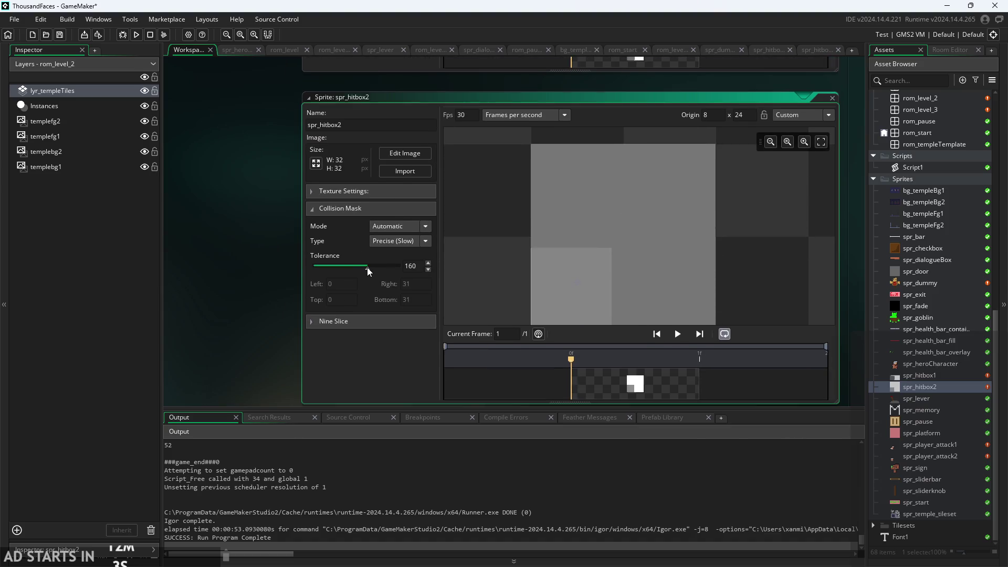
mouse_move(367, 268)
mouse_down()
mouse_move(409, 258)
mouse_move(329, 321)
mouse_move(422, 297)
mouse_move(294, 333)
mouse_move(365, 306)
mouse_up()
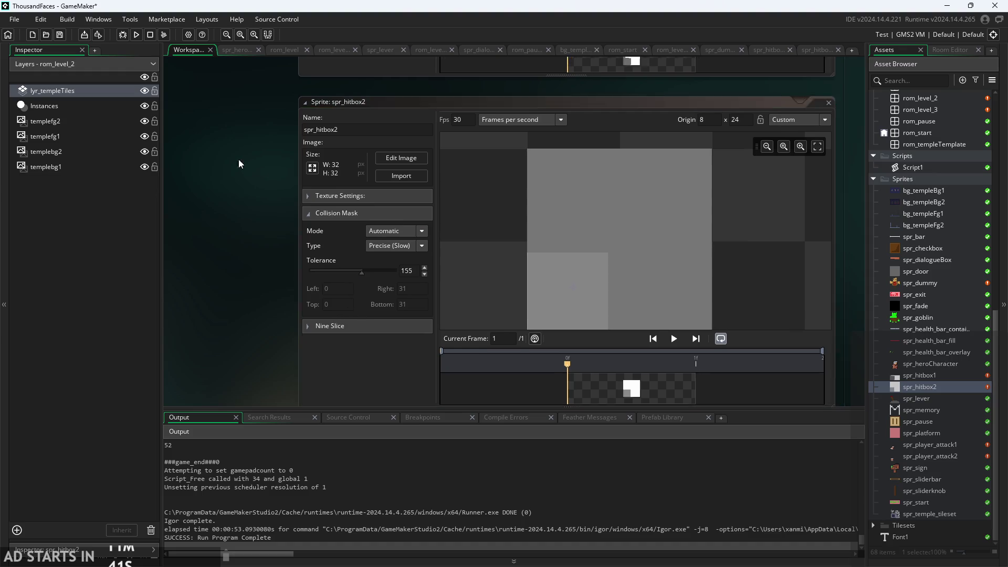
scroll(239, 161, up, 5)
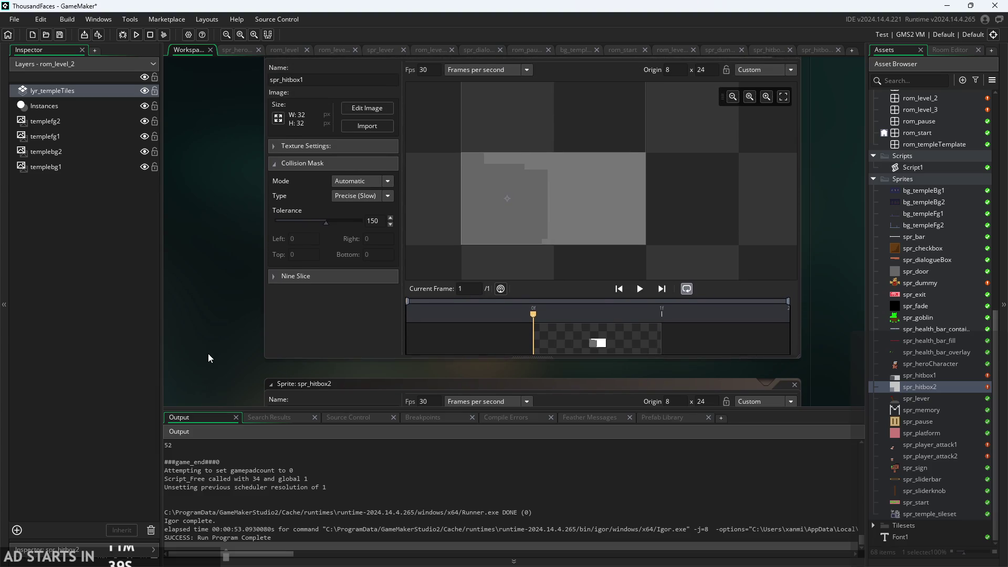
scroll(208, 354, up, 3)
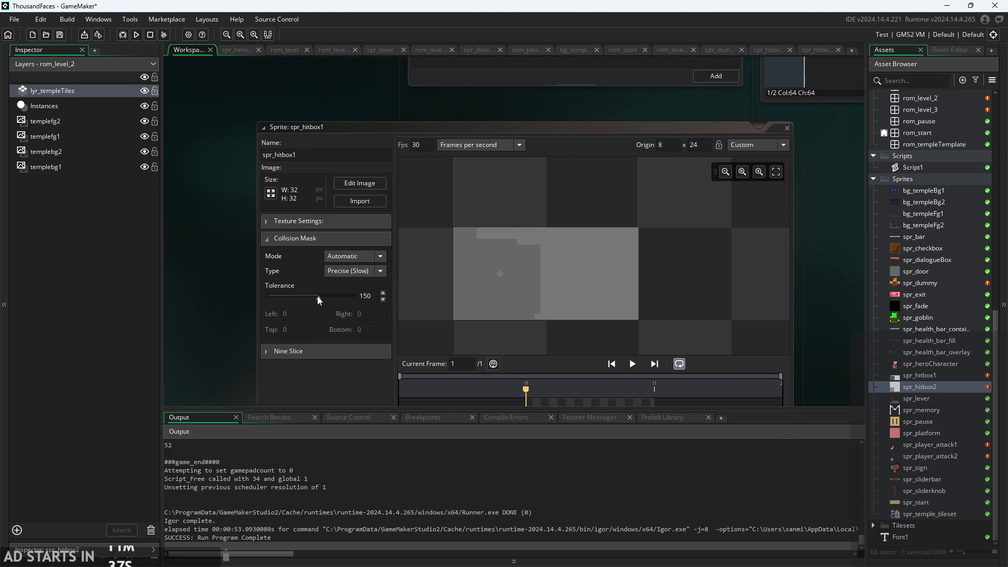
mouse_move(317, 296)
mouse_down()
mouse_move(325, 294)
mouse_move(284, 307)
mouse_move(358, 293)
mouse_move(288, 329)
mouse_move(329, 323)
mouse_up()
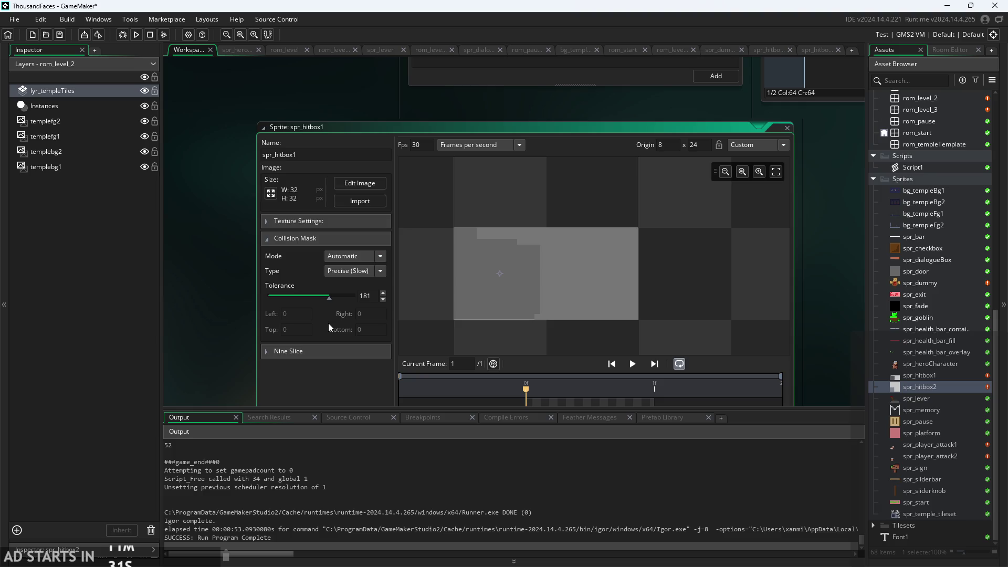
click(226, 295)
click(136, 35)
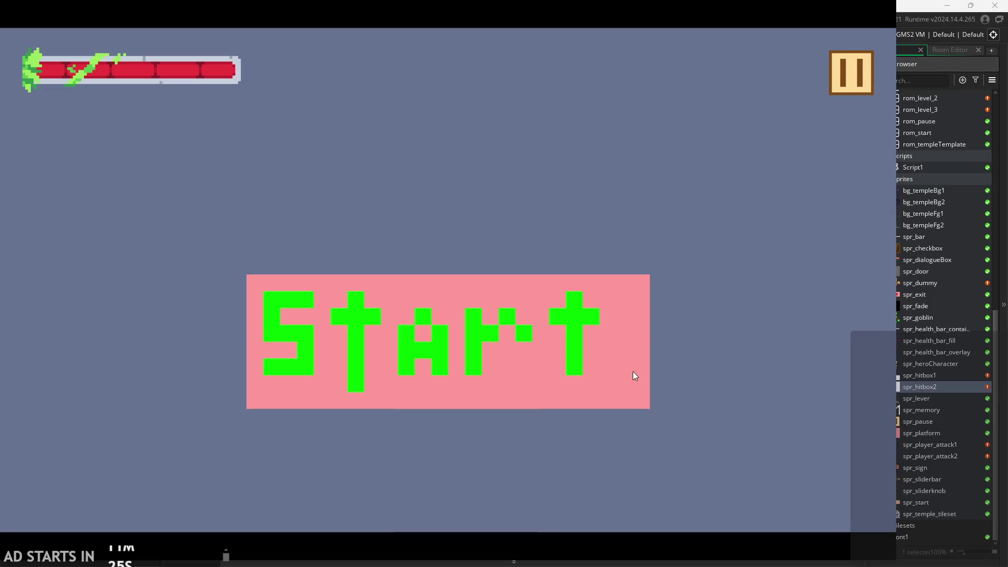
click(632, 371)
key(Right)
key(space)
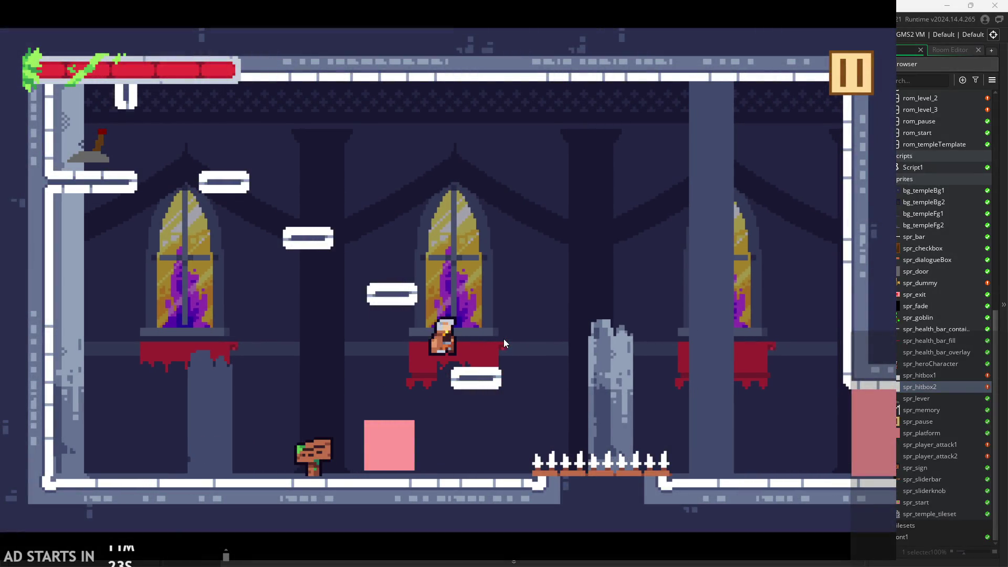
key(Left)
key(Escape)
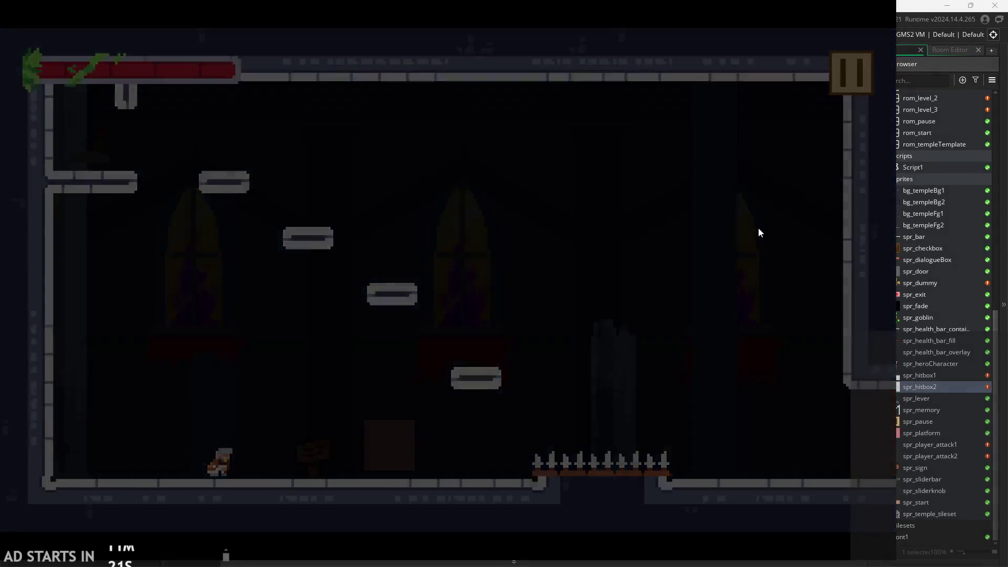
scroll(236, 202, up, 6)
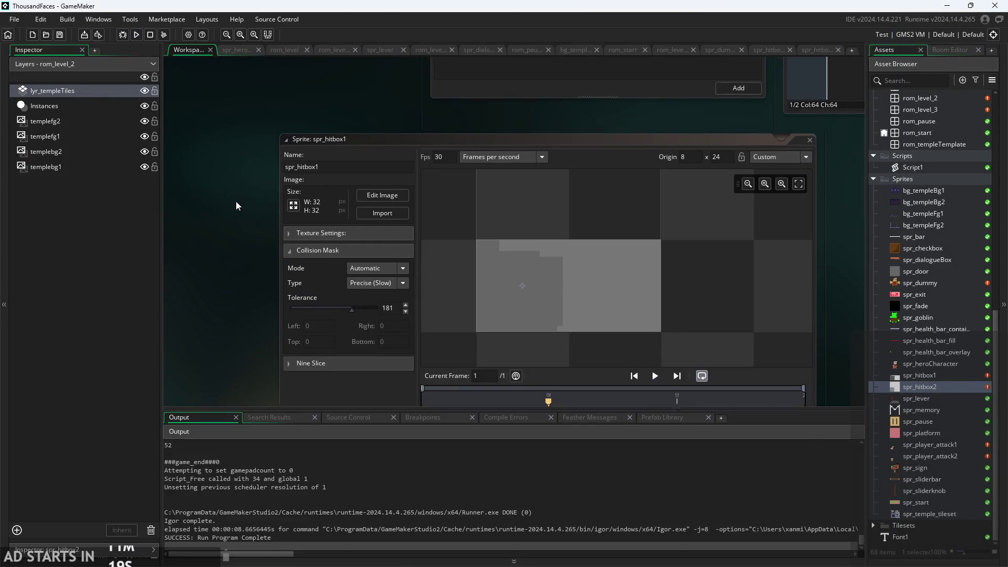
scroll(241, 315, down, 10)
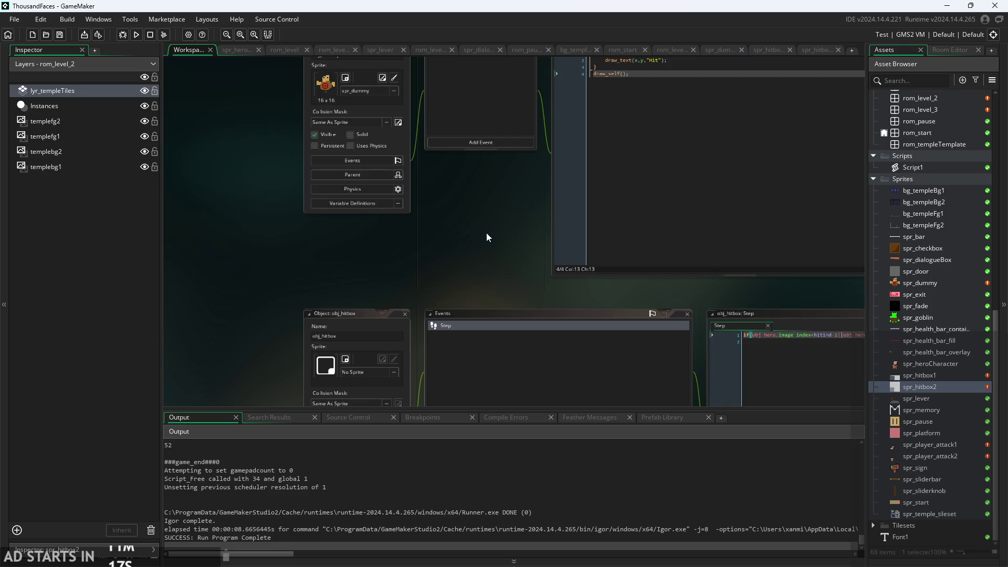
scroll(335, 217, up, 5)
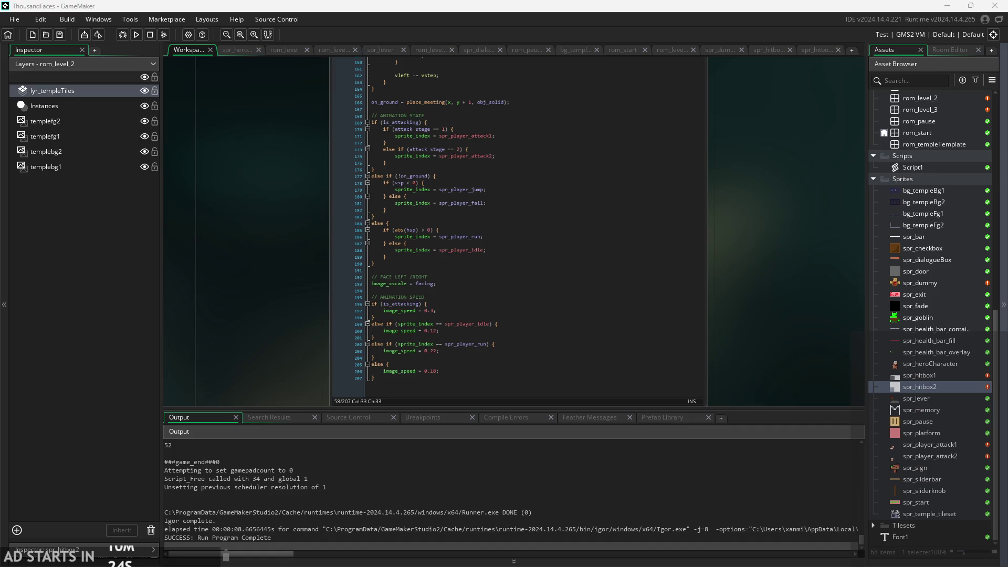
Pan and scroll the workspace to bring the top of the player code into view
drag(275, 297, 262, 308)
scroll(262, 308, up, 3)
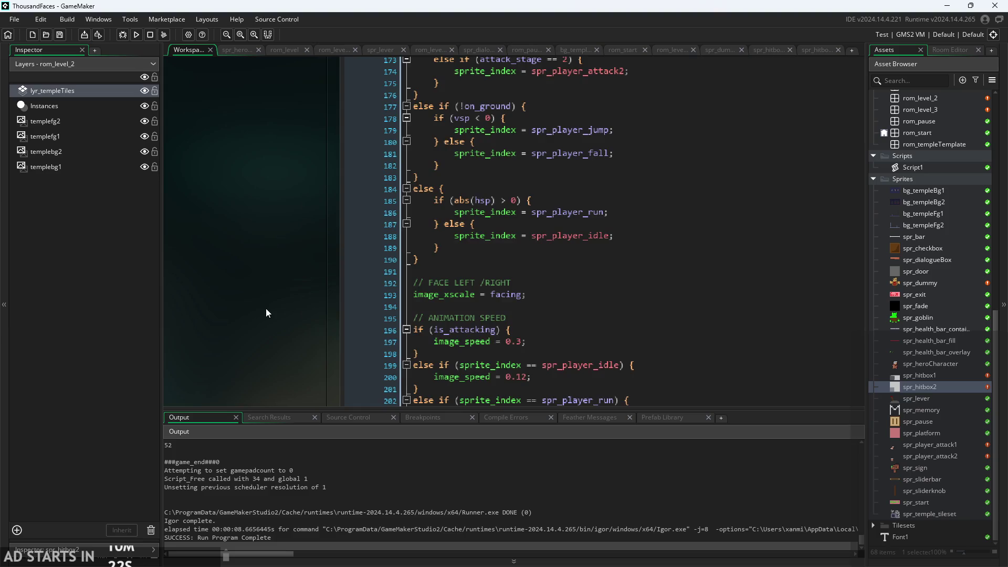
scroll(236, 255, down, 5)
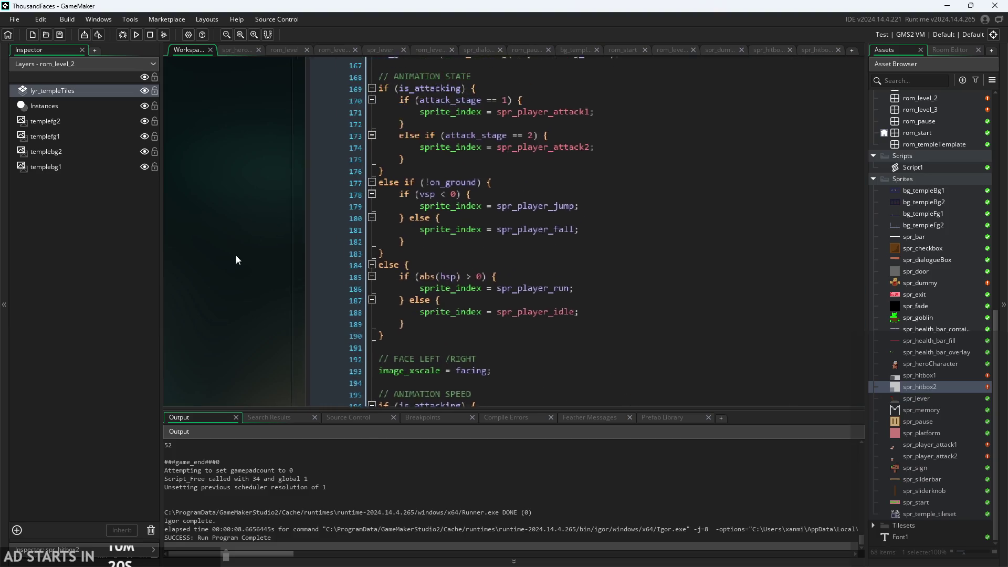
mouse_move(225, 296)
mouse_down()
mouse_move(284, 459)
mouse_move(250, 213)
mouse_move(260, 299)
mouse_move(319, 440)
mouse_move(462, 398)
mouse_move(257, 303)
mouse_up()
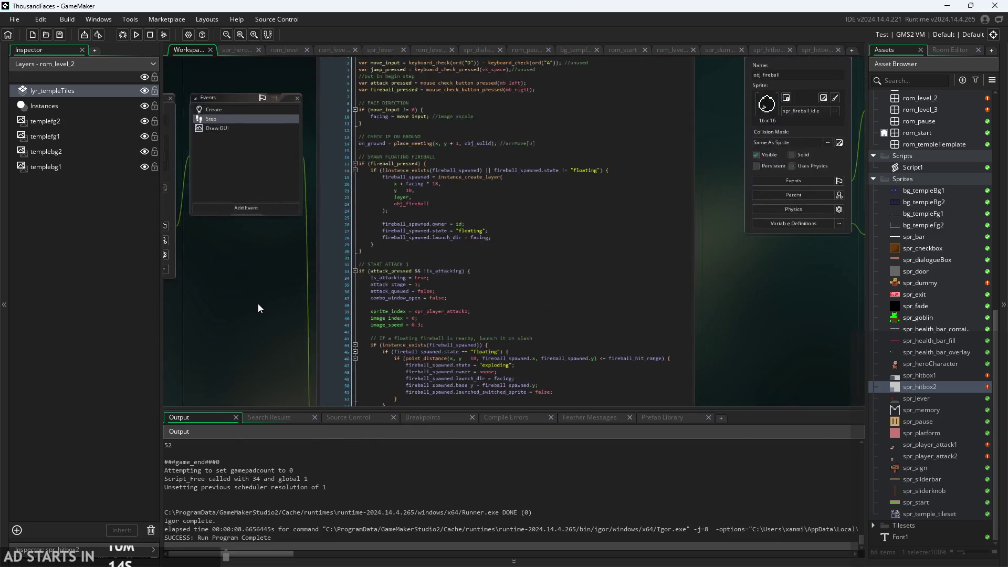
scroll(257, 303, up, 3)
scroll(353, 241, down, 7)
scroll(354, 241, down, 9)
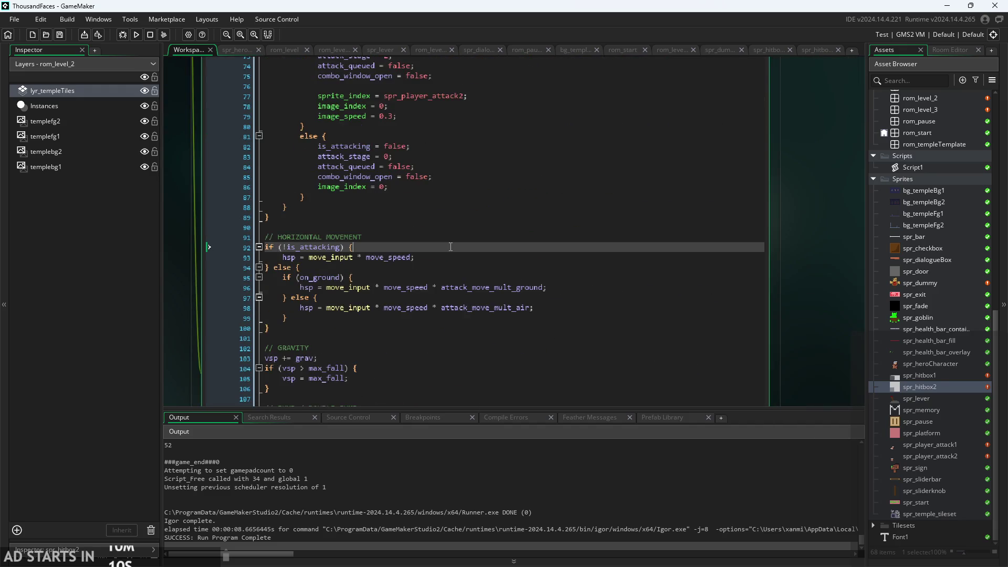
scroll(450, 246, down, 10)
scroll(449, 261, down, 20)
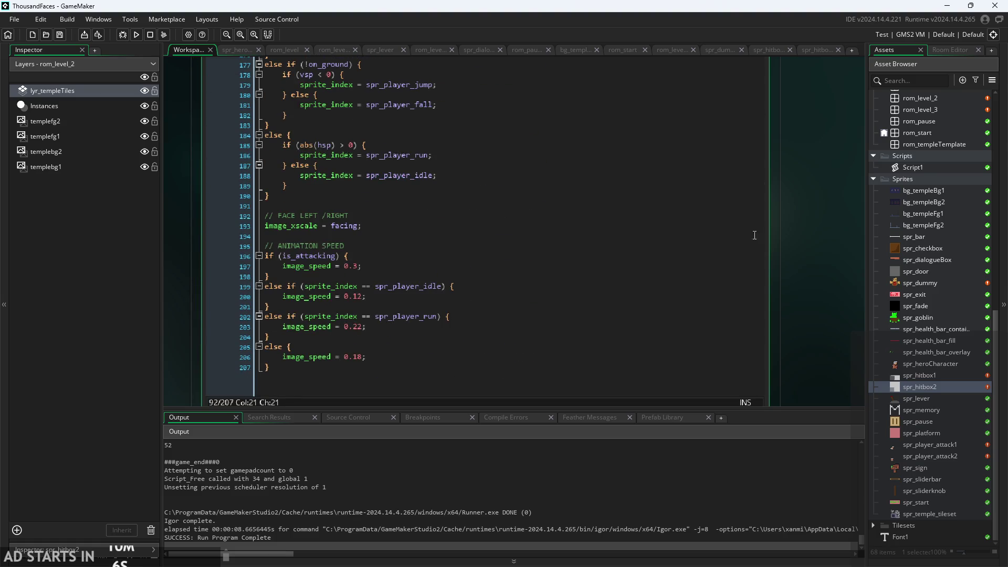
scroll(914, 210, up, 7)
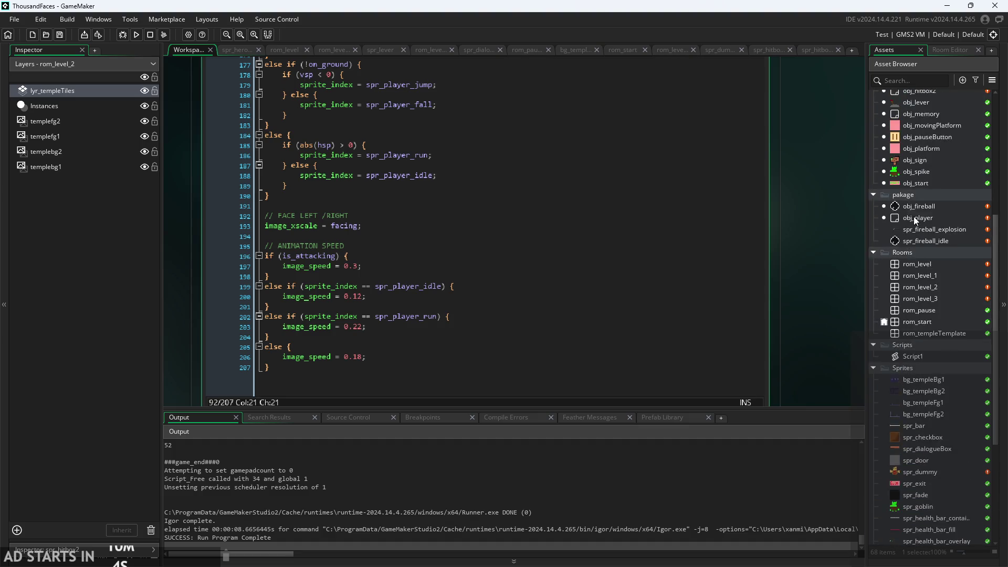
scroll(921, 187, up, 2)
Open obj_hero's Step event, review the attack_stage code around lines 71–79, and run the game
double_click(922, 182)
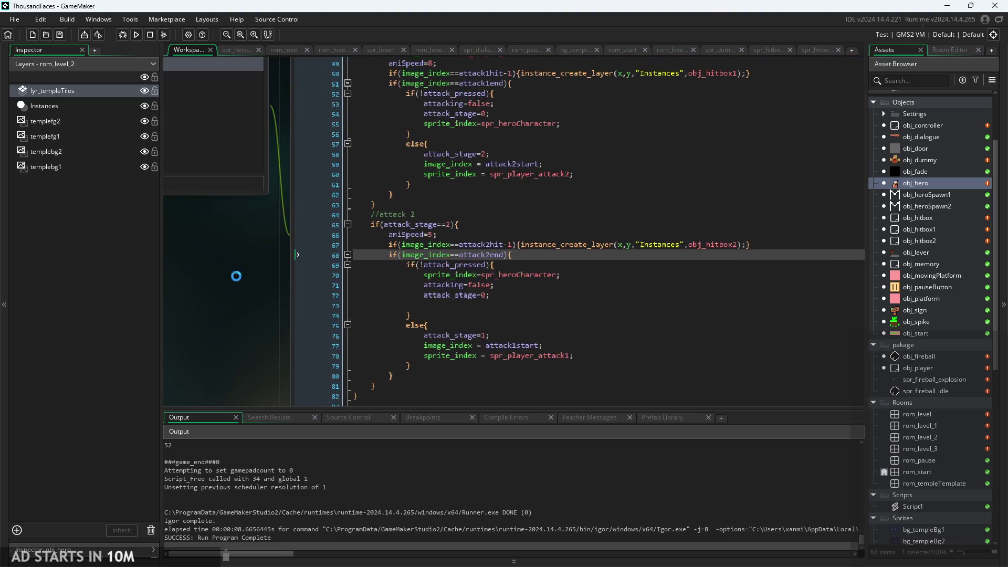
click(504, 278)
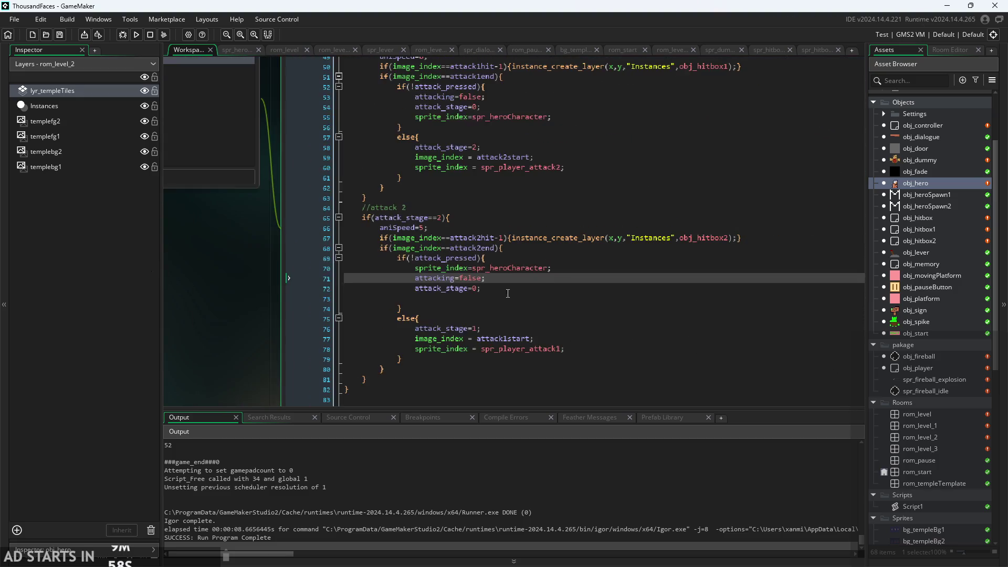
key(Down)
key(Down)
key(Down)
scroll(519, 299, down, 2)
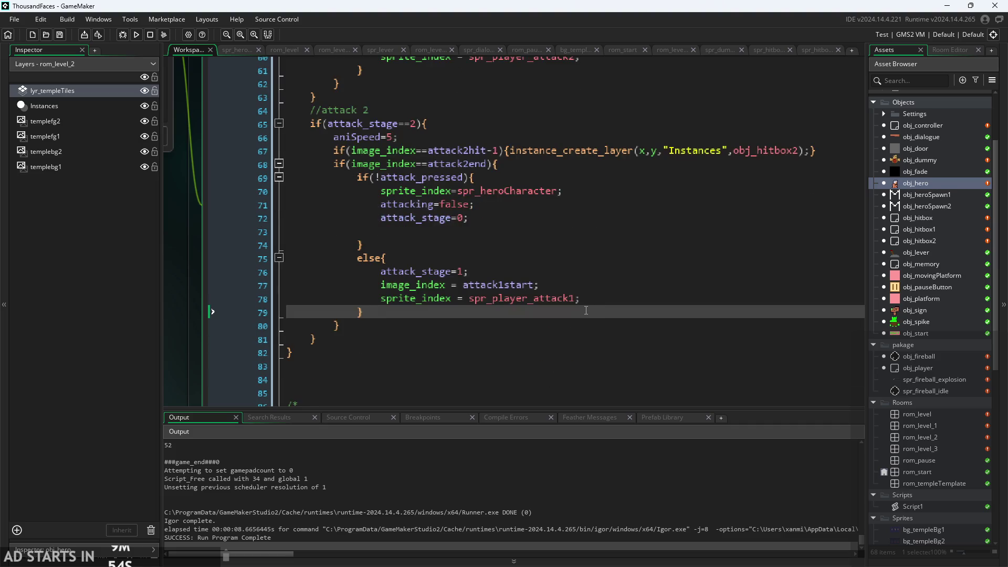
click(136, 35)
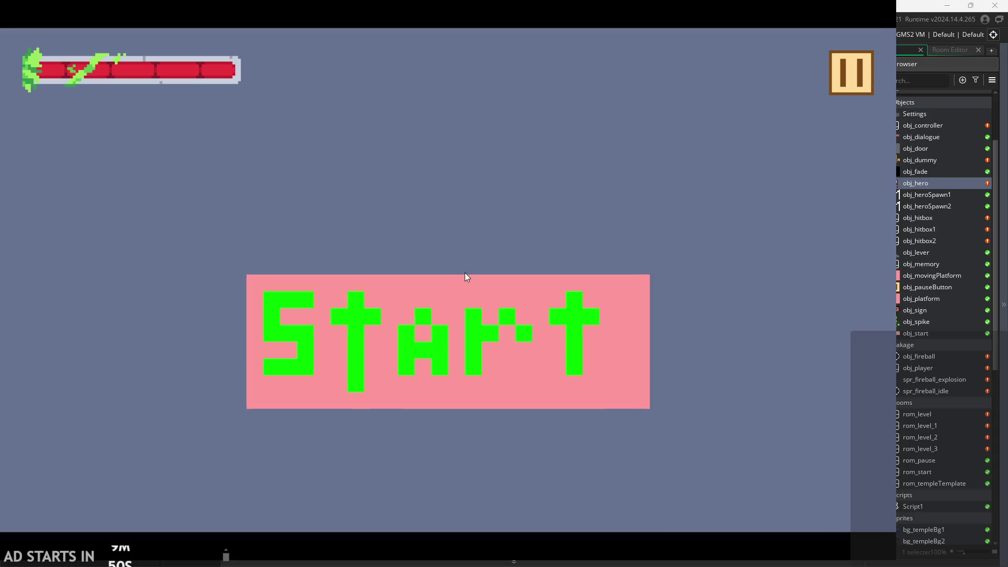
Start the game into the temple level, toggle pause a few times, and leave the pause menu open
click(474, 336)
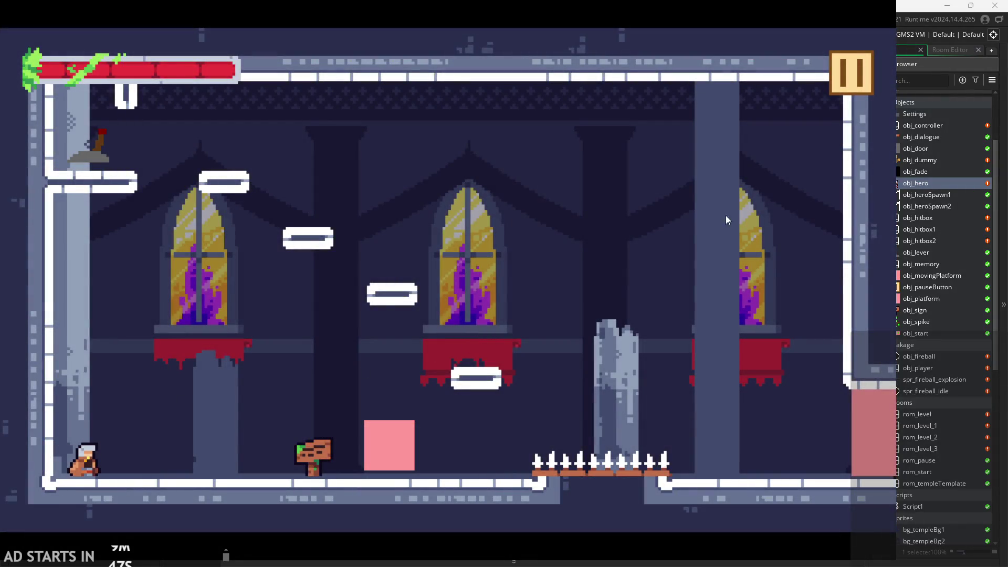
click(853, 85)
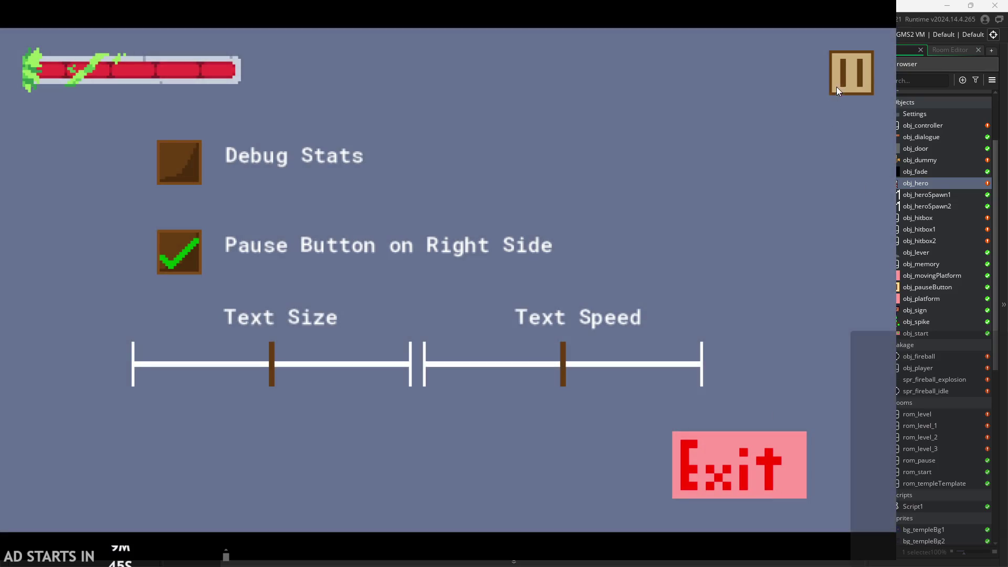
click(839, 86)
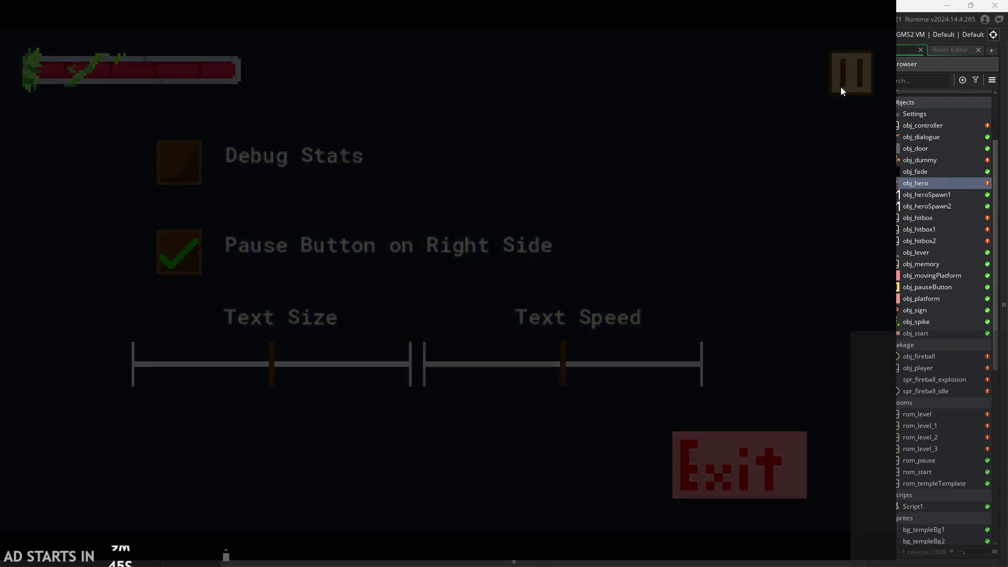
click(851, 79)
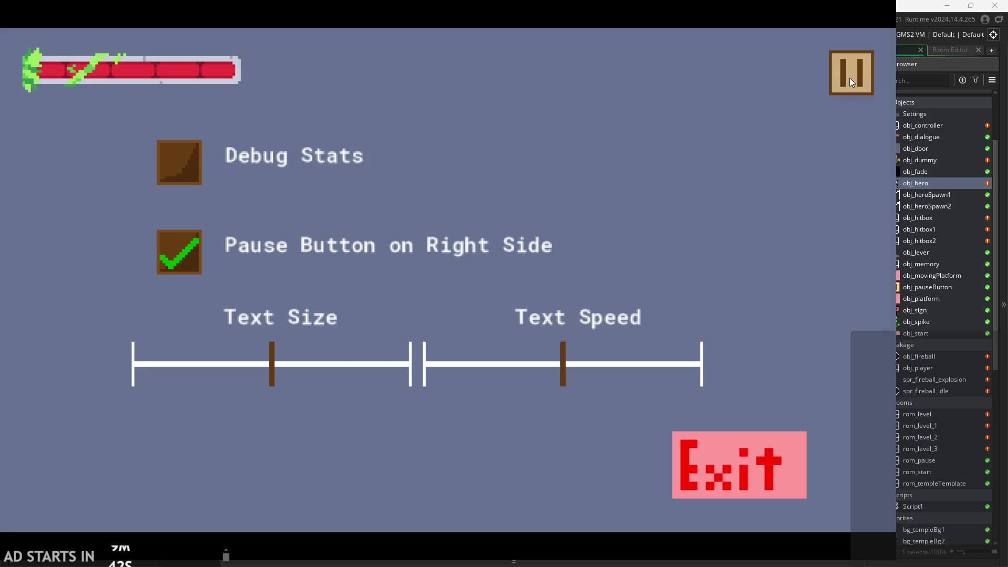
click(849, 78)
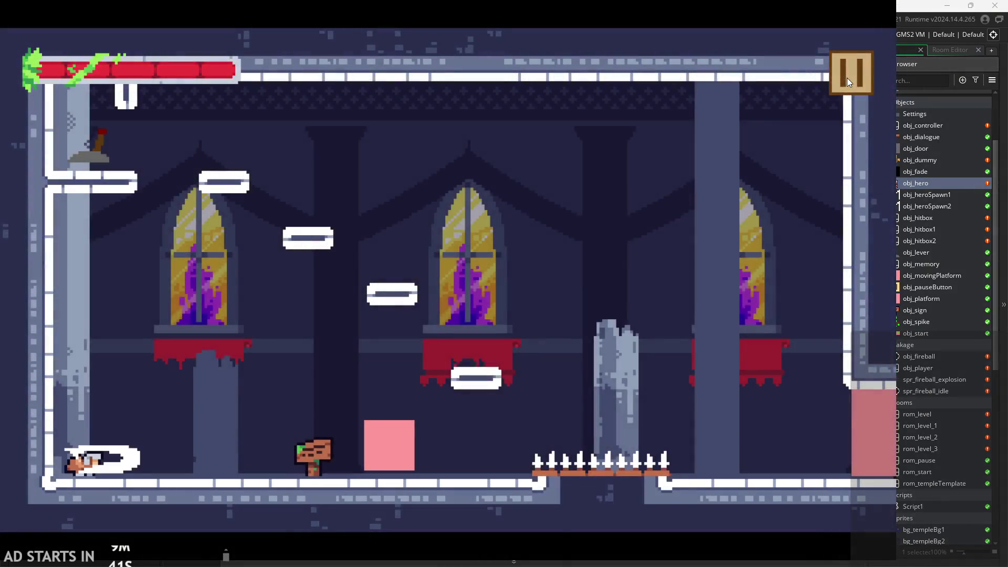
click(847, 78)
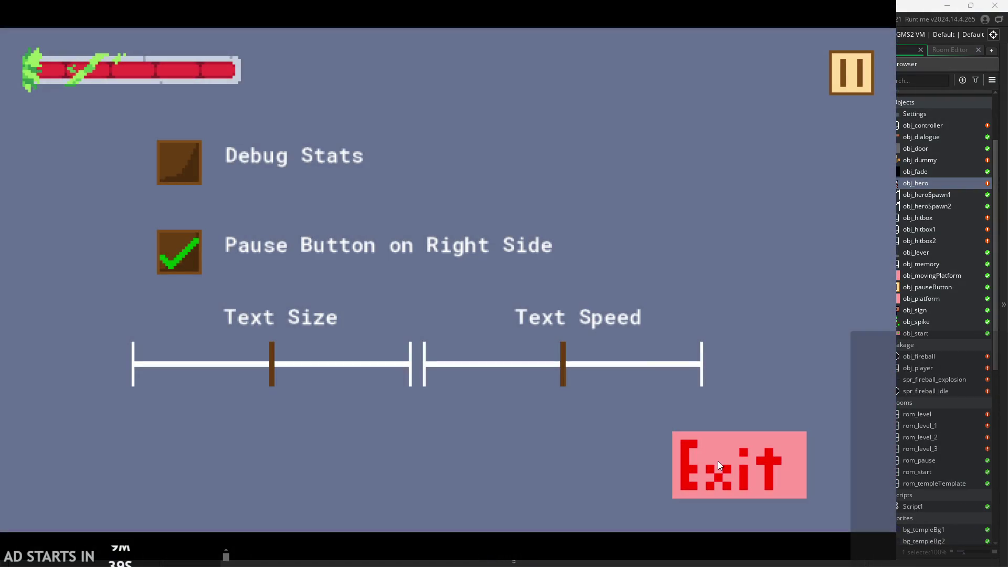
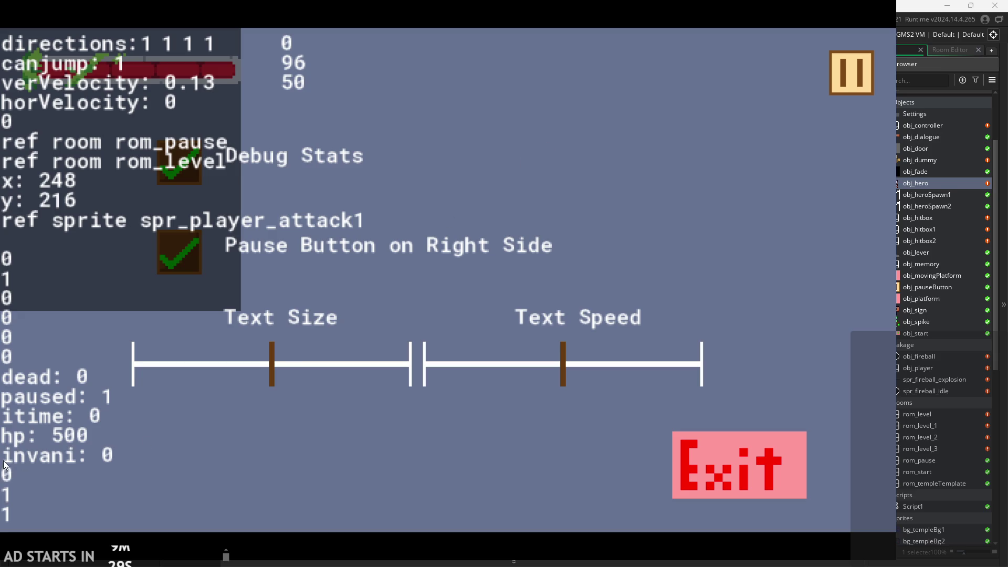
Unpause and re-pause the game, then choose Exit to end the playtest
click(842, 67)
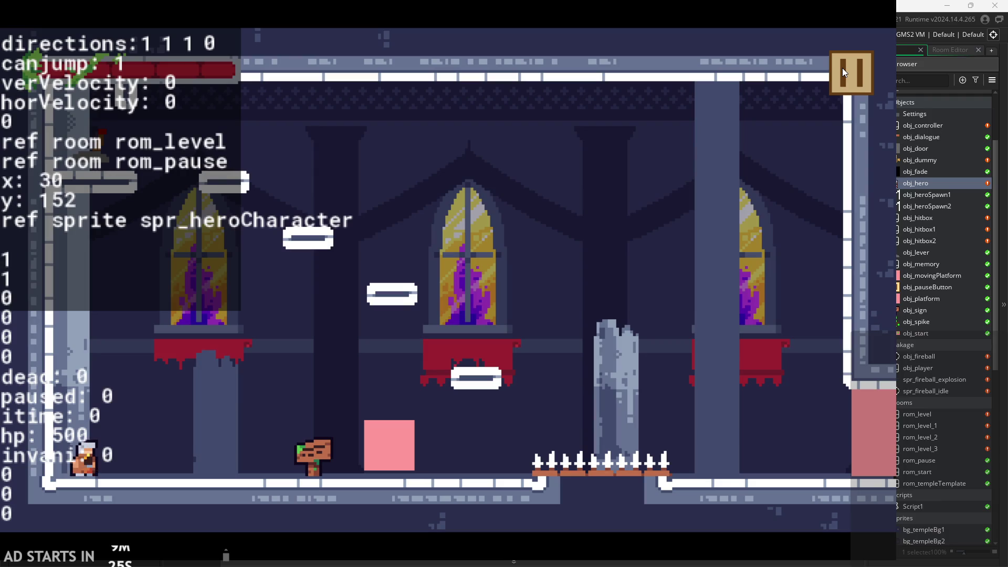
click(845, 70)
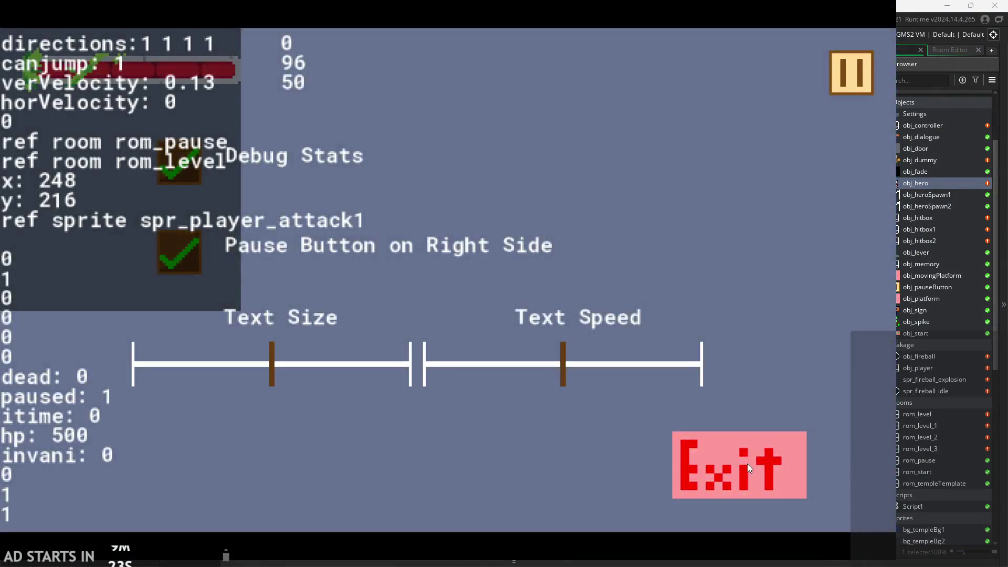
click(747, 465)
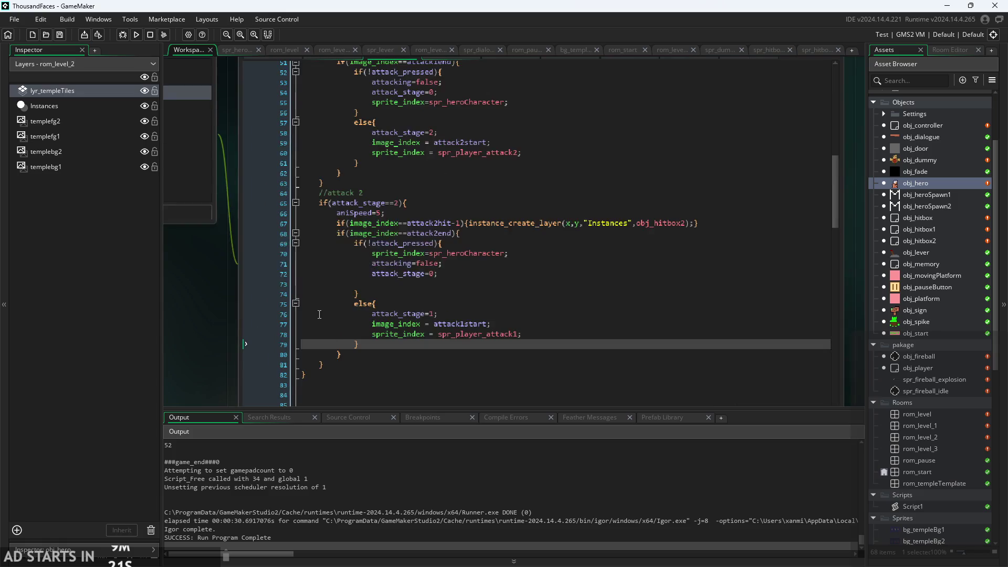
Bring up obj_hero's Begin Step code in the events editor, passing the Create event
scroll(332, 317, up, 10)
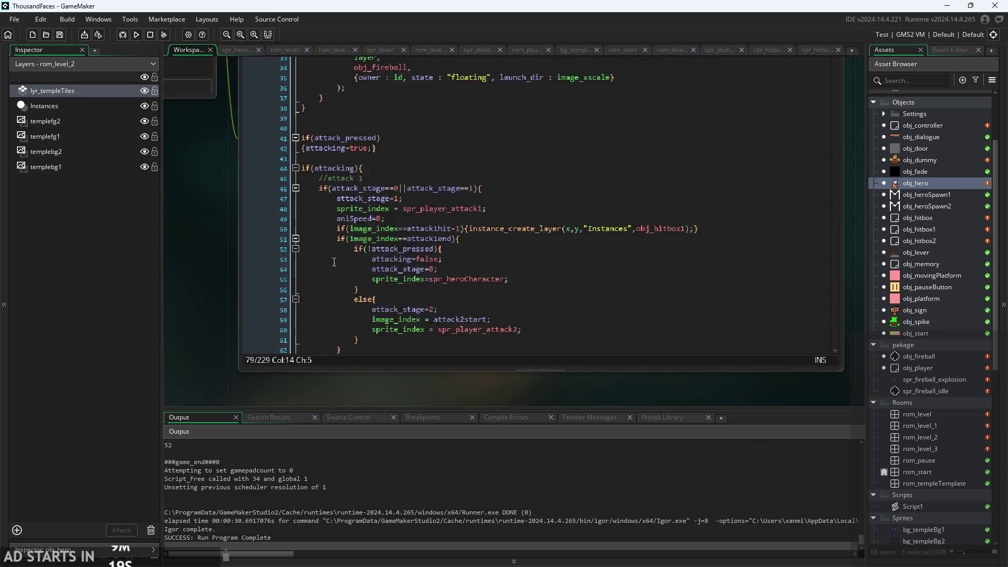
scroll(215, 322, down, 3)
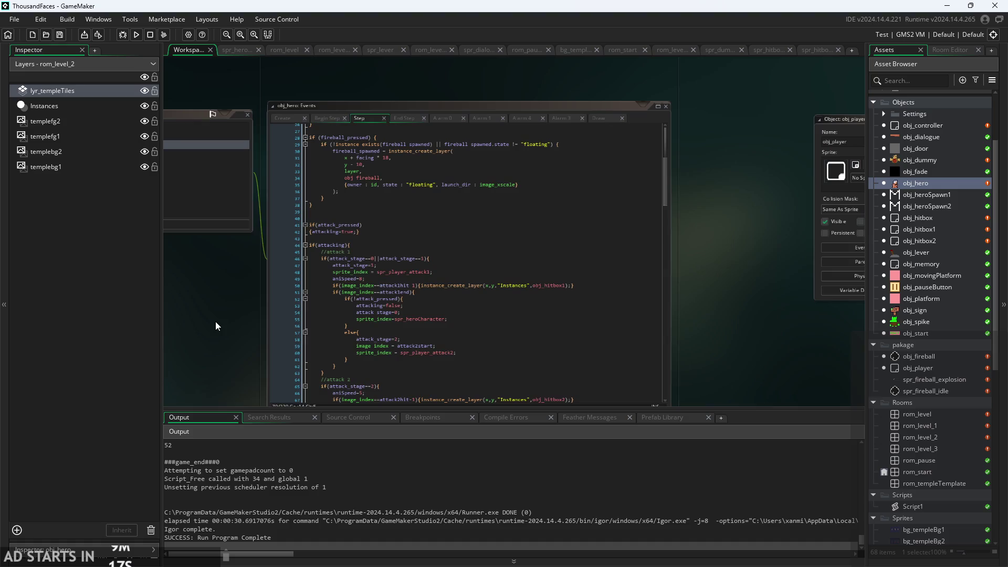
scroll(255, 290, up, 3)
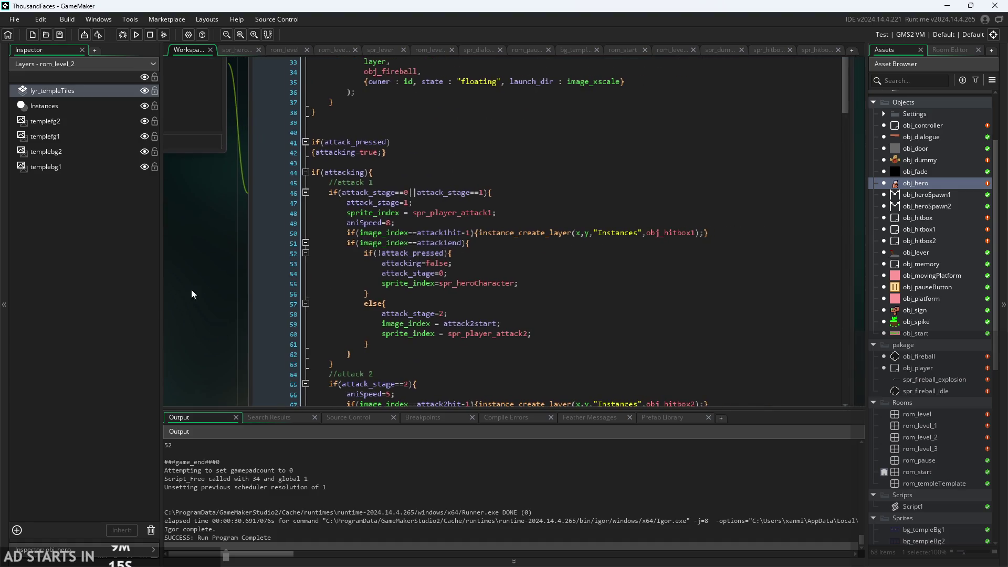
scroll(314, 252, down, 2)
click(316, 112)
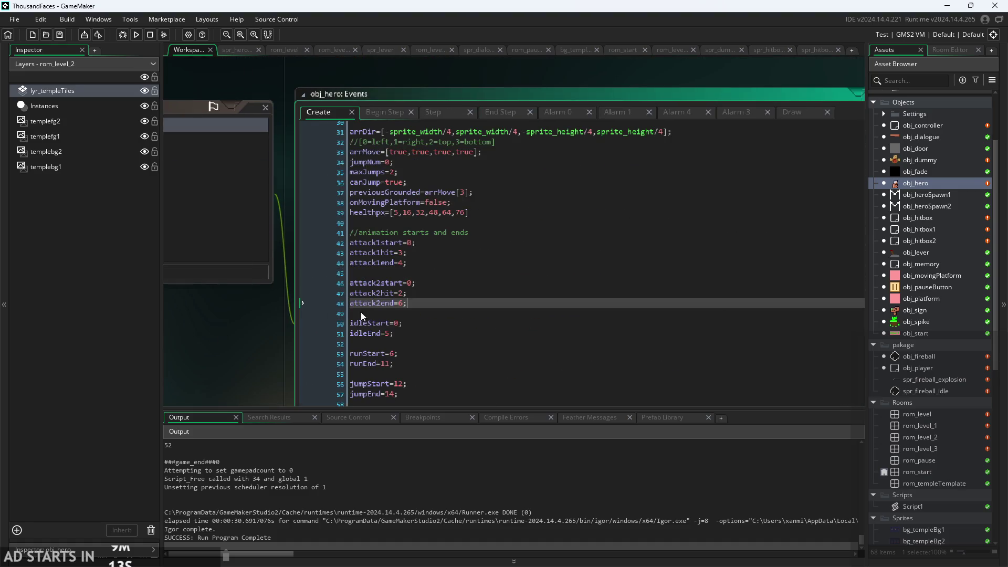
scroll(361, 312, up, 10)
drag(387, 92, 387, 124)
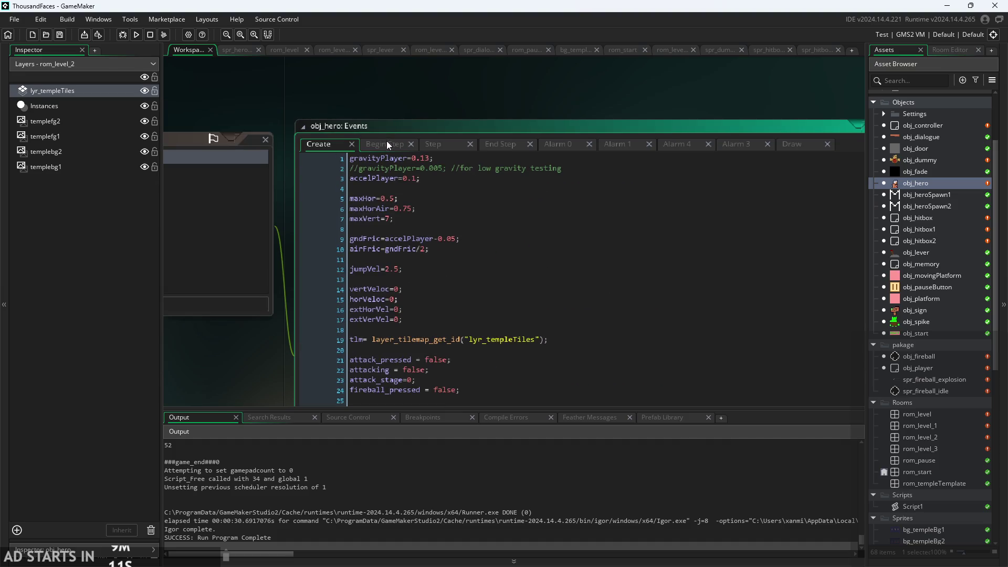
click(386, 145)
scroll(411, 202, up, 2)
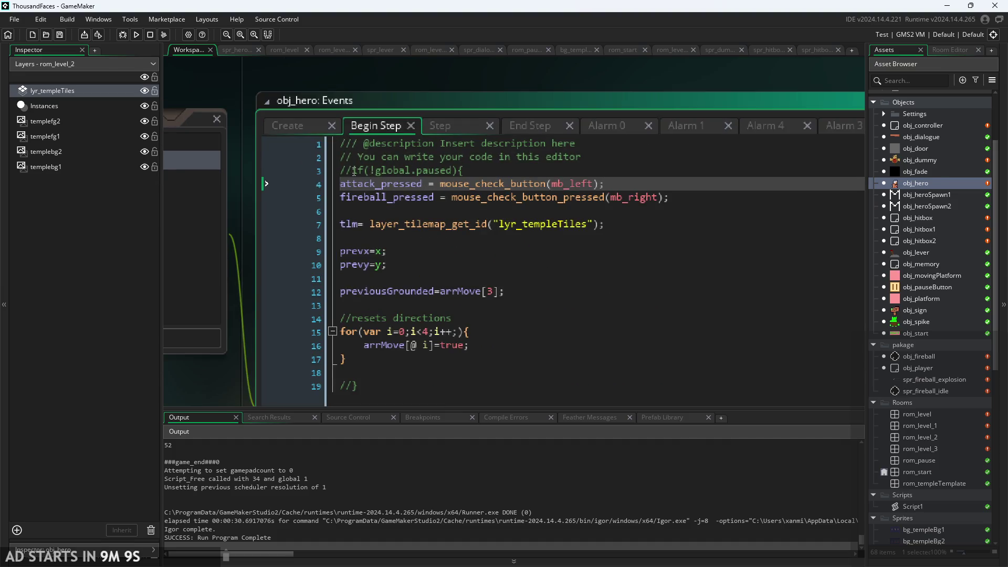
Uncomment if(!global.paused){, close it after the input lines, delete the trailing //}, and run
click(355, 171)
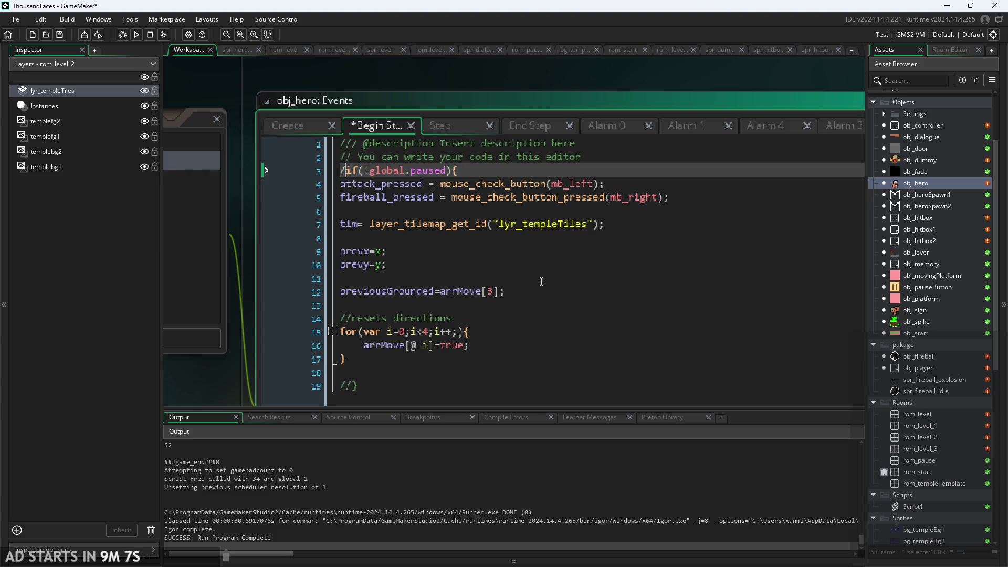
click(678, 222)
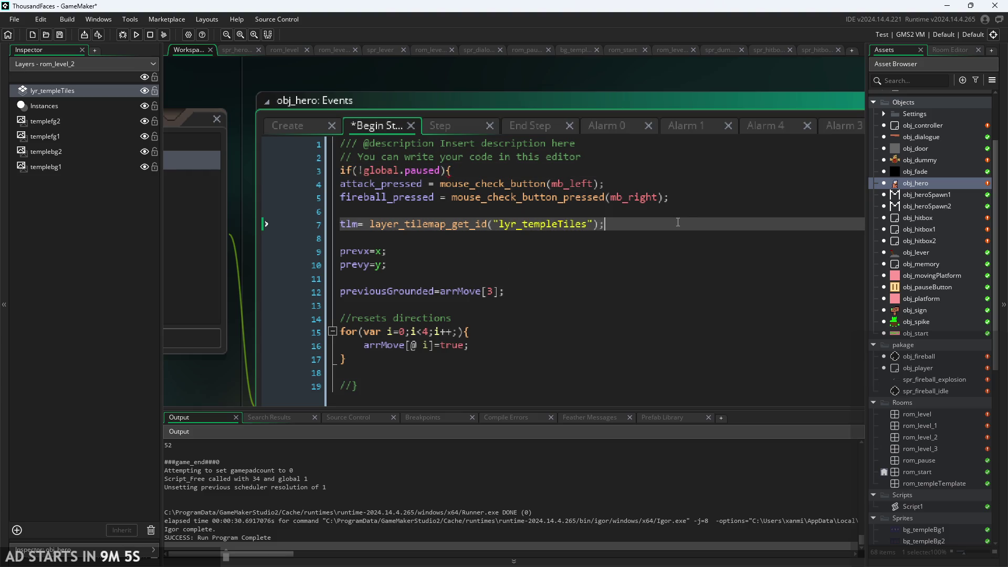
click(687, 211)
scroll(687, 211, down, 4)
scroll(688, 210, up, 3)
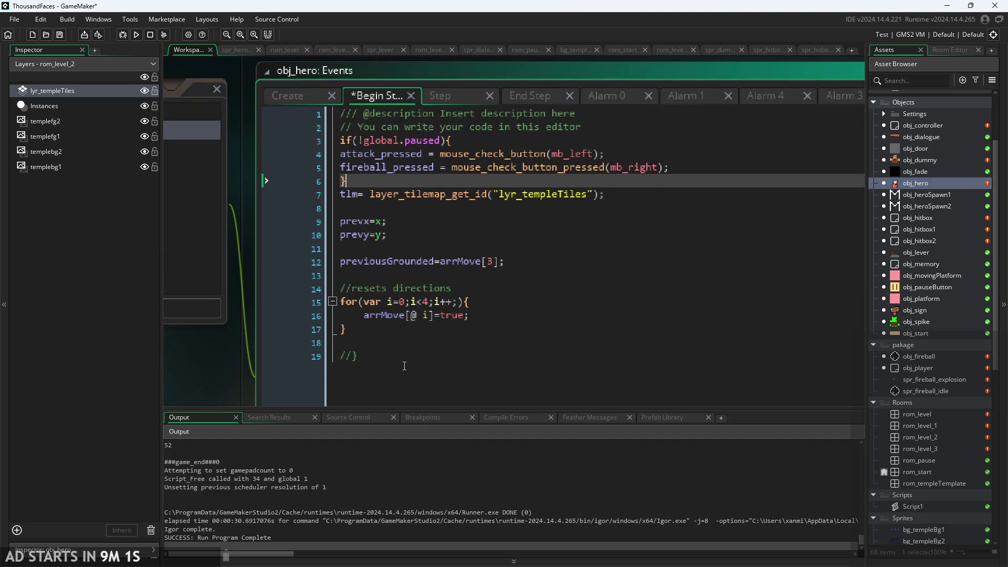
click(404, 344)
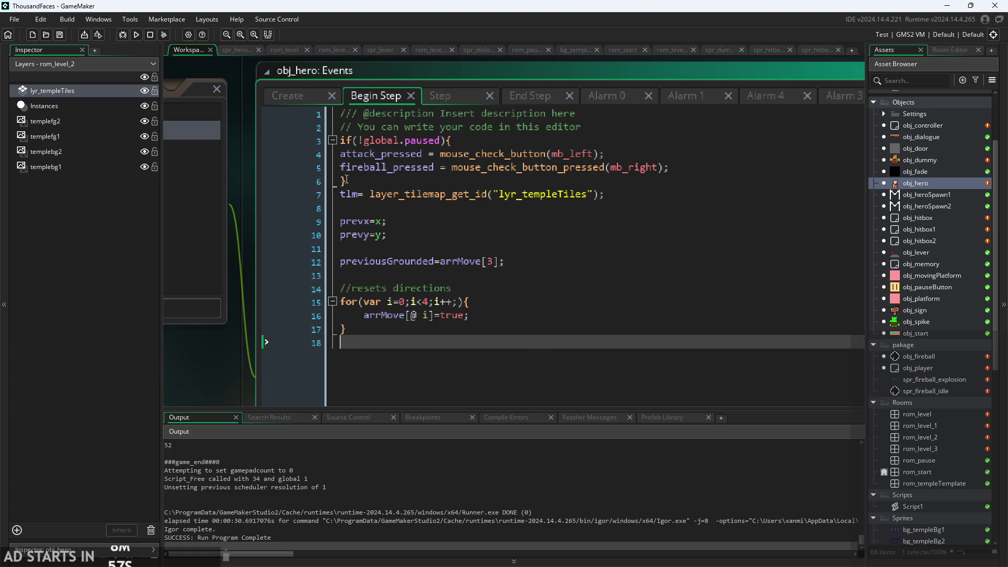
click(136, 35)
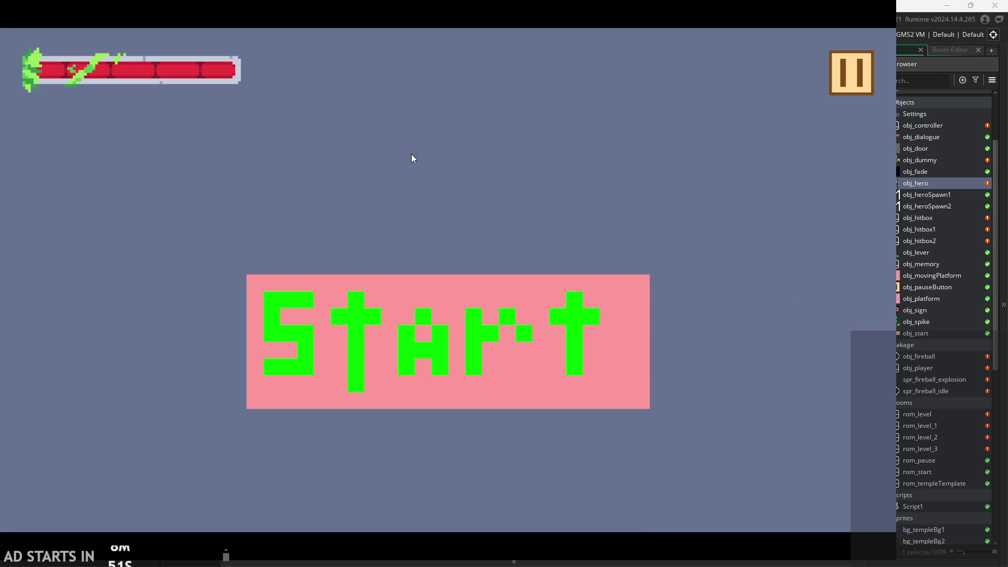
Start the game from the title screen and toggle pause on and off twice
click(467, 374)
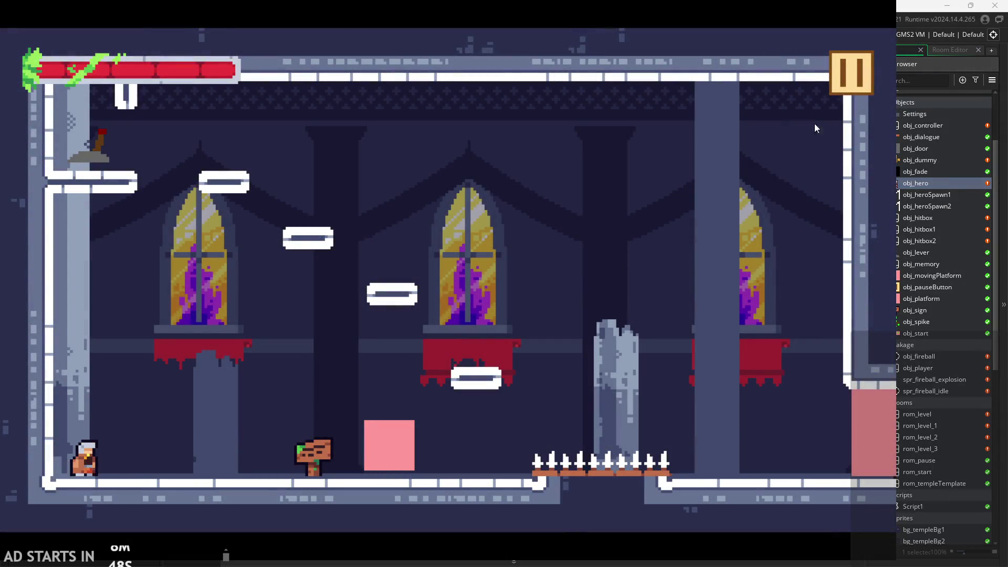
click(847, 74)
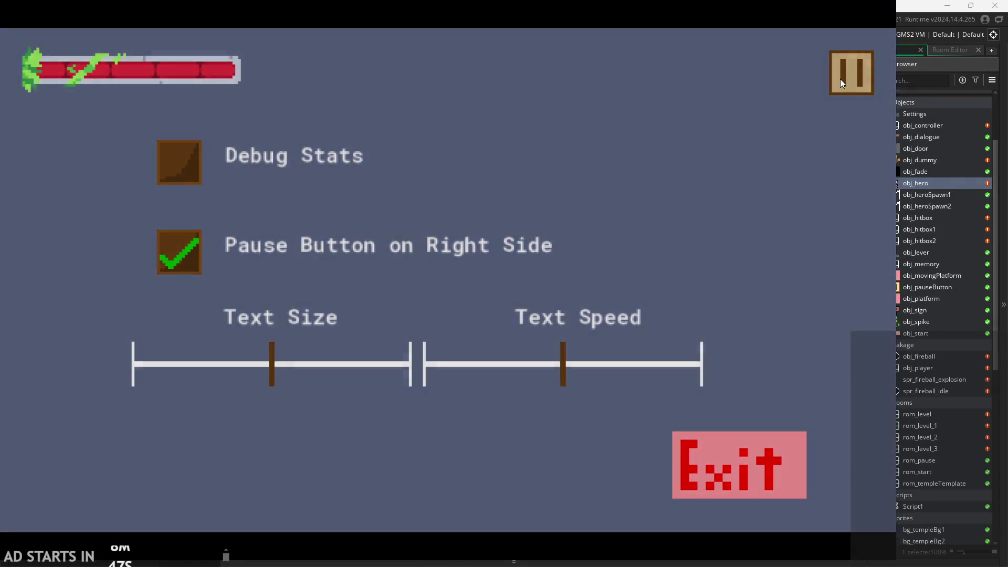
click(840, 79)
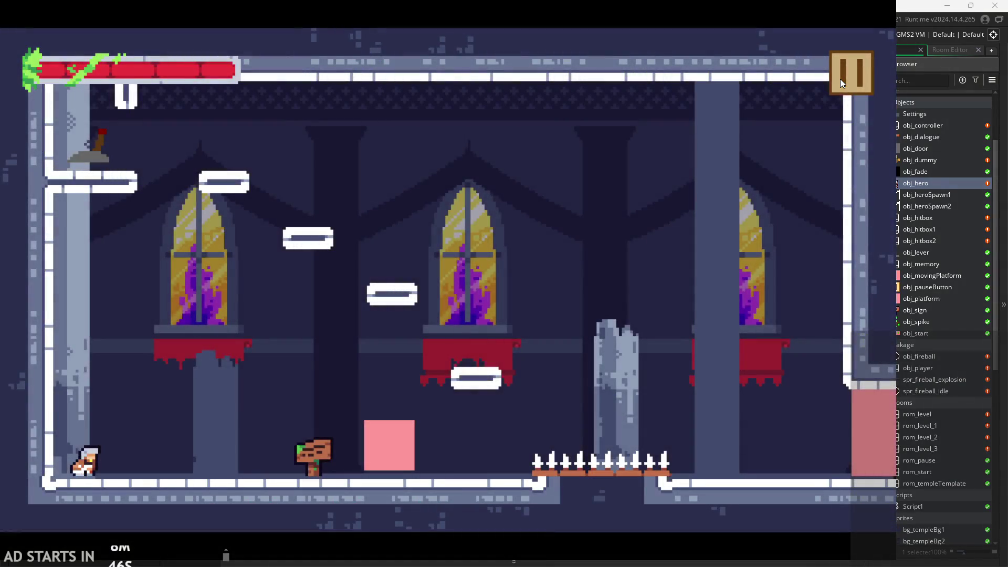
click(862, 71)
click(859, 89)
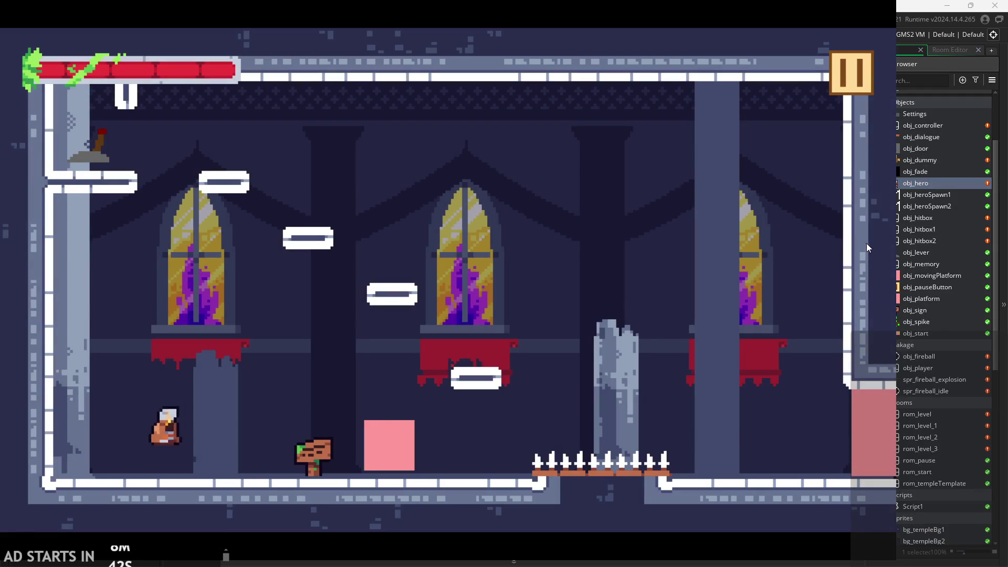
Enable Debug Stats from the pause menu and resume play
click(852, 76)
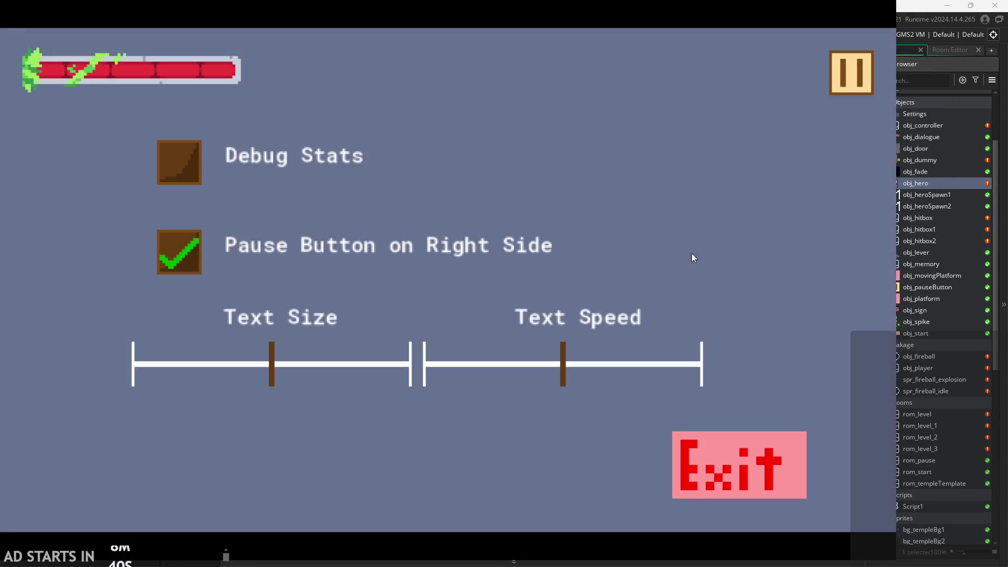
click(160, 166)
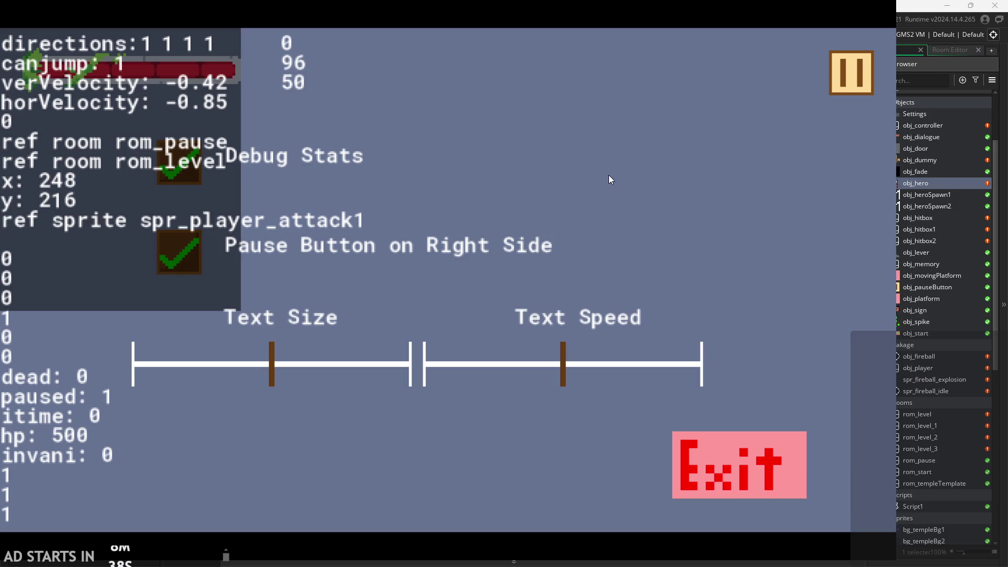
click(835, 77)
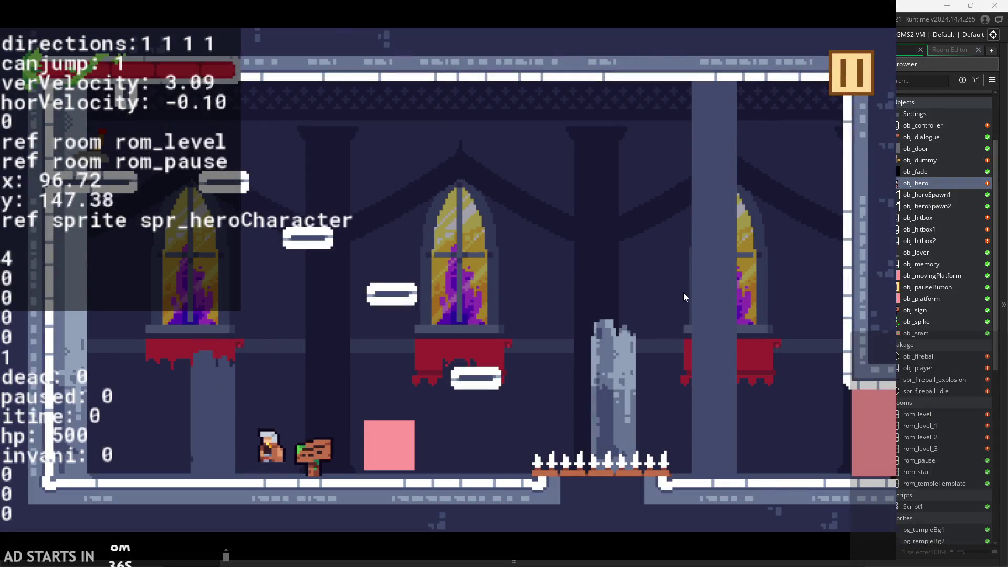
Run and jump the hero onto the pink block, pausing and resuming mid-jump
key(Right)
key(space)
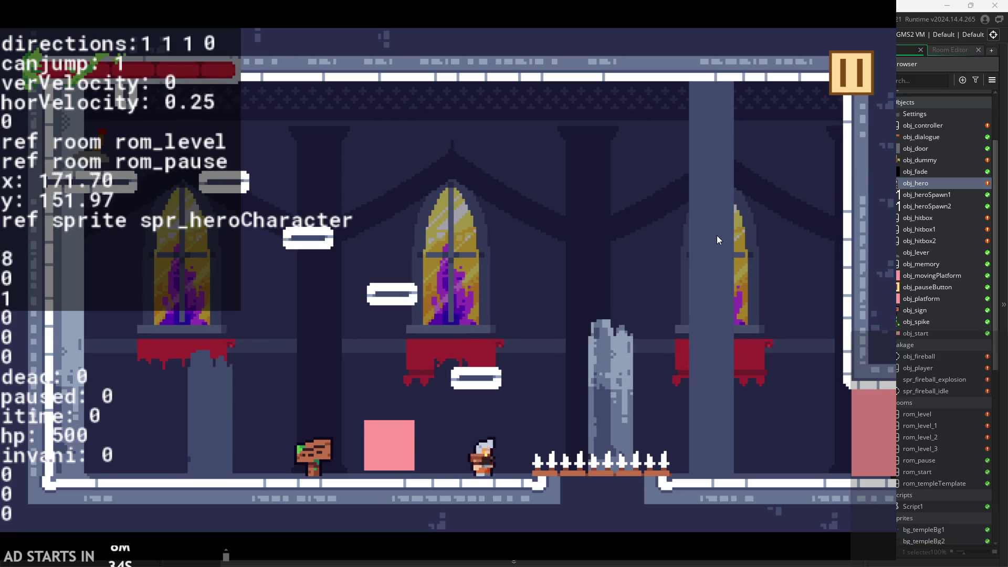
key(Left)
key(space)
key(Right)
key(space)
click(836, 68)
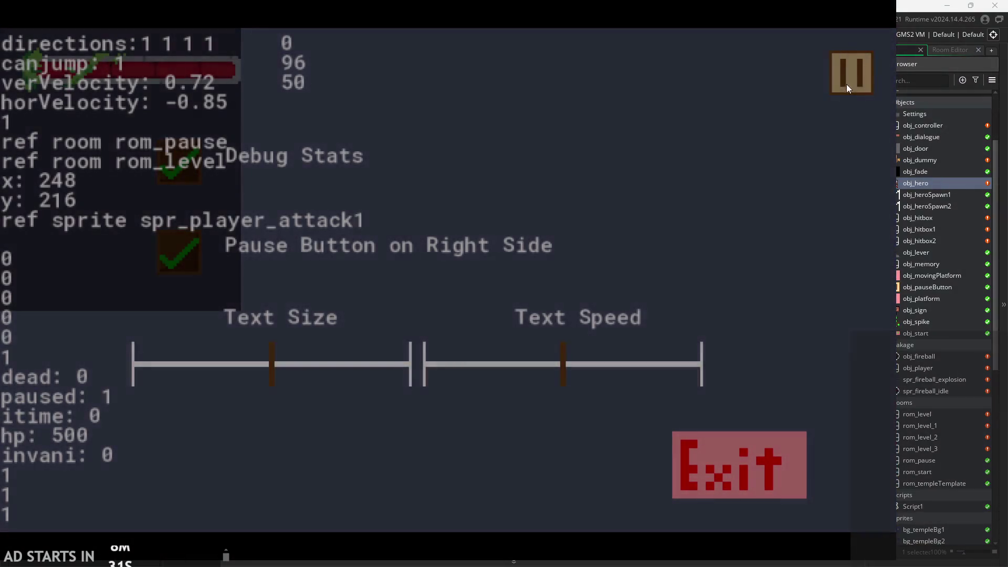
click(846, 84)
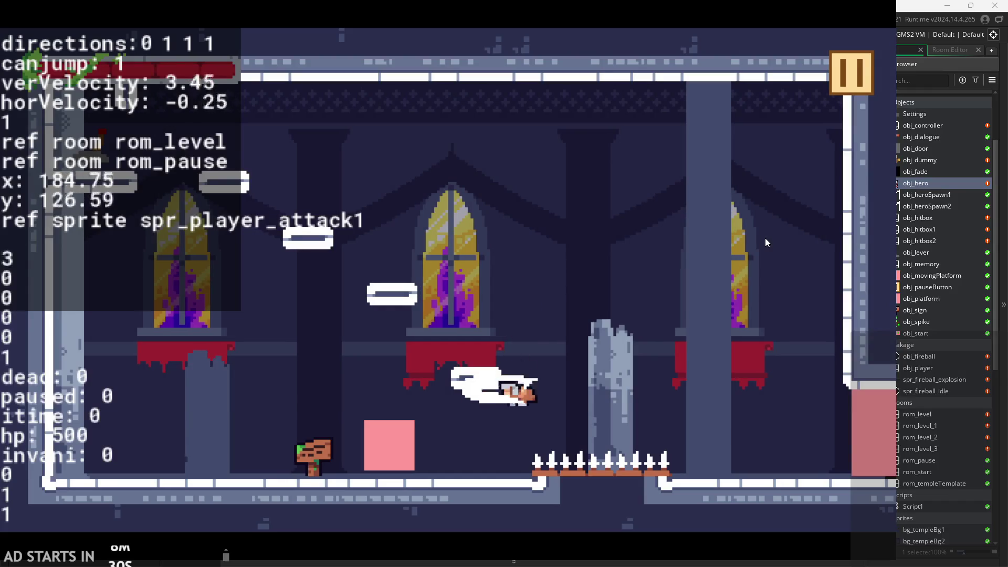
Jump around the level onto the window ledge and attack with X
key(Left)
key(space)
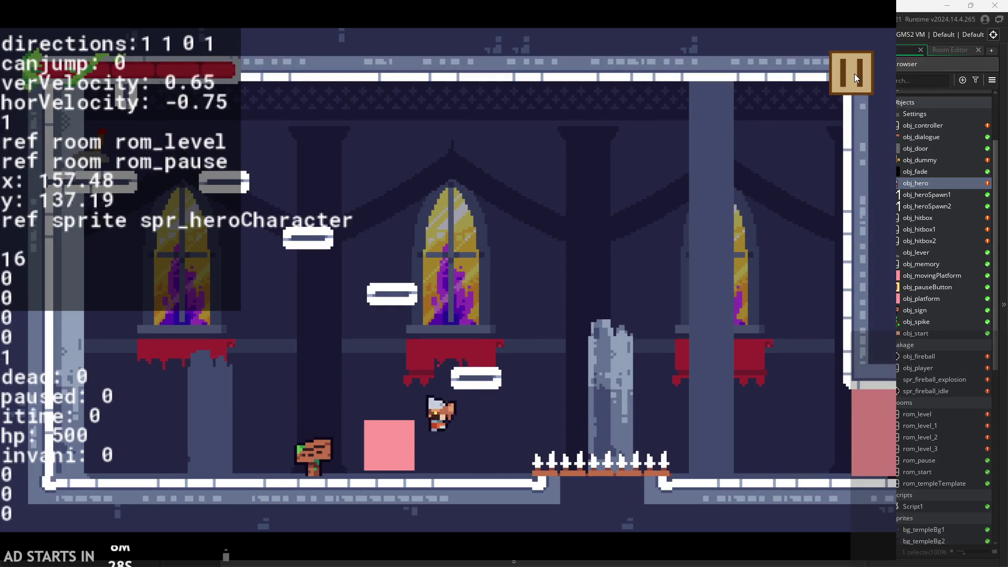
key(space)
key(Left)
key(space)
key(Right)
key(Left)
key(space)
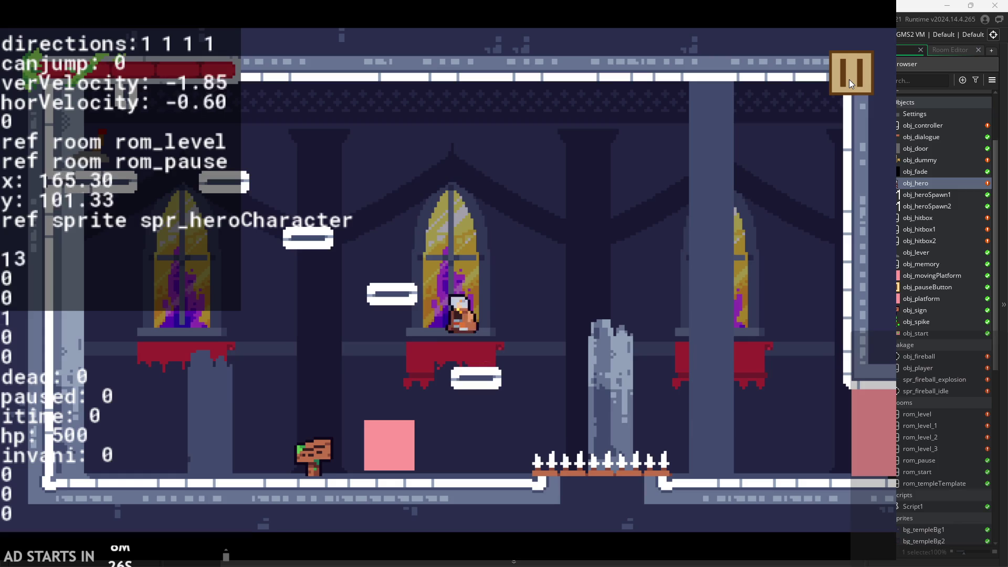
key(Right)
key(Left)
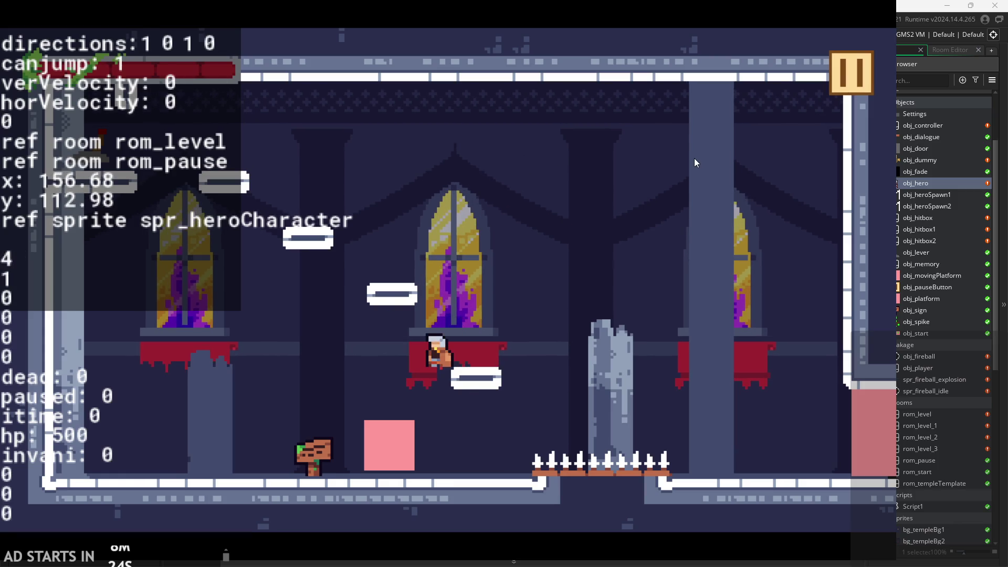
key(space)
key(Right)
key(x)
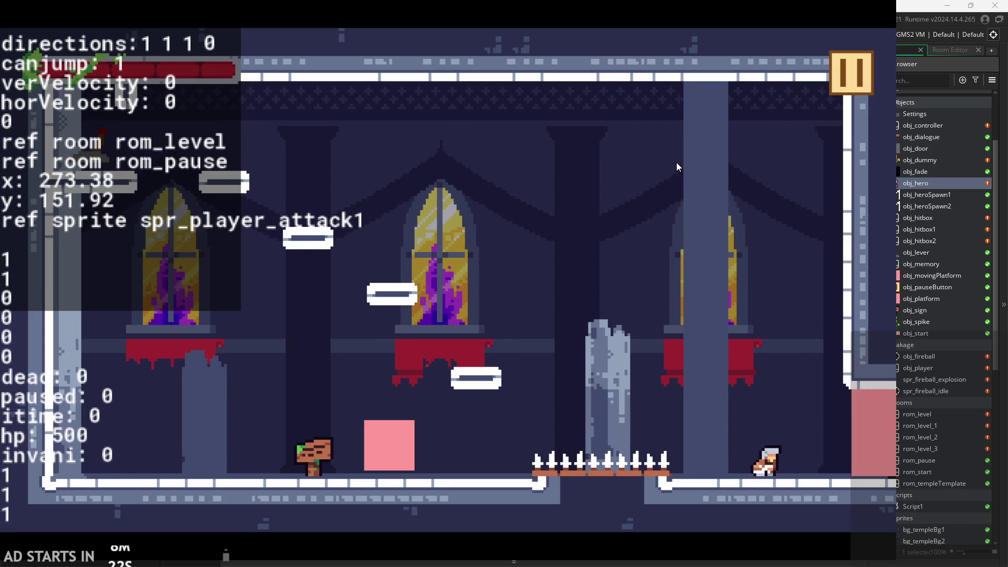
Test the attack combo while moving left and right, then pause and exit to the editor
key(Left)
key(space)
key(Left)
key(space)
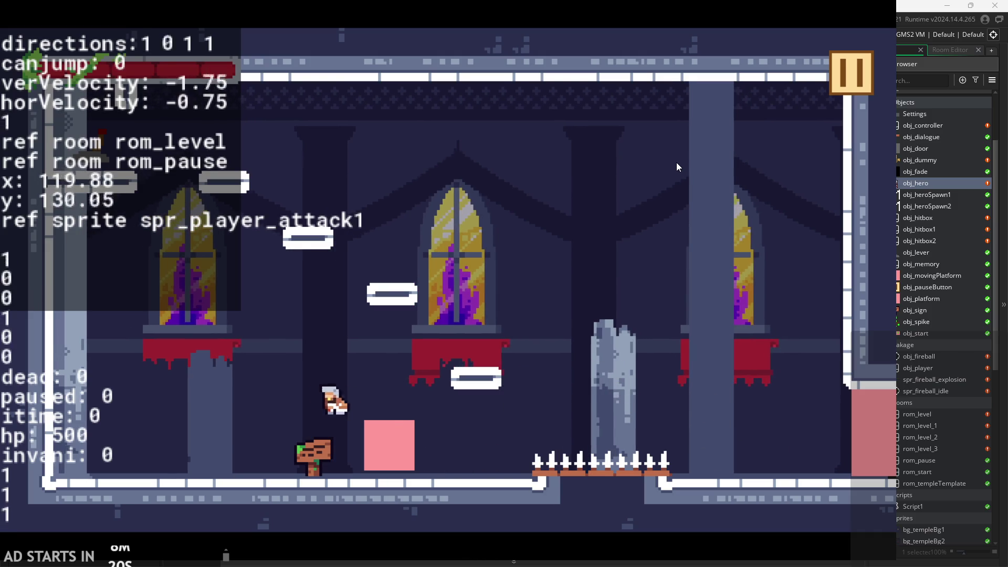
key(Right)
key(space)
key(Left)
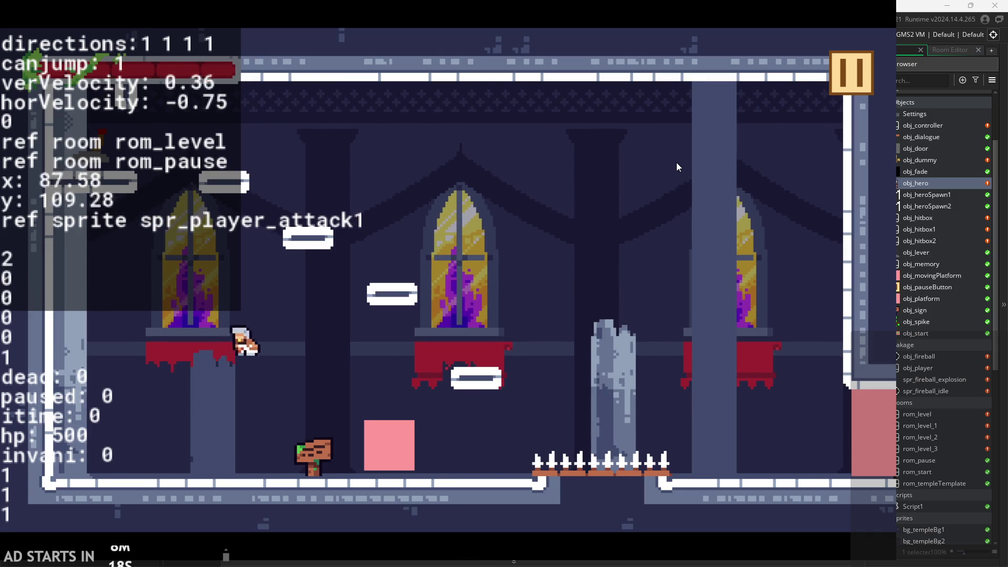
key(Right)
key(Left)
key(space)
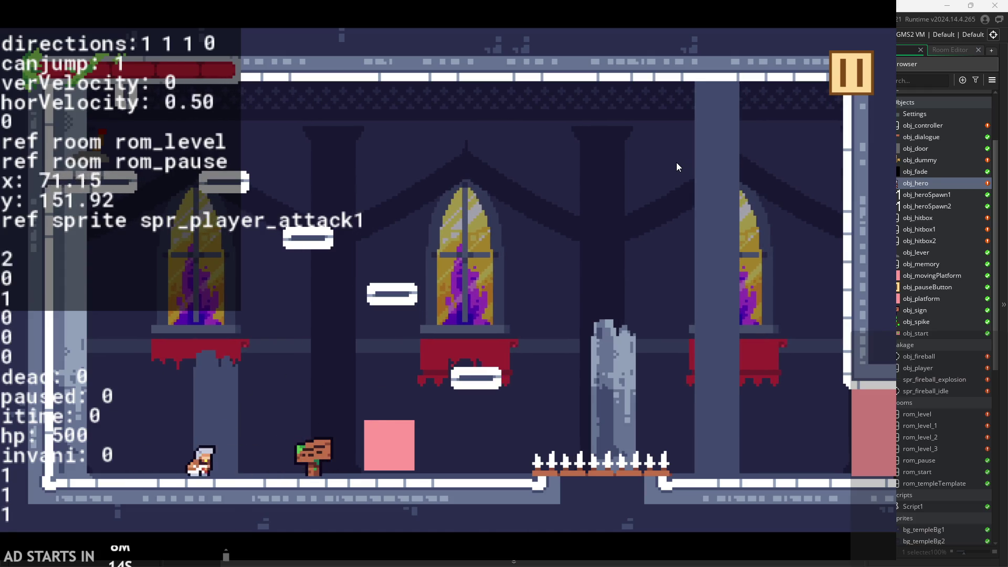
key(Left)
key(Right)
key(Left)
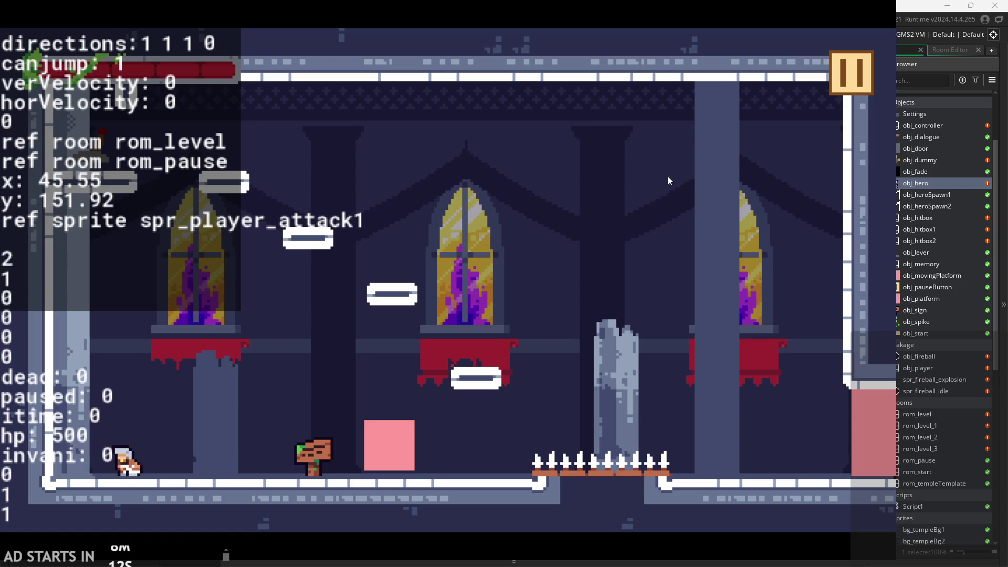
key(Right)
key(Left)
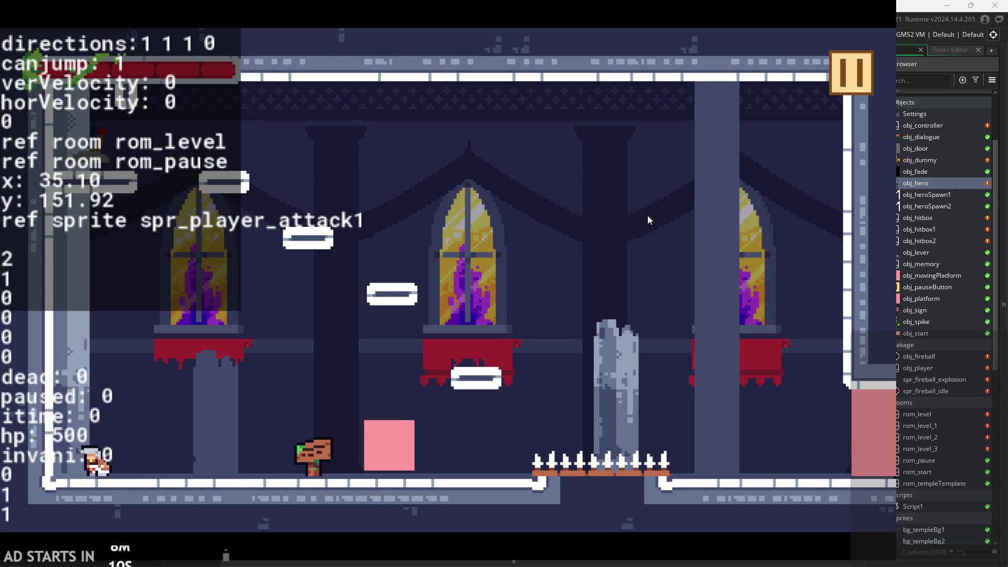
key(Right)
key(Left)
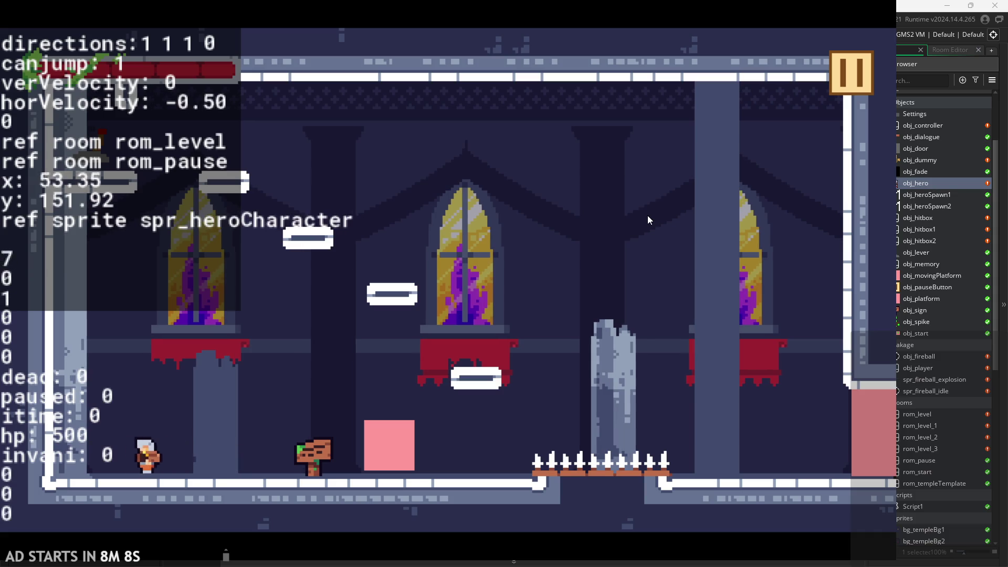
key(Right)
key(Left)
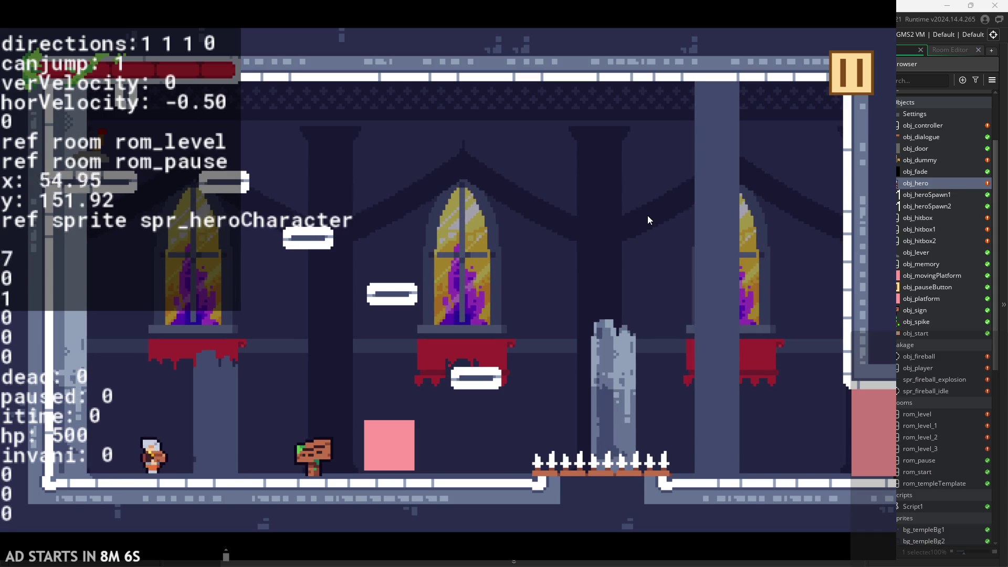
key(Right)
click(851, 72)
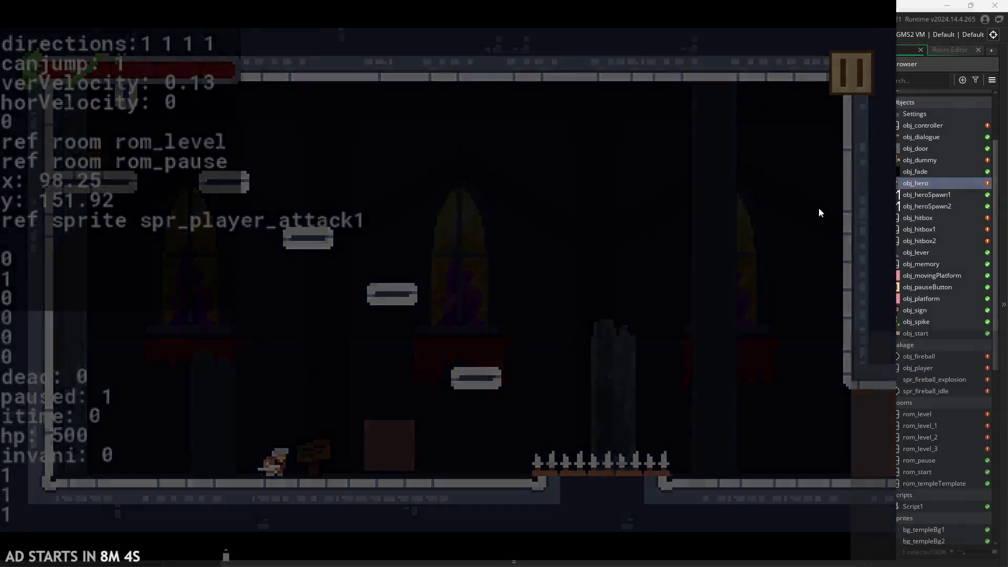
click(723, 449)
Show obj_hero's Step event code and scroll to the attack section
click(451, 96)
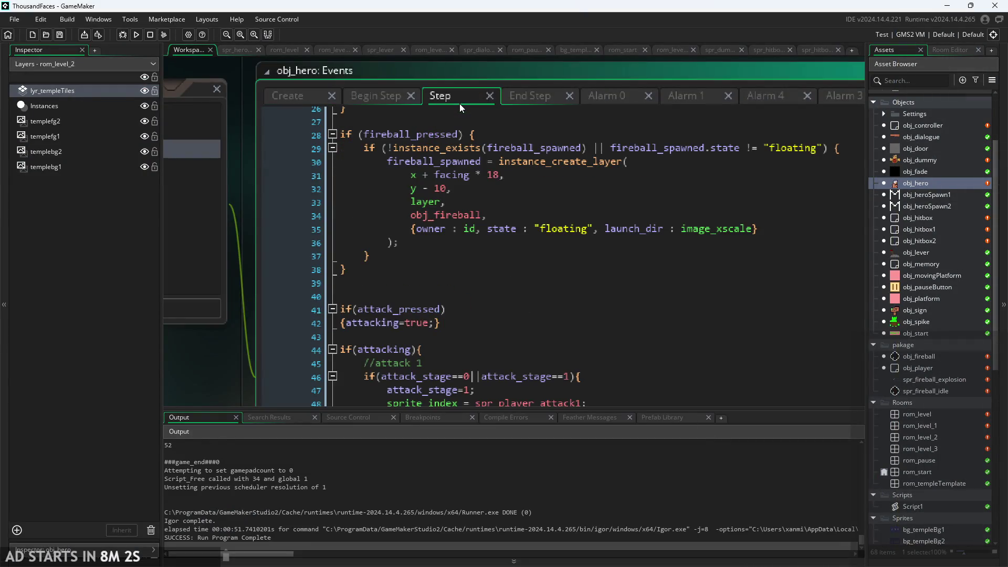
click(533, 100)
click(445, 96)
scroll(503, 249, down, 6)
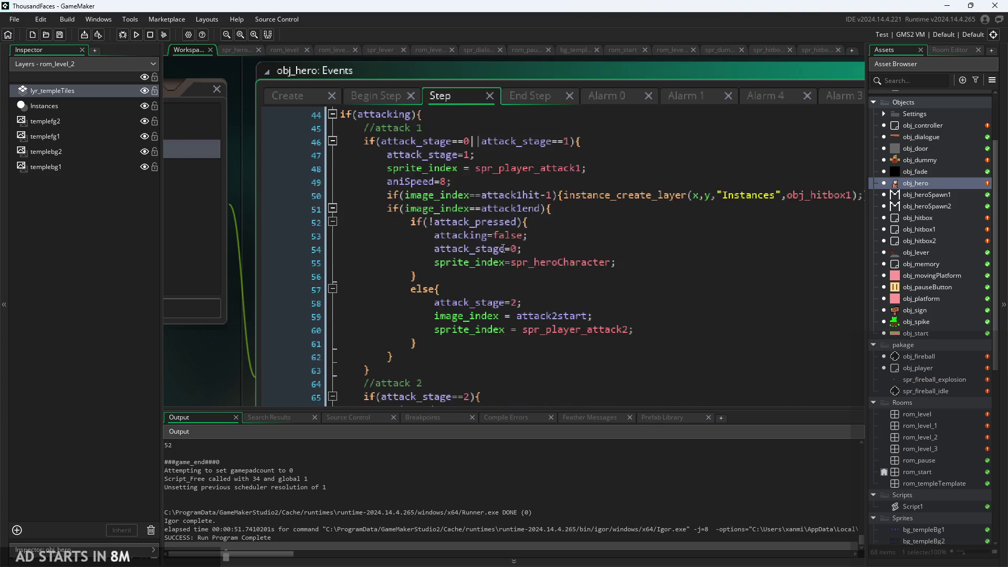
scroll(317, 353, right, 2)
scroll(399, 278, down, 3)
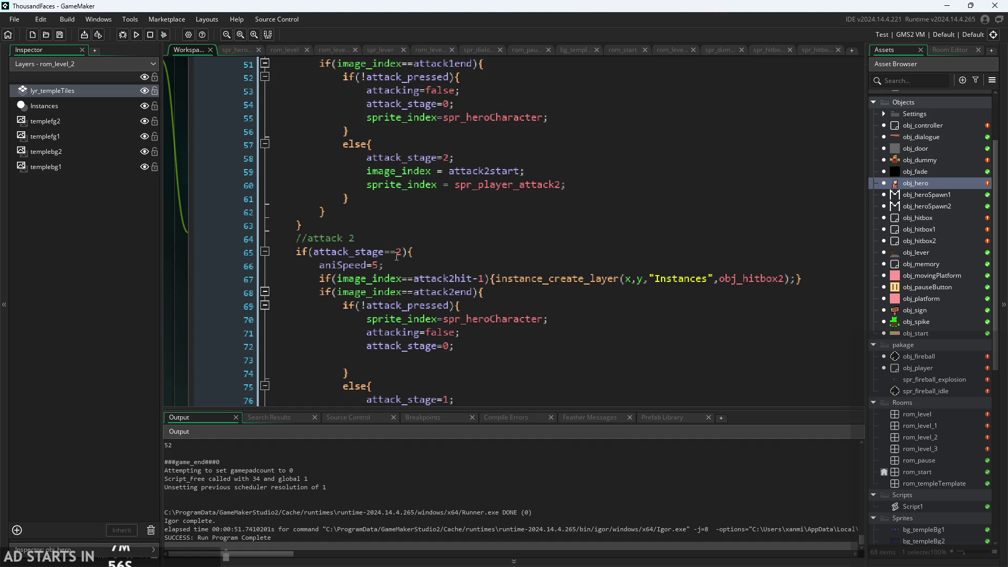
Change attack 2 aniSpeed from 5 and attack 1 from 8 to 10, then run and start
click(379, 266)
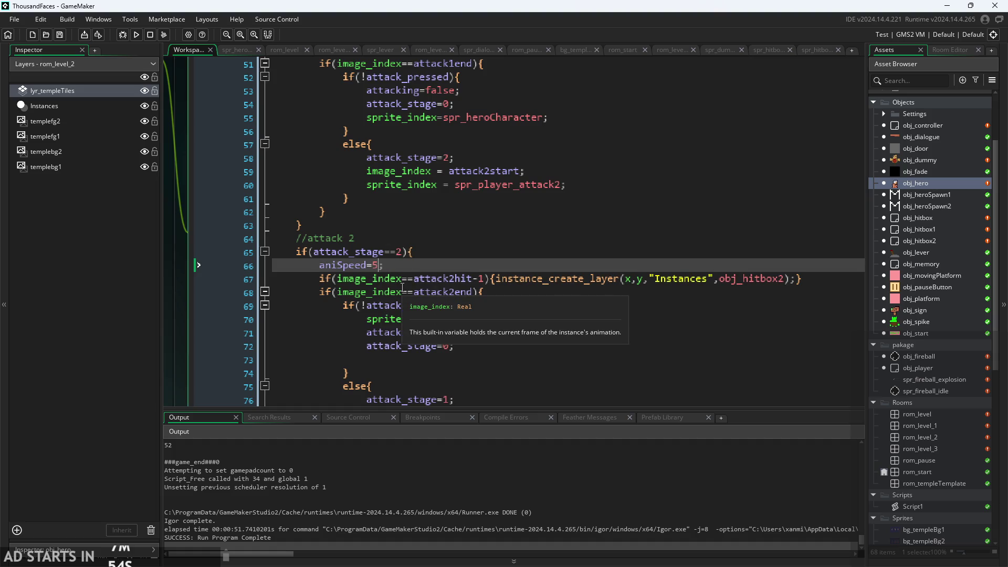
key(BackSpace)
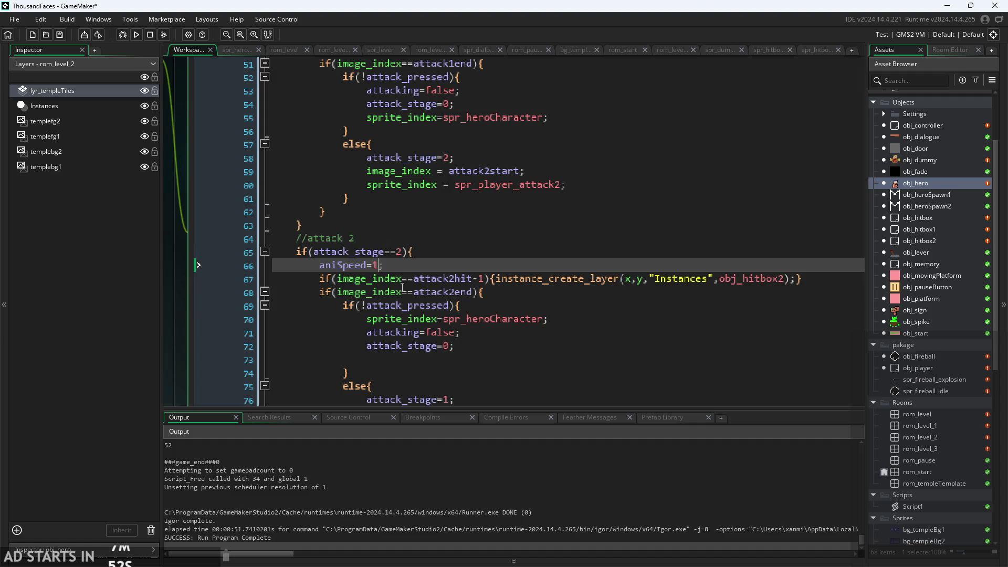
text(0)
scroll(402, 288, up, 2)
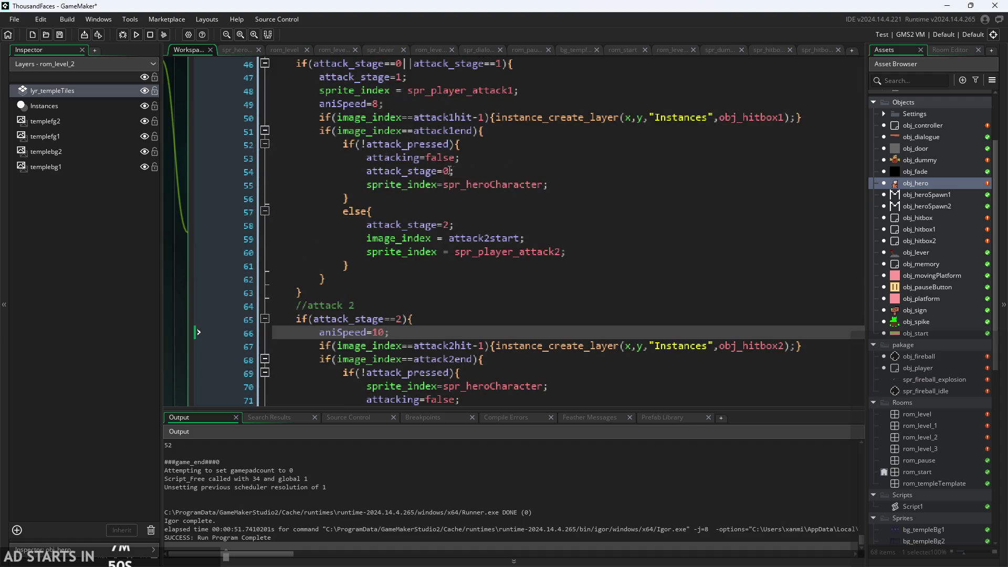
click(373, 104)
text(10)
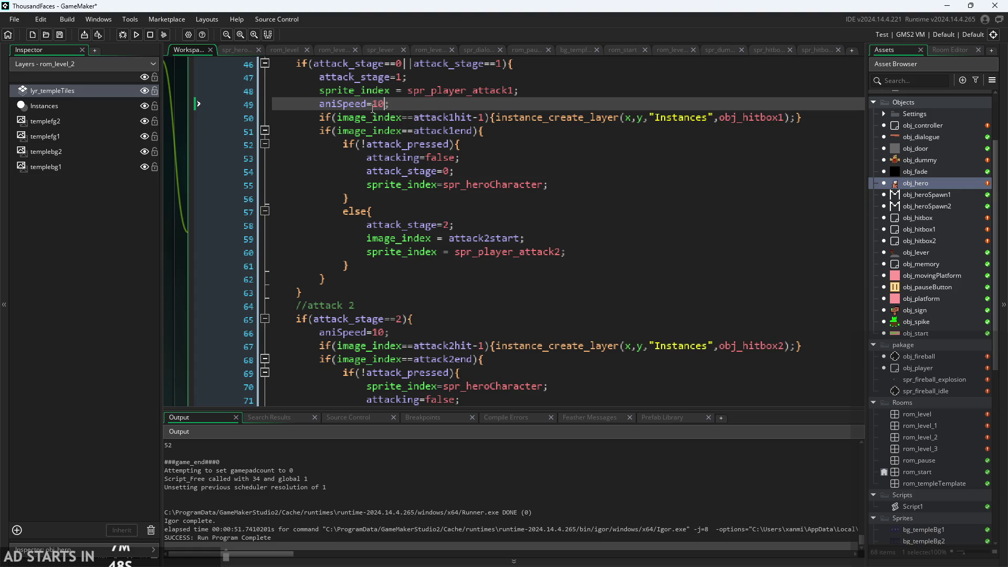
click(137, 34)
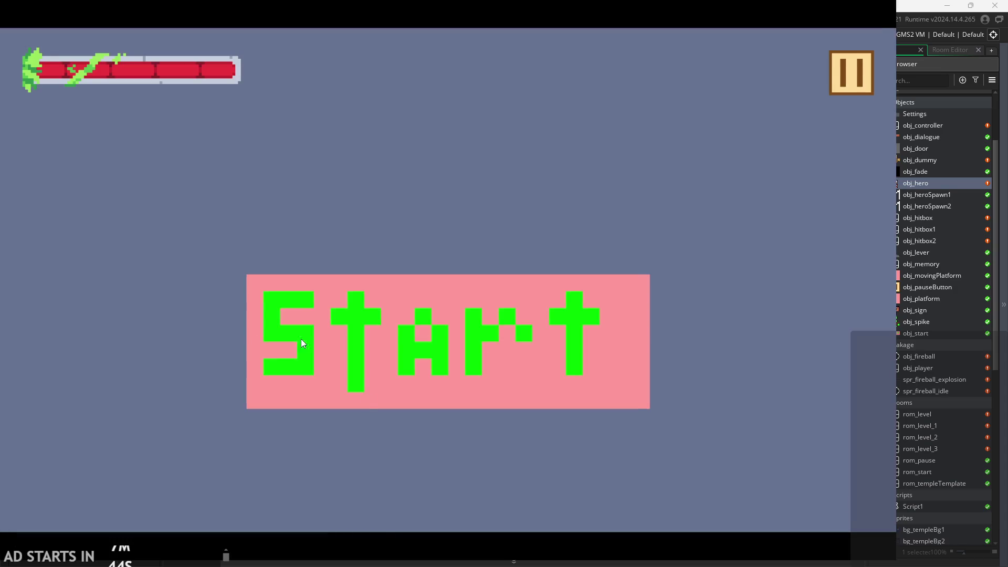
click(302, 339)
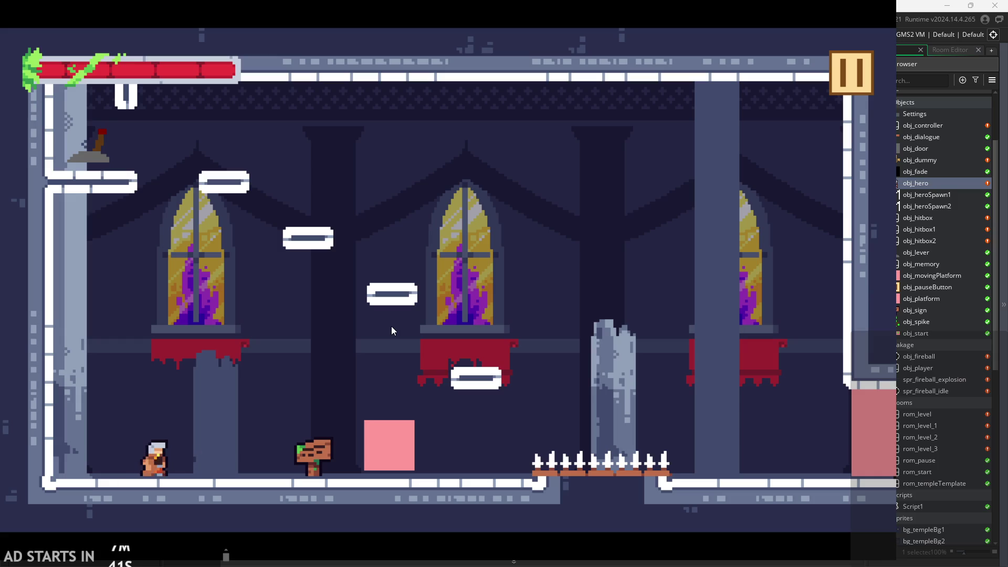
Swing two-hit combos, jumping onto the pink block and running back left
click(412, 322)
click(412, 322)
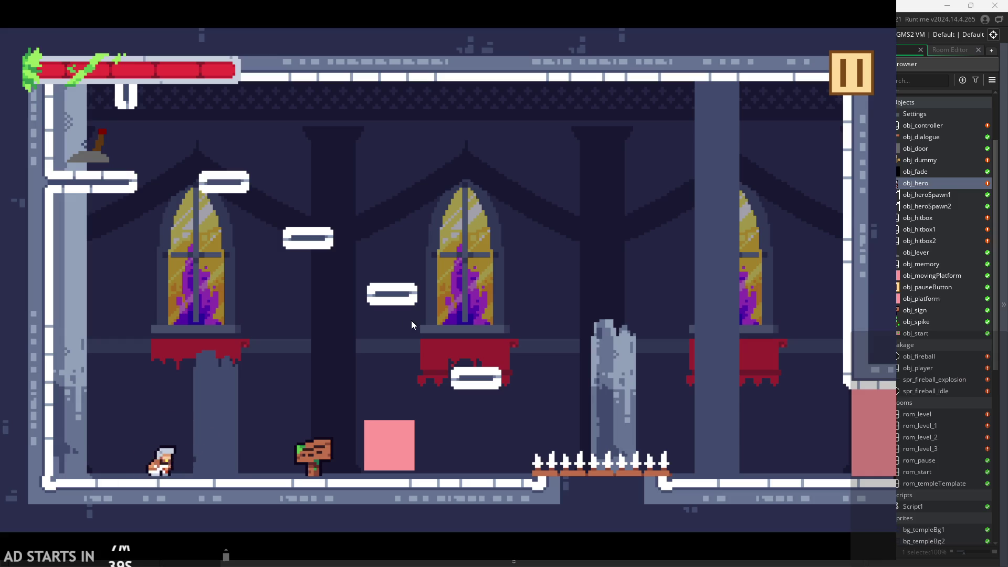
key(Right)
key(space)
key(Left)
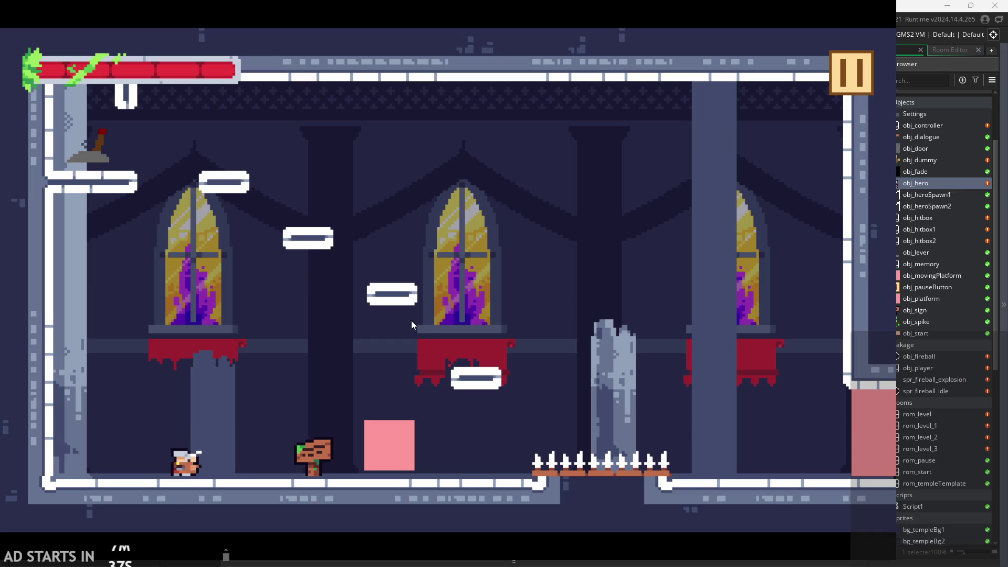
click(411, 320)
key(Right)
key(Left)
click(575, 224)
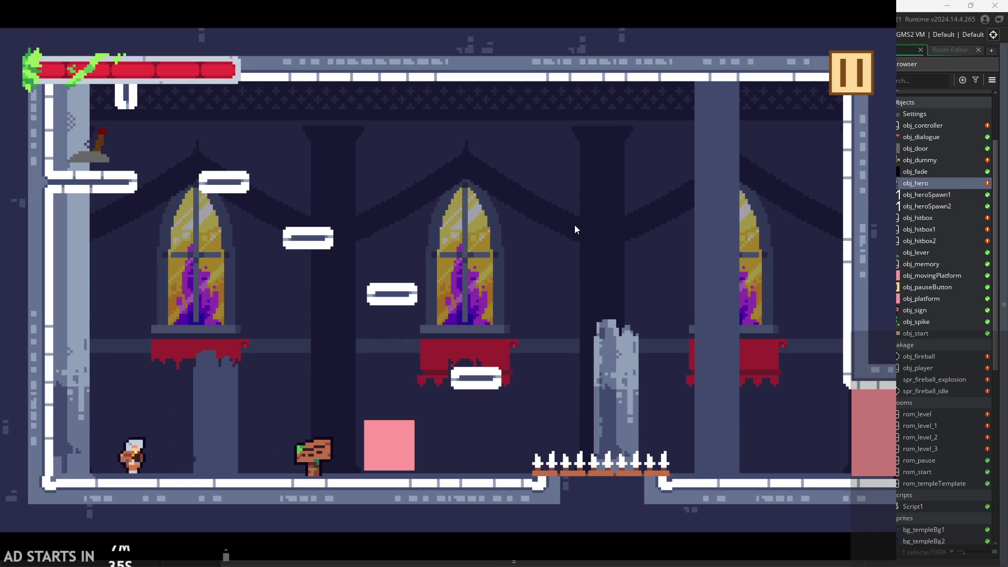
Attack while jumping and turning left and right, finishing with a low dash attack
key(Right)
key(space)
click(544, 244)
key(Left)
click(540, 248)
key(Right)
click(540, 250)
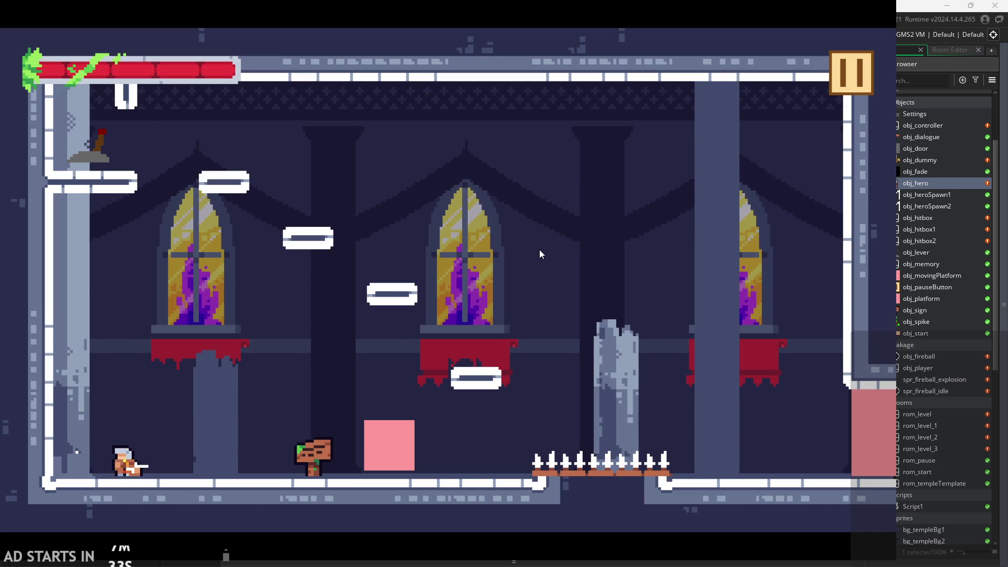
key(Right)
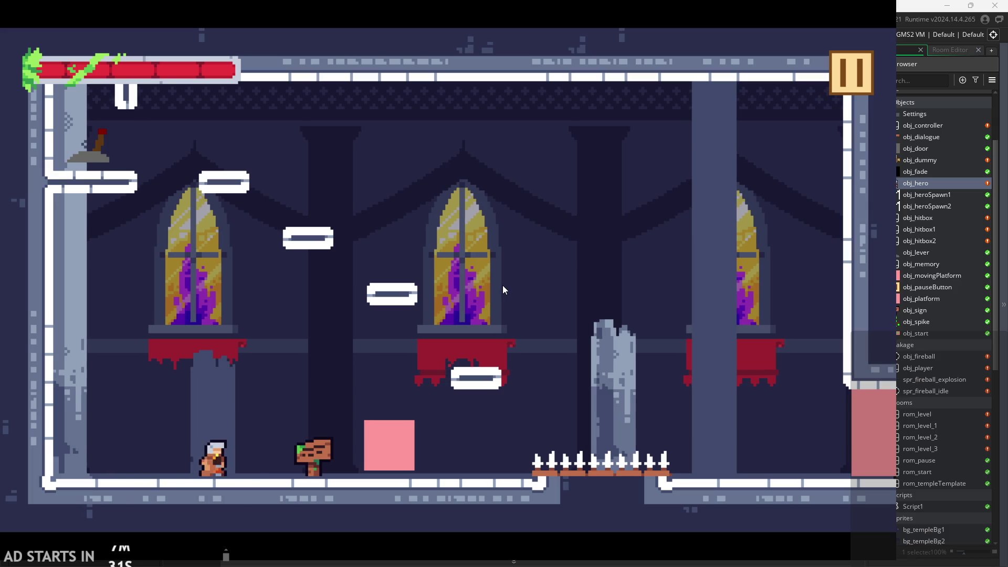
key(Left)
click(503, 286)
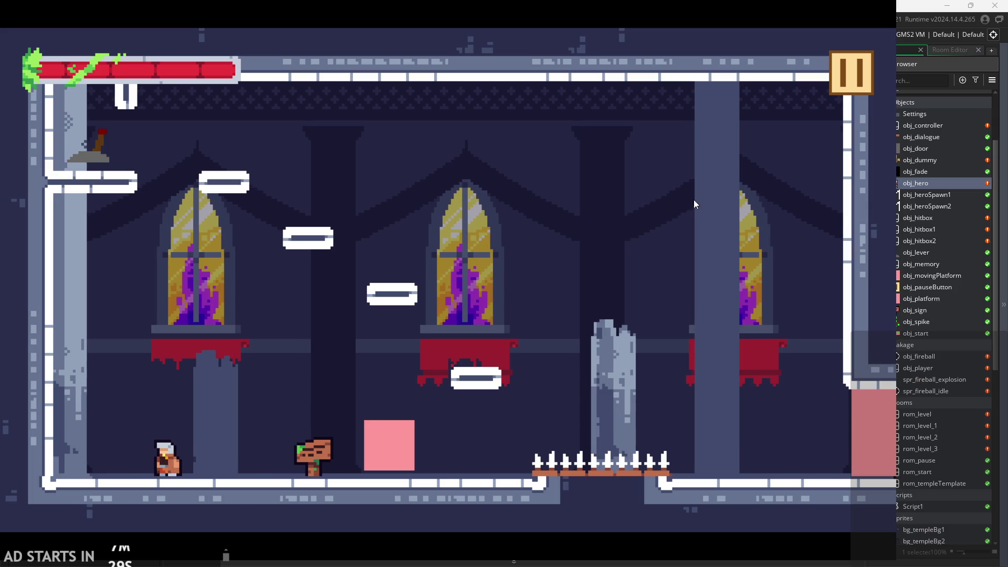
Chain slashes at the red ledge, jump the spikes to the pink block, swing, then pause
key(Right)
key(space)
click(508, 285)
click(509, 285)
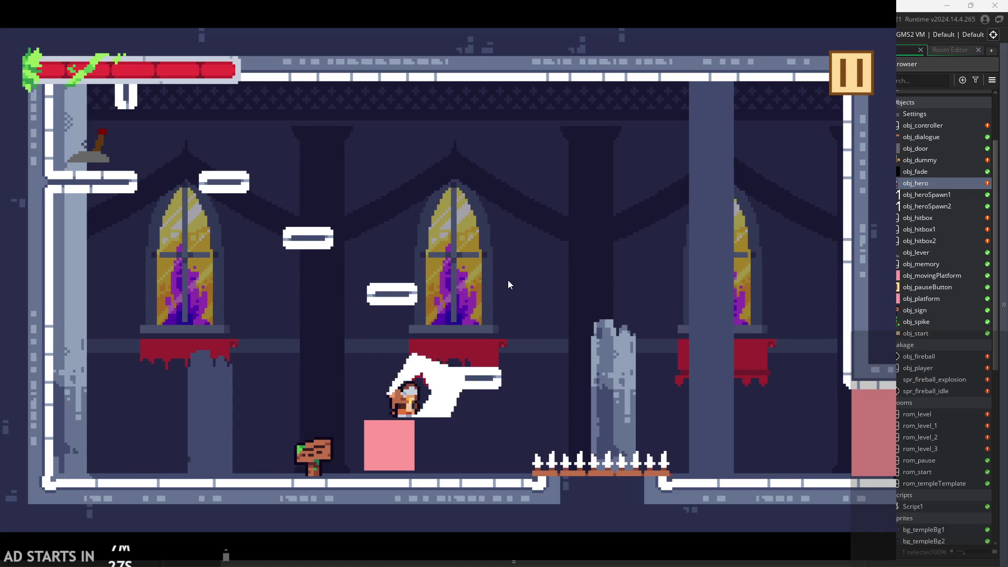
click(508, 285)
key(Right)
key(space)
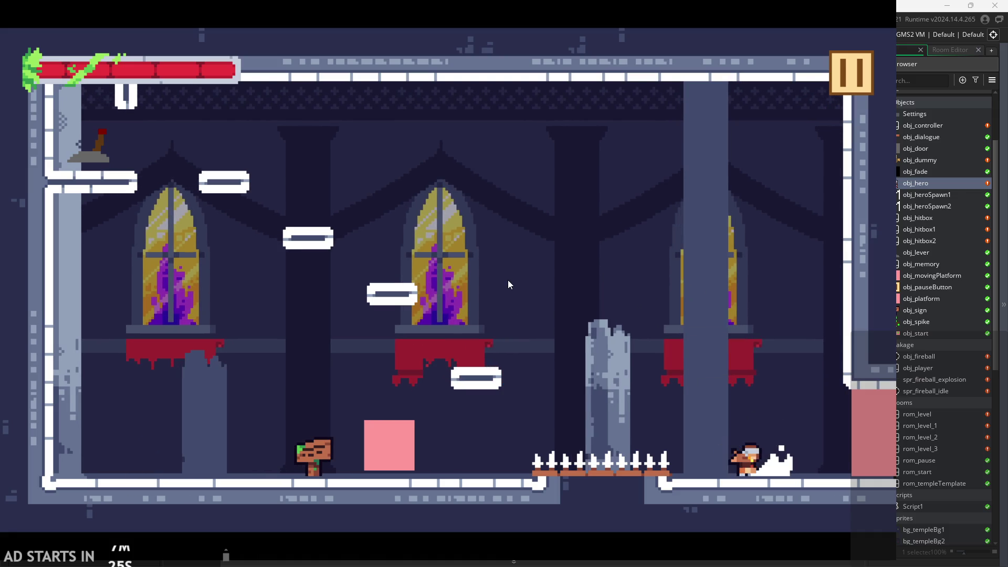
key(Left)
key(space)
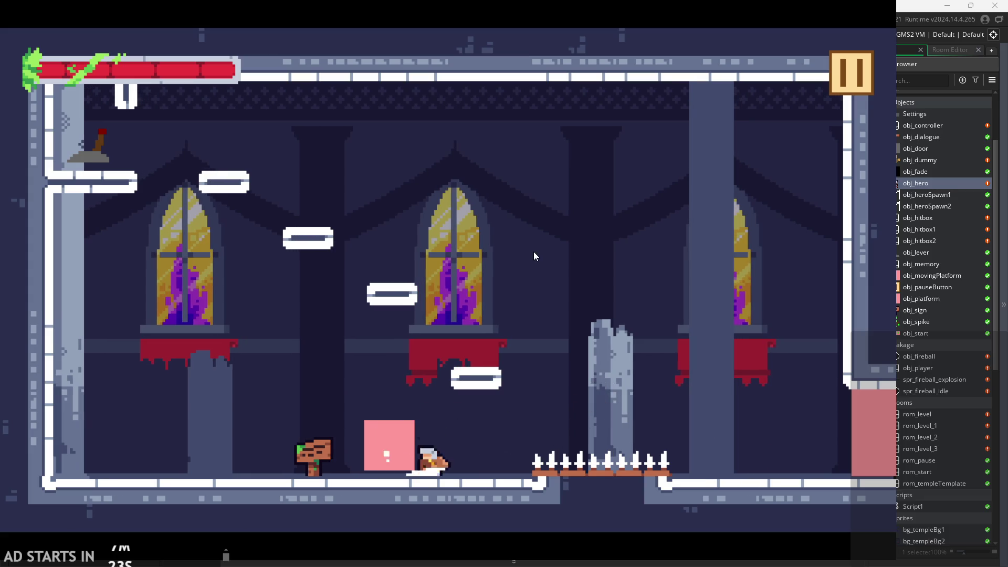
click(672, 166)
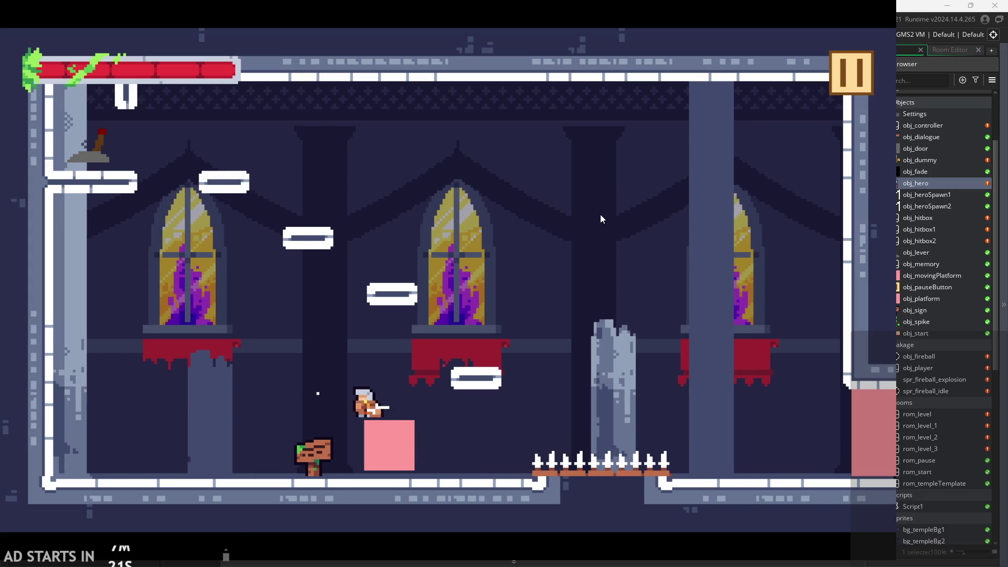
click(600, 215)
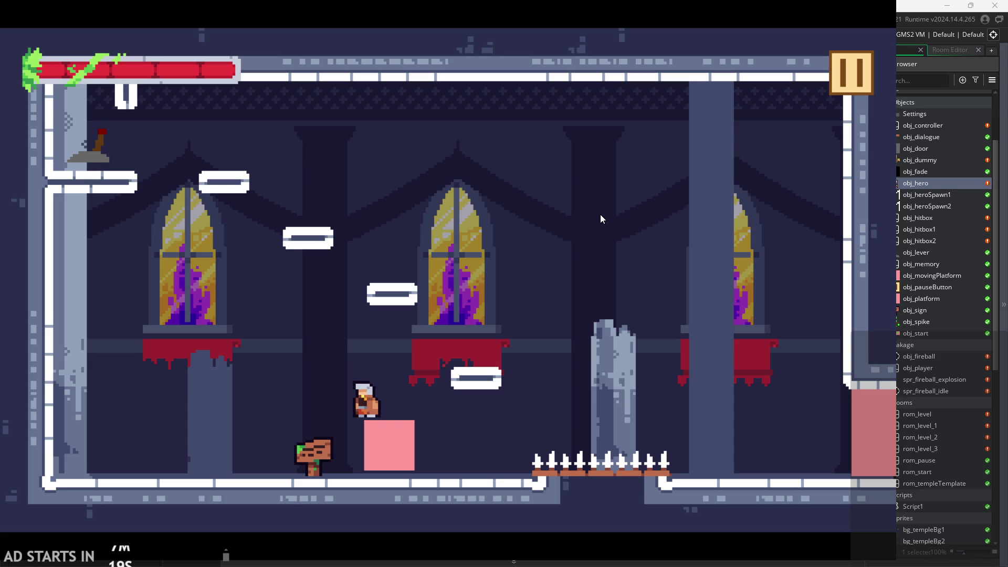
click(600, 214)
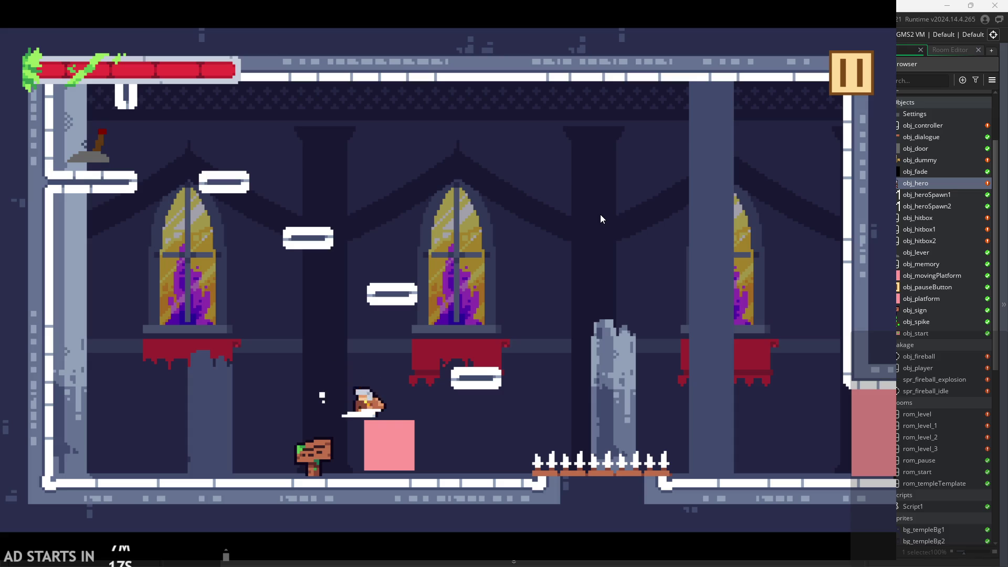
click(850, 72)
Turn on Debug Stats, resume, and chain attack1/attack2 combos in place at animation speed 10
click(243, 165)
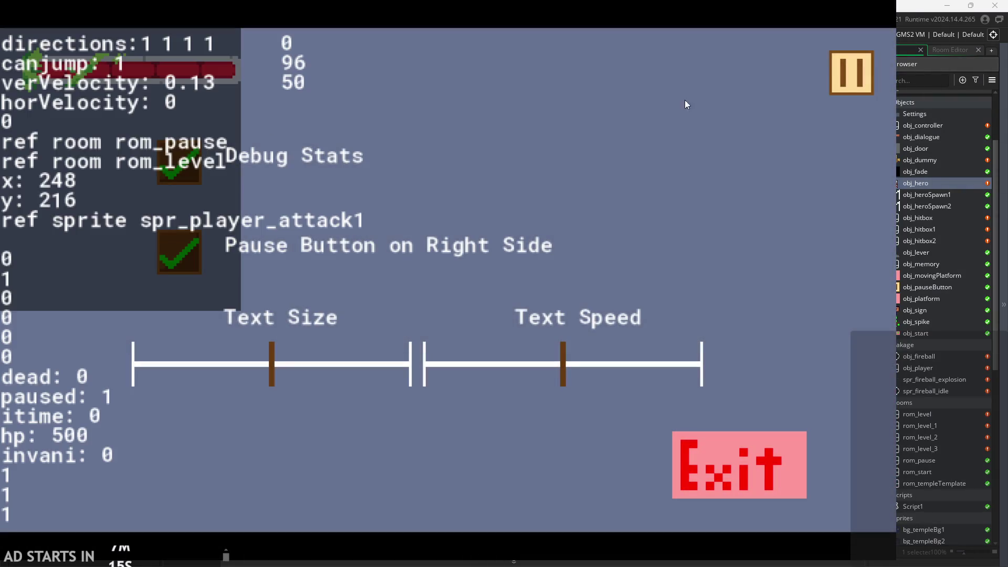
click(855, 76)
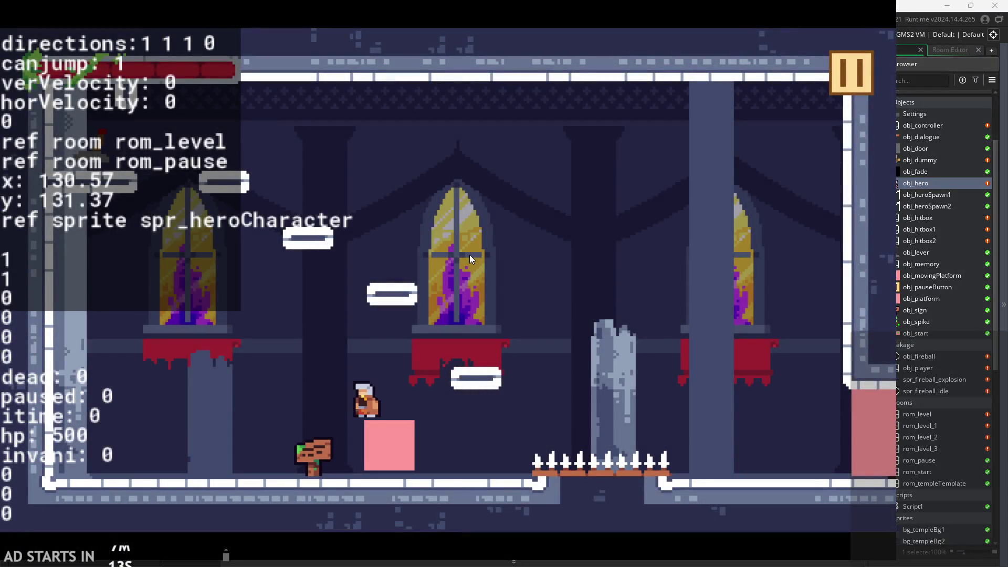
click(470, 254)
click(469, 254)
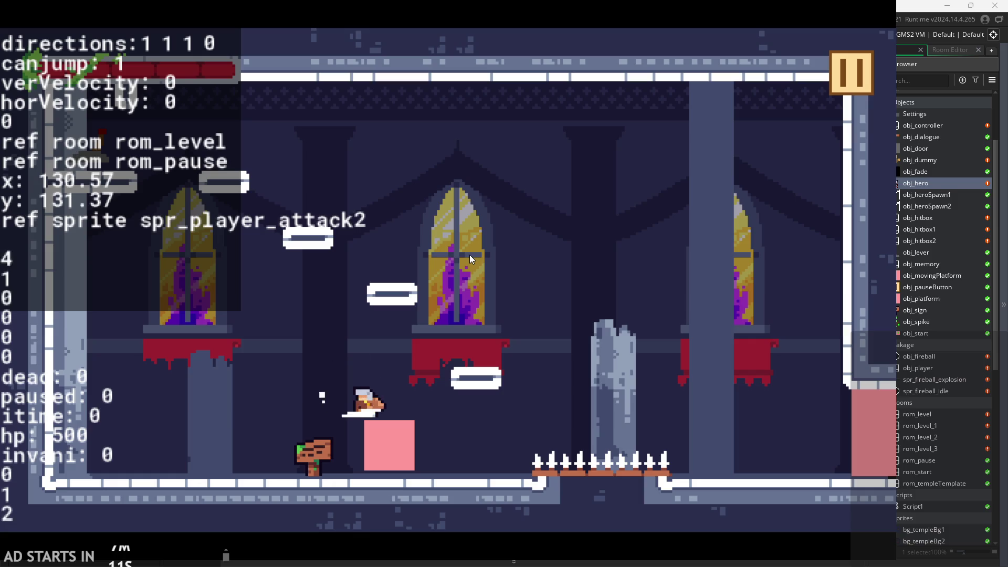
click(469, 254)
click(470, 254)
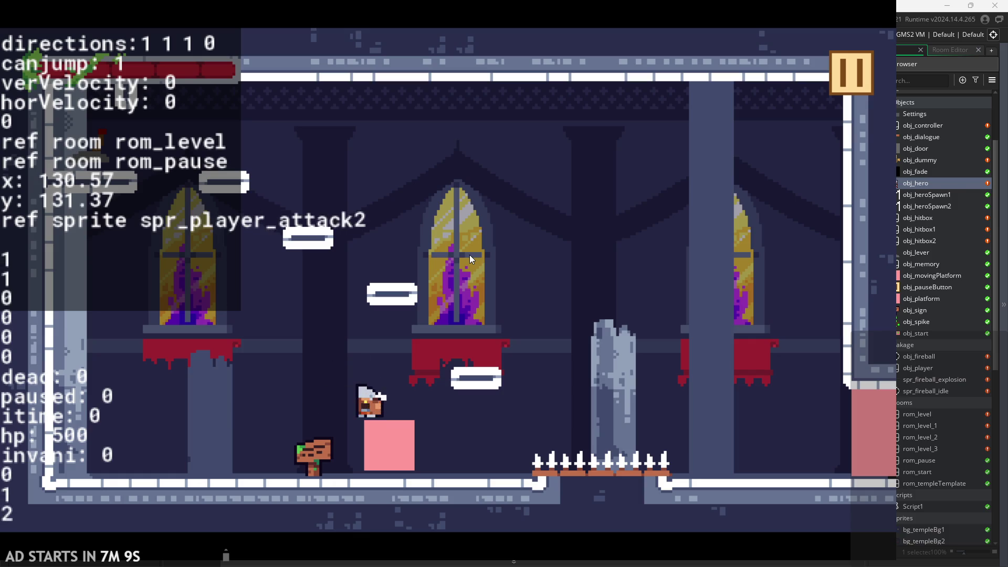
click(469, 254)
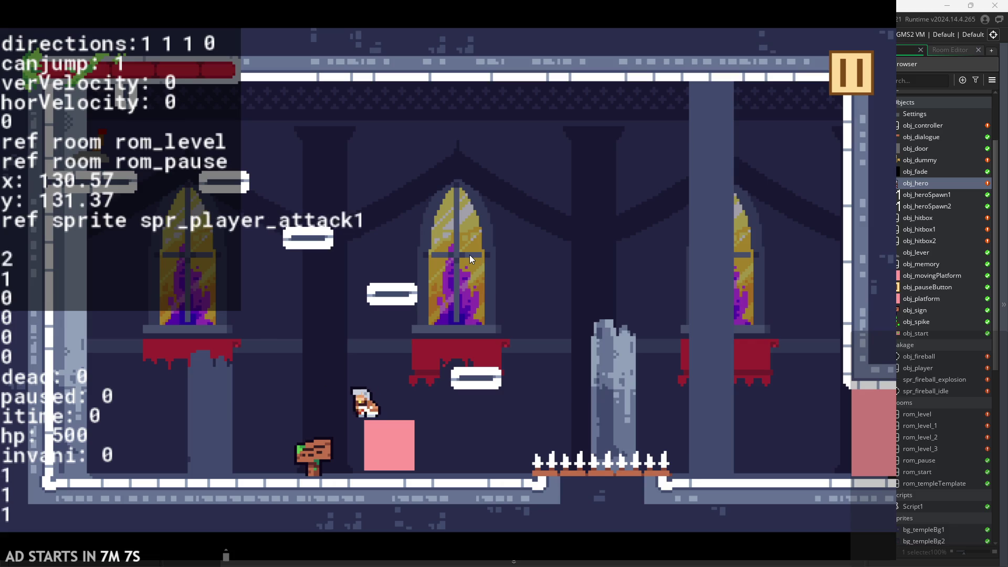
click(469, 254)
click(470, 254)
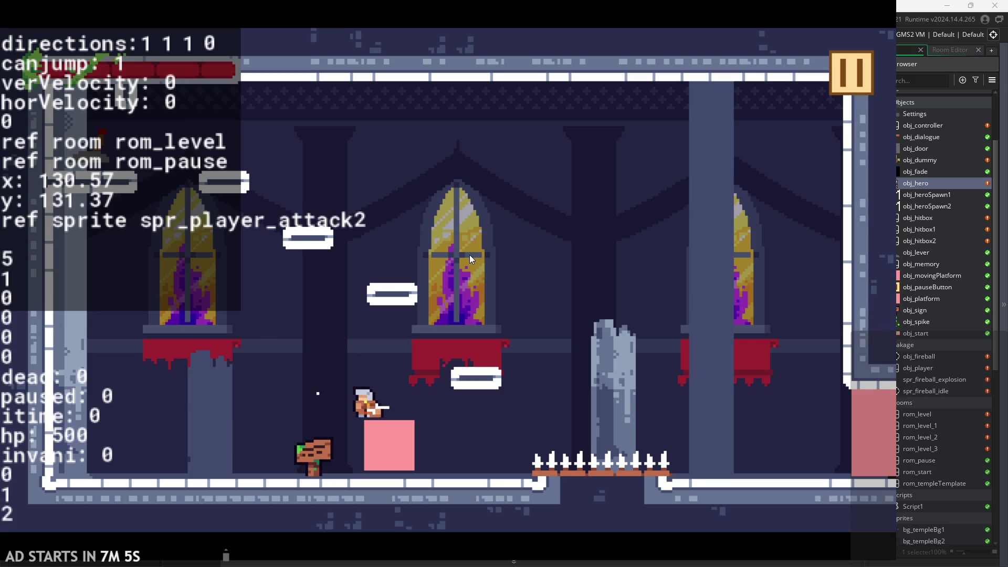
click(469, 255)
click(470, 254)
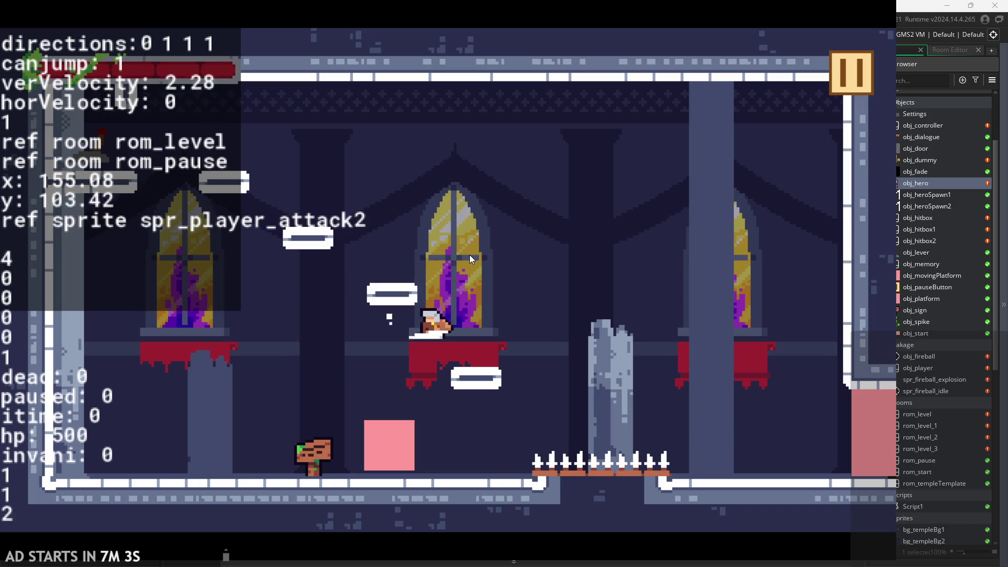
click(470, 254)
click(470, 254)
Chain combo attacks while moving, jumping and slashing on the pink block
key(space)
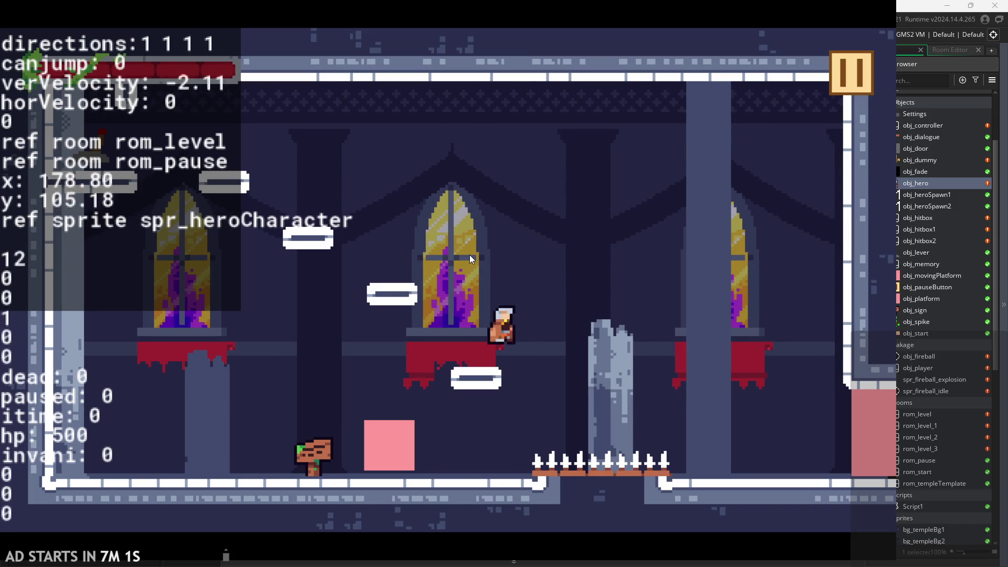
click(469, 254)
key(a)
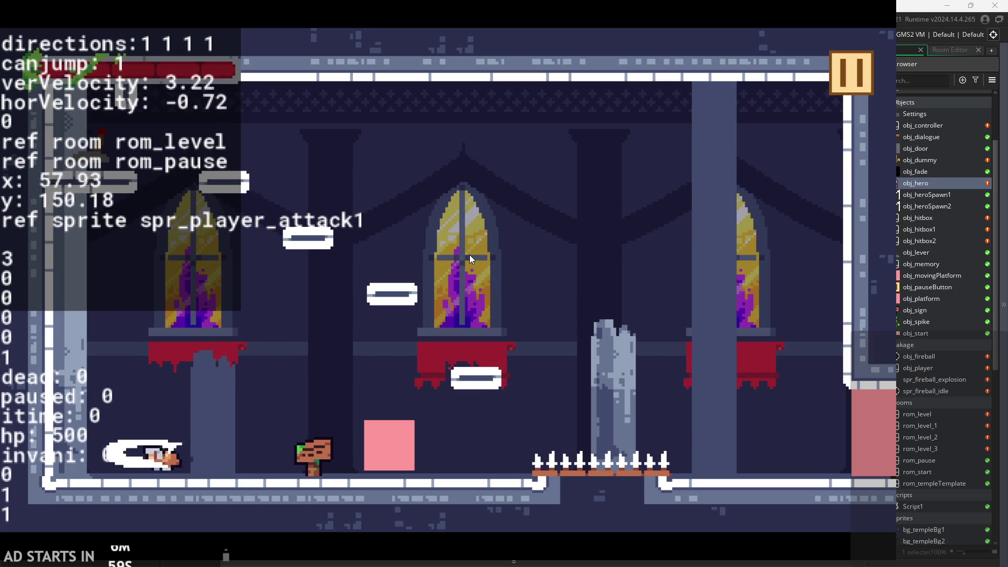
key(d)
key(space)
click(469, 254)
click(469, 254)
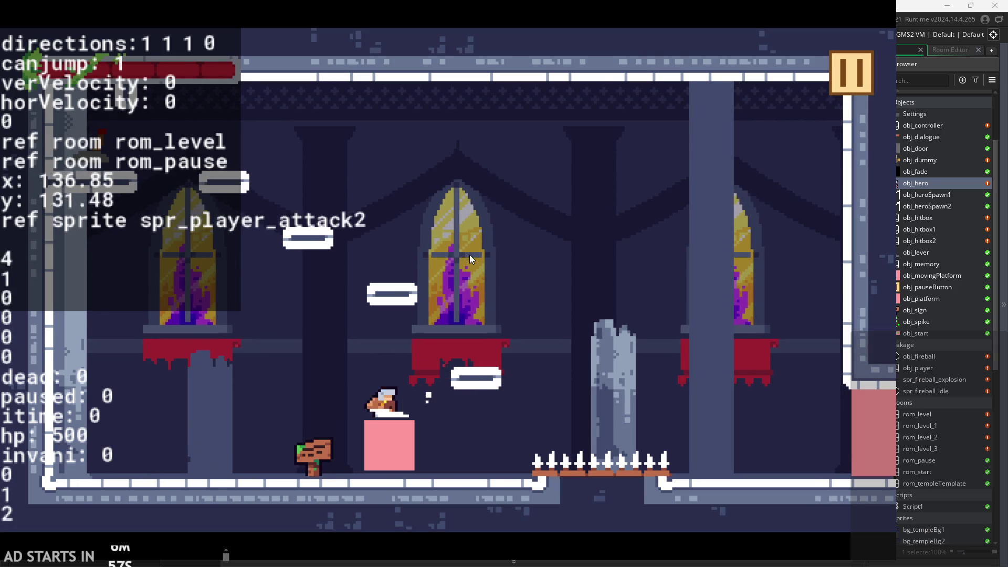
key(space)
click(469, 254)
click(470, 254)
key(a)
key(space)
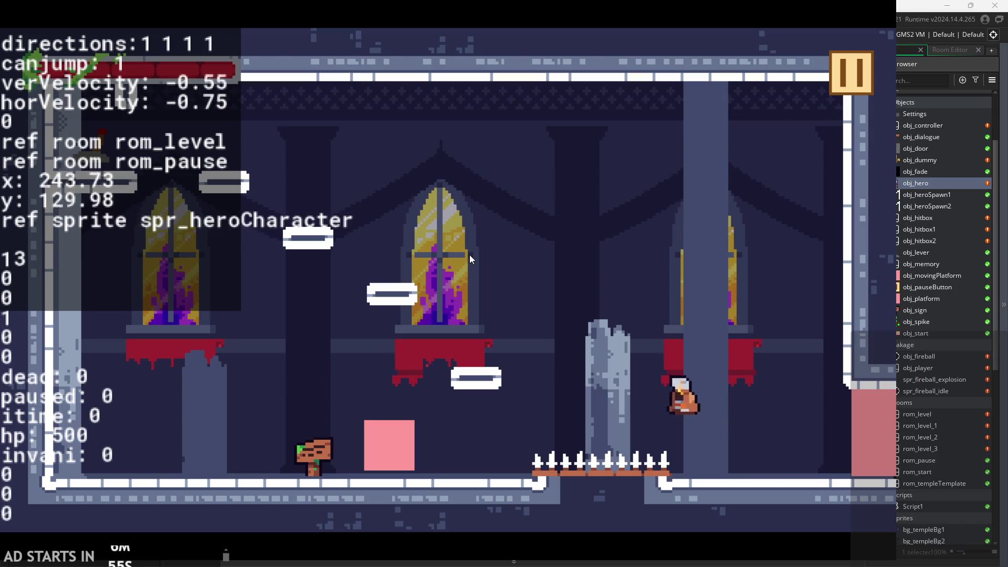
click(470, 254)
click(469, 254)
key(space)
key(d)
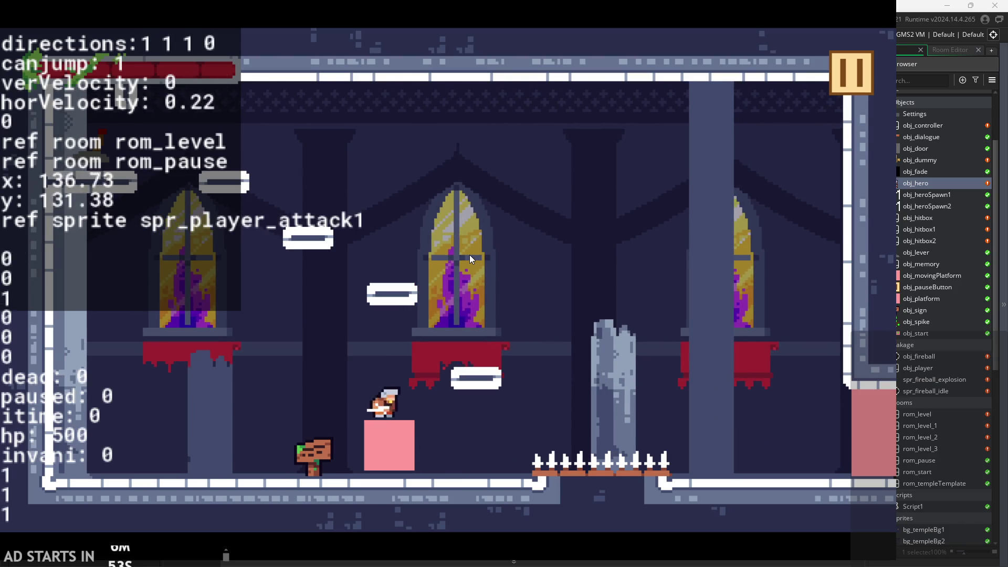
key(space)
click(469, 254)
key(a)
click(469, 254)
key(space)
click(470, 254)
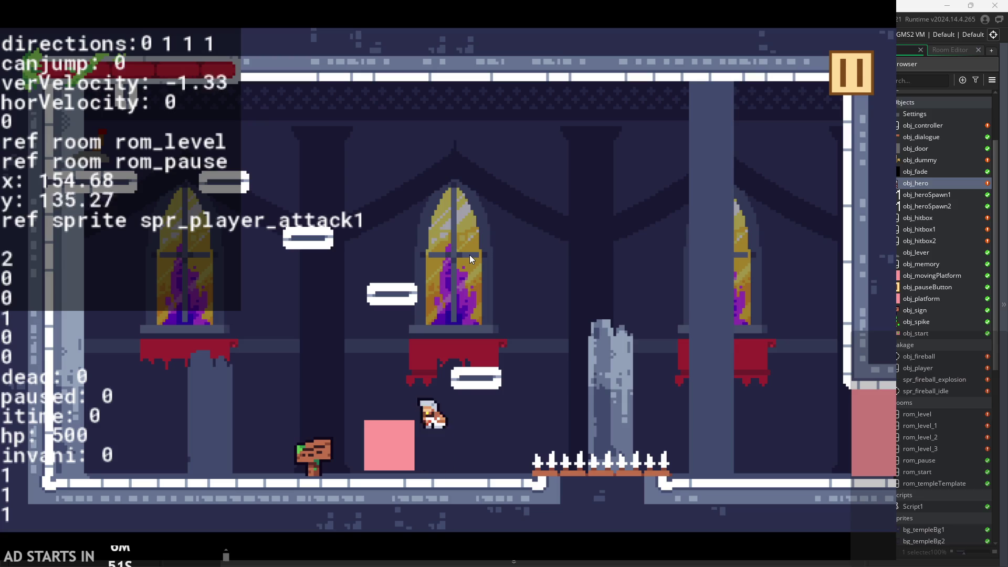
key(a)
click(470, 254)
click(469, 254)
click(469, 254)
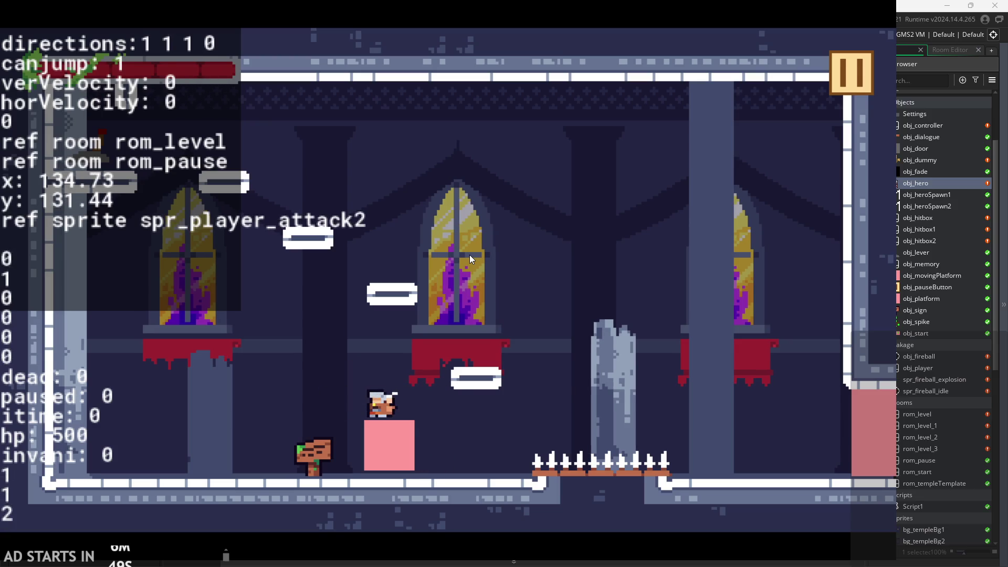
click(469, 254)
click(469, 254)
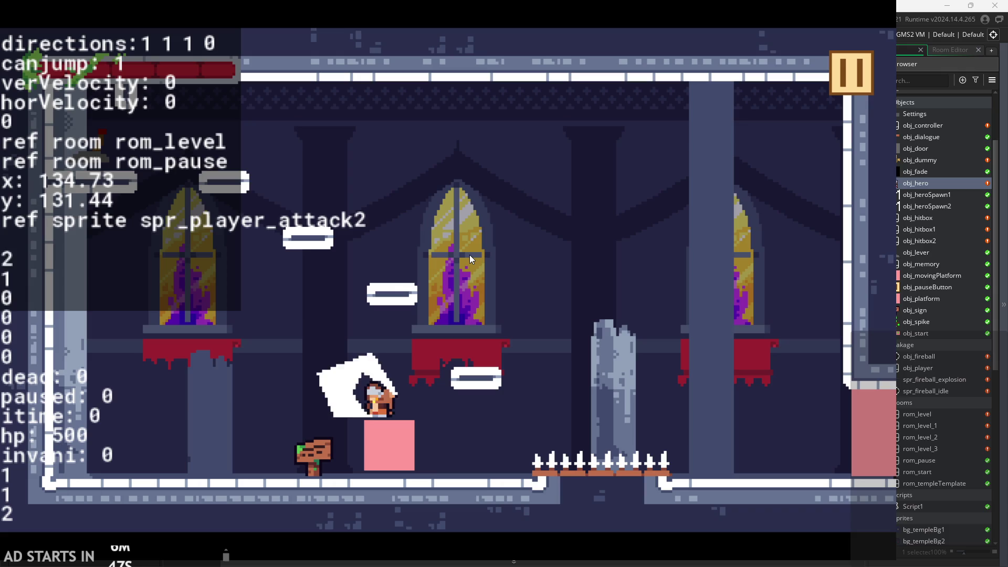
click(469, 254)
click(469, 254)
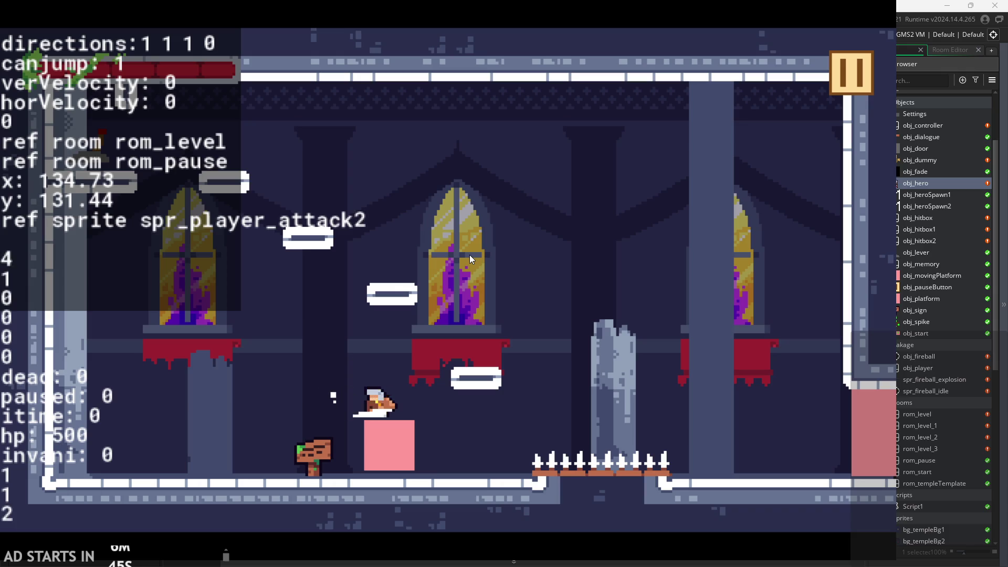
click(469, 254)
click(469, 254)
Pause and quit the playtest, returning to the hero's attack-stage code
click(452, 322)
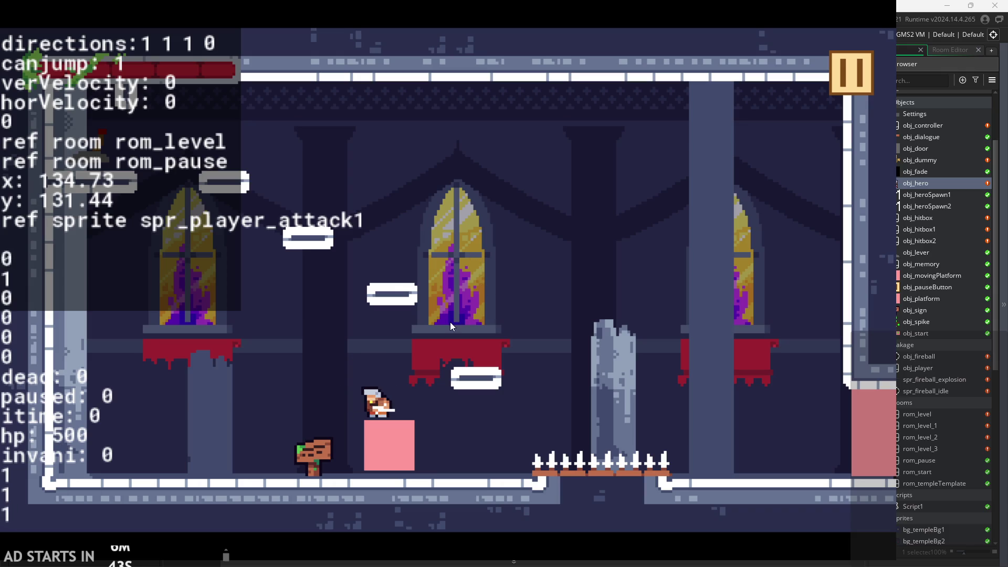
click(449, 323)
key(Escape)
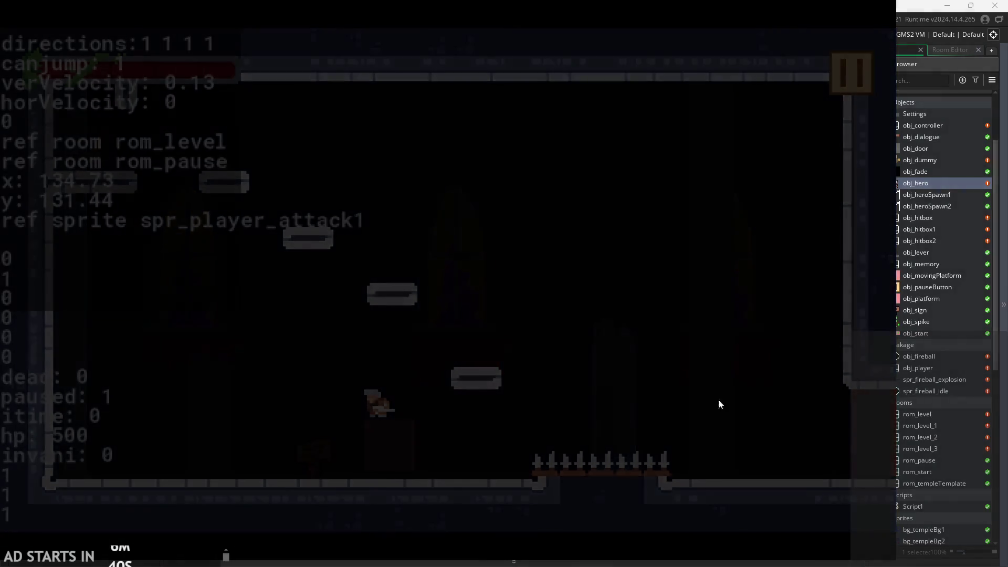
click(488, 265)
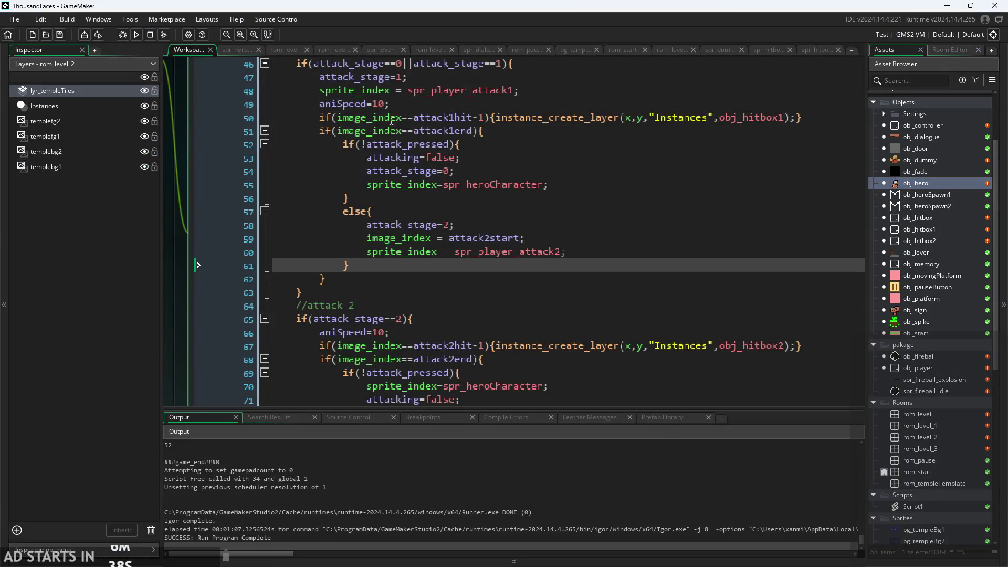
Change aniSpeed from 10 to 7 on lines 49 and 66 and run the game
click(386, 104)
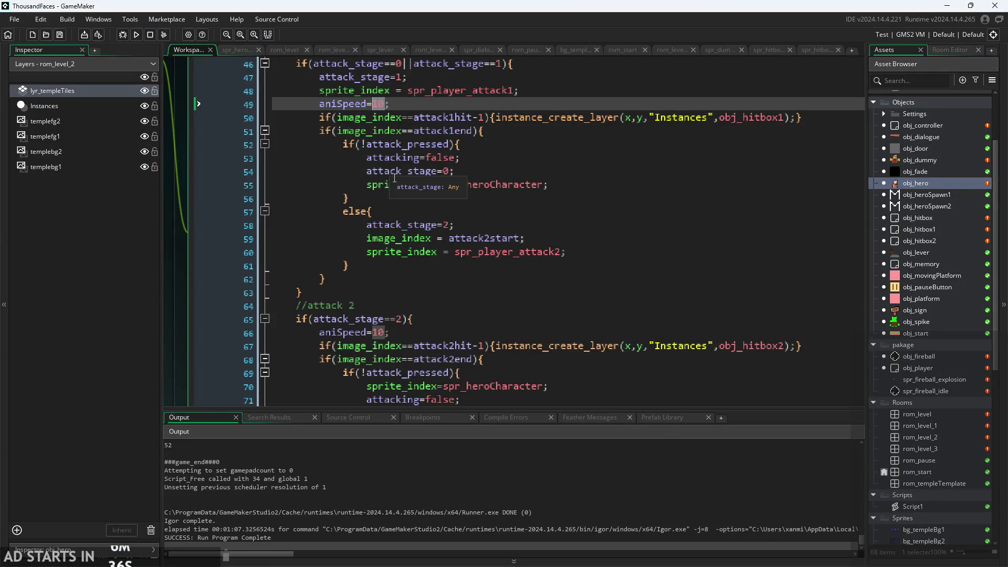
text(7)
drag(372, 333, 386, 332)
text(7)
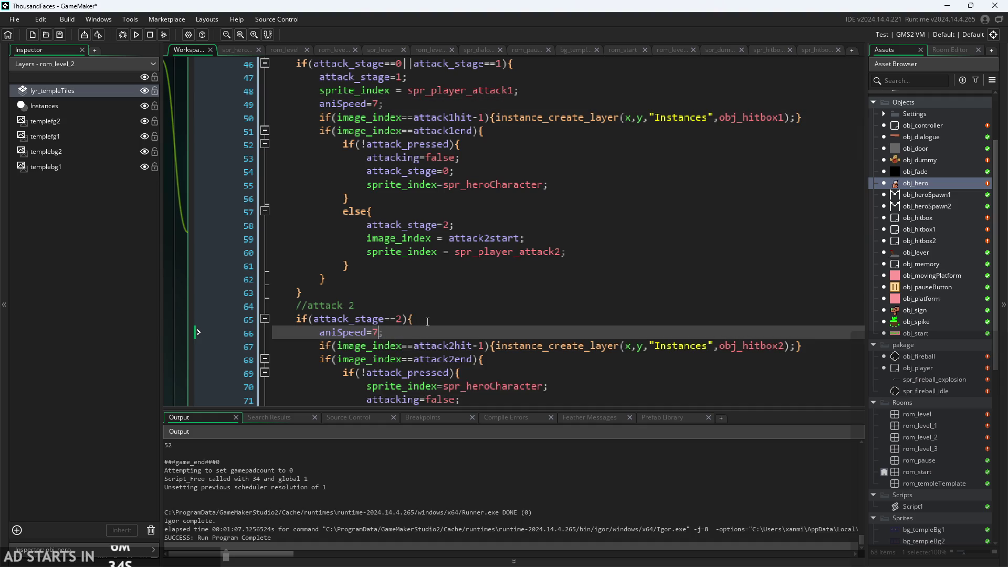
click(136, 35)
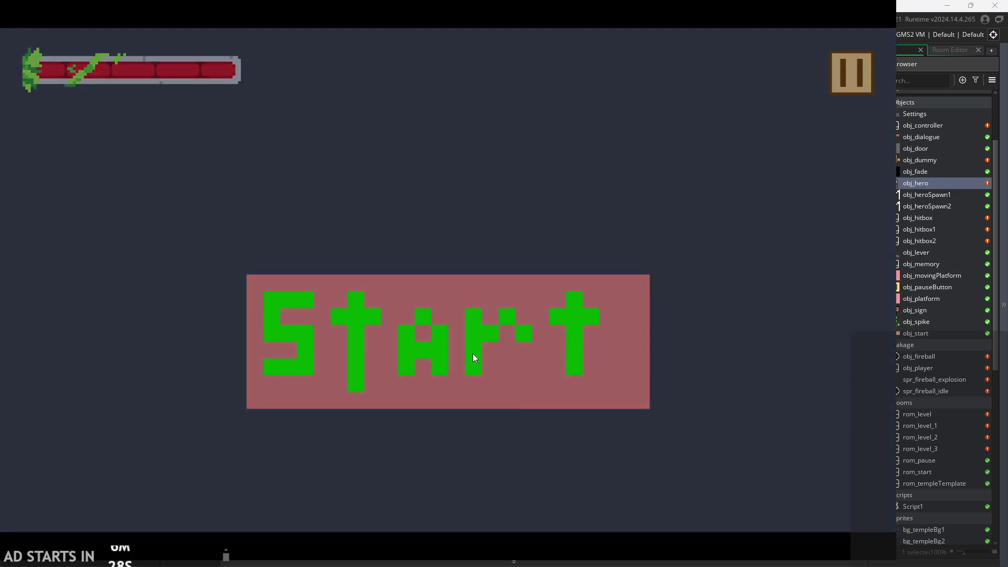
Start the level, jump onto the pink block and swing at speed 7, then exit
click(473, 354)
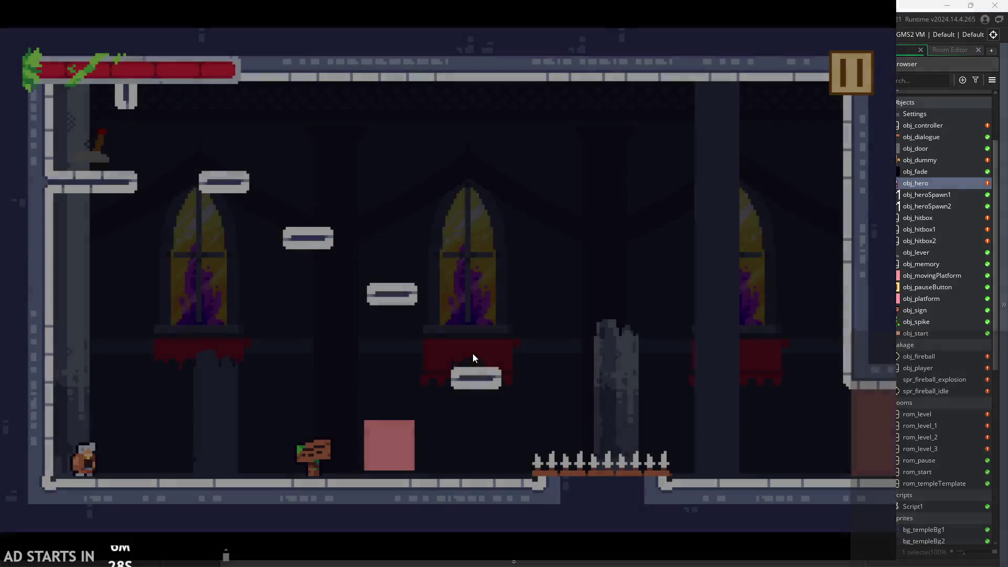
key(Right)
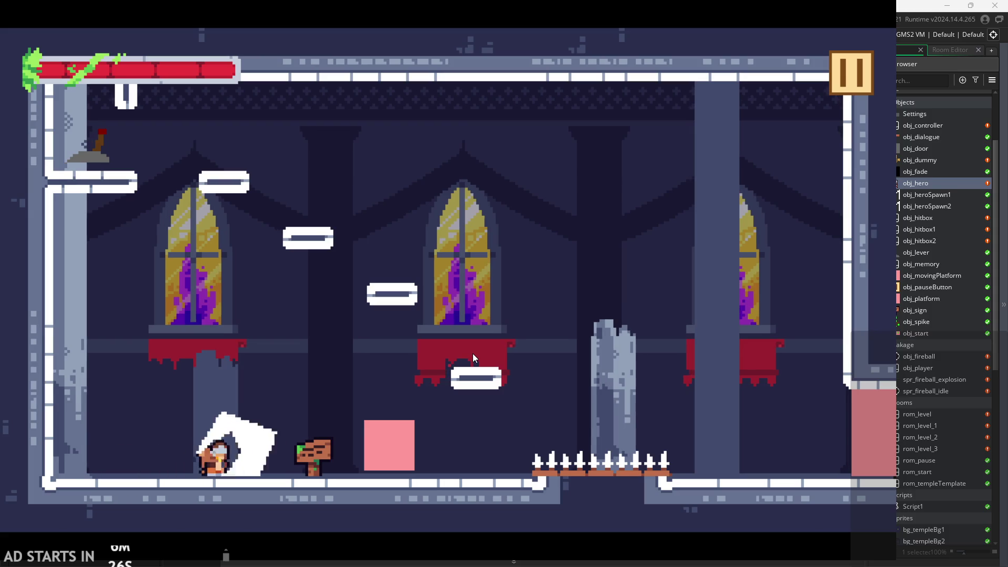
key(space)
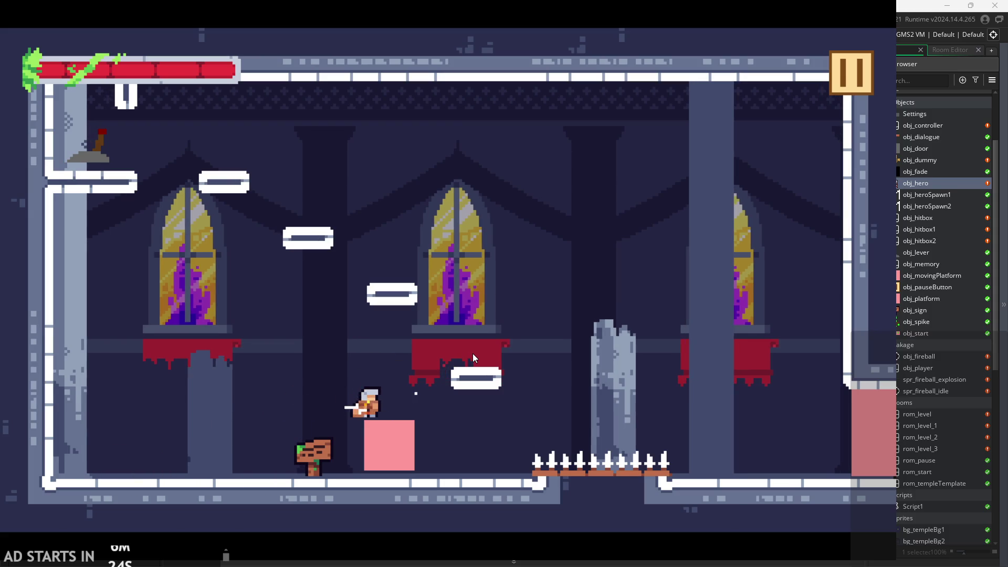
click(472, 358)
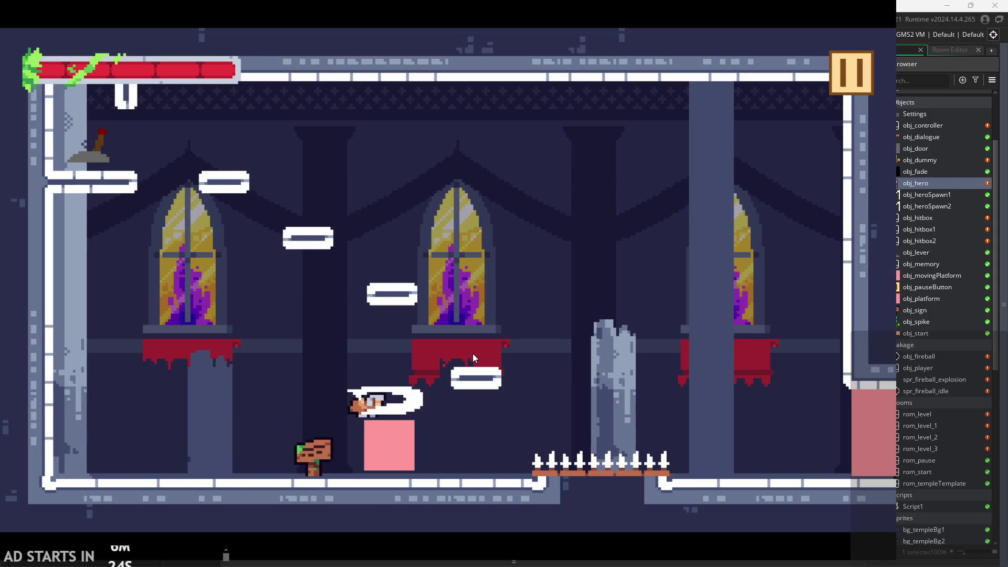
click(861, 91)
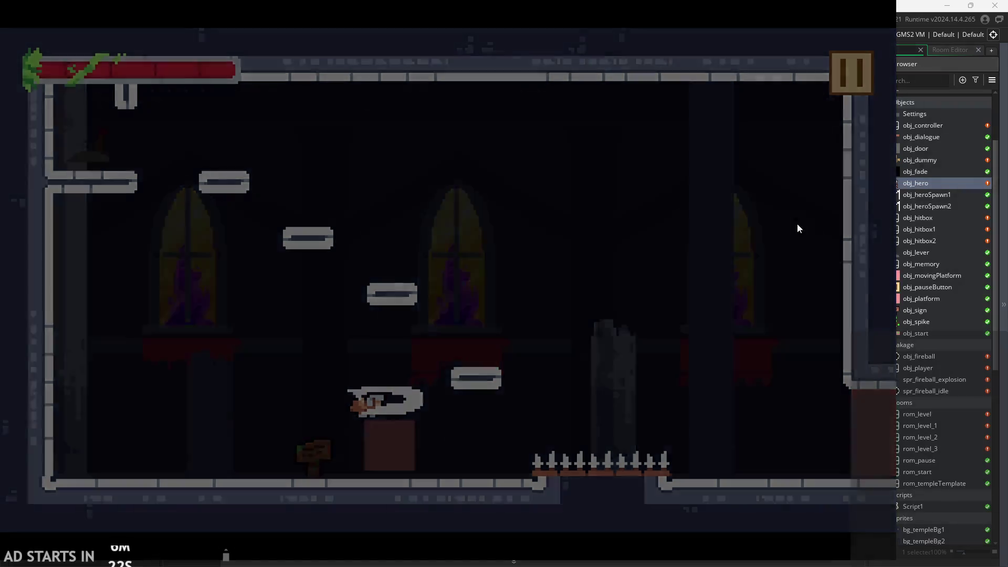
click(746, 462)
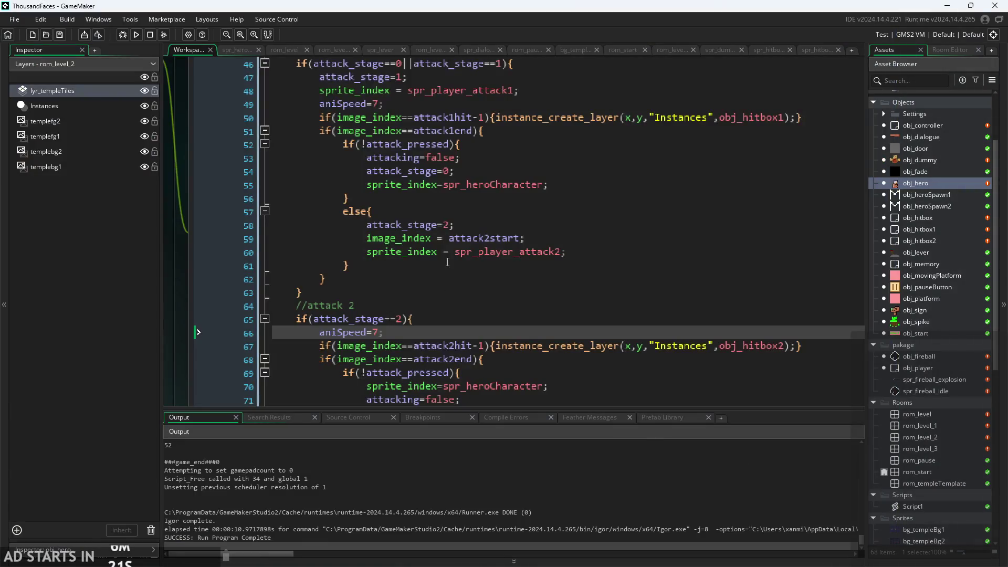
Playtest the second attack's end-frame timing with two sword swings, then exit
click(475, 360)
text(-1)
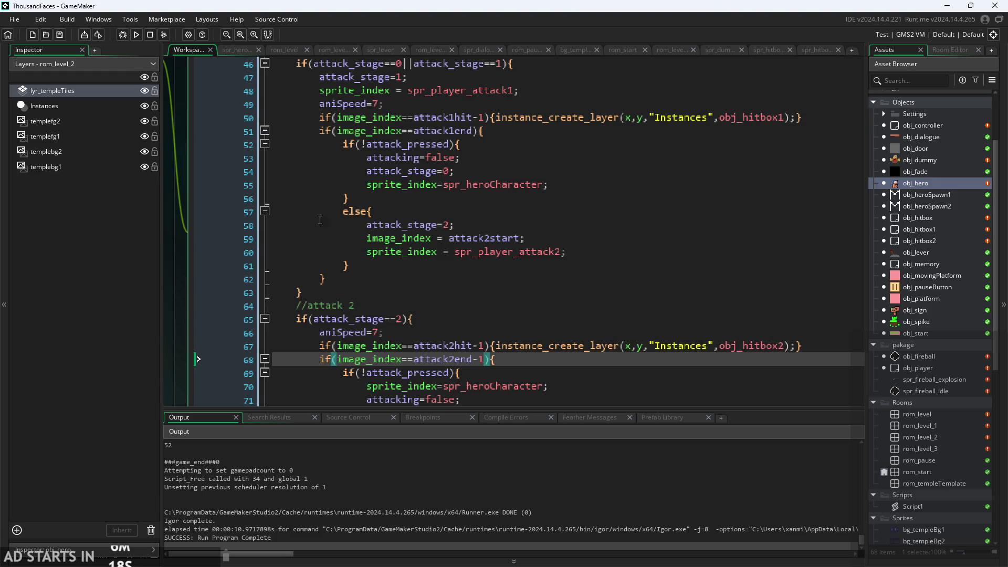
click(136, 35)
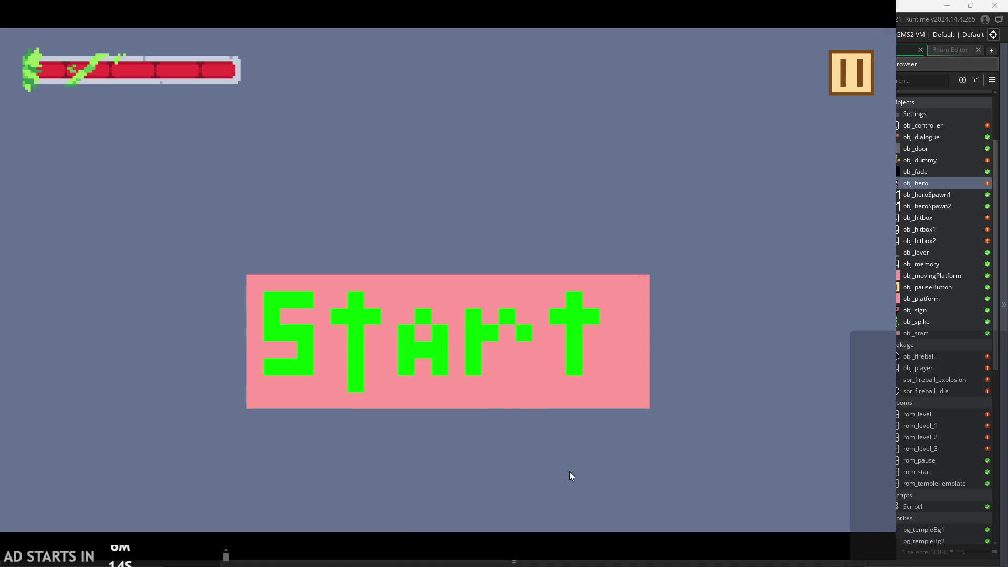
click(482, 341)
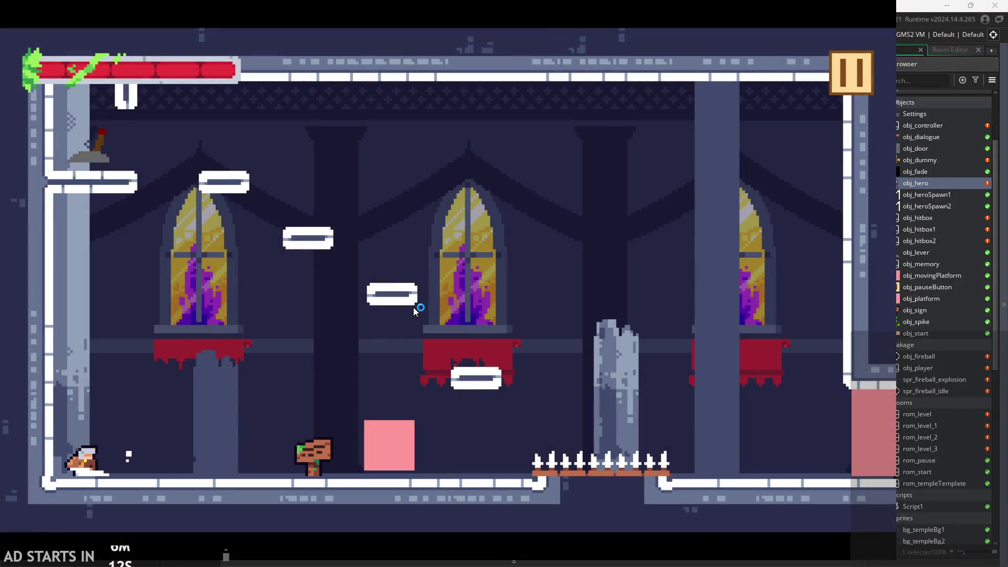
key(x)
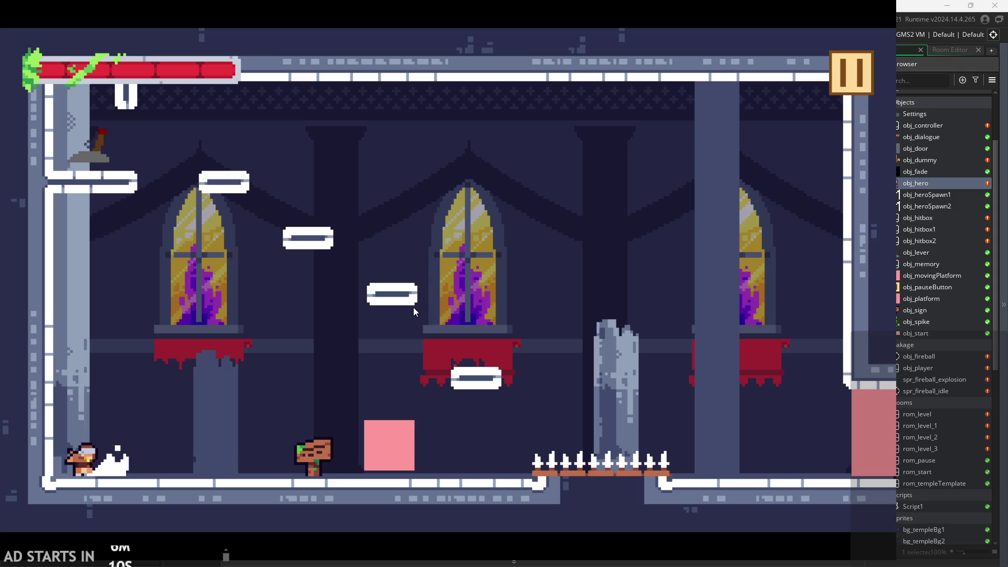
key(x)
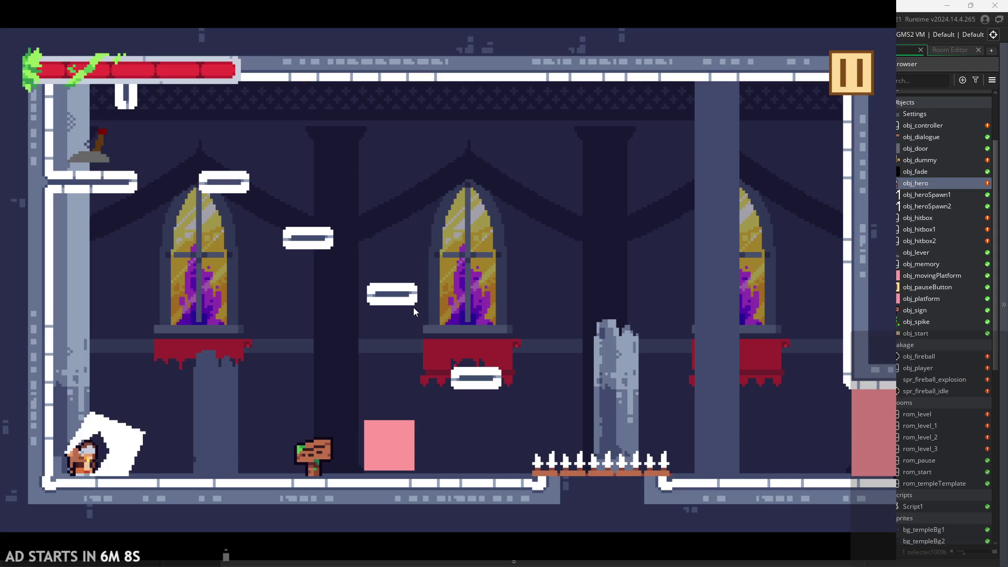
click(846, 67)
click(722, 484)
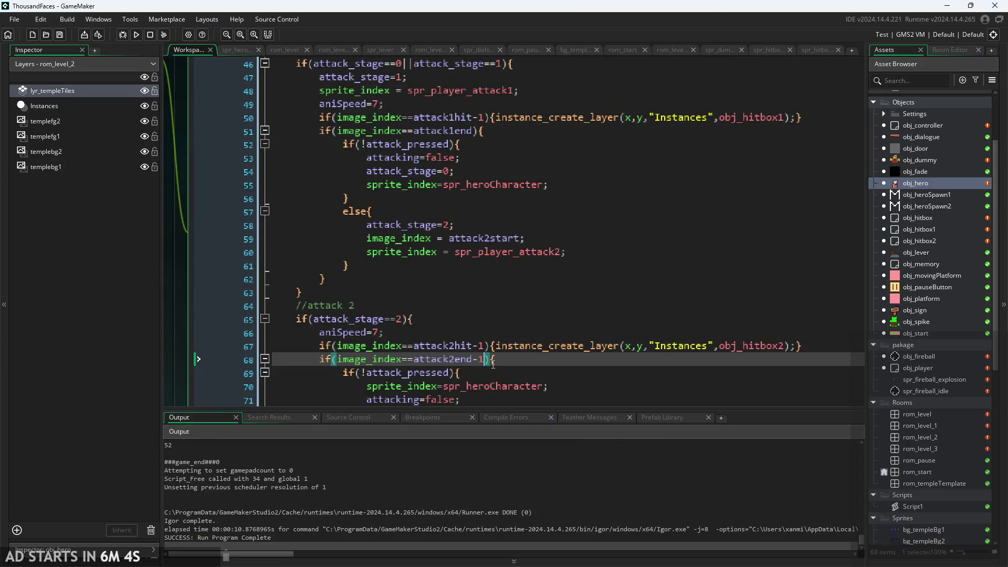
Run the game again, move right and jump, then exit the playtest
click(138, 35)
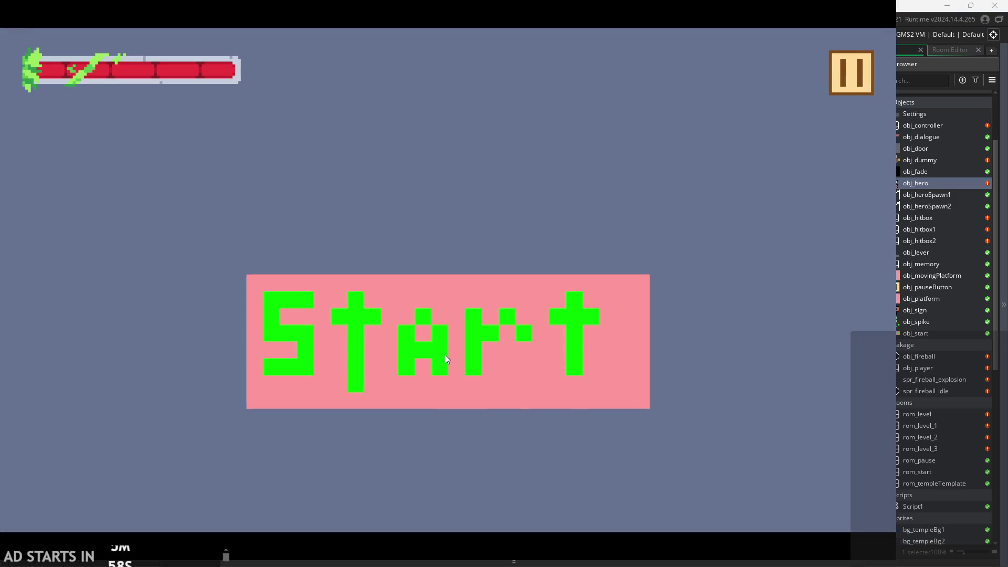
click(445, 354)
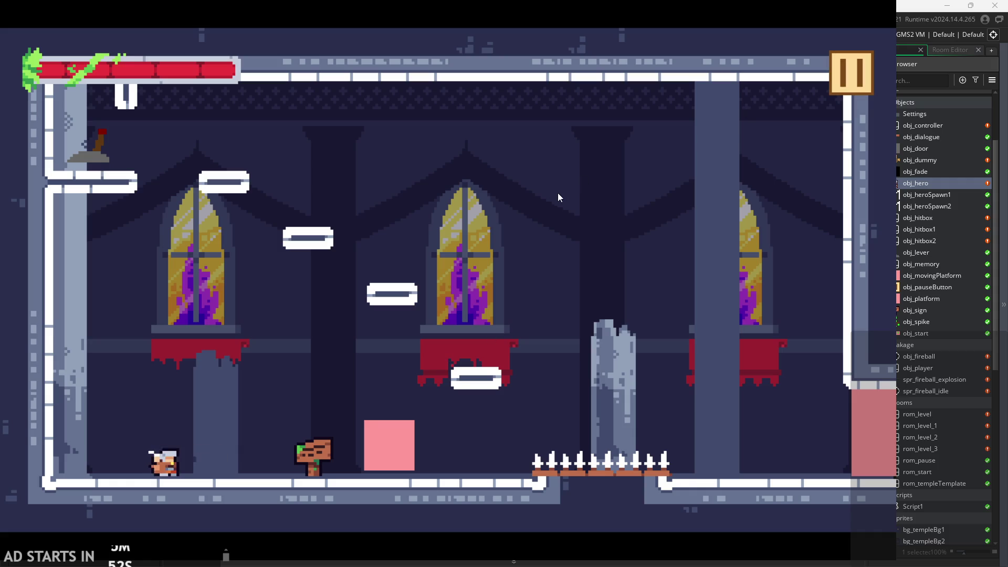
key(Right)
key(space)
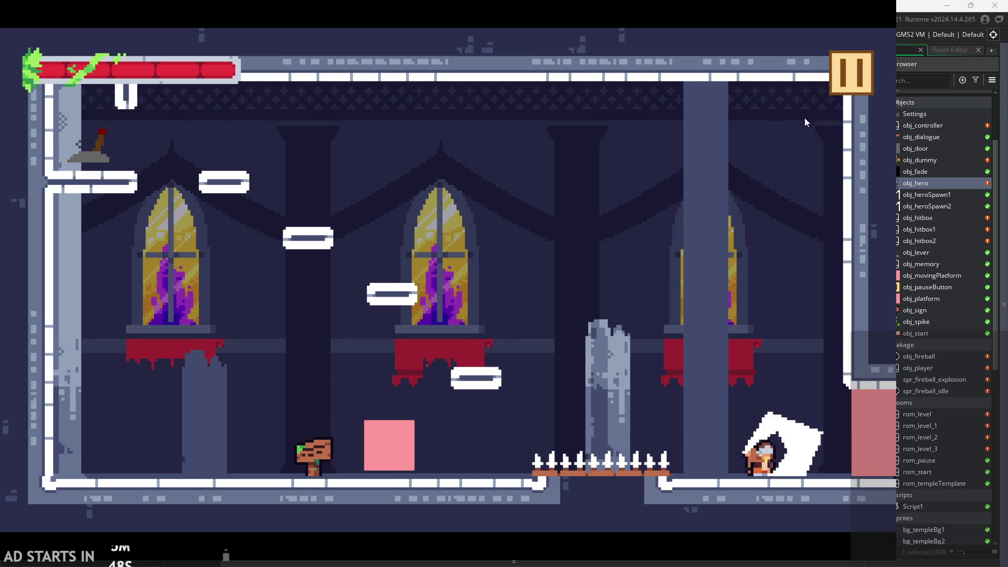
click(850, 72)
click(714, 483)
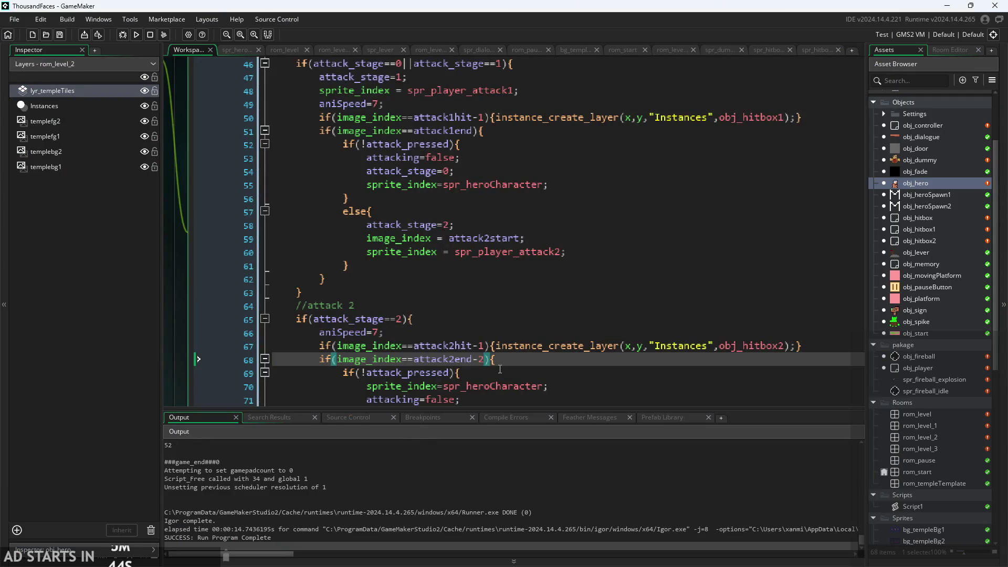
Change line 68 to check attack2end-4 and test an attack in a playtest
key(BackSpace)
text(4)
click(136, 34)
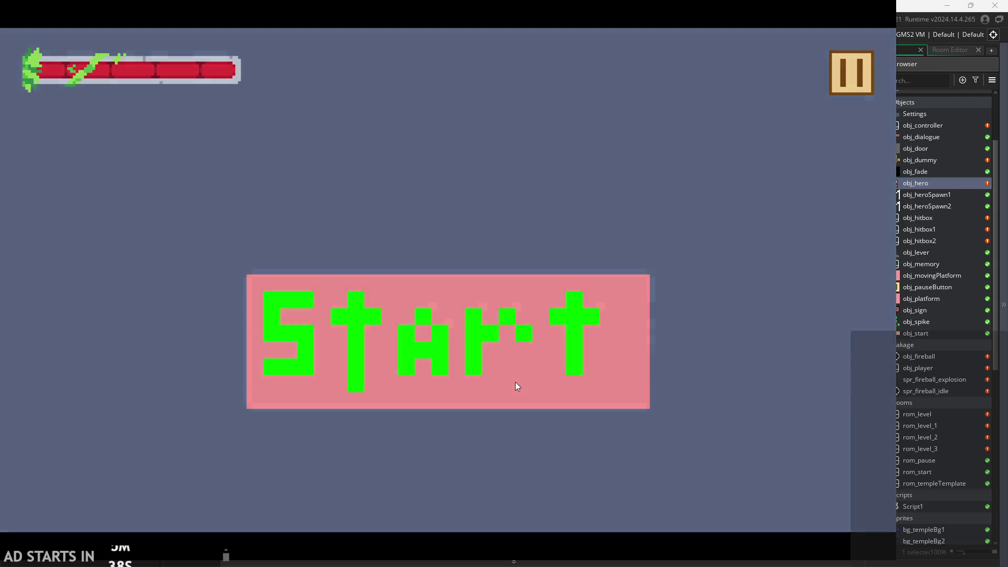
click(515, 384)
key(x)
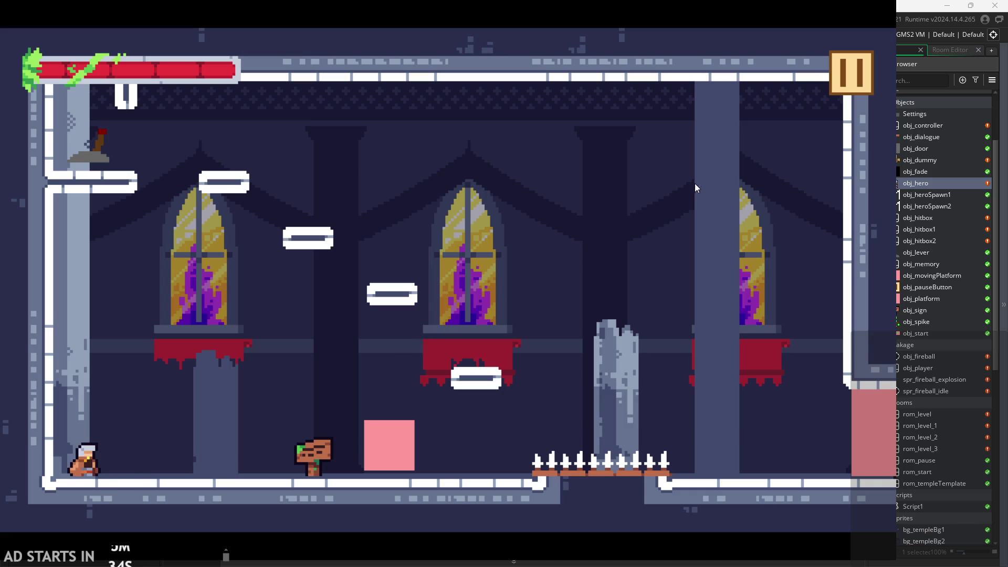
click(832, 78)
click(677, 462)
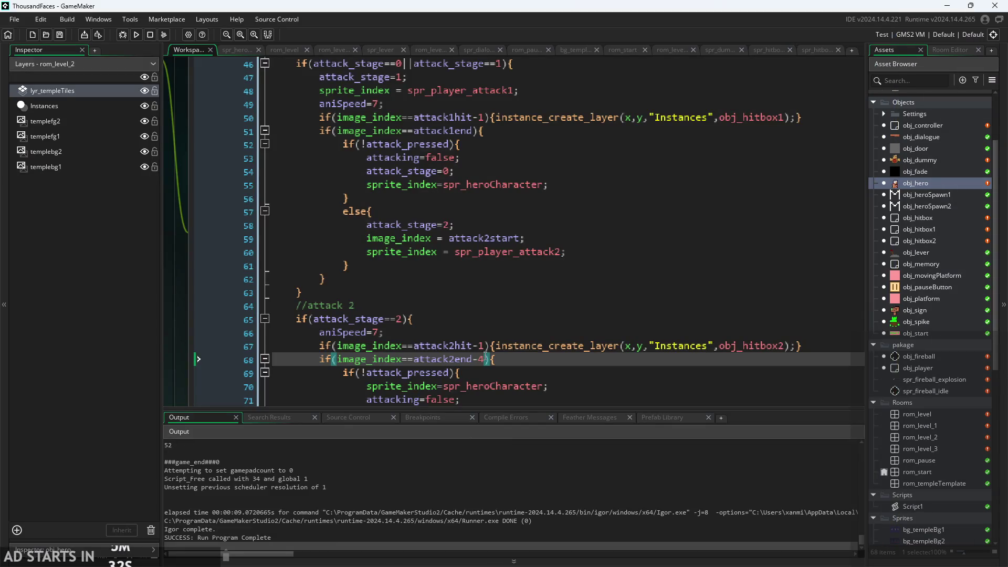
Run the game with attack2end-3, walk onto the pink block and slash
key(F5)
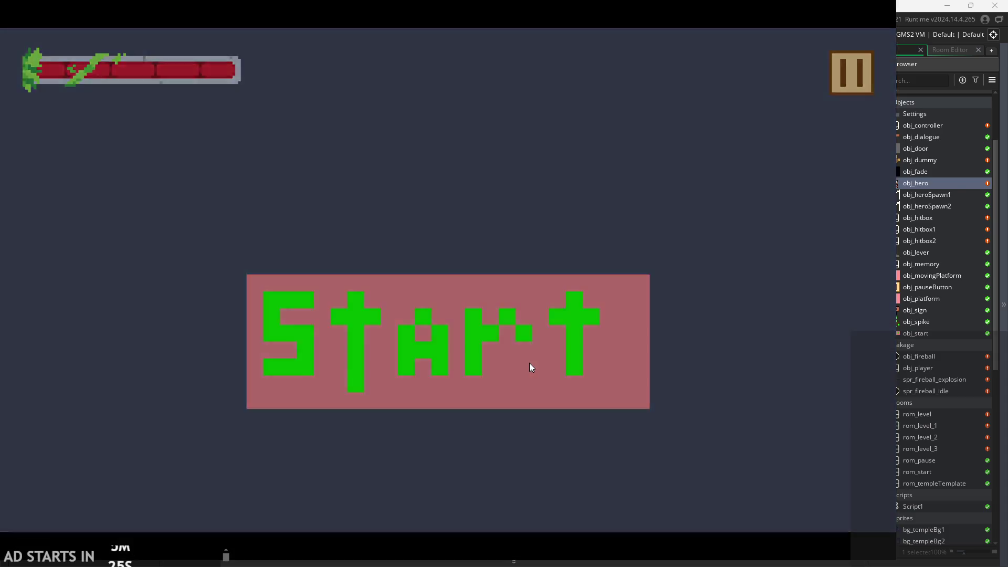
click(529, 363)
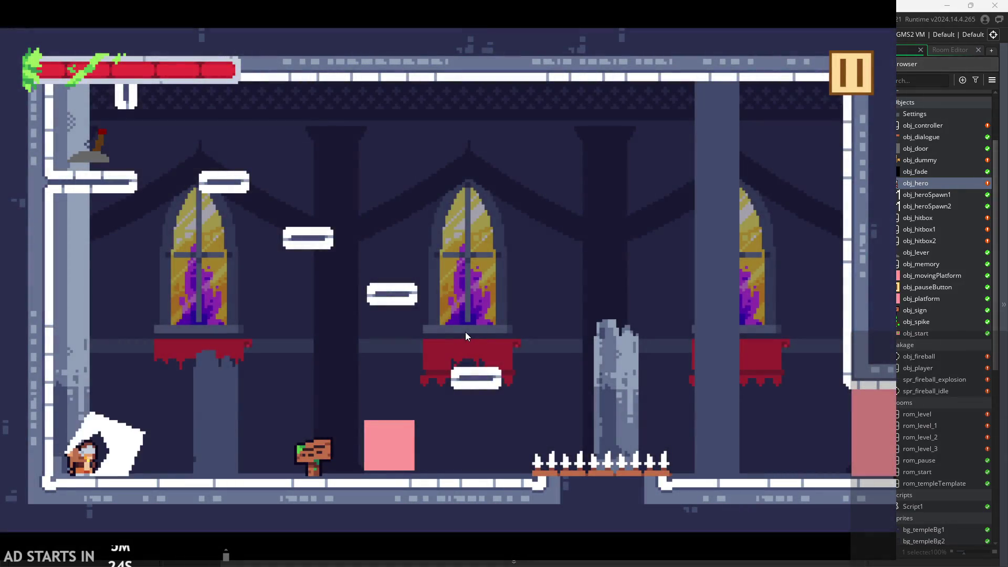
key(Right)
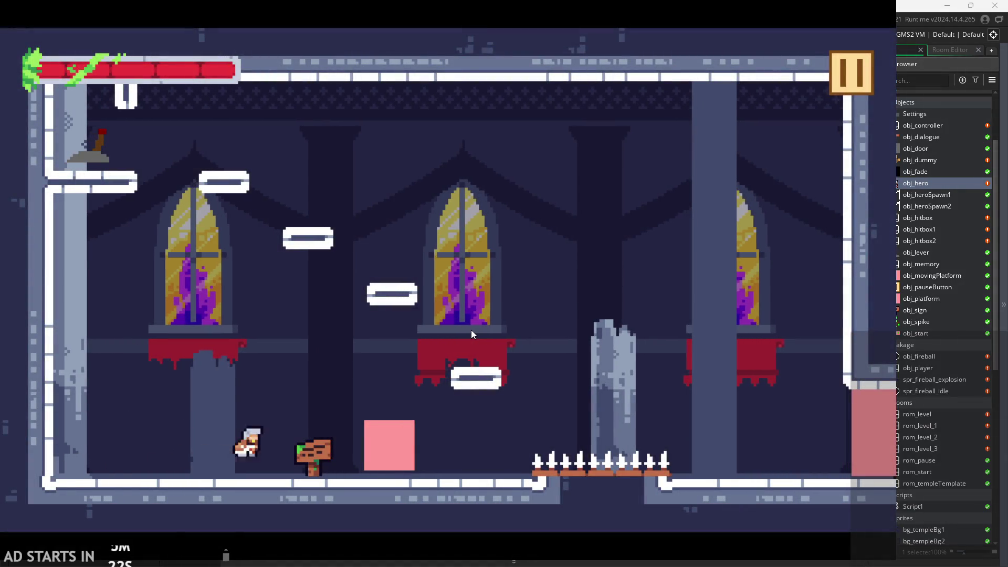
key(Right)
key(space)
key(x)
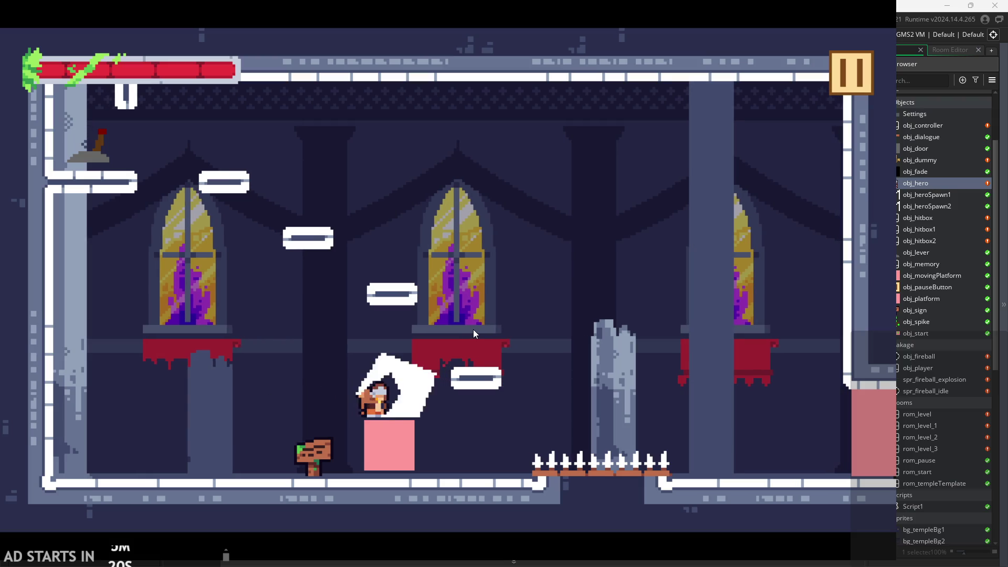
Chain mid-air and on-block slash combos while jumping around, then pause the game
key(space)
key(Right)
key(Left)
key(space)
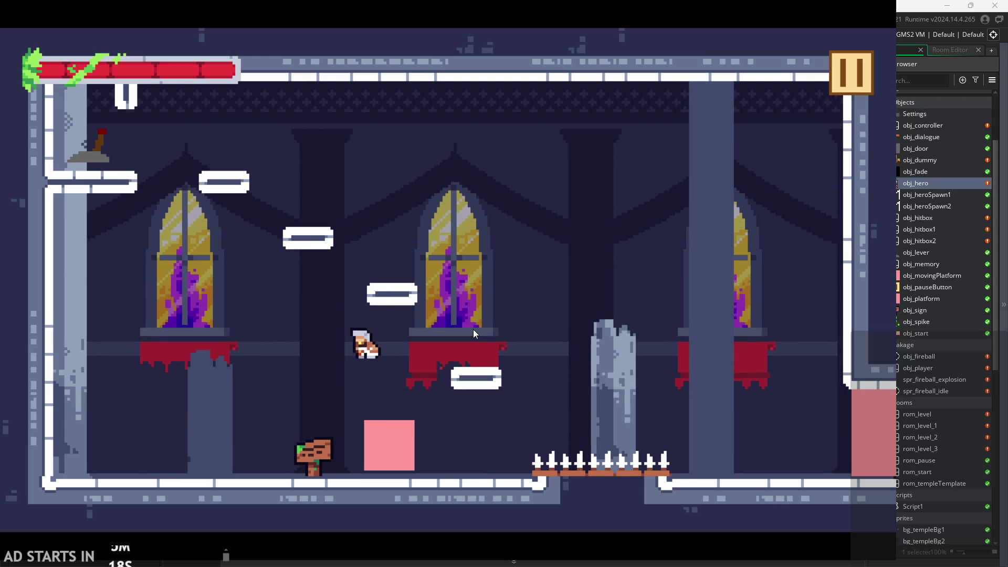
key(x)
key(Right)
key(space)
key(x)
key(Left)
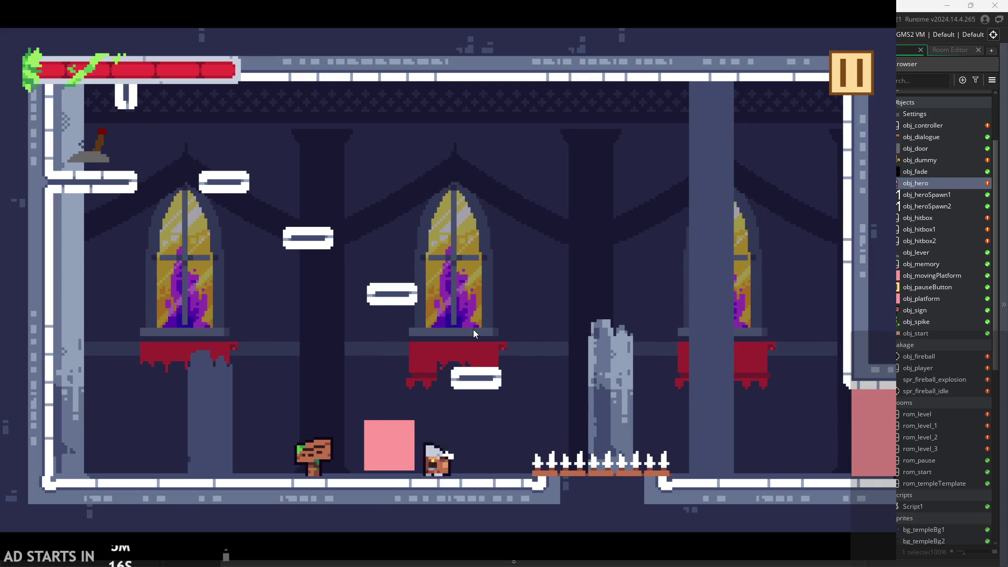
key(space)
key(Left)
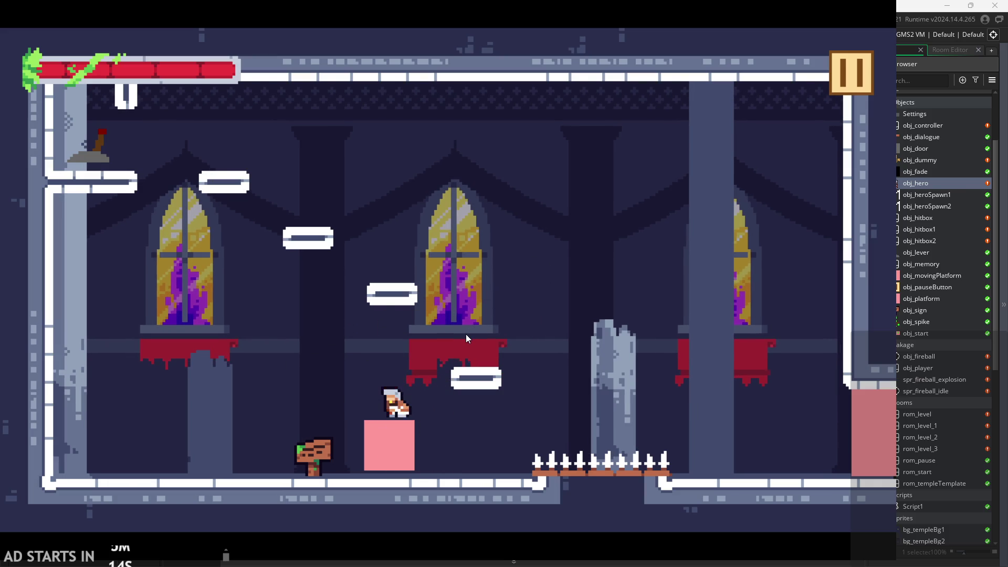
key(x)
key(x)
key(Right)
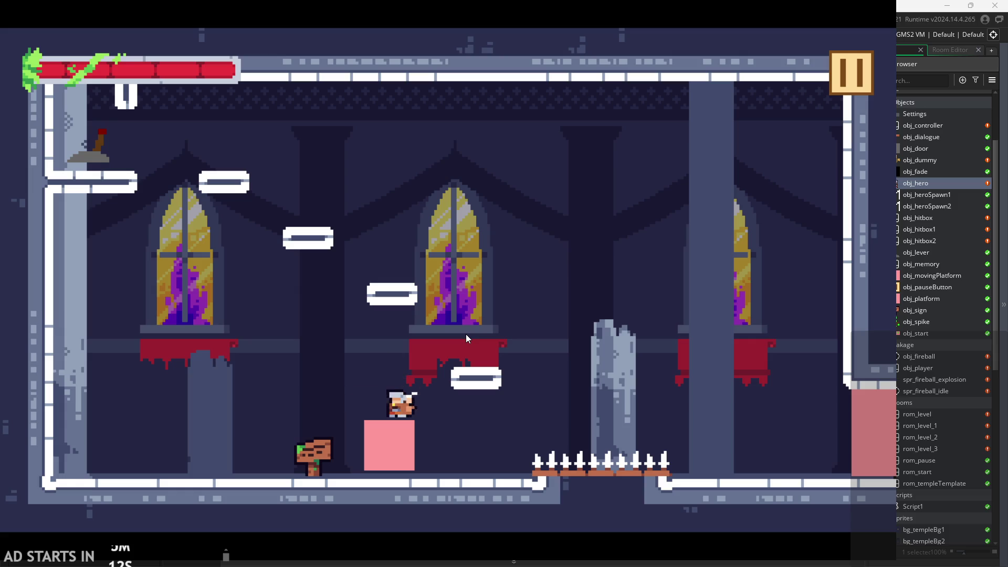
key(x)
key(x)
key(x)
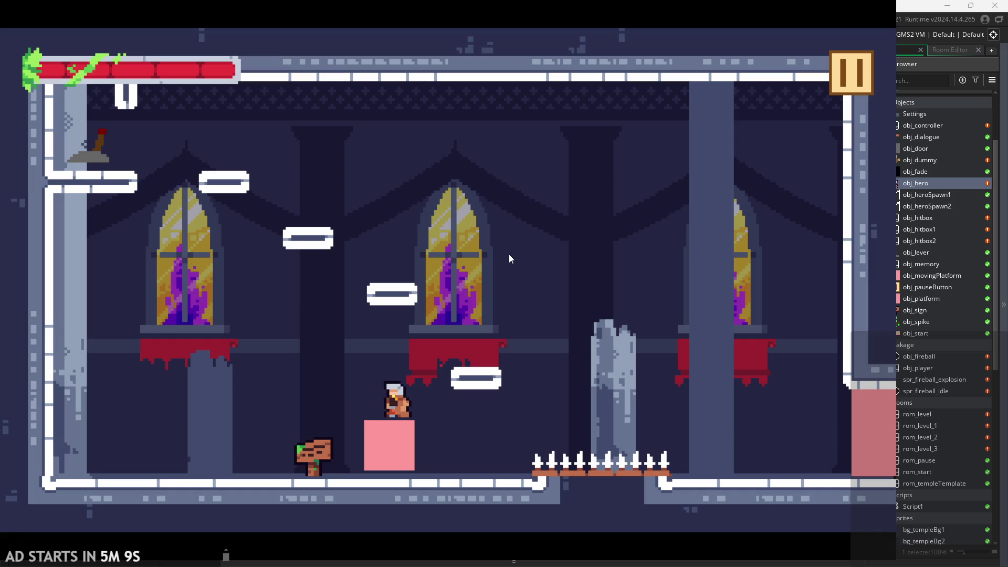
click(850, 73)
click(682, 485)
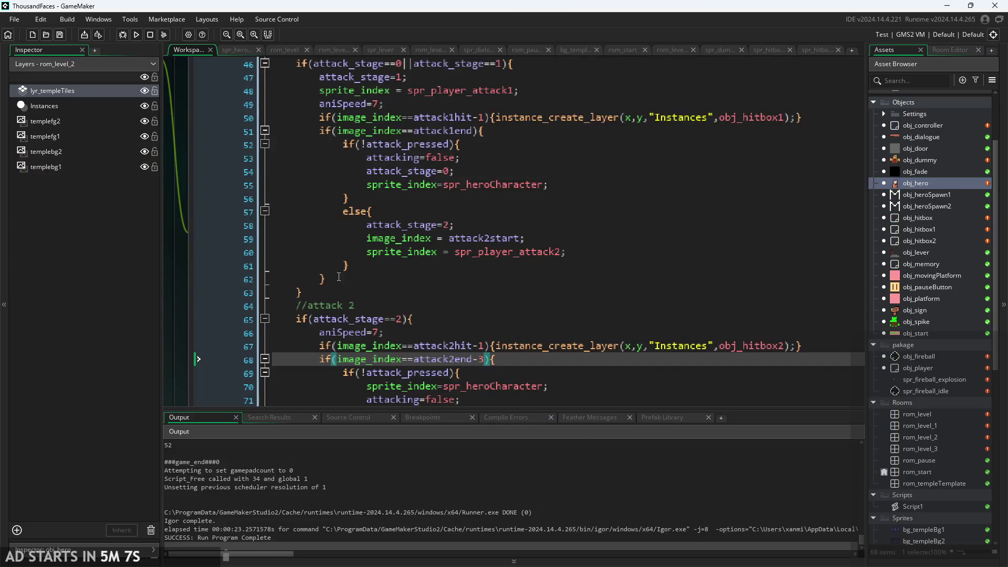
ctrl+scroll(422, 240, down, 3)
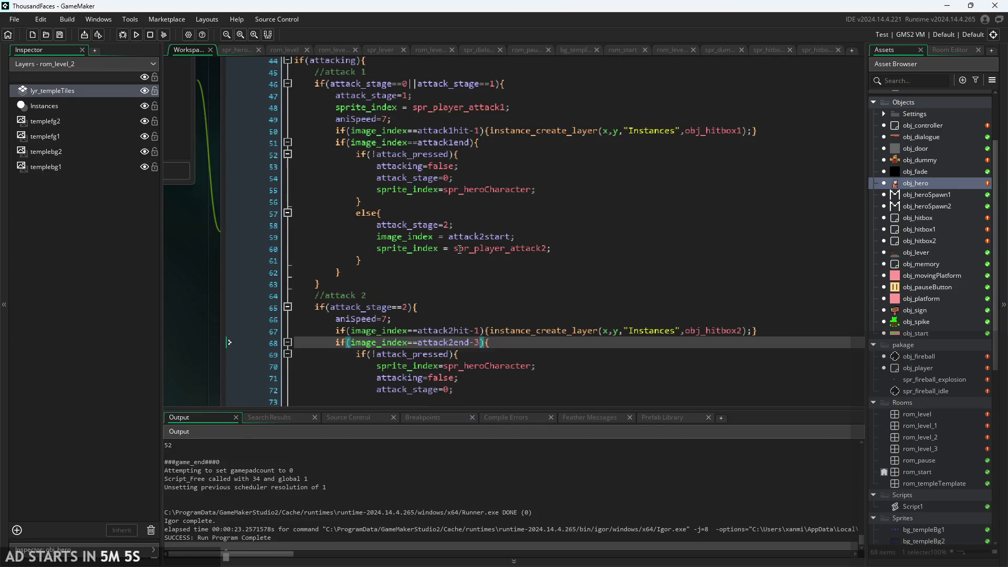
scroll(463, 271, up, 1)
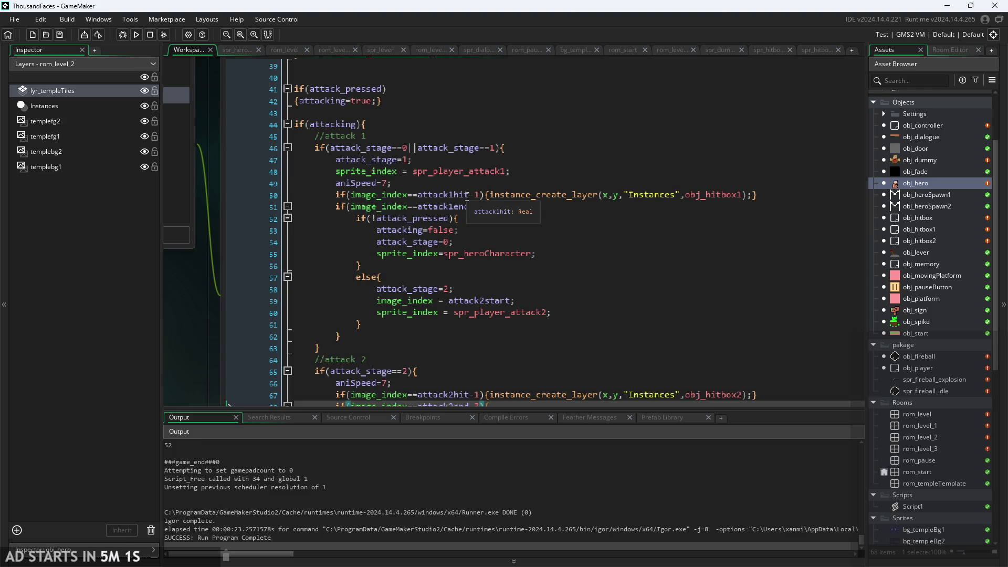
click(506, 195)
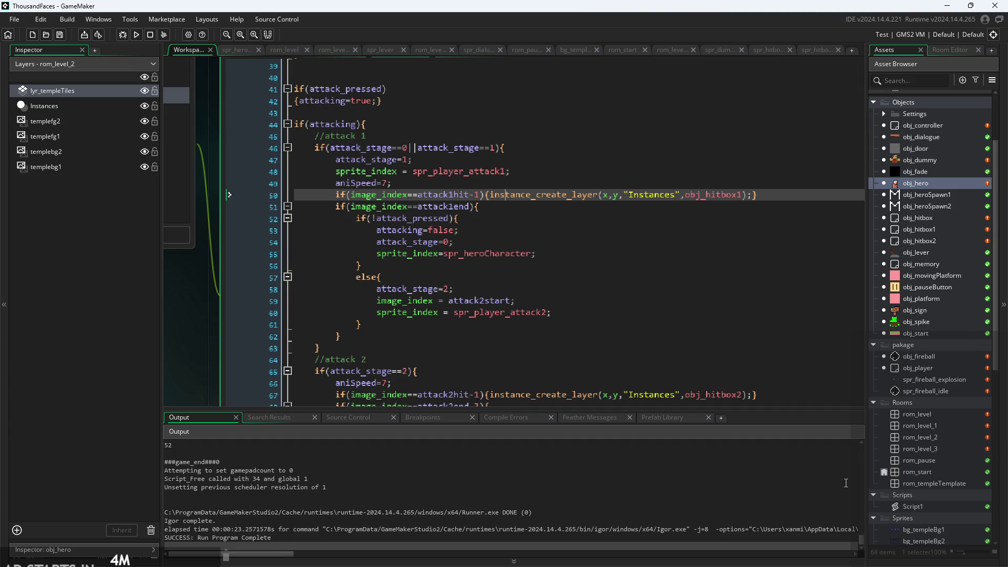
scroll(924, 322, down, 5)
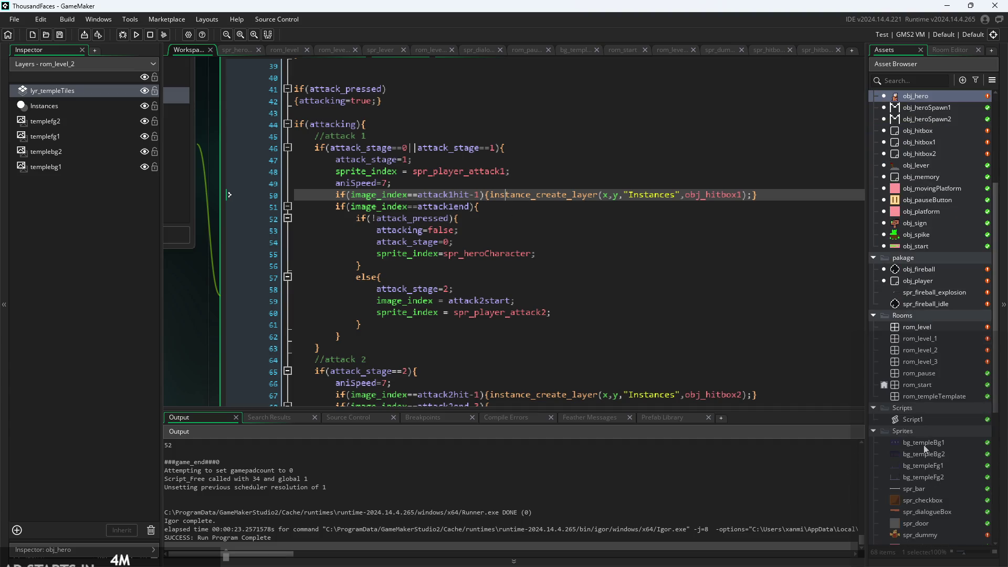
scroll(526, 370, down, 1)
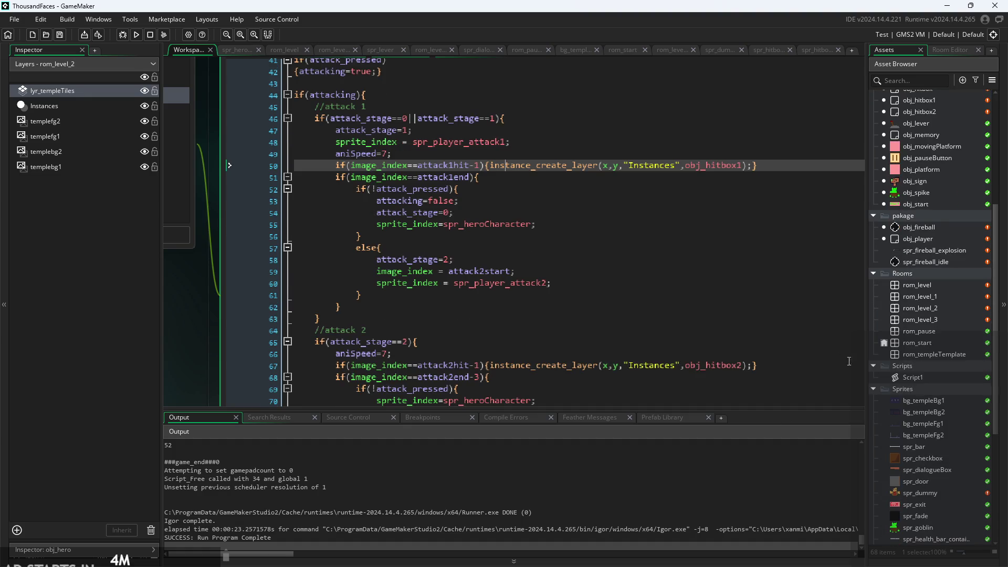
scroll(934, 360, down, 2)
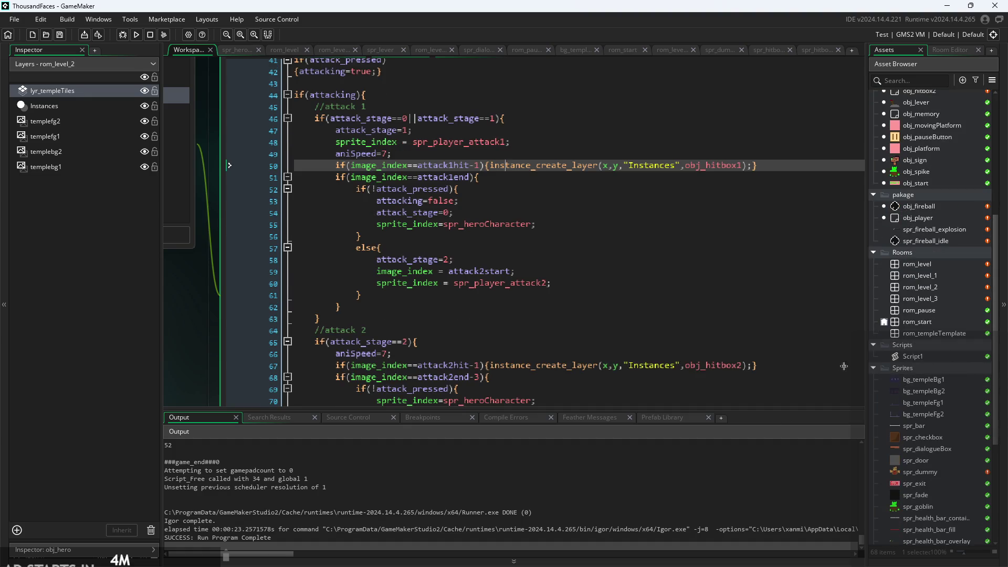
click(508, 246)
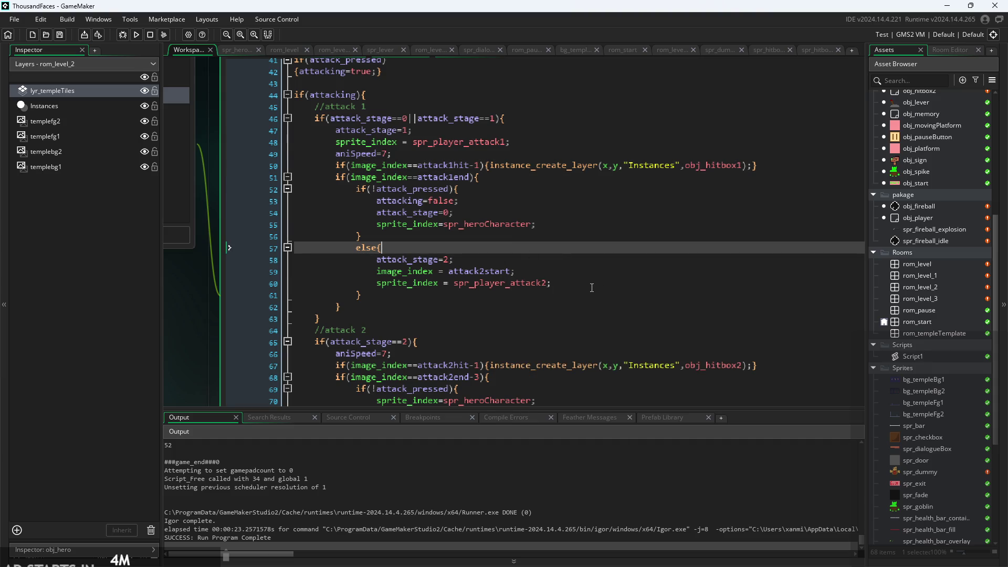
Open spr_player_attack1 from the Sprites list to view its five 32×32 frames
scroll(922, 327, down, 5)
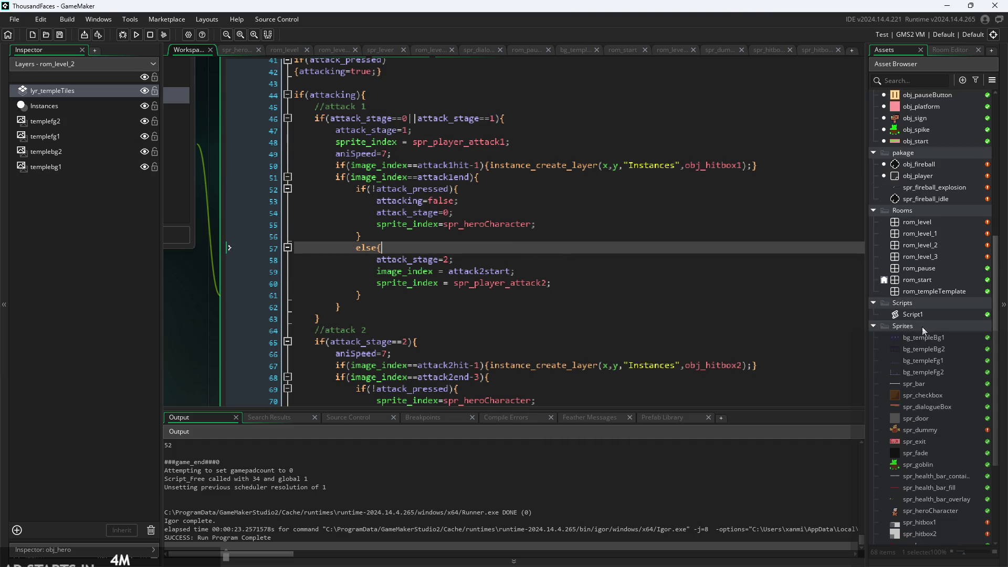
double_click(930, 467)
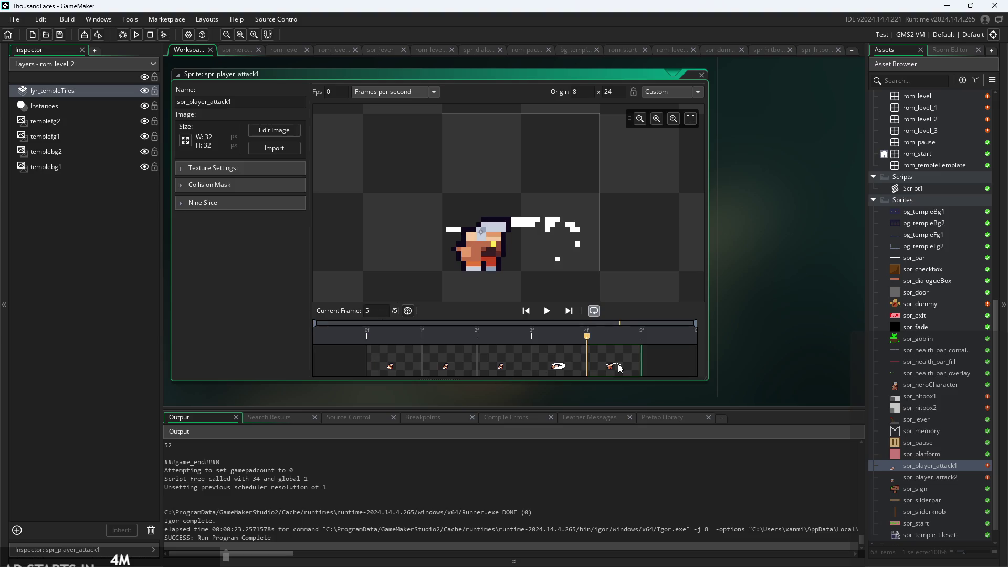
scroll(778, 272, up, 1)
scroll(964, 195, up, 2)
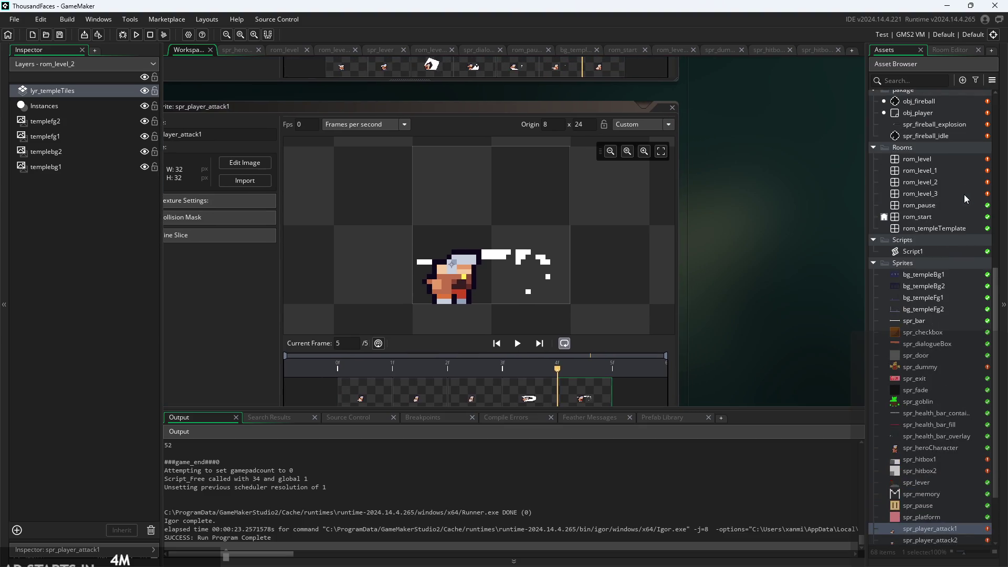
scroll(938, 278, up, 5)
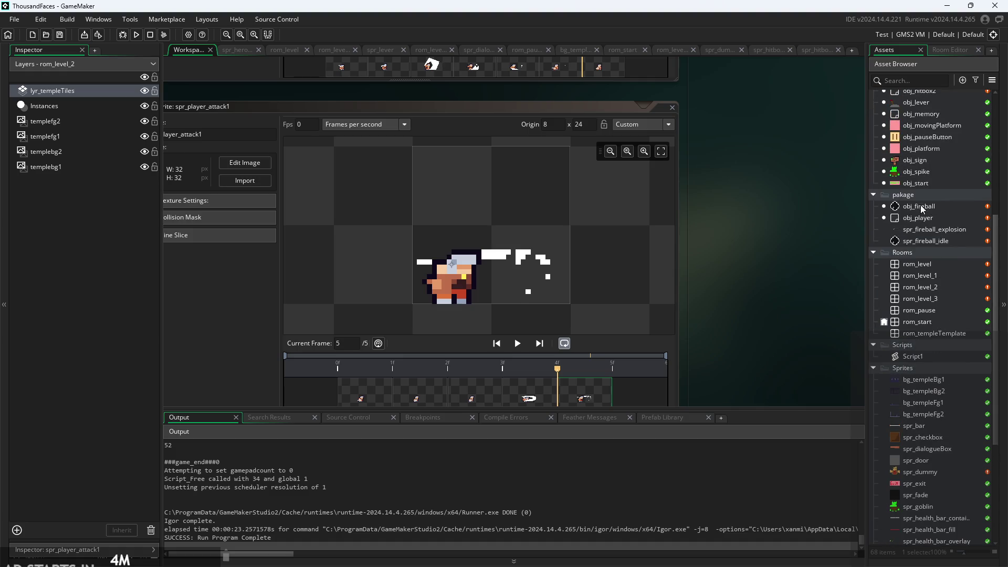
scroll(922, 201, up, 3)
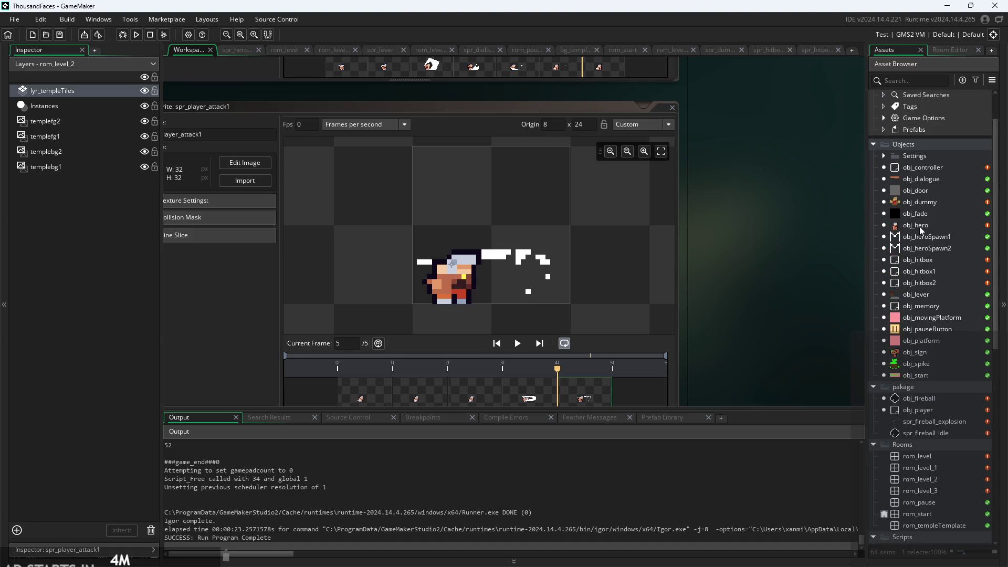
Open obj_hero and look through its Create, Begin Step and Step event code
double_click(919, 230)
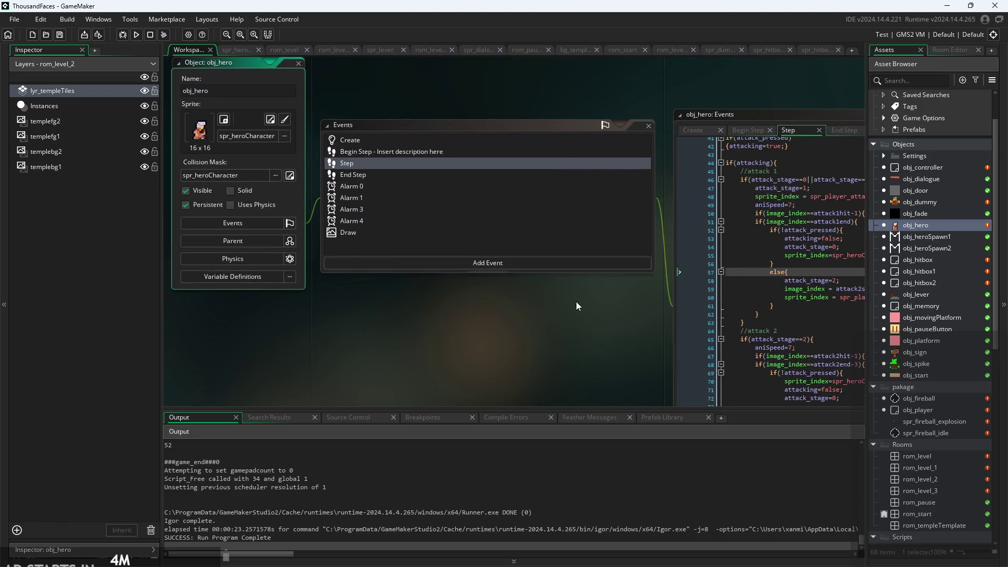
click(271, 81)
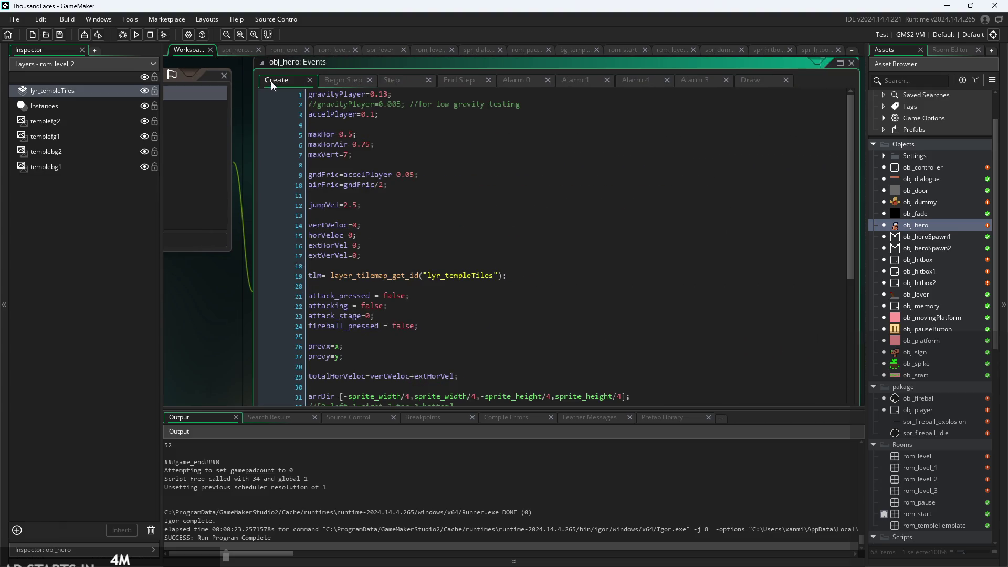
click(343, 80)
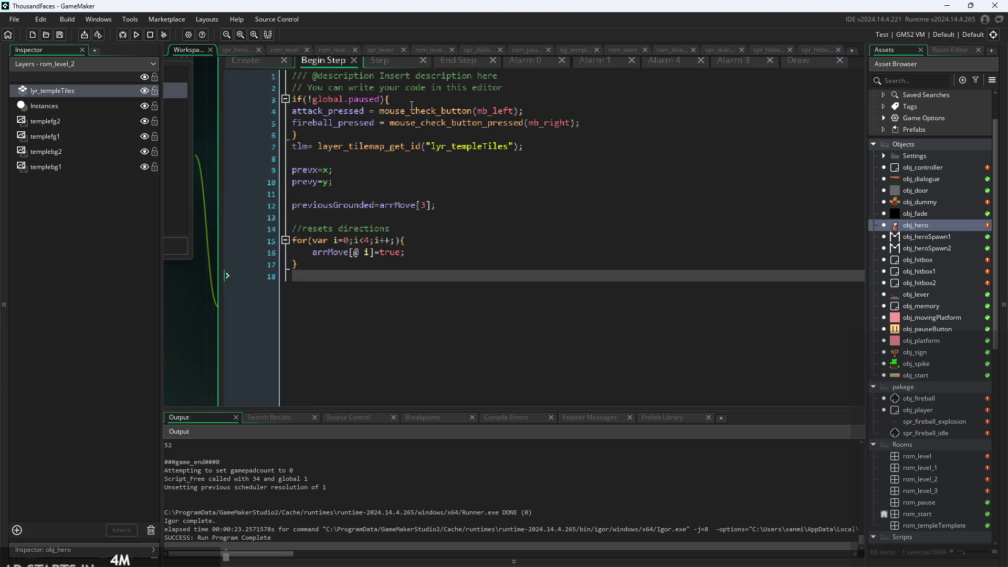
click(379, 60)
scroll(465, 229, down, 2)
scroll(455, 233, down, 1)
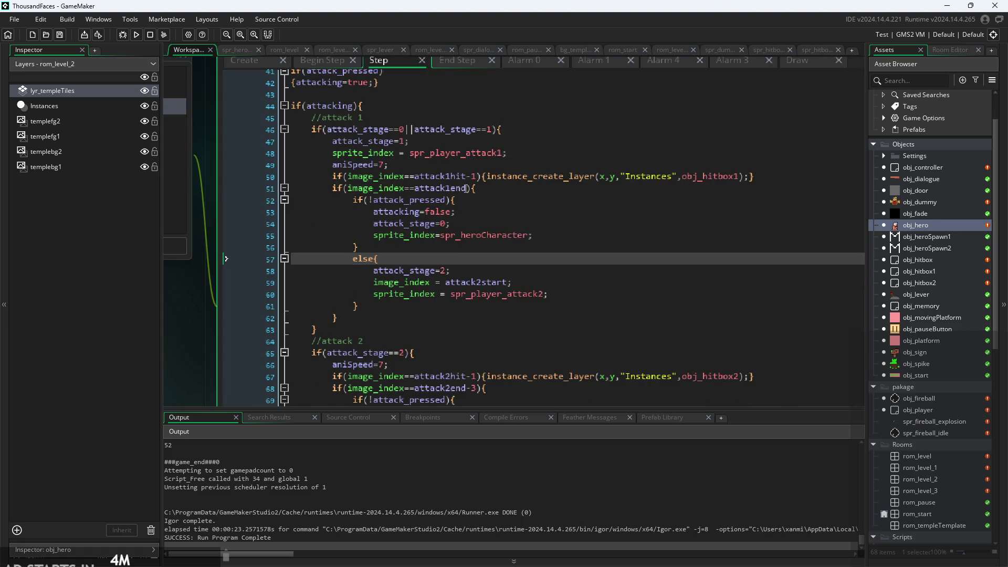
Retype the 1 so line 51 checks image_index==attack1end+1, then run the game
click(466, 188)
text(+1)
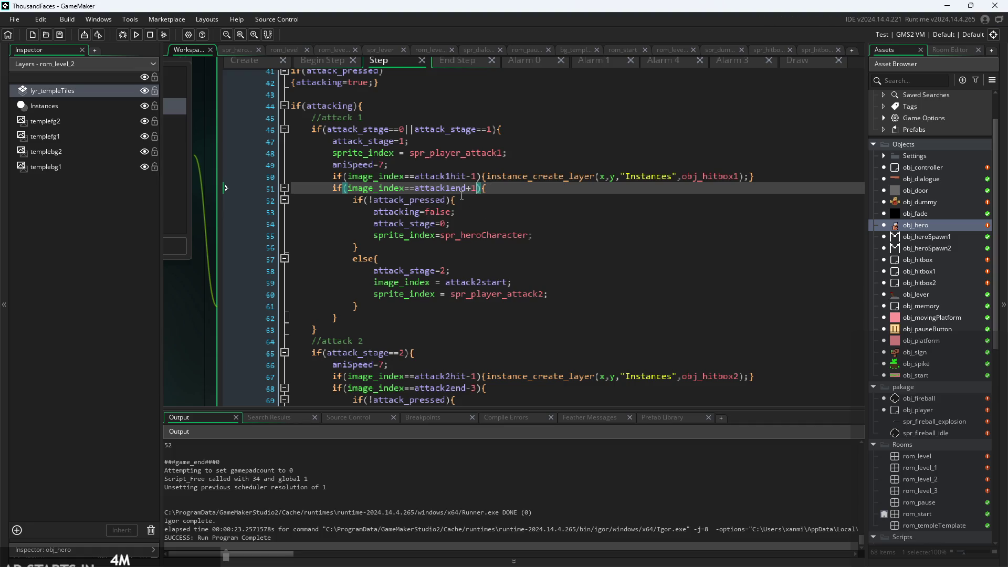
key(BackSpace)
text(1)
click(135, 34)
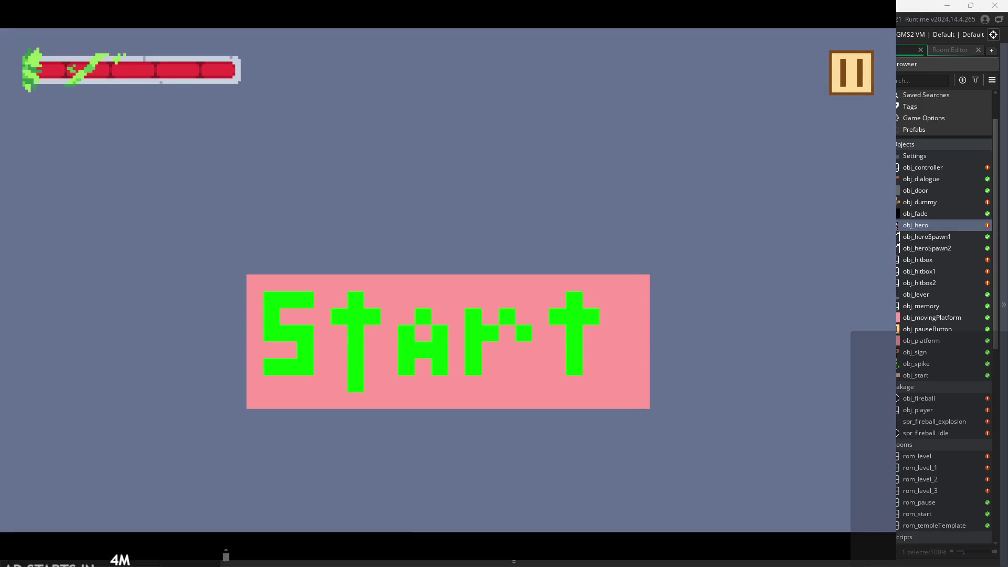
click(510, 404)
key(x)
key(x)
key(x)
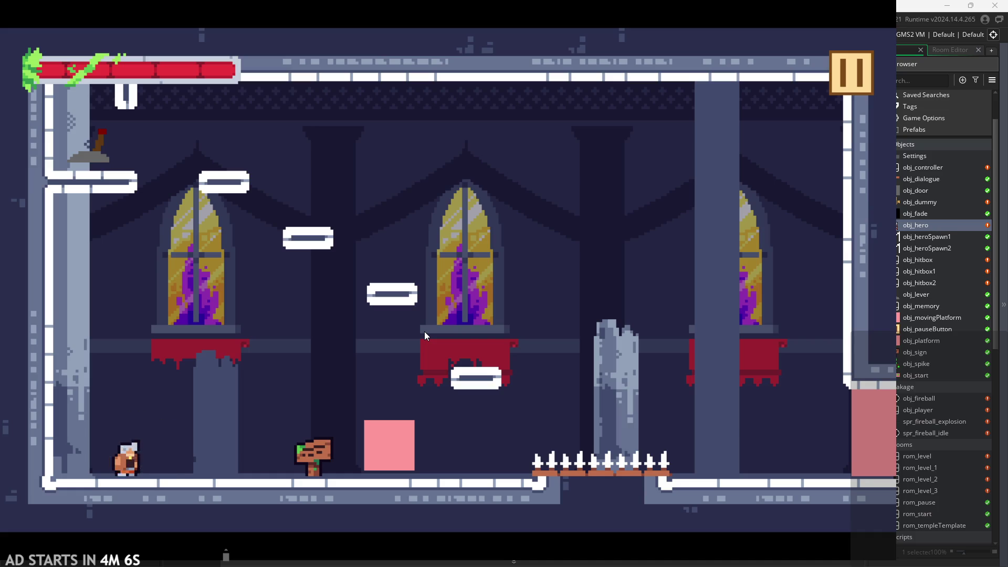
key(x)
key(x)
key(Escape)
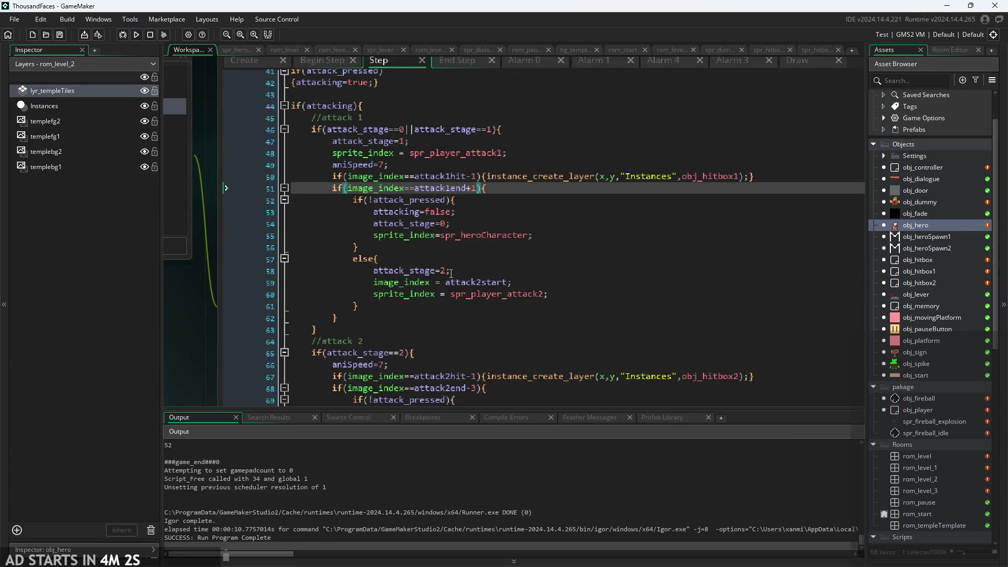
Delete the -3 so line 68 checks image_index==attack2end
scroll(447, 243, down, 2)
drag(477, 329, 466, 329)
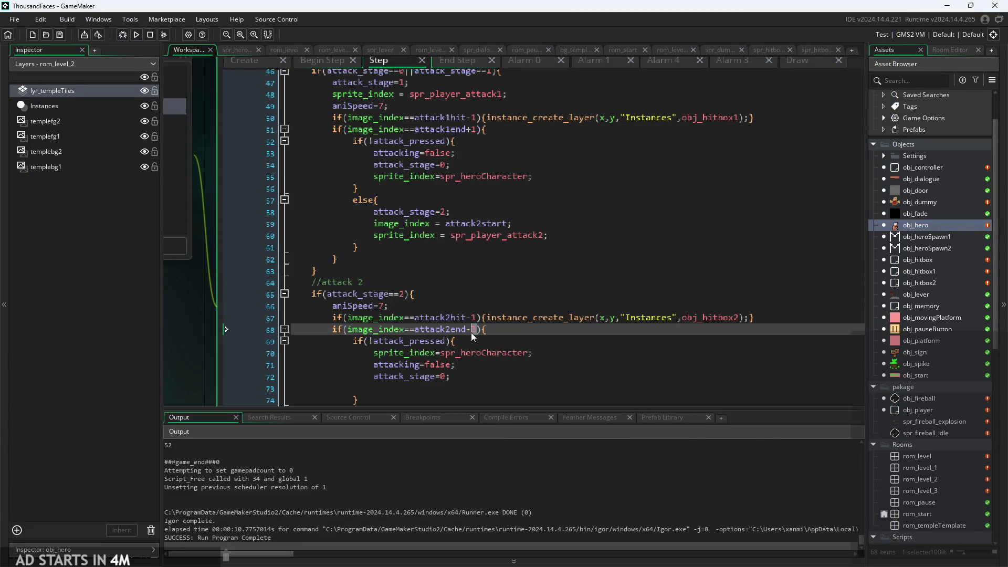
key(BackSpace)
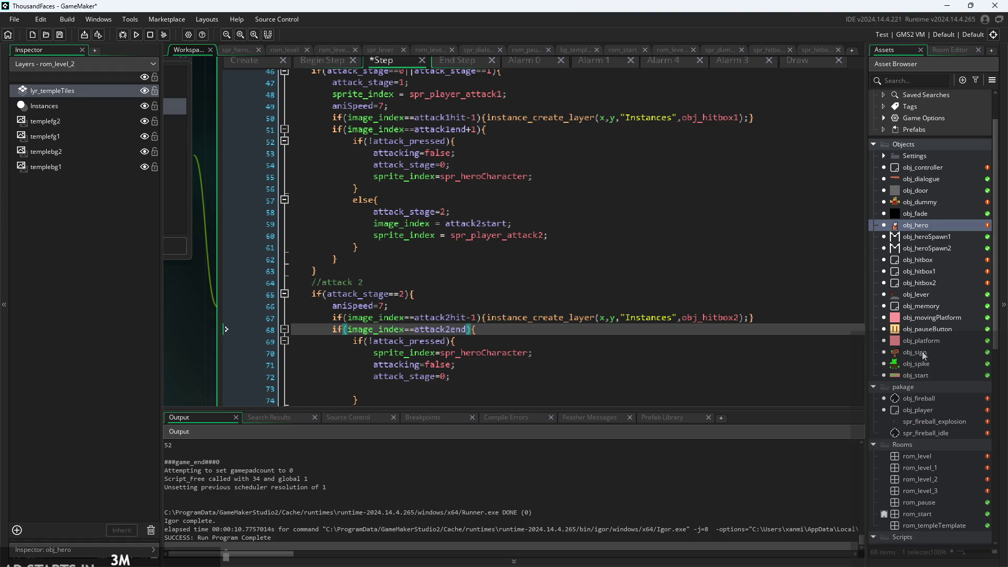
scroll(923, 355, down, 10)
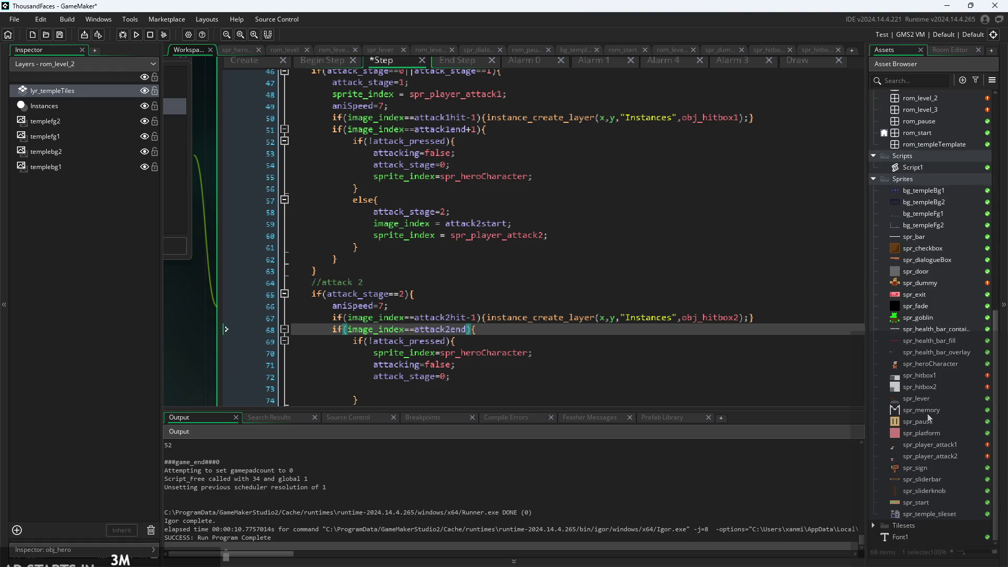
Open spr_player_attack2 and step through its seven attack frames to the last one
double_click(927, 457)
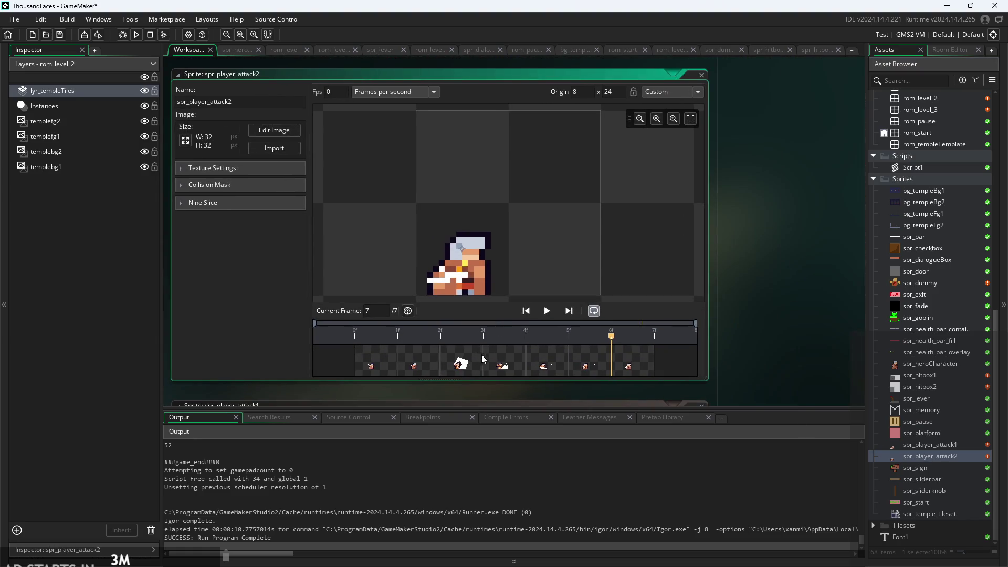
click(593, 368)
click(532, 362)
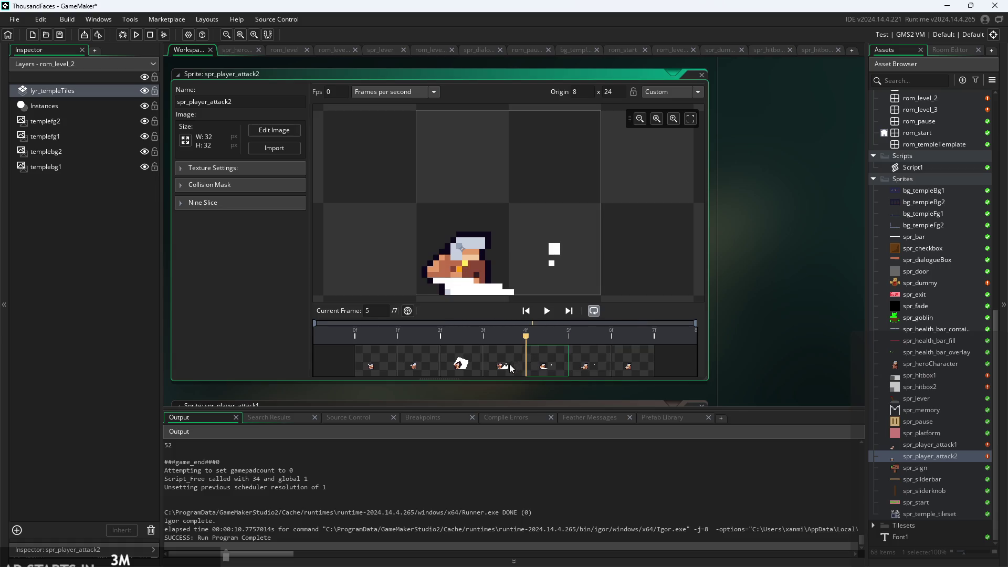
click(485, 367)
click(462, 364)
click(499, 367)
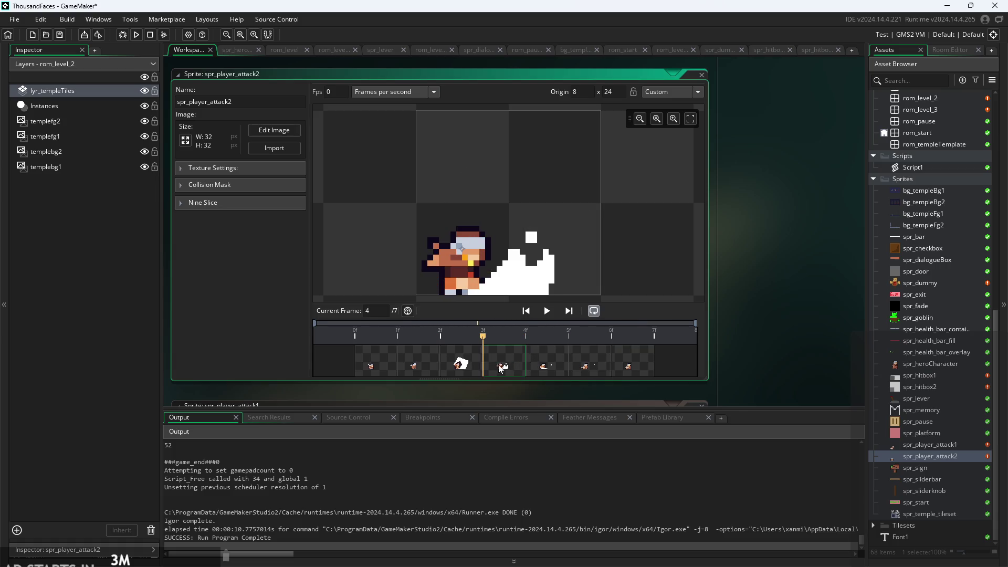
click(548, 368)
click(586, 367)
click(615, 369)
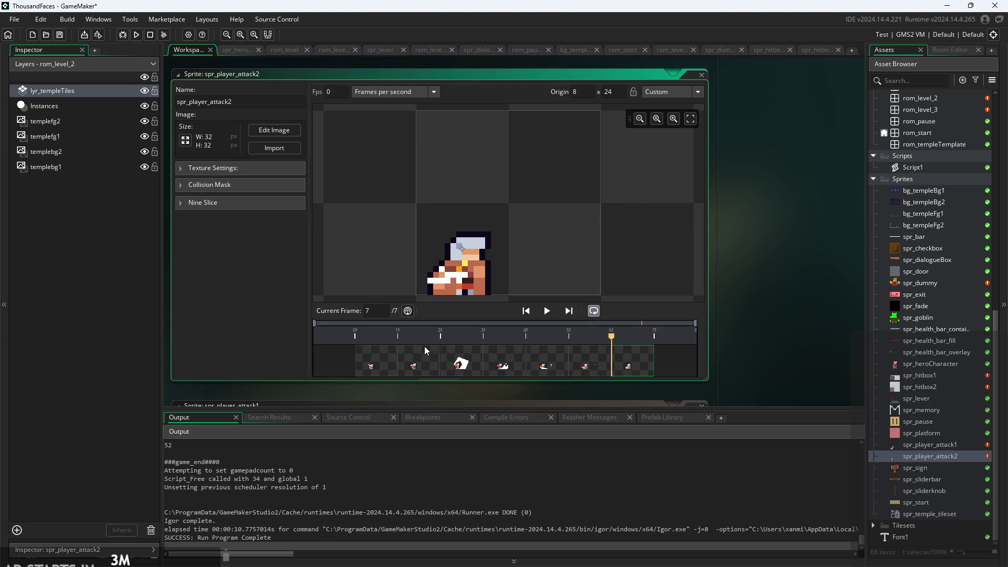
Compare the big-slash frame 3 with frames 4, 5 and the final frame again
click(458, 362)
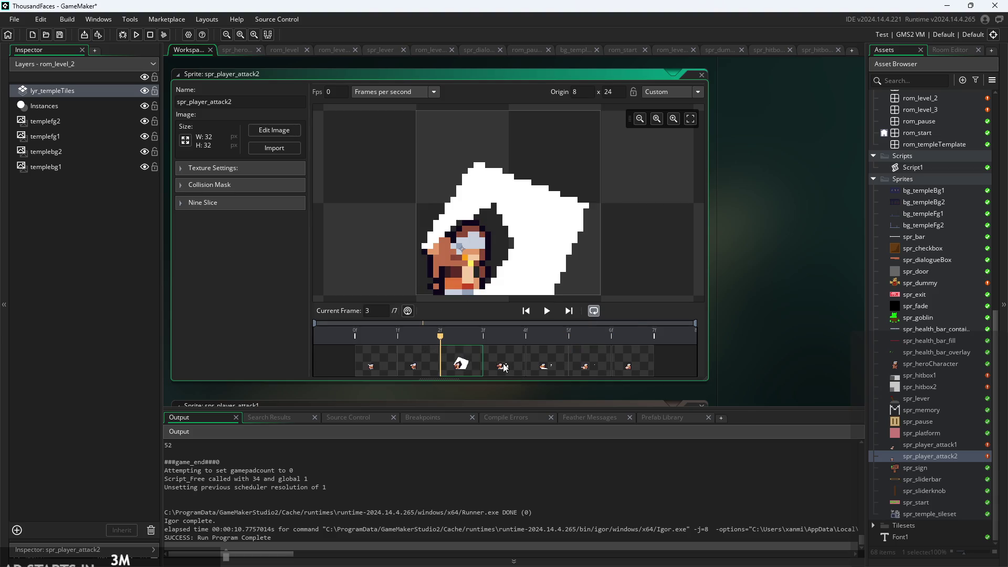
click(616, 369)
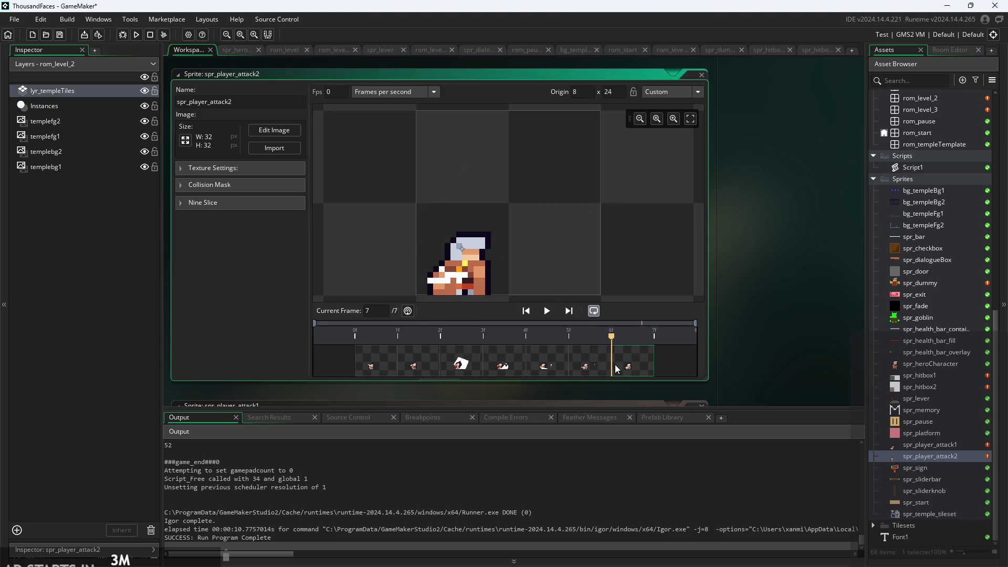
click(587, 364)
click(547, 370)
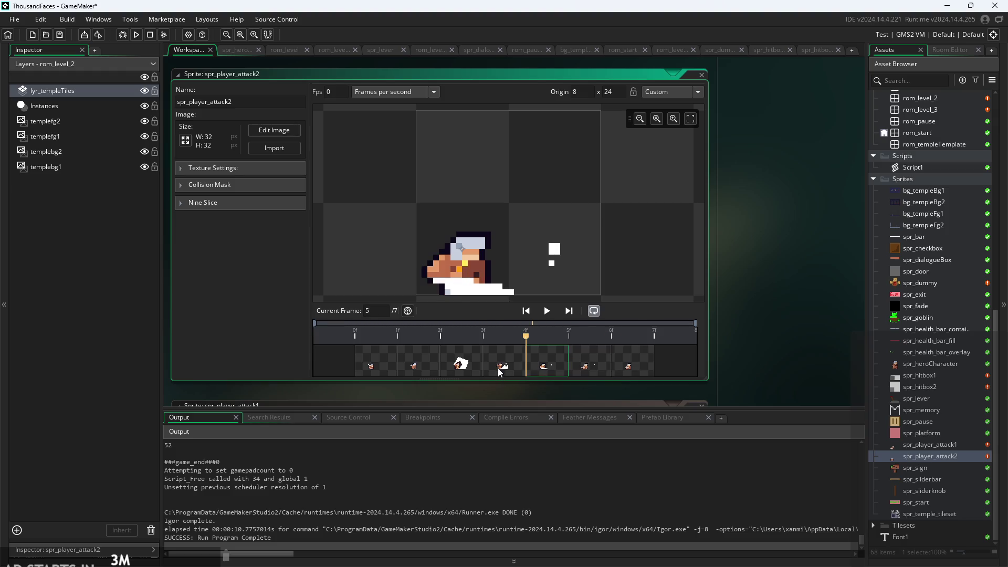
click(498, 367)
click(382, 364)
click(461, 364)
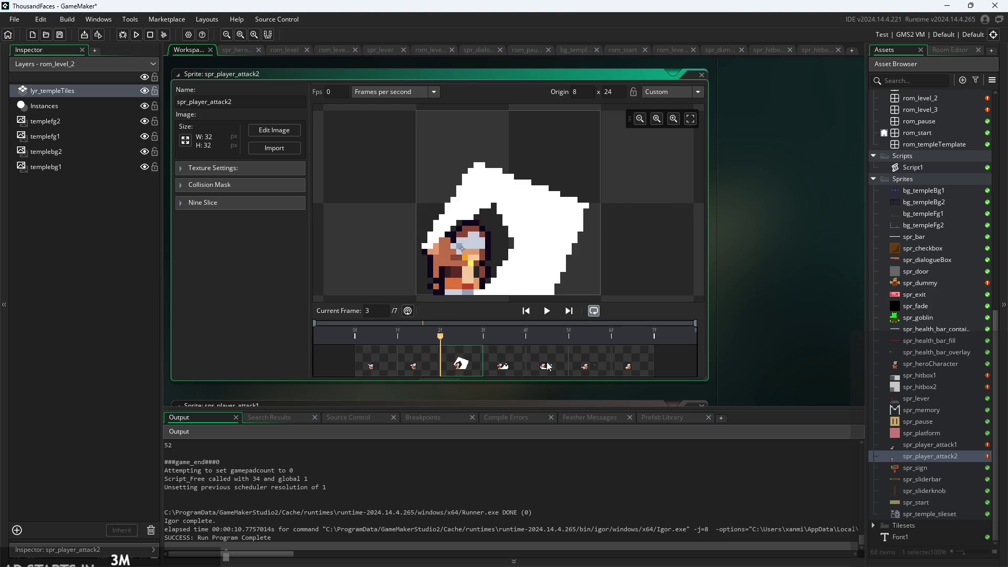
click(547, 364)
click(633, 364)
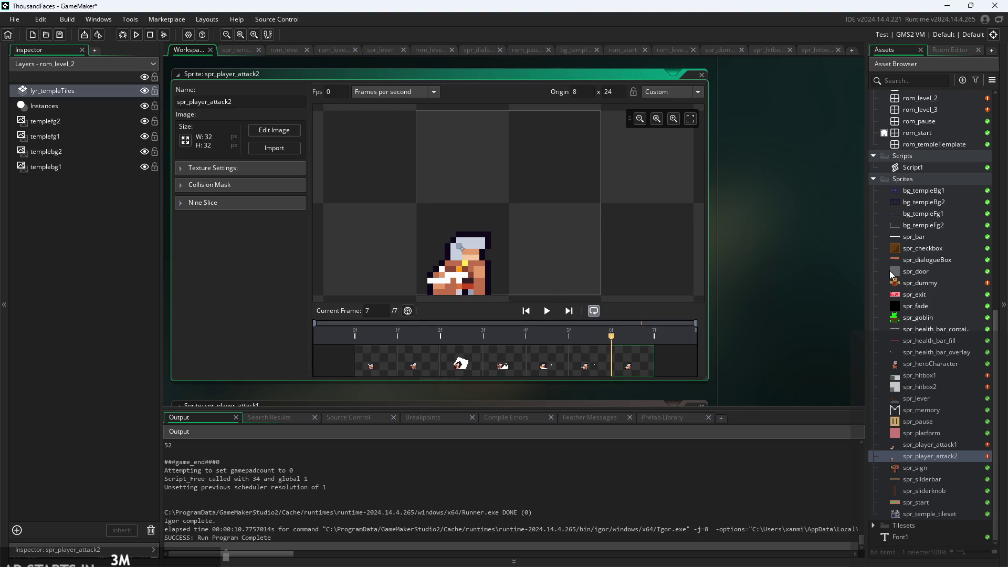
scroll(922, 244, up, 6)
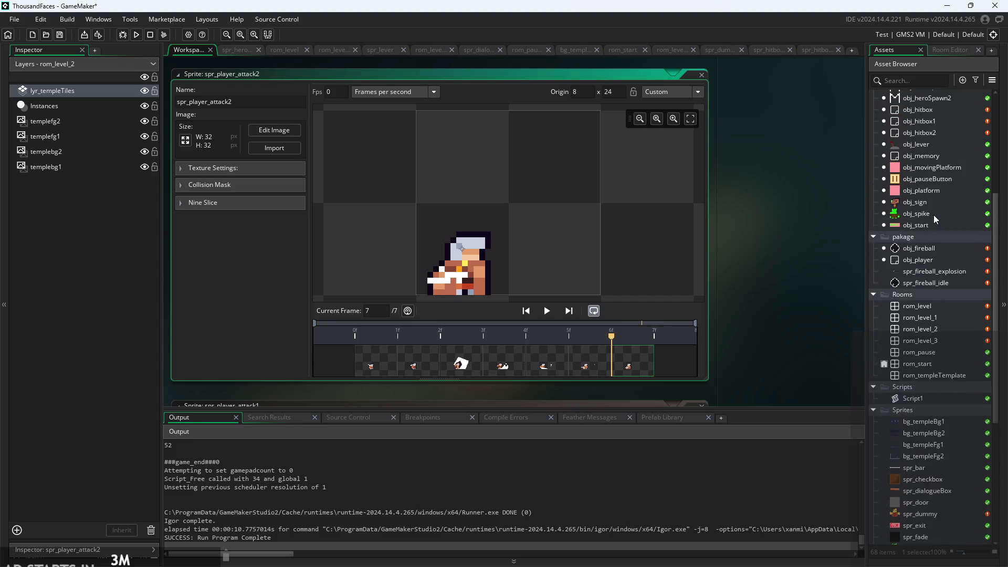
scroll(925, 245, up, 5)
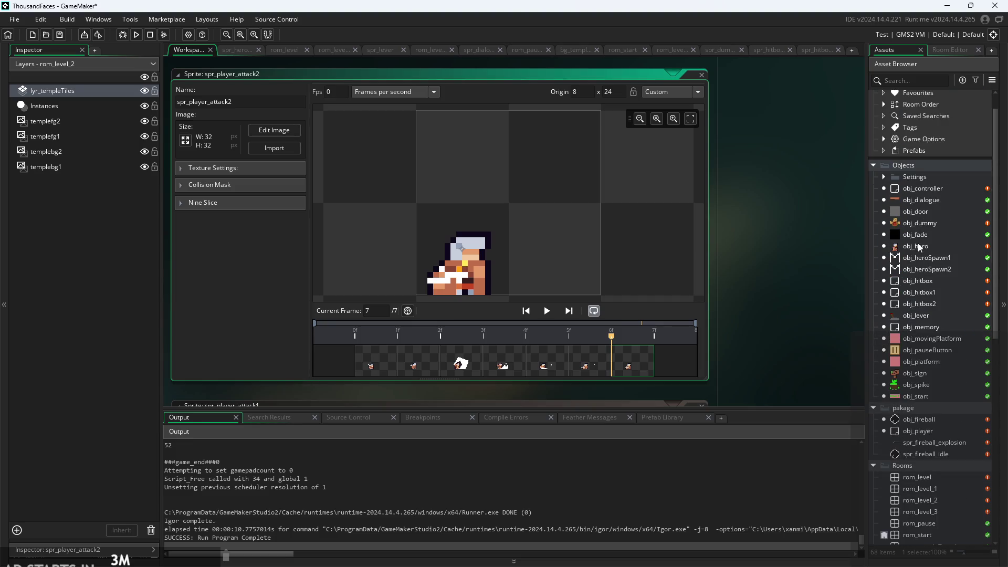
Review obj_hero's Create event frame constants, checking attack1end=4 on line 44 and attack2end=6
double_click(919, 247)
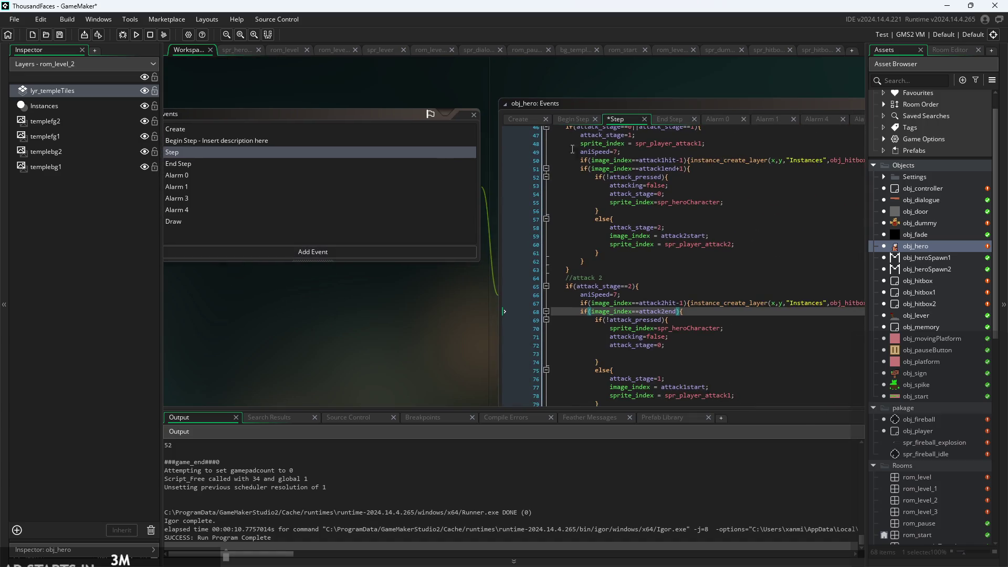
click(518, 120)
scroll(352, 322, up, 4)
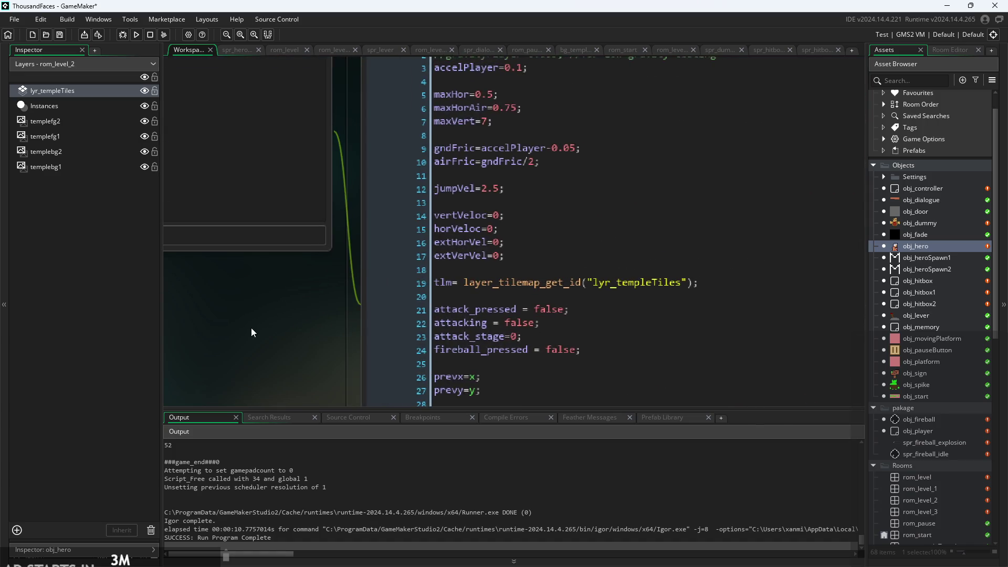
scroll(552, 303, down, 7)
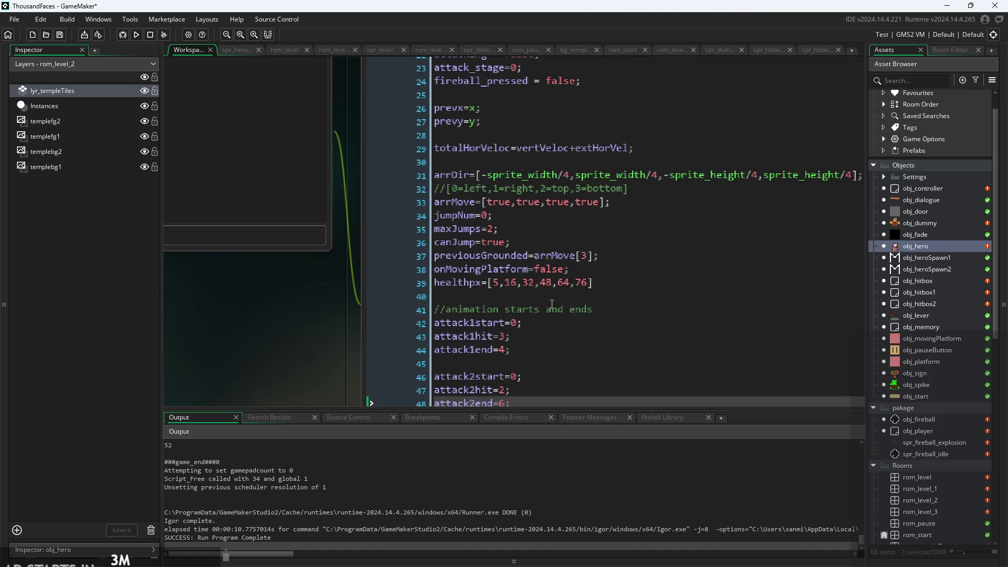
scroll(546, 283, down, 5)
click(507, 147)
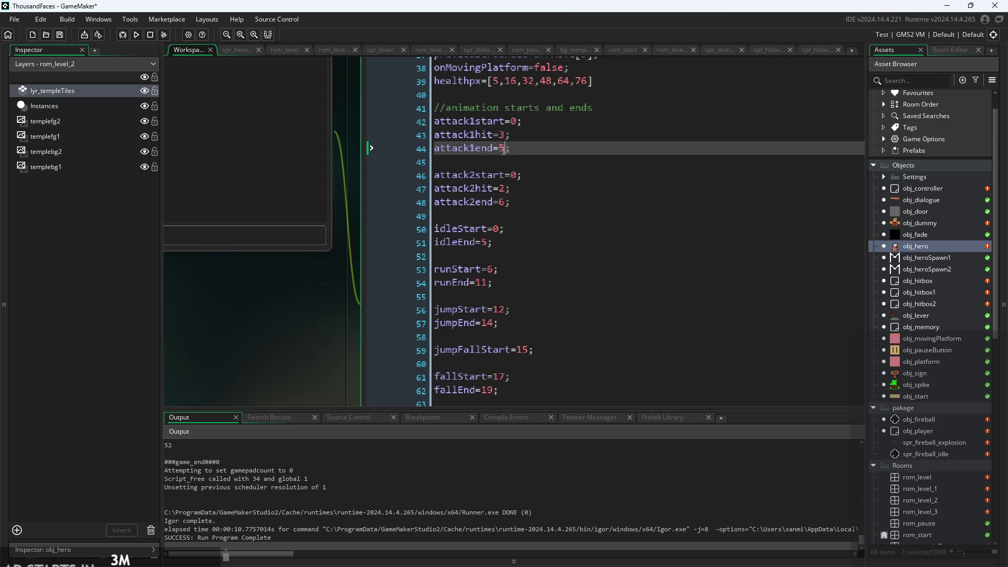
scroll(266, 348, down, 3)
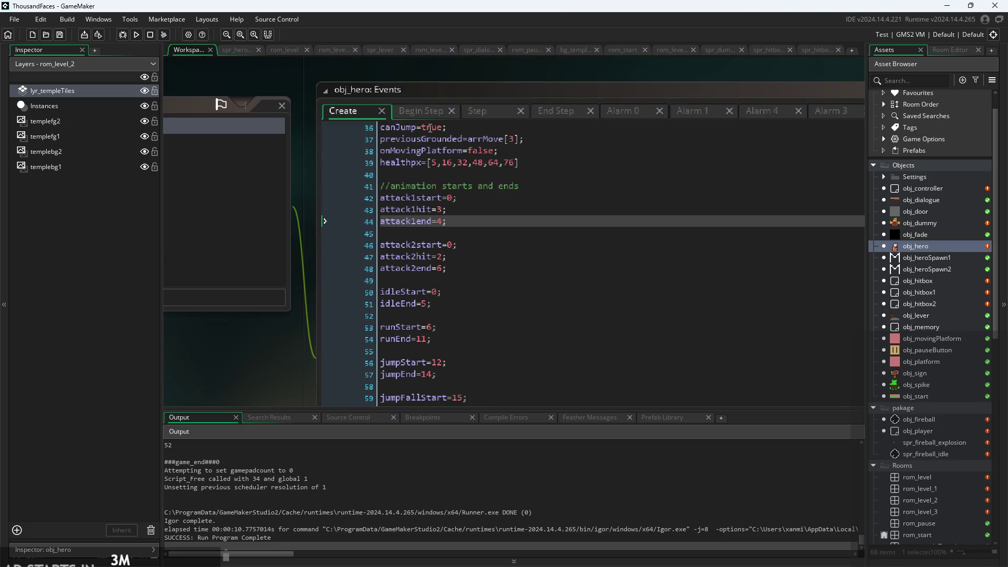
scroll(575, 285, down, 3)
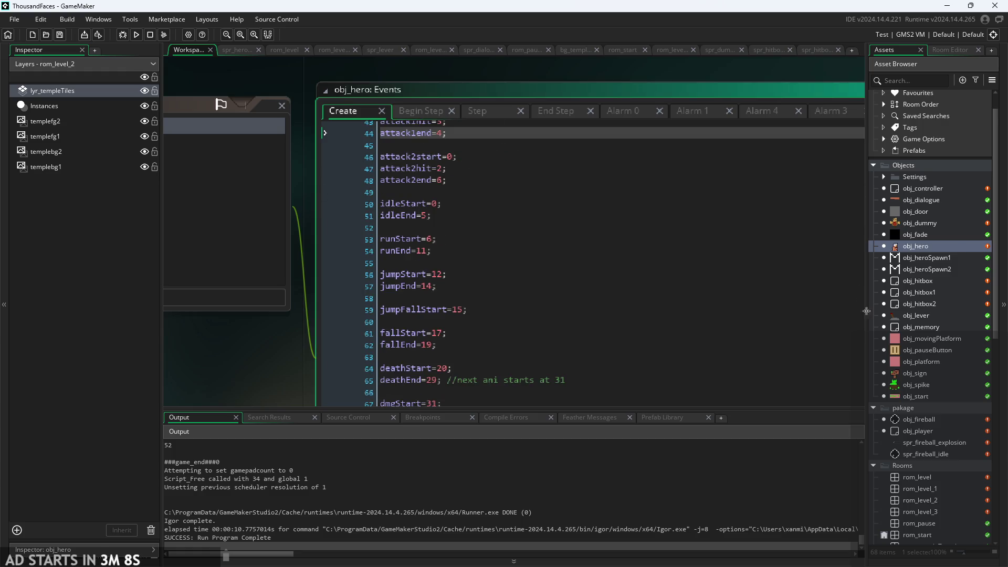
scroll(574, 286, up, 2)
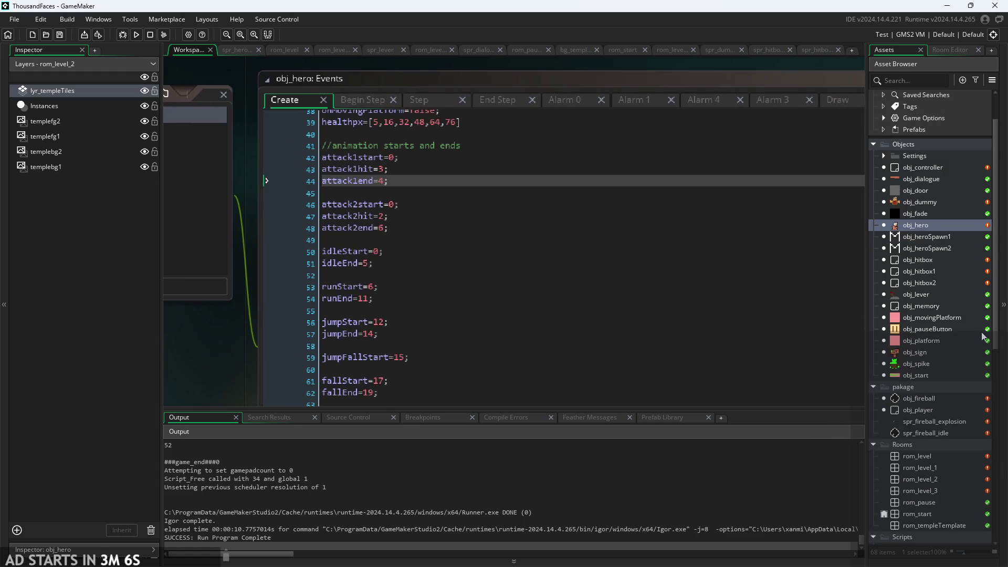
scroll(944, 376, down, 4)
scroll(944, 376, down, 5)
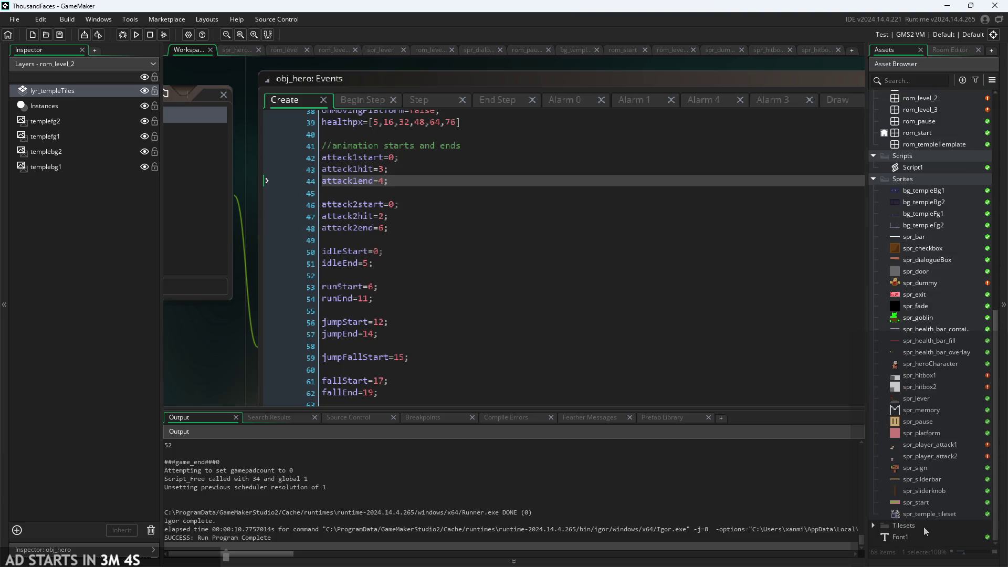
Preview frame 3 of the five-frame spr_player_attack1 slash sprite
double_click(931, 445)
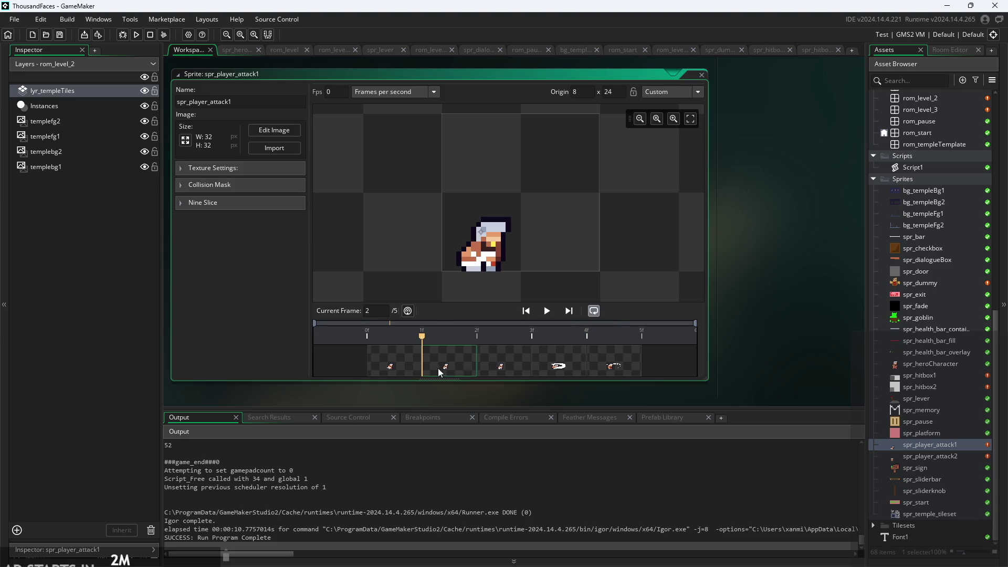
click(487, 359)
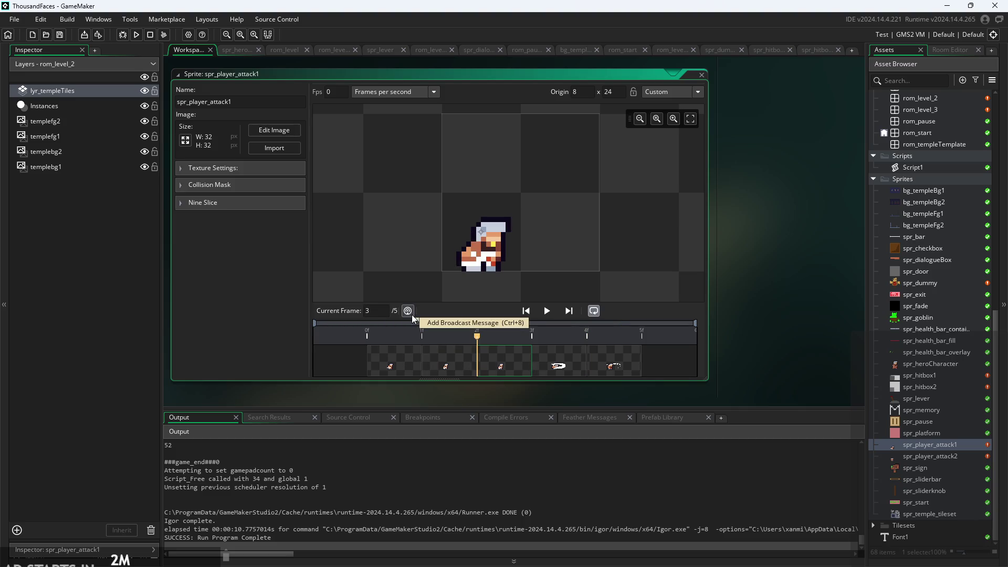